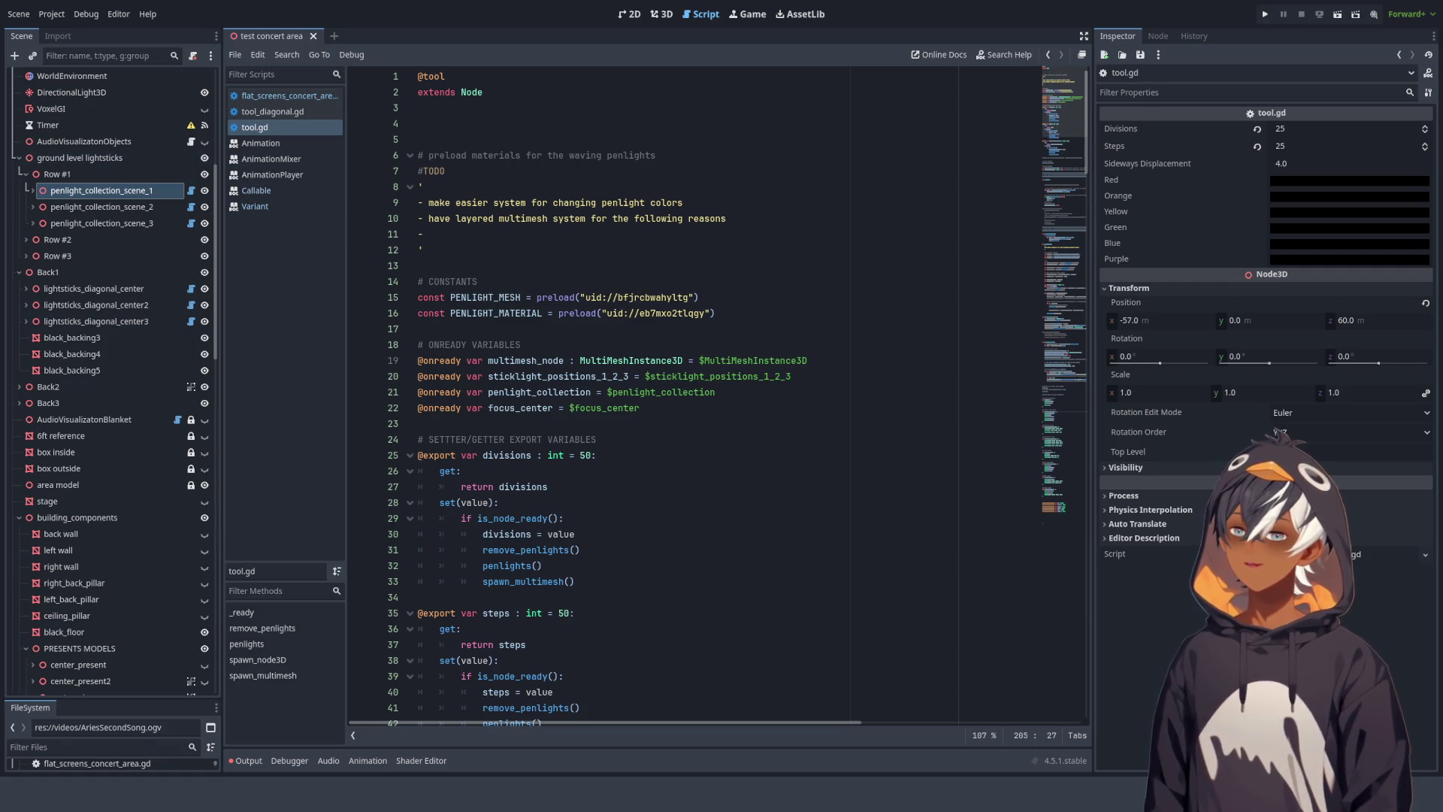
- Select the world node in the Scene tree and switch to the 3D view of the concert stage
scroll(113, 376, up, 5)
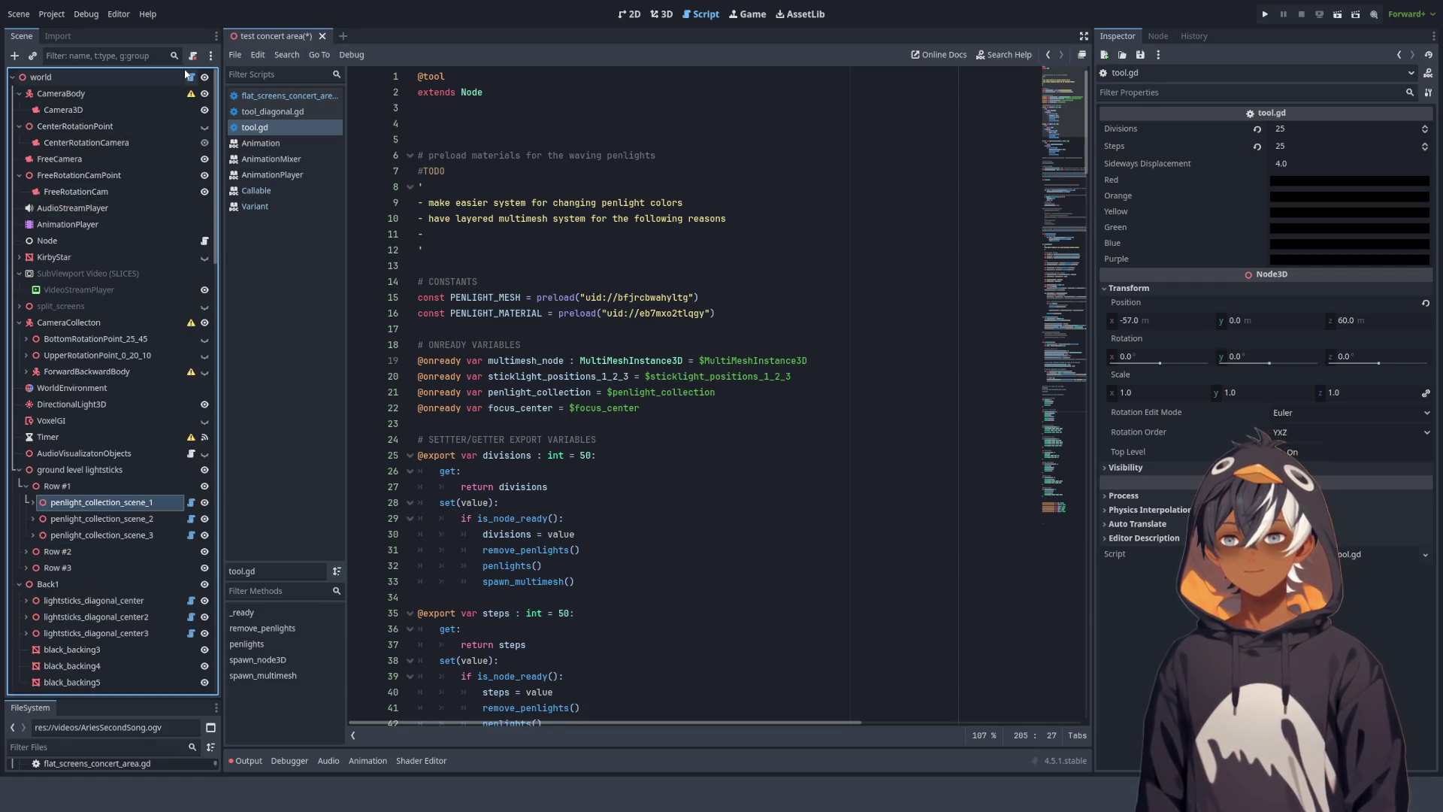
click(160, 77)
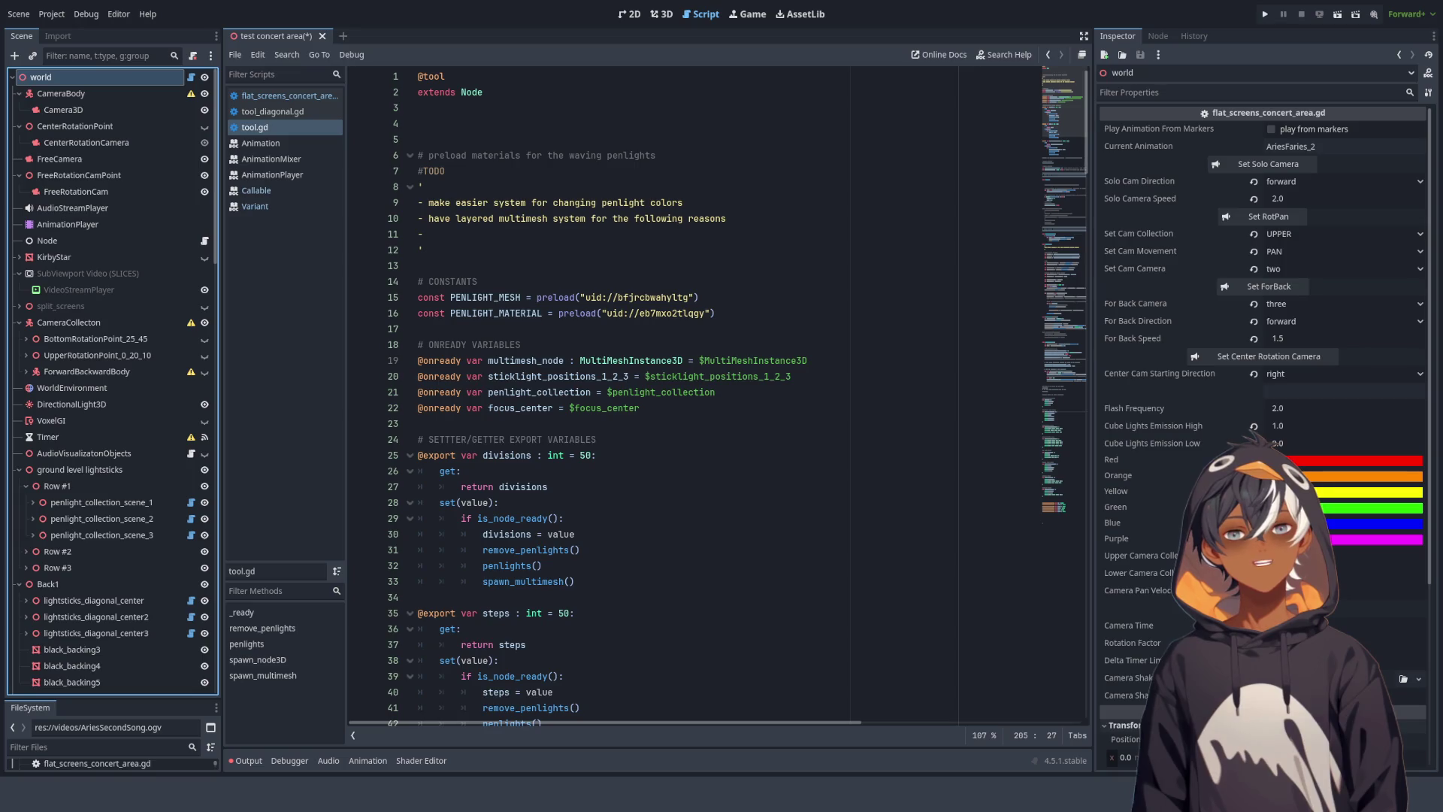
click(661, 13)
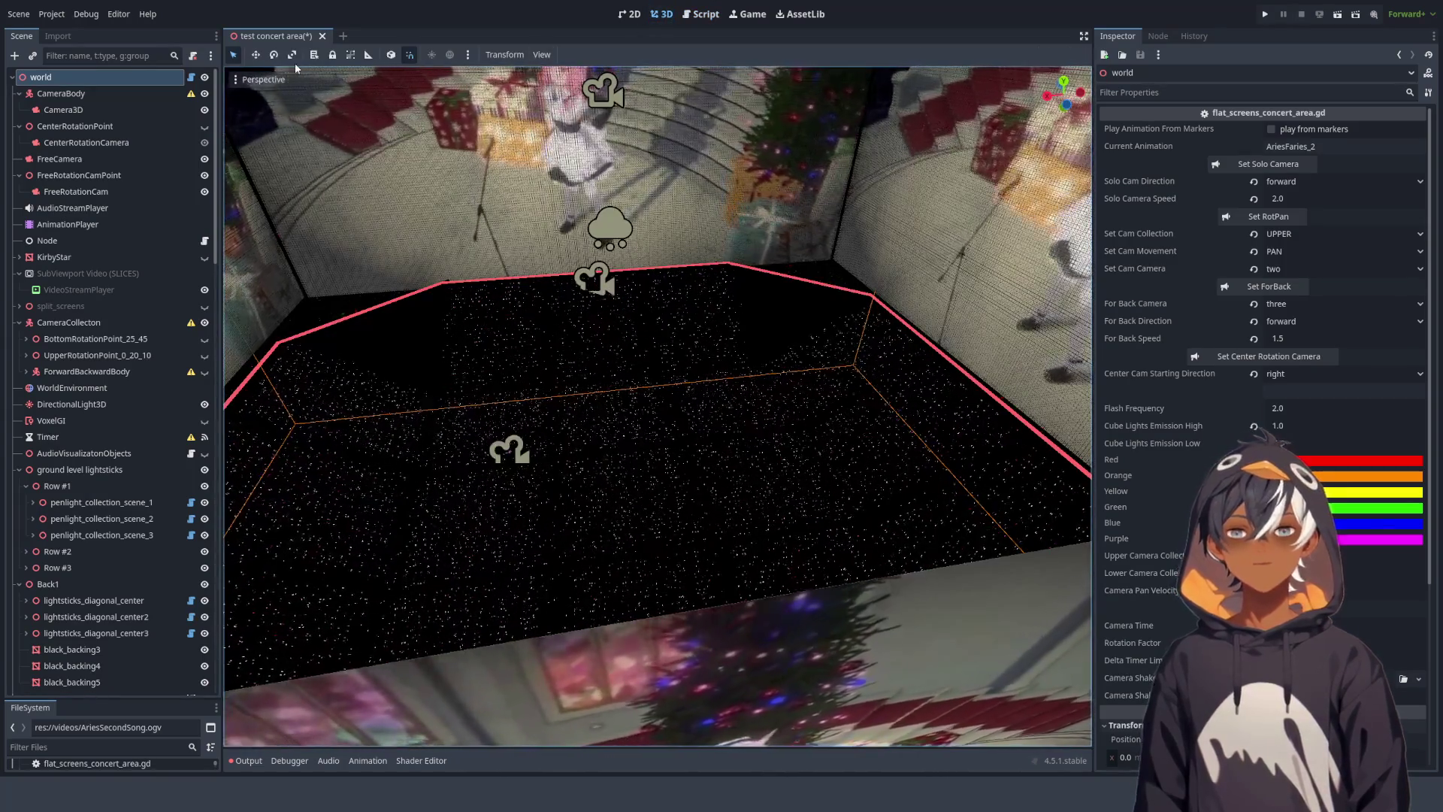
- Lock the world node, orbit down to the stage floor, and return to the tool.gd script
click(332, 54)
mouse_move(514, 113)
mouse_down()
mouse_move(624, 403)
mouse_move(607, 390)
mouse_move(615, 358)
mouse_up()
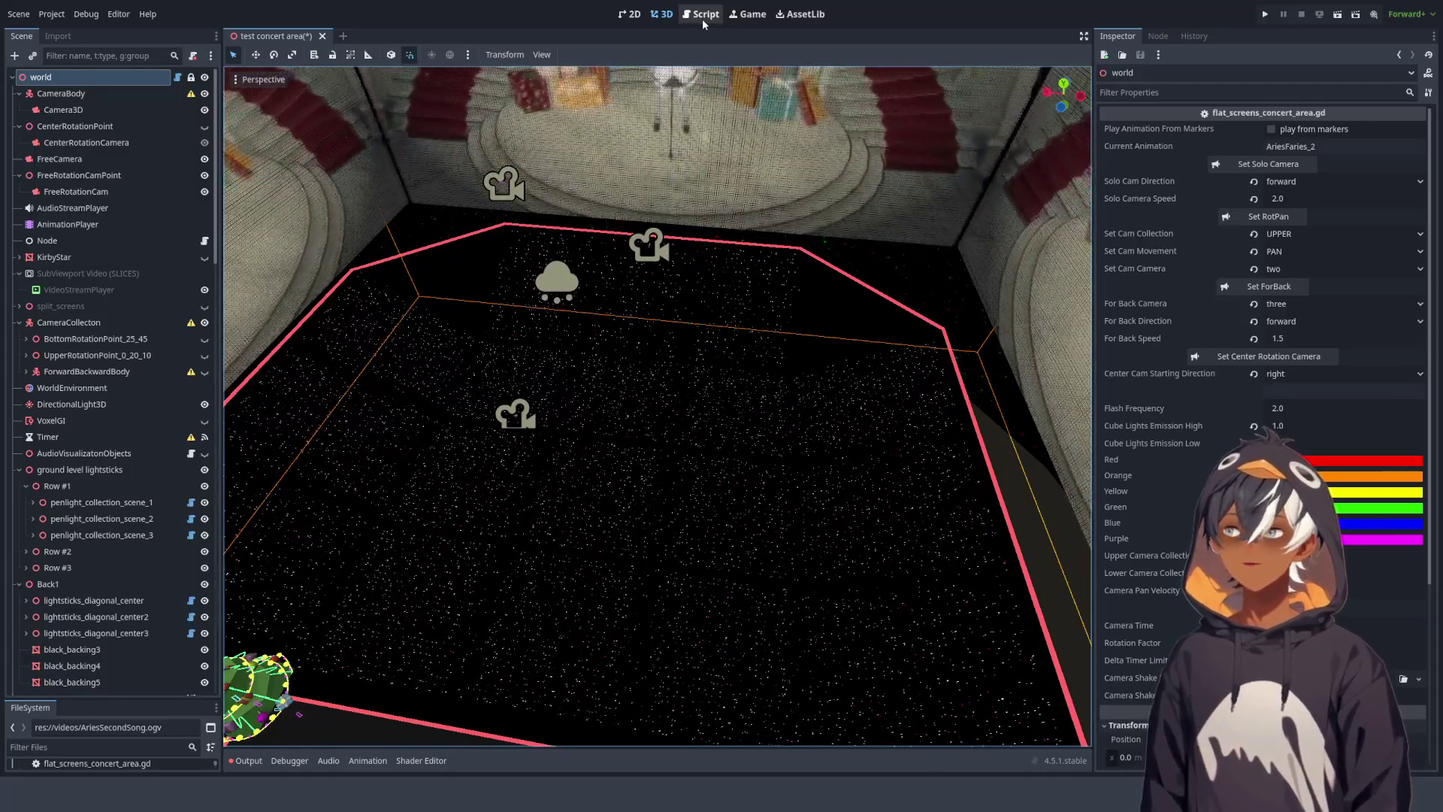
click(702, 20)
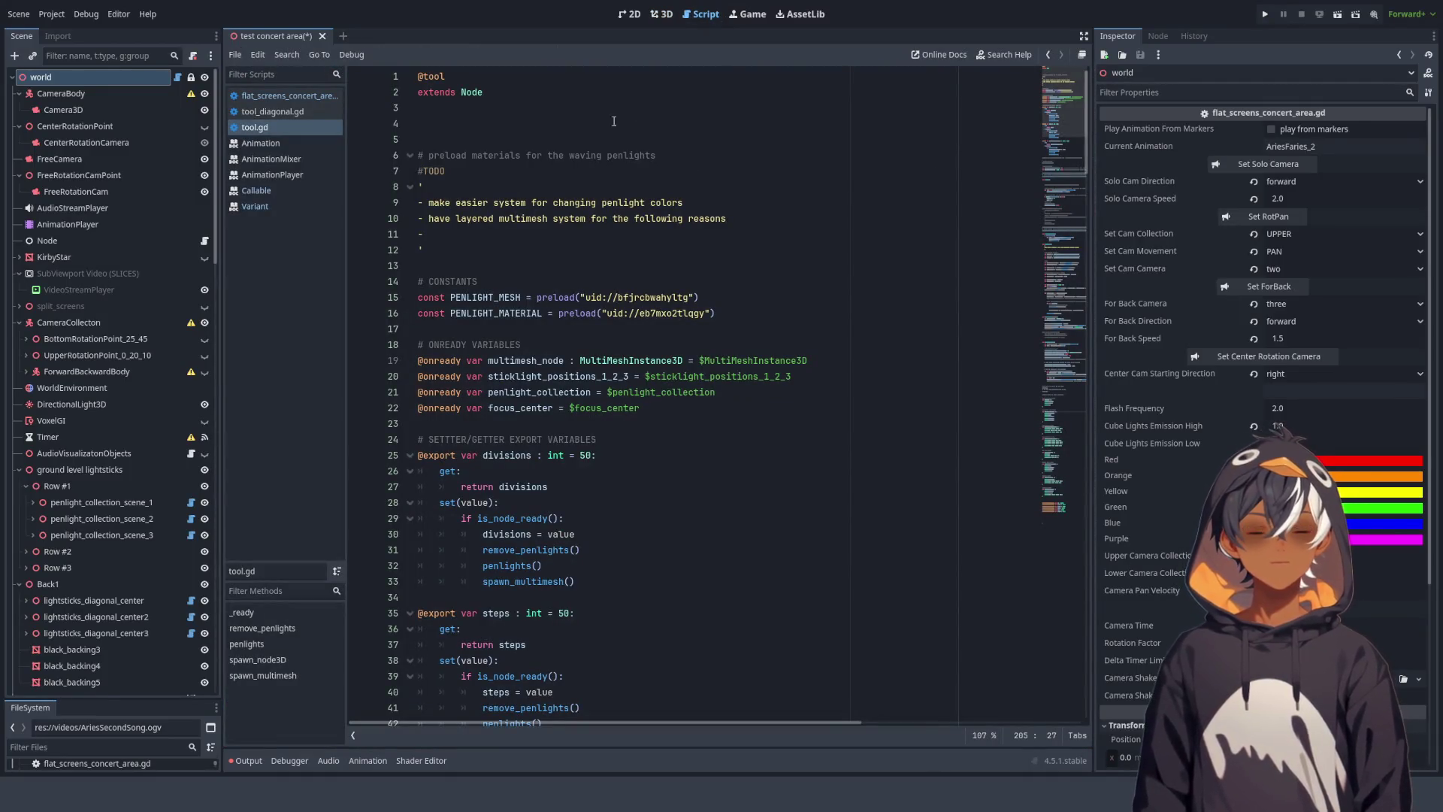
- Close tool_diagonal.gd, the Animation/AnimationMixer docs and tool.gd, leaving flat_screens_concert_area.gd open
click(259, 143)
click(268, 175)
click(259, 206)
click(259, 191)
click(271, 160)
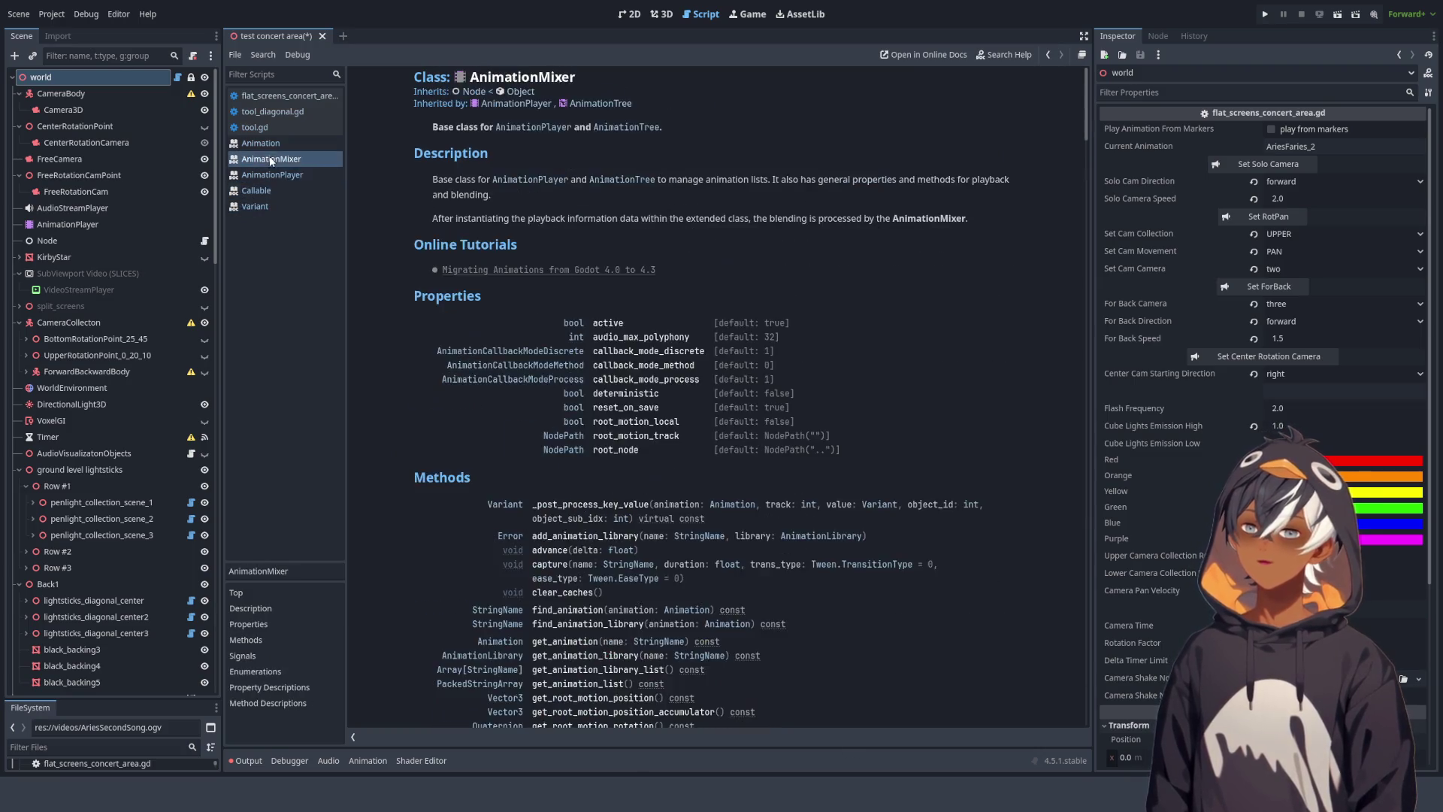
click(270, 113)
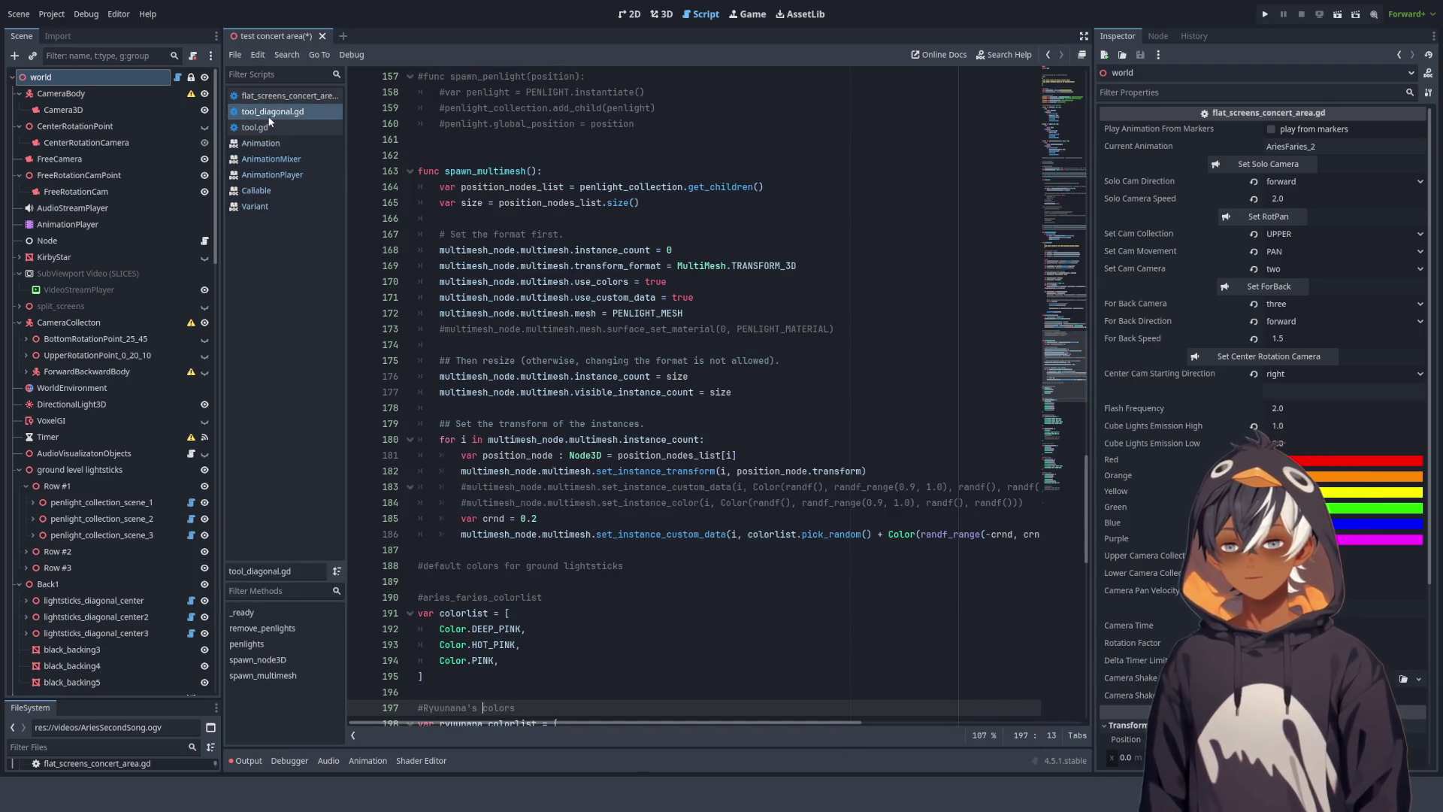
key(ctrl+w)
key(ctrl+w)
key(ctrl+w)
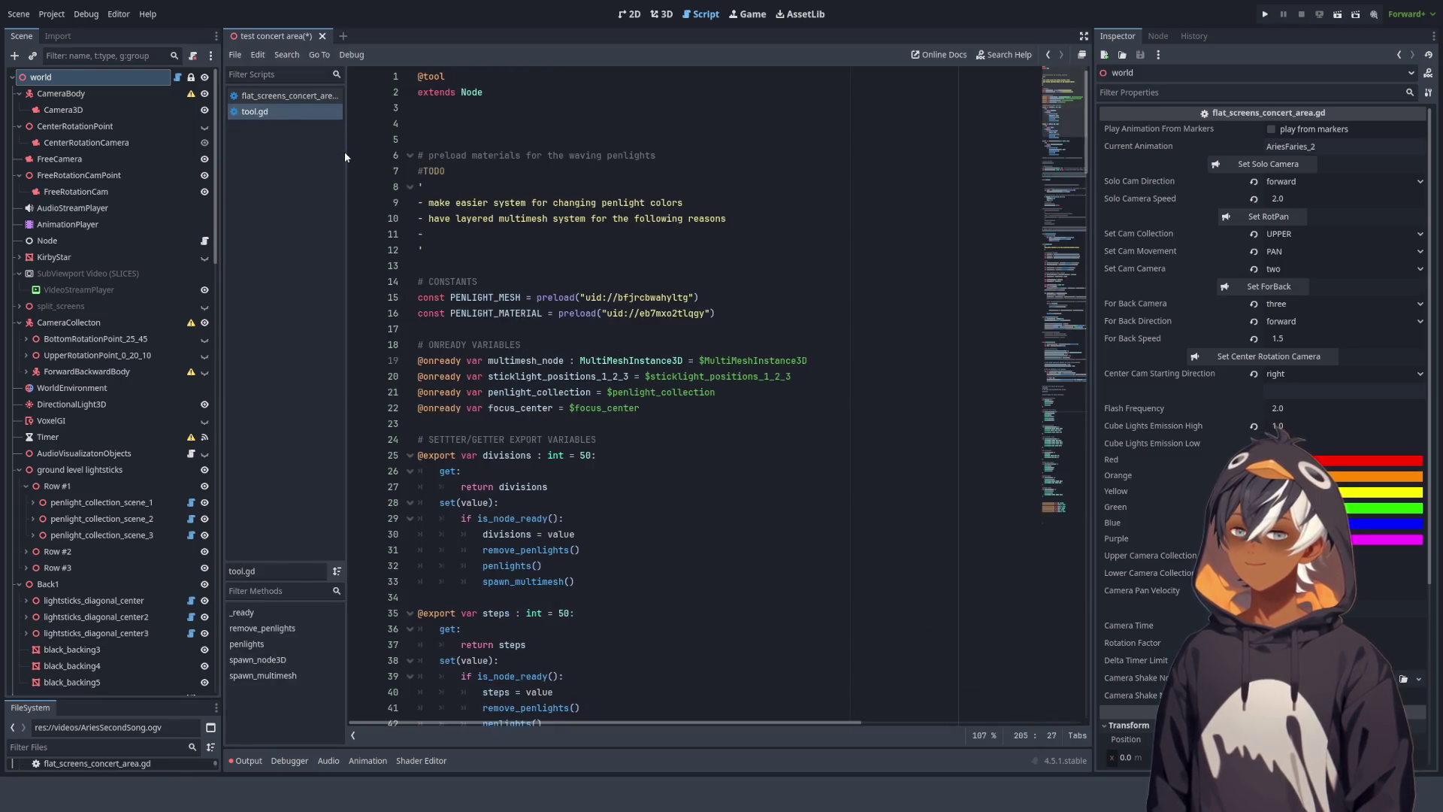
key(ctrl+w)
click(1052, 282)
- Scroll through the concert-area script's notes using the minimap
mouse_move(1052, 282)
mouse_down()
mouse_move(1080, 695)
mouse_move(986, 83)
mouse_up()
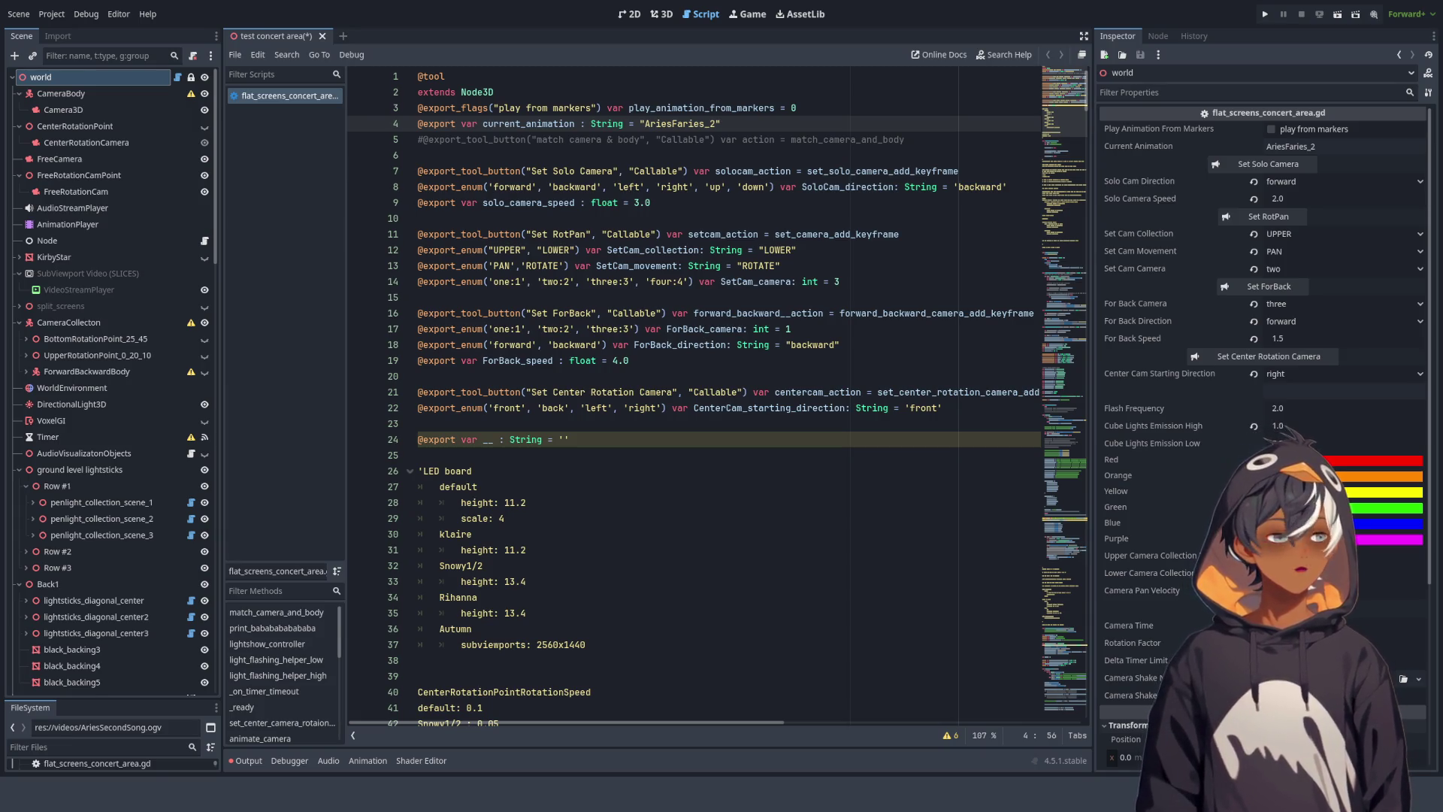
scroll(767, 283, down, 11)
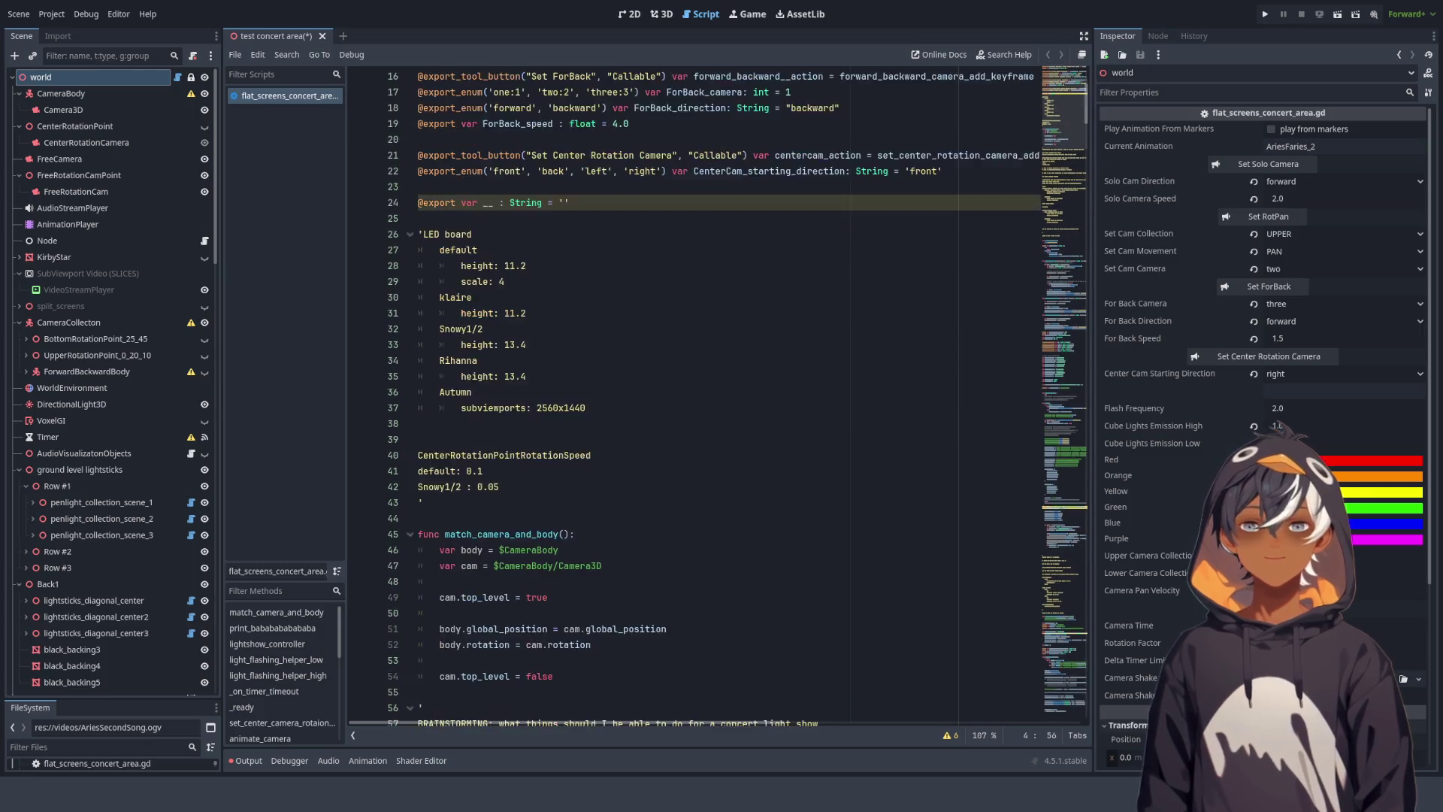
click(767, 283)
scroll(768, 283, down, 15)
scroll(768, 283, down, 2)
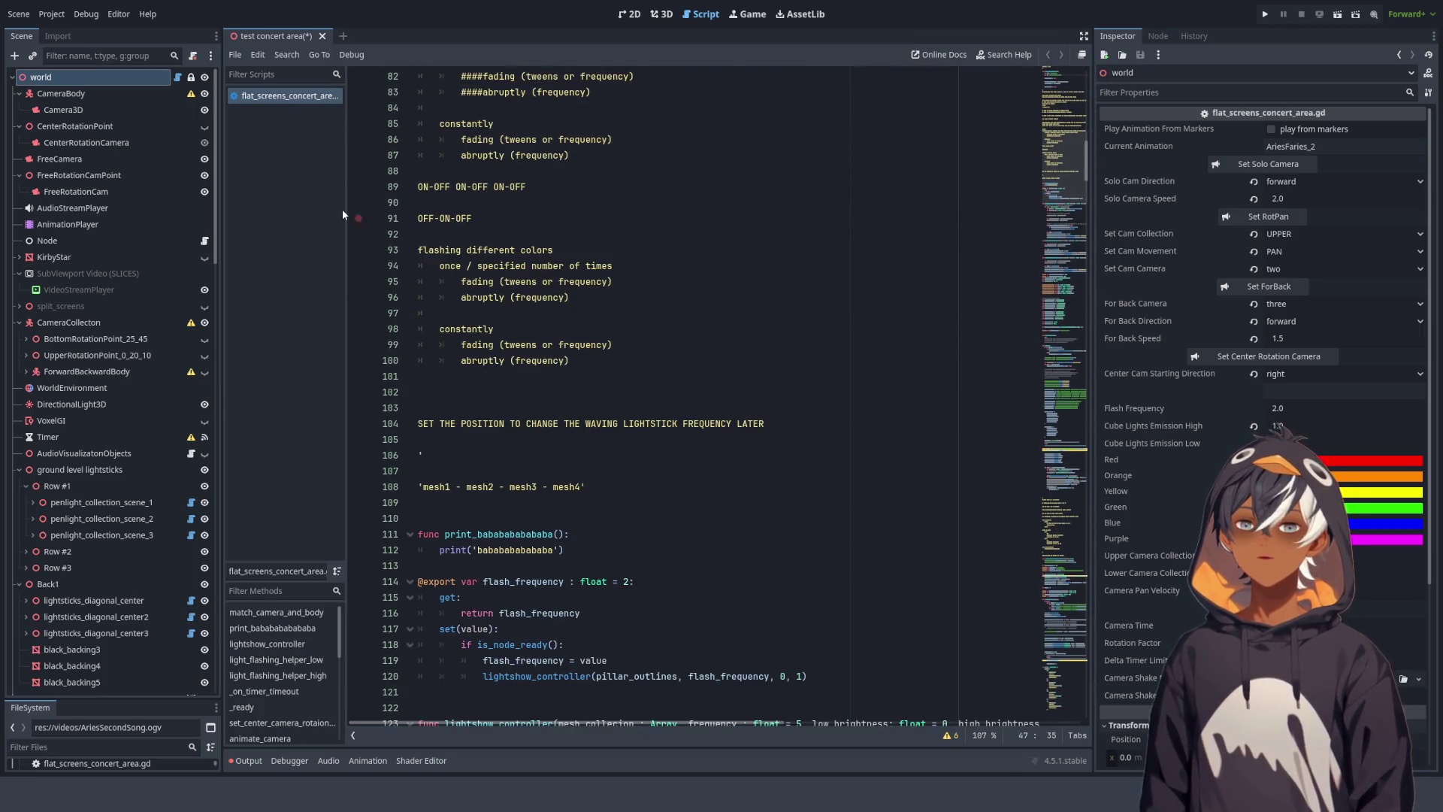
- Narrow the Scene dock and raise the split bar to enlarge the FileSystem browser
drag(219, 168, 181, 169)
mouse_move(1068, 181)
mouse_down()
mouse_move(1056, 120)
mouse_move(1043, 317)
mouse_move(1053, 68)
mouse_up()
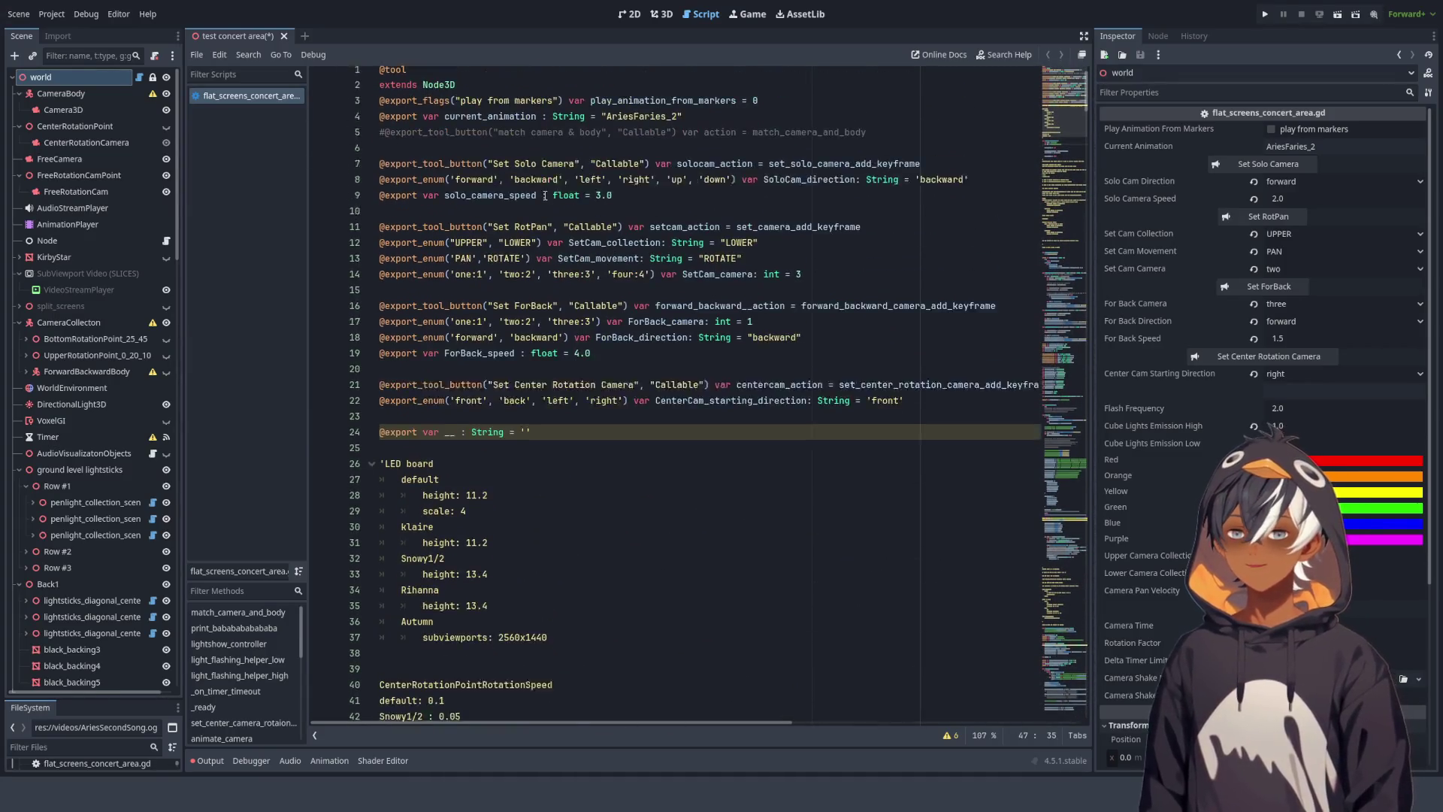
click(698, 108)
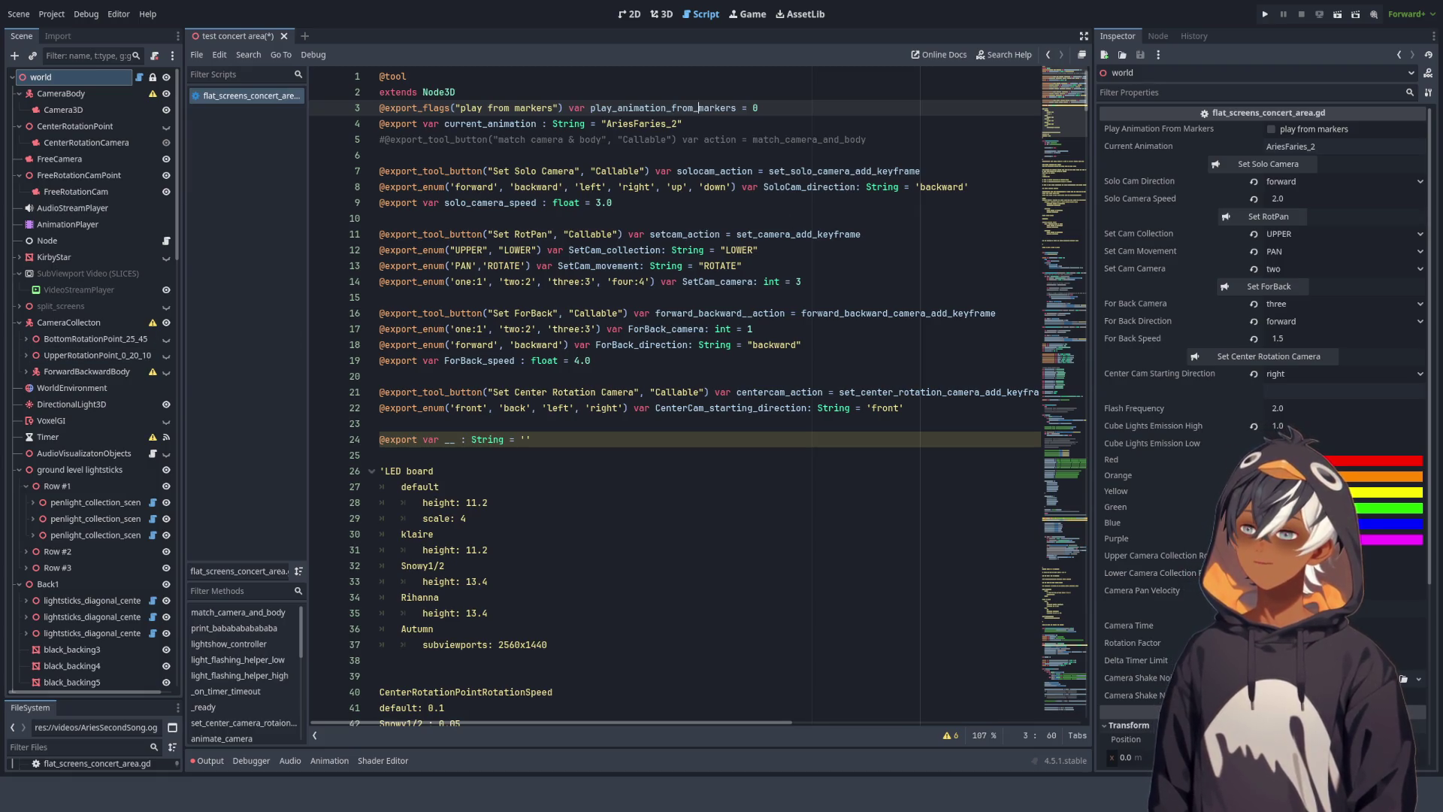
scroll(1053, 143, down, 15)
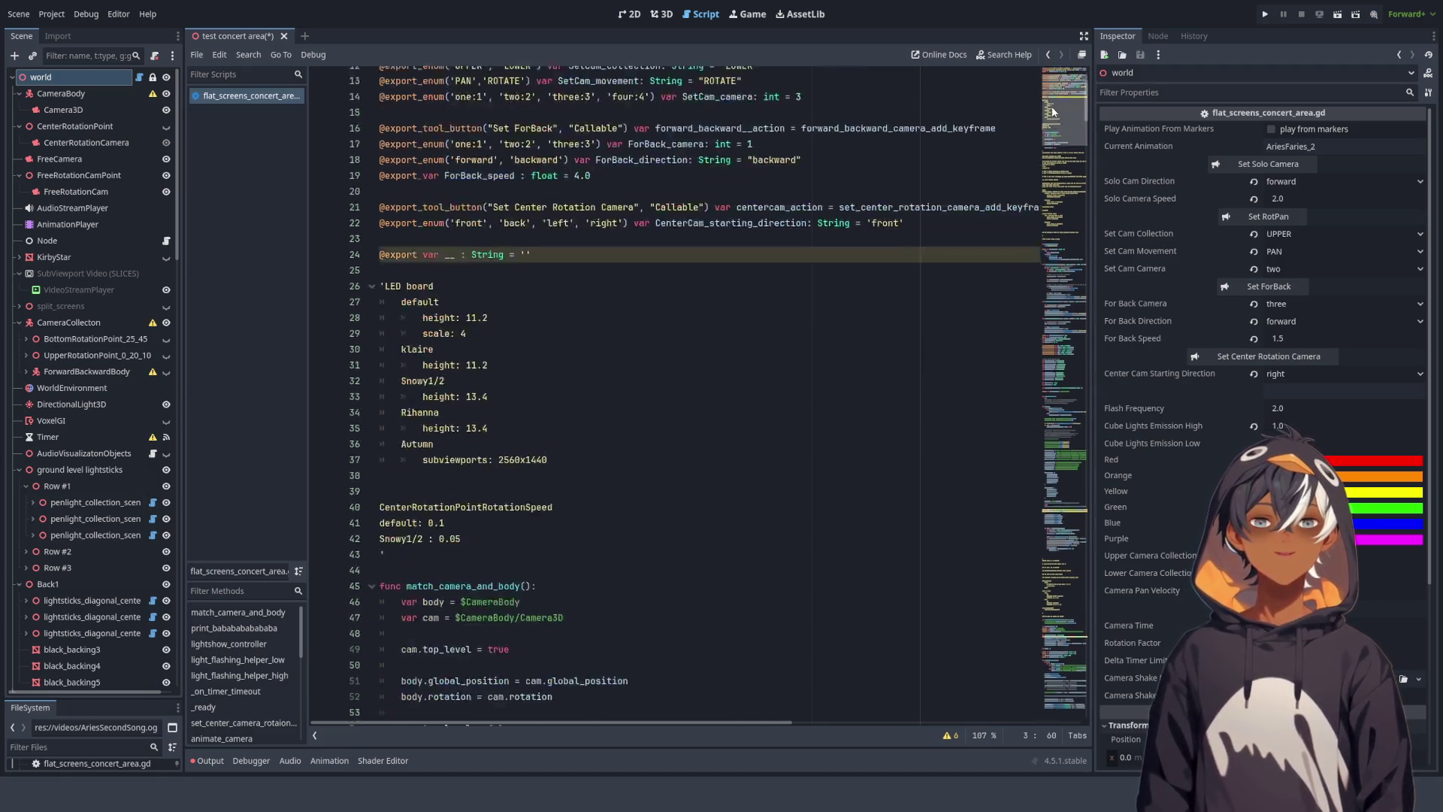
scroll(1053, 142, down, 10)
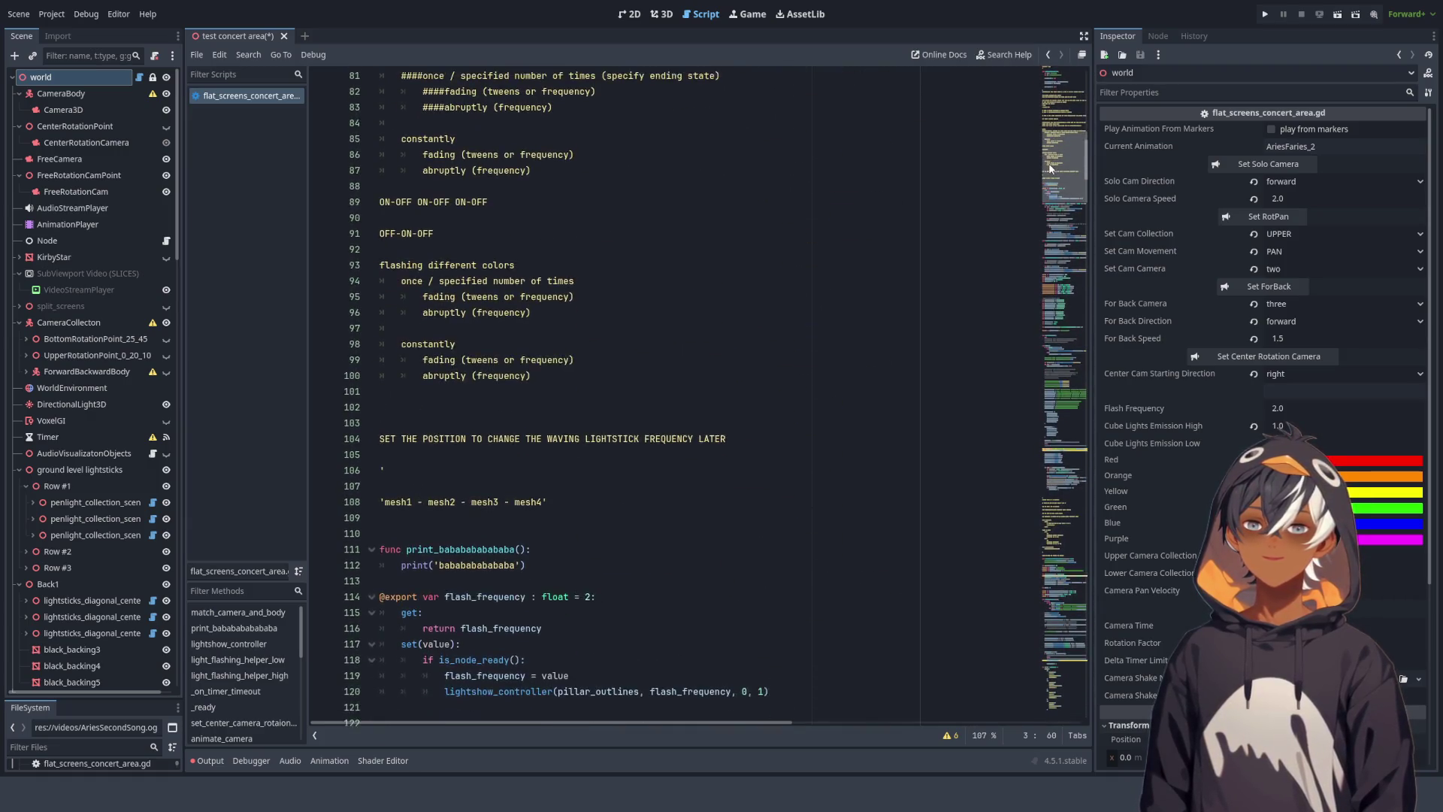
scroll(1053, 143, up, 3)
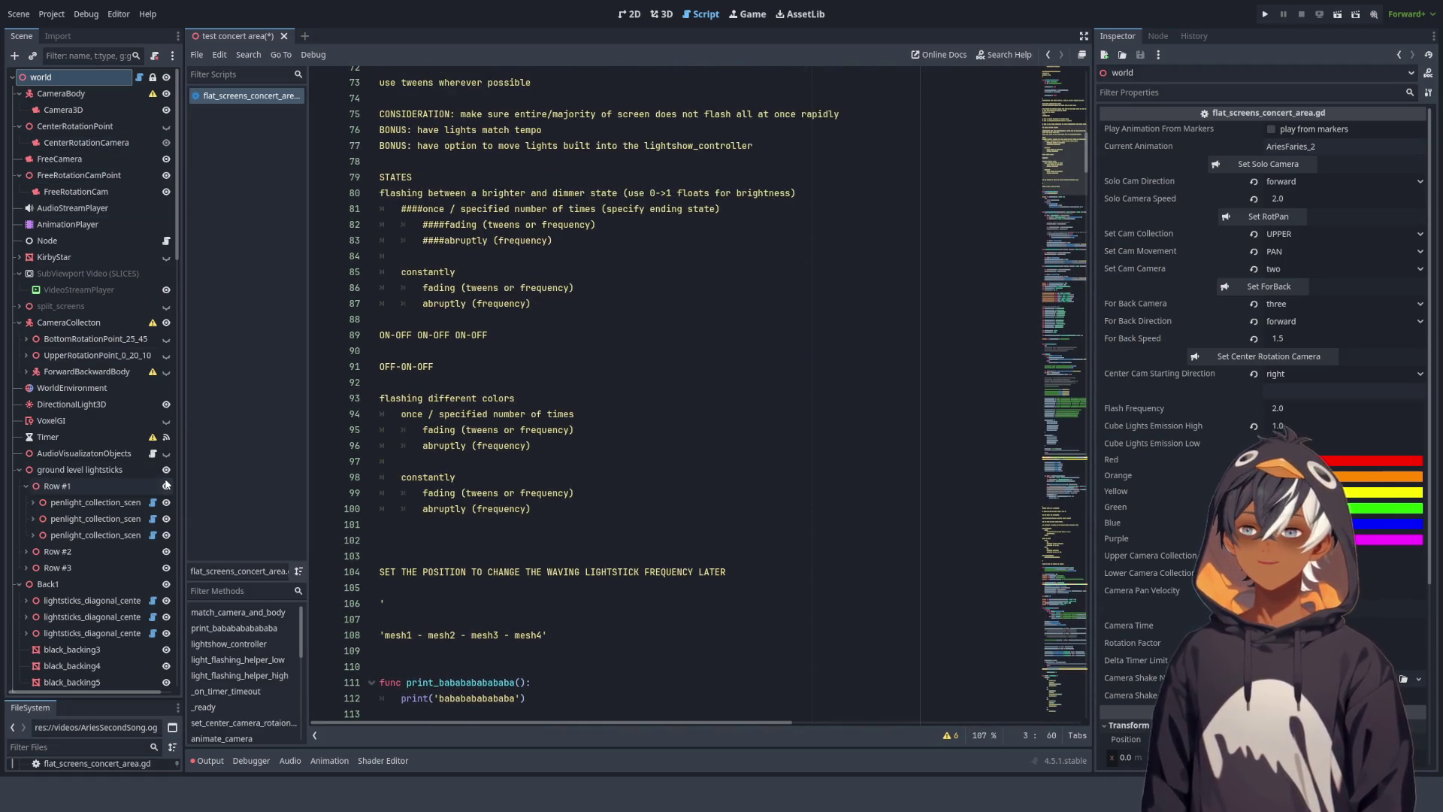
drag(94, 699, 94, 170)
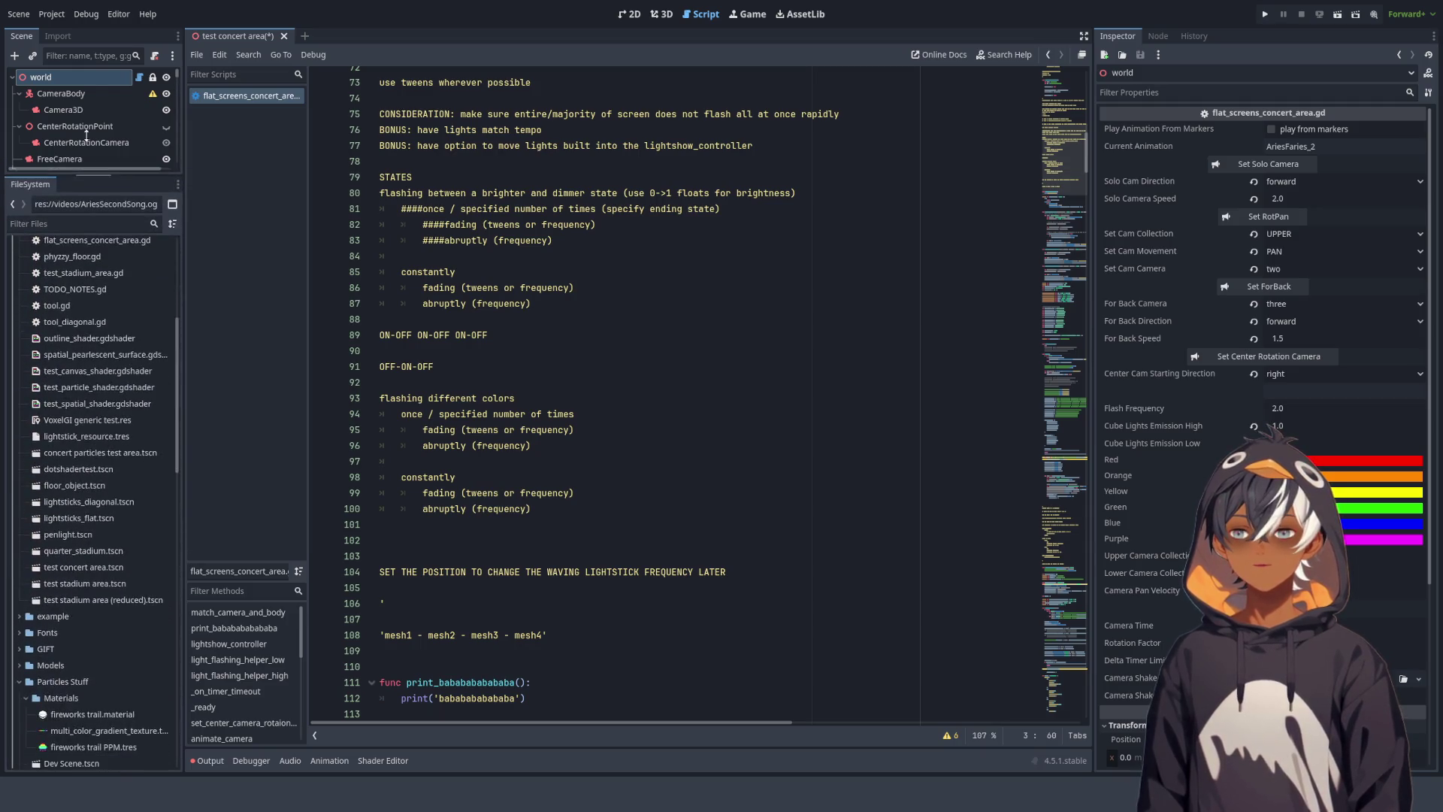
- Open TODO_NOTES.gd and delete its five trailing empty lines
scroll(75, 345, down, 5)
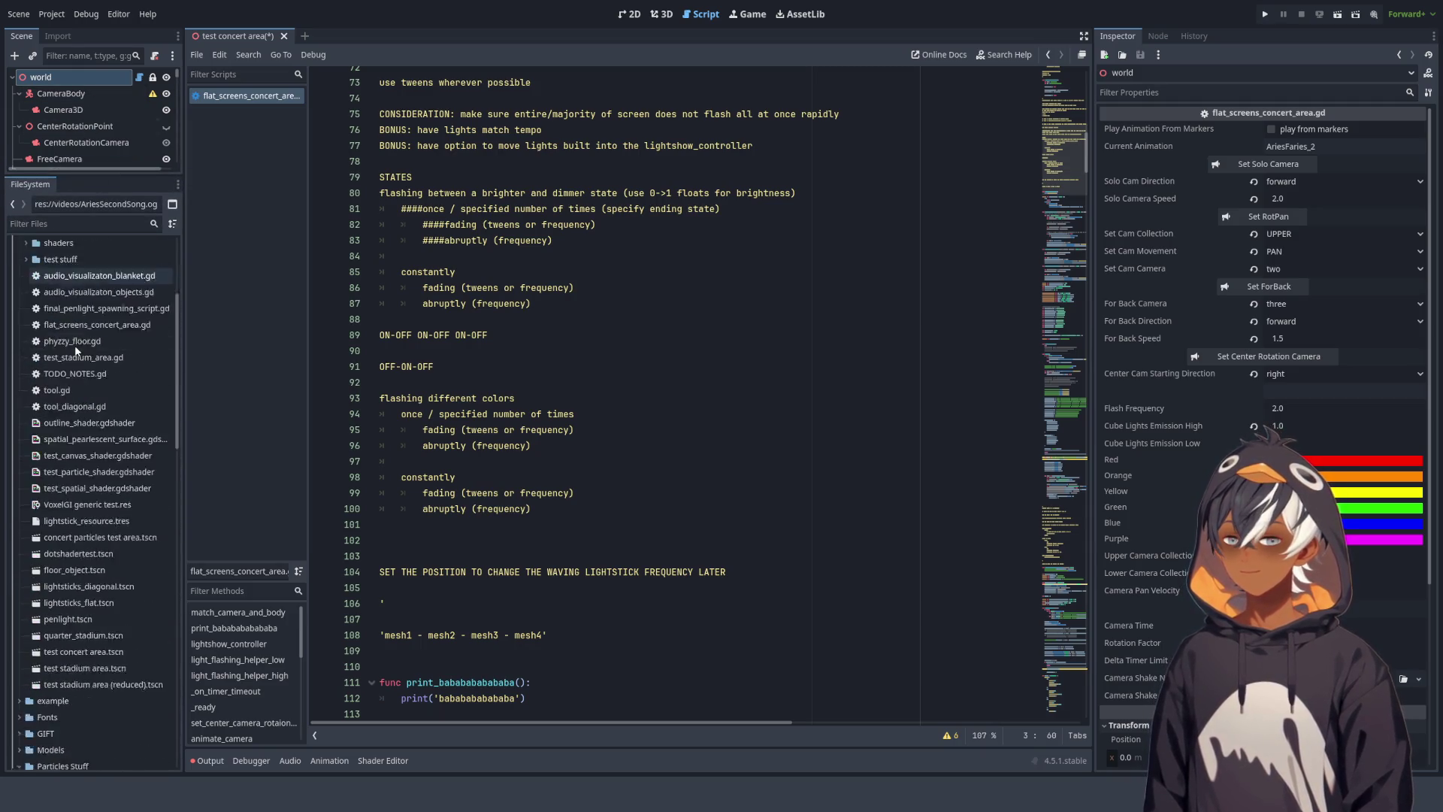
double_click(83, 307)
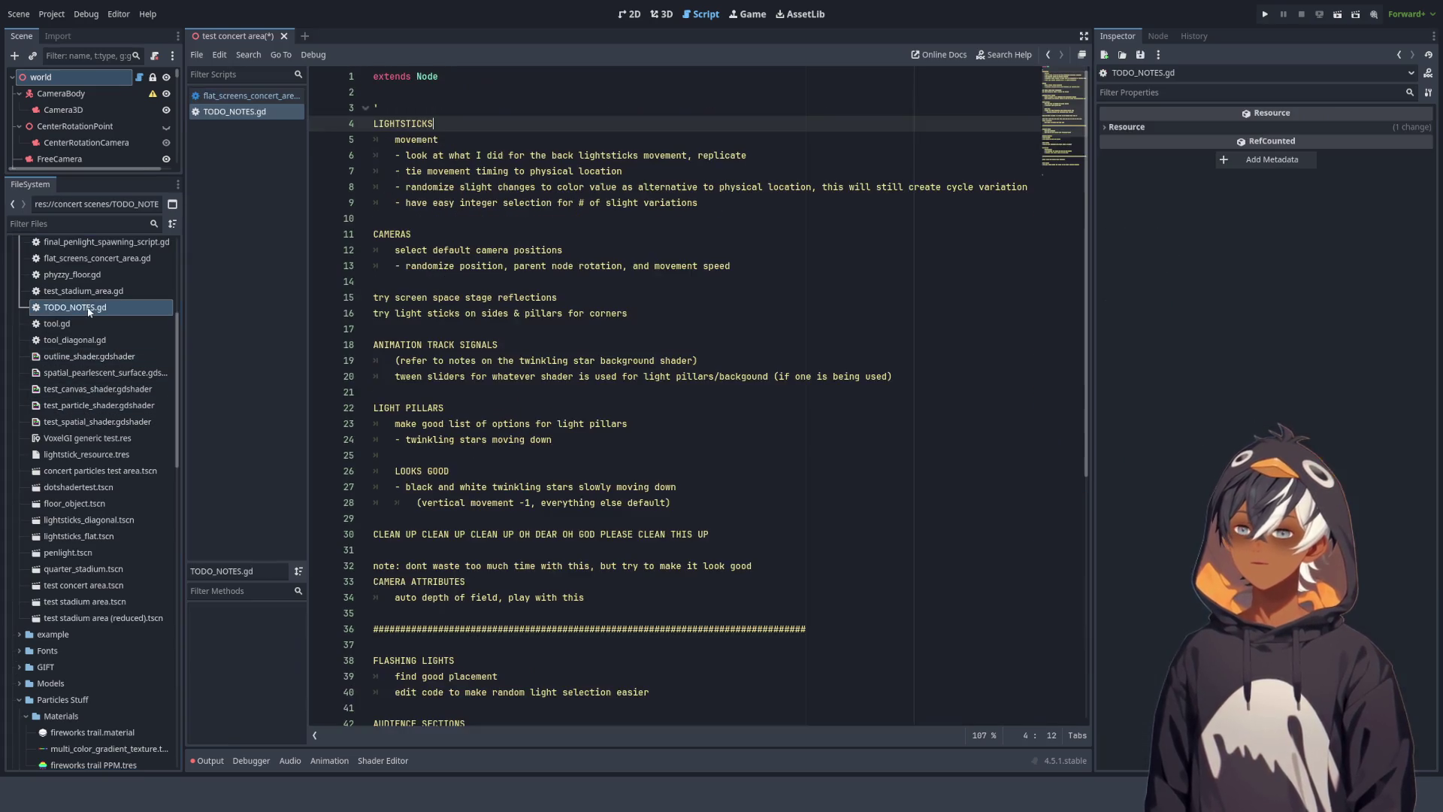
scroll(474, 204, down, 8)
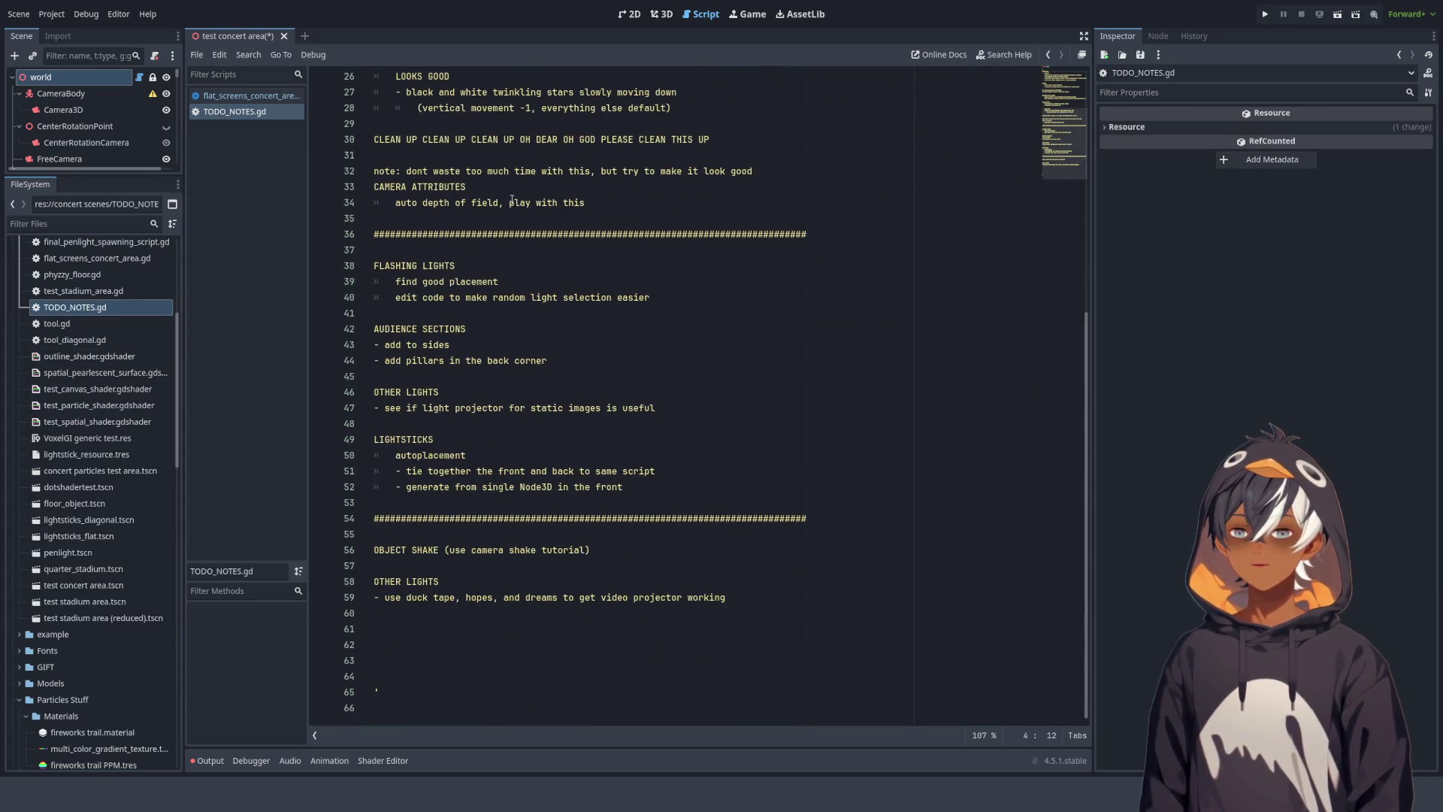
click(475, 645)
click(459, 658)
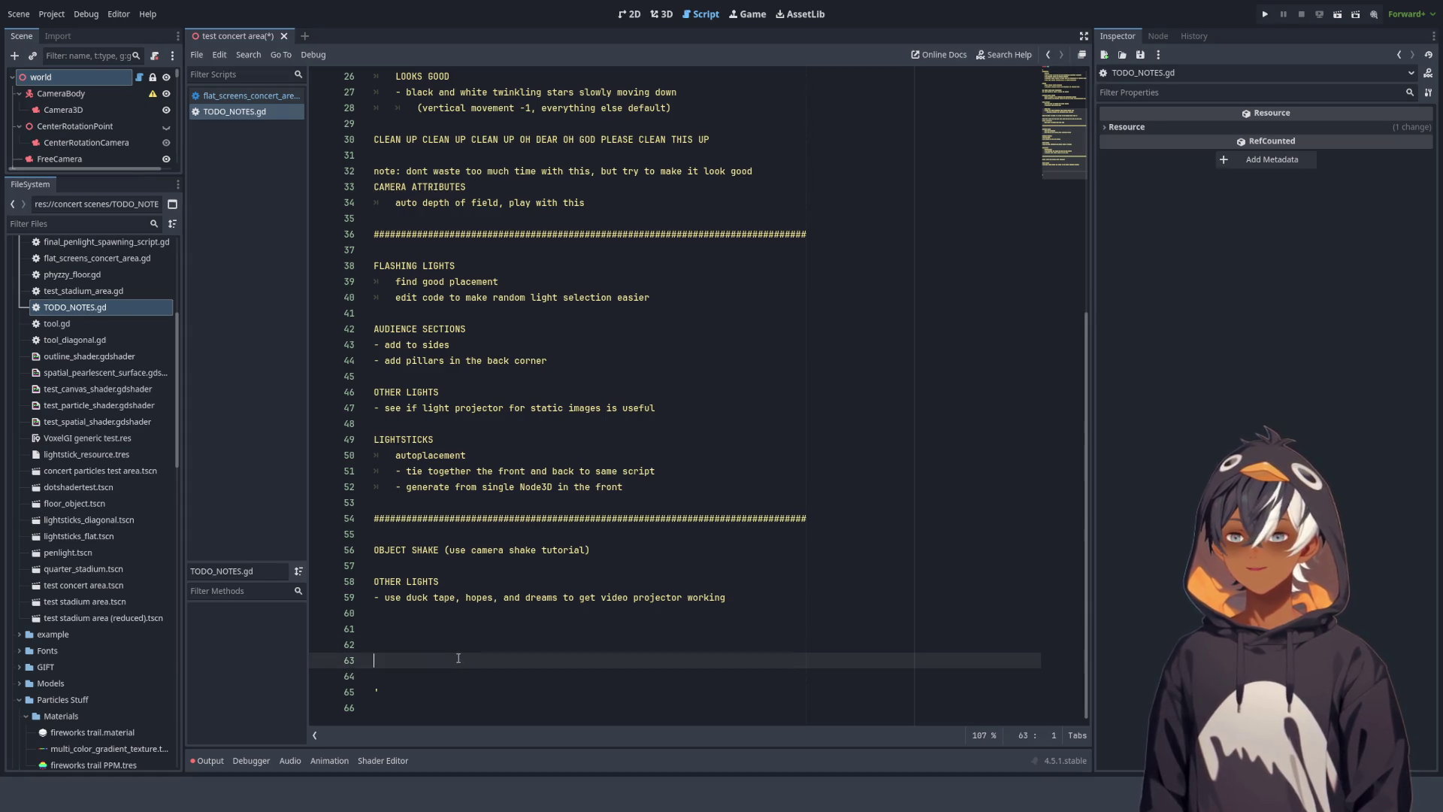
click(385, 674)
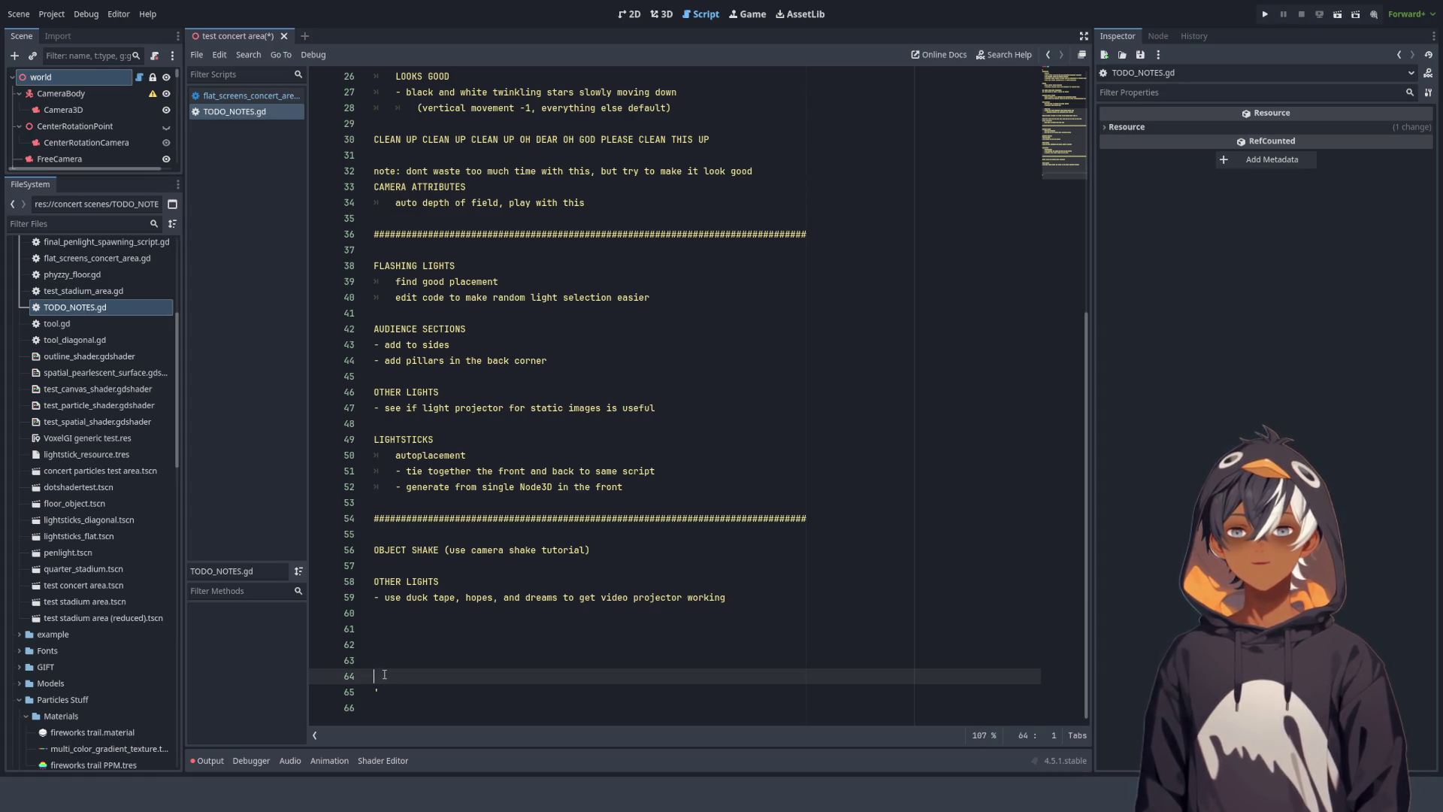
key(BackSpace)
key(BackSpace)
key(BackSpace)
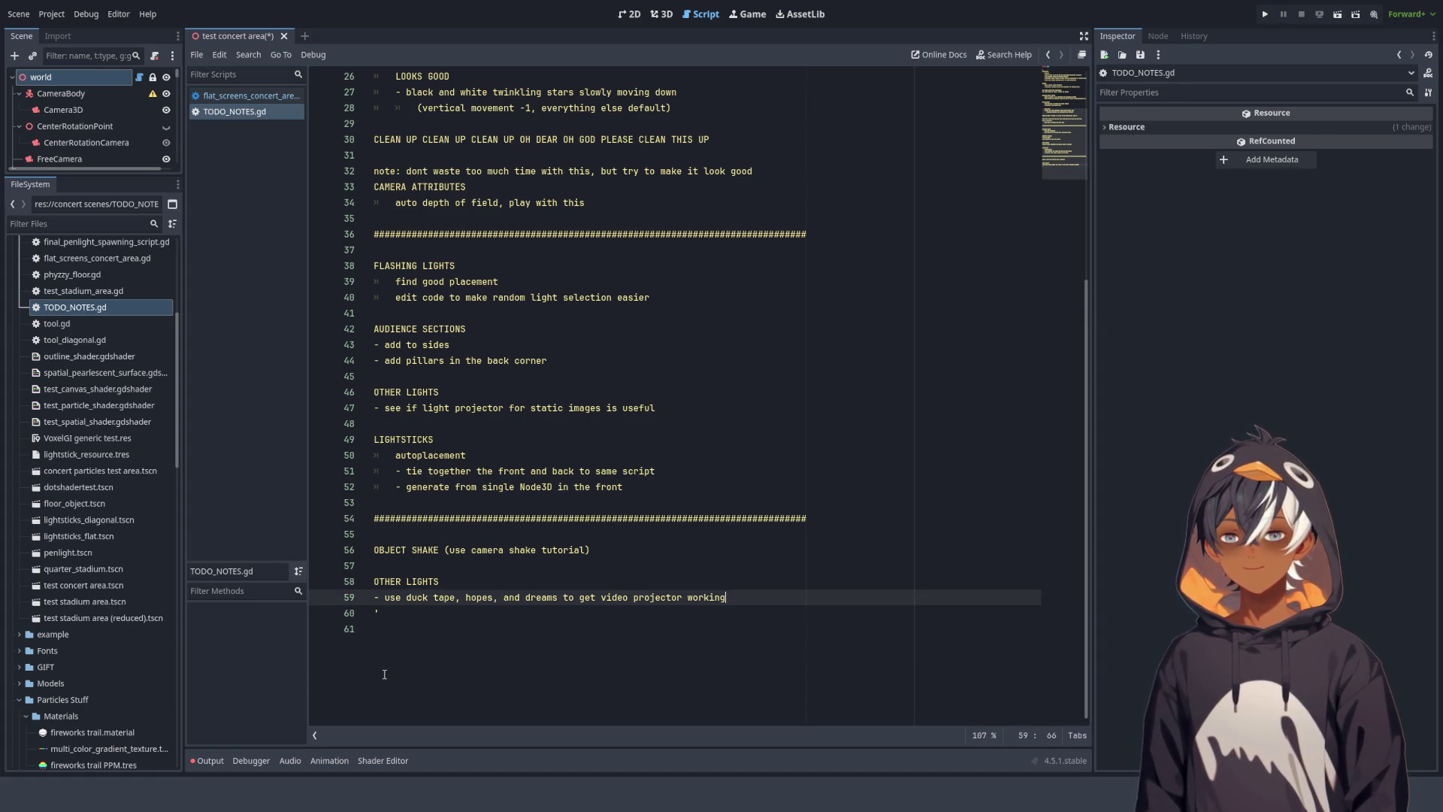
- Return to flat_screens_concert_area.gd from the script list
click(248, 95)
scroll(1088, 160, up, 2)
scroll(1089, 160, up, 6)
scroll(491, 514, down, 10)
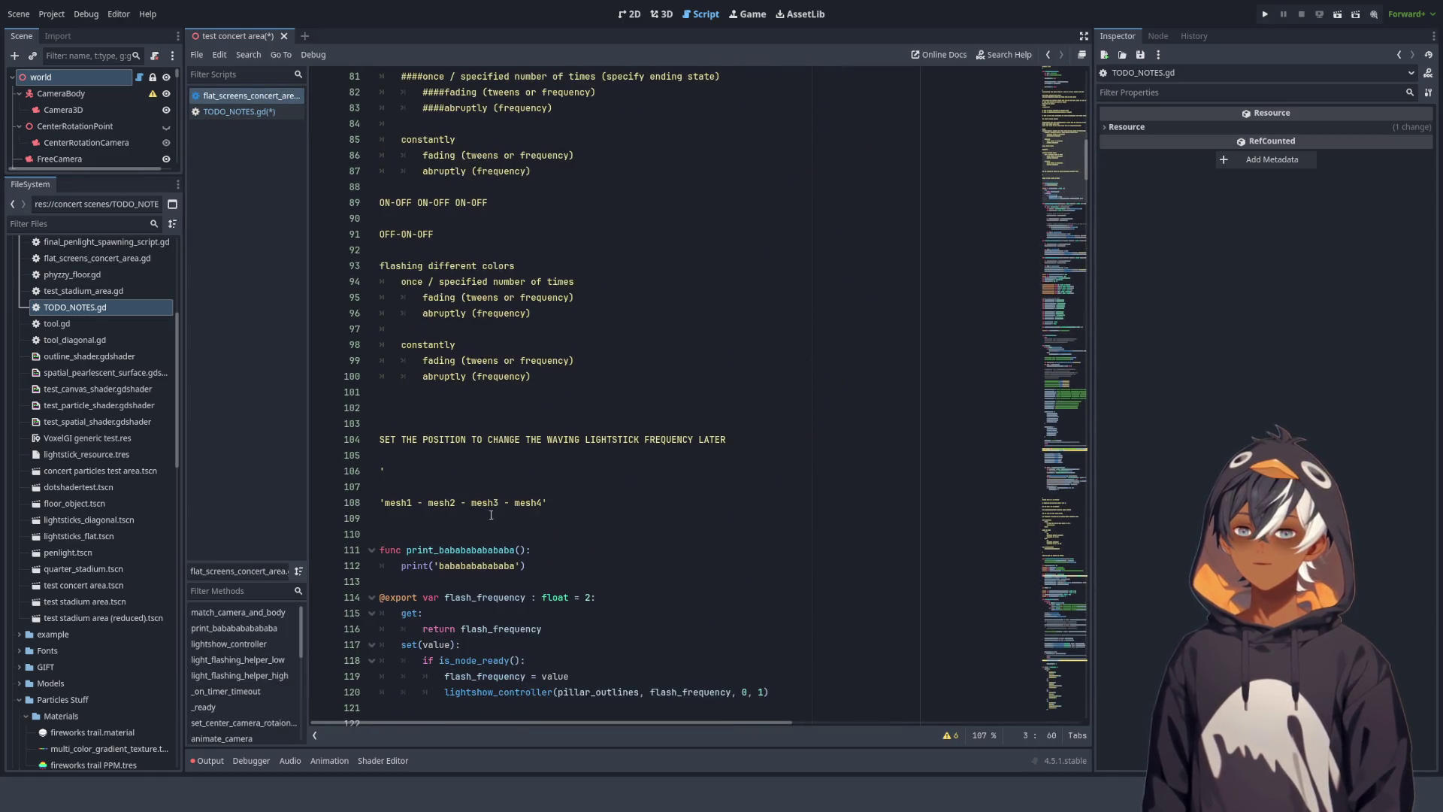
- Look over the old notes and print_babababababa function around lines 95–112
mouse_move(582, 505)
mouse_down()
mouse_move(526, 502)
mouse_move(421, 267)
mouse_move(518, 72)
mouse_move(518, 418)
mouse_up()
scroll(519, 418, down, 4)
click(462, 518)
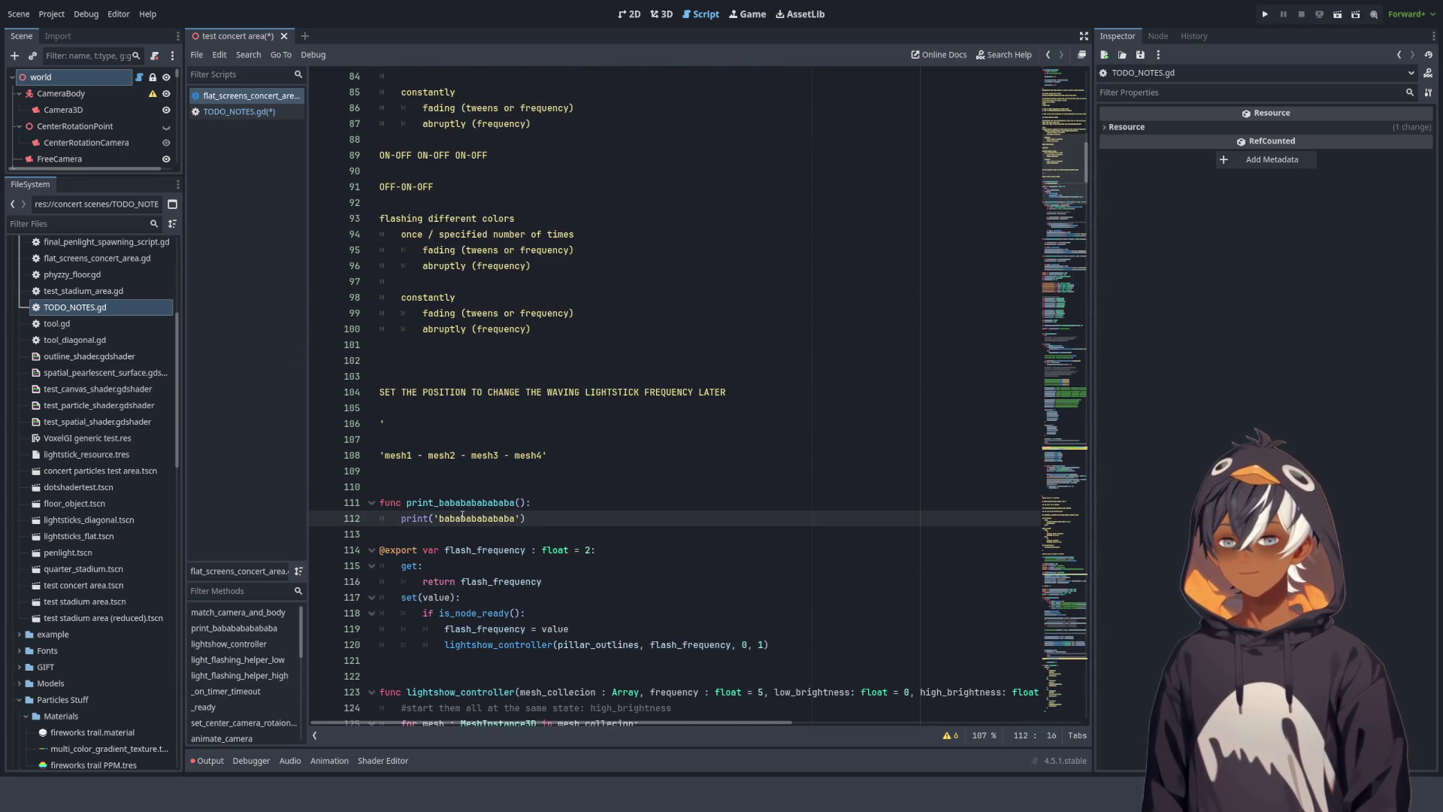
ctrl+scroll(462, 518, up, 4)
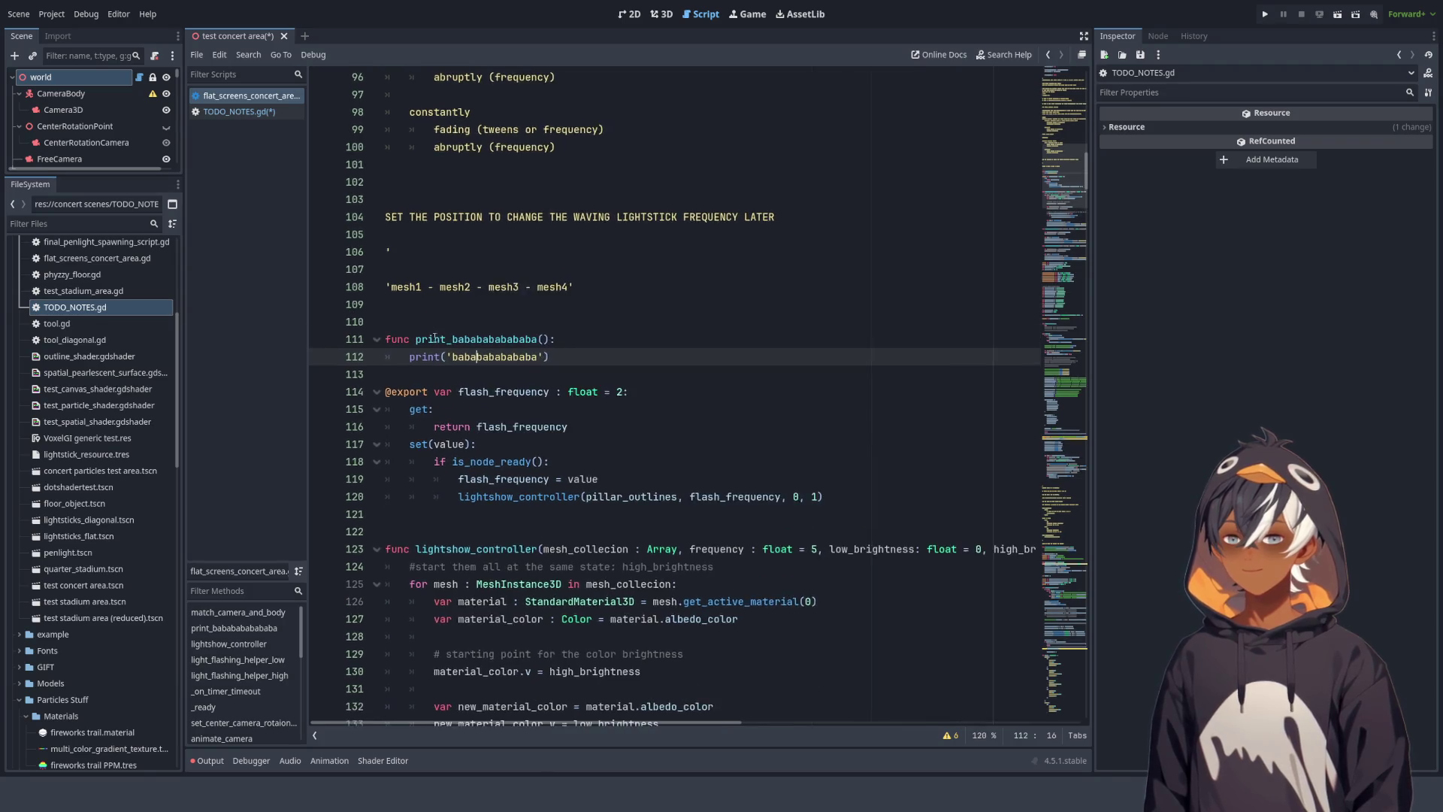
ctrl+scroll(523, 471, up, 5)
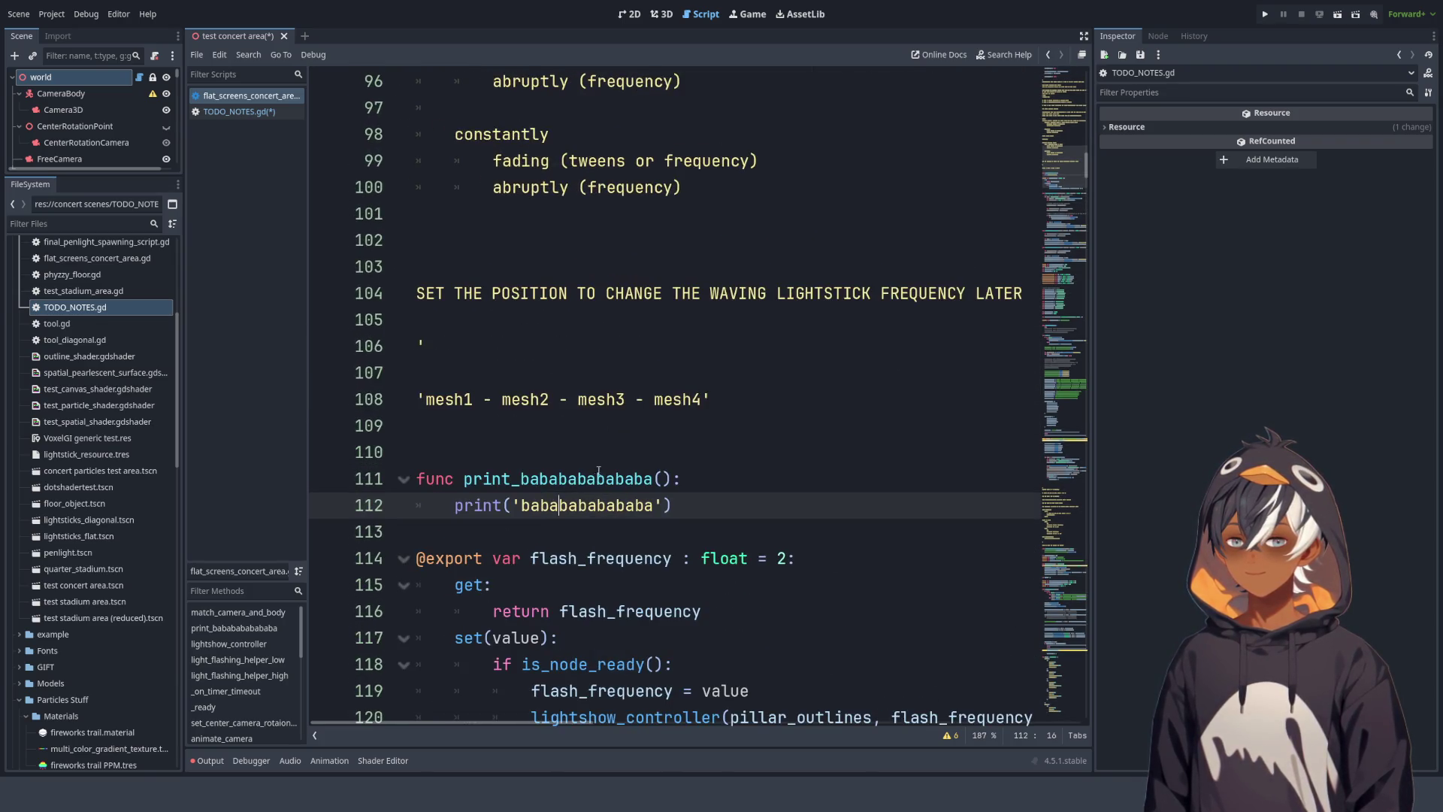
ctrl+scroll(599, 471, up, 2)
drag(767, 322, 398, 290)
click(458, 252)
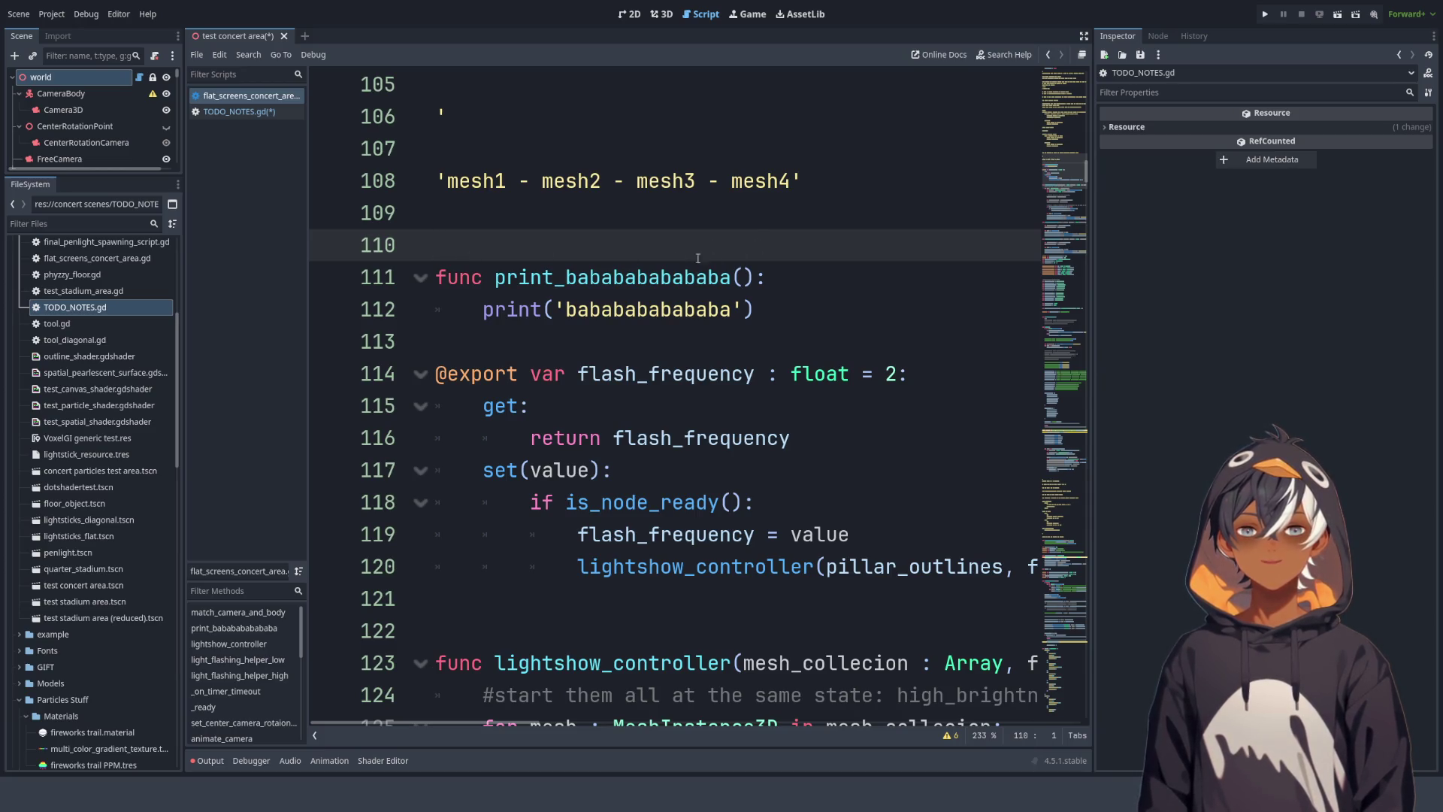
ctrl+scroll(684, 260, down, 2)
ctrl+scroll(683, 261, down, 8)
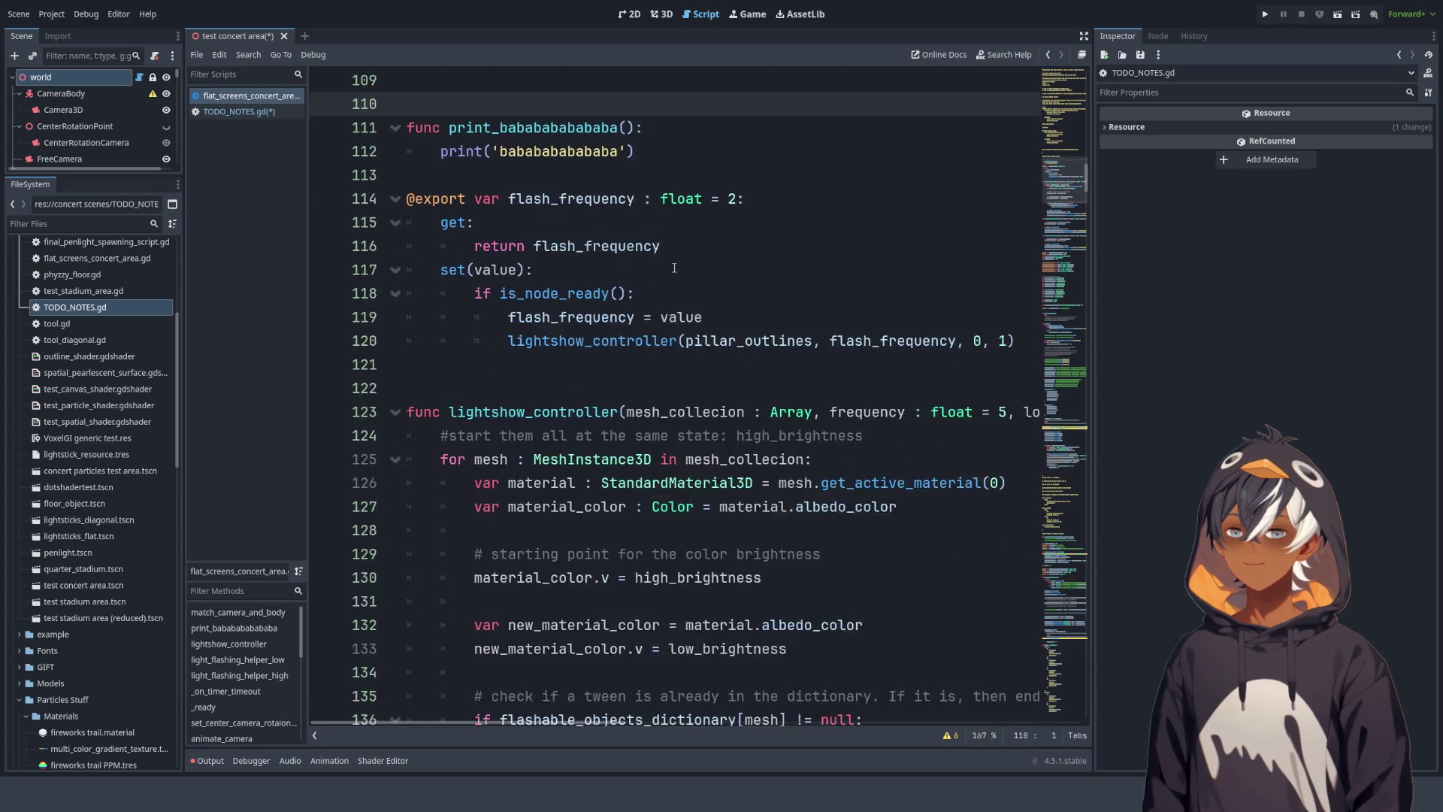
ctrl+scroll(608, 291, up, 5)
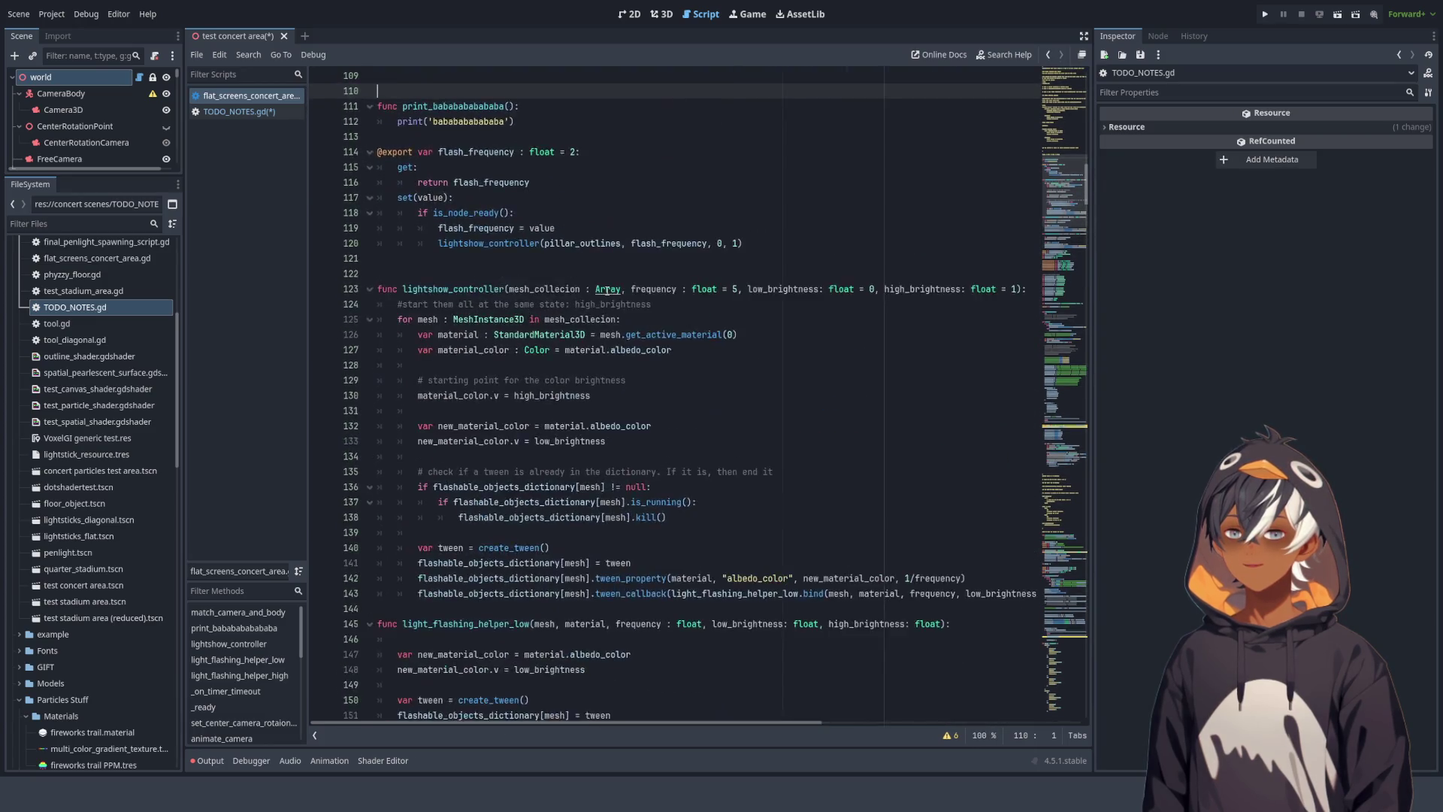
- Select the light-flashing brainstorming notes block and cut it from the concert-area script
drag(1093, 289, 1315, 289)
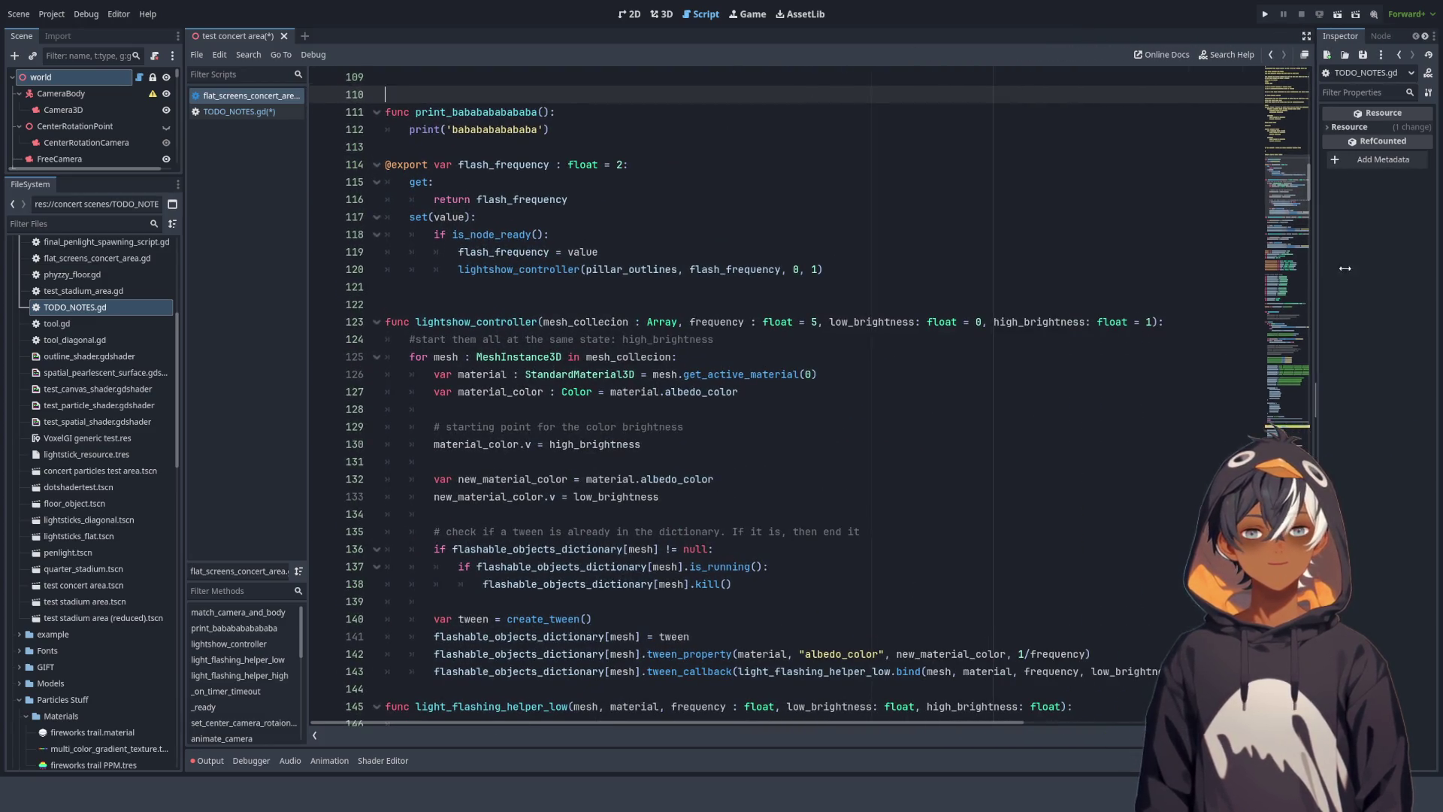
ctrl+scroll(747, 358, up, 1)
scroll(748, 357, up, 6)
scroll(748, 358, up, 3)
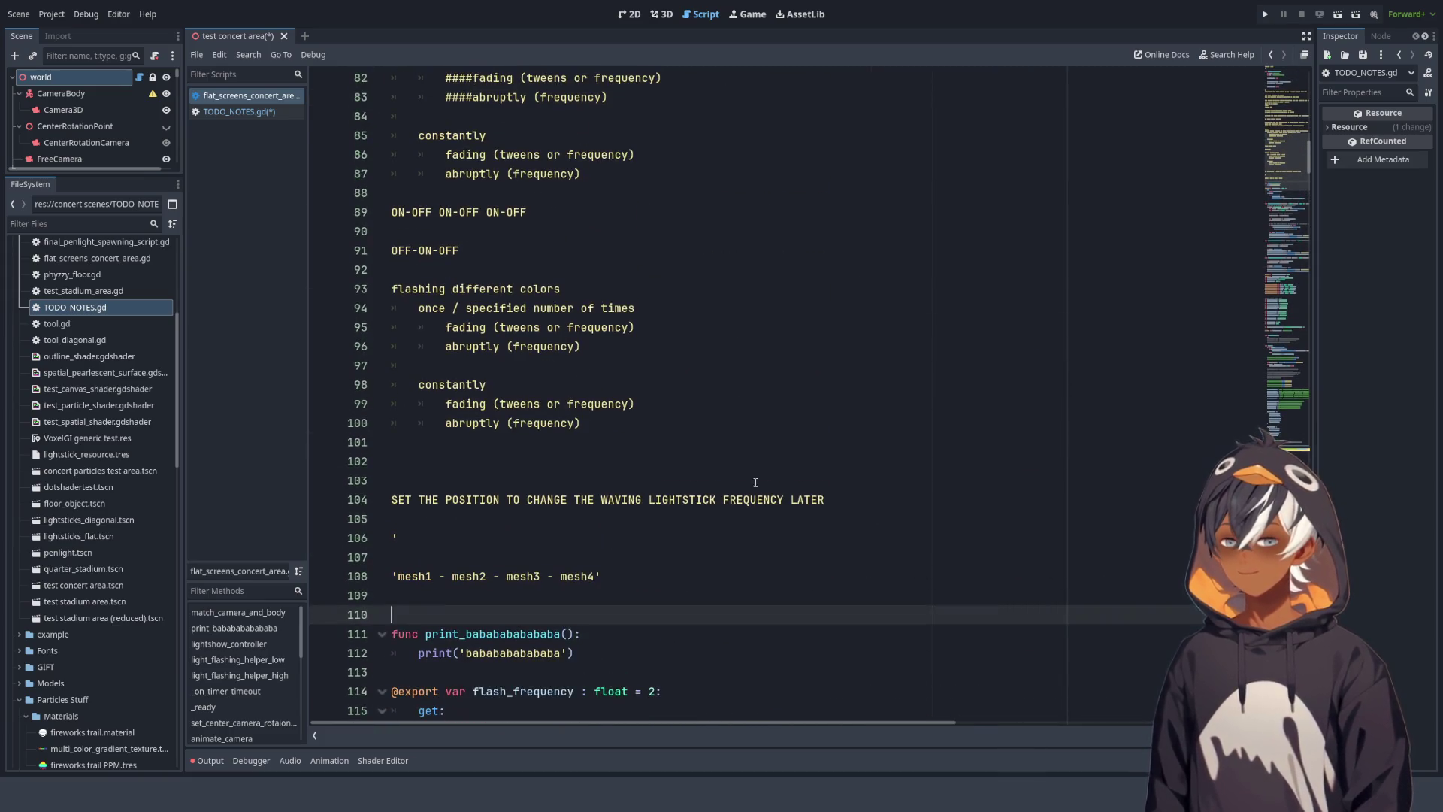
drag(726, 615, 726, 289)
scroll(726, 404, up, 3)
scroll(323, 481, up, 8)
mouse_move(726, 404)
mouse_down()
mouse_move(324, 481)
mouse_move(323, 552)
mouse_move(305, 486)
mouse_up()
key(BackSpace)
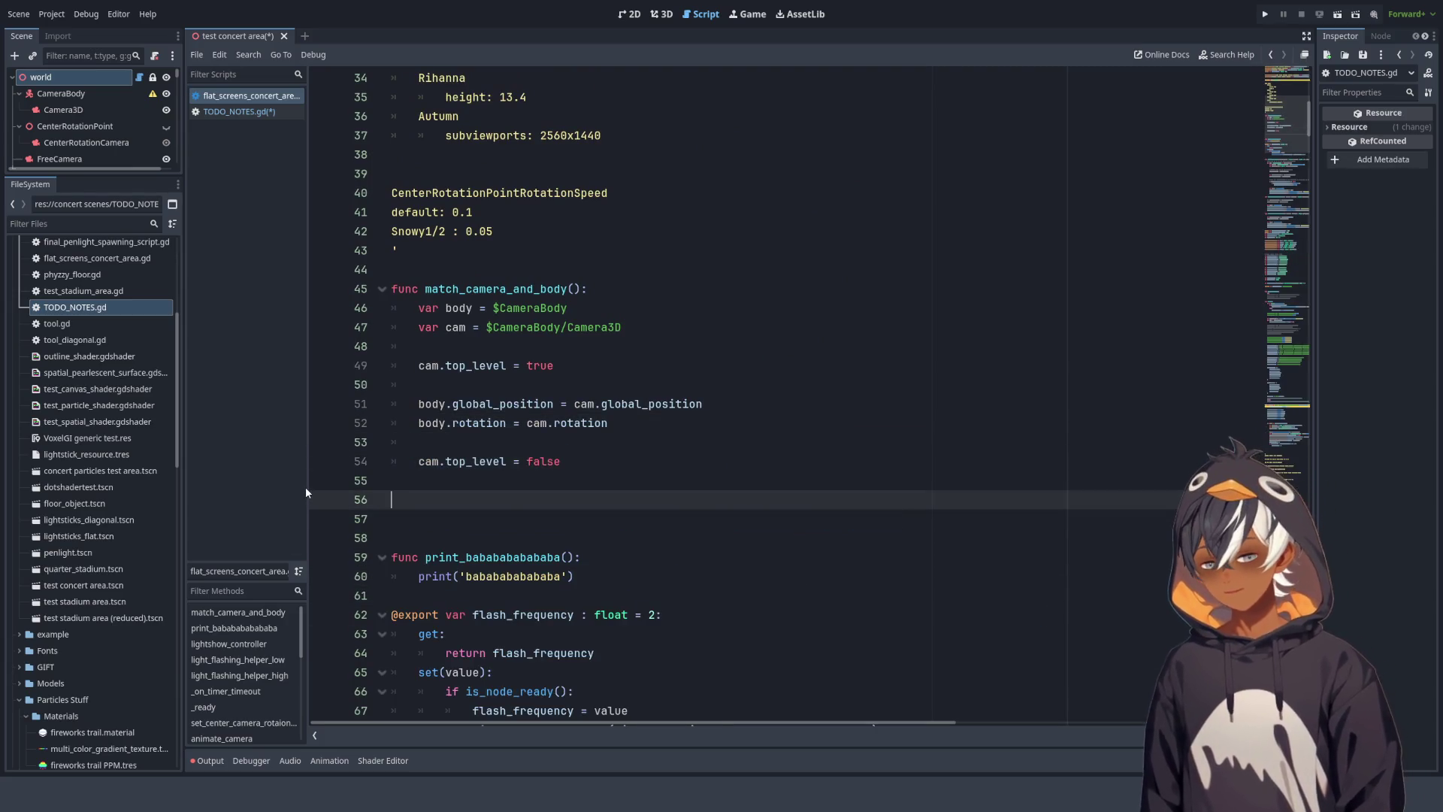
- Paste the brainstorming notes at the end of TODO_NOTES.gd, then return to the concert-area script
click(248, 111)
scroll(487, 359, down, 1)
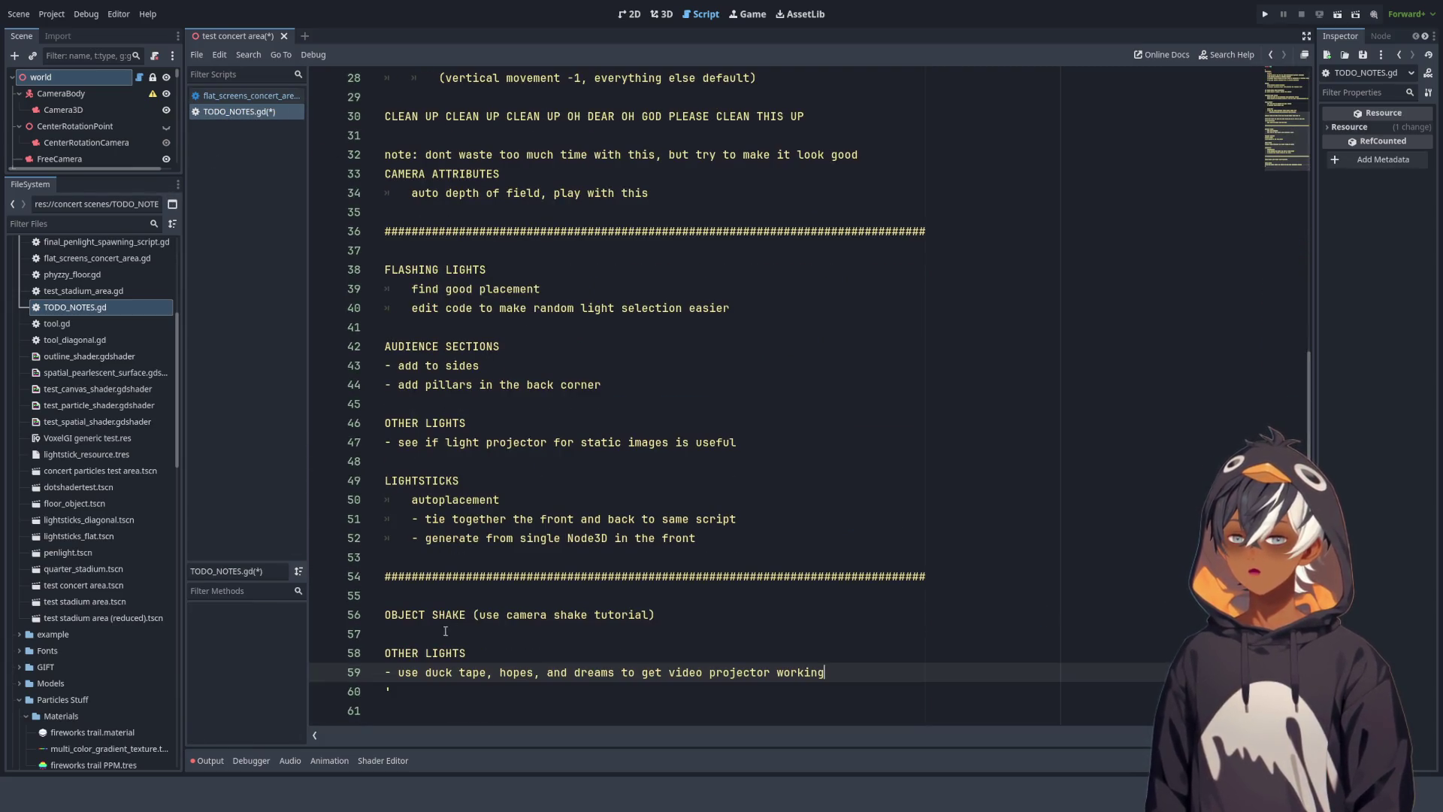
key(ctrl+End)
click(248, 95)
- Inspect the LED board and rotation-speed notes, then give the Scene tree more room
scroll(578, 293, up, 5)
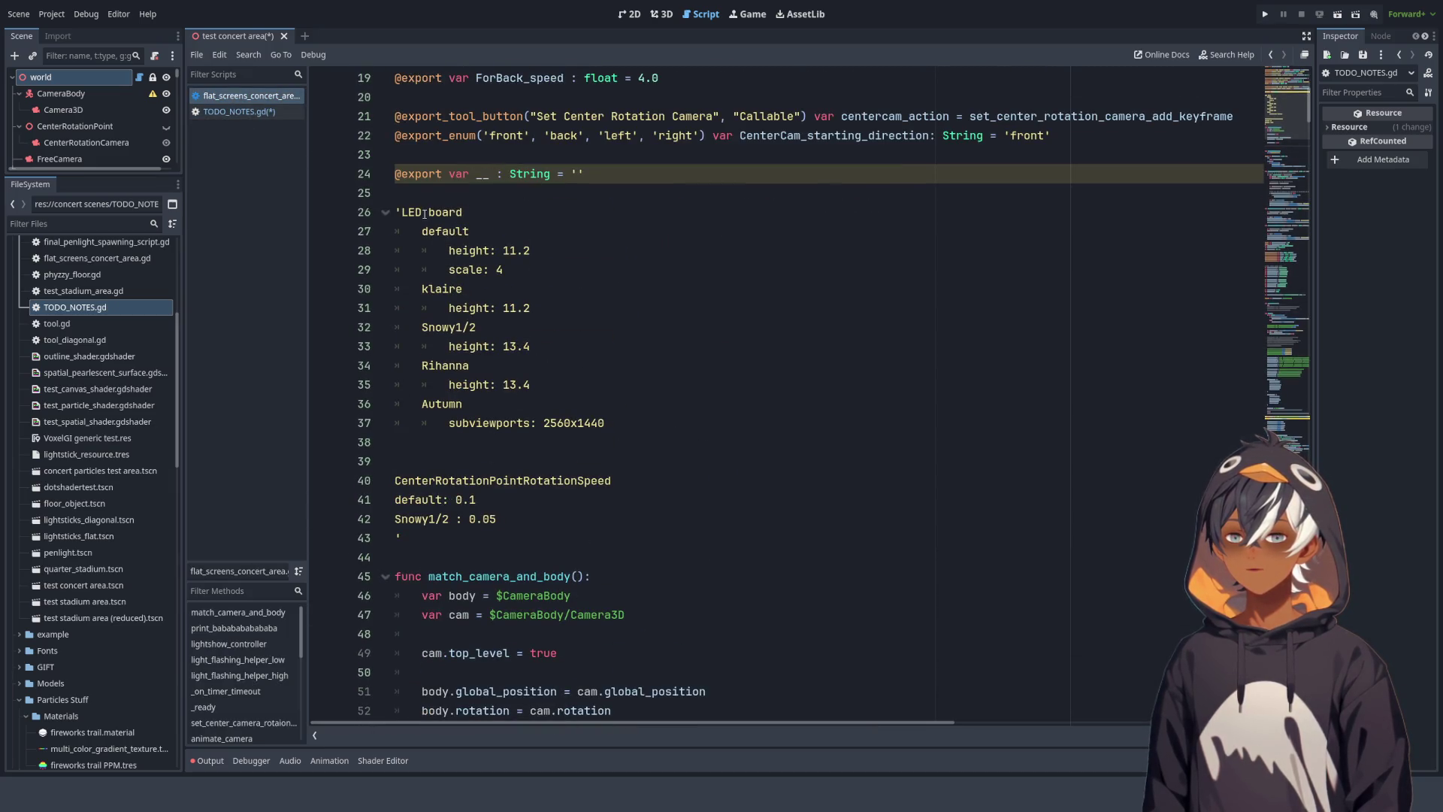
click(423, 214)
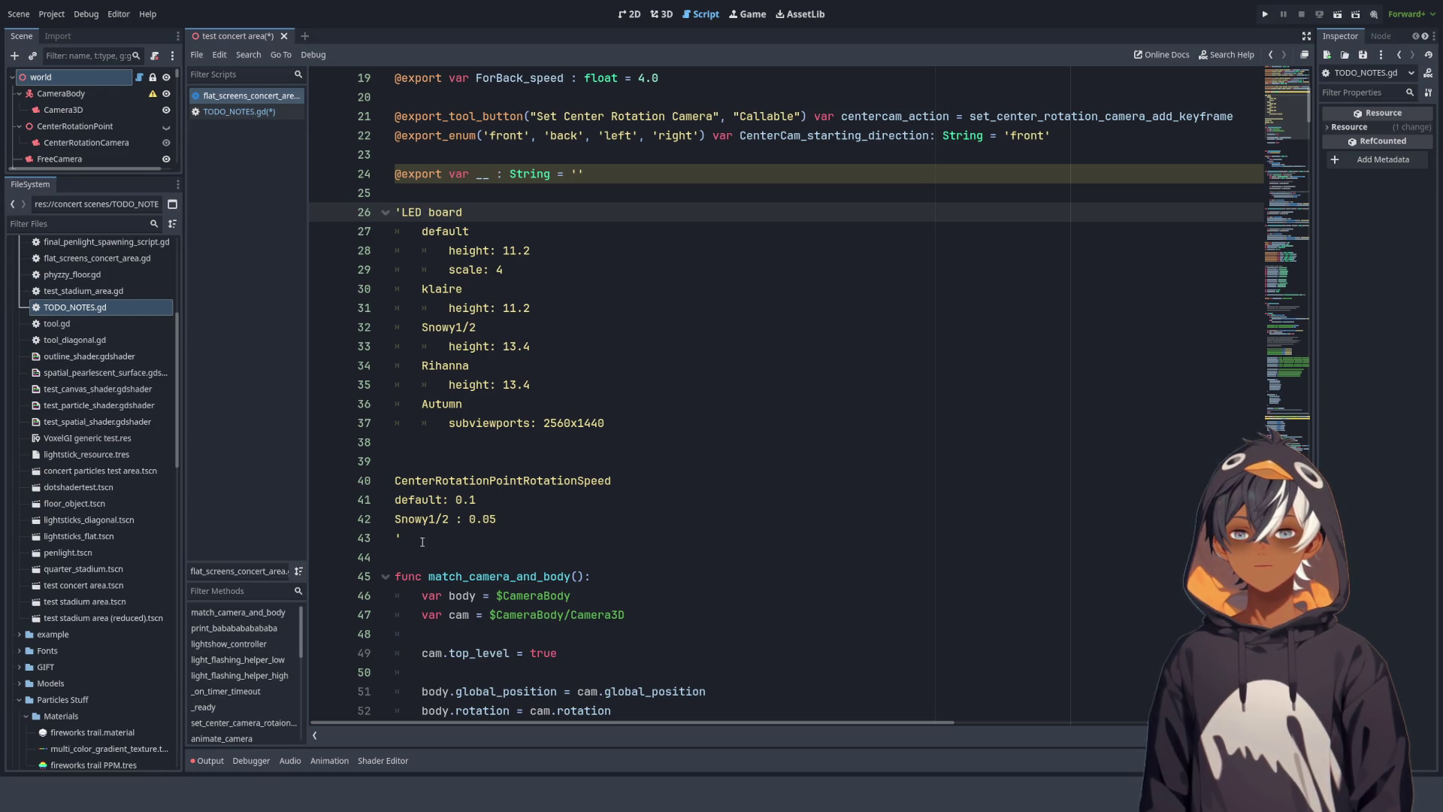
drag(422, 541, 367, 516)
click(555, 283)
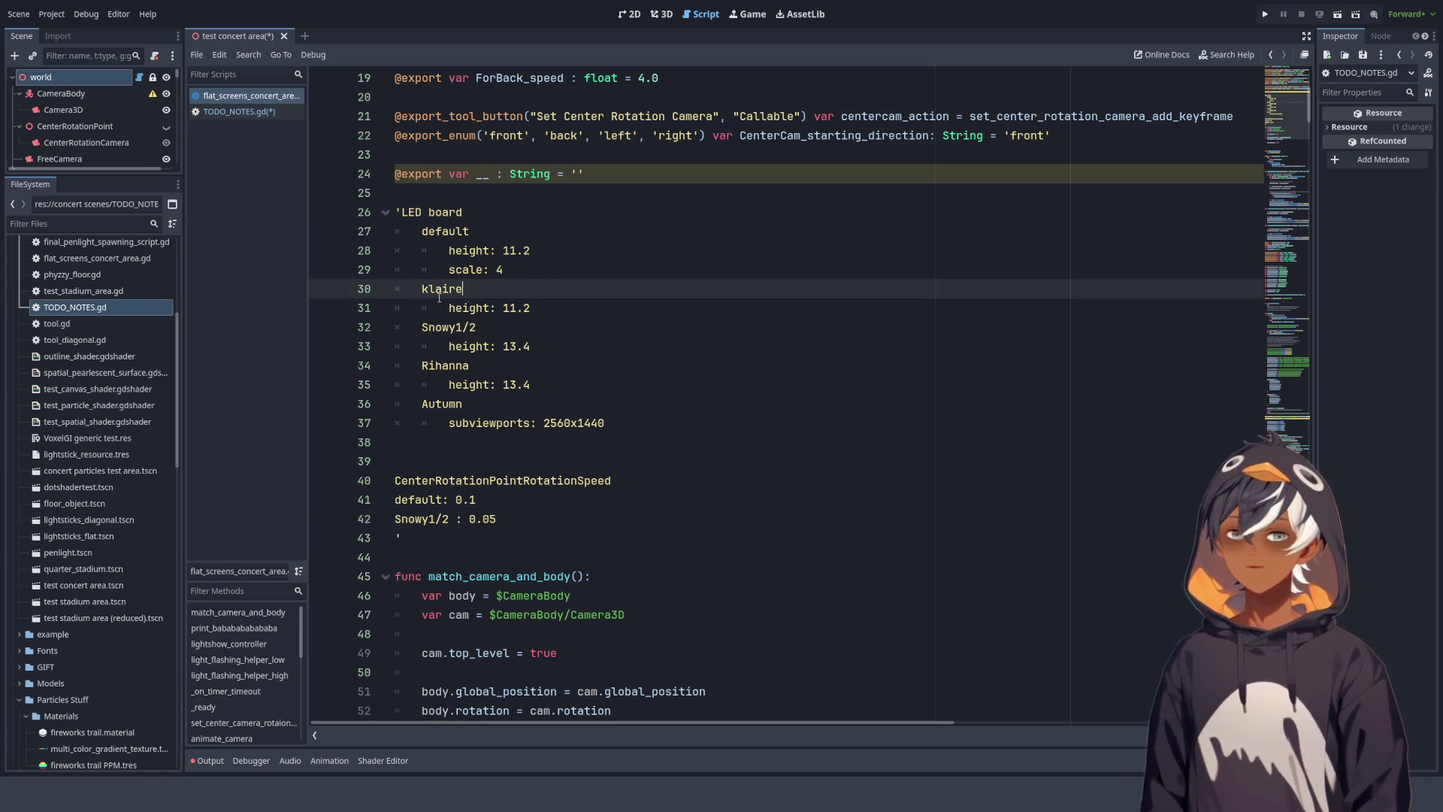
double_click(446, 212)
click(443, 231)
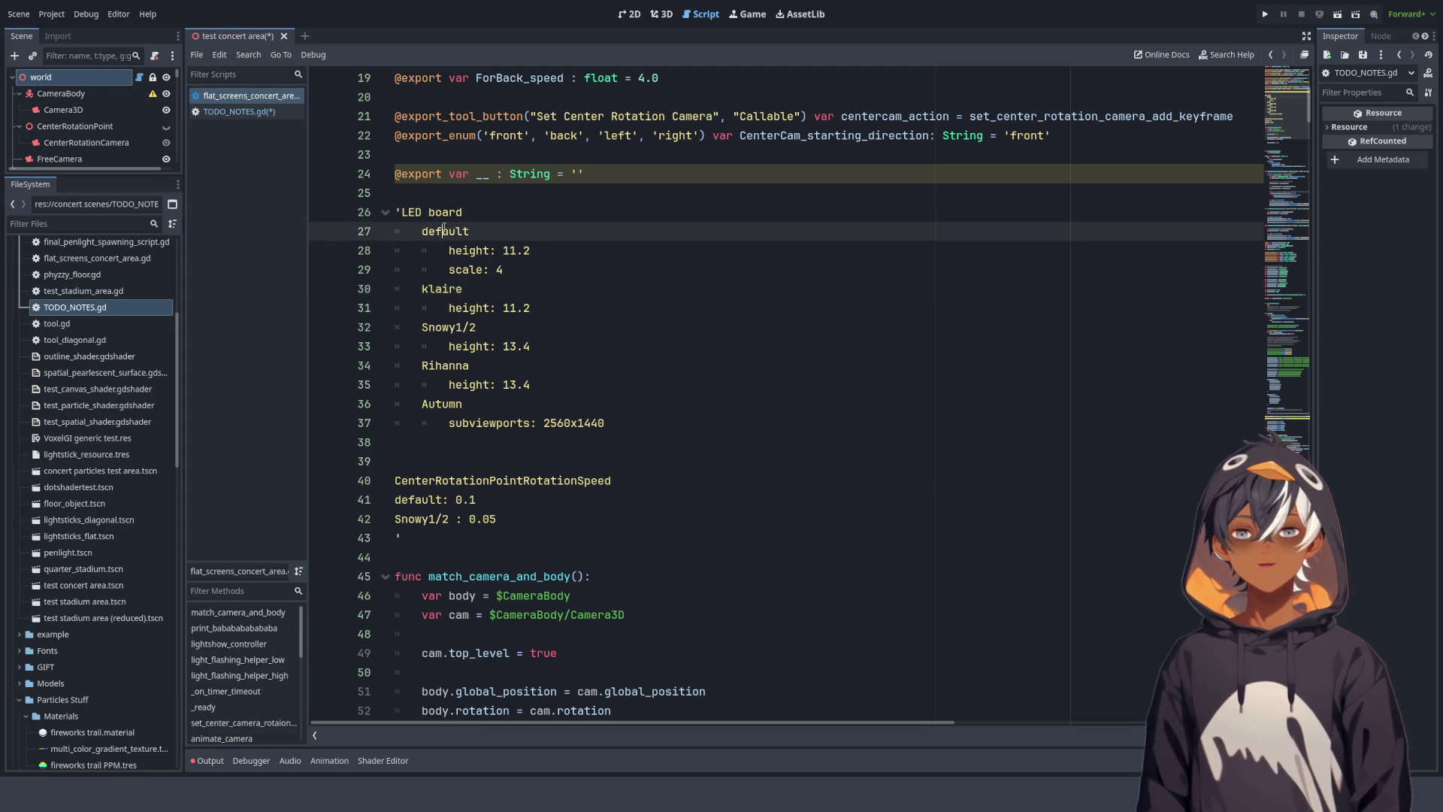
triple_click(443, 231)
double_click(445, 231)
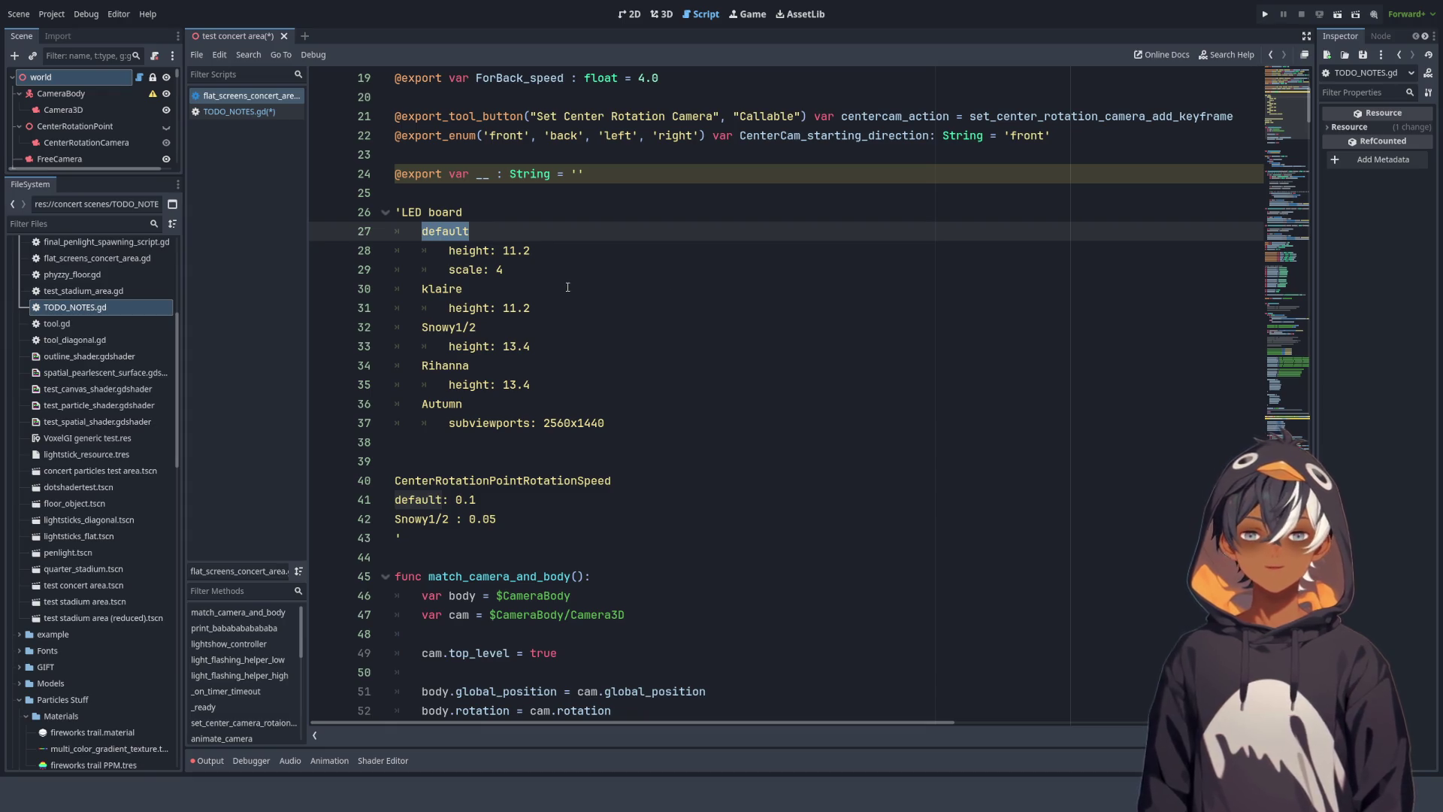
drag(106, 176, 106, 529)
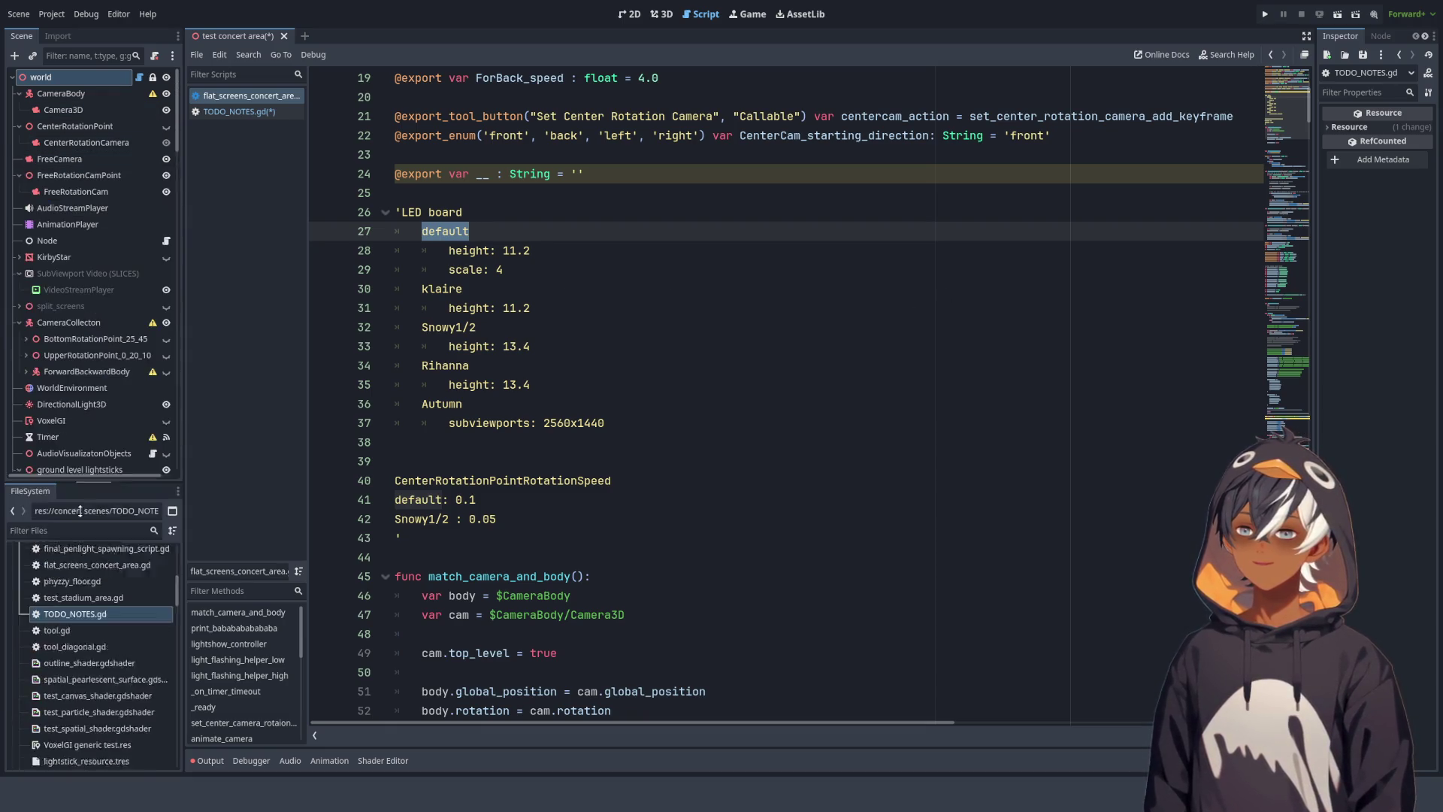
- Inspect the SubViewport Video (ORIGINAL) node, adjust the Inspector width, and select the LED board notes
scroll(106, 174, down, 2)
scroll(106, 175, down, 15)
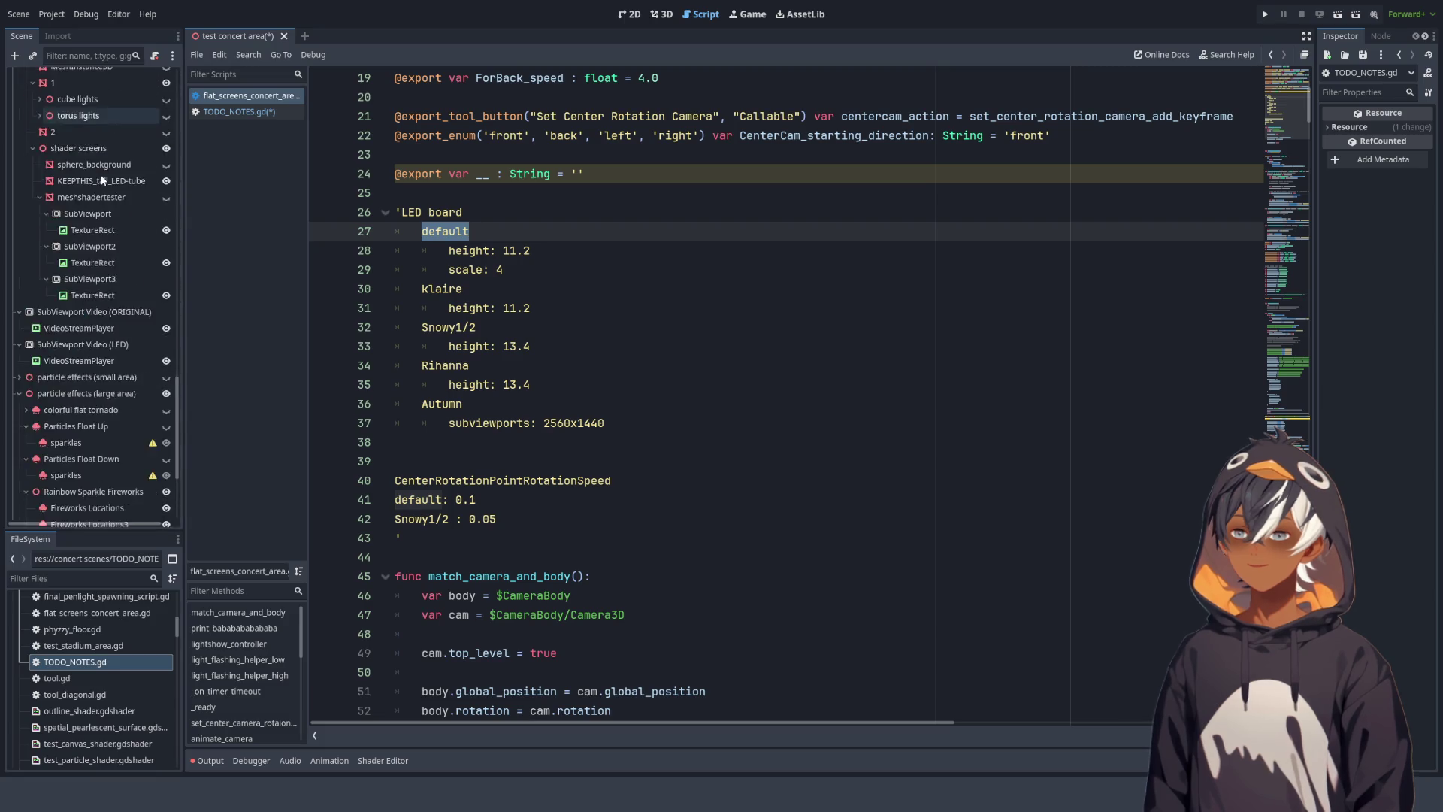
scroll(90, 301, up, 2)
click(65, 358)
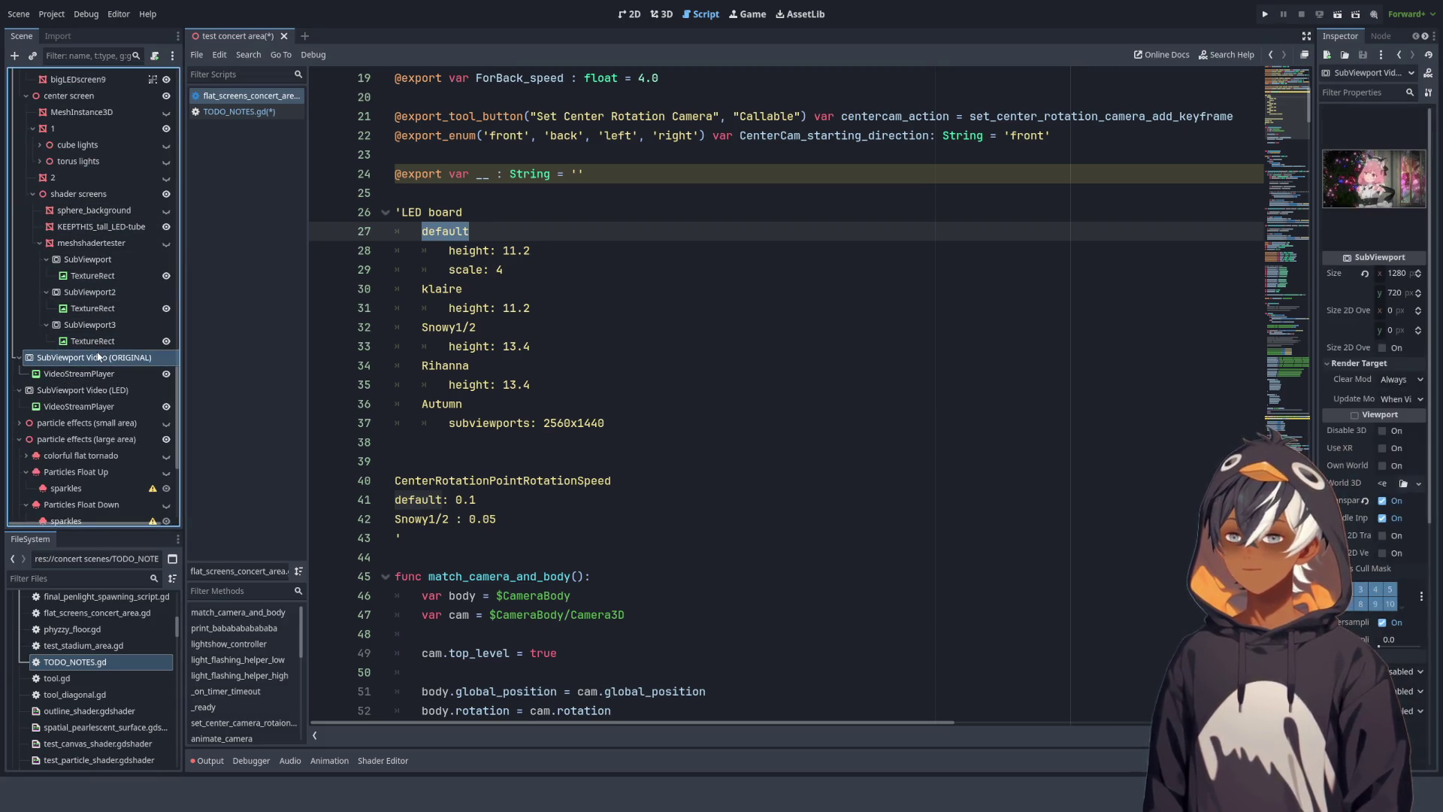
drag(1314, 237, 1148, 220)
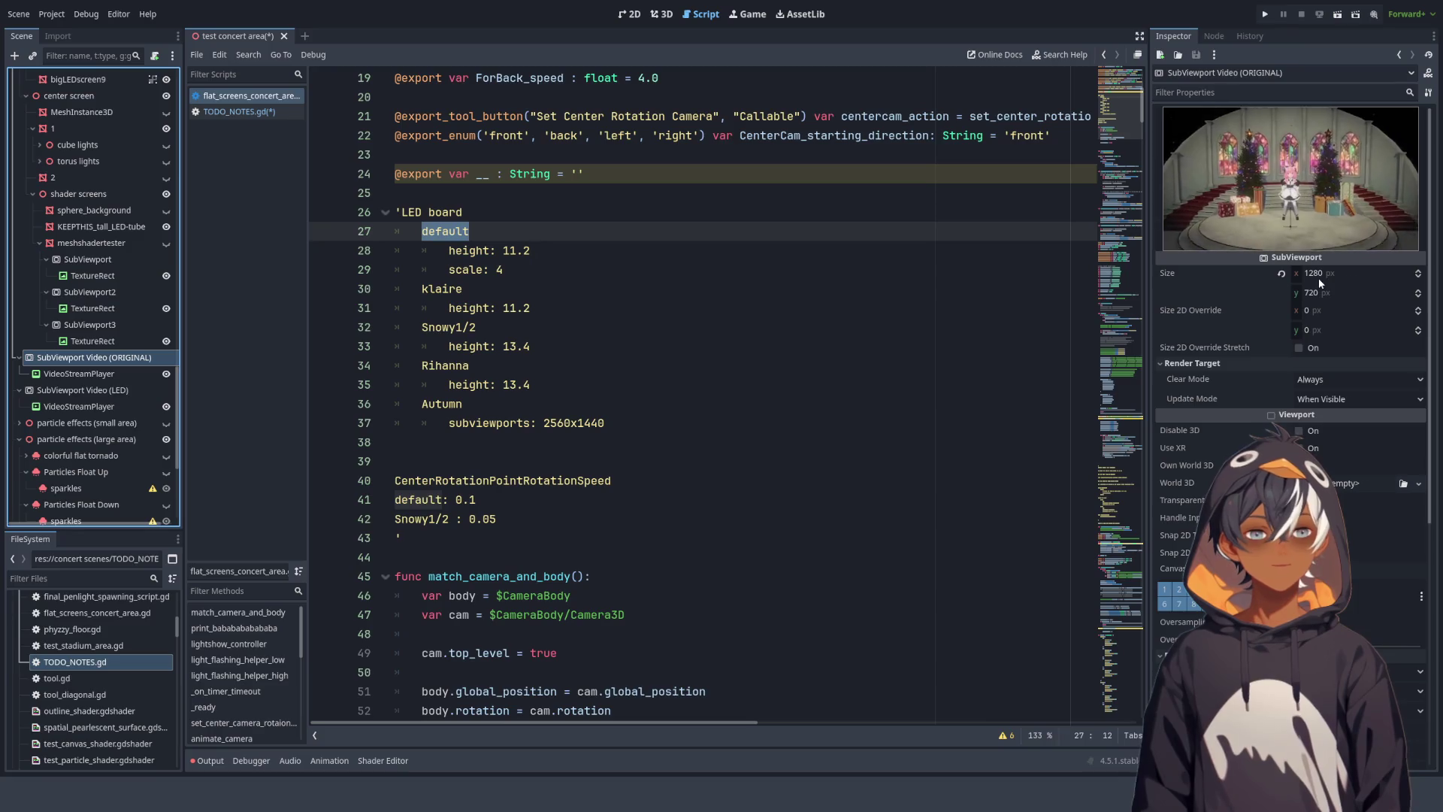
drag(1150, 211, 1293, 210)
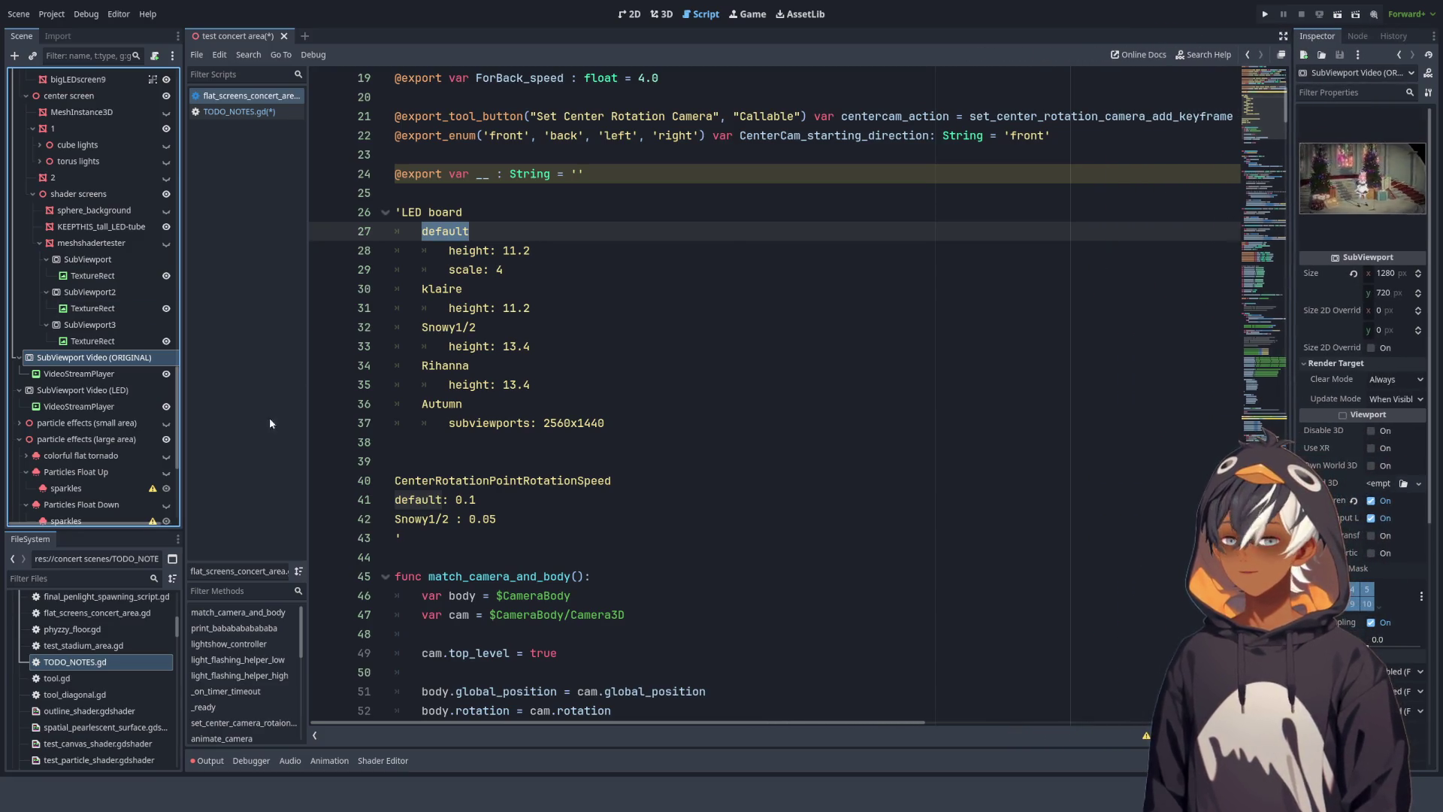
scroll(114, 195, up, 10)
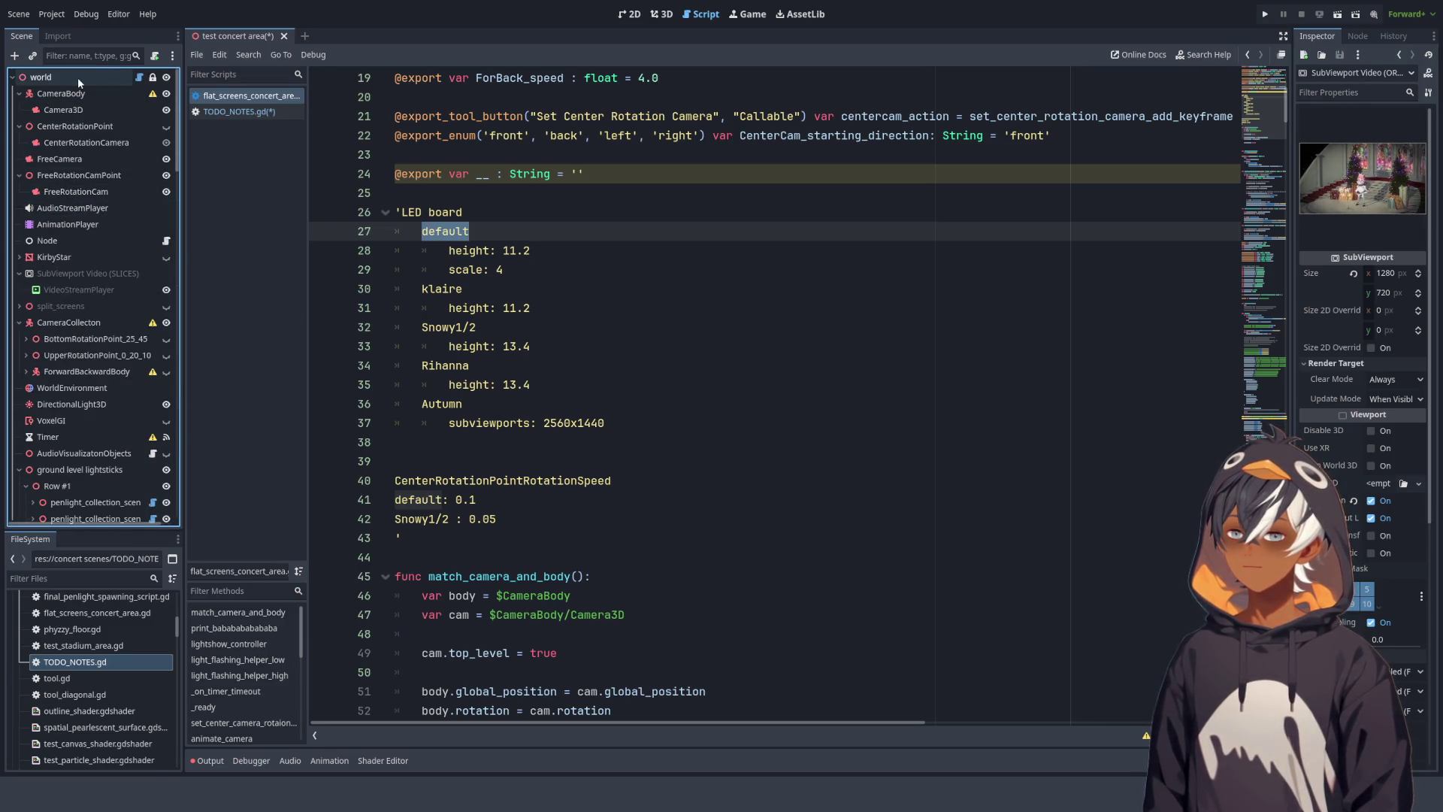
mouse_move(427, 531)
mouse_down()
mouse_move(398, 485)
mouse_move(382, 221)
mouse_up()
key(ctrl+c)
- Cut the LED board notes and paste them at the end of TODO_NOTES.gd
key(BackSpace)
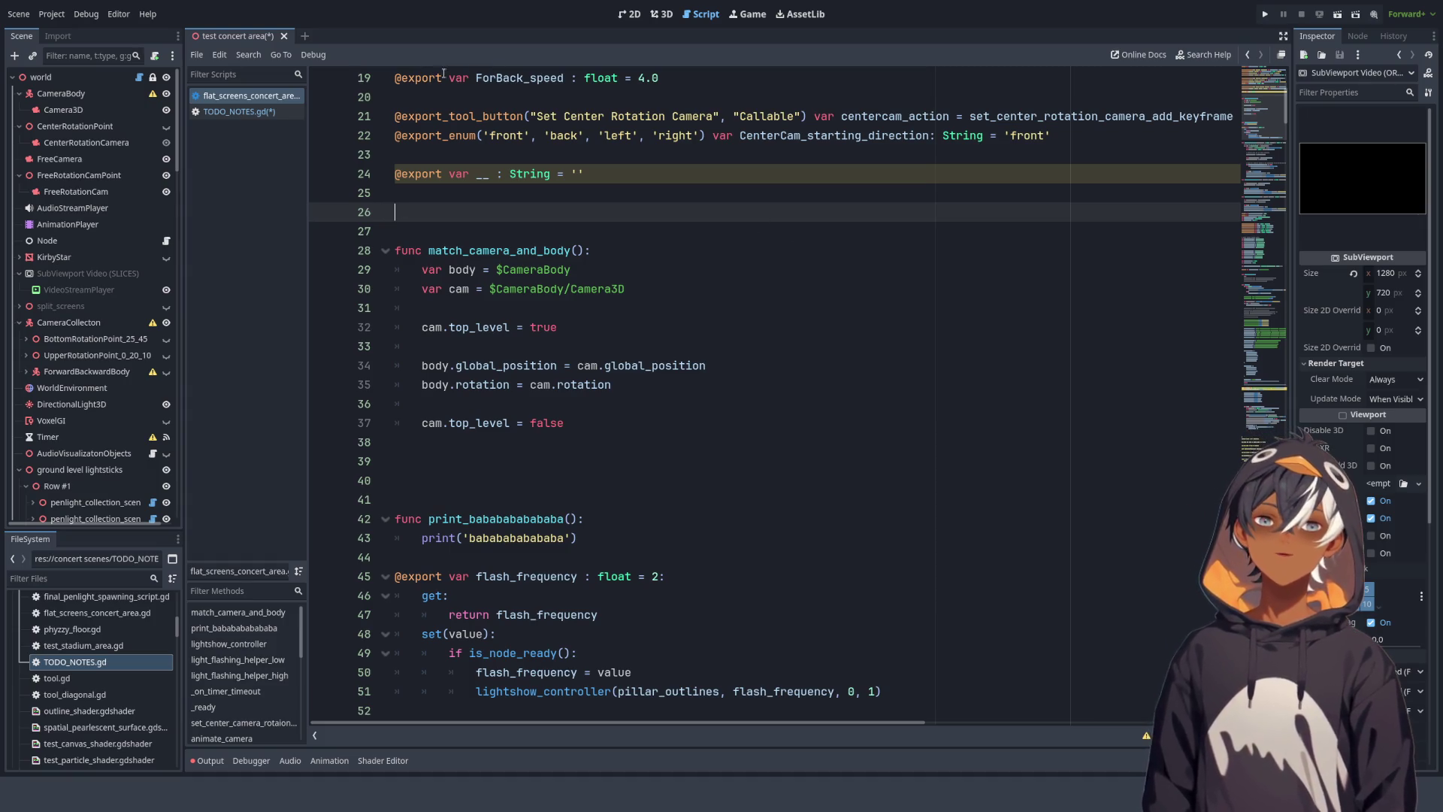
click(289, 113)
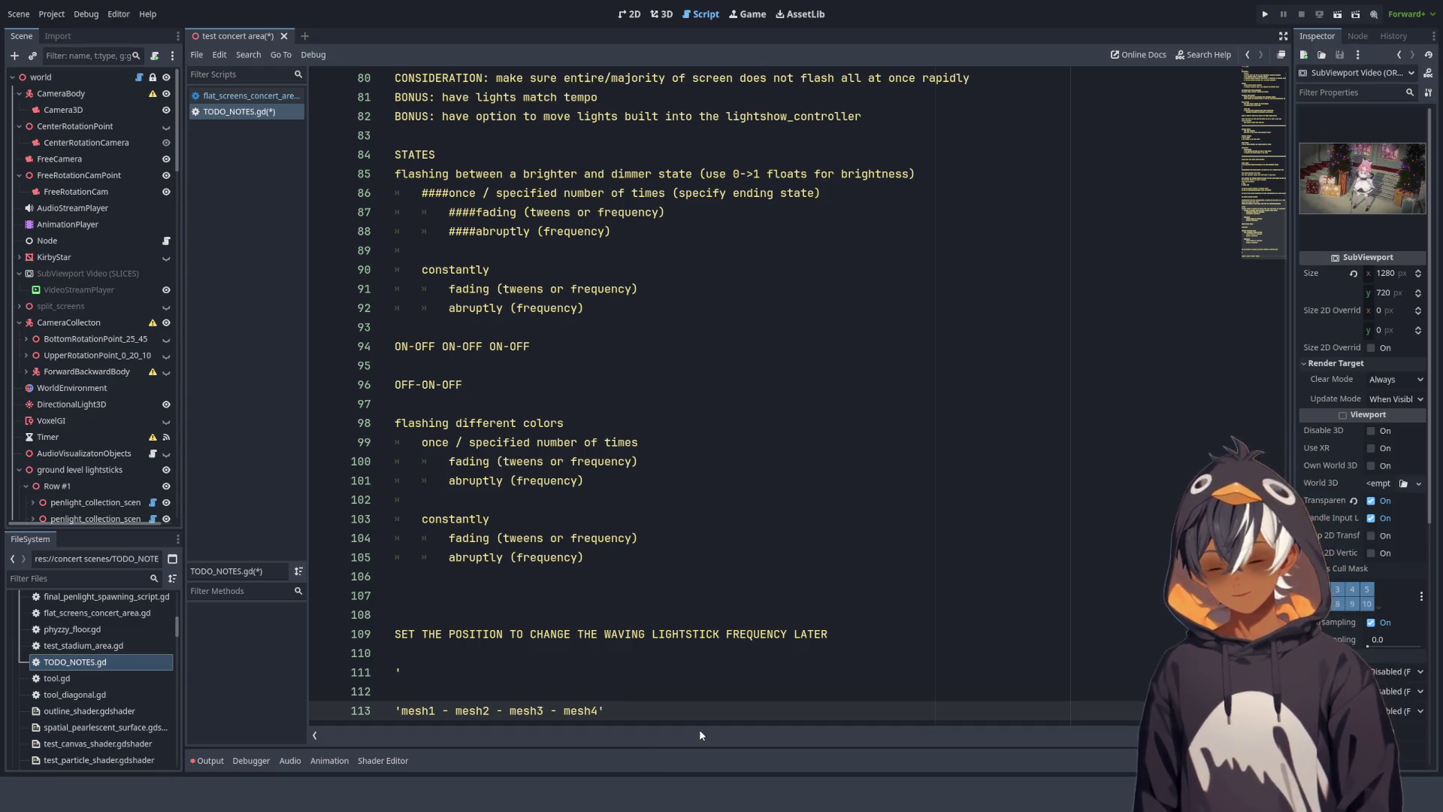
key(ctrl+v)
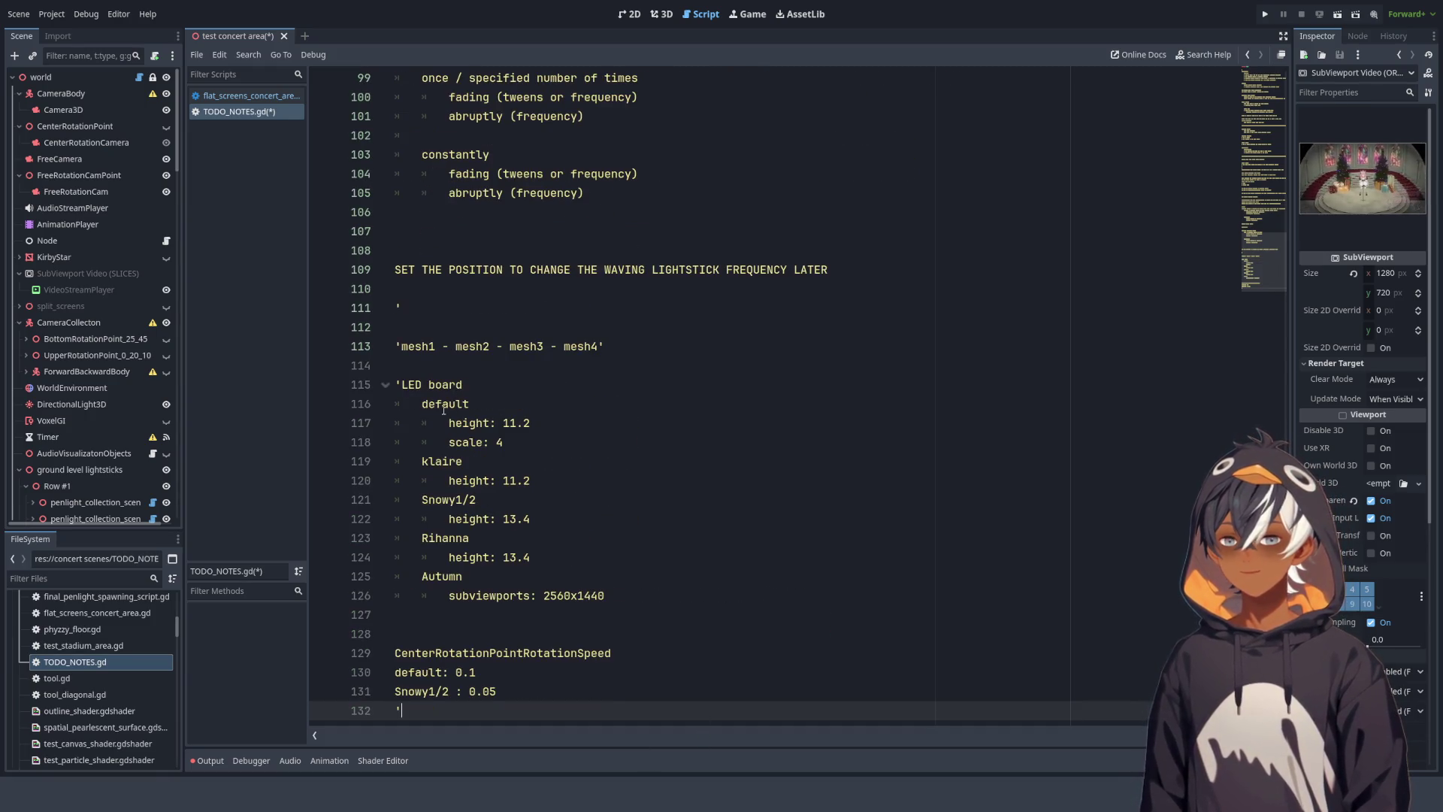
- Return to the top of flat_screens_concert_area.gd, widen the Inspector, and select the world node
click(265, 97)
scroll(721, 312, up, 5)
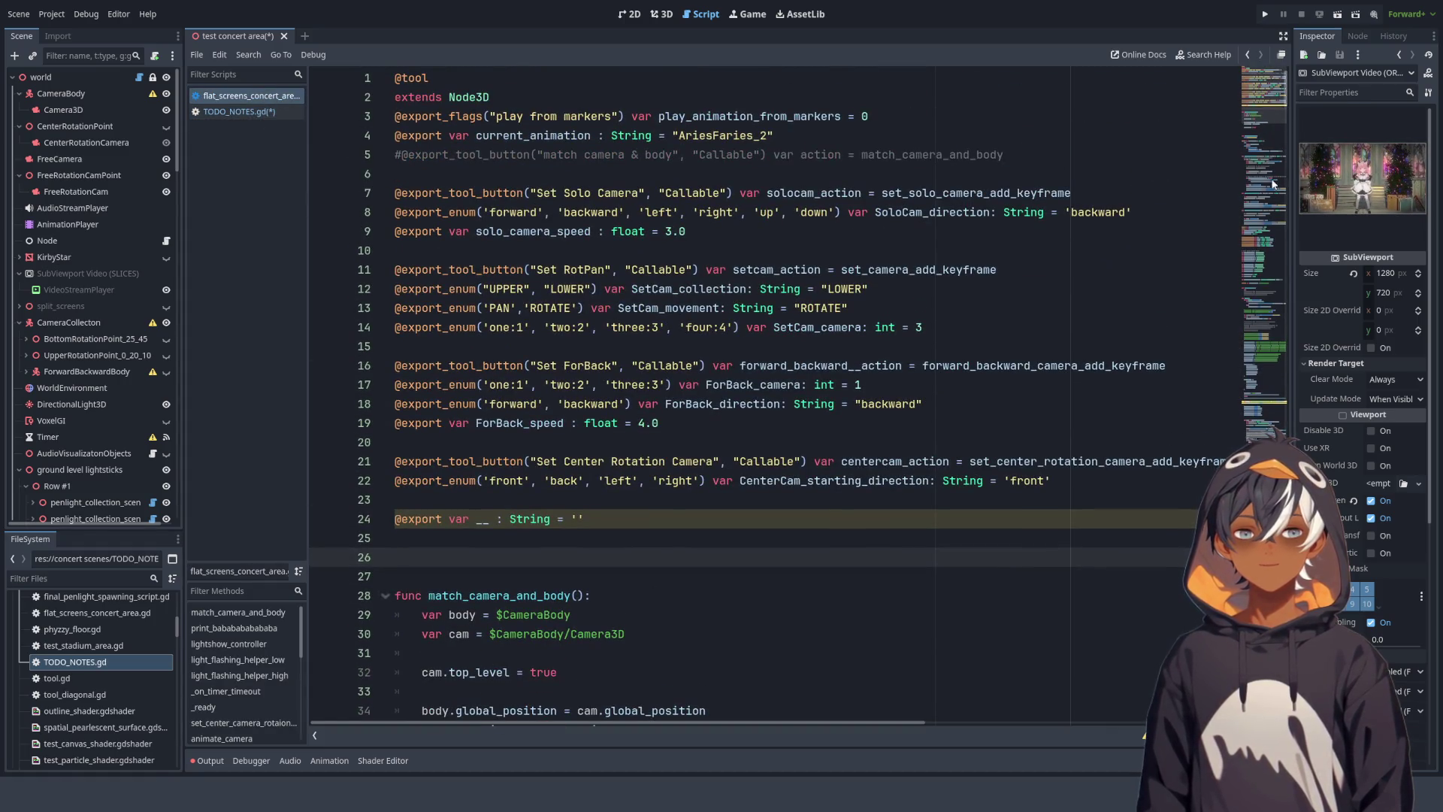
mouse_move(1295, 167)
mouse_down()
mouse_move(1202, 167)
mouse_move(1219, 167)
mouse_up()
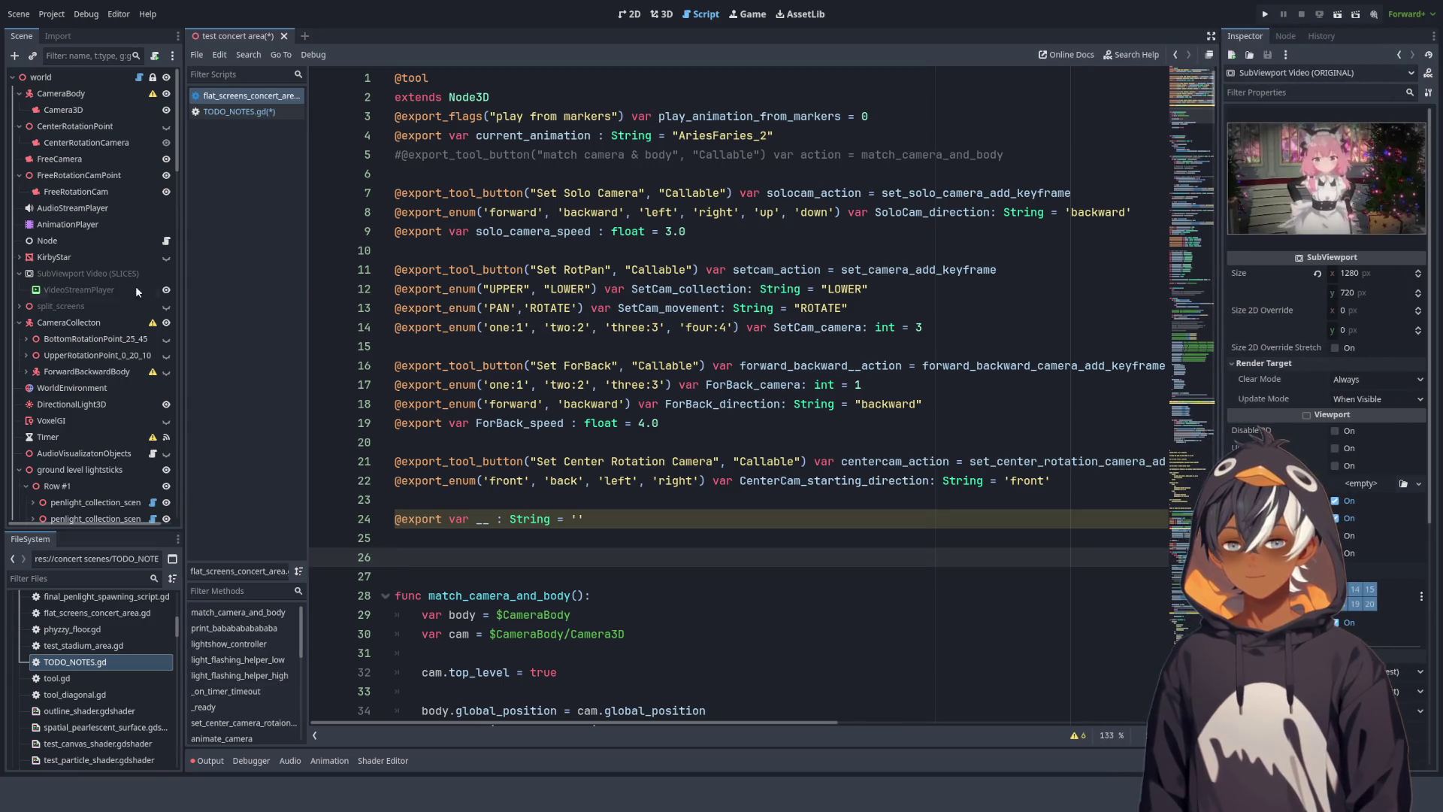
ctrl+scroll(680, 357, down, 2)
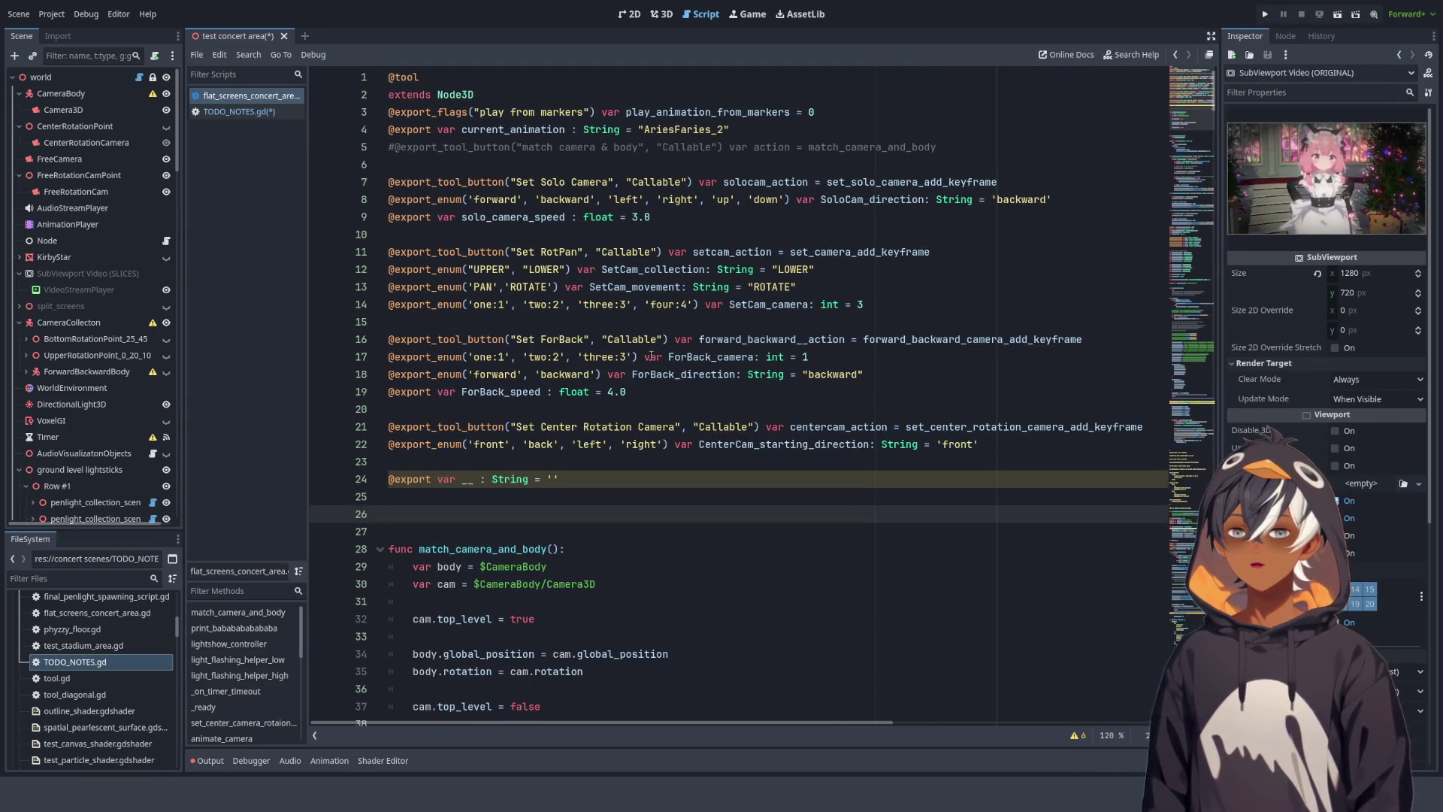
click(689, 254)
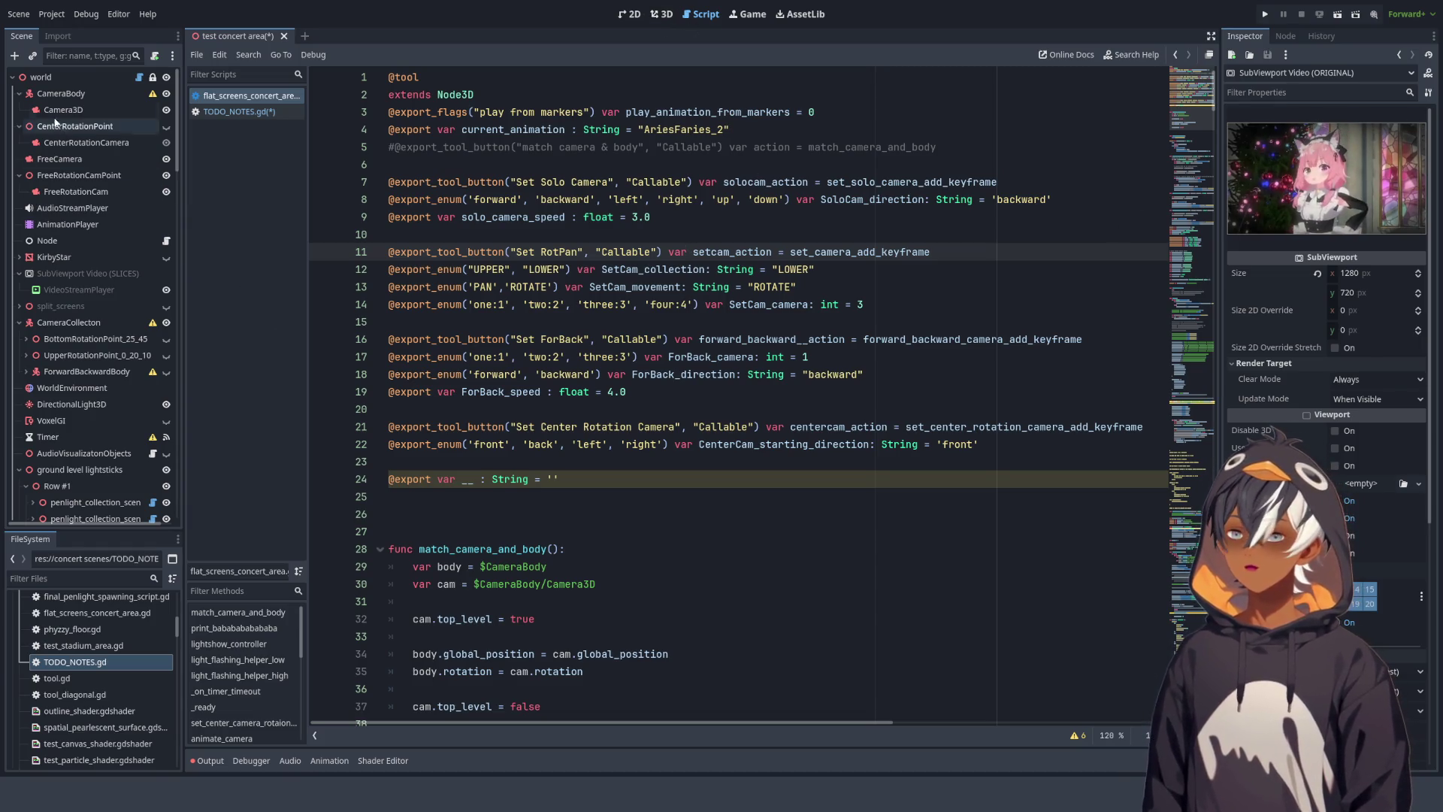
click(63, 77)
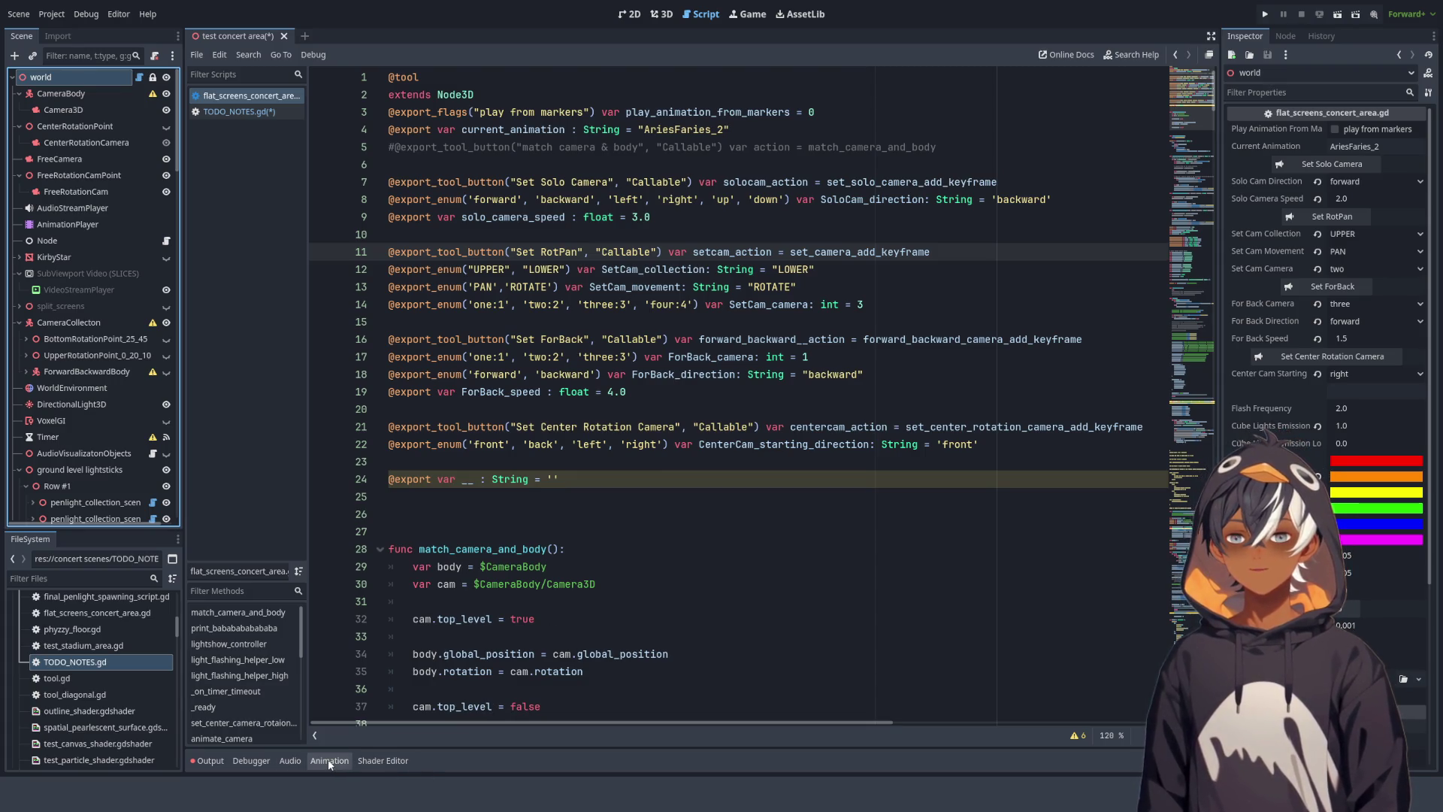
- Load showandtell in the Animation panel, review the export lines, and switch to the 2D workspace
click(329, 760)
click(473, 607)
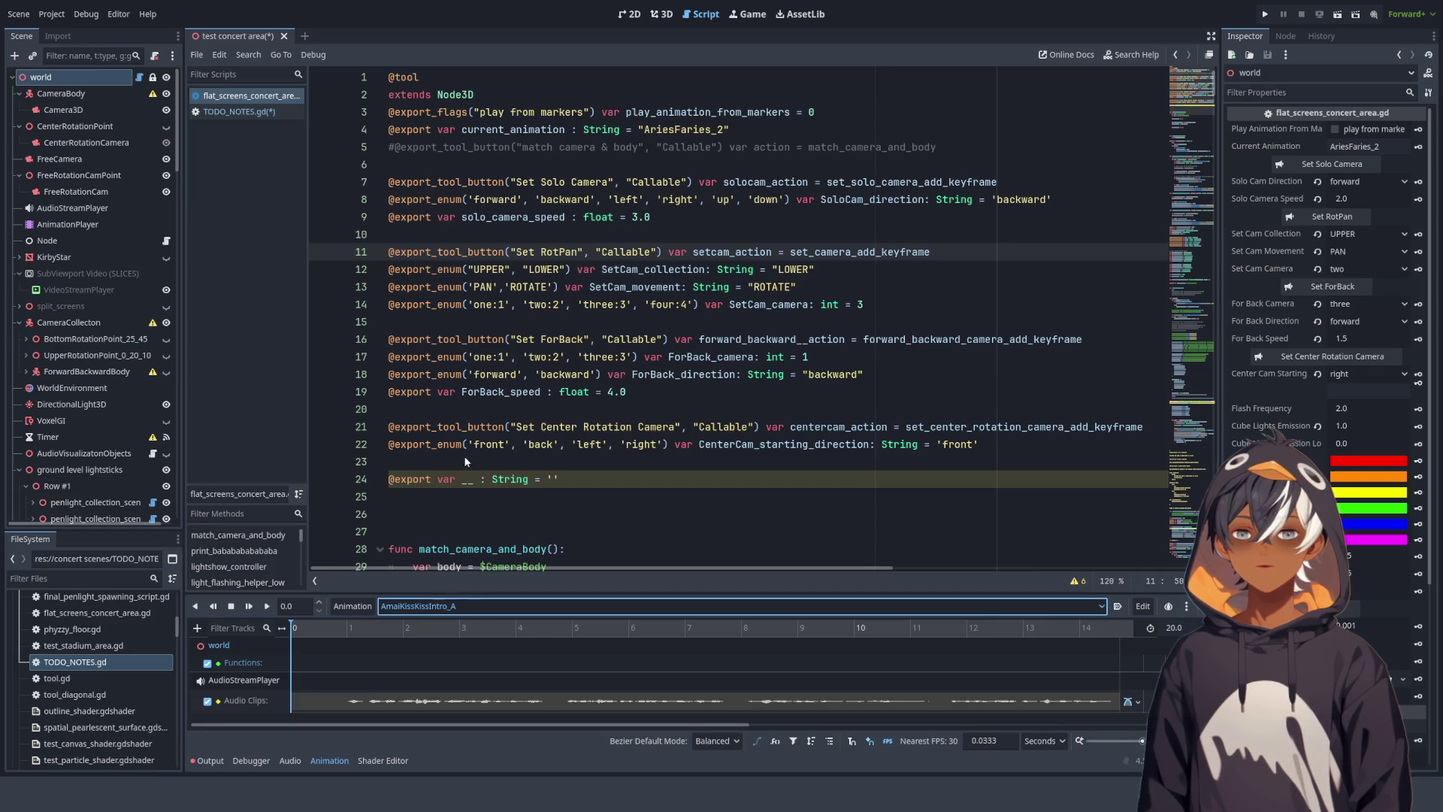
shift+click(465, 461)
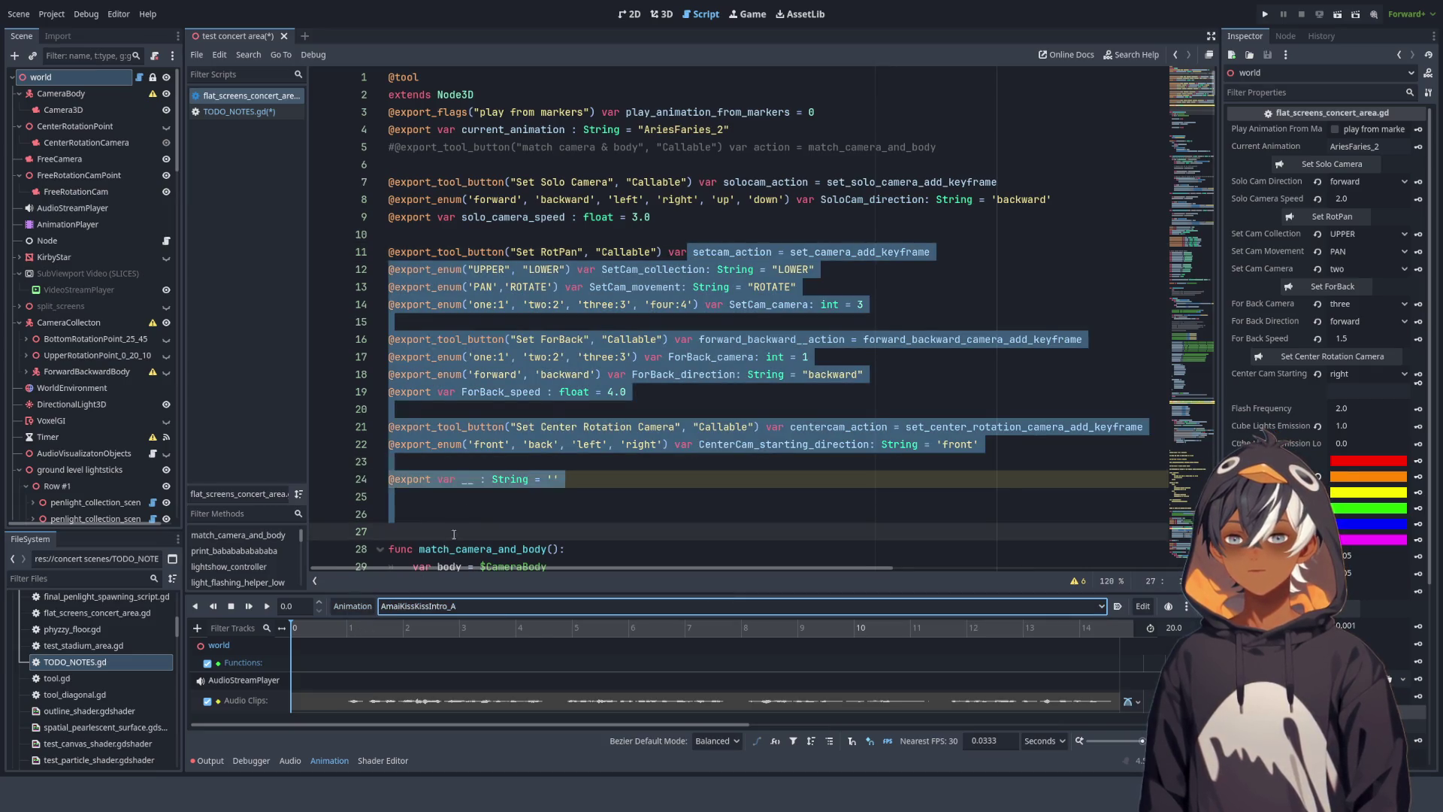
click(537, 430)
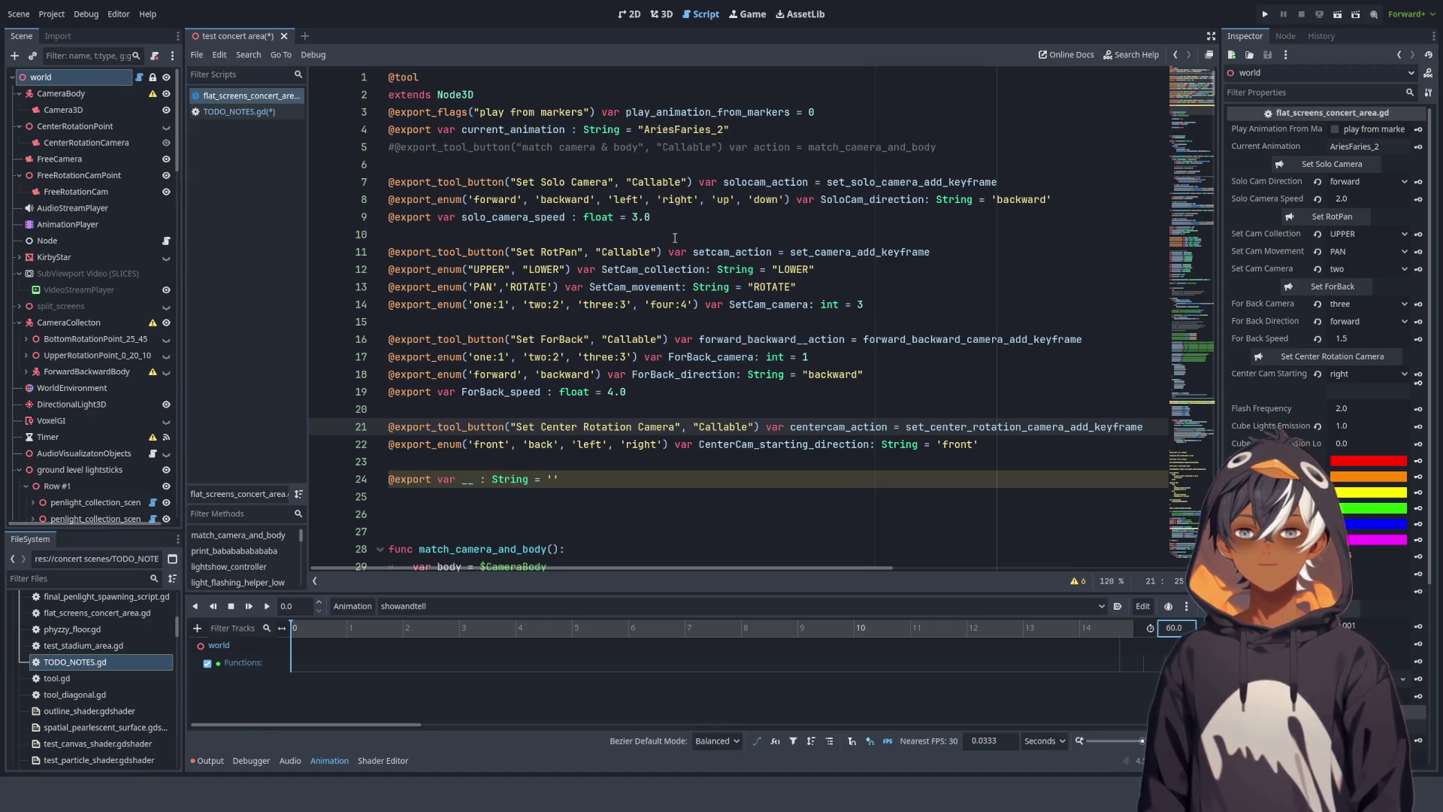
mouse_move(389, 77)
mouse_down()
mouse_move(526, 399)
mouse_move(675, 492)
mouse_move(638, 460)
mouse_move(571, 287)
mouse_move(526, 79)
mouse_move(536, 258)
mouse_move(653, 483)
mouse_up()
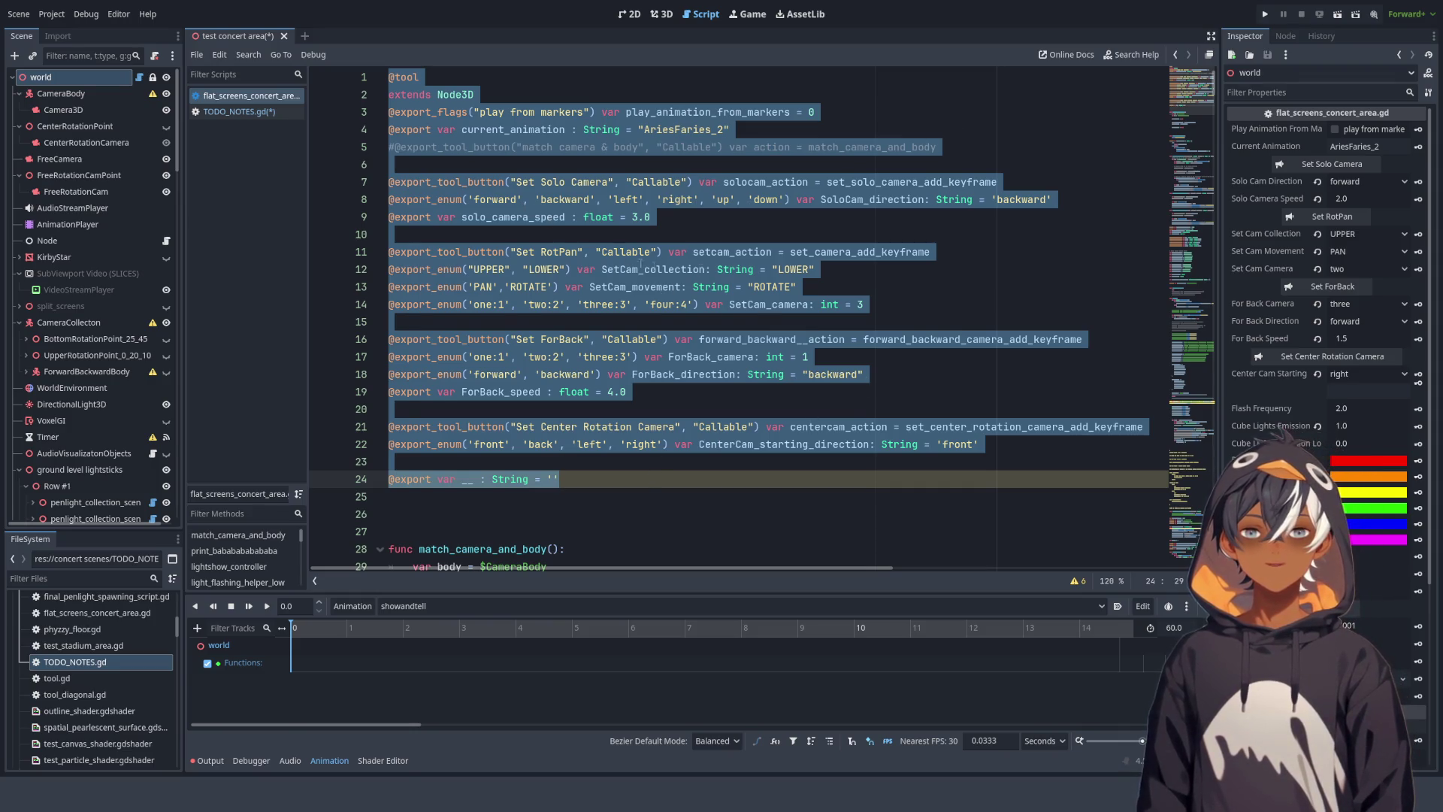
click(737, 251)
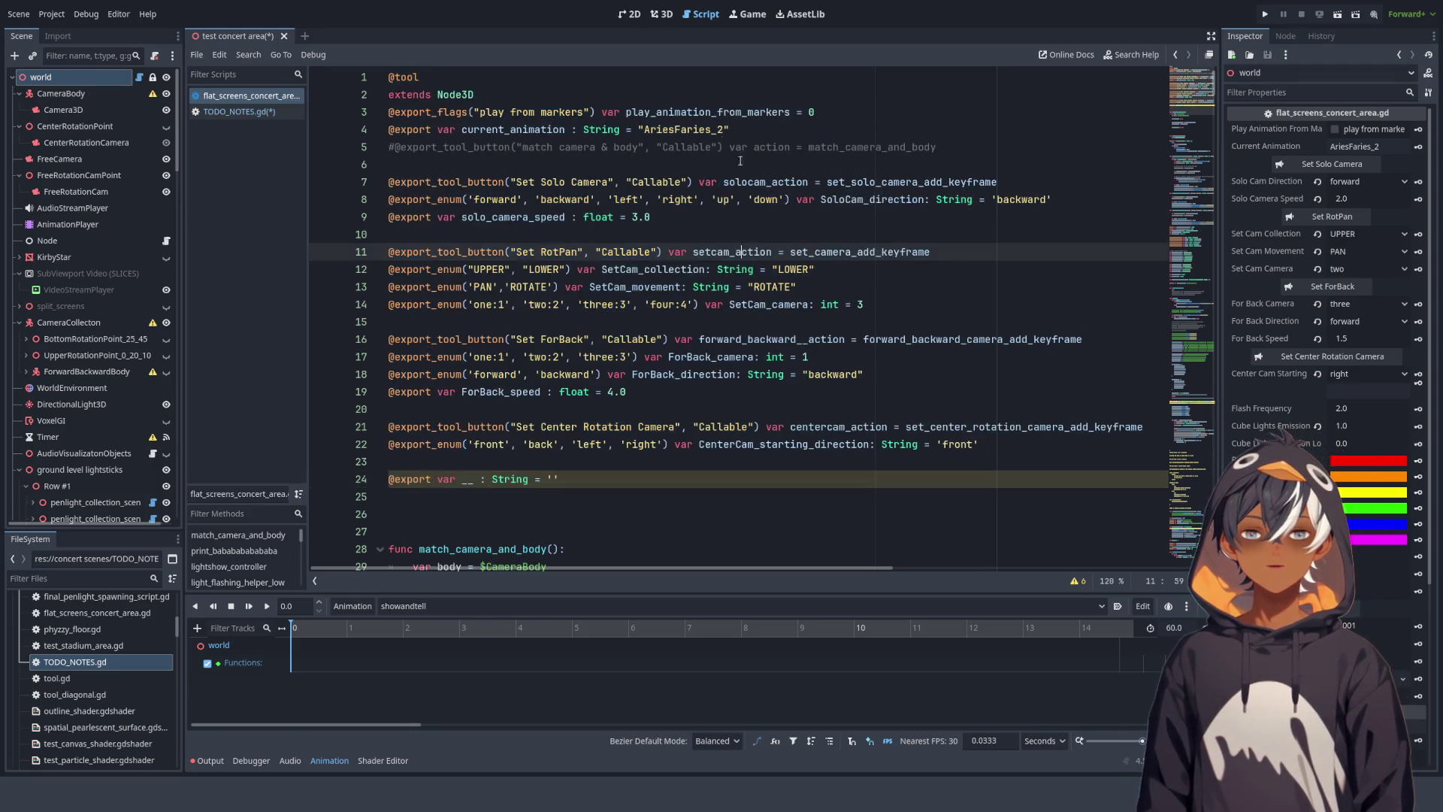
click(664, 14)
click(627, 14)
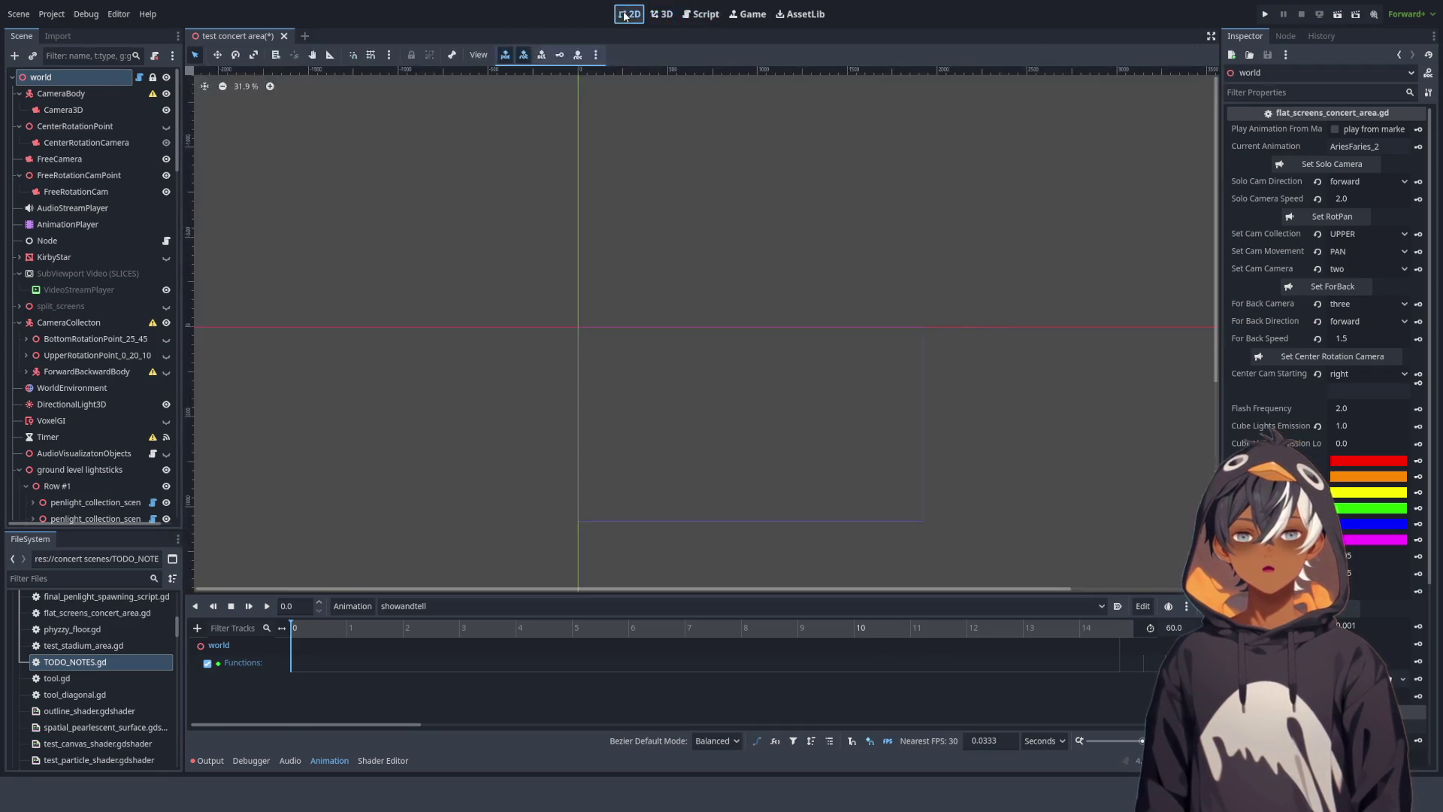
click(666, 14)
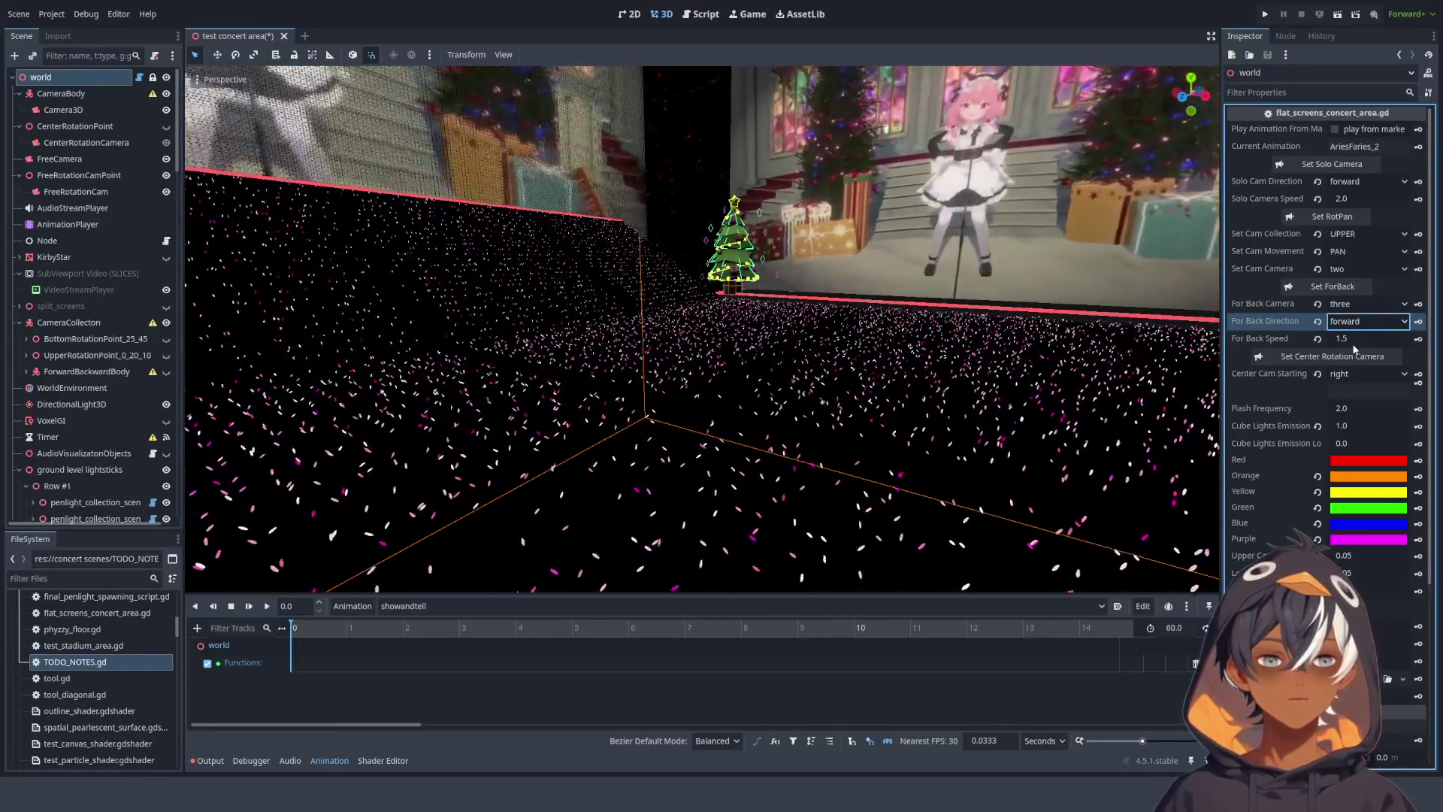
click(1354, 339)
click(1270, 303)
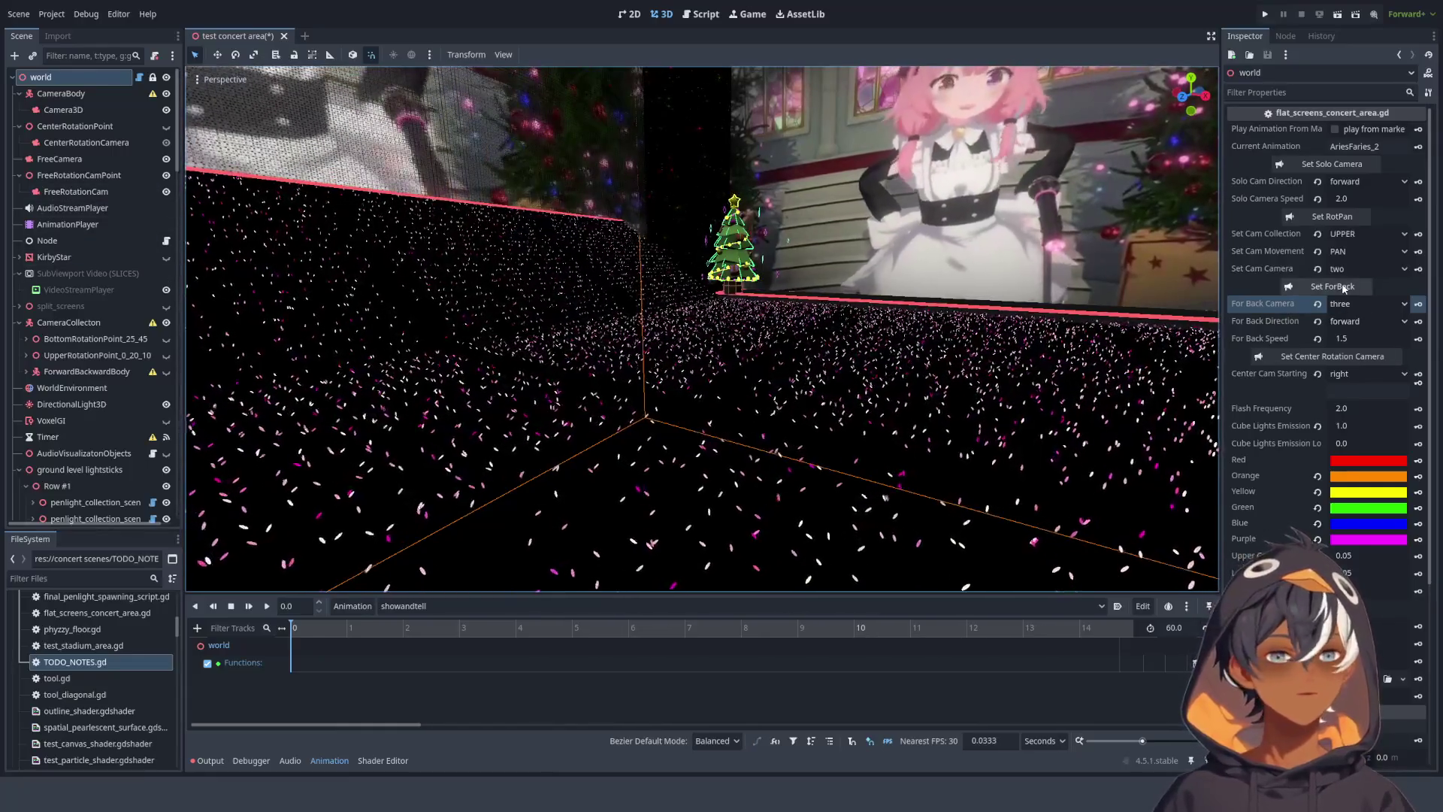
click(87, 159)
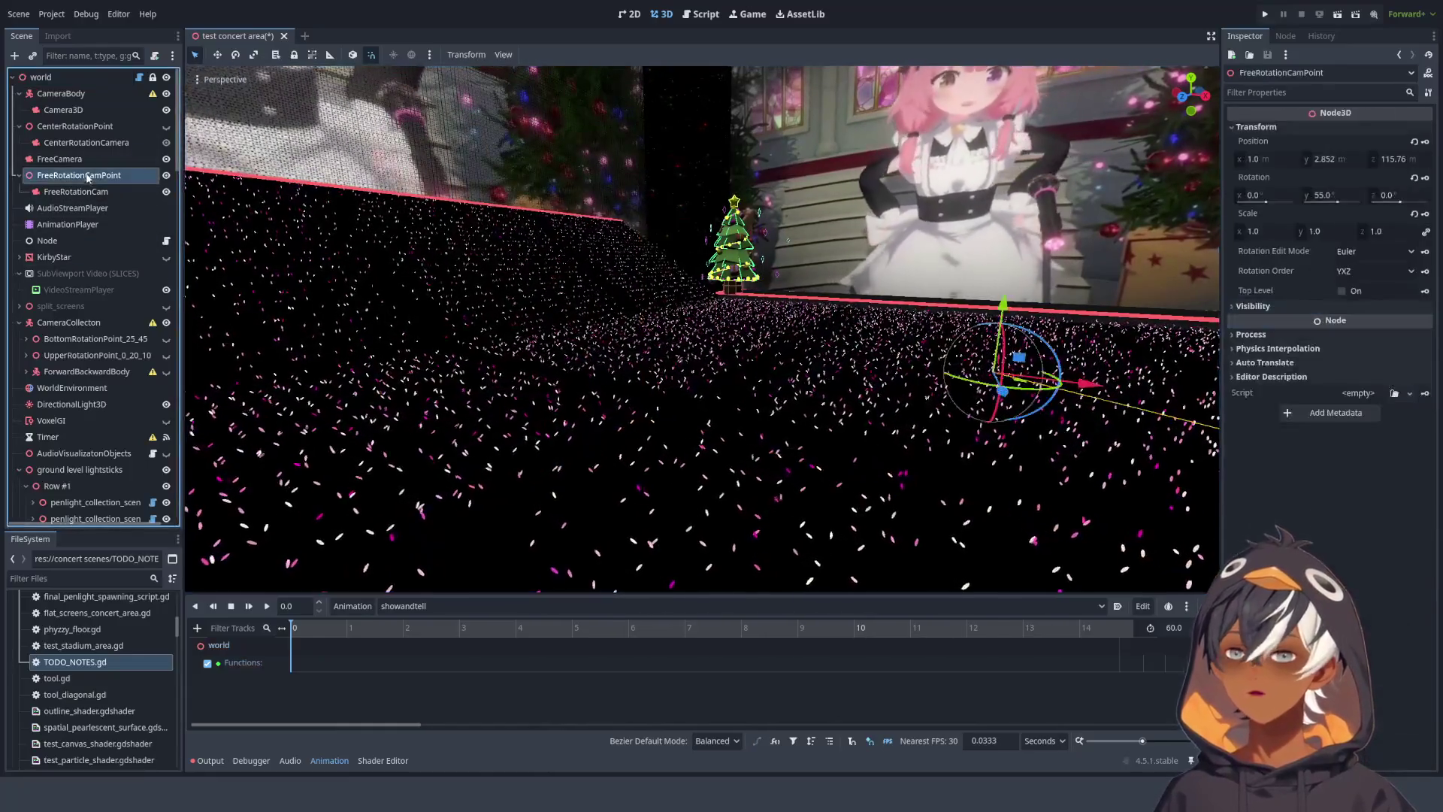
click(68, 175)
click(60, 158)
click(64, 175)
click(62, 128)
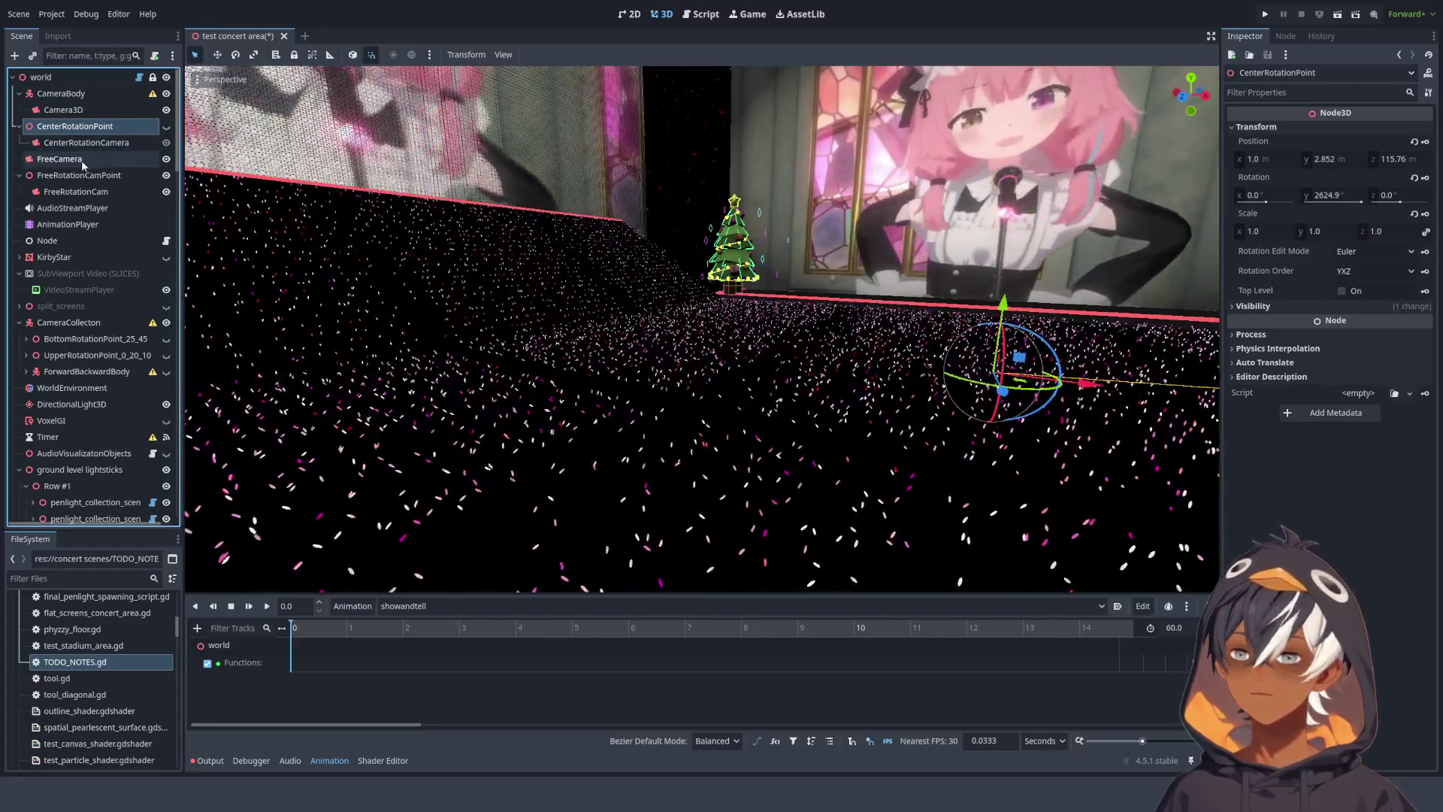
click(76, 160)
click(77, 176)
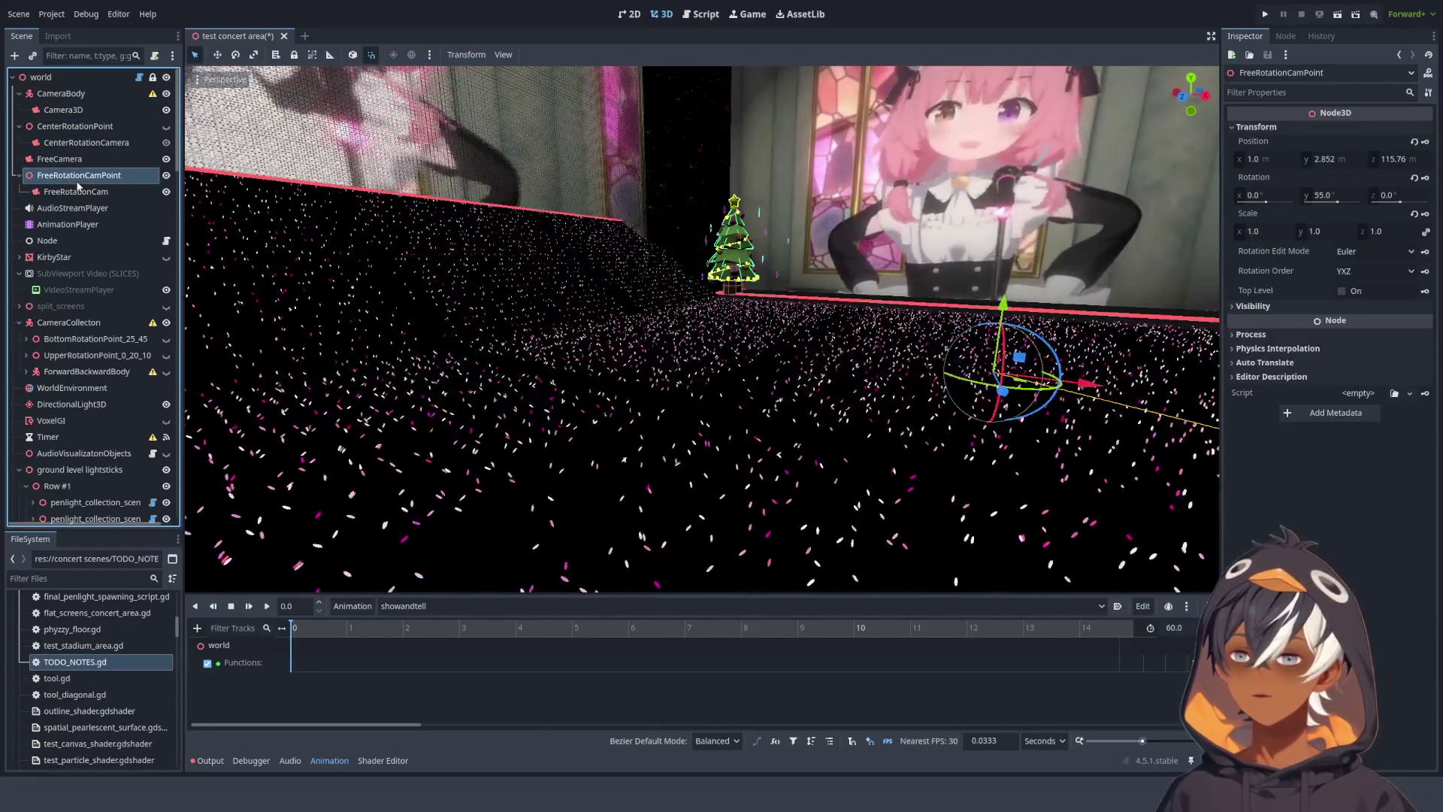
click(62, 372)
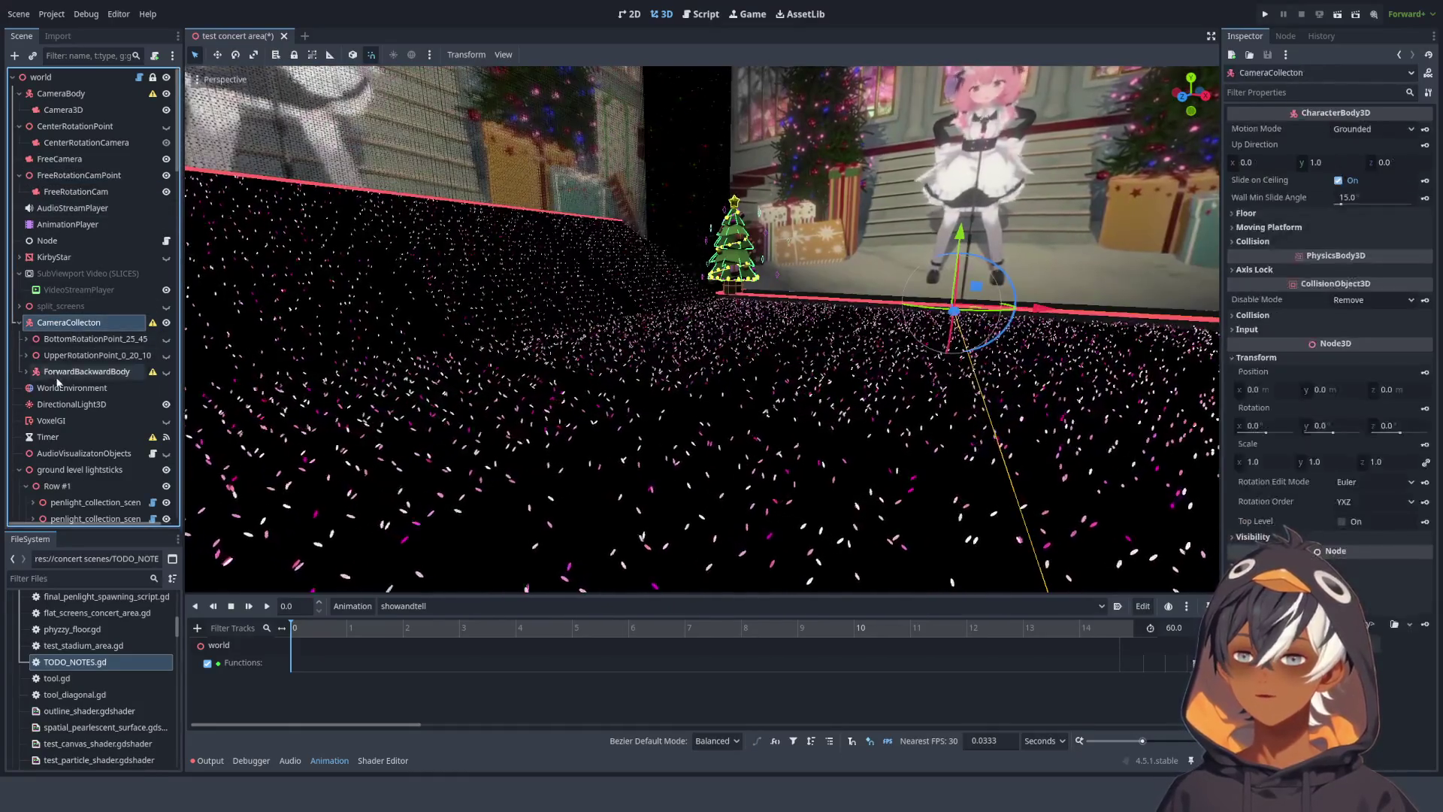
scroll(747, 309, down, 10)
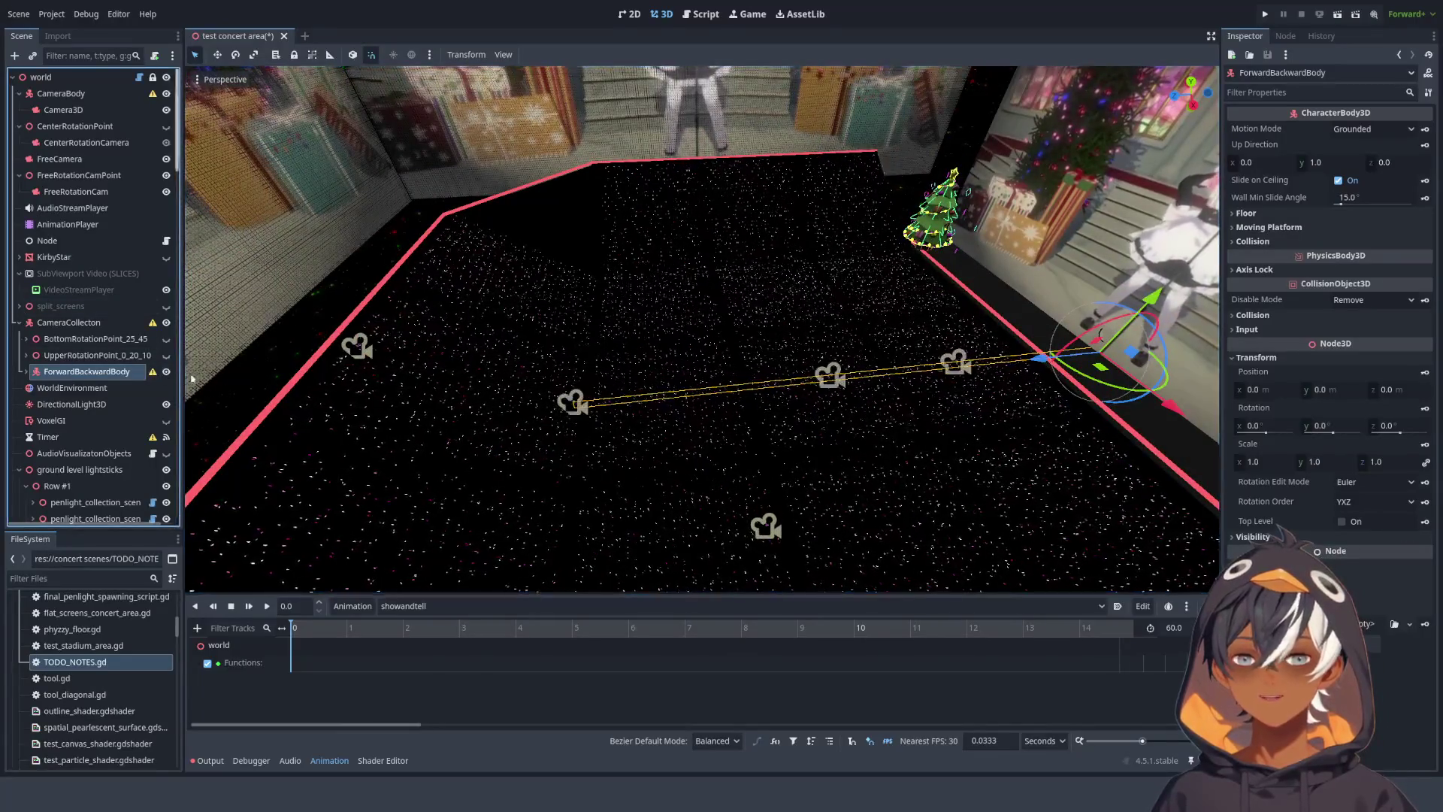
mouse_move(783, 366)
mouse_down()
mouse_move(757, 341)
mouse_move(531, 345)
mouse_up()
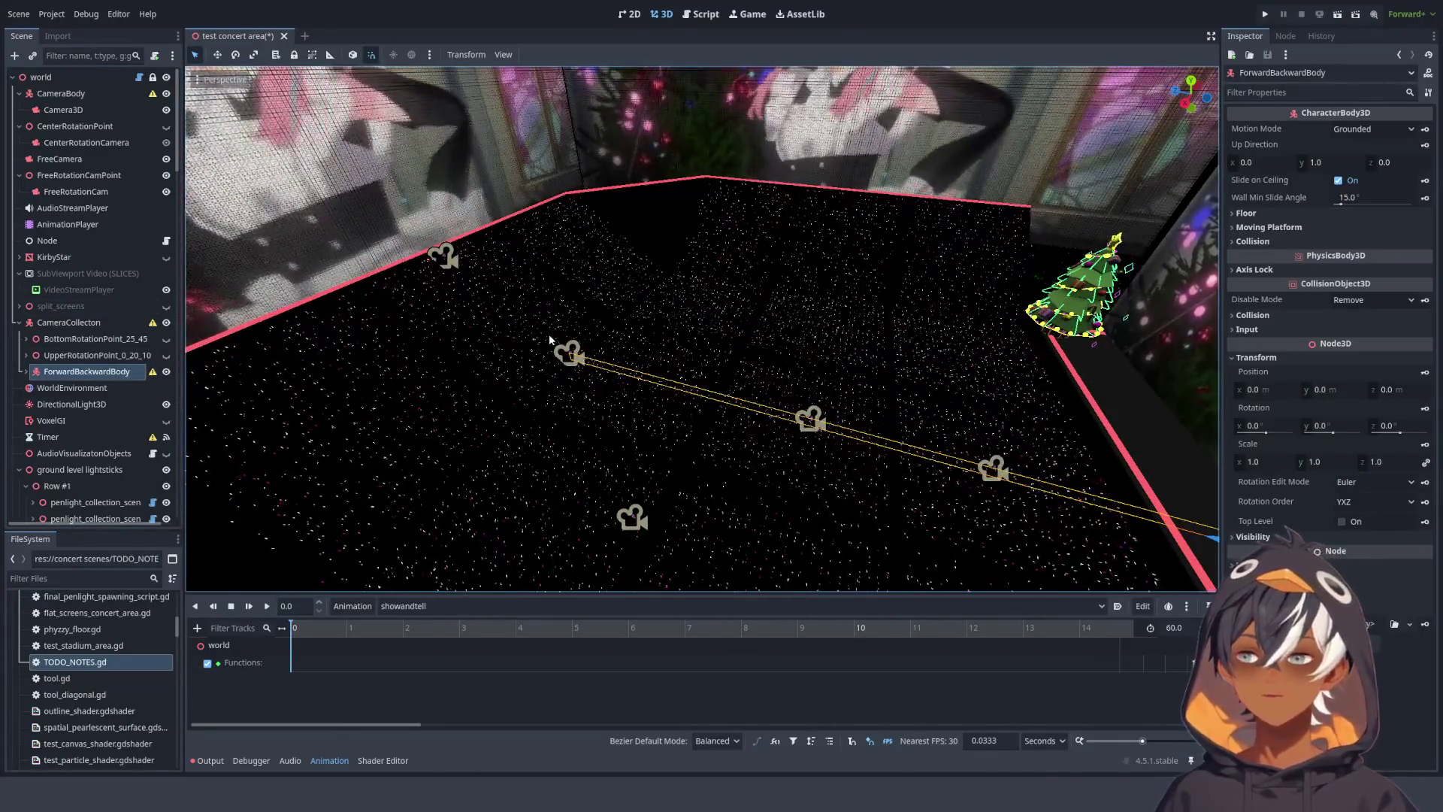
mouse_move(605, 371)
mouse_down()
mouse_move(679, 423)
mouse_move(751, 308)
mouse_move(925, 409)
mouse_move(507, 293)
mouse_up()
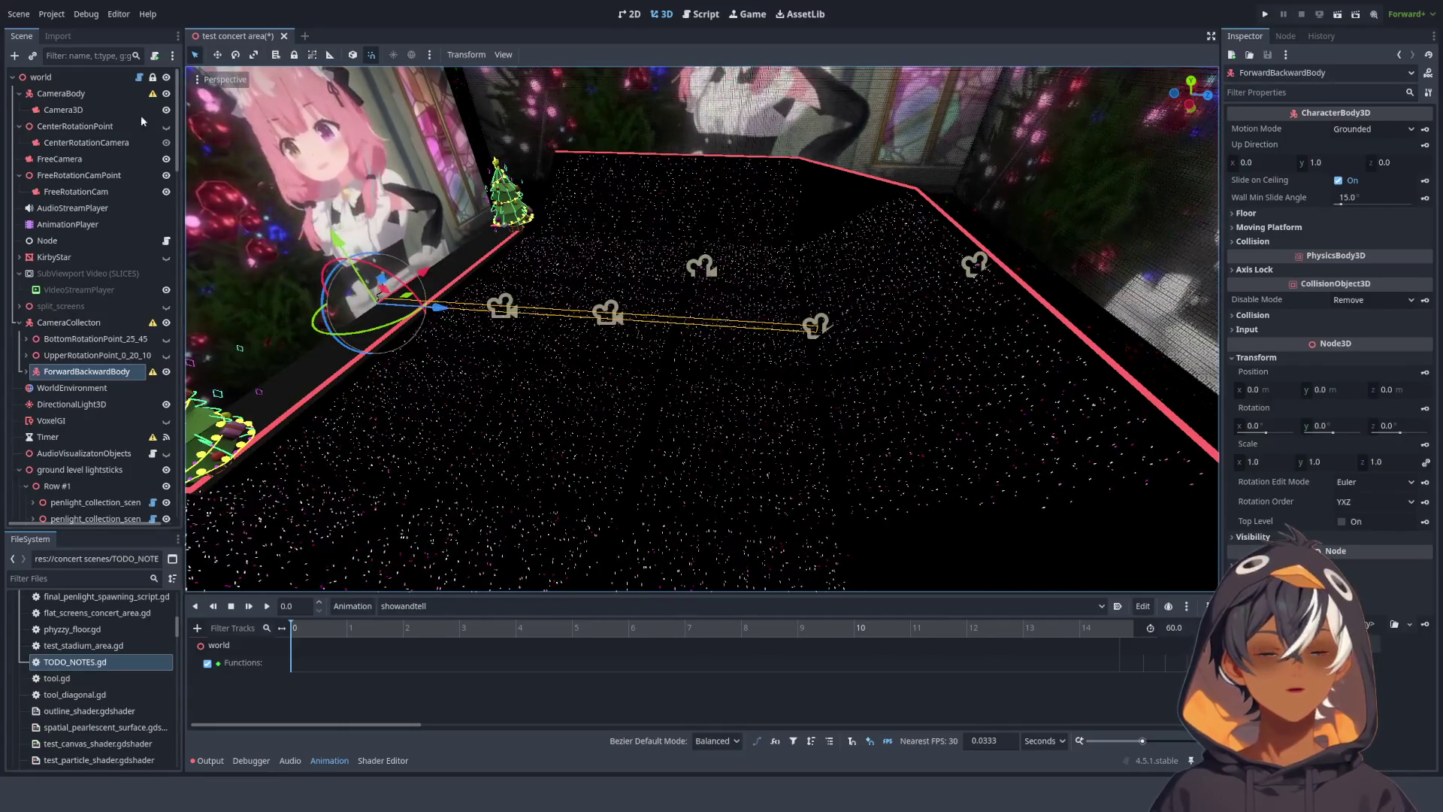
click(79, 81)
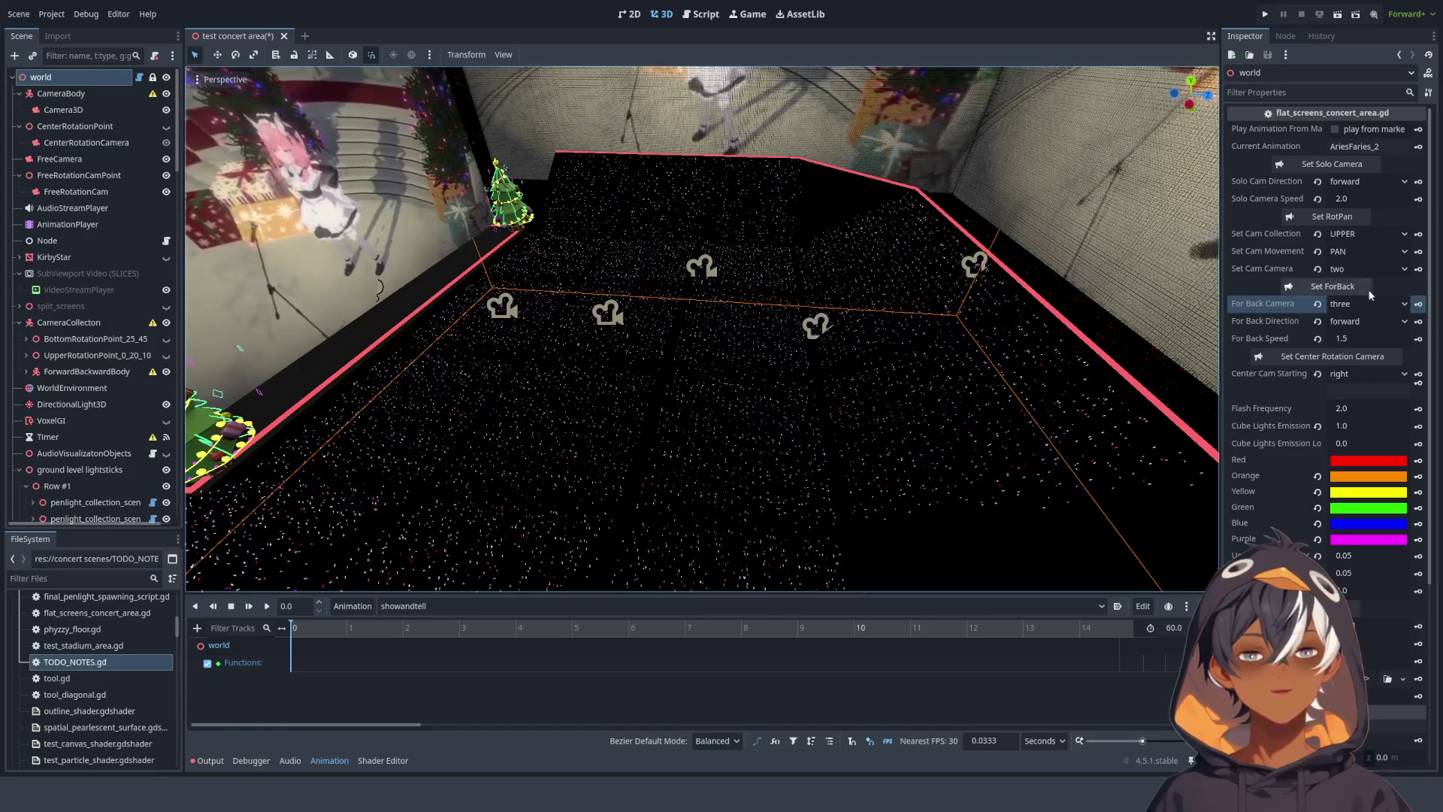
- Set the forward/back speed, switch Current Animation to showandtell, and add a set_forward_backward_camera key (3, forward, 1.5)
click(1395, 337)
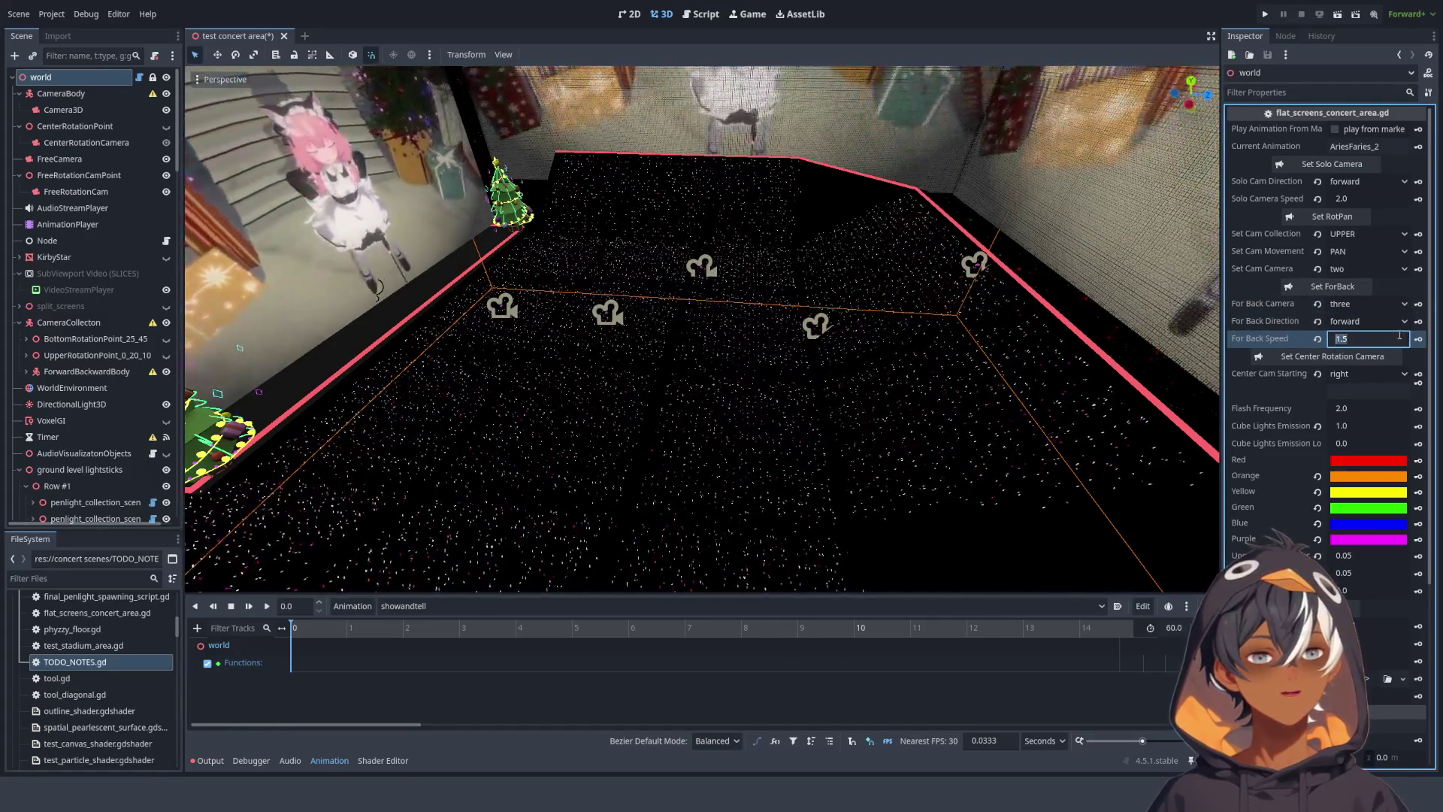
click(1306, 293)
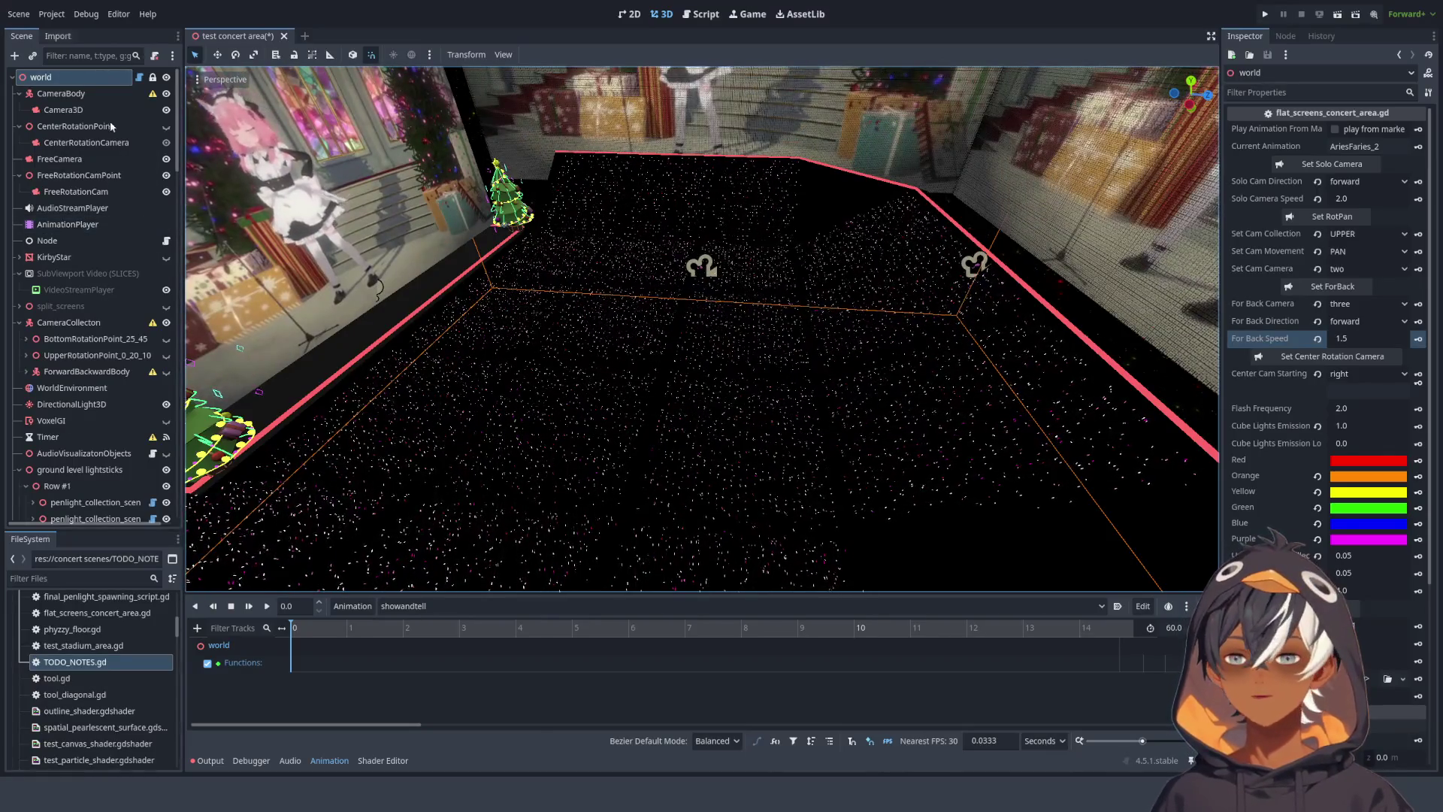
scroll(136, 235, down, 3)
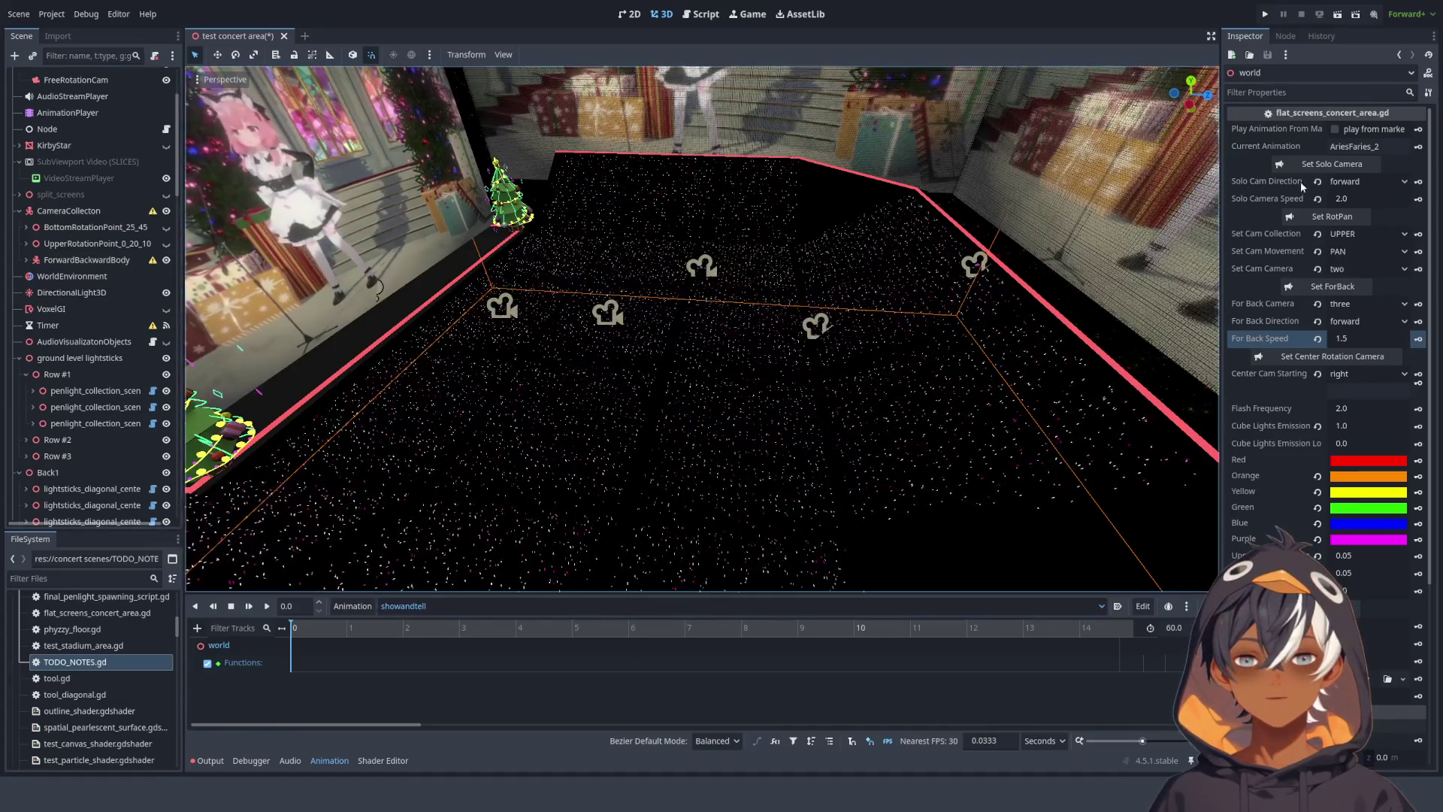
click(1373, 148)
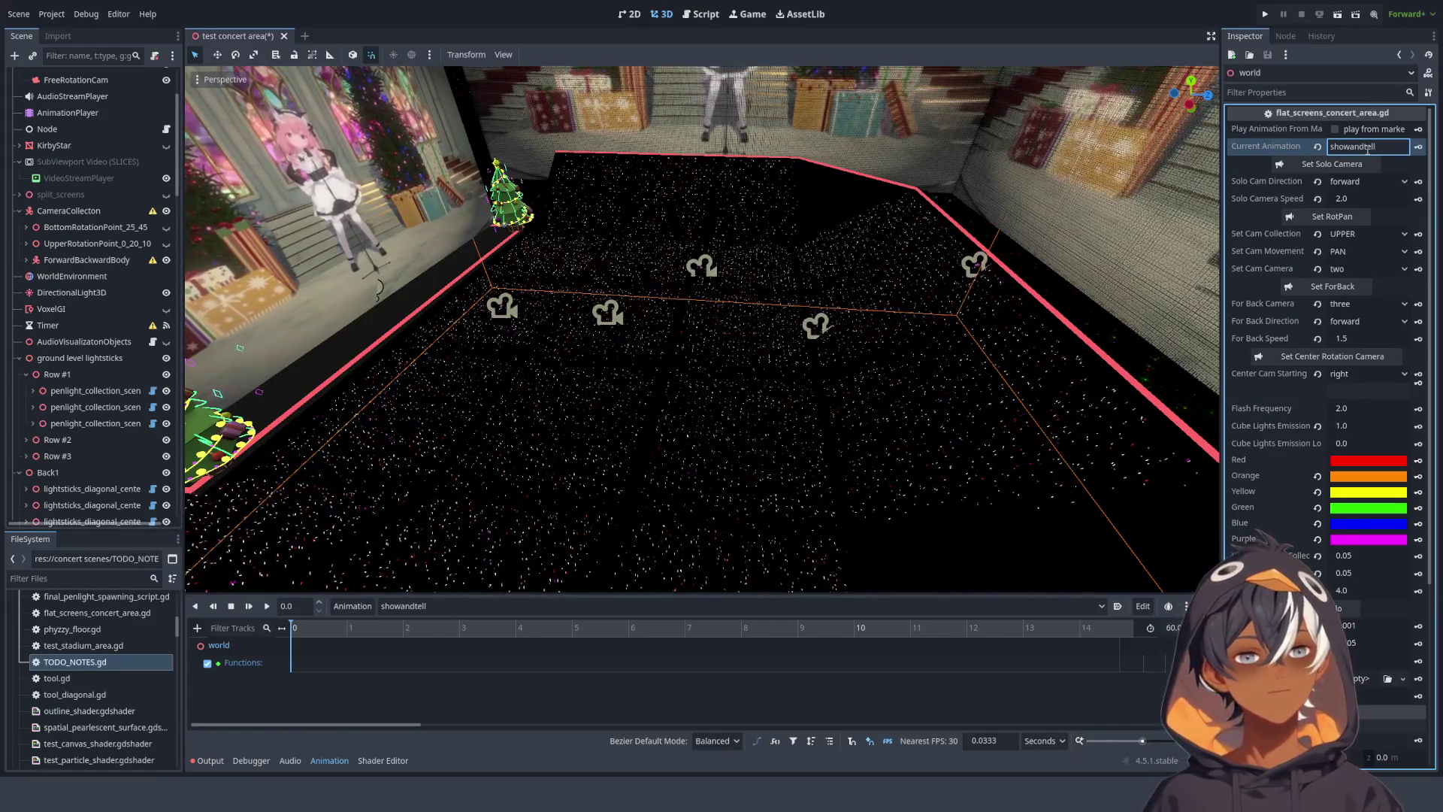
click(1316, 290)
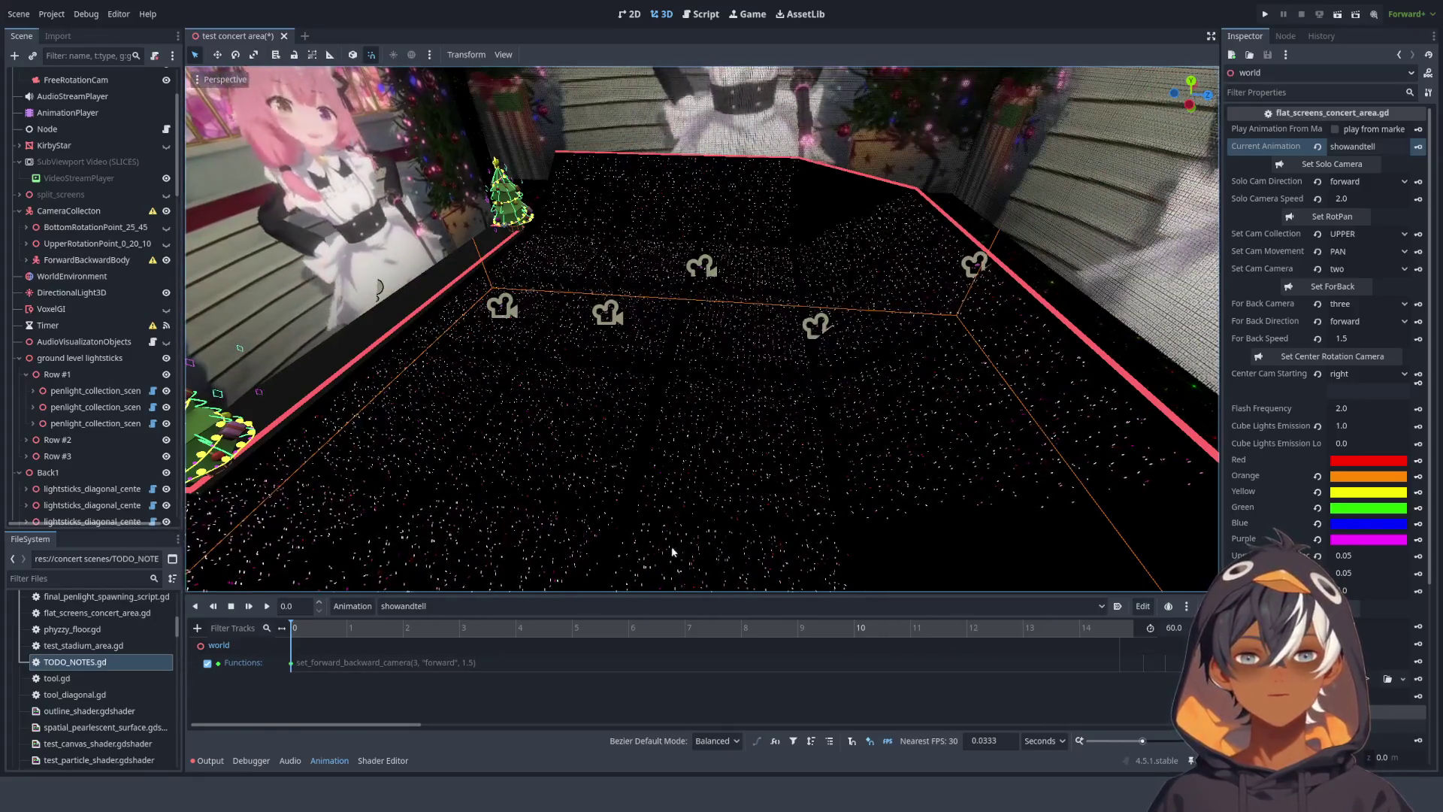
- Save and test-run the scene, then reopen the animation timeline and select the key at time 0
click(1337, 15)
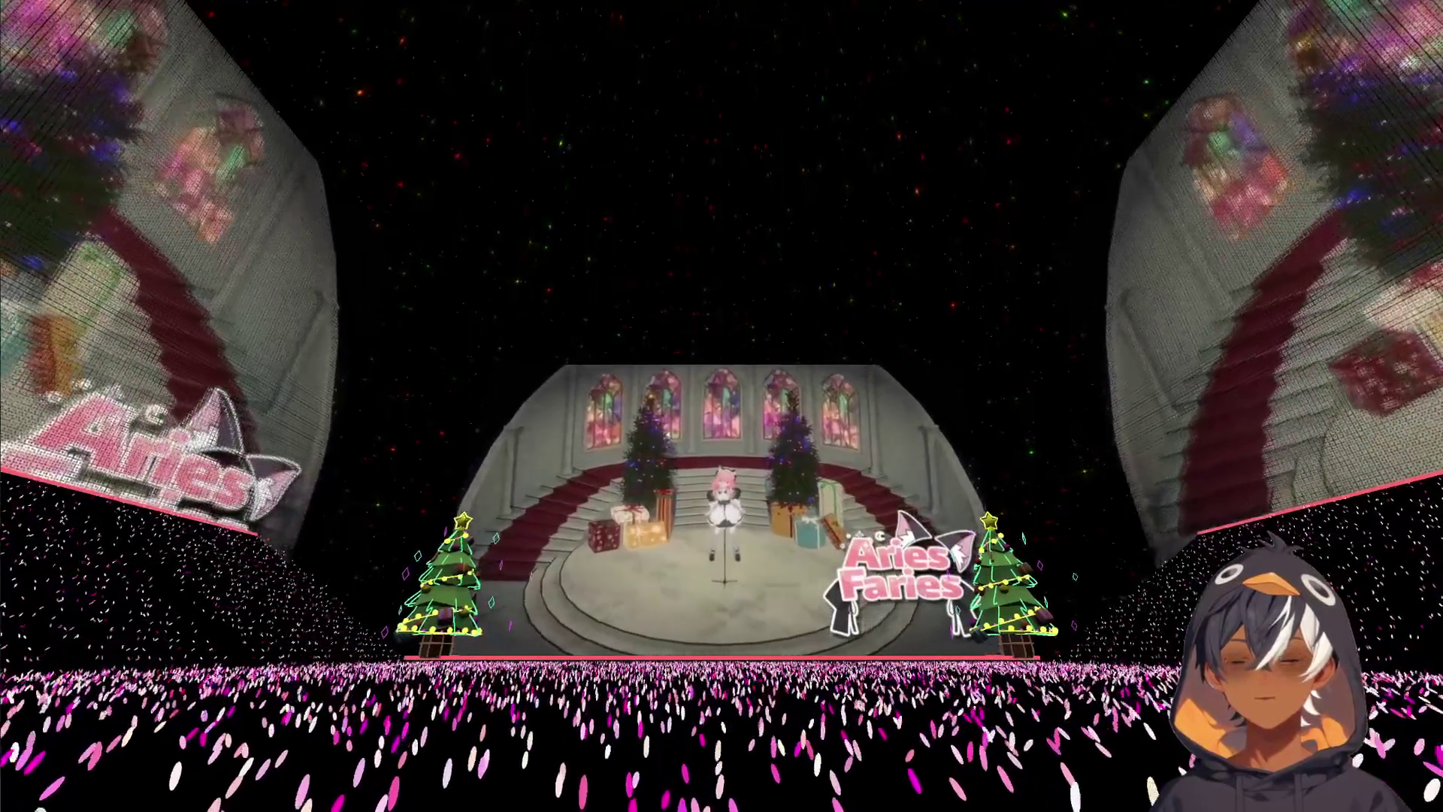
key(F8)
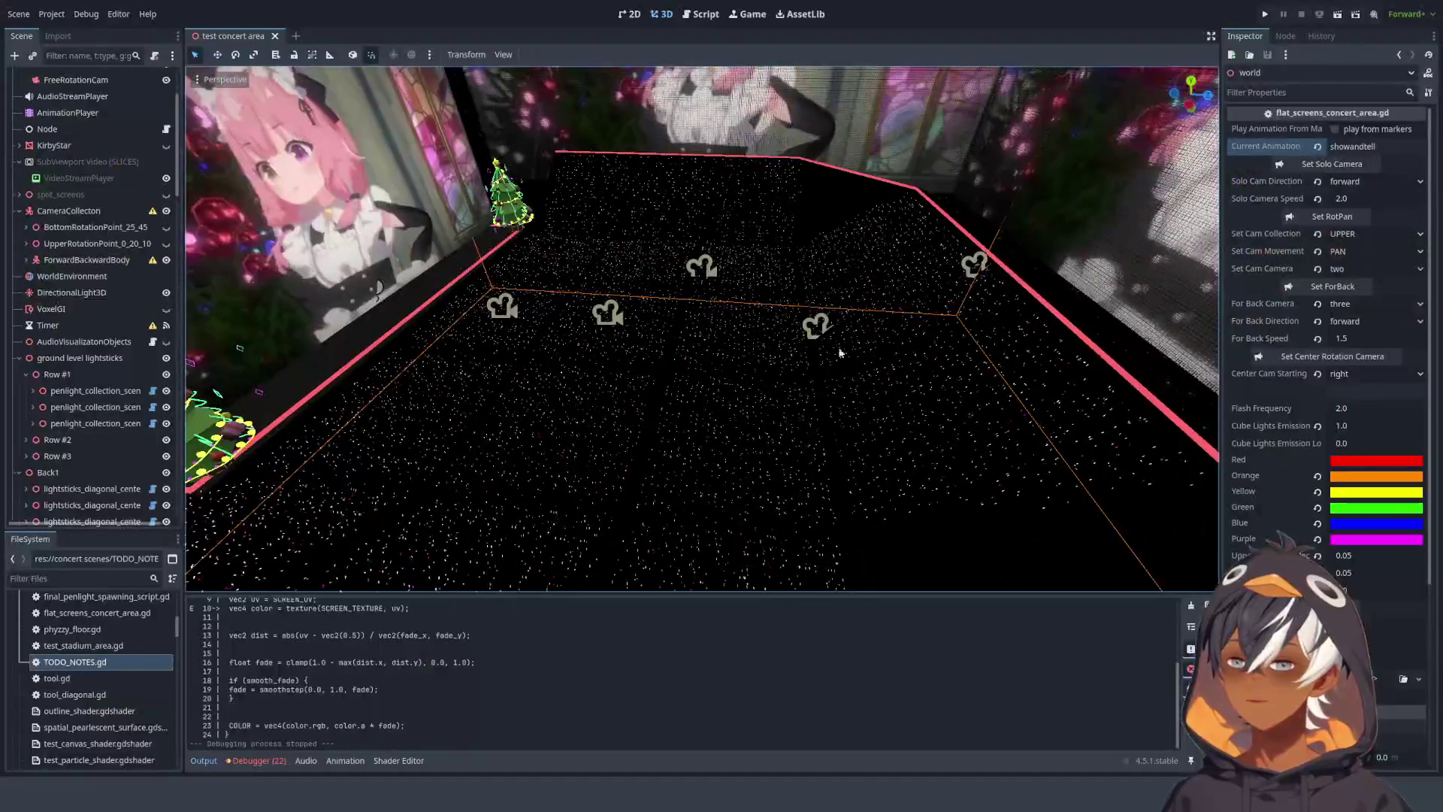
click(359, 759)
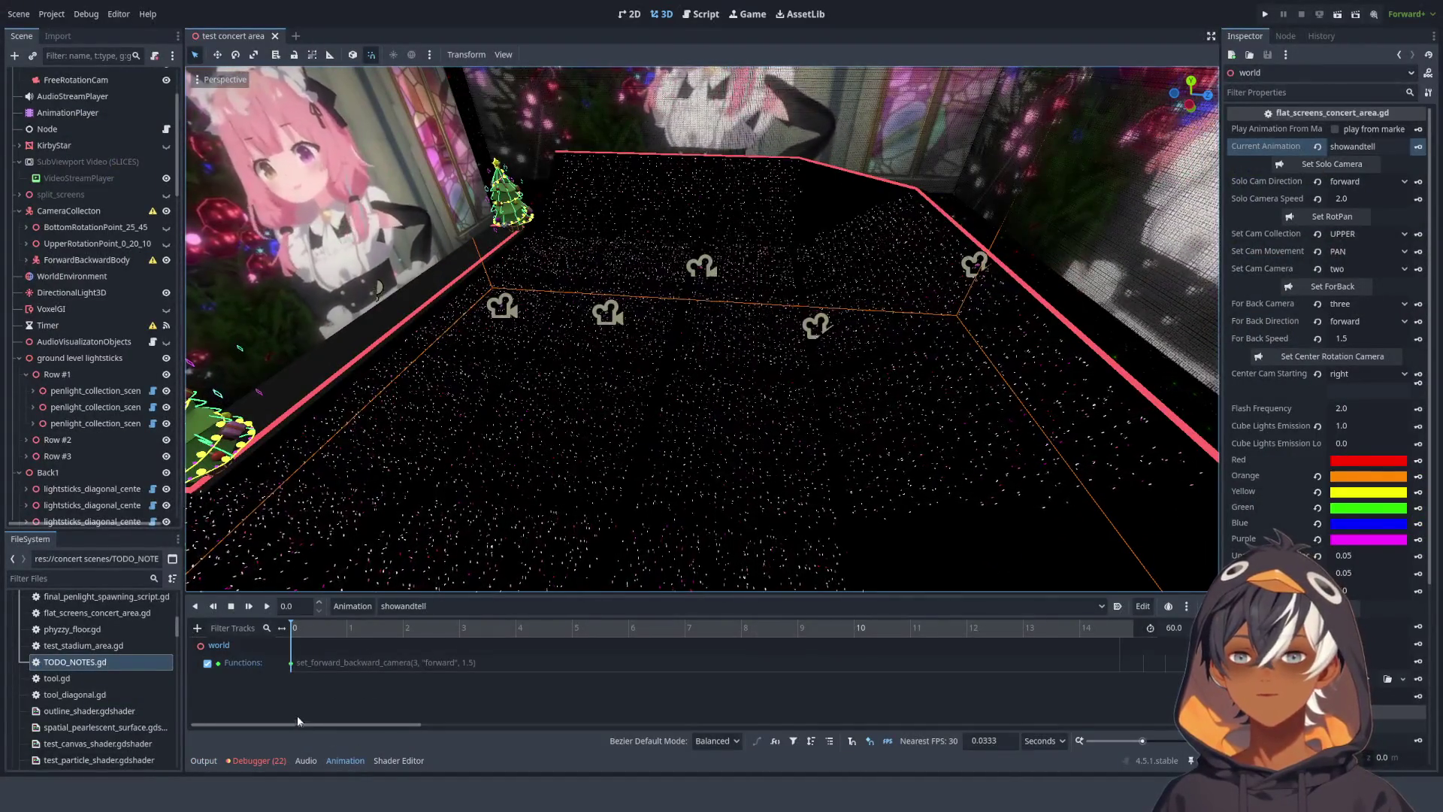
drag(280, 684, 301, 654)
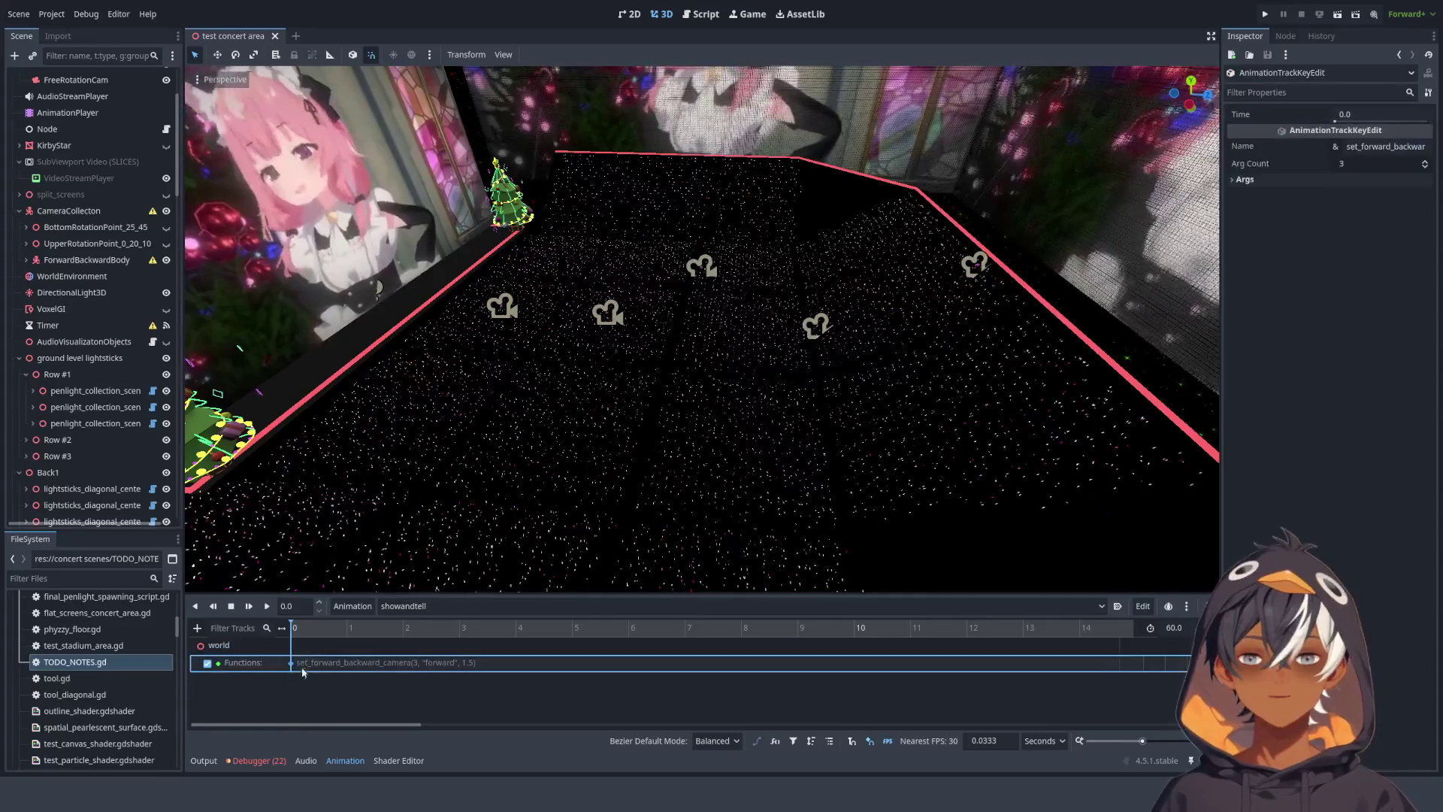
- Change the camera key's third argument (speed) from 1.5 to 50.0 and run the scene again
click(1241, 226)
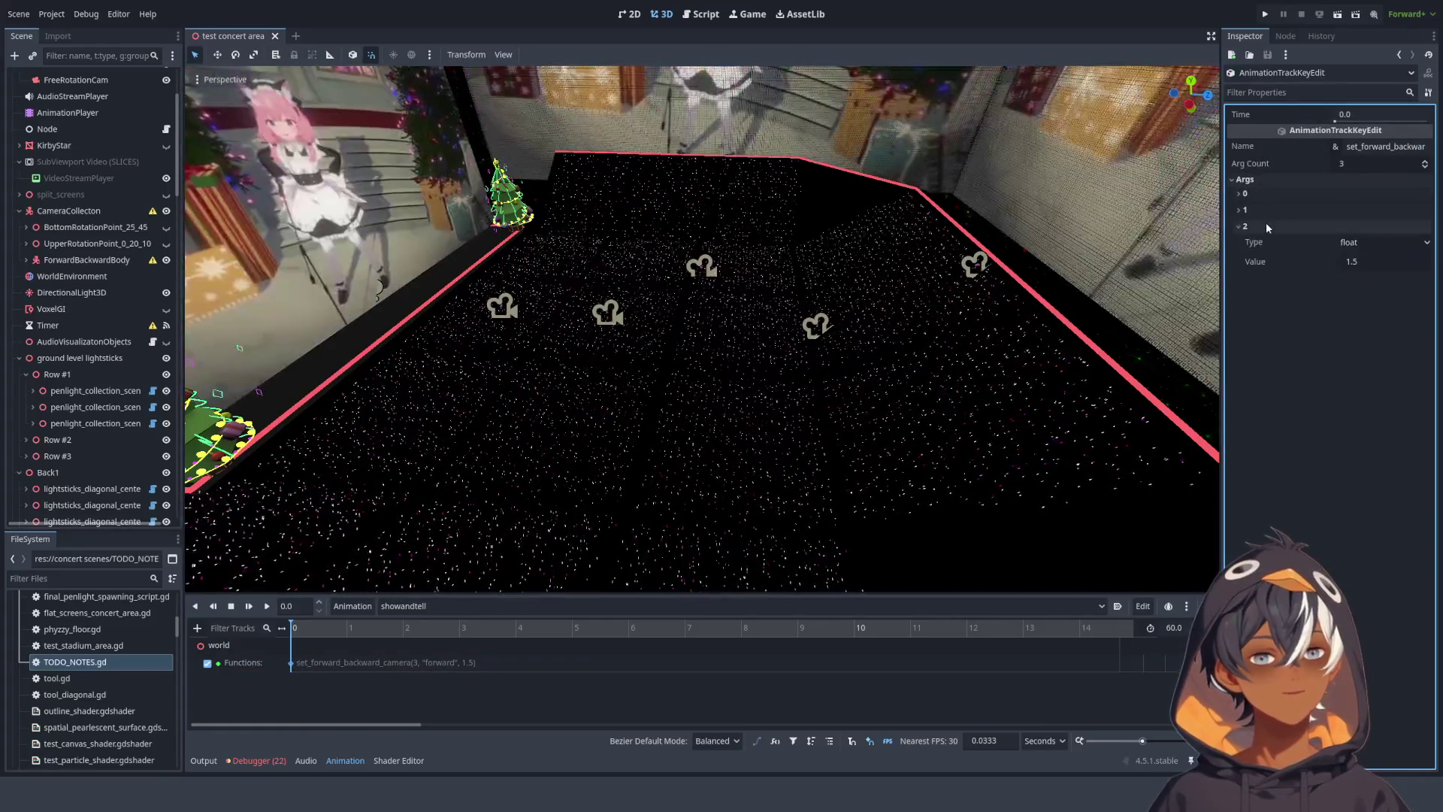
click(1374, 261)
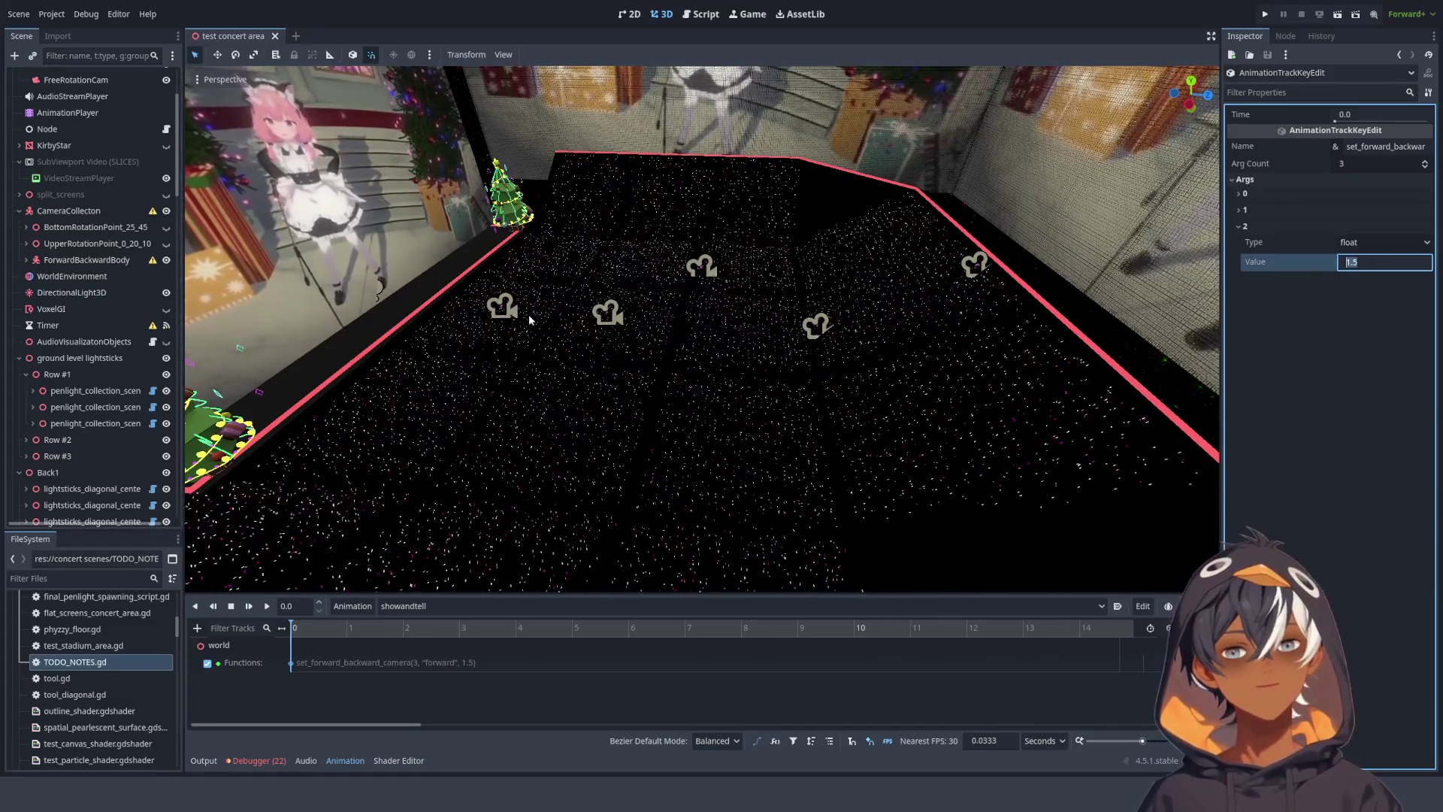
scroll(665, 279, up, 3)
scroll(737, 262, down, 2)
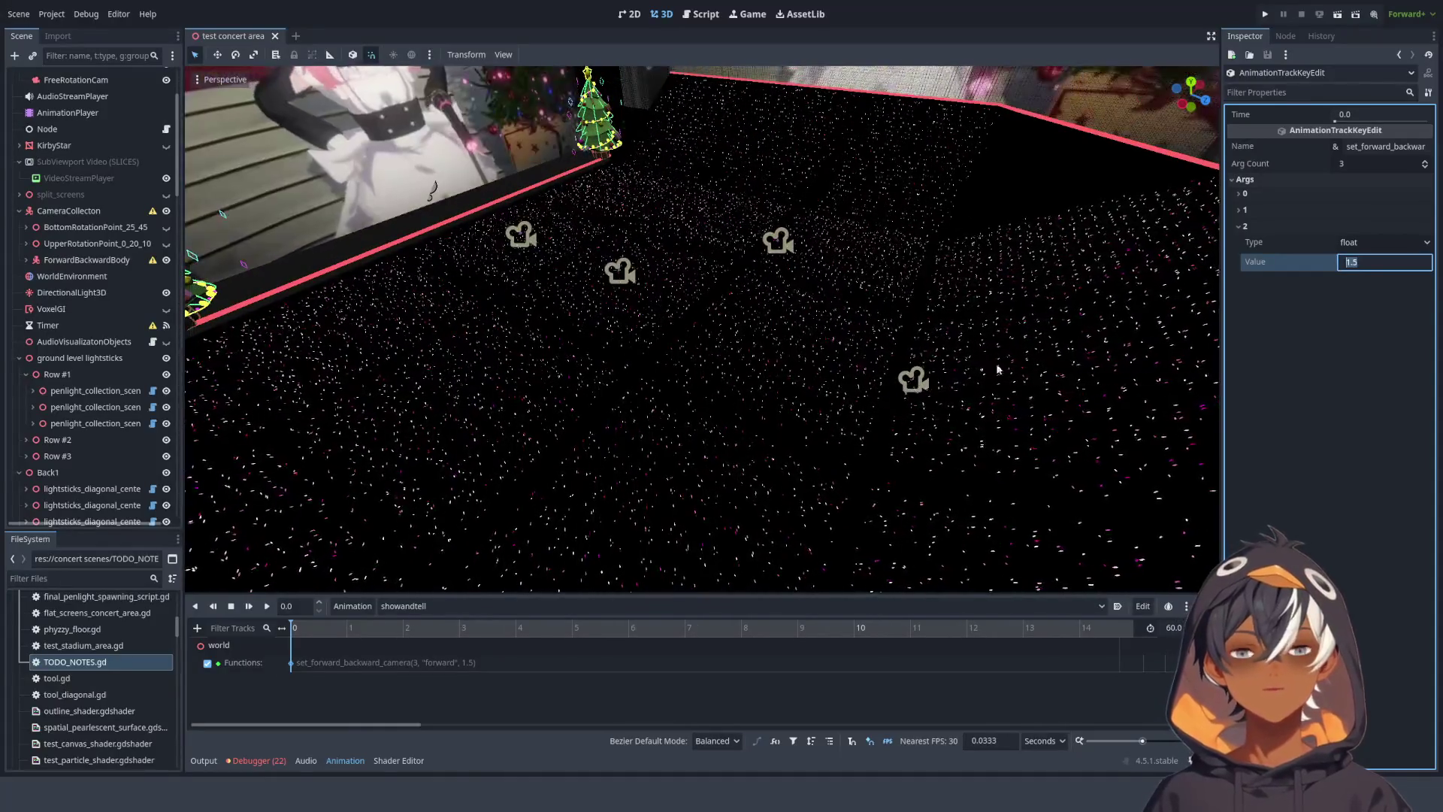
mouse_move(995, 371)
mouse_down()
mouse_move(476, 304)
mouse_move(548, 380)
mouse_move(696, 342)
mouse_move(686, 331)
mouse_move(724, 371)
mouse_move(759, 366)
mouse_up()
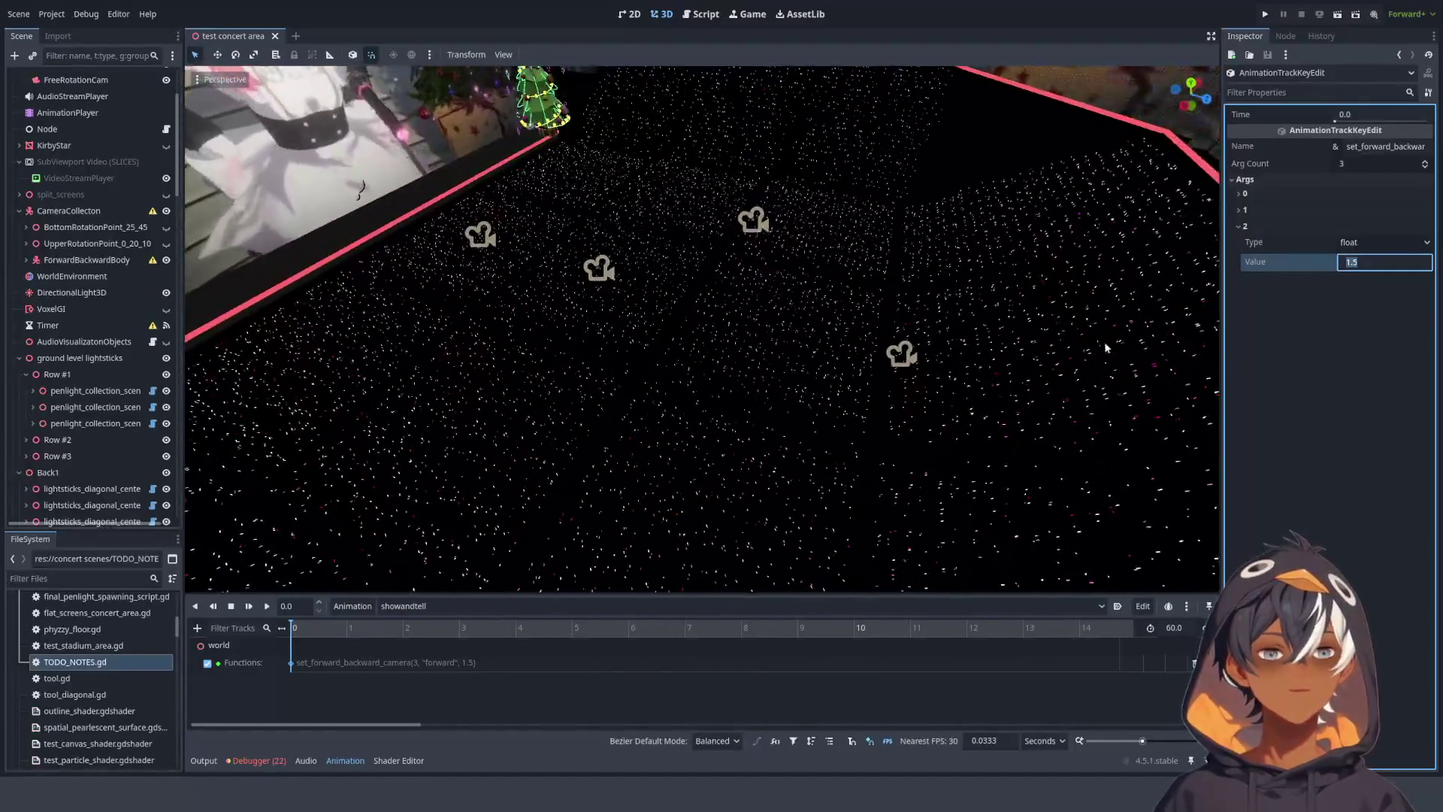
text(50)
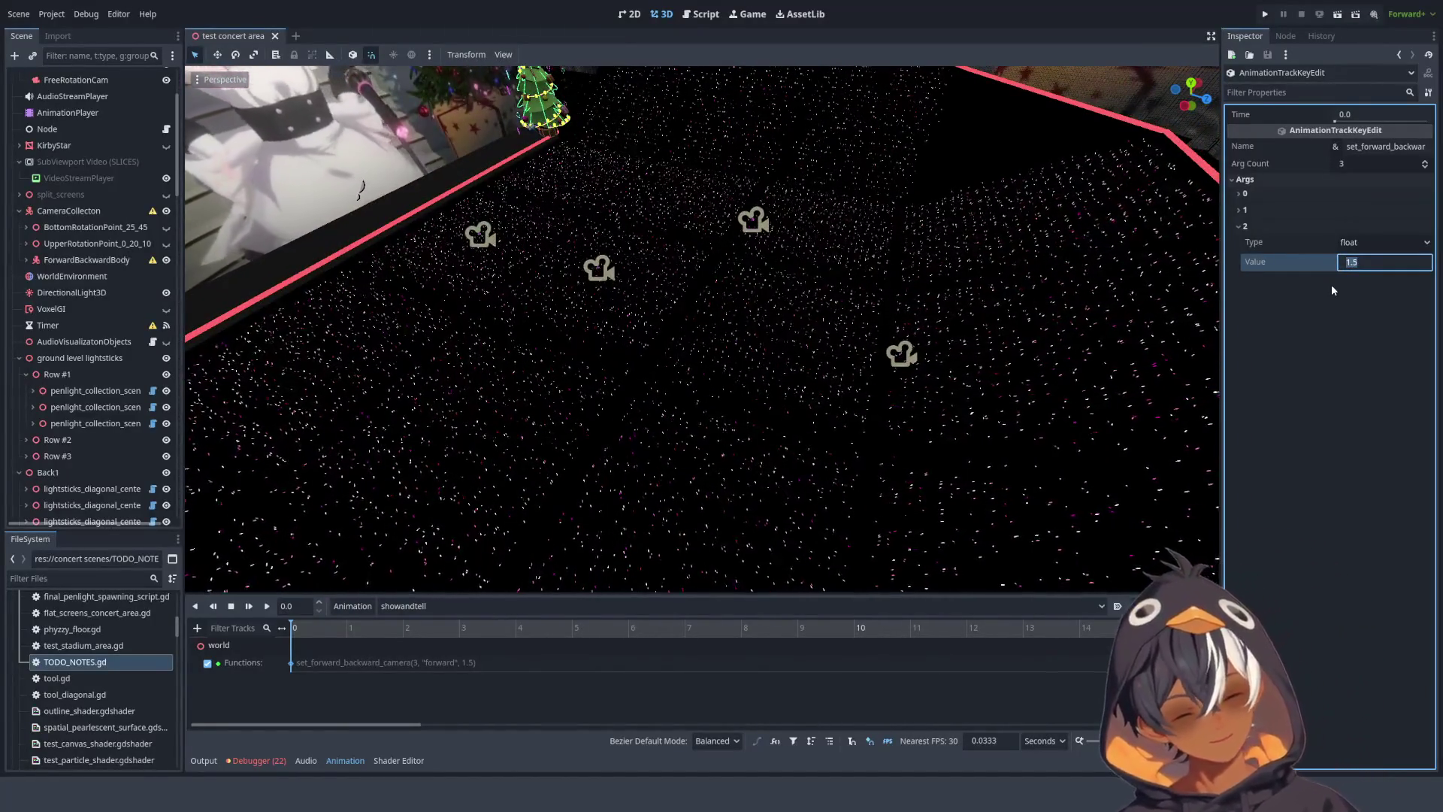
key(Return)
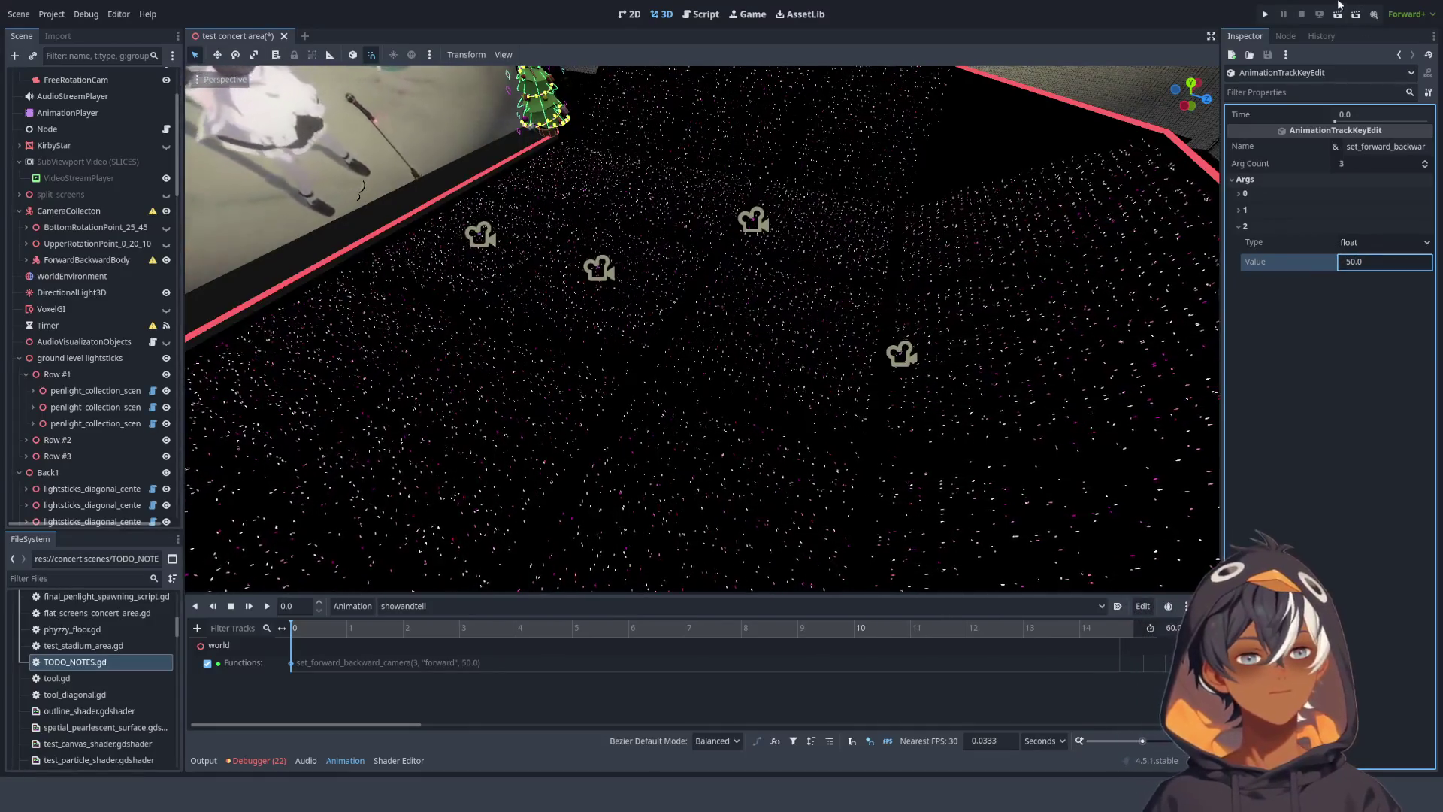
key(F6)
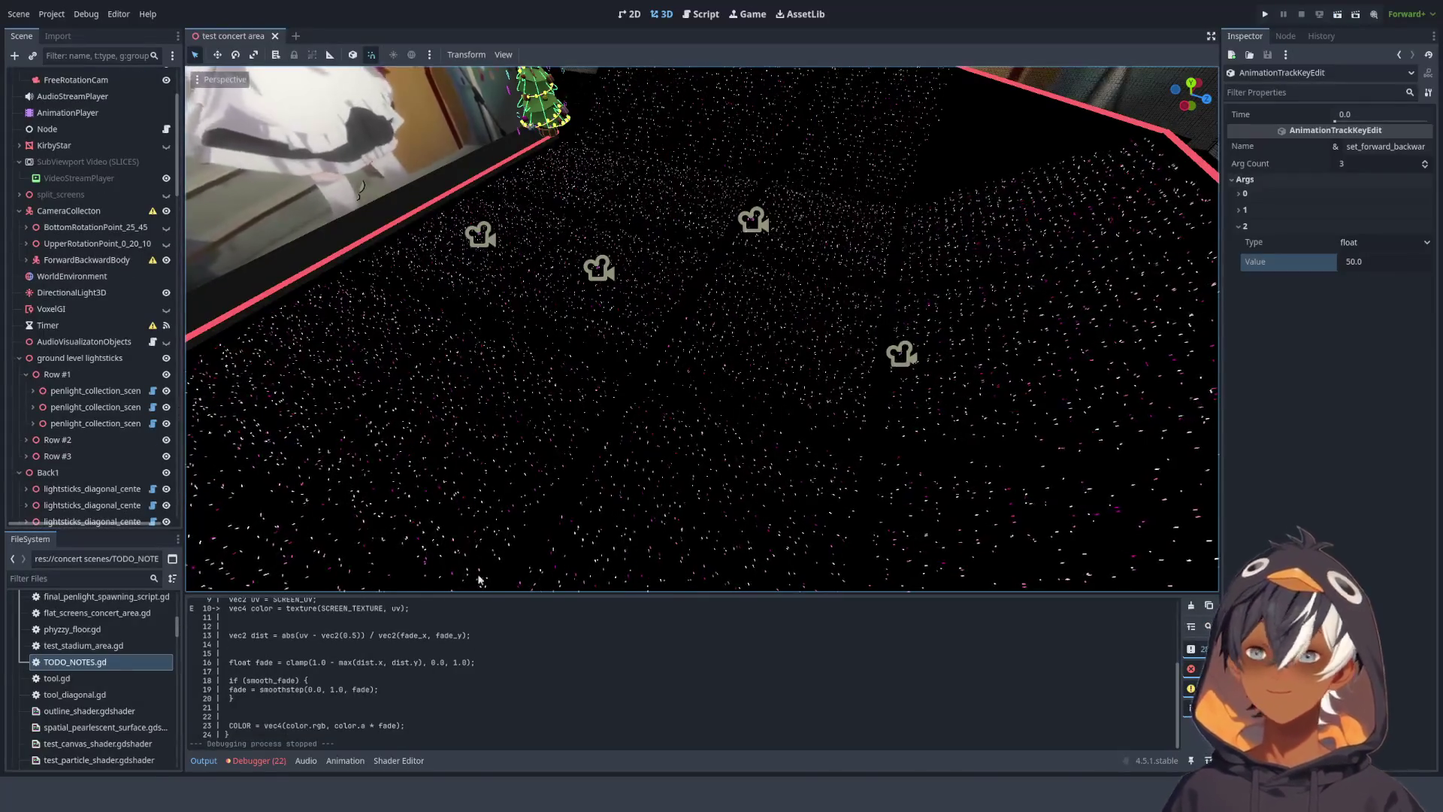
click(308, 662)
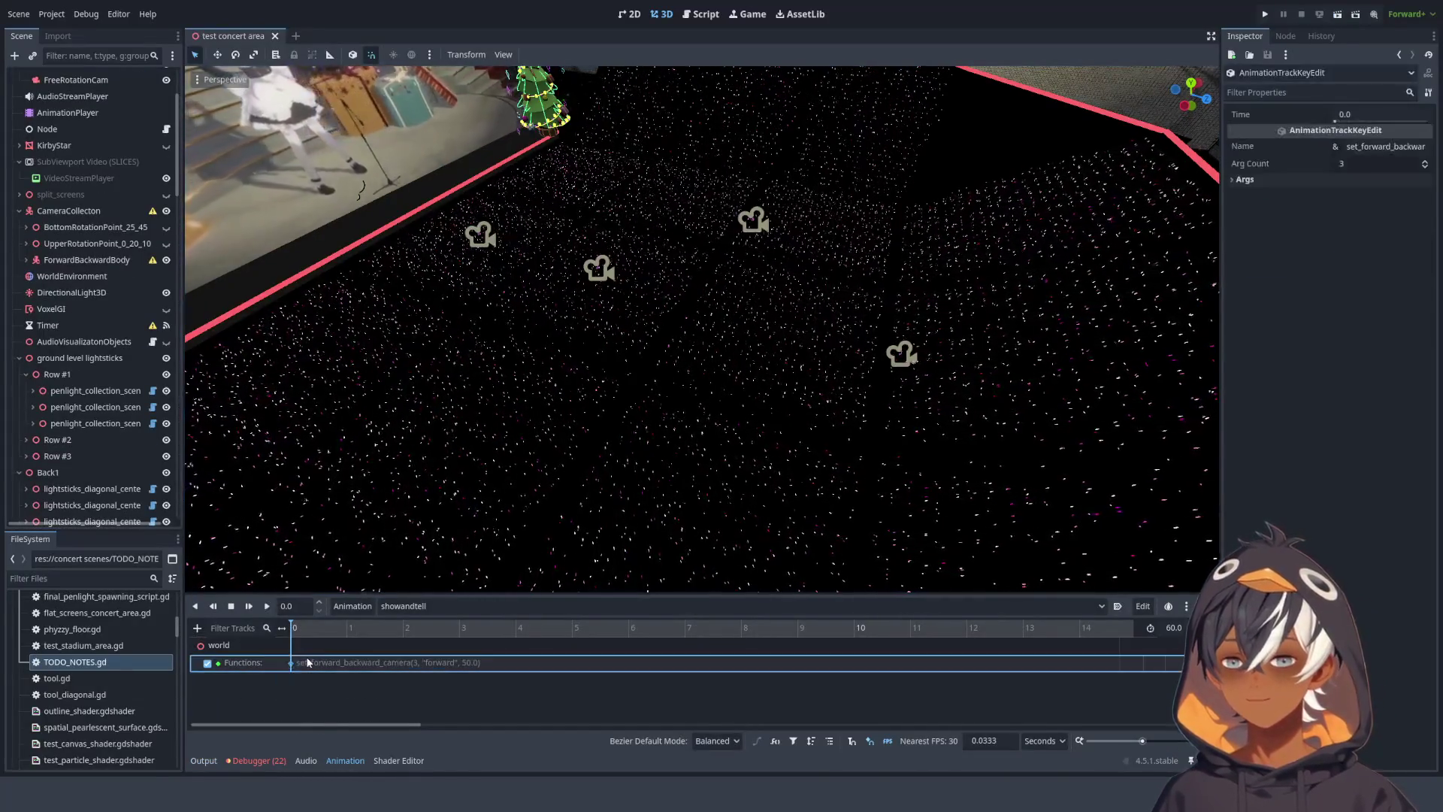
- Delete the time-0 key from the Functions track, then switch to the script and select lines 9–21
key(Delete)
click(471, 698)
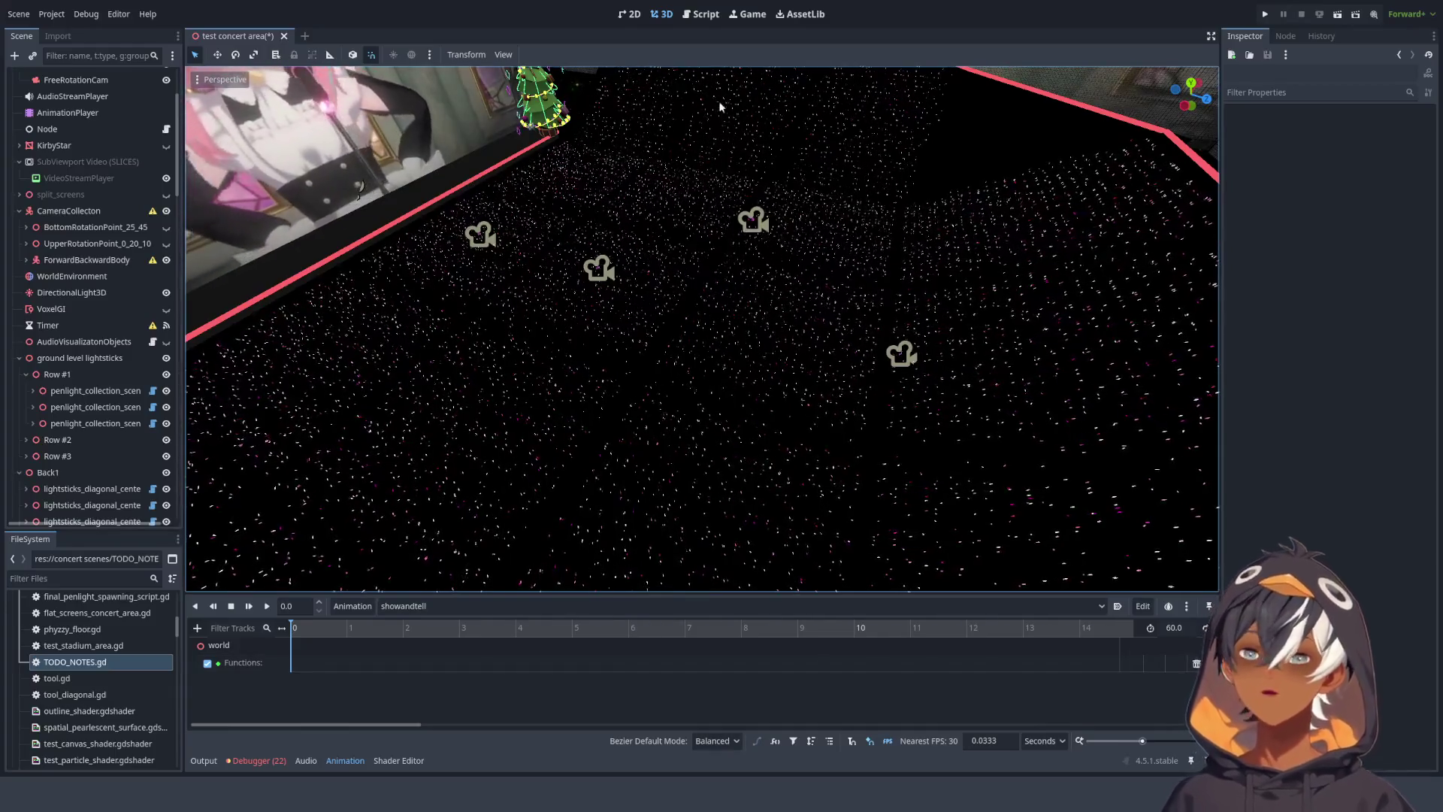
click(697, 15)
scroll(665, 242, down, 3)
scroll(665, 242, up, 3)
mouse_move(474, 216)
mouse_down()
mouse_move(677, 375)
mouse_move(658, 426)
mouse_up()
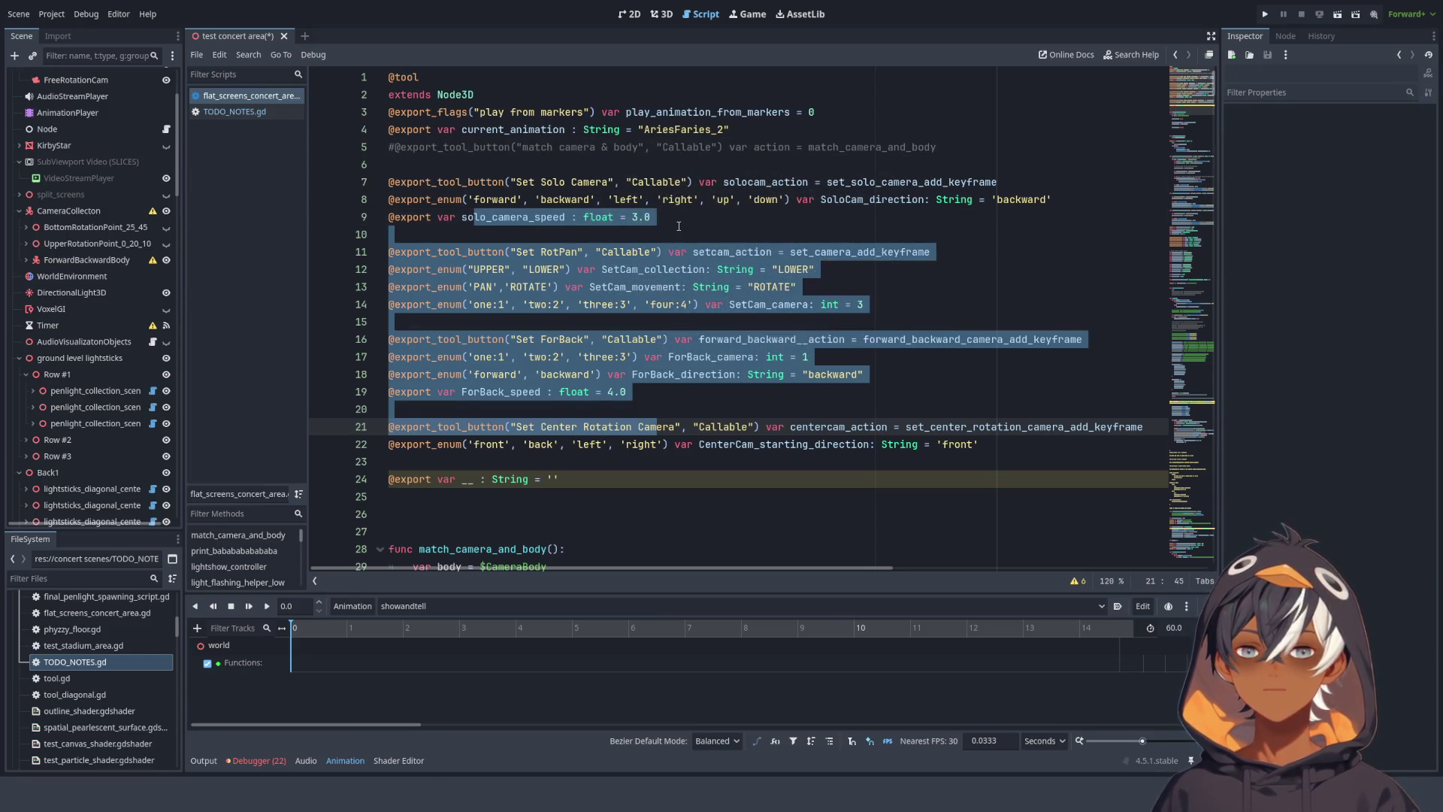
- Switch to the 3D view, select the Camera3D node and look down on the floor
click(679, 226)
scroll(88, 151, up, 3)
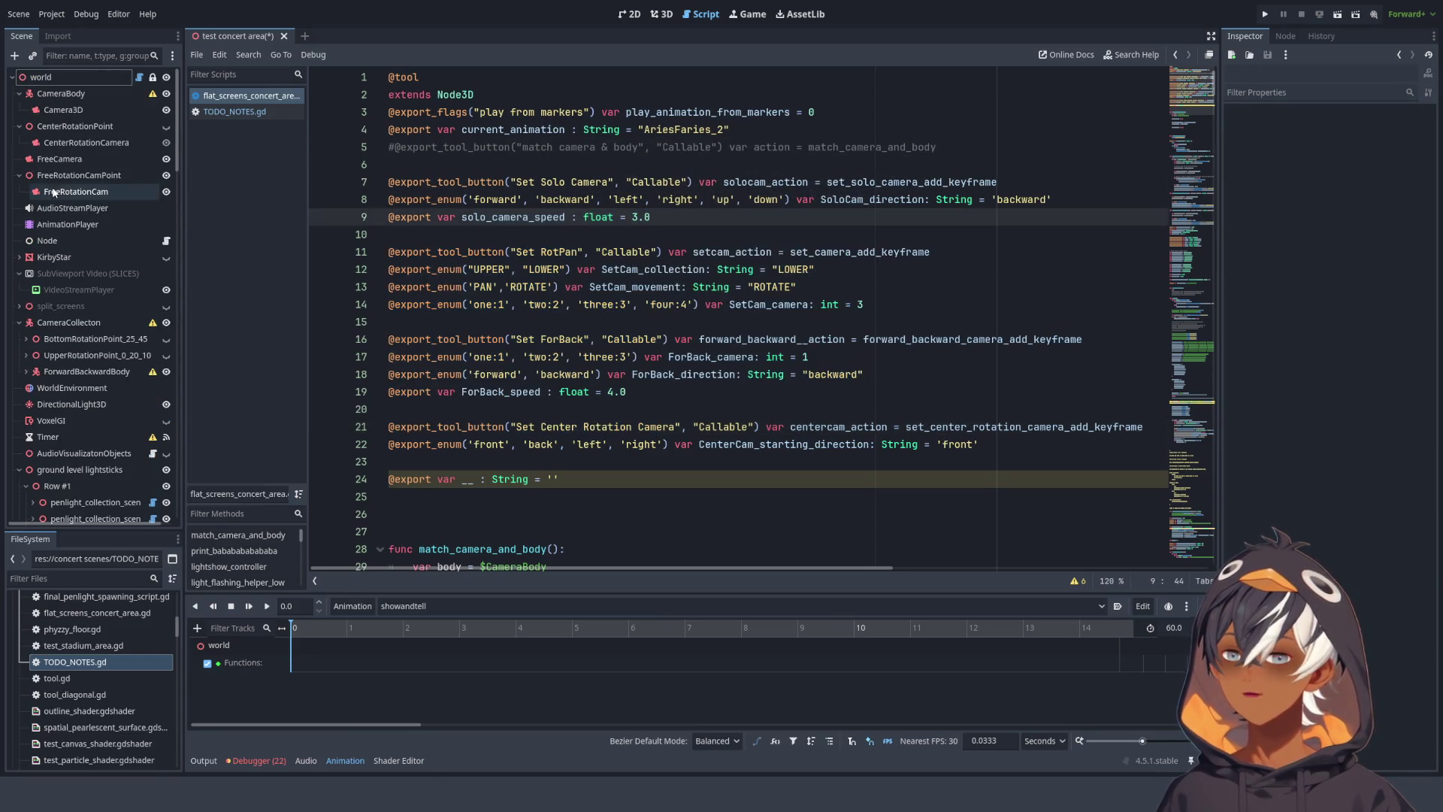
click(89, 157)
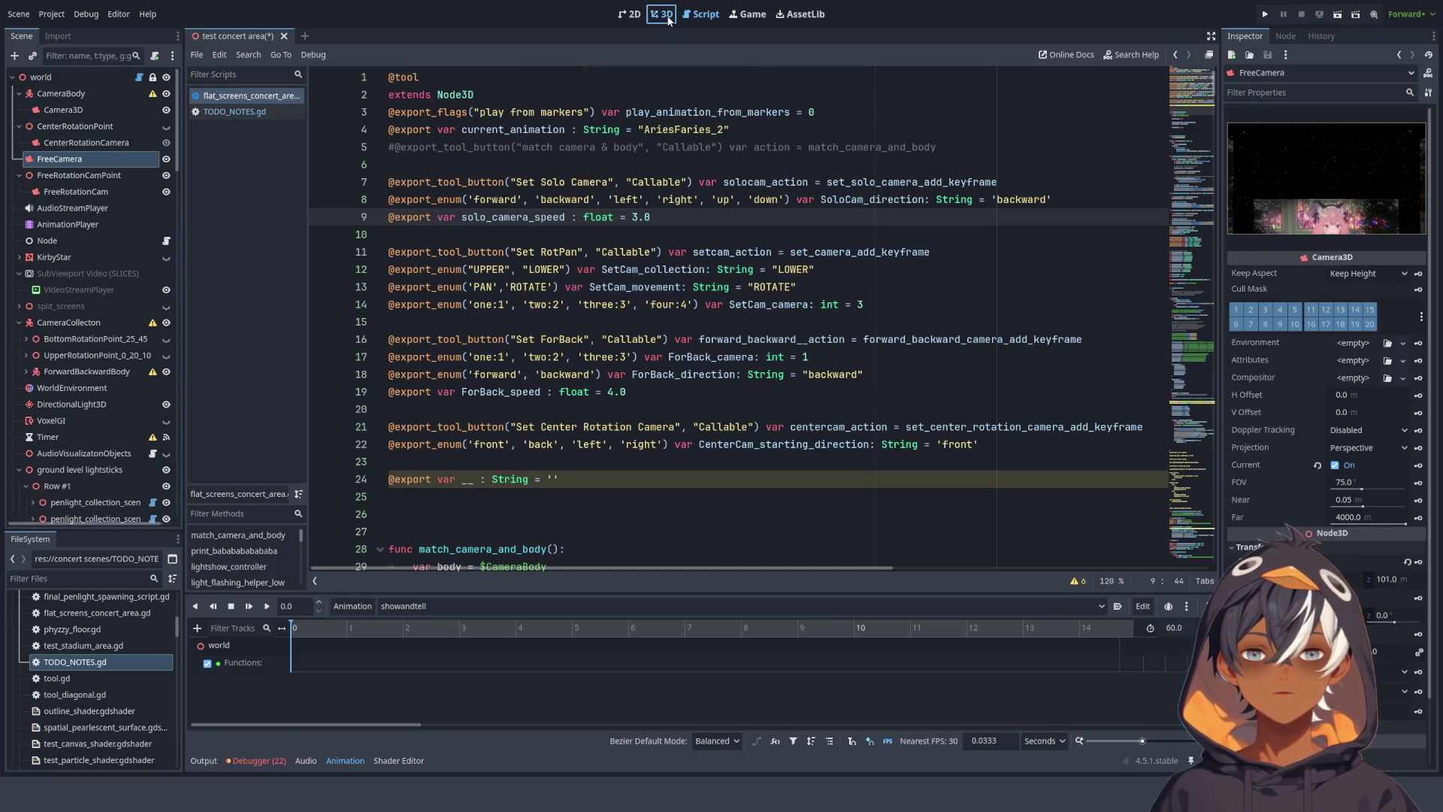
click(663, 14)
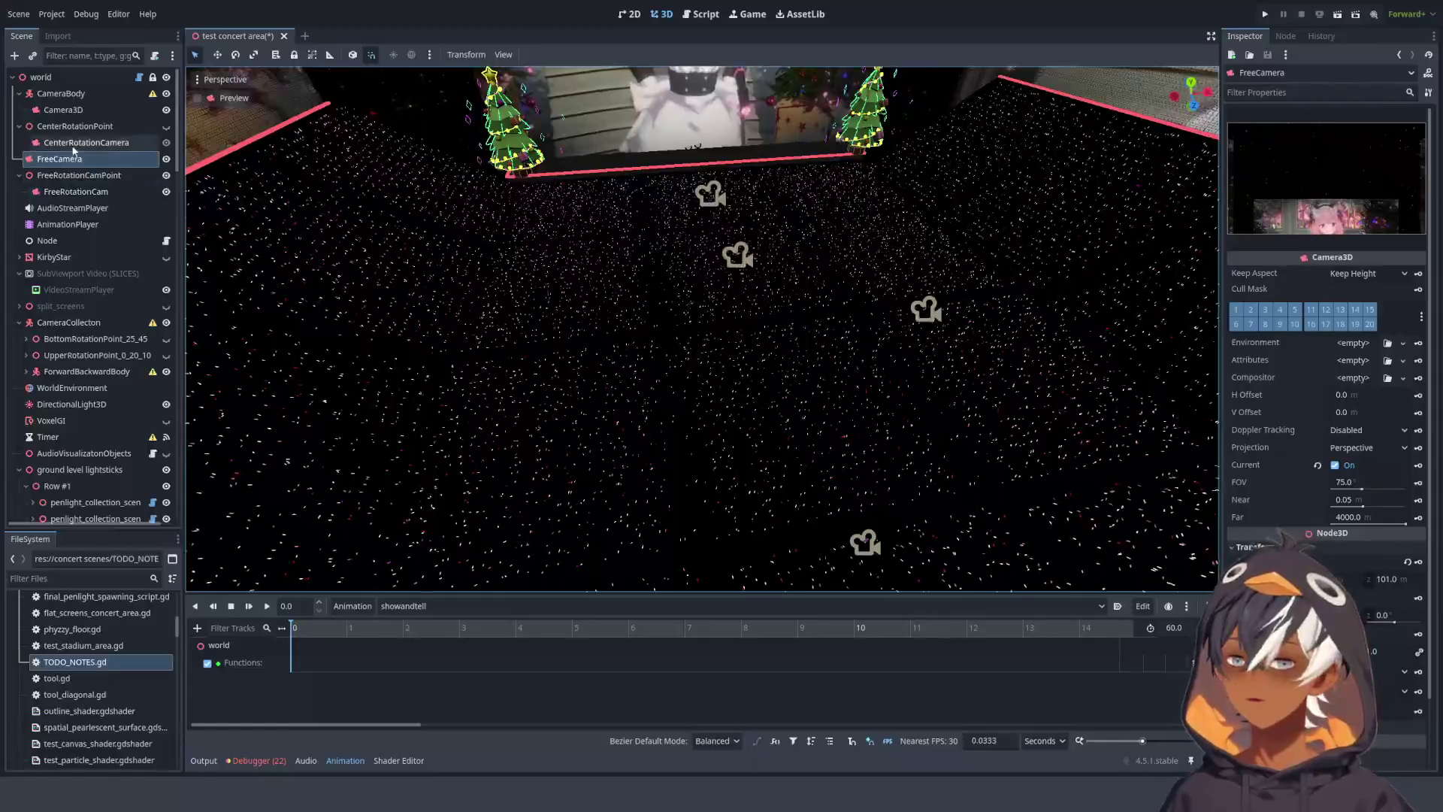
click(70, 160)
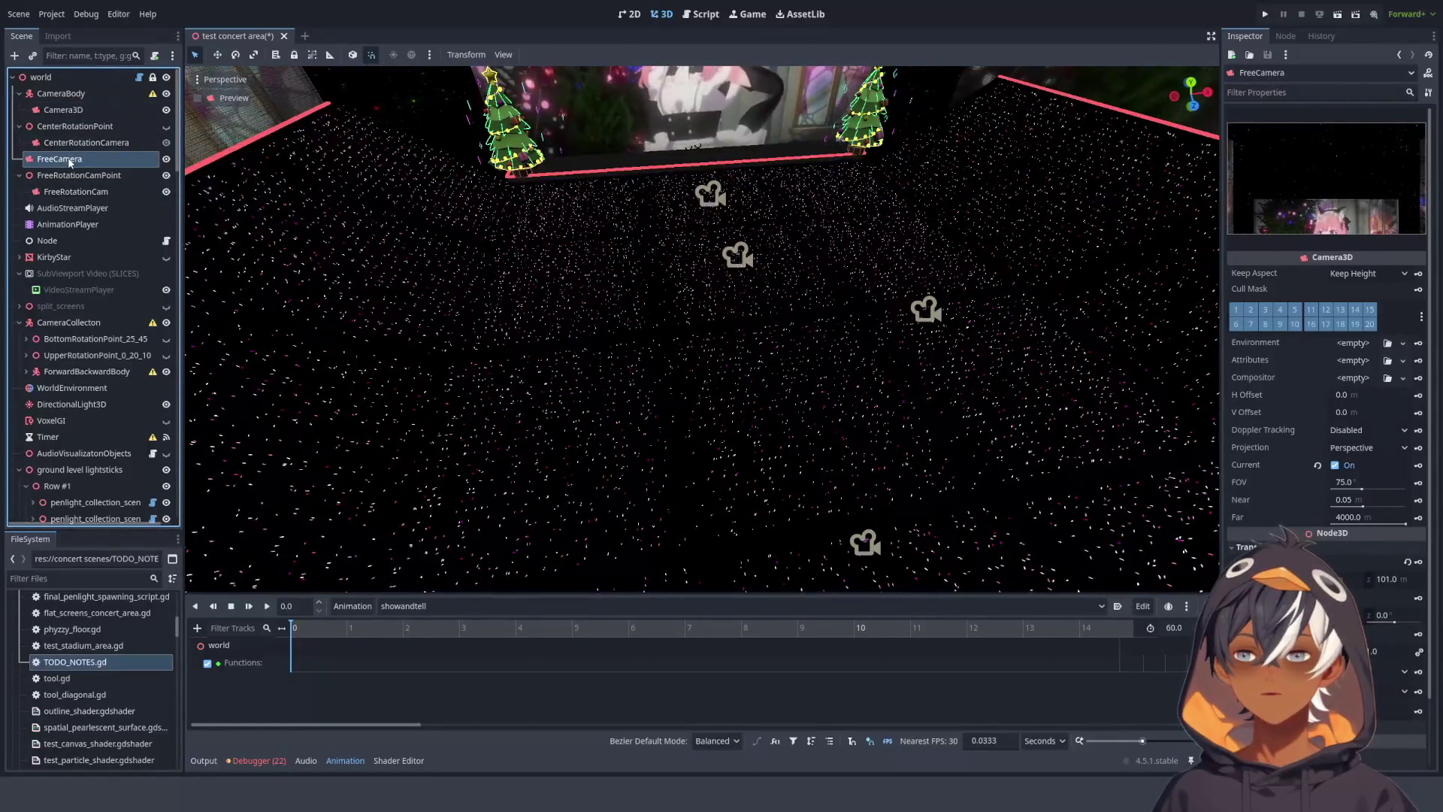
click(63, 109)
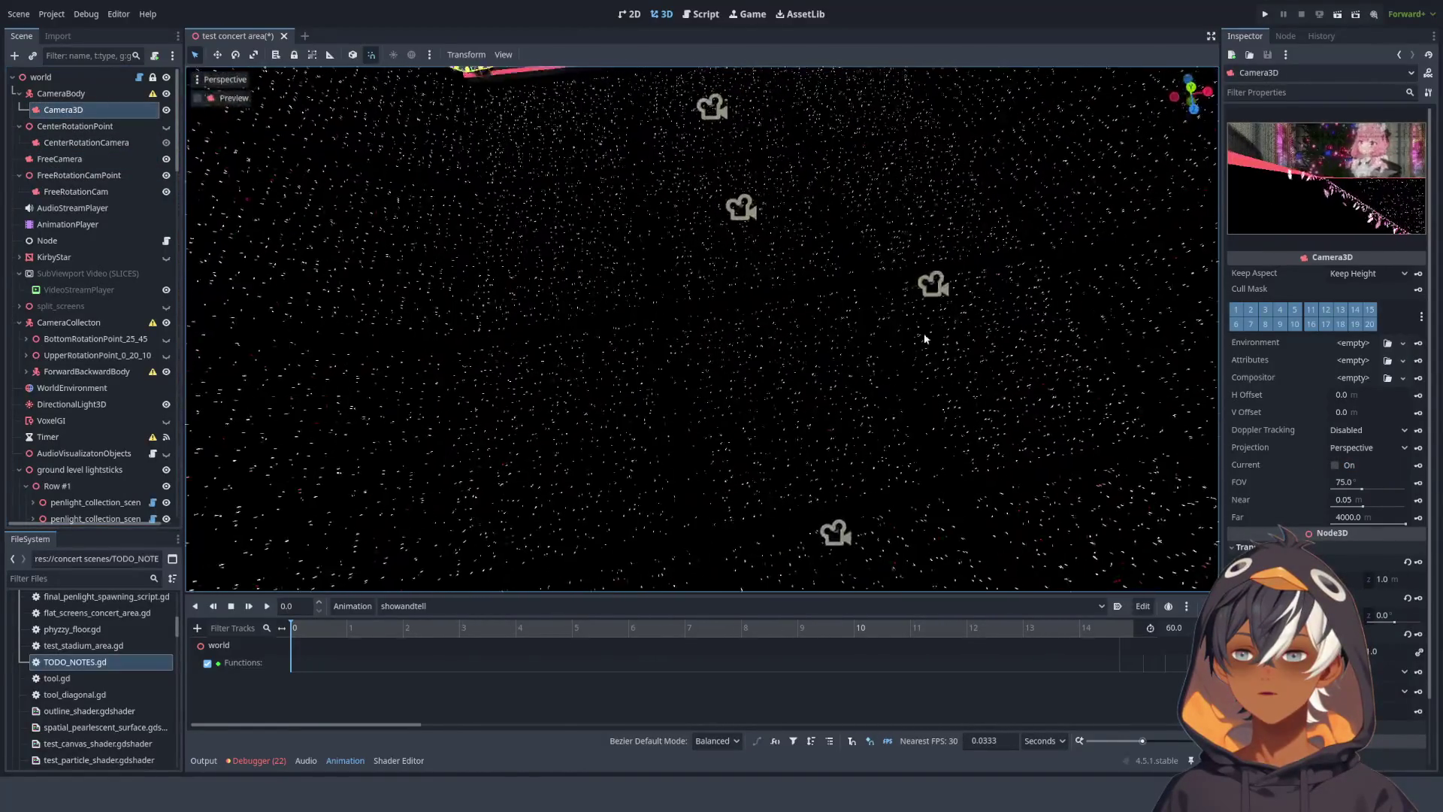
scroll(584, 296, down, 5)
mouse_move(348, 269)
mouse_down()
mouse_move(361, 339)
mouse_move(752, 331)
mouse_move(597, 331)
mouse_move(618, 331)
mouse_up()
- Undo Camera3D's move back to the floor's left edge, check its placement, and return to the script
key(ctrl+z)
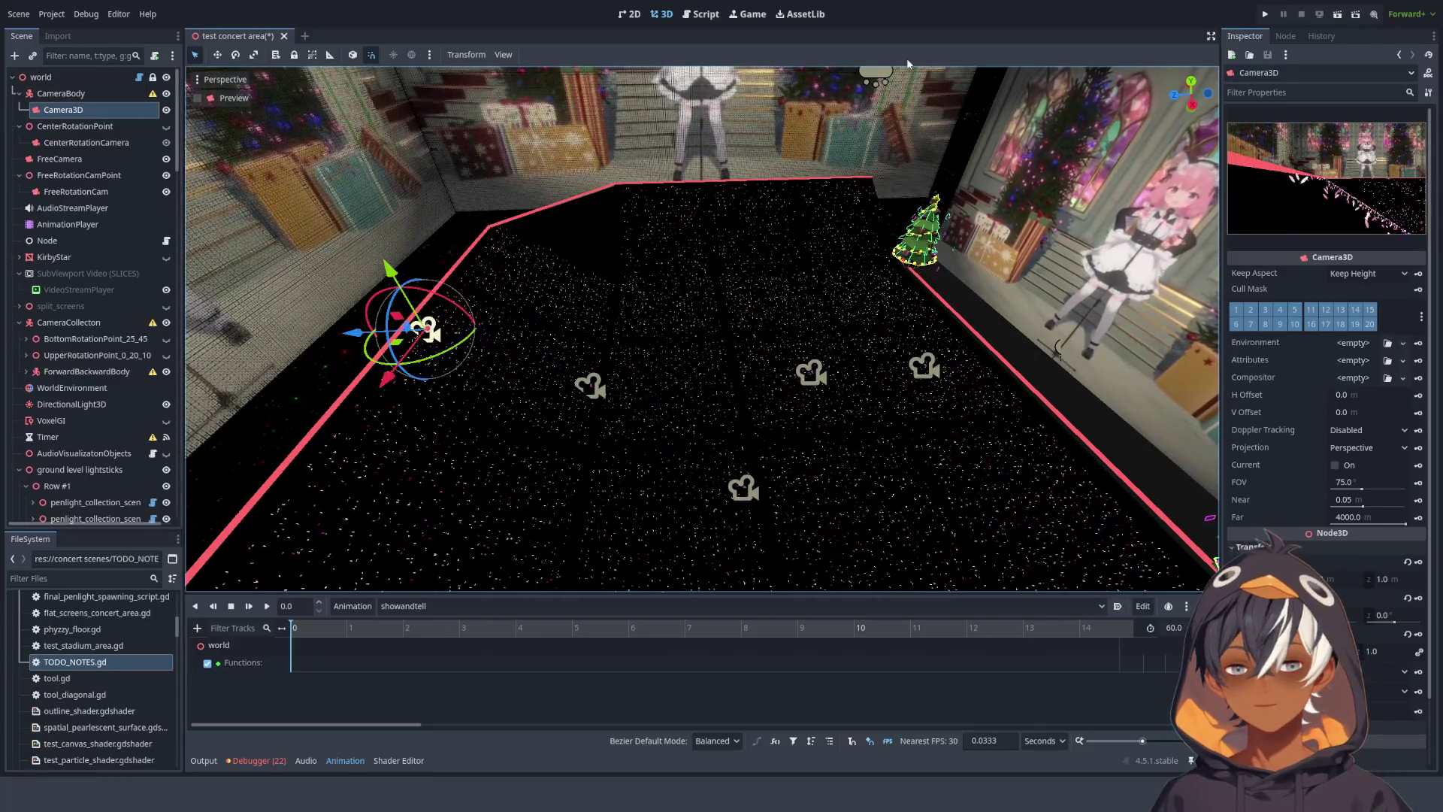
mouse_move(815, 186)
mouse_down()
mouse_move(681, 291)
mouse_move(687, 224)
mouse_move(798, 313)
mouse_move(786, 249)
mouse_up()
click(700, 14)
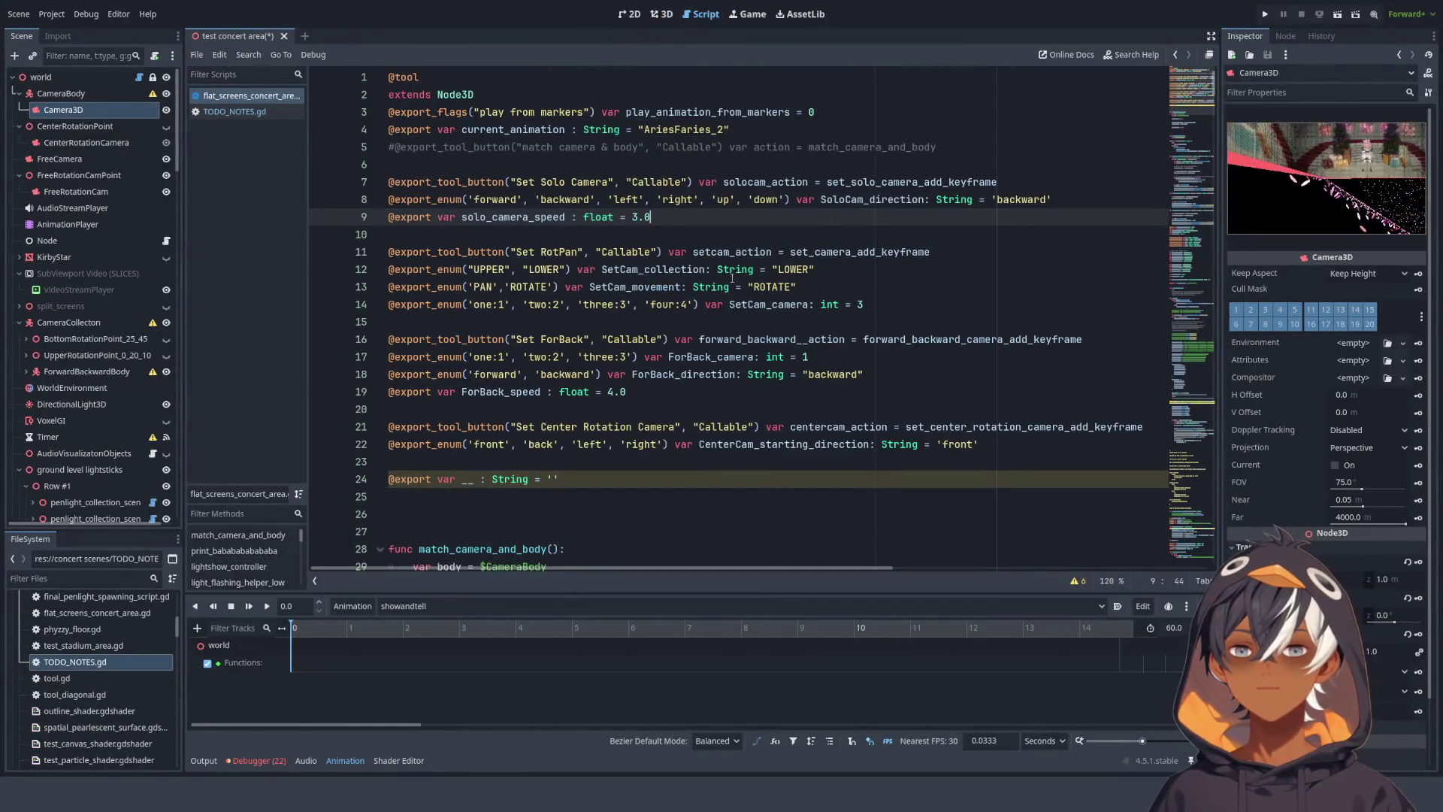
scroll(669, 251, down, 4)
scroll(608, 218, up, 3)
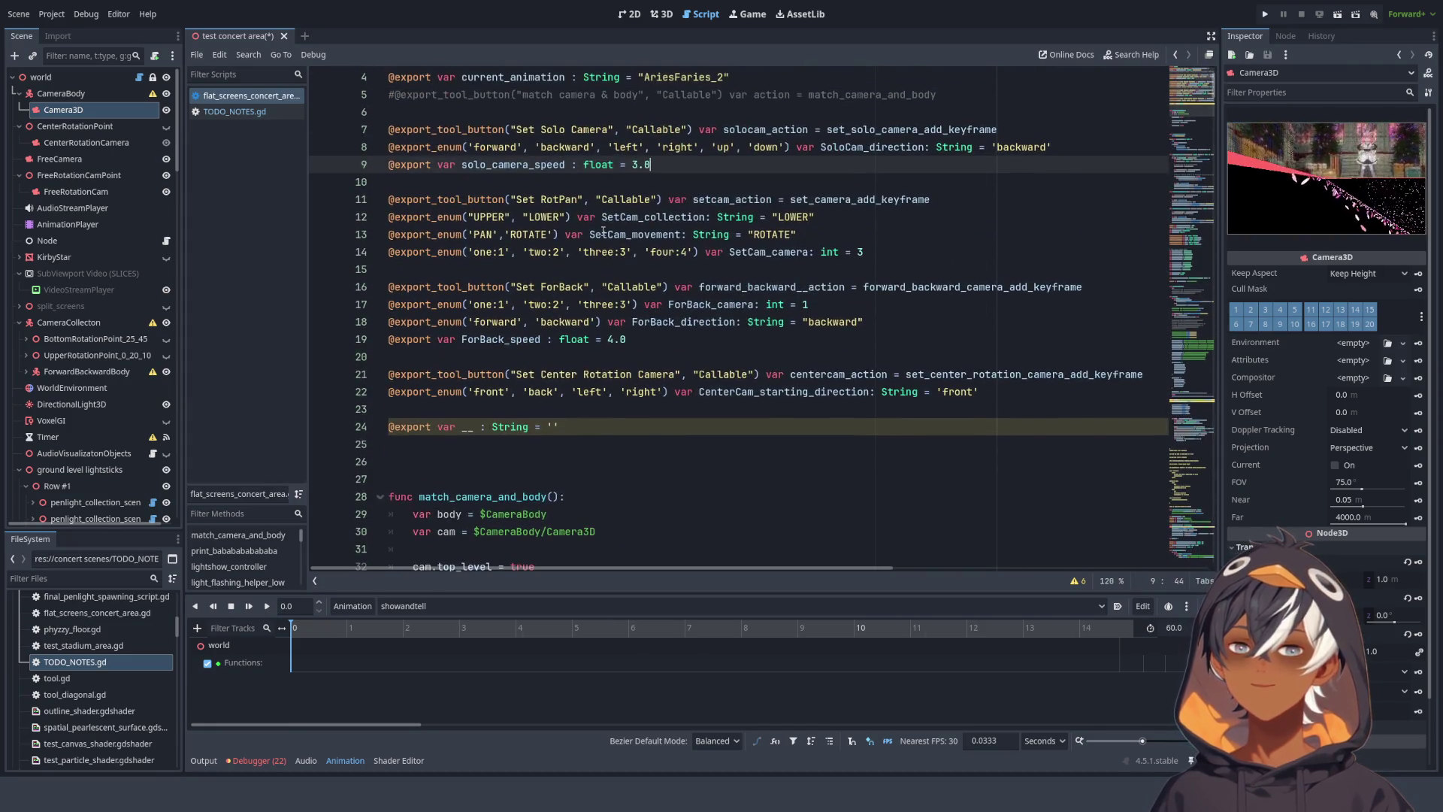
- Select the world node and locate the match_camera_and_body function in the script
click(68, 77)
scroll(716, 196, up, 1)
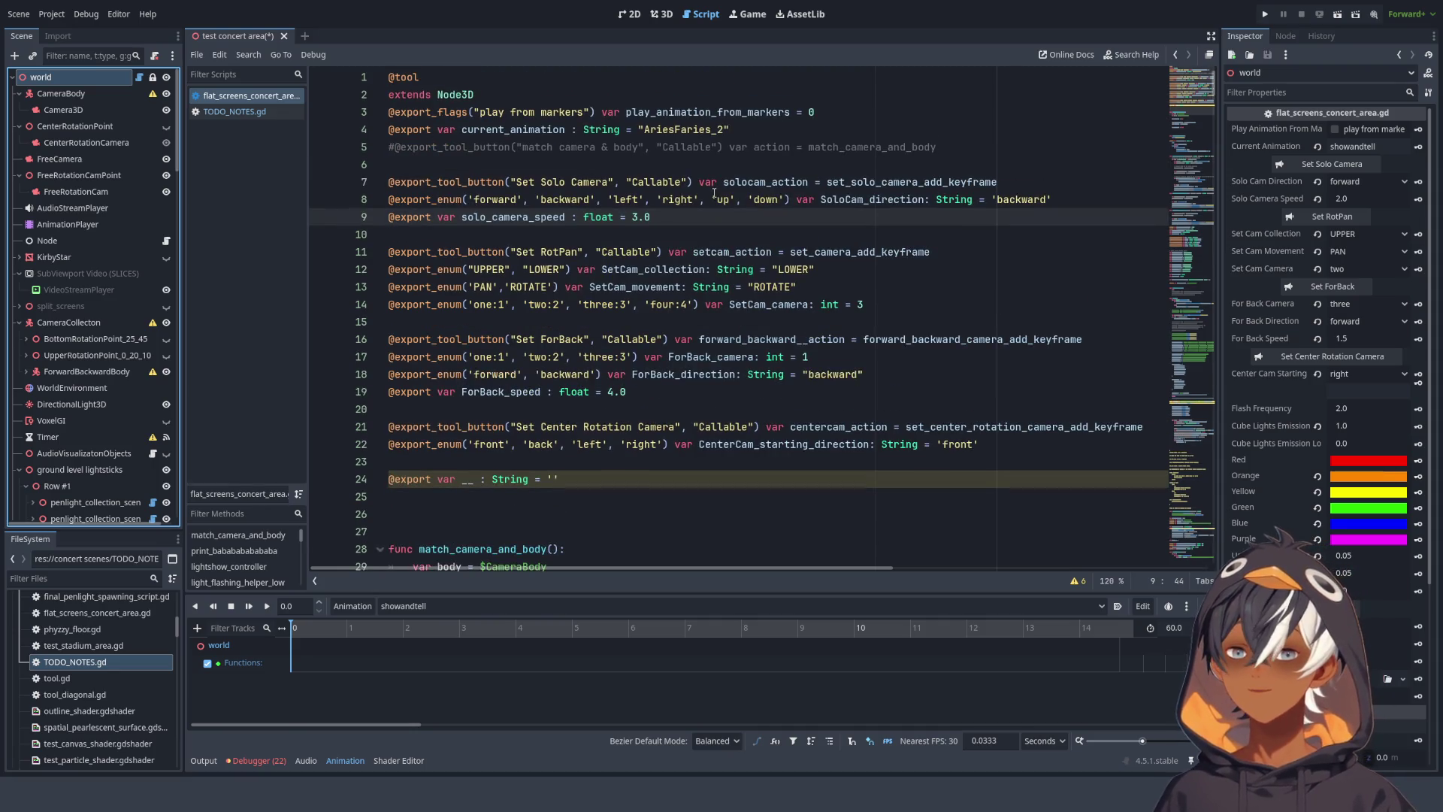
scroll(684, 145, down, 10)
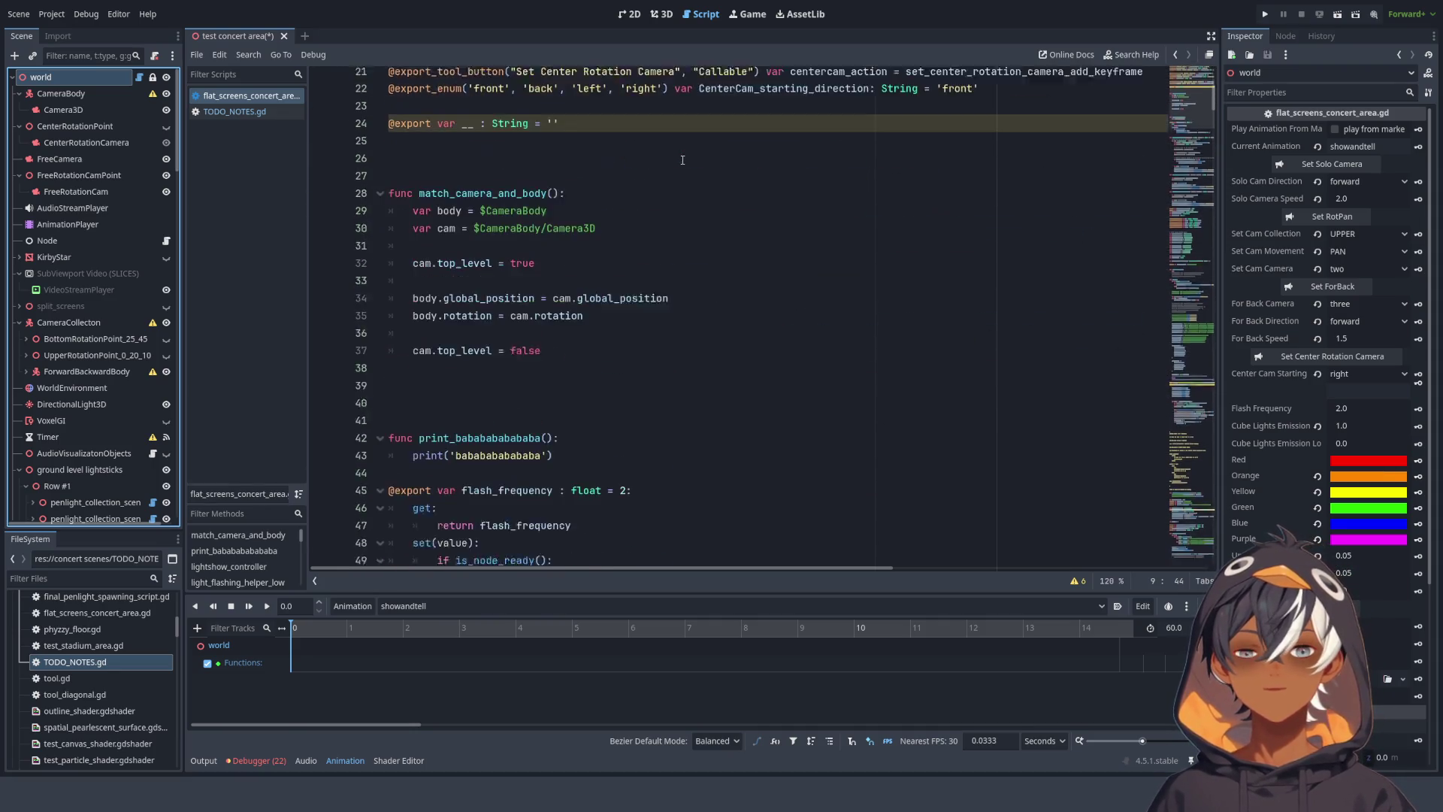
scroll(434, 276, up, 5)
double_click(441, 236)
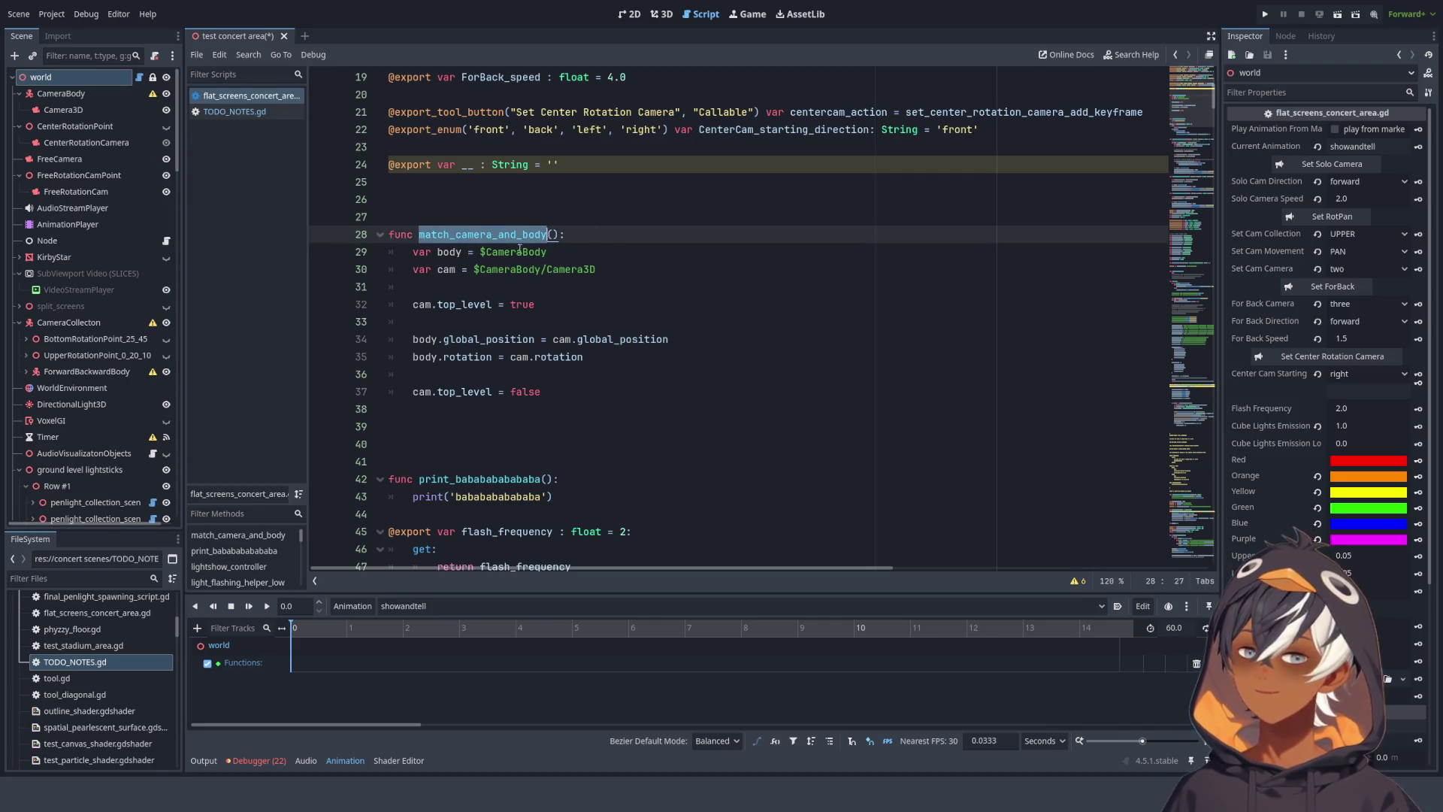
drag(607, 321, 556, 235)
click(624, 251)
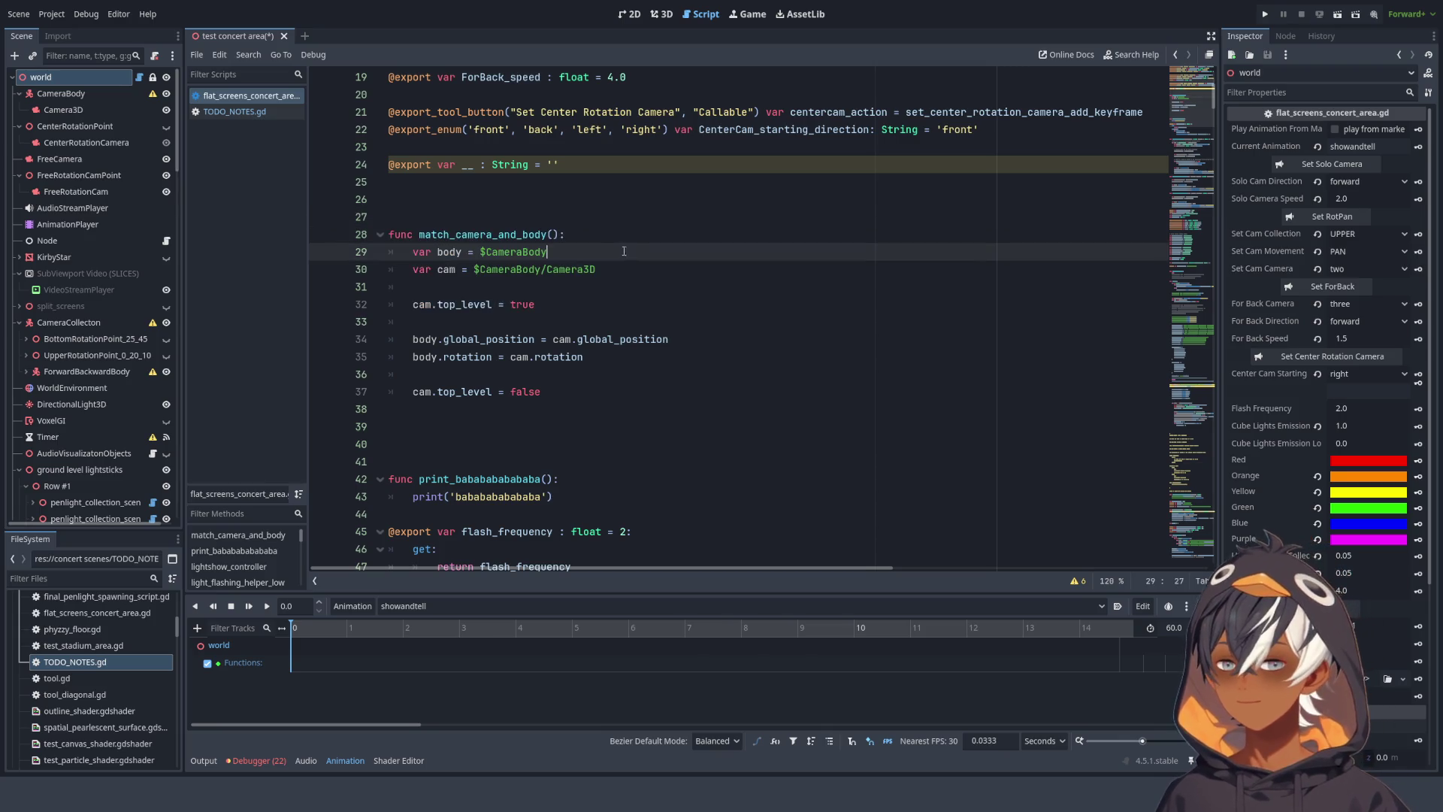
scroll(526, 300, down, 3)
scroll(562, 354, up, 5)
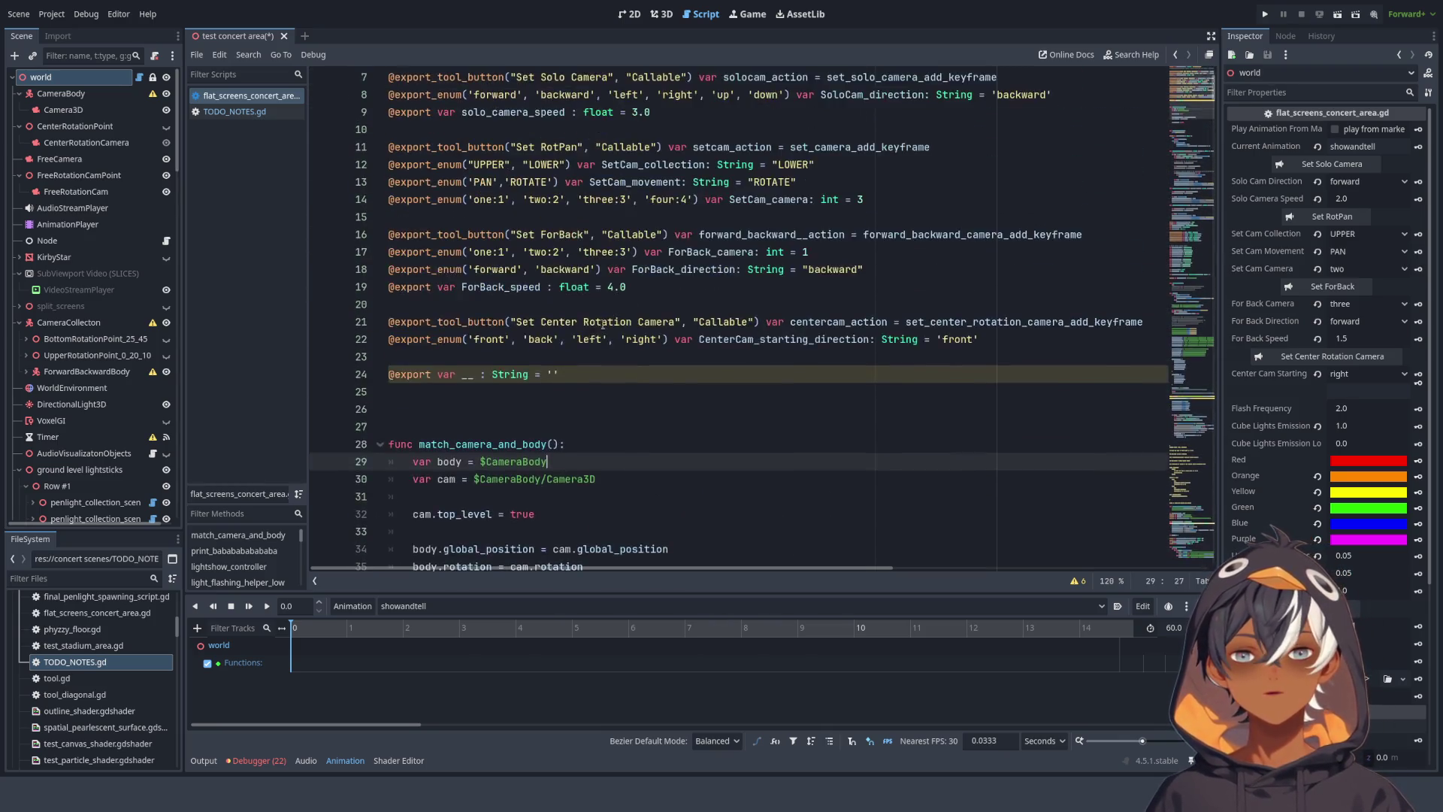
scroll(563, 354, down, 2)
- Delete the blank lines 31, 33 and 36 inside match_camera_and_body
click(561, 376)
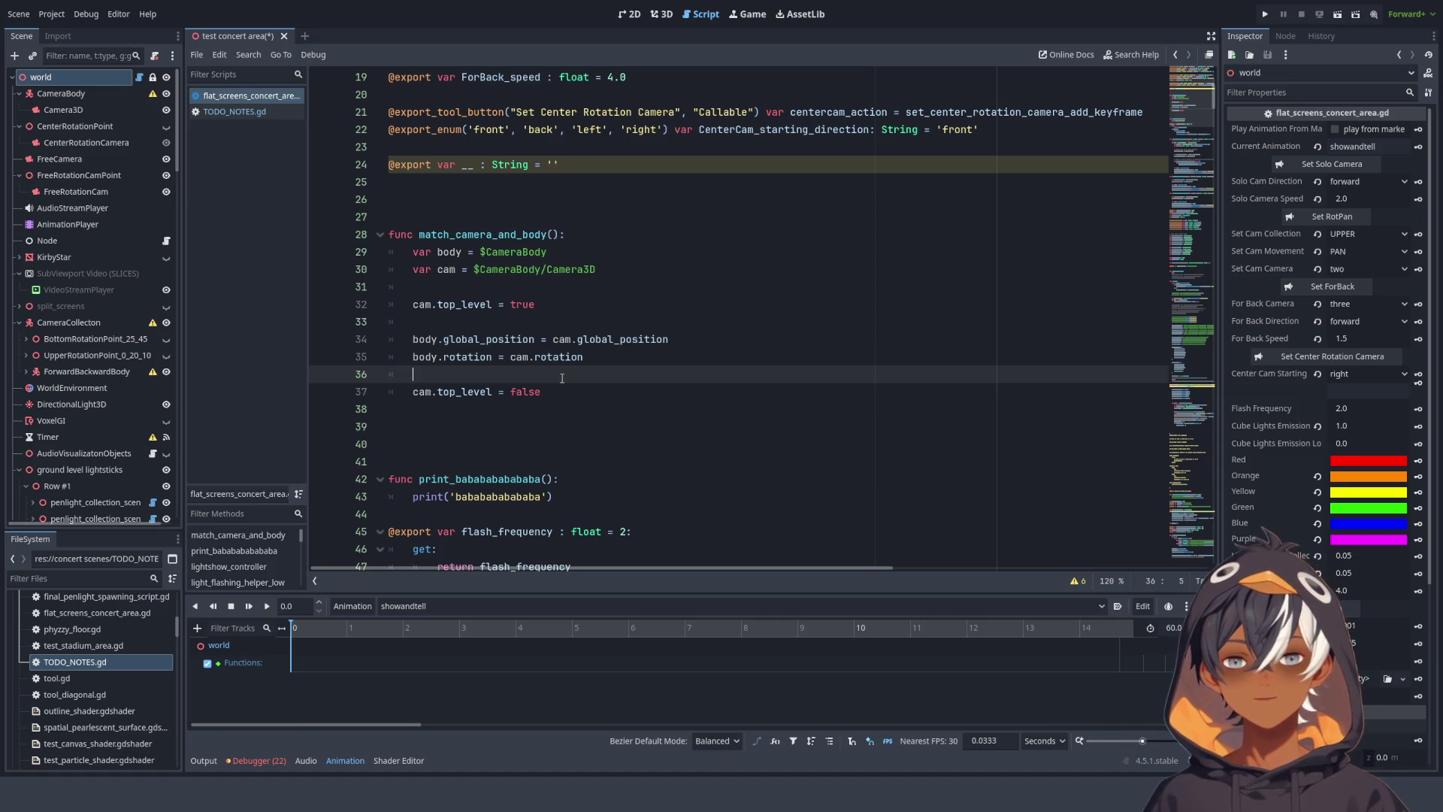
click(533, 285)
click(512, 326)
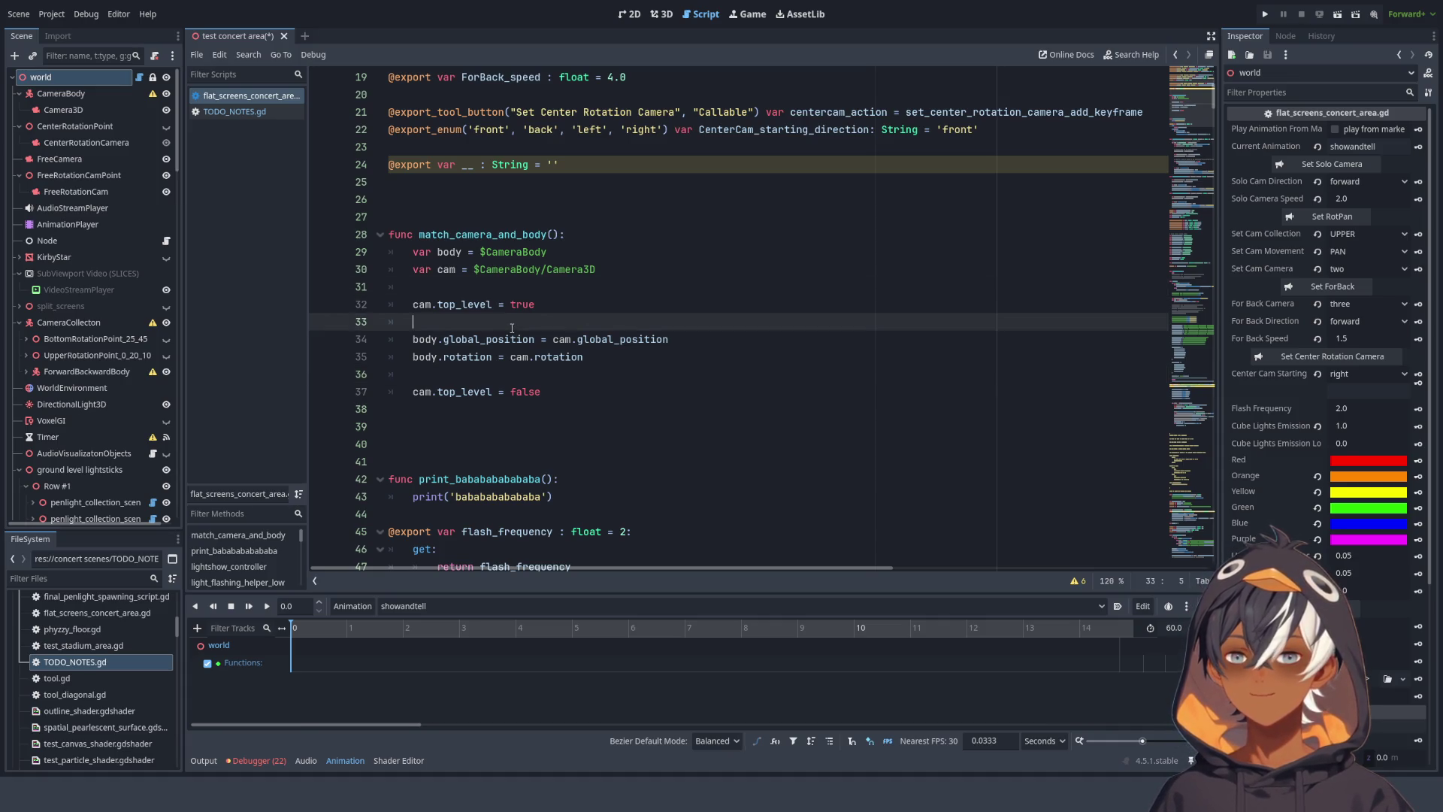
key(BackSpace)
key(BackSpace)
key(Up)
key(BackSpace)
key(BackSpace)
key(Down)
key(Down)
key(Down)
key(Down)
key(BackSpace)
key(BackSpace)
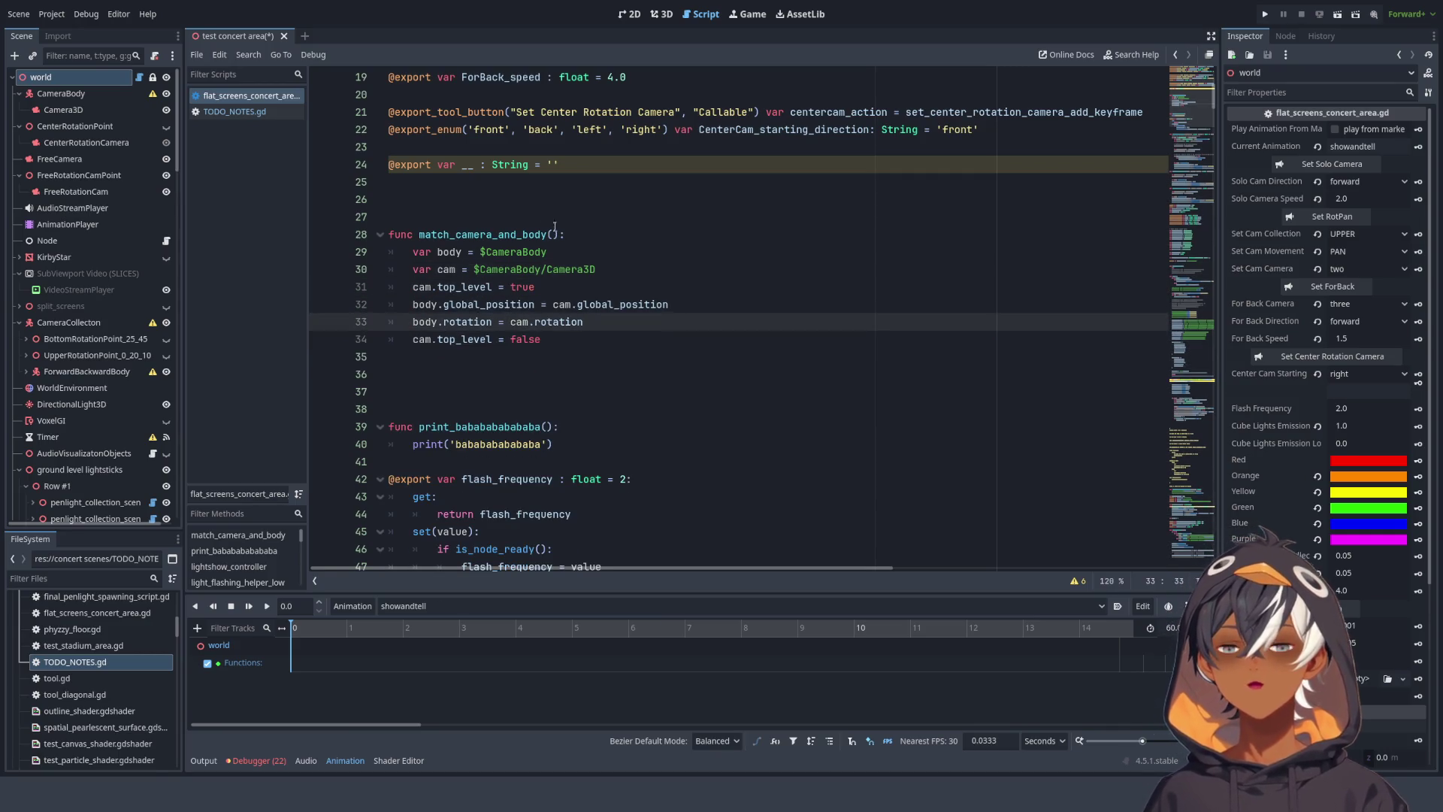
click(506, 212)
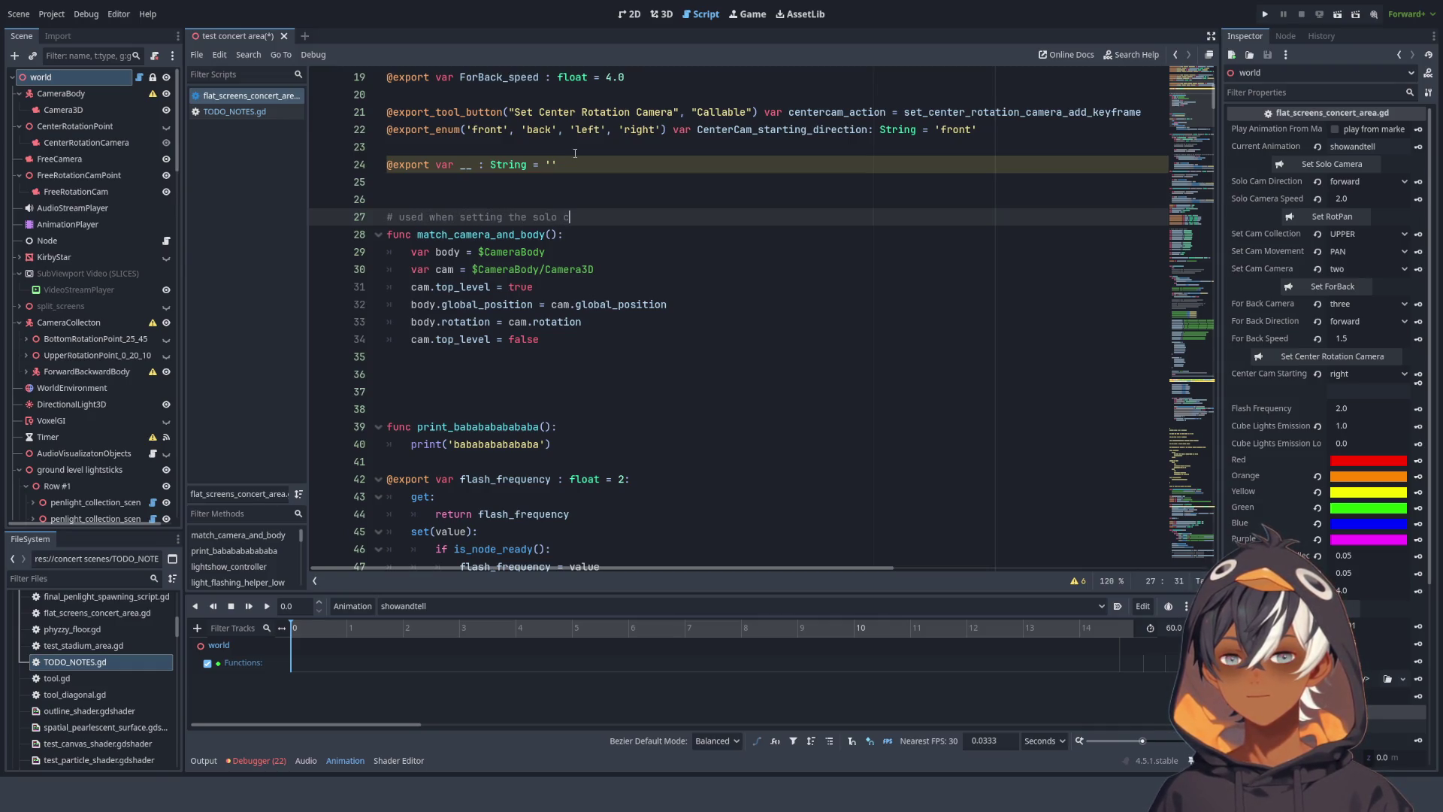
- Select and delete the print_babababababa test function below match_camera_and_body
click(602, 338)
scroll(627, 361, down, 1)
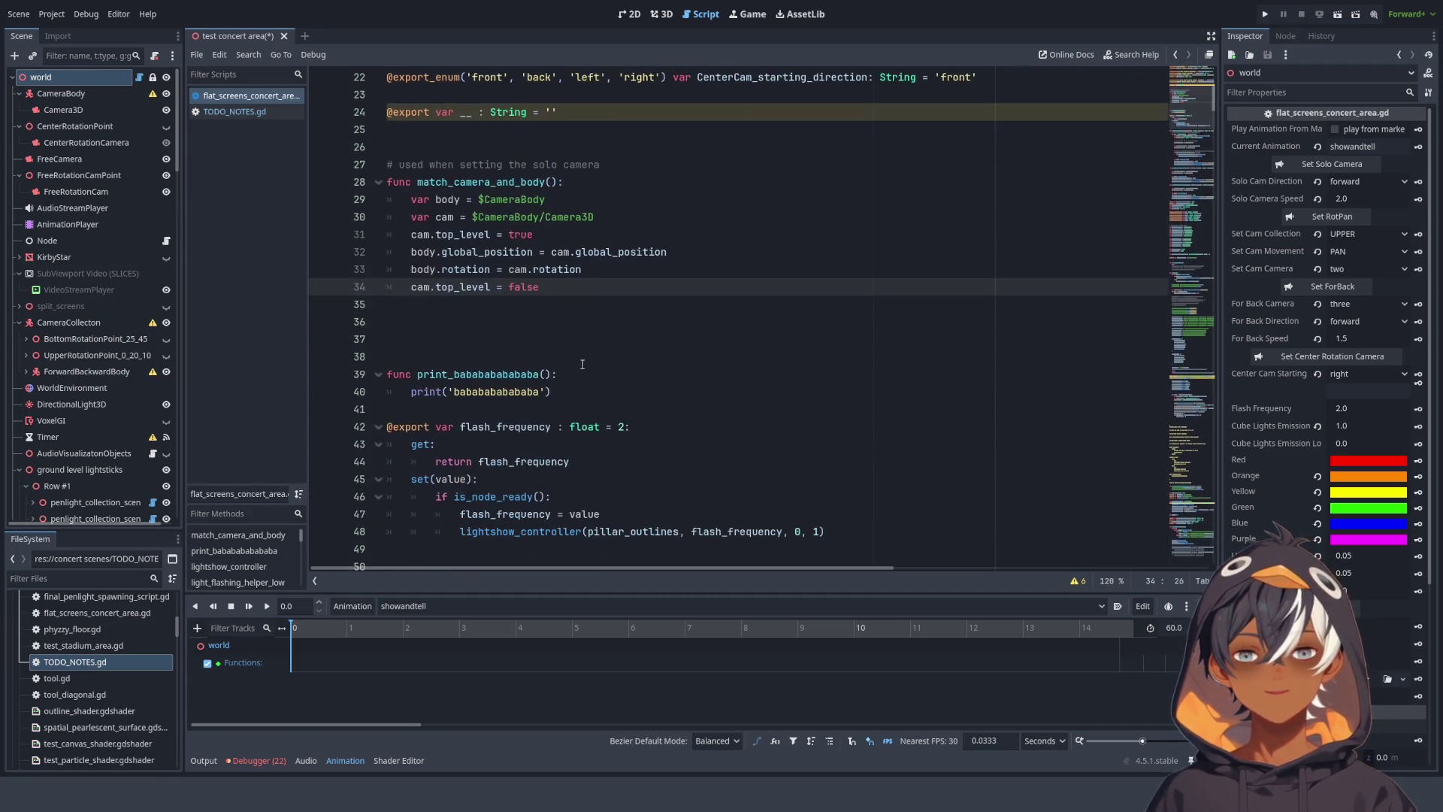
click(567, 391)
drag(552, 392, 496, 392)
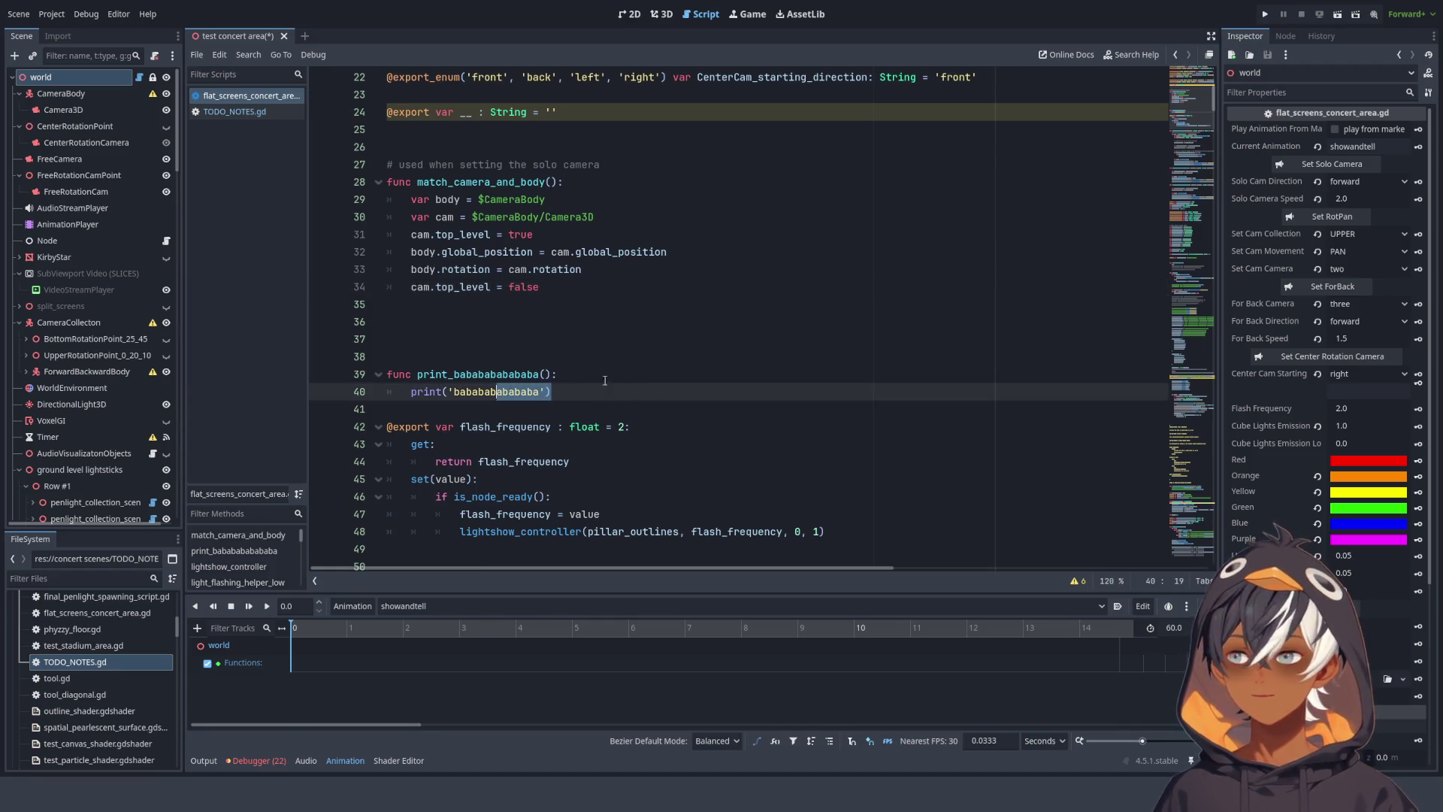
ctrl+scroll(659, 336, up, 4)
scroll(659, 336, down, 4)
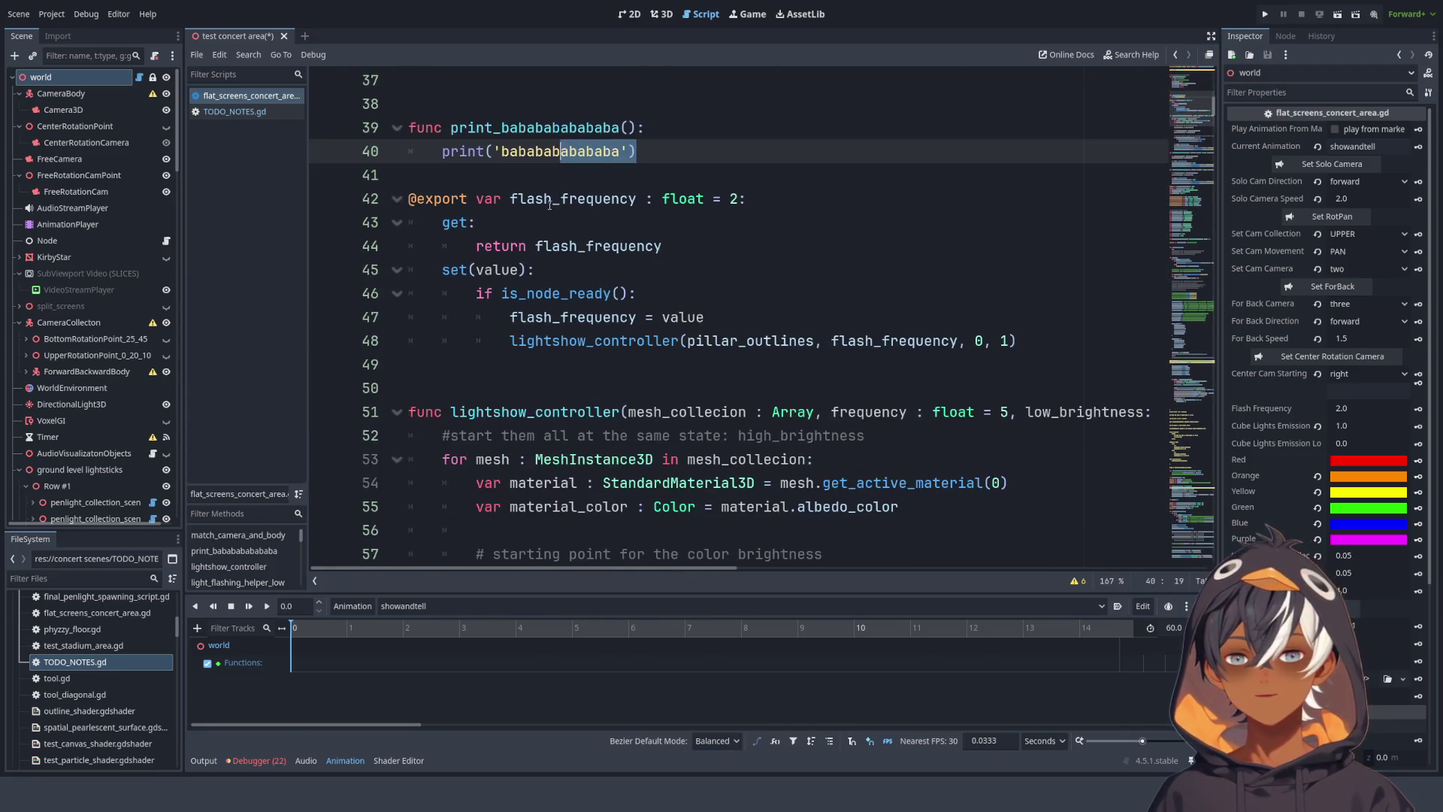
scroll(526, 233, up, 1)
shift+click(391, 129)
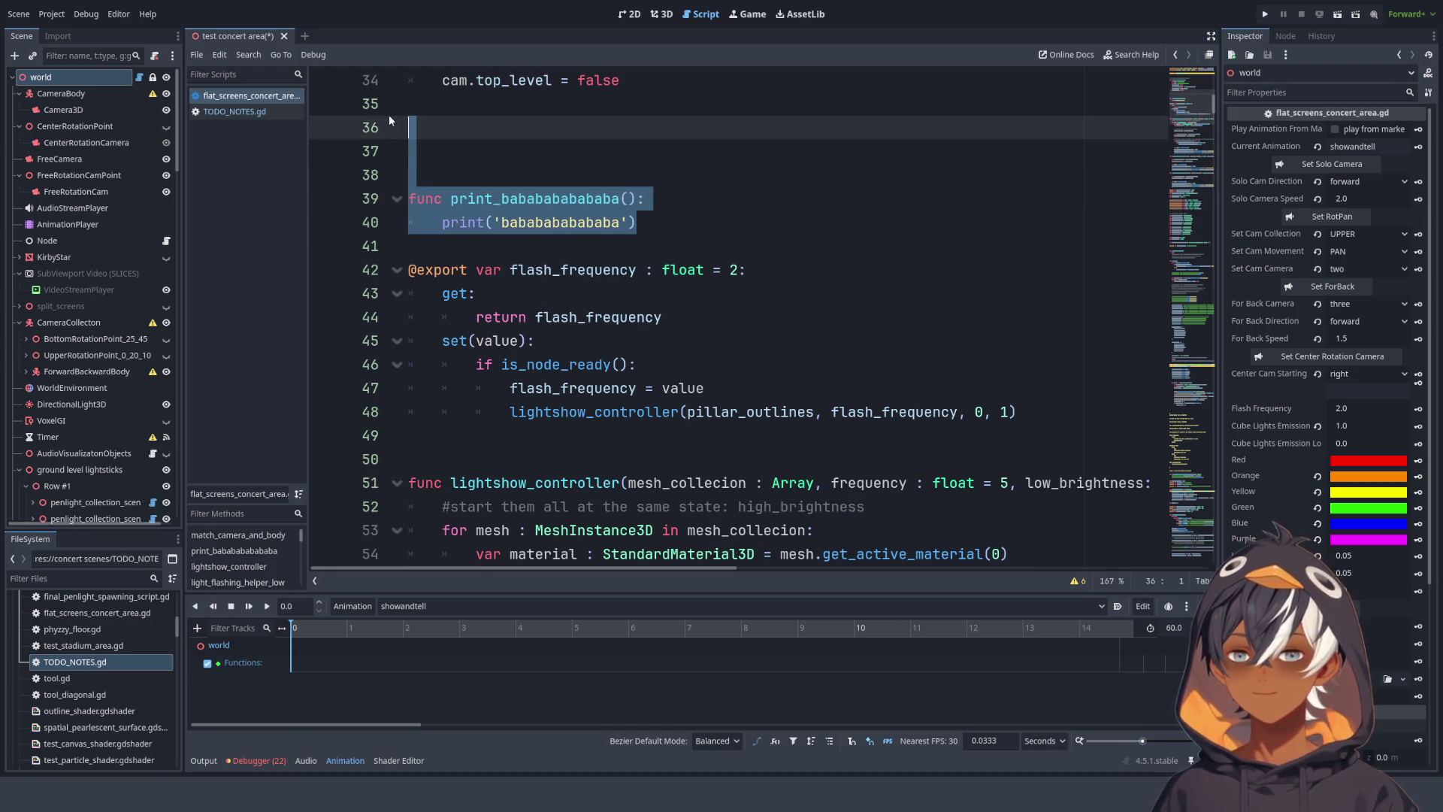
key(Delete)
- Collapse the bottom panel, narrow the script list, and select the flash_frequency block (lines 38–44)
ctrl+scroll(390, 115, down, 2)
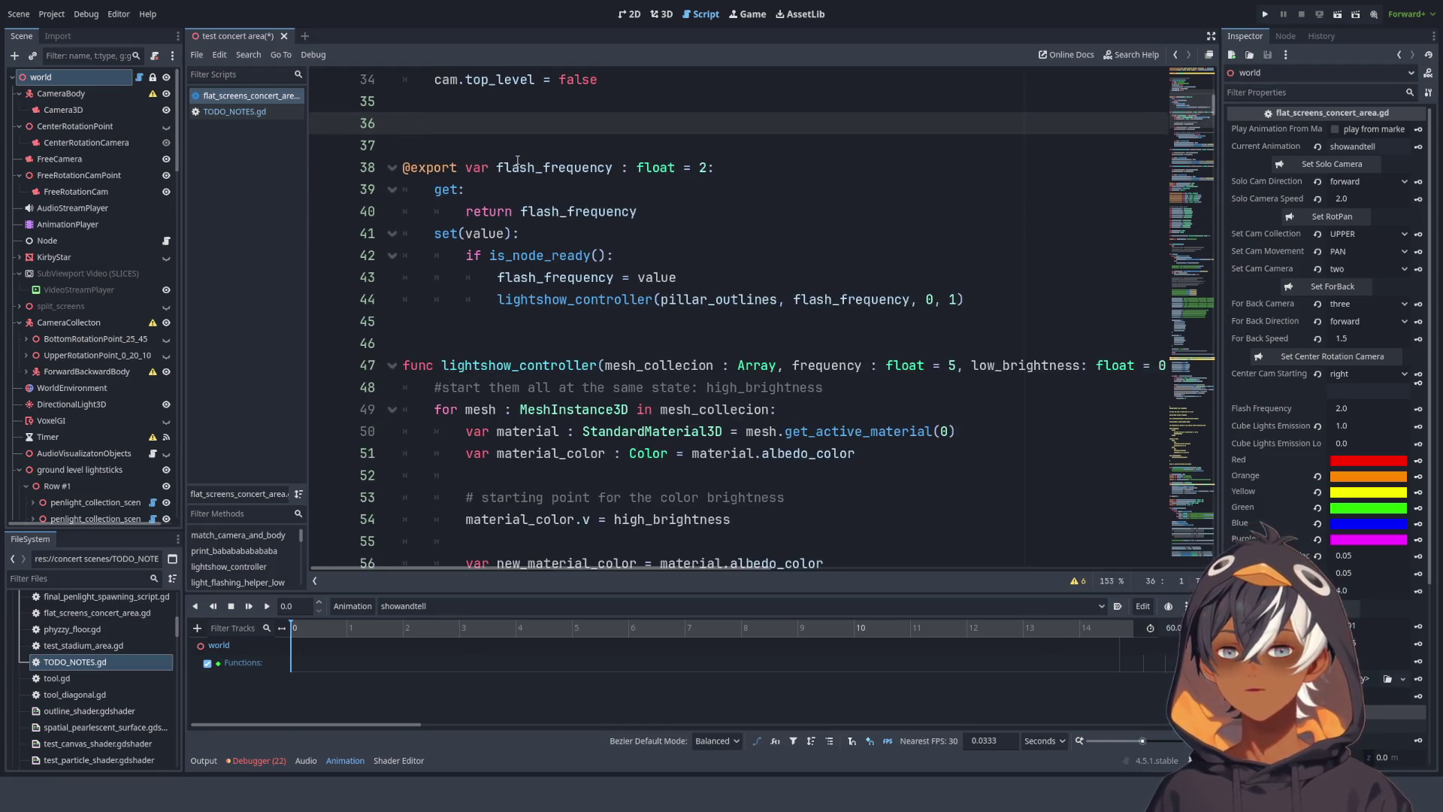
click(254, 760)
click(254, 759)
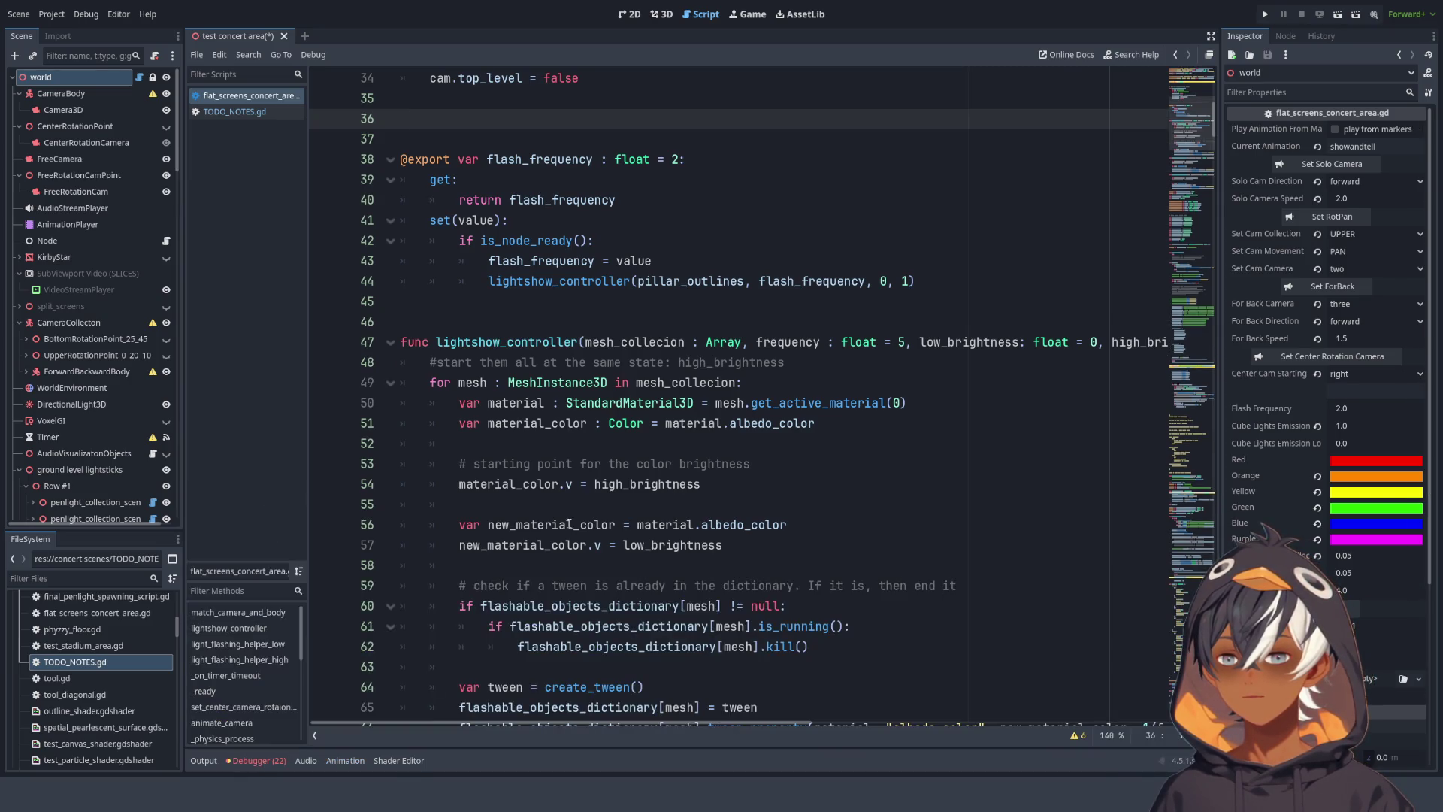
scroll(713, 449, up, 4)
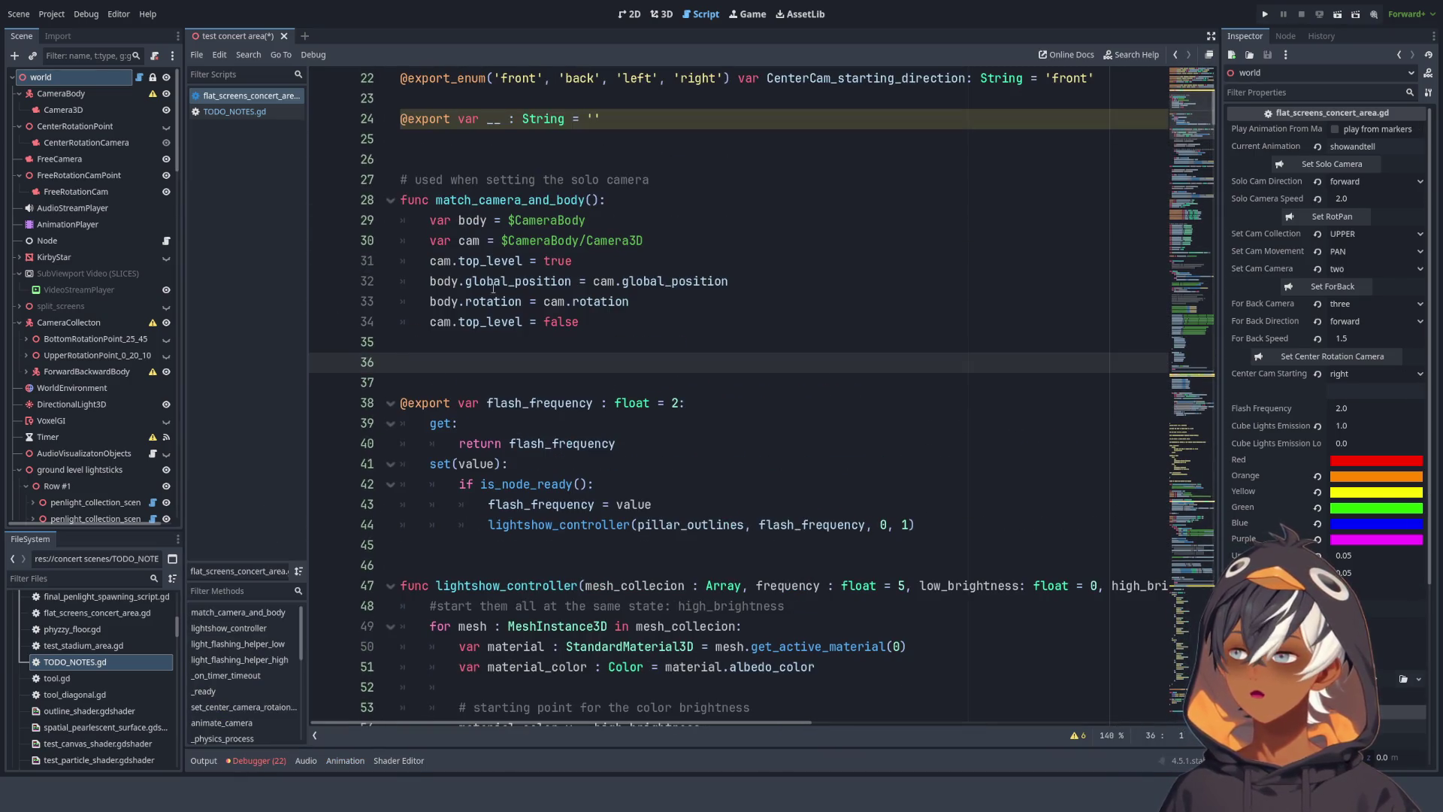
drag(307, 234, 271, 234)
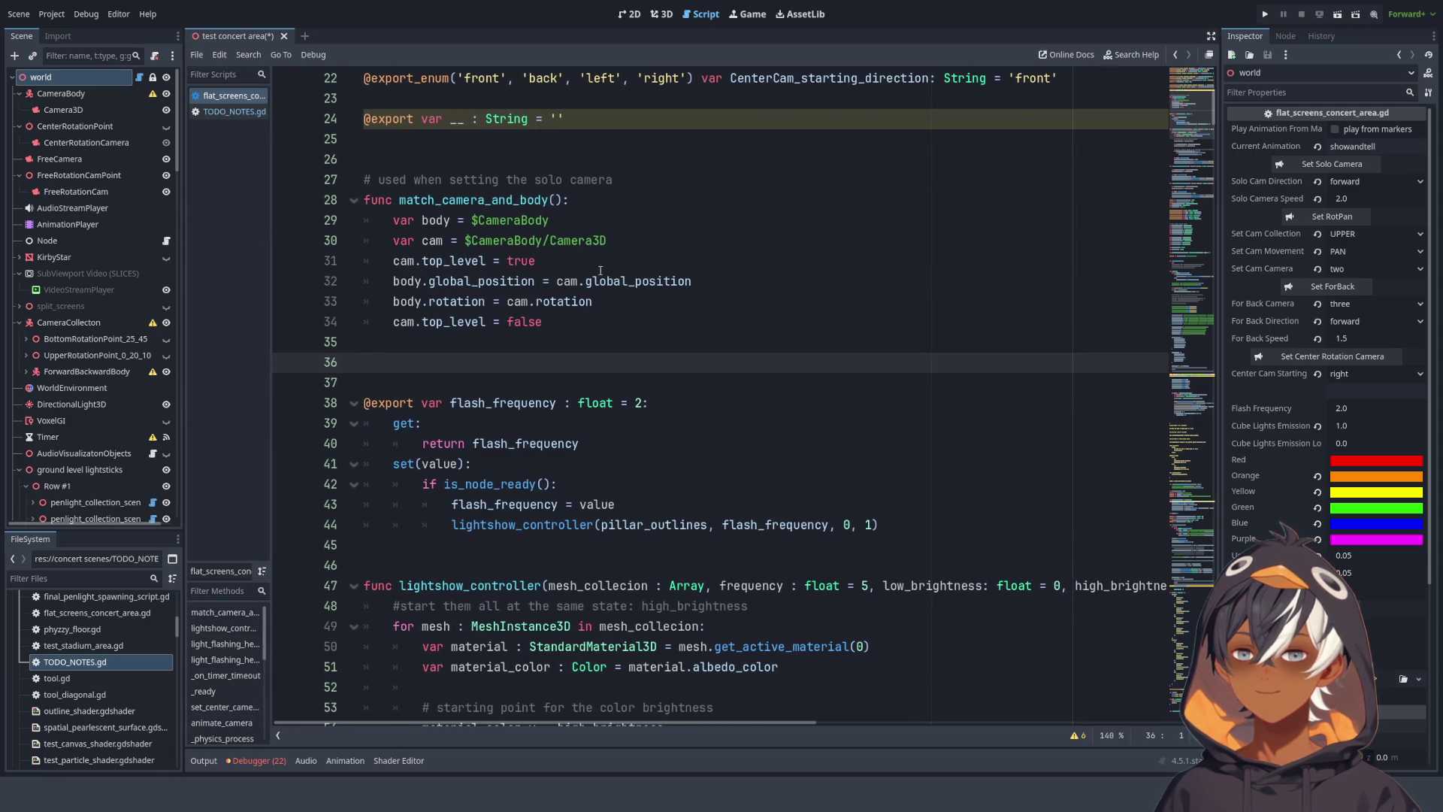
scroll(561, 257, down, 3)
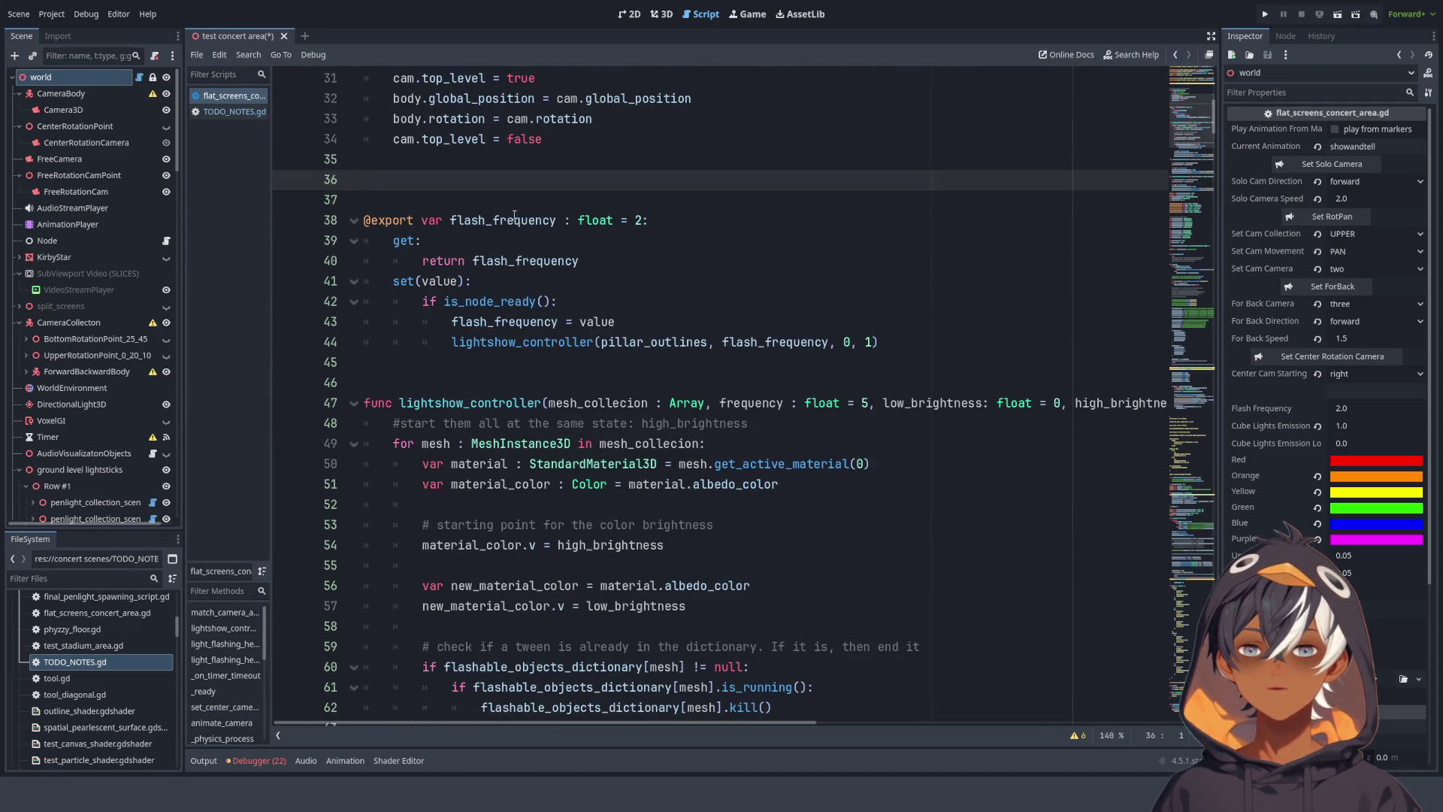
mouse_move(438, 206)
mouse_down()
mouse_move(526, 263)
mouse_move(878, 342)
mouse_up()
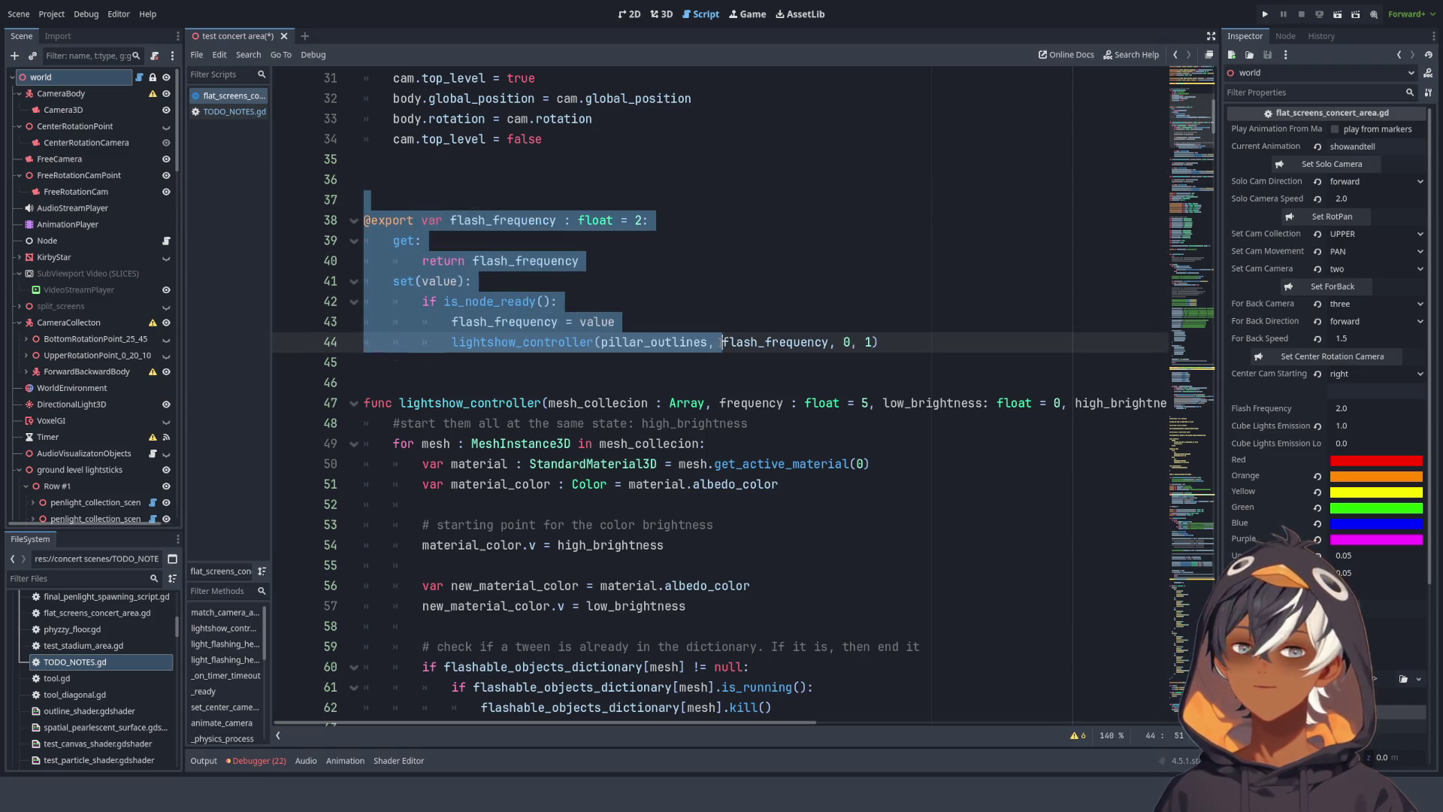
scroll(557, 209, down, 5)
scroll(557, 208, down, 5)
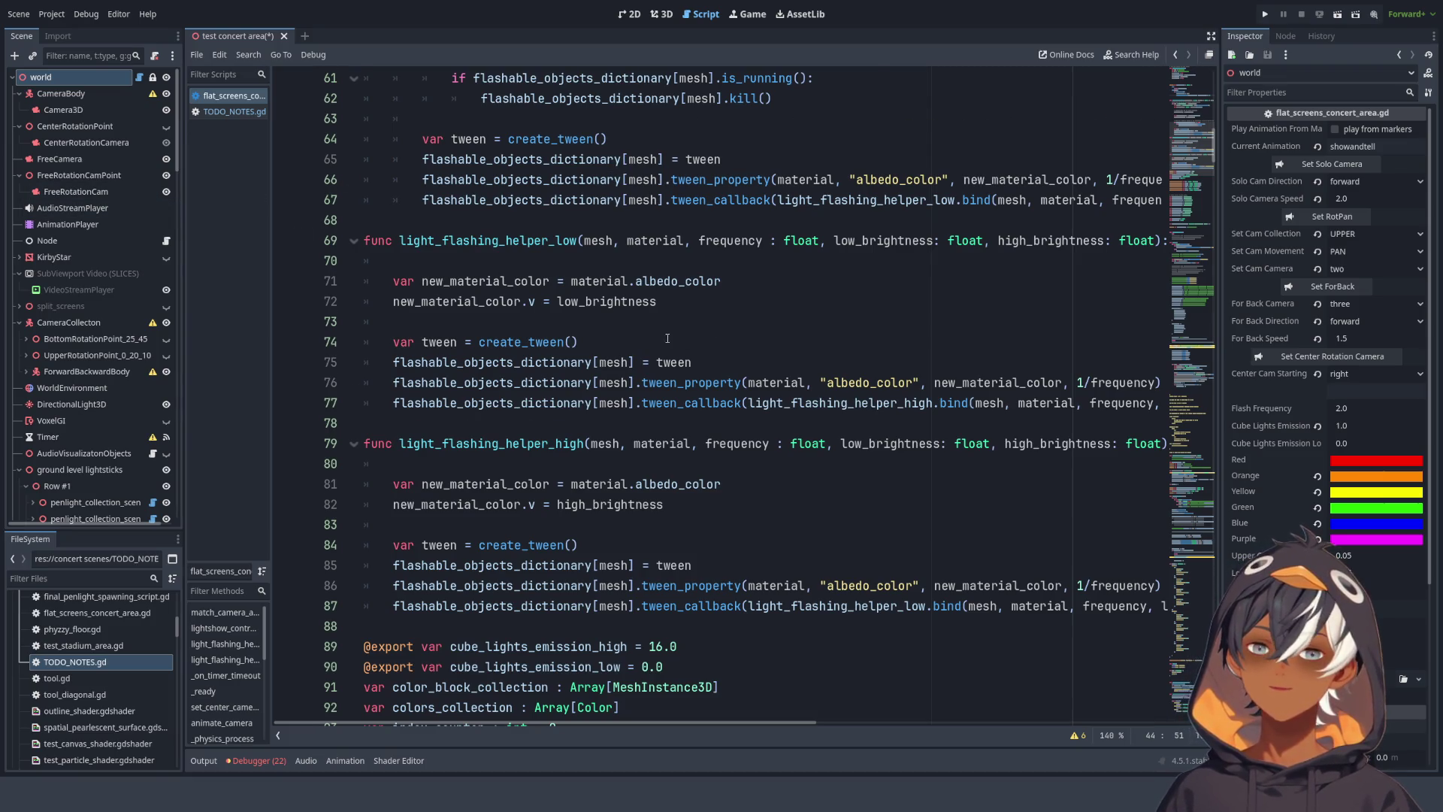
scroll(668, 339, down, 3)
click(668, 219)
scroll(526, 301, down, 5)
scroll(283, 342, up, 3)
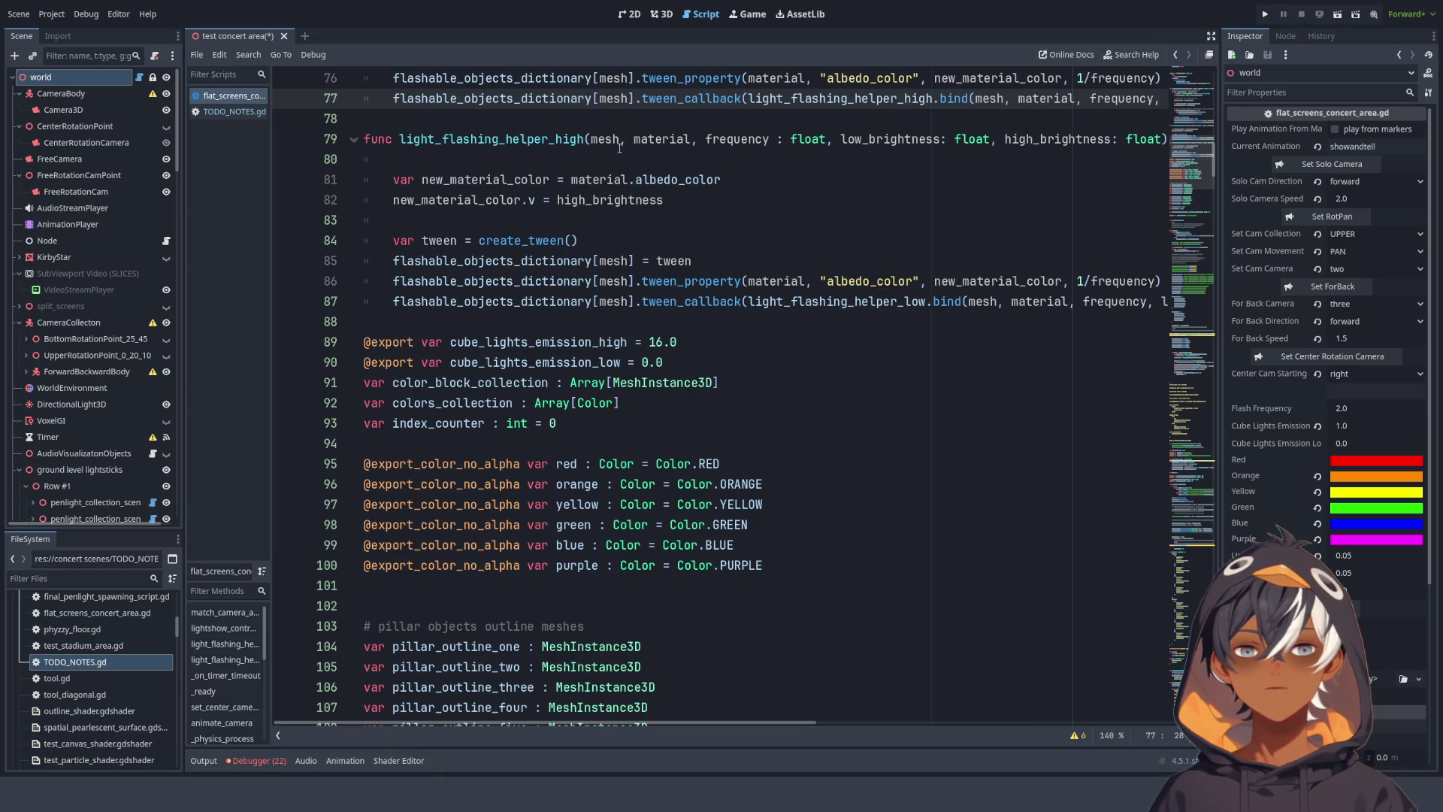
scroll(646, 151, down, 4)
scroll(677, 165, up, 3)
scroll(722, 188, down, 5)
scroll(736, 197, down, 5)
scroll(601, 357, up, 8)
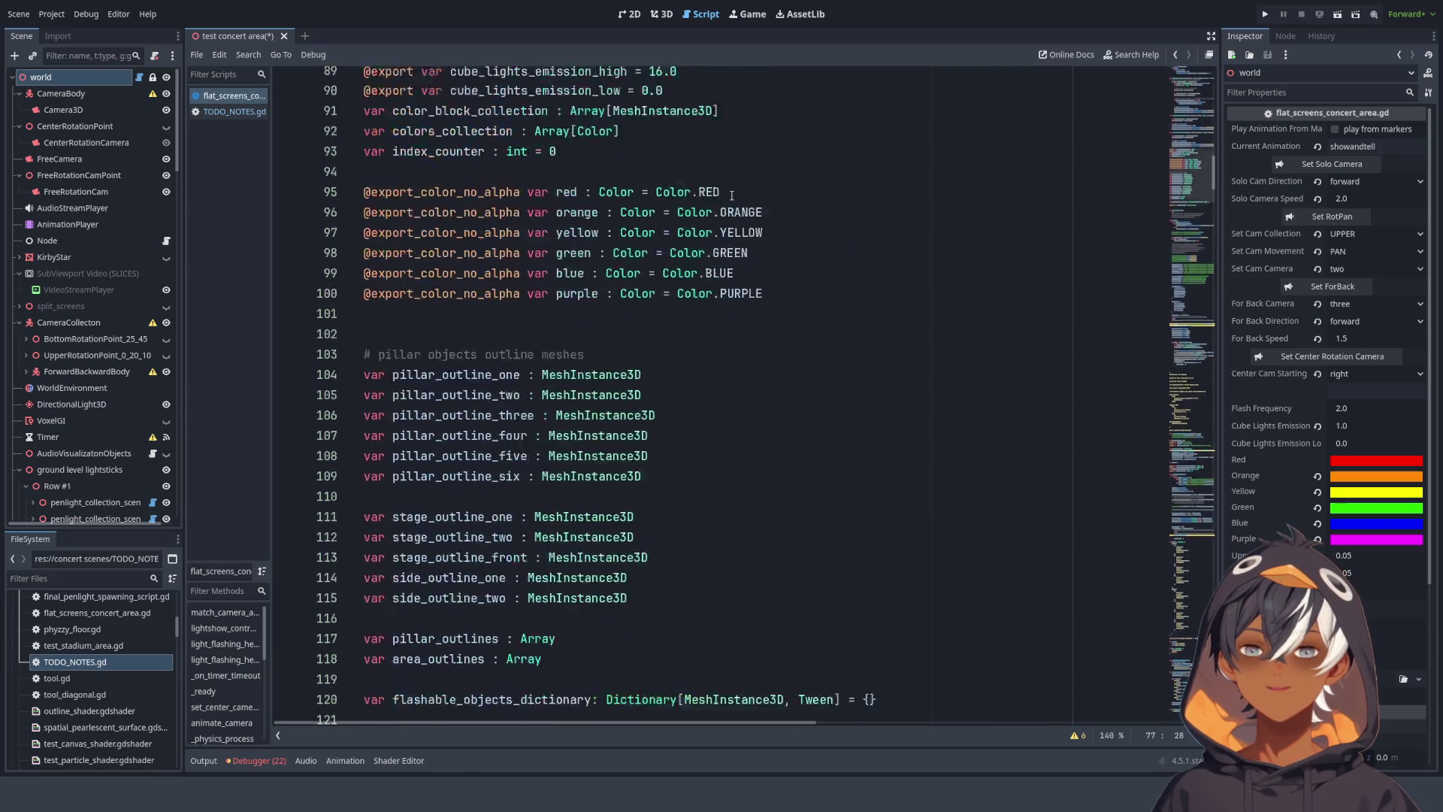
click(724, 361)
click(744, 159)
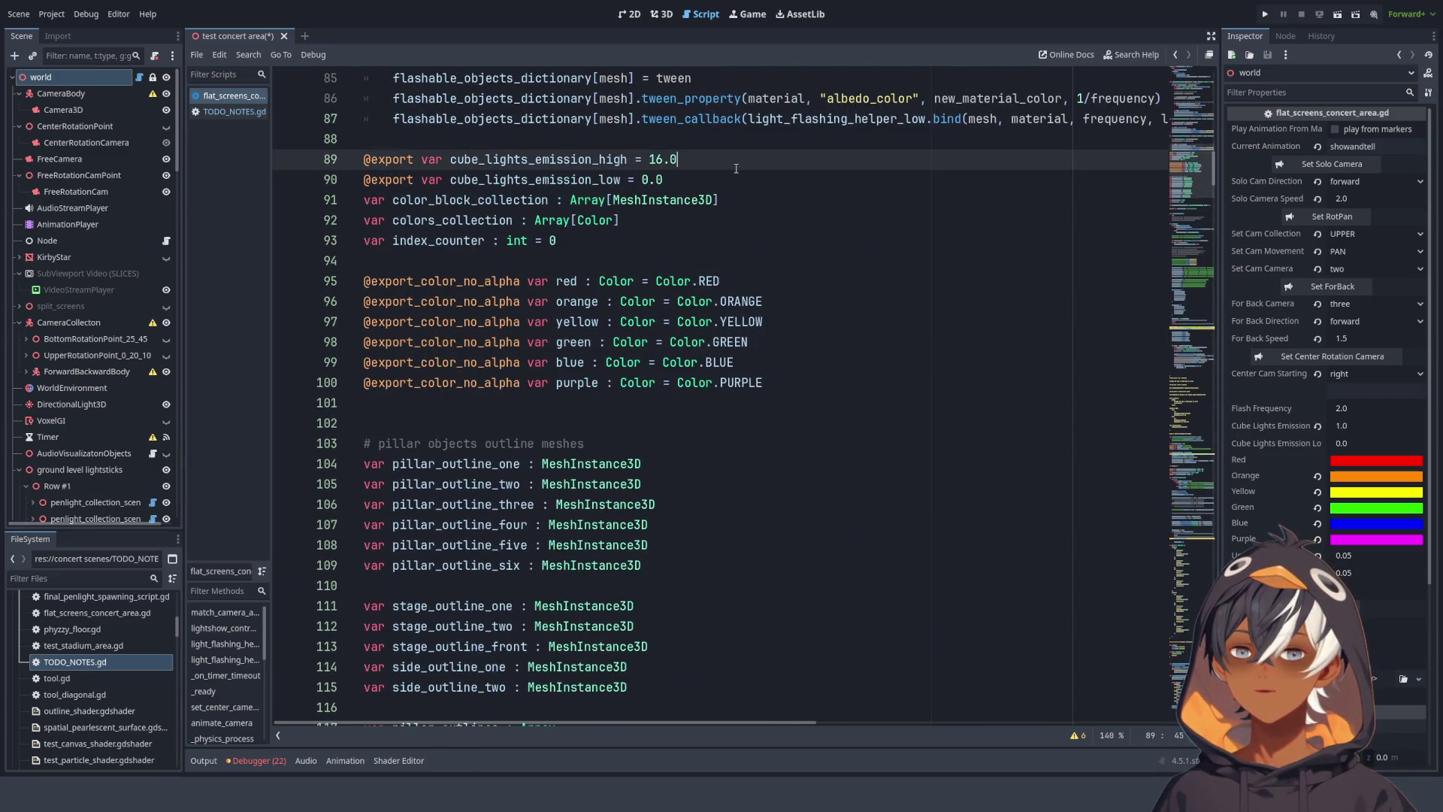
scroll(747, 133, up, 15)
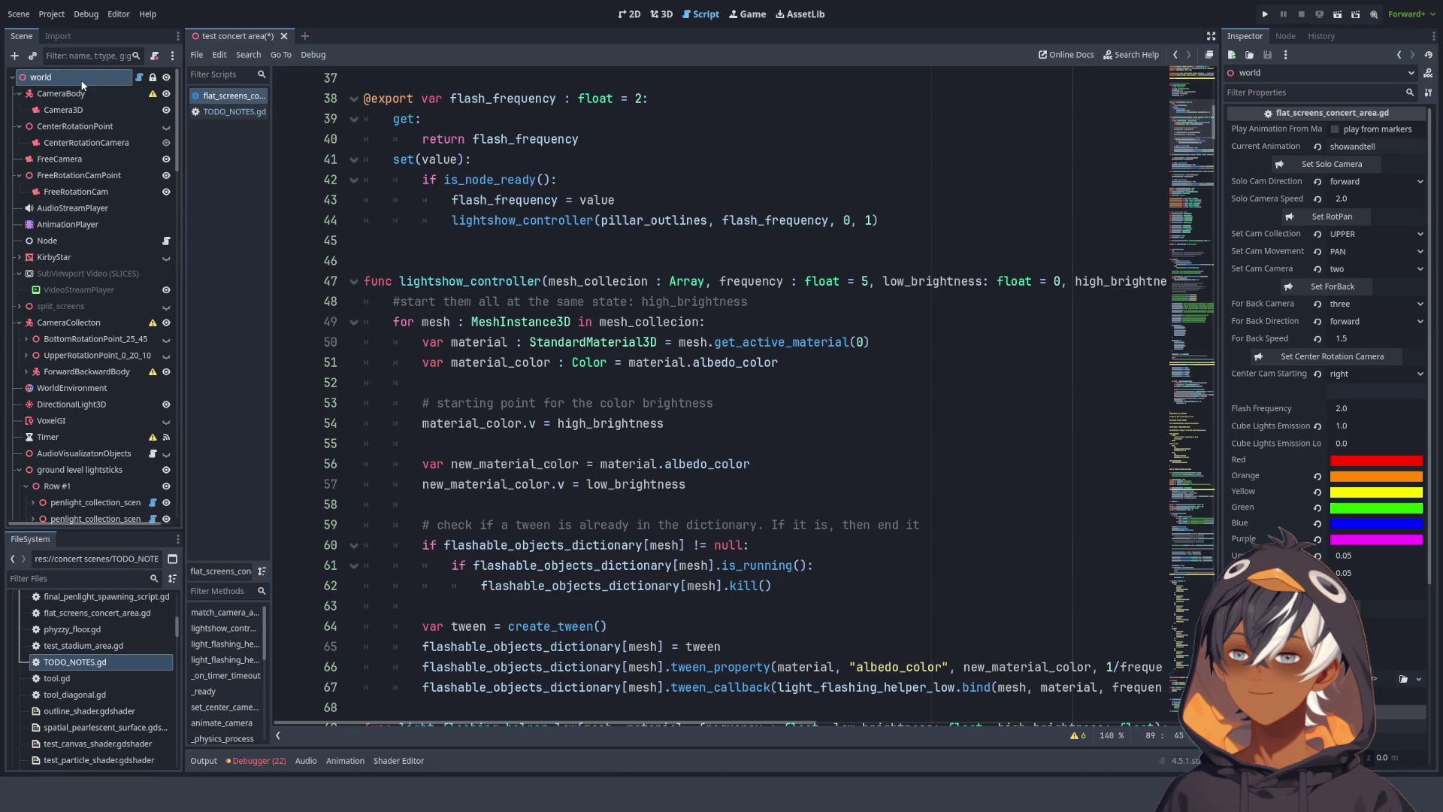
scroll(622, 197, up, 7)
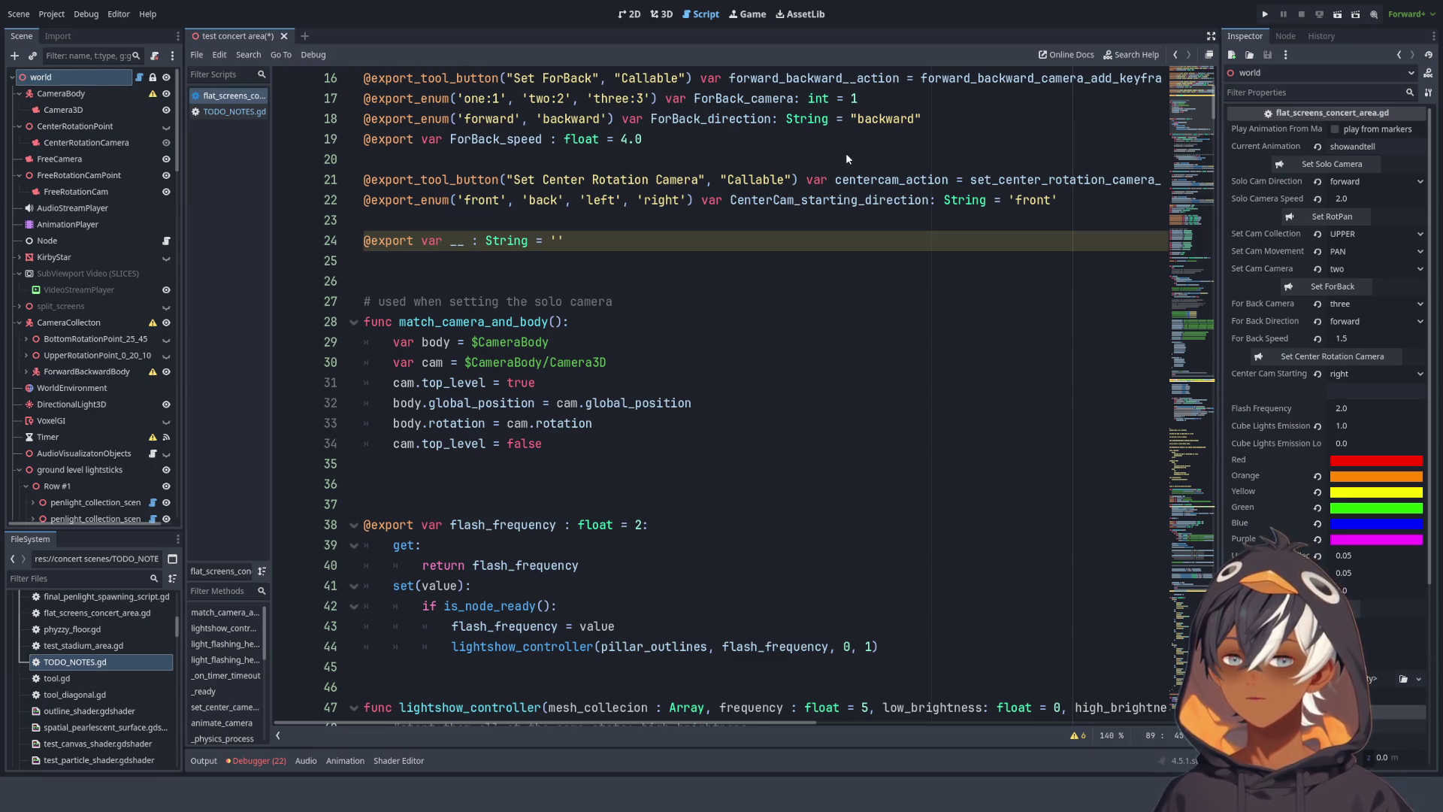
- Move Node2 to the top under world and rename it lightshow_code
shift+click(619, 118)
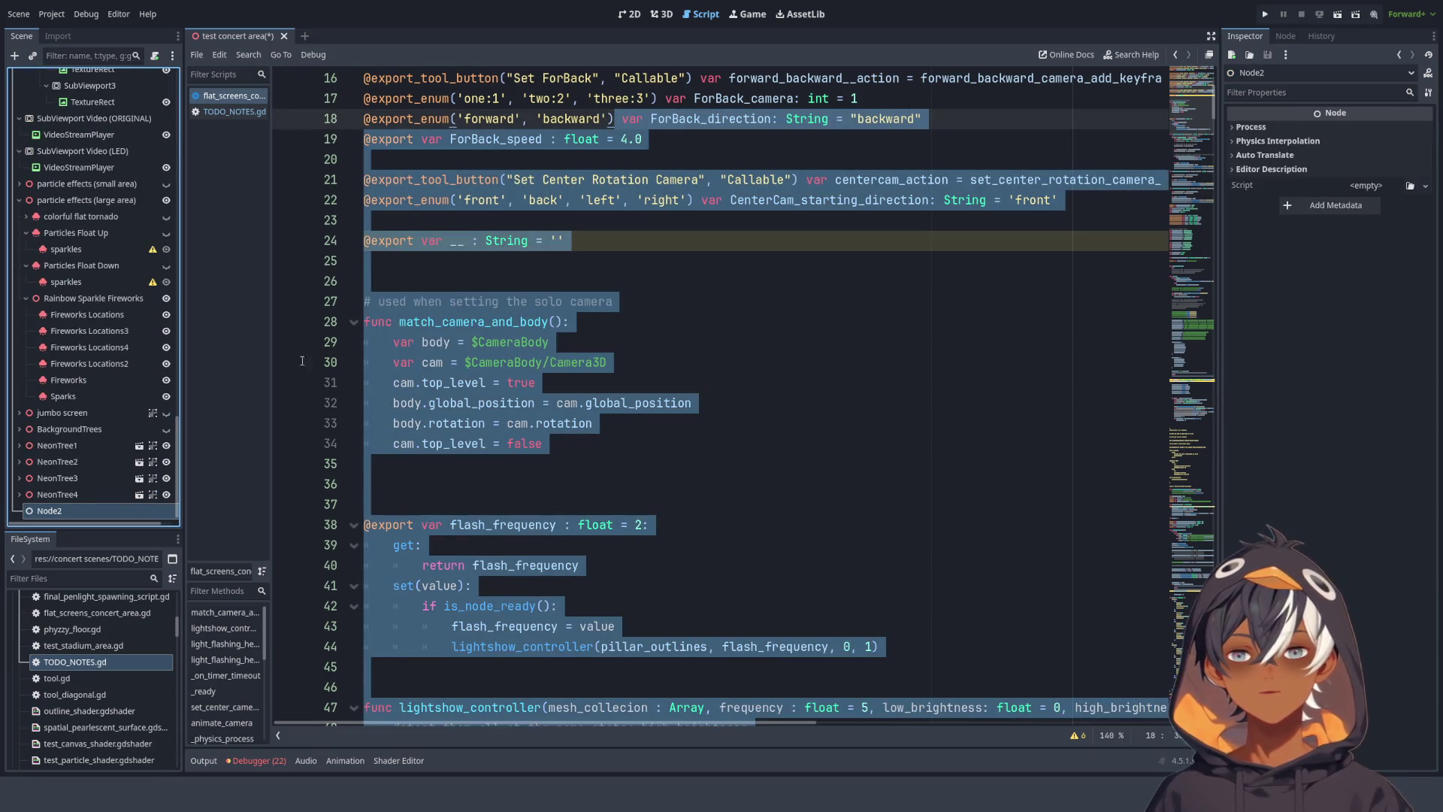
scroll(302, 361, down, 3)
mouse_move(56, 517)
mouse_down()
mouse_move(62, 66)
mouse_move(63, 105)
mouse_move(60, 89)
mouse_up()
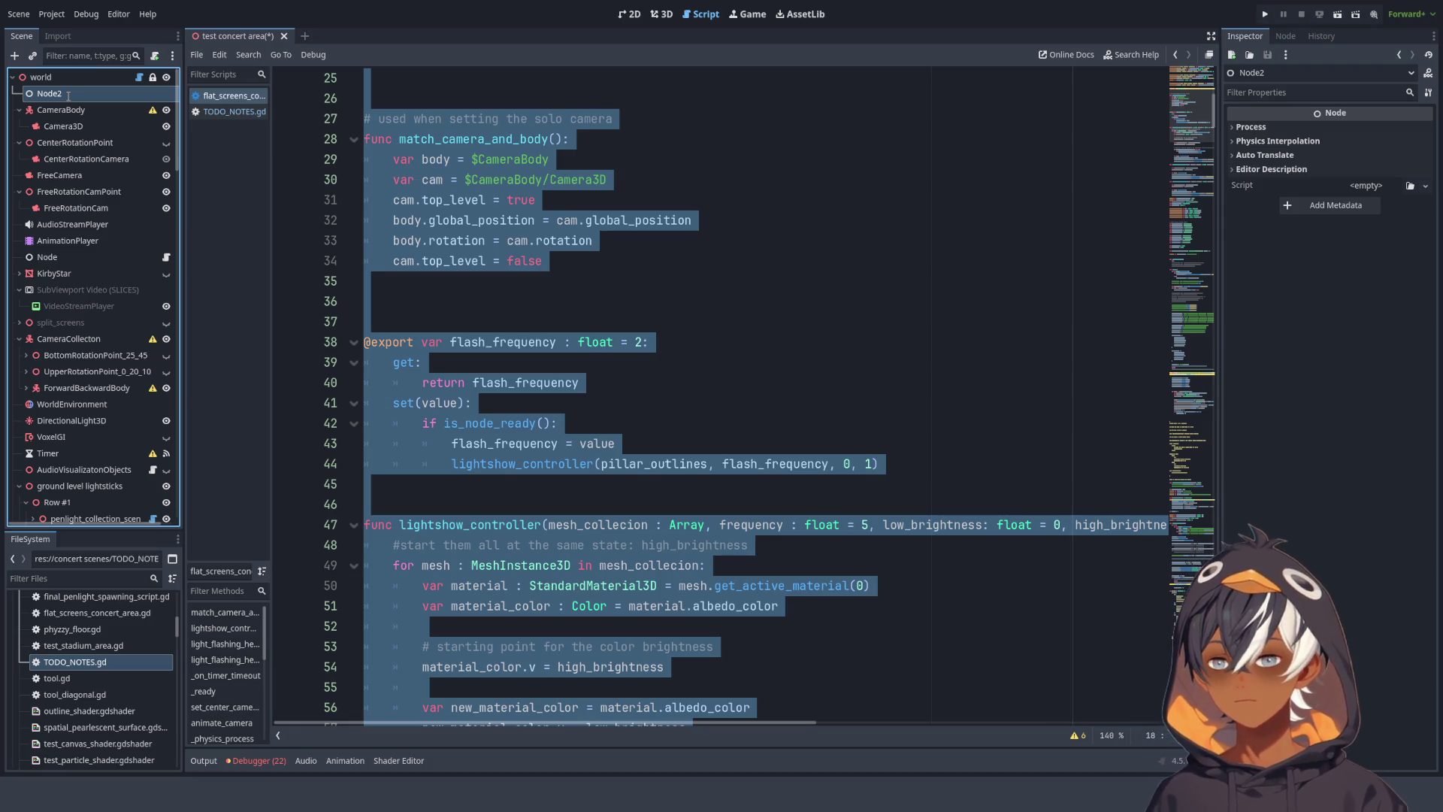
text(lightshow_code)
key(Return)
- Select the lightshow_code node and return to the concert-area scene script
click(663, 248)
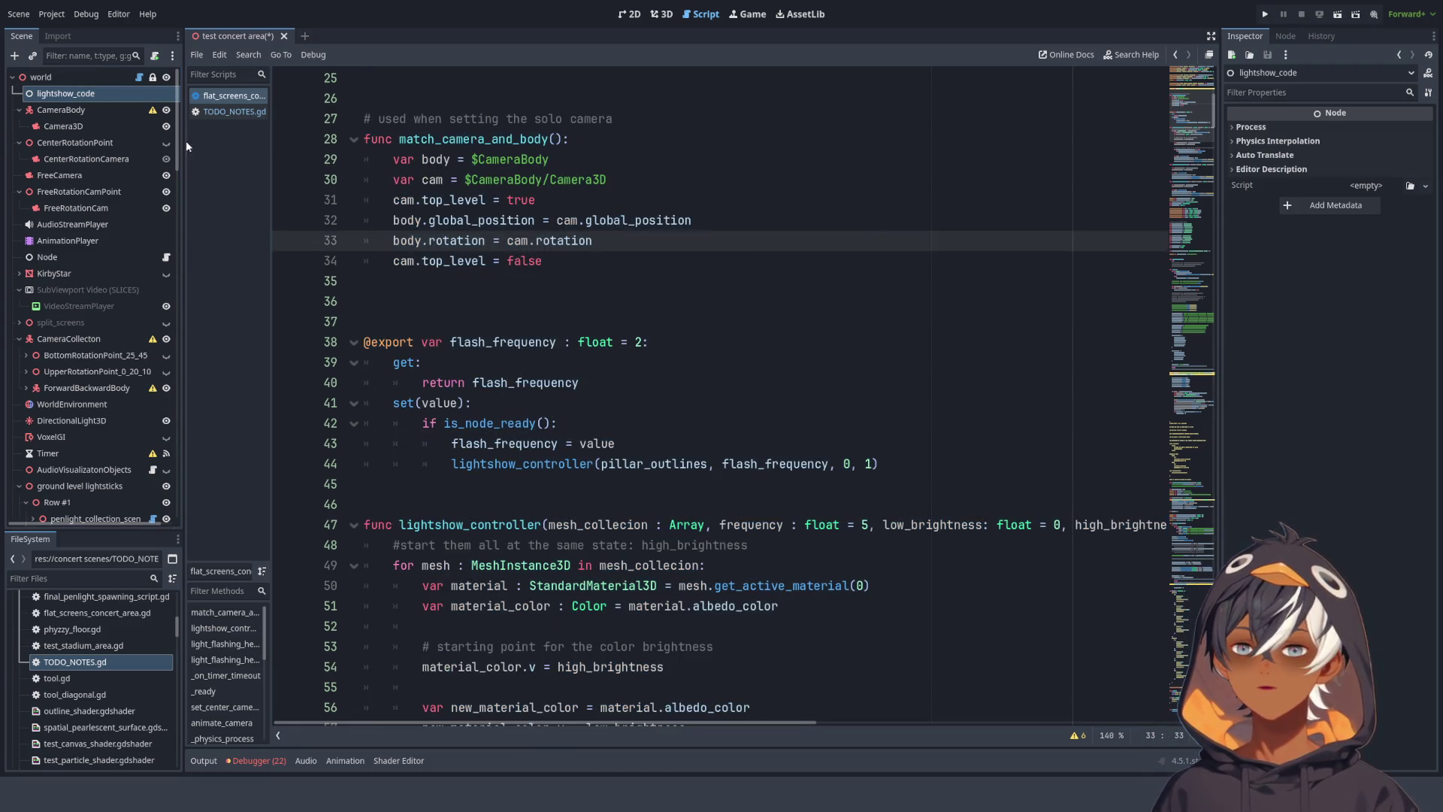
click(98, 93)
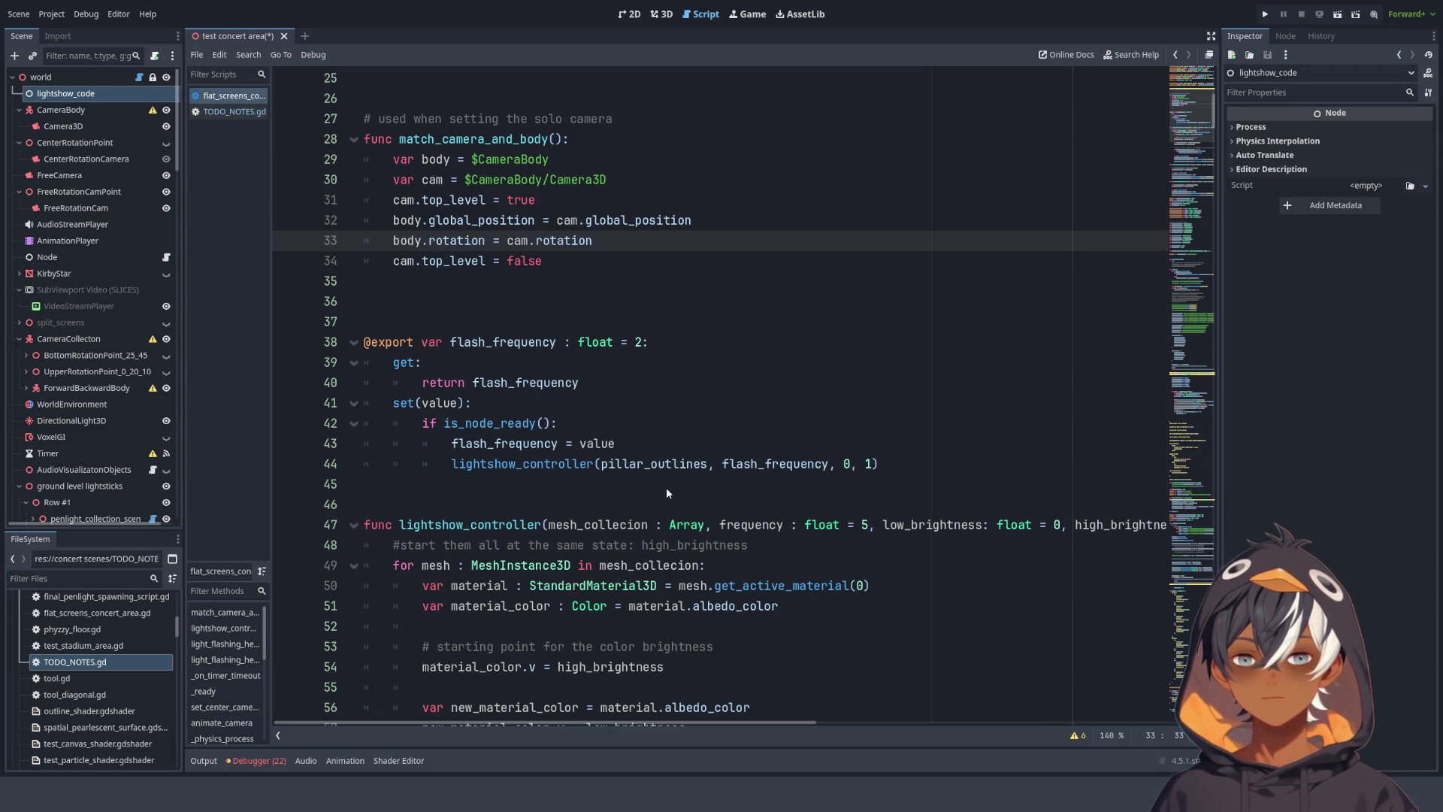
click(226, 95)
scroll(461, 227, up, 3)
scroll(461, 227, down, 4)
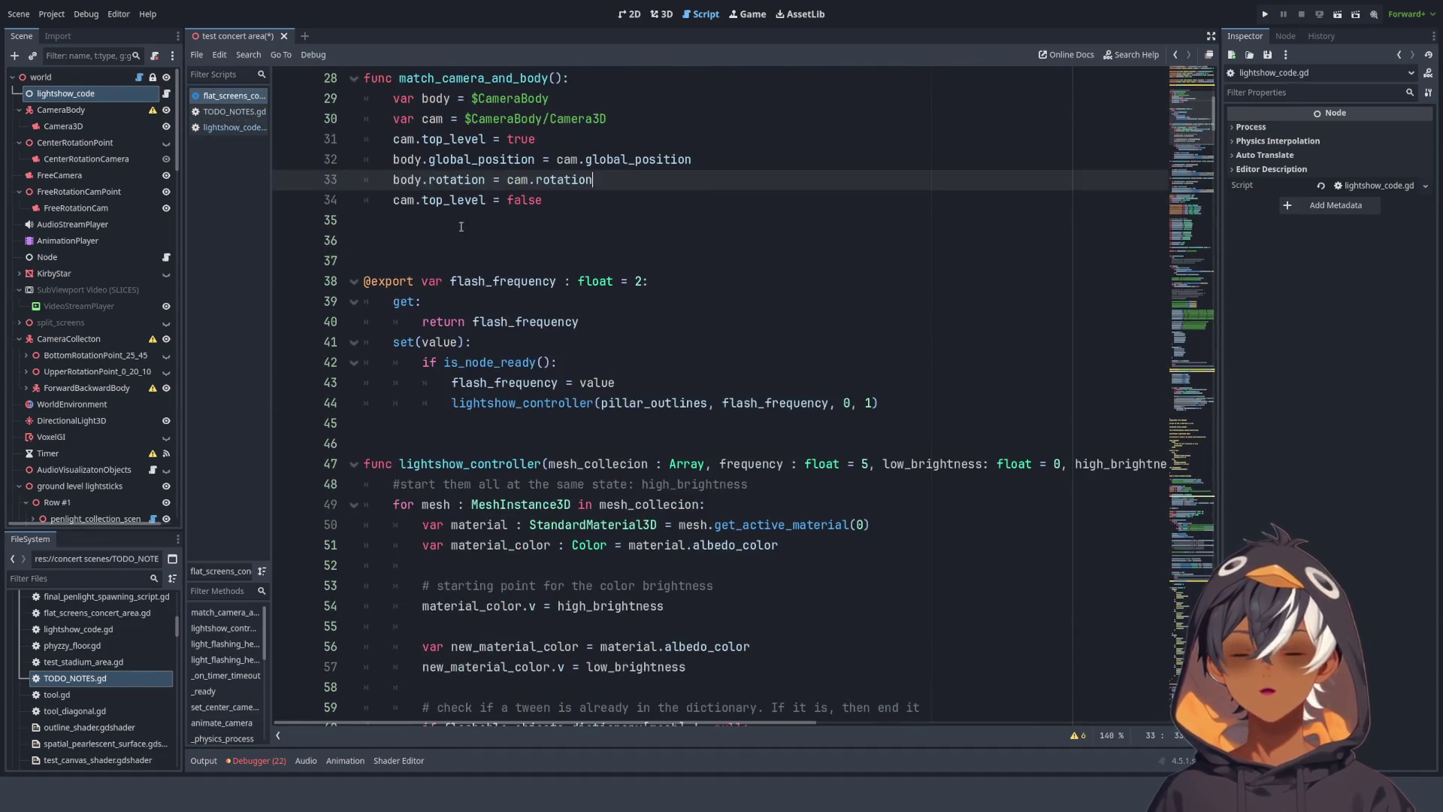
- Select the light-show code from line 38 down and cut it
scroll(580, 276, down, 2)
scroll(451, 278, up, 2)
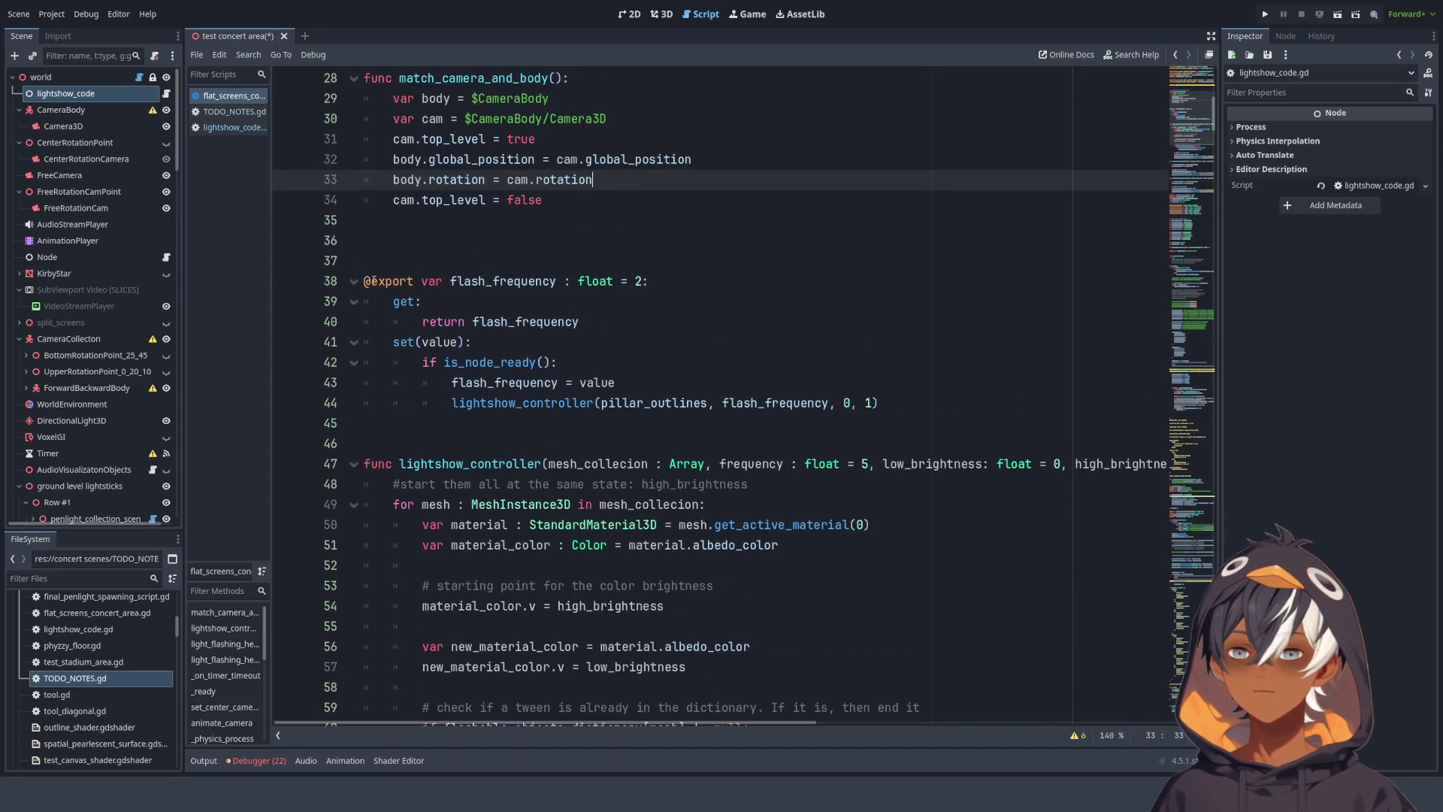
mouse_move(364, 281)
mouse_down()
mouse_move(526, 286)
mouse_move(677, 248)
mouse_move(714, 278)
mouse_move(748, 258)
mouse_move(699, 259)
mouse_move(691, 241)
mouse_move(867, 442)
mouse_move(880, 384)
mouse_up()
scroll(677, 248, down, 10)
scroll(744, 259, down, 3)
scroll(685, 241, down, 3)
scroll(874, 376, down, 6)
scroll(876, 394, up, 5)
key(ctrl+x)
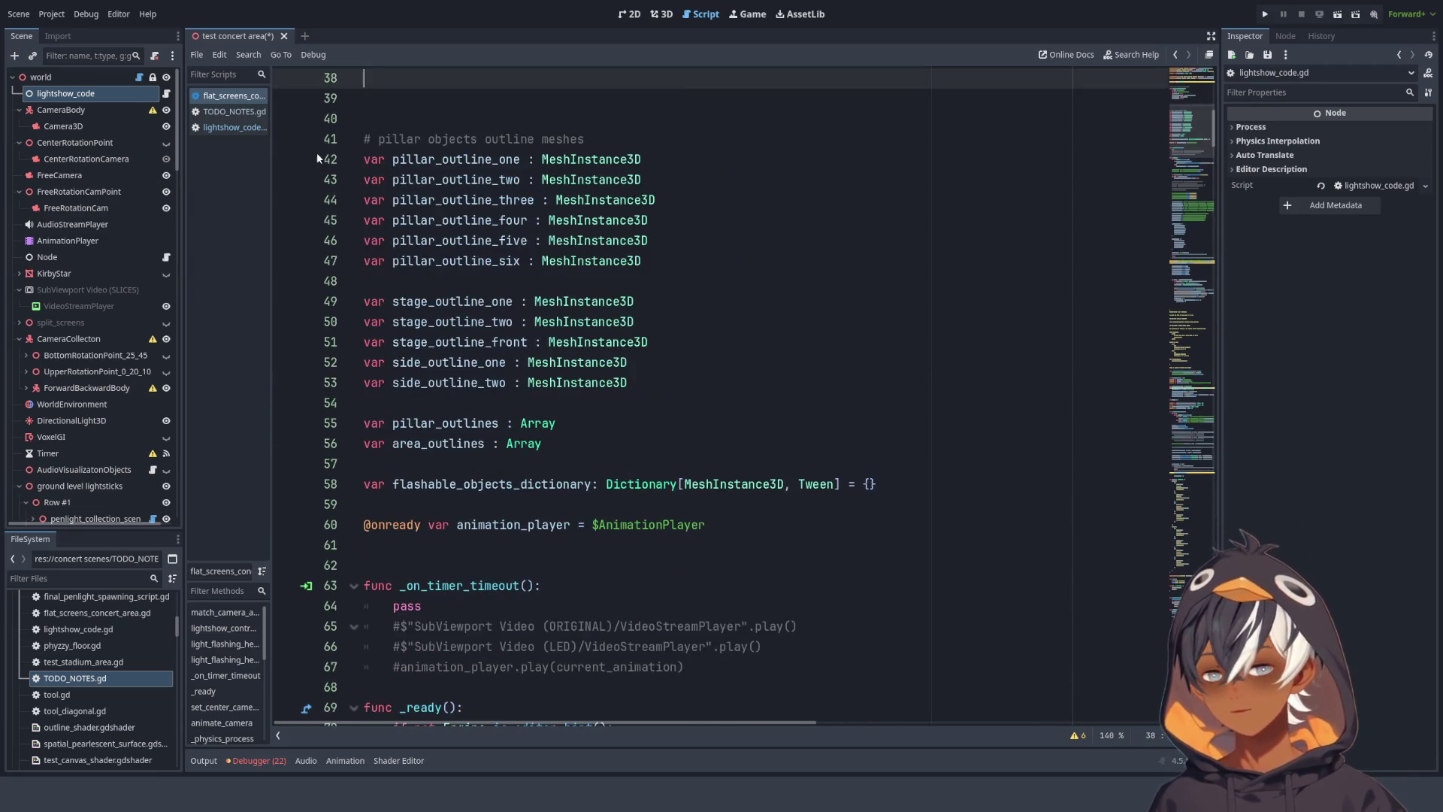
- Paste the light-show code into lightshow_code.gd at line 2
scroll(317, 151, up, 1)
click(233, 111)
click(222, 127)
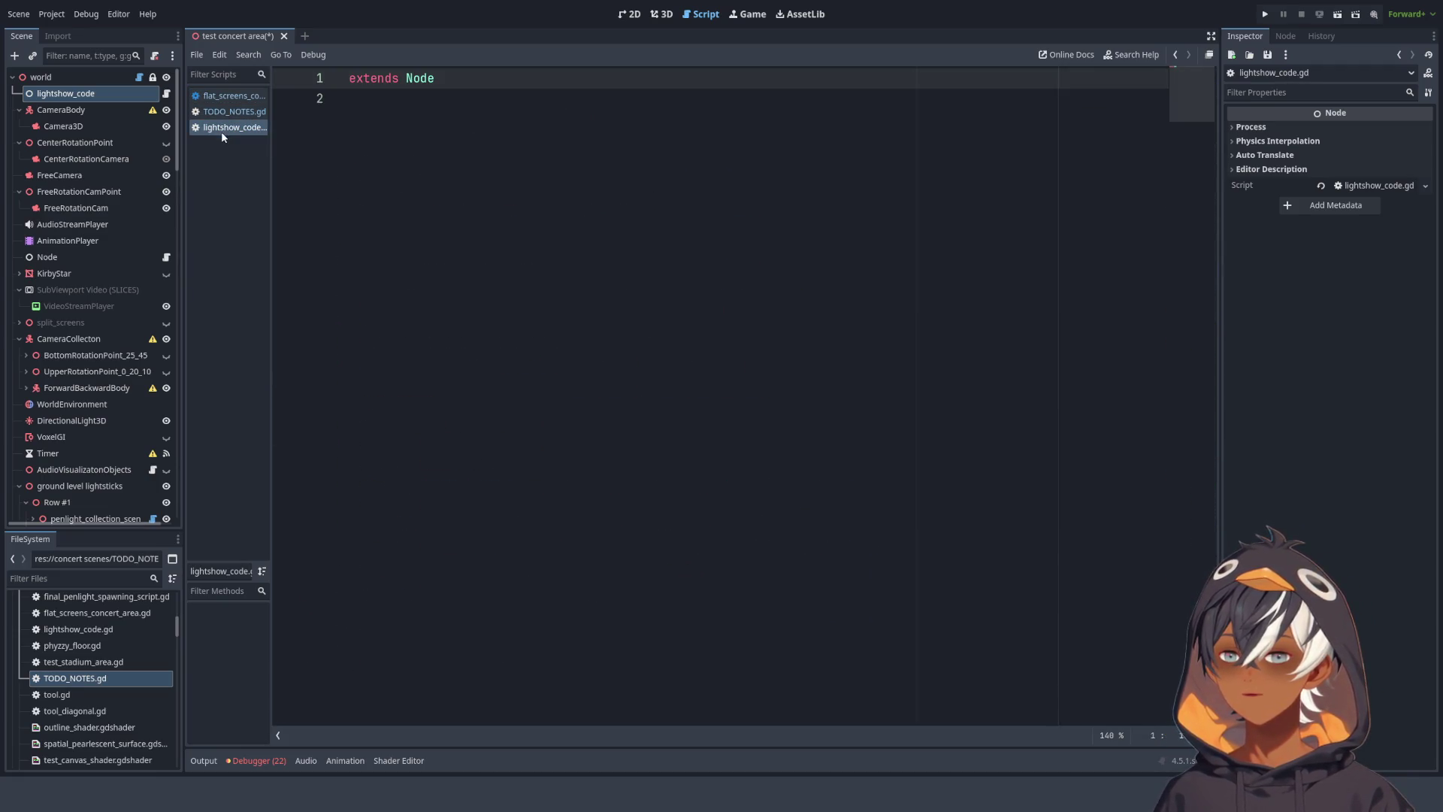
click(479, 114)
key(ctrl+v)
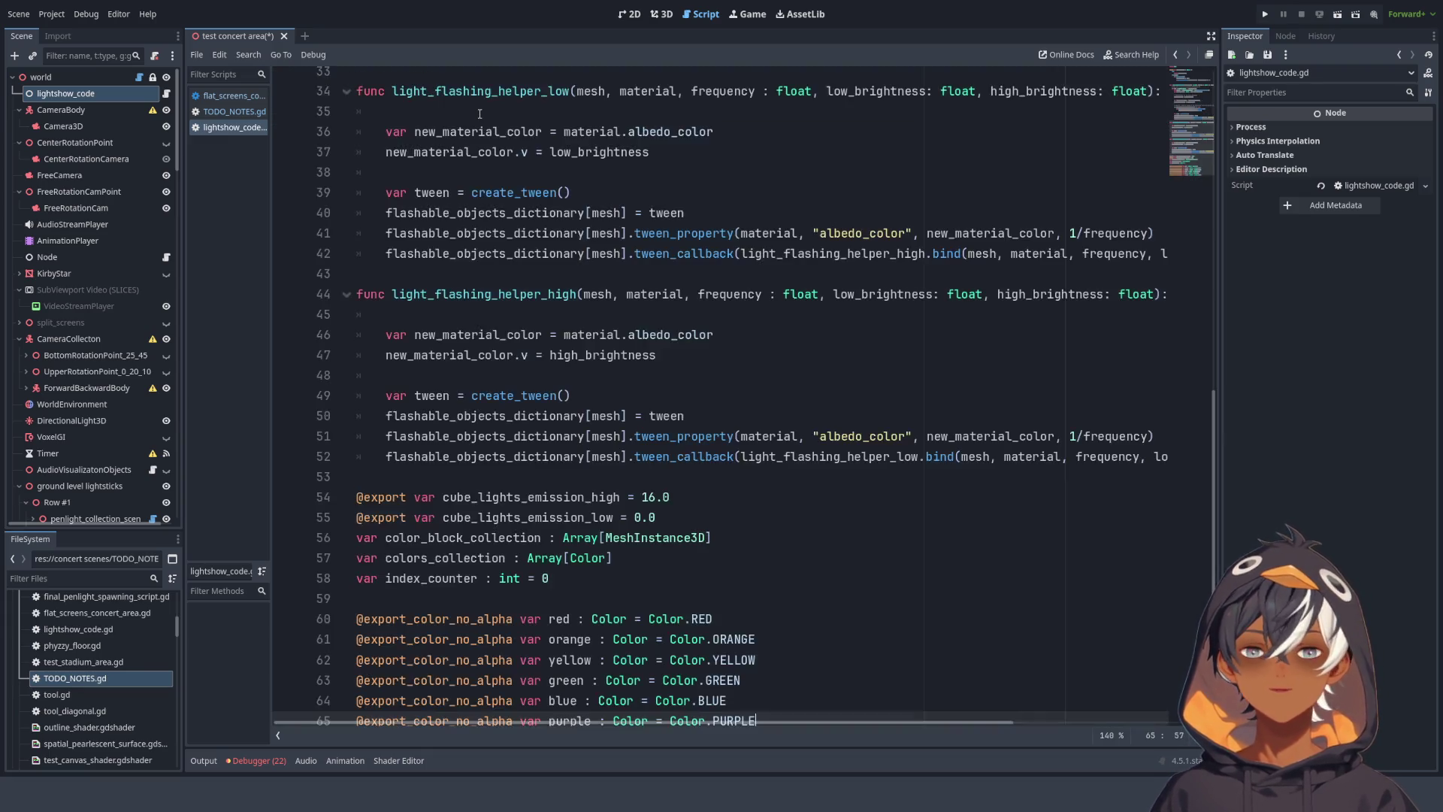
scroll(480, 113, up, 6)
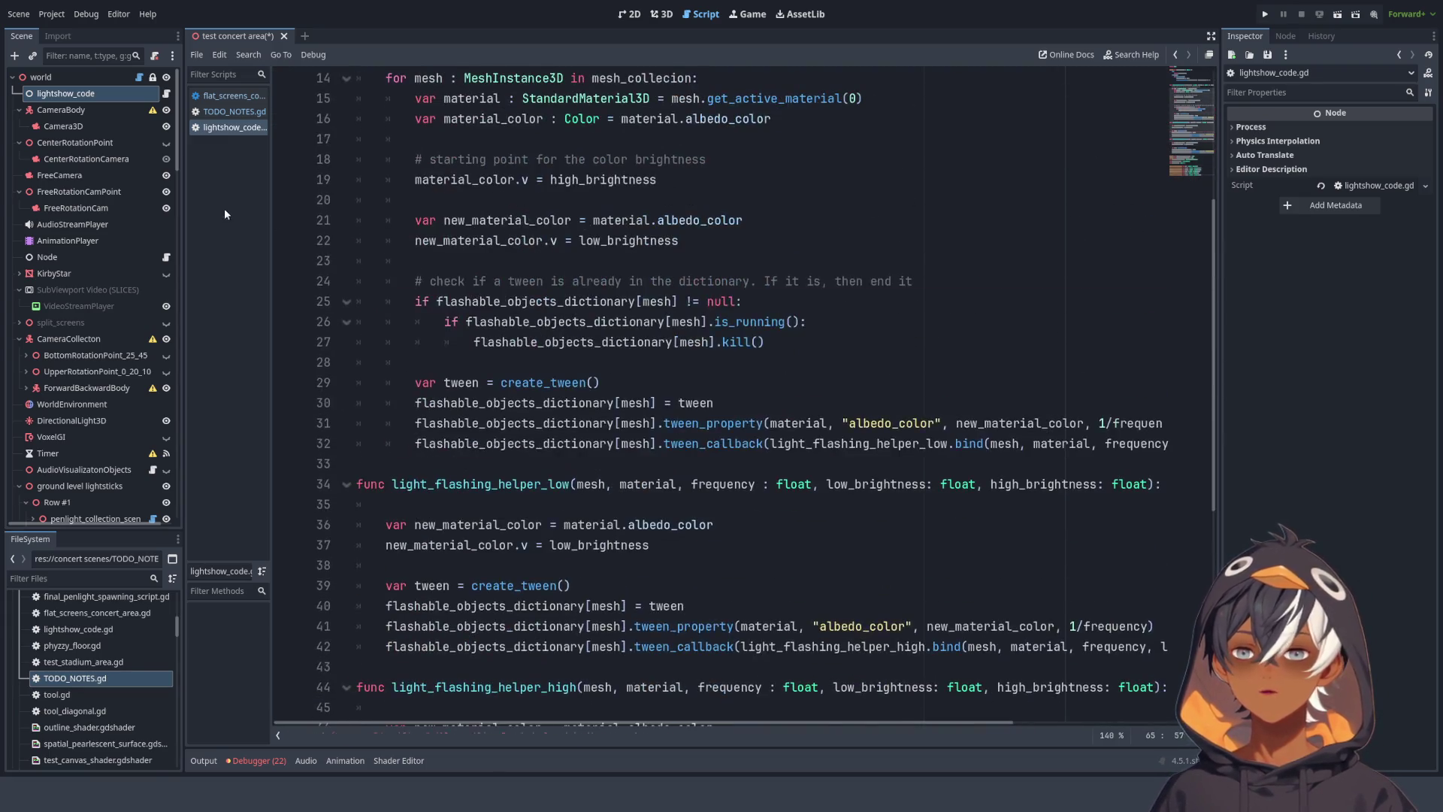
- Back in the concert-area script, undo the cut to restore the light-show code
click(232, 97)
scroll(744, 271, down, 2)
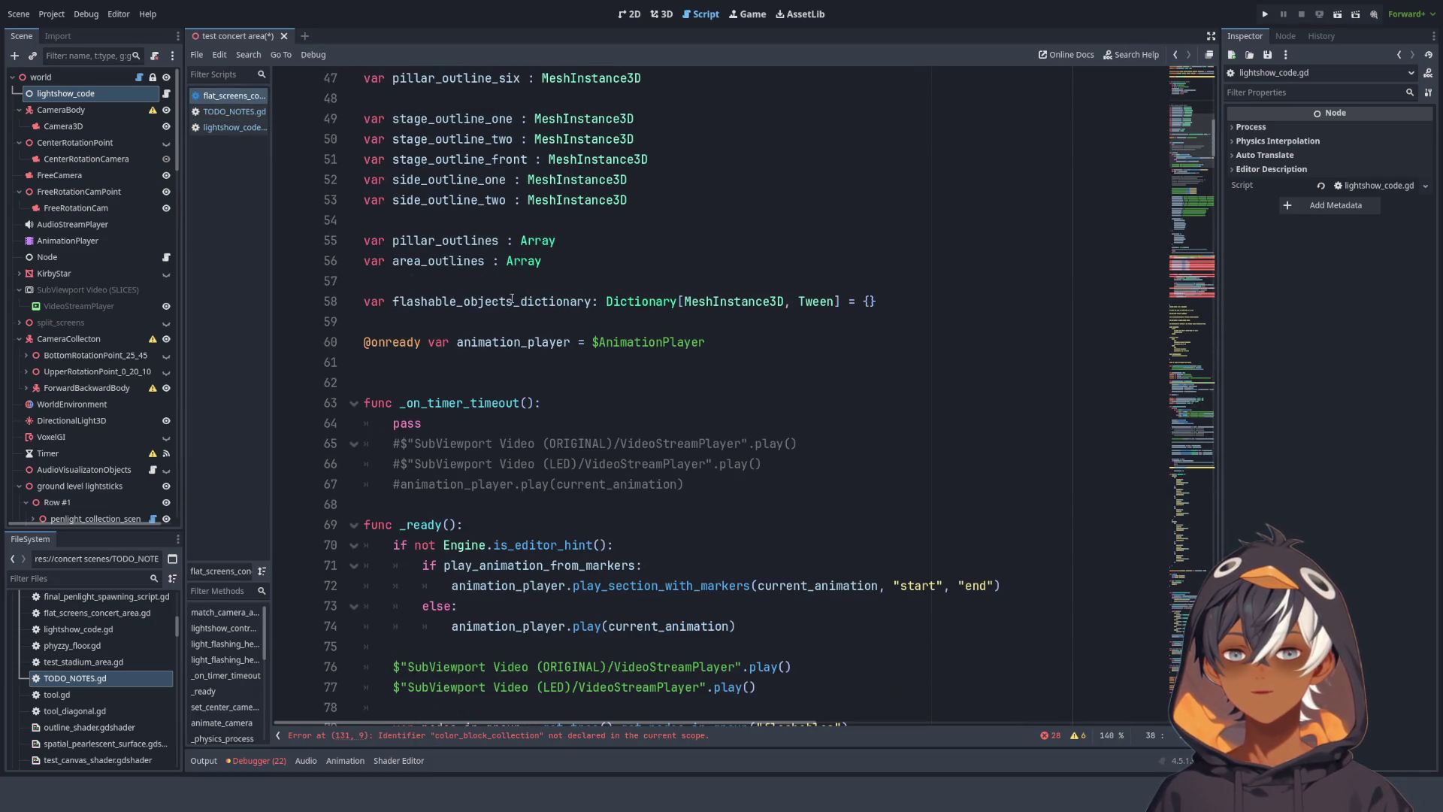
scroll(621, 311, down, 15)
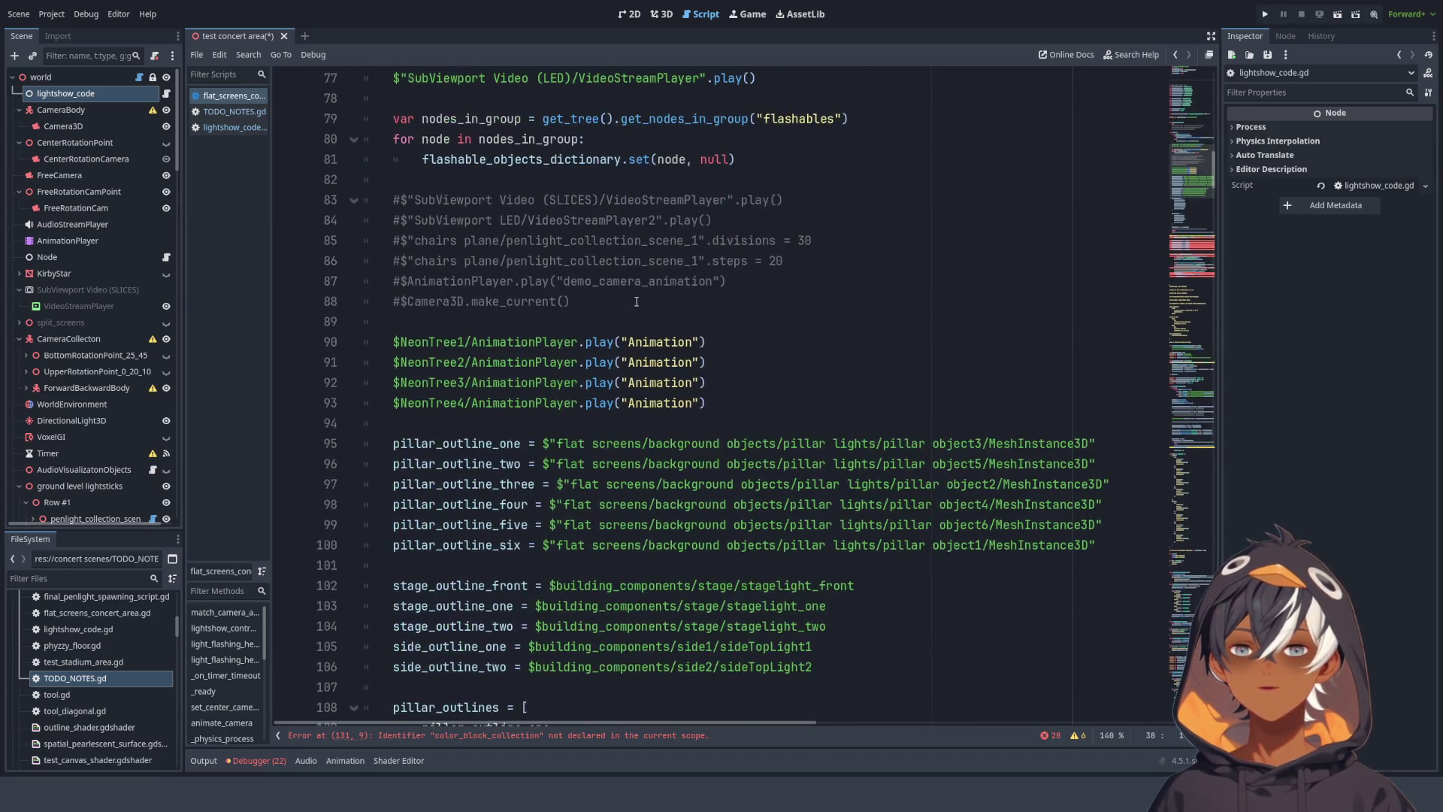
scroll(636, 302, down, 20)
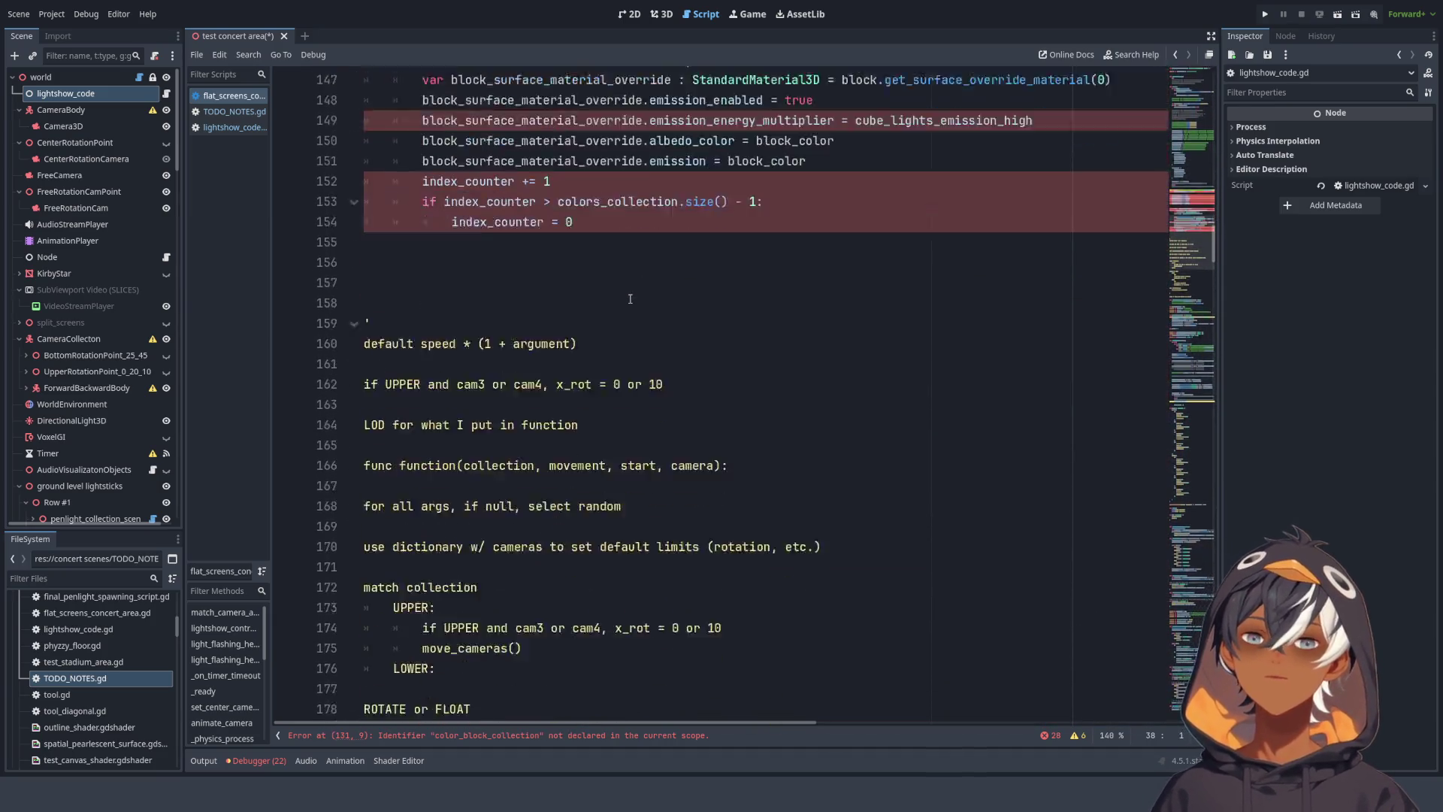
scroll(630, 295, up, 10)
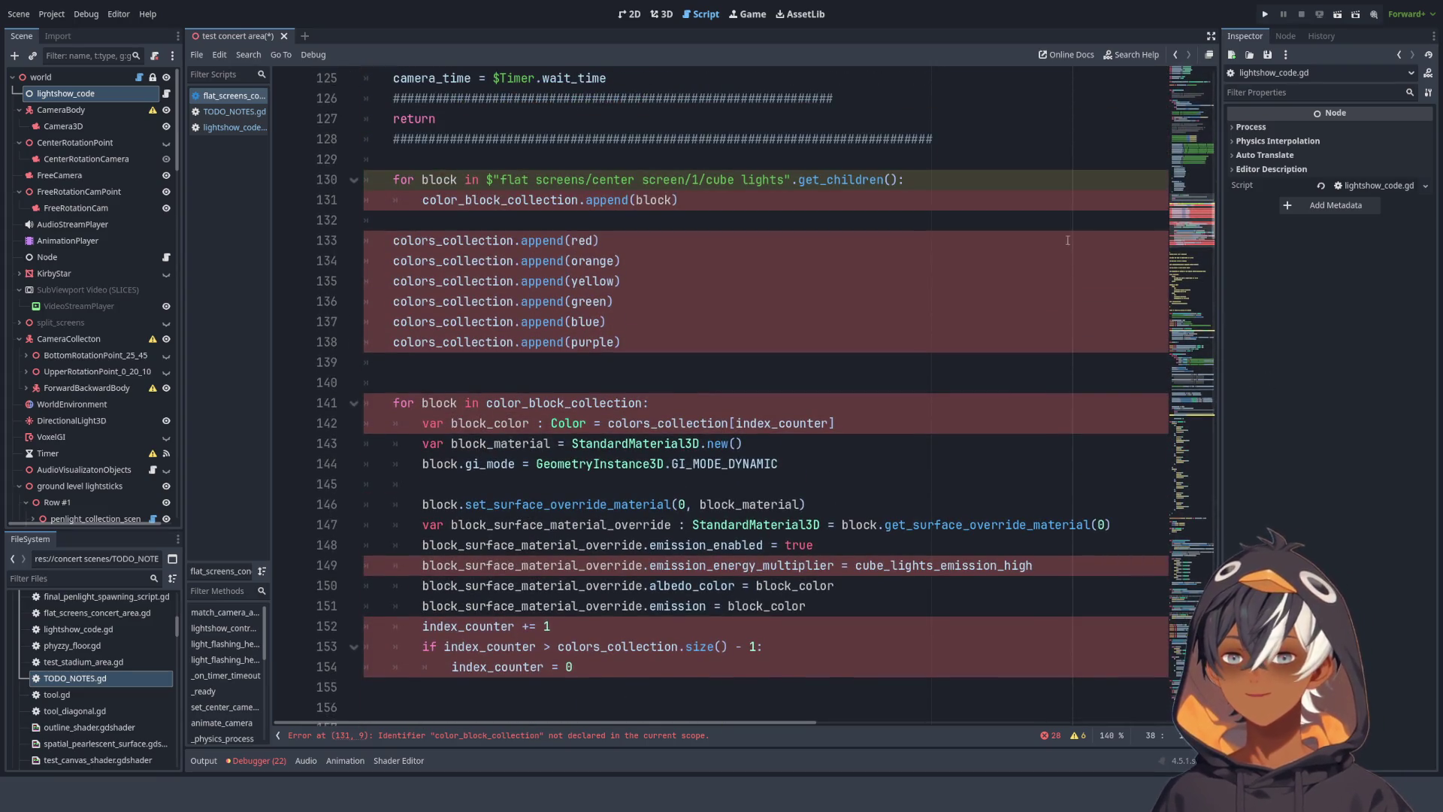
scroll(804, 270, down, 4)
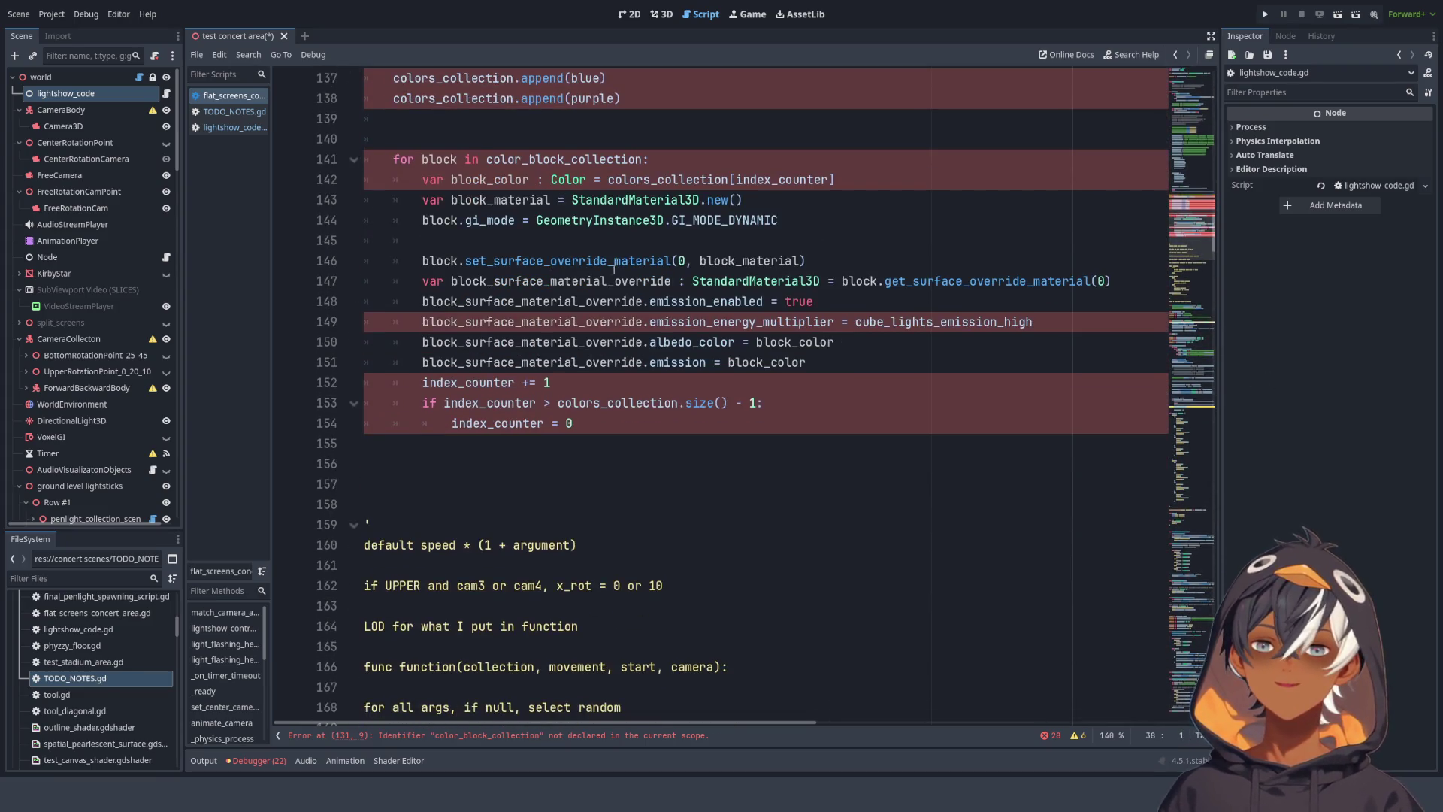
scroll(728, 290, up, 15)
scroll(728, 289, up, 10)
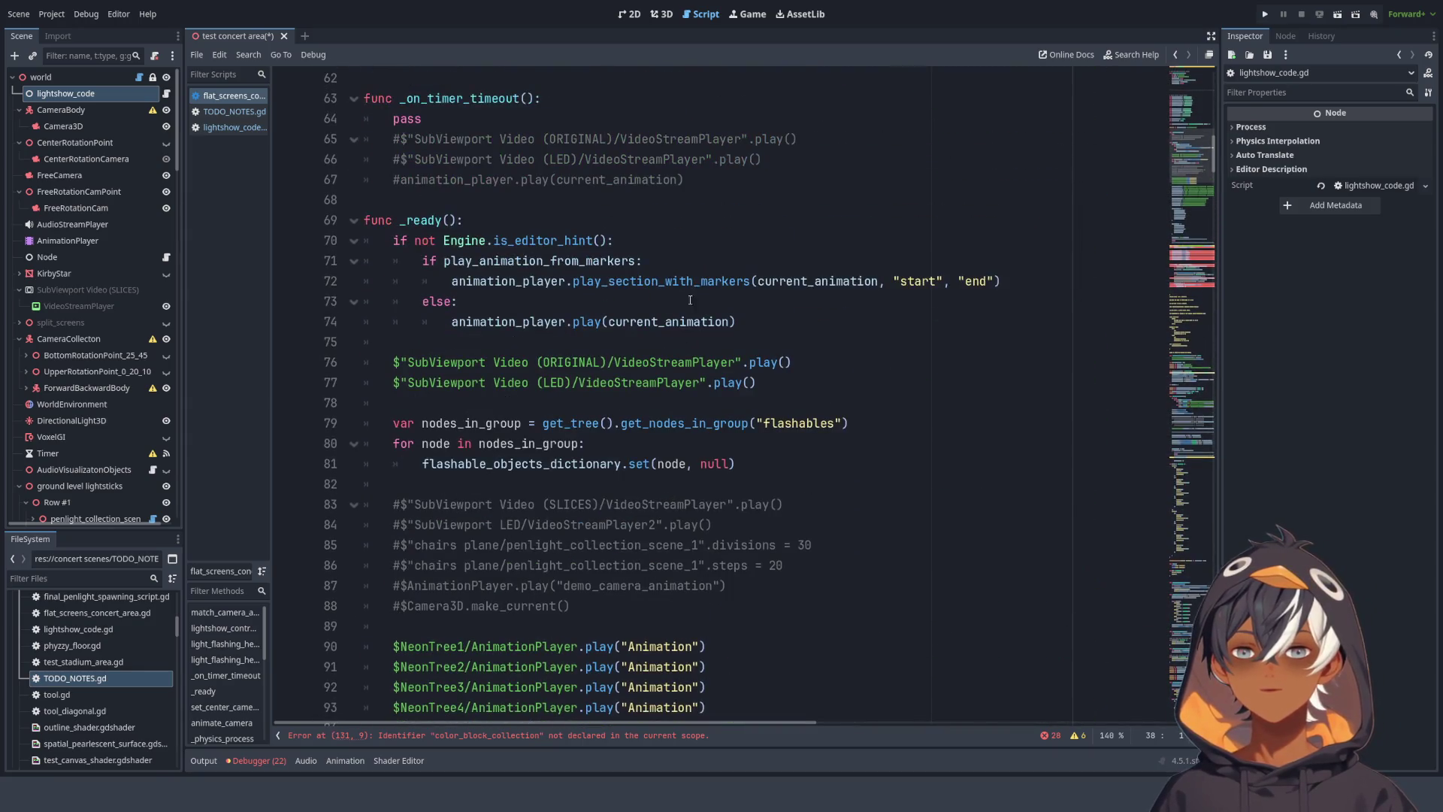
key(ctrl+z)
click(612, 286)
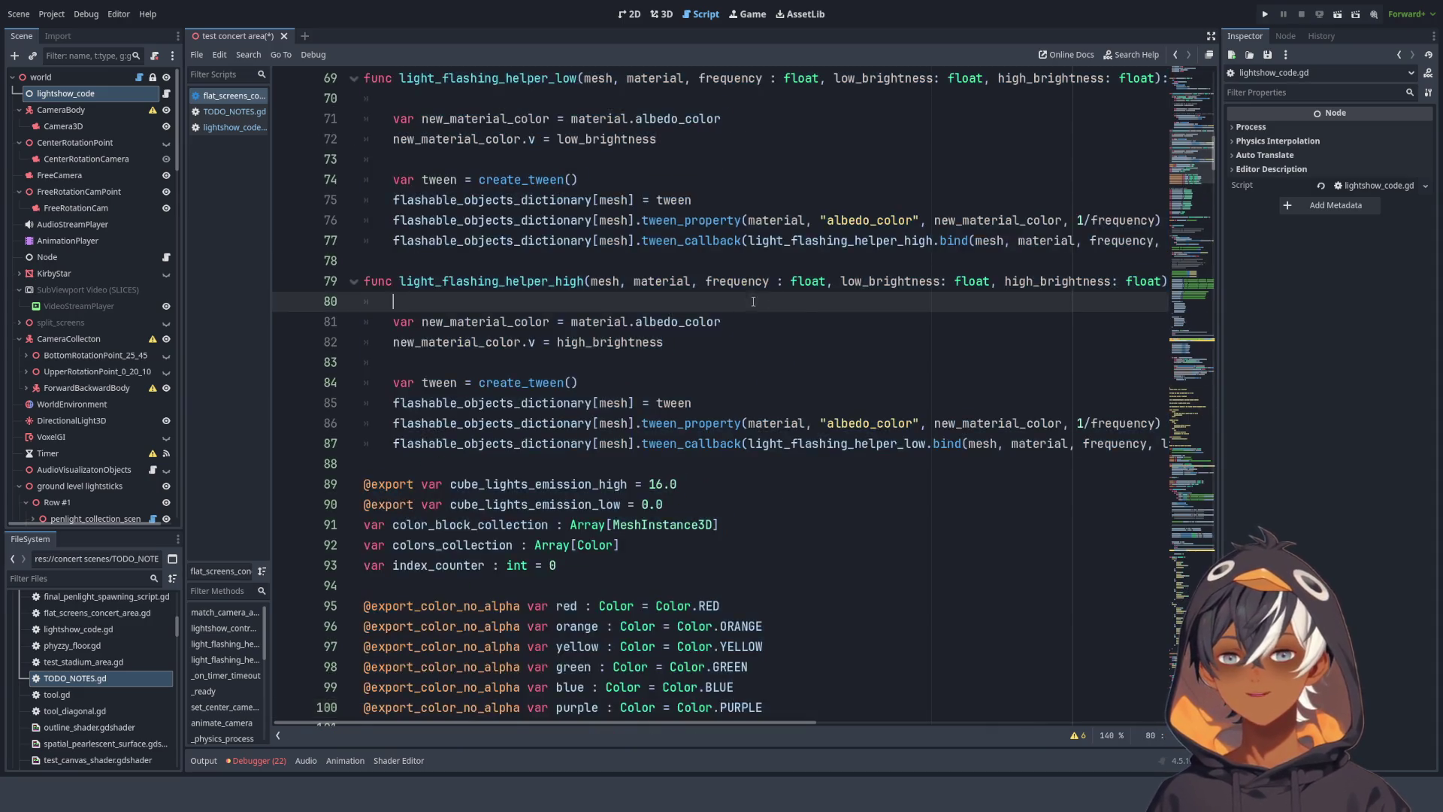
- Go to _on_timer_timeout and its commented-out video play line
scroll(802, 291, down, 8)
scroll(802, 291, down, 10)
scroll(482, 265, up, 3)
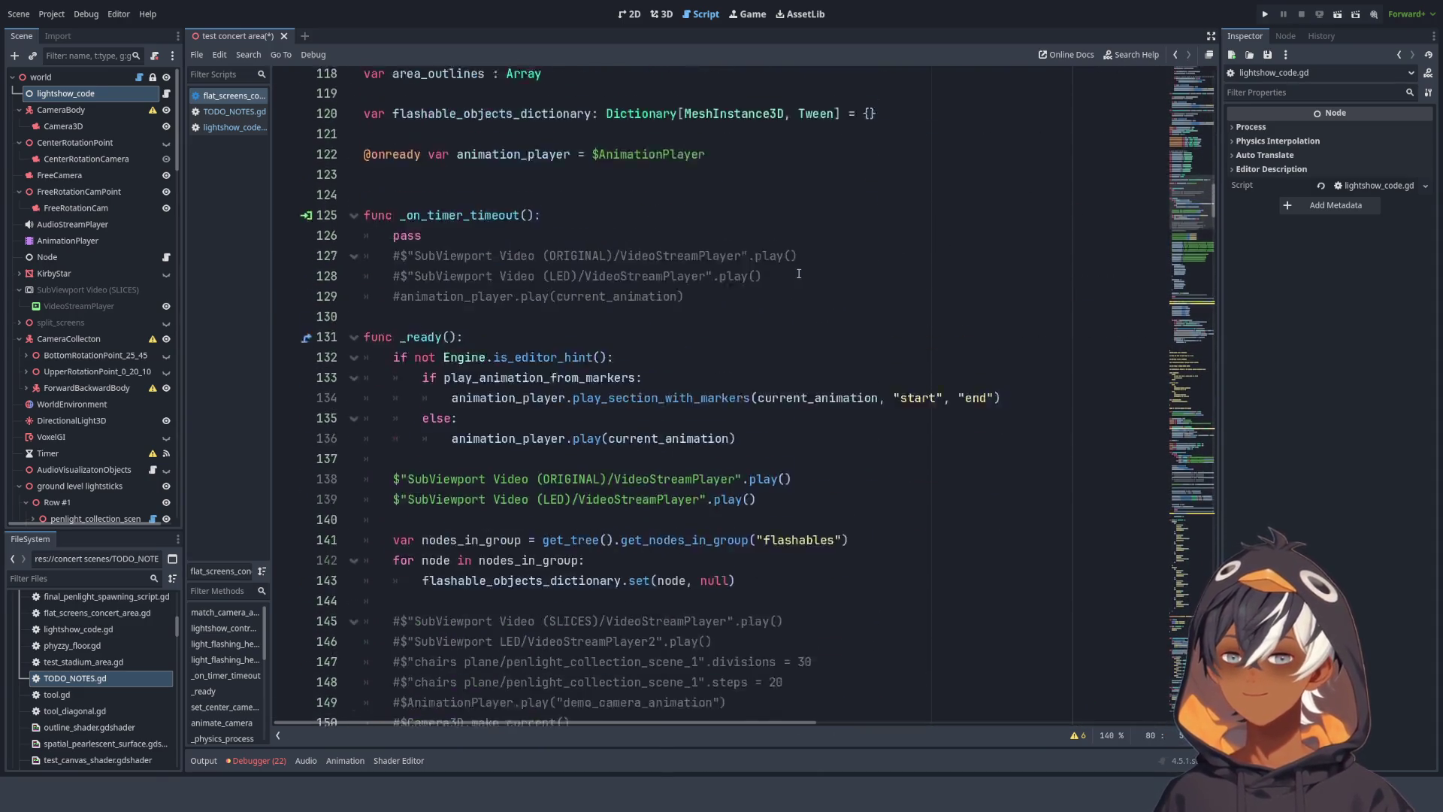
click(545, 301)
click(611, 342)
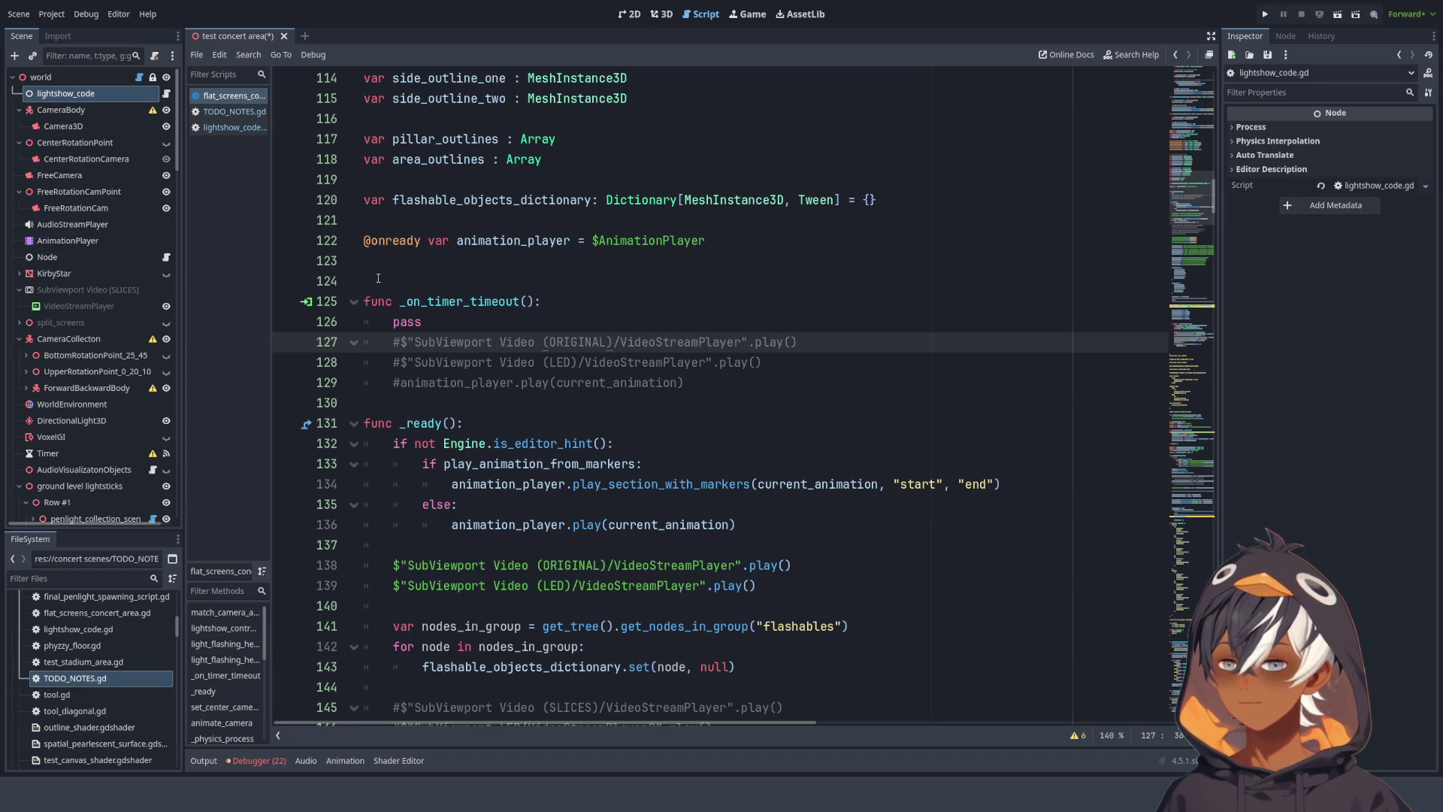
- Move the Timer node to the top under world and rename it AudioVisualLagTimer
double_click(493, 303)
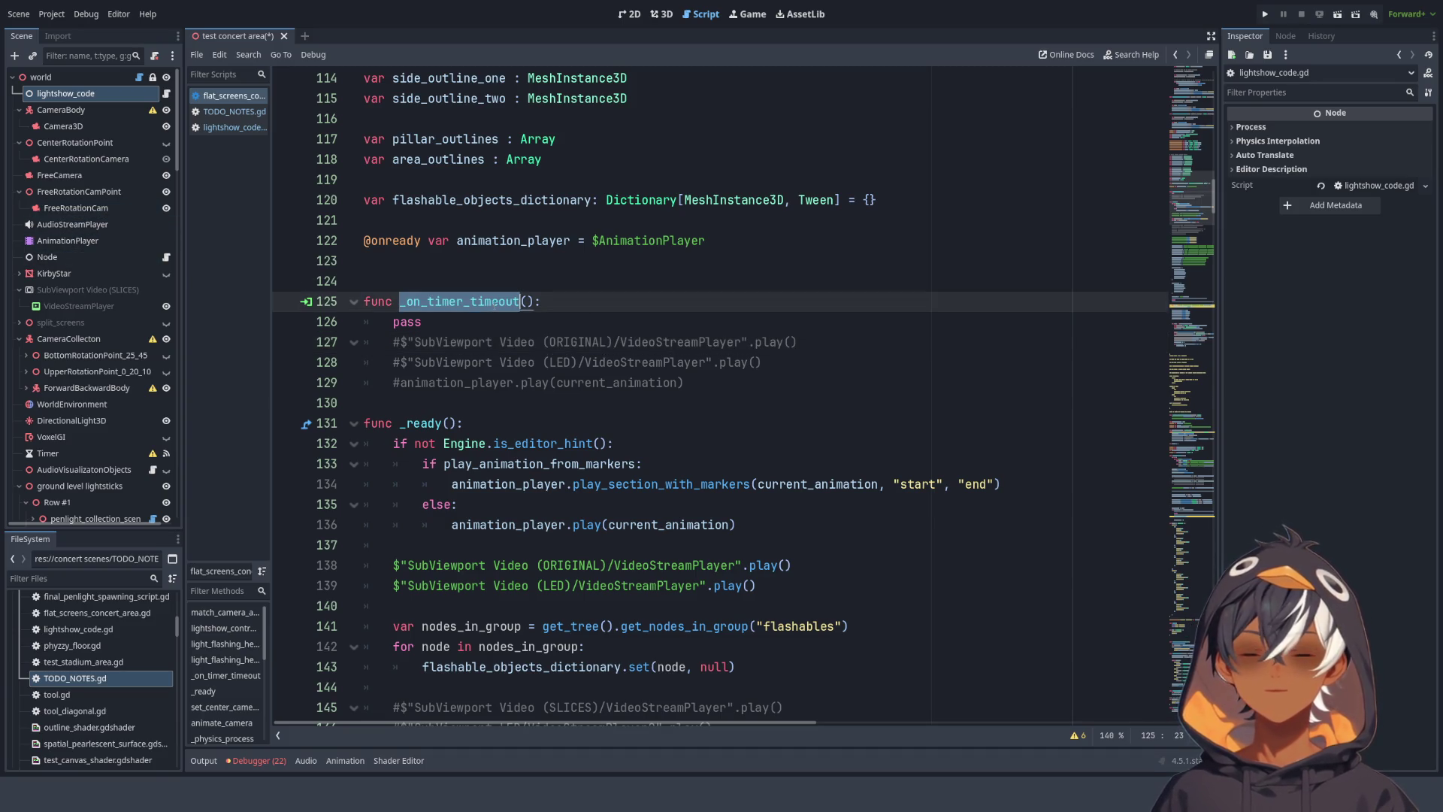
drag(64, 457, 50, 89)
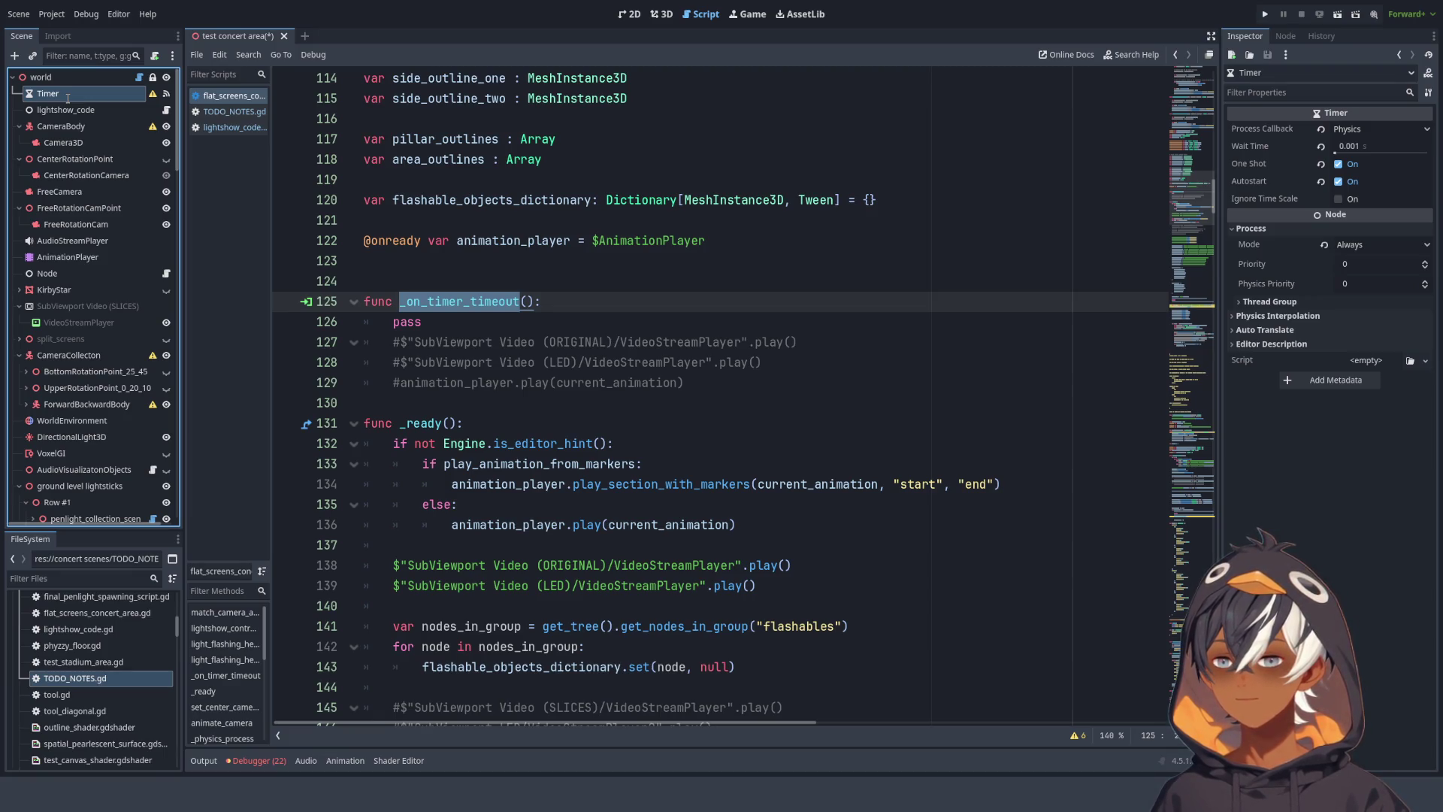
text(AudioVisualLagTimer)
key(Return)
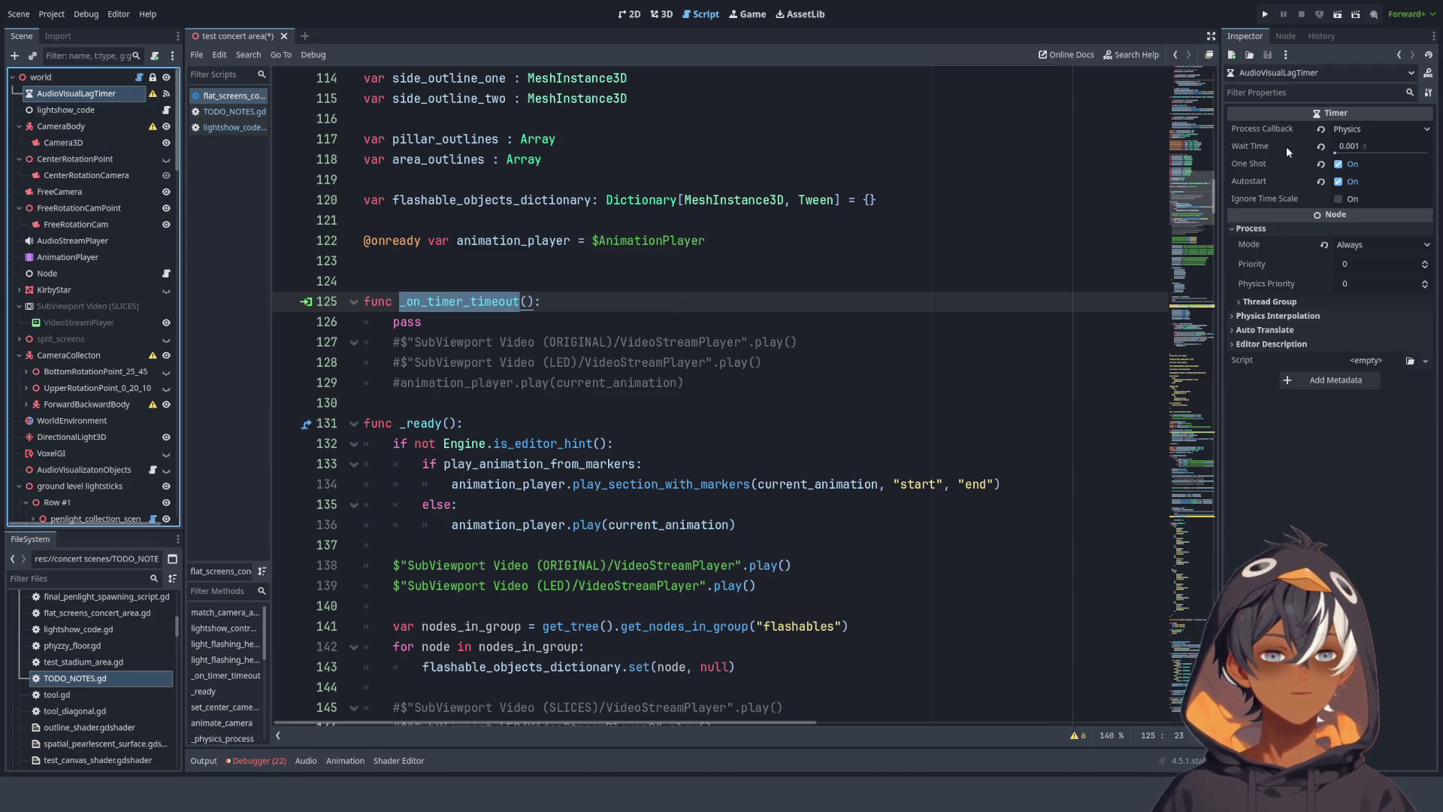
click(602, 260)
click(458, 300)
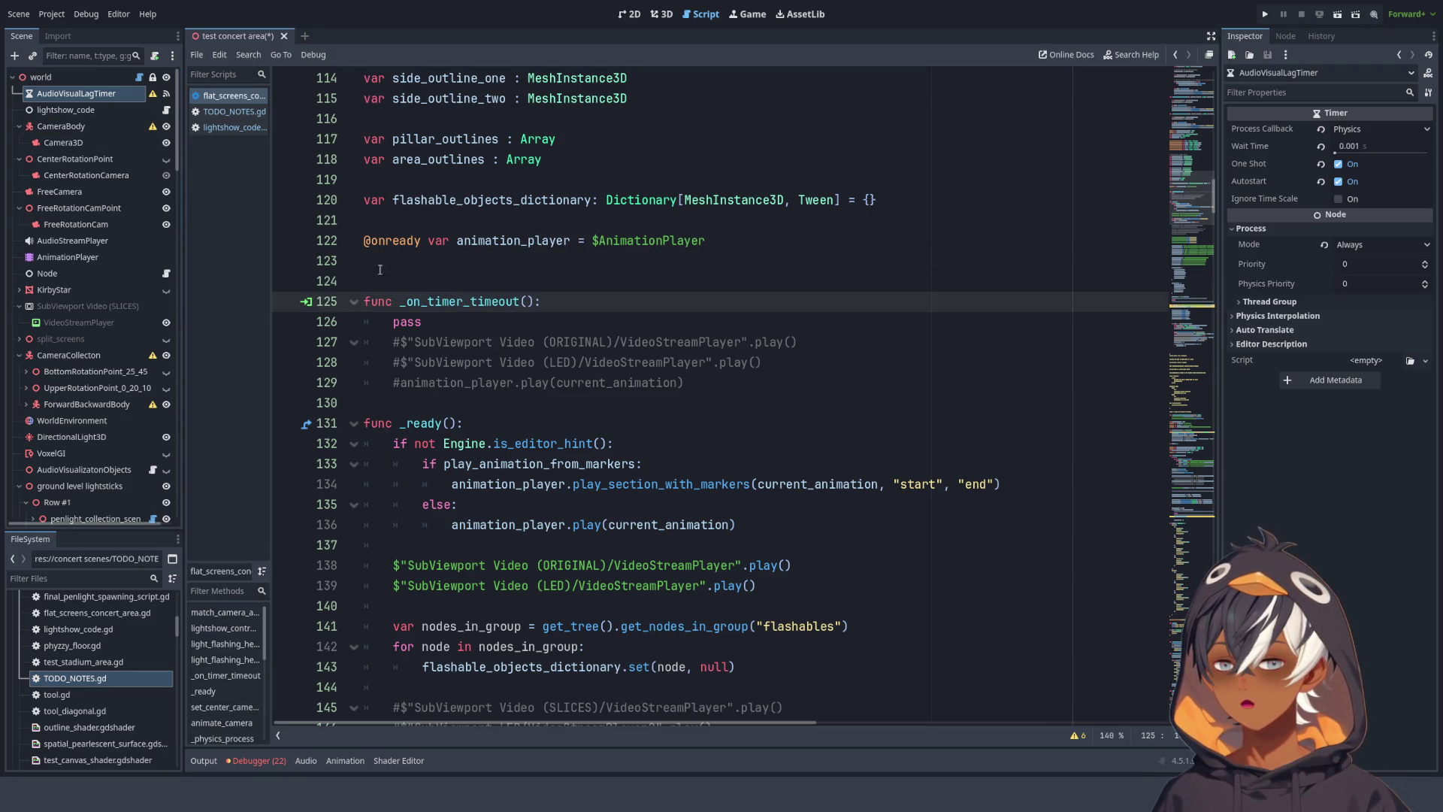
- Disconnect timeout from _on_timer_timeout and connect it to a new _on_audio_visual_lag_timer_timeout handler
click(167, 94)
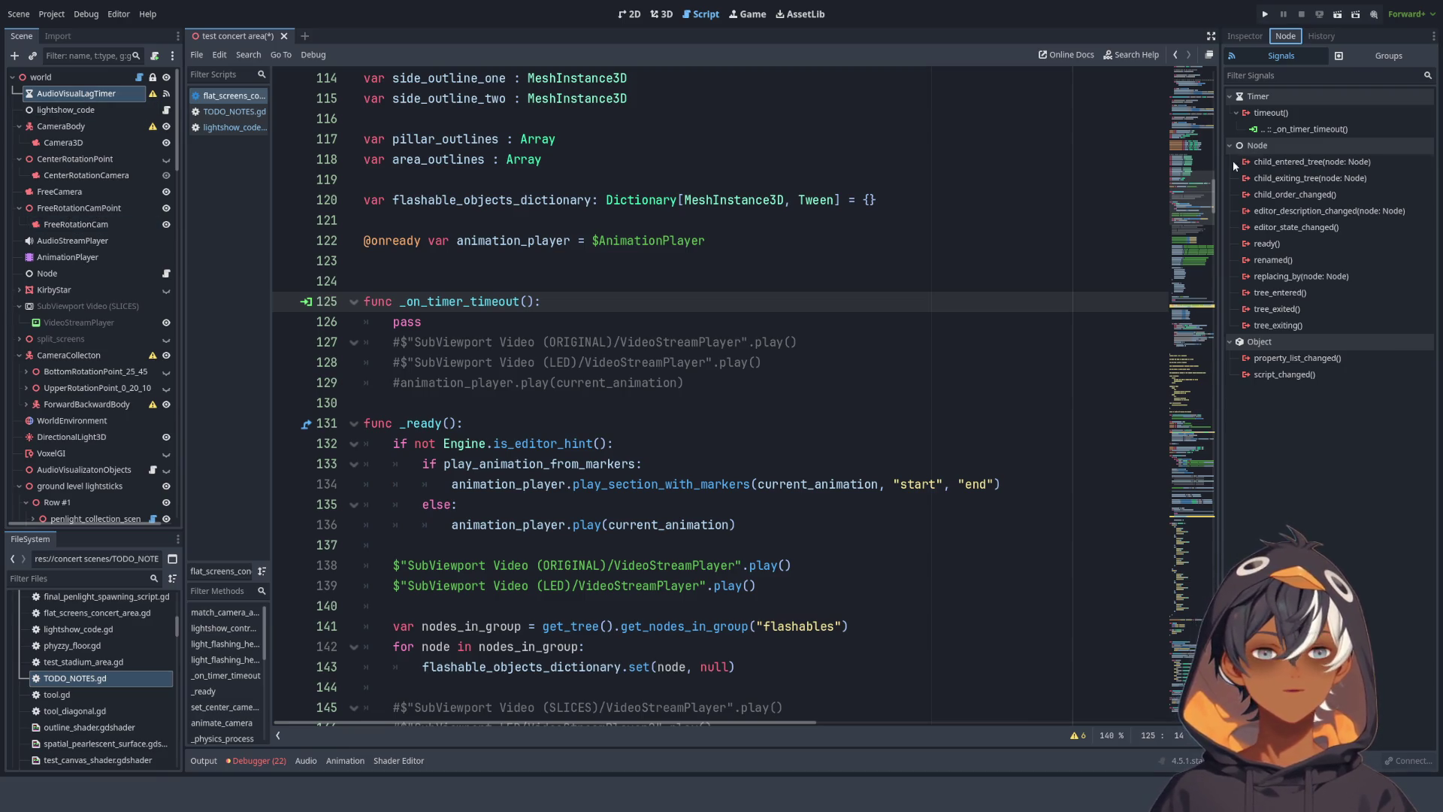
click(1306, 132)
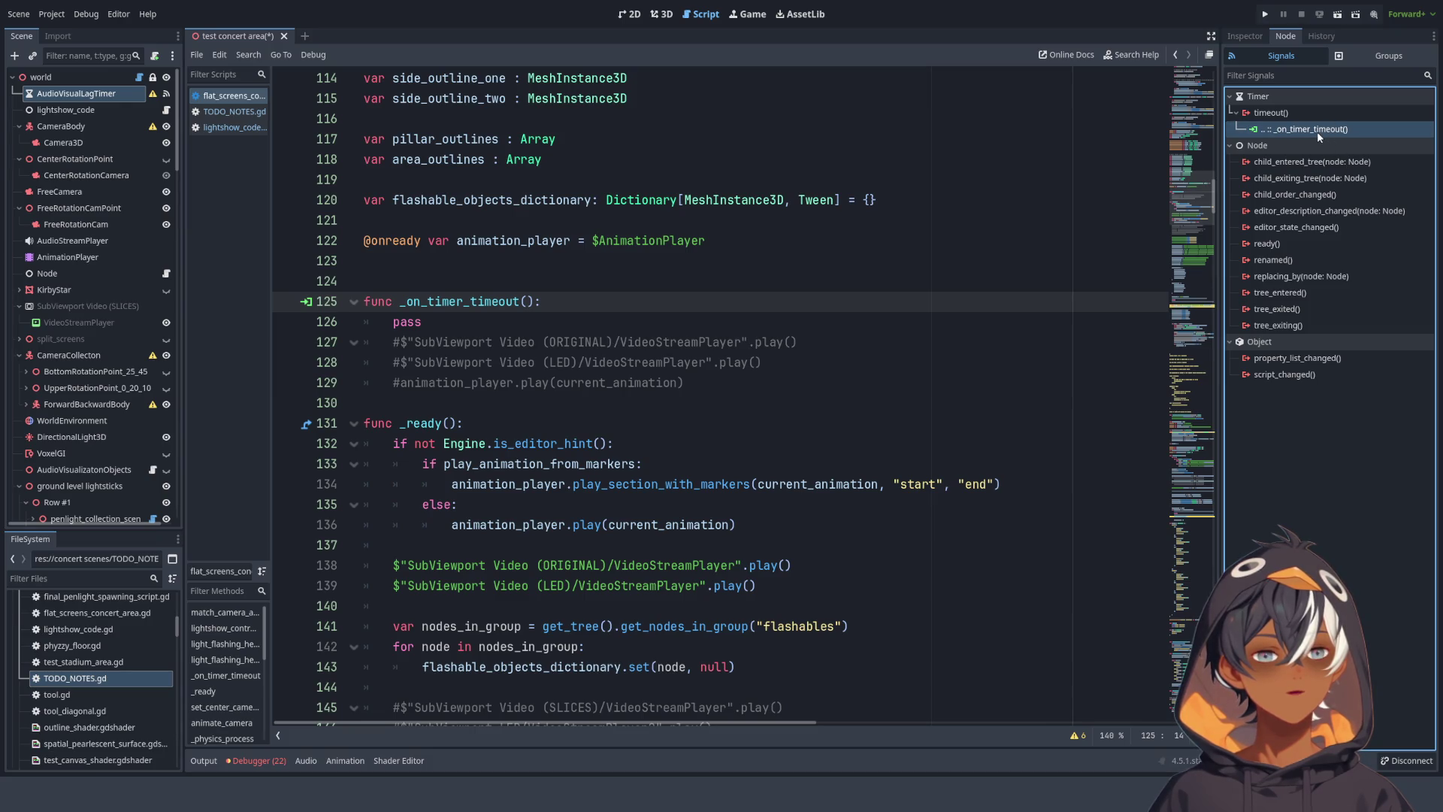
key(Delete)
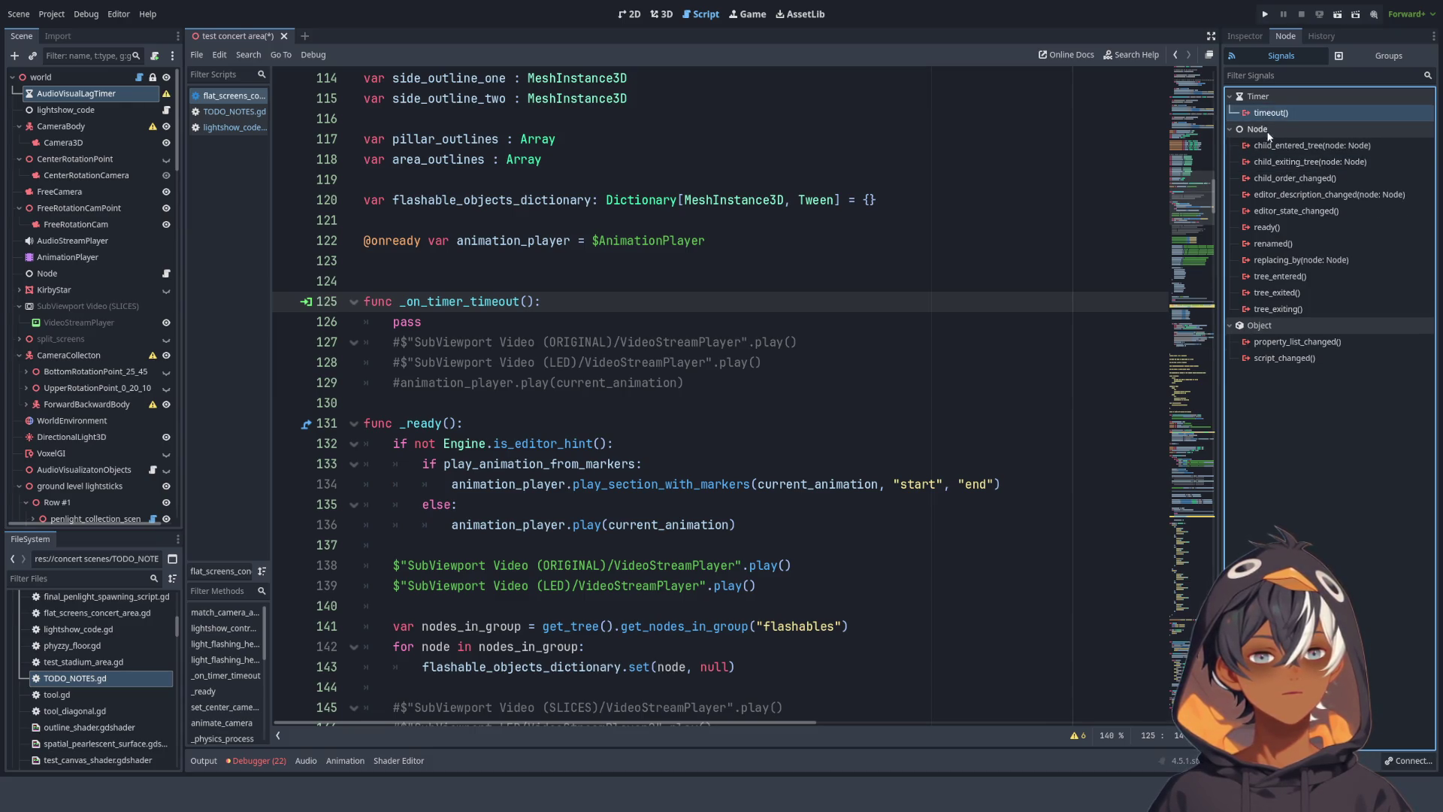
drag(663, 521, 677, 522)
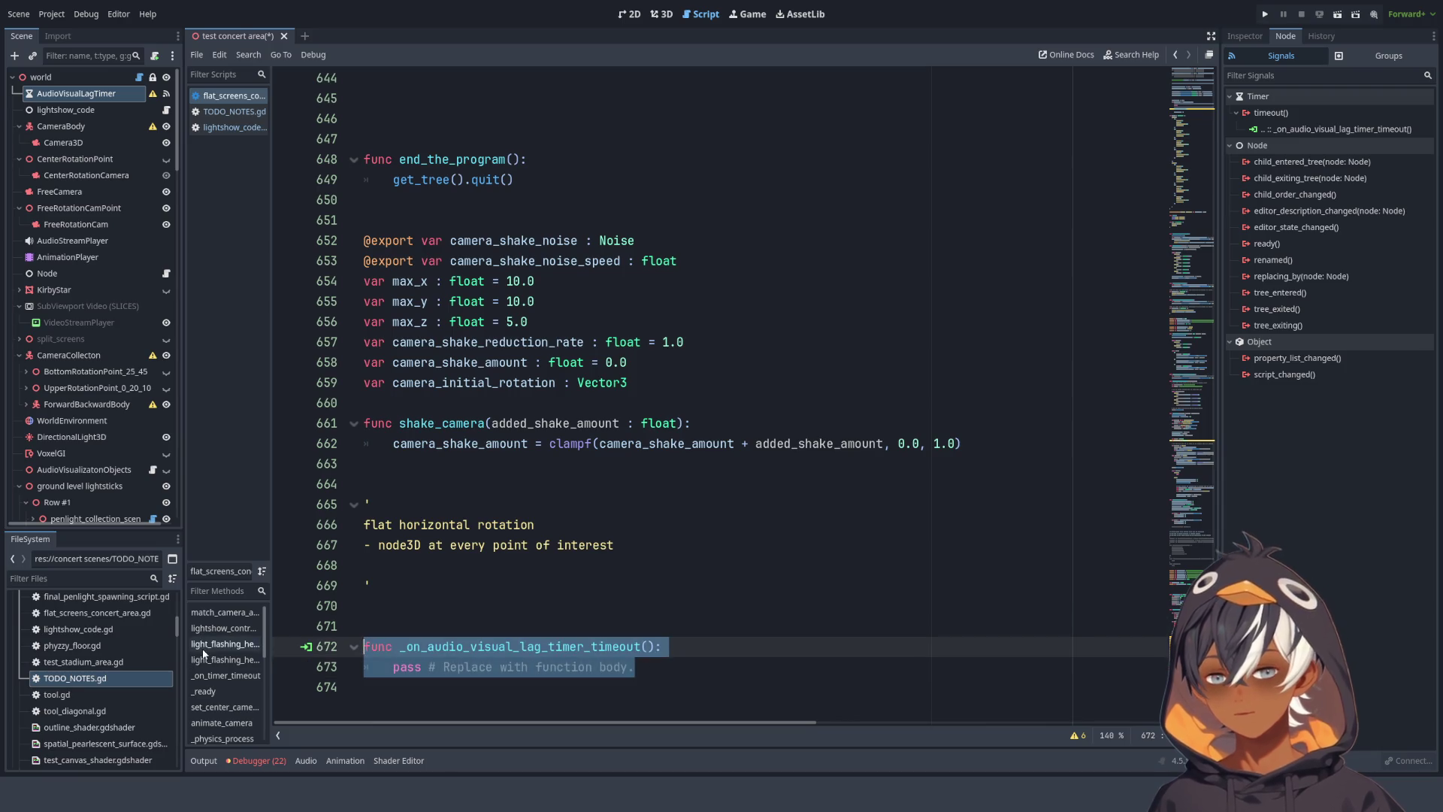
- Delete the generated timeout handler stub at the end of the script
key(Delete)
click(1176, 334)
click(1187, 113)
scroll(606, 257, down, 15)
scroll(607, 258, down, 15)
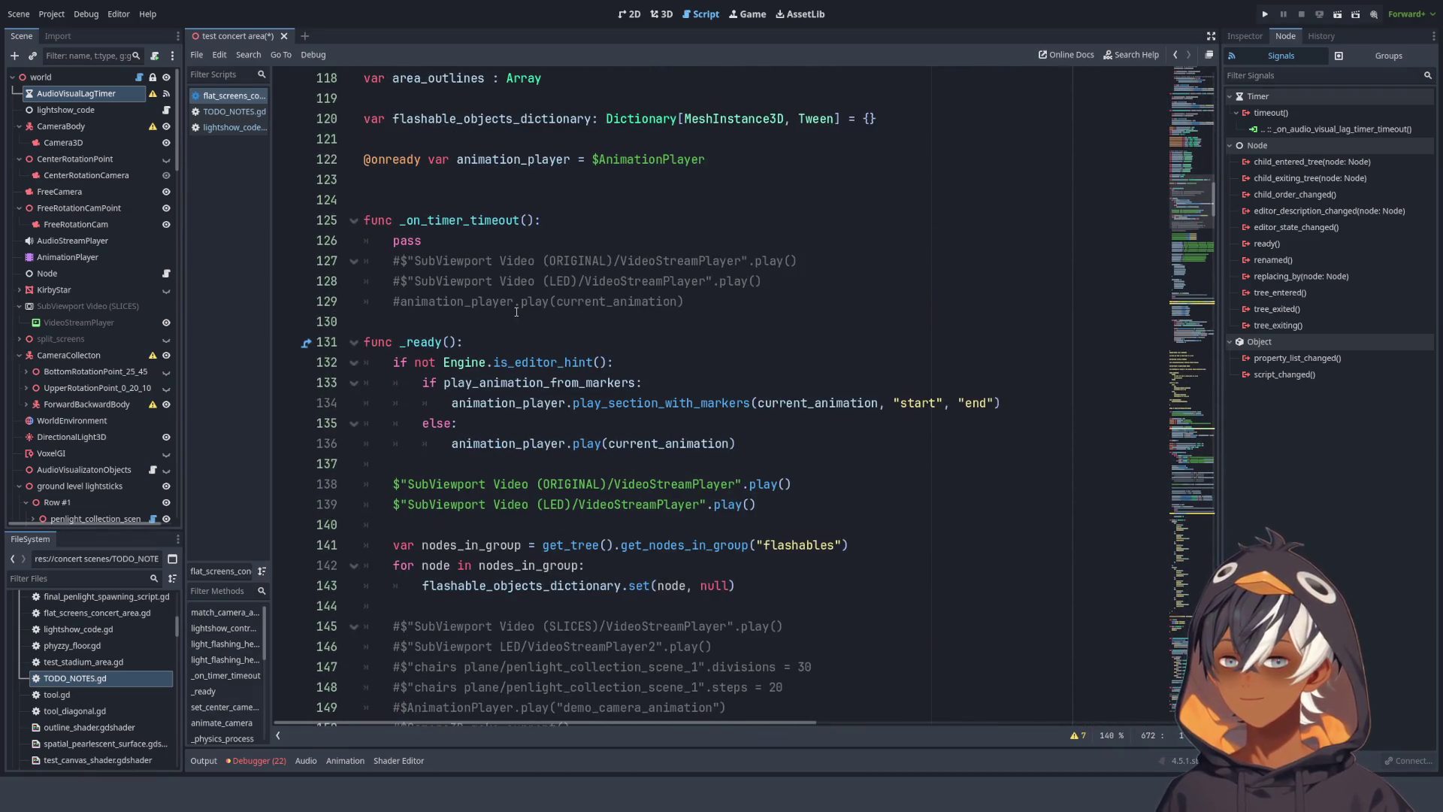
- Paste the _on_audio_visual_lag_timer_timeout header at line 124, removing the stub body and old _on_timer_timeout
click(481, 200)
text(func _on_audio_visual_lag_timer_timeout(): 	pass # Replace with function body.)
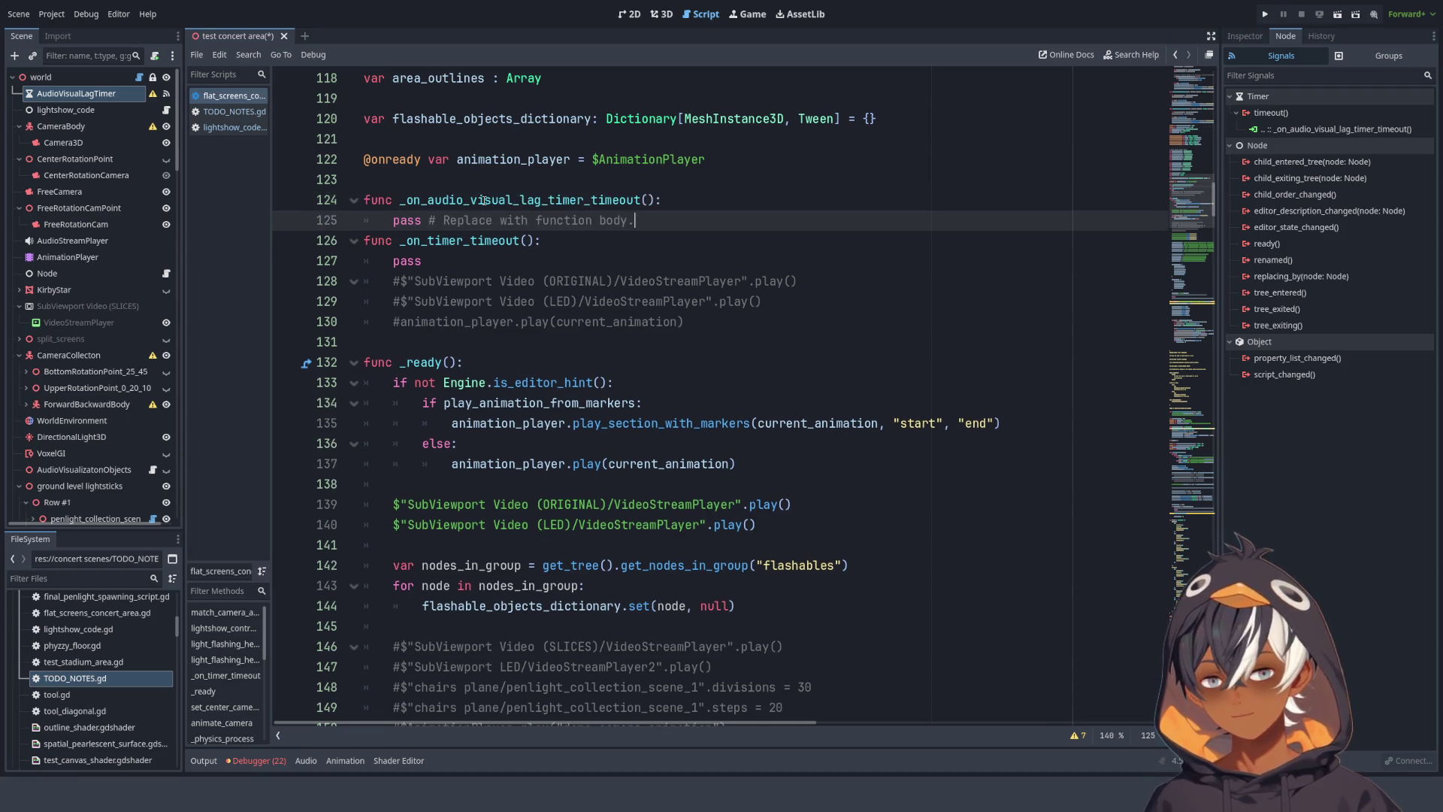
drag(424, 261, 791, 207)
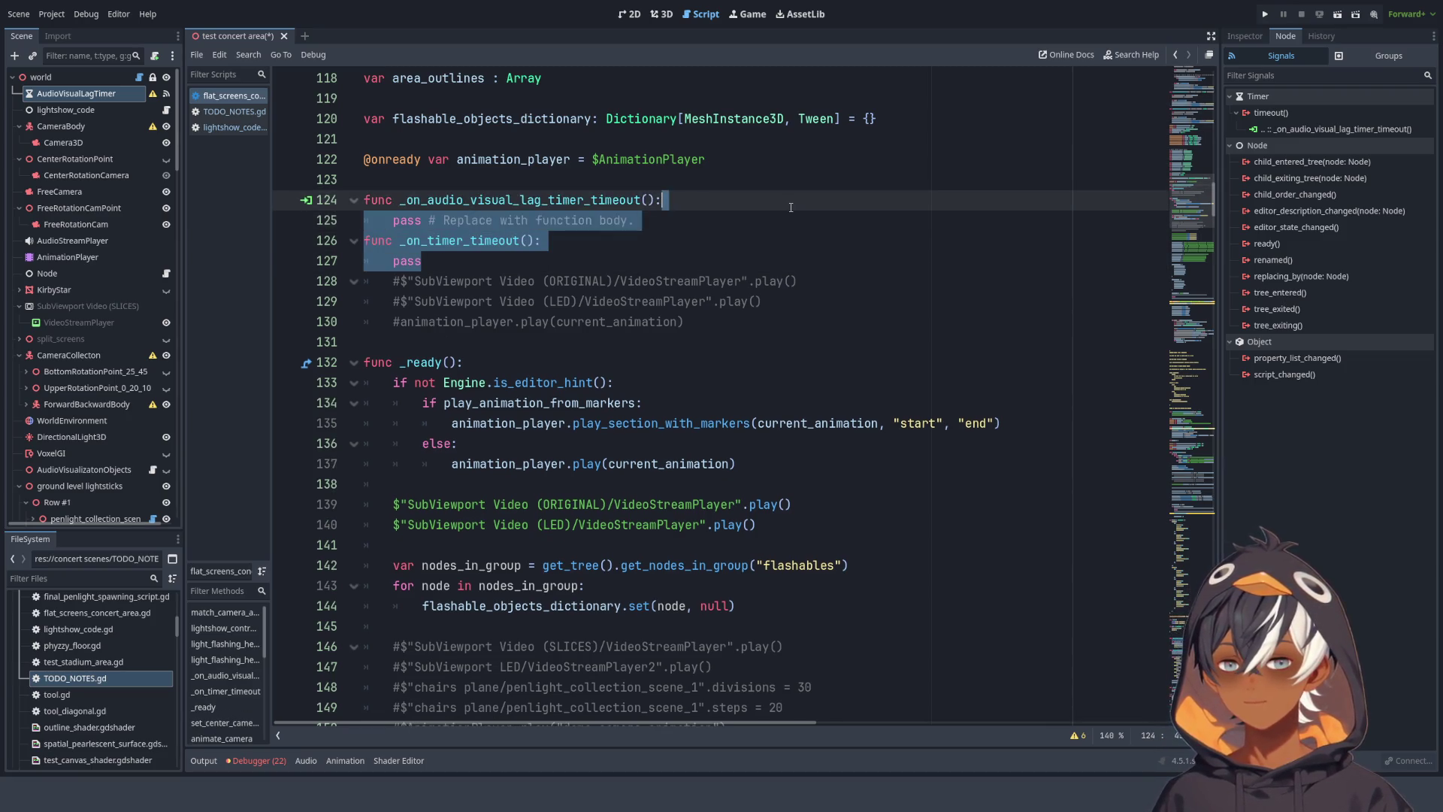
key(Delete)
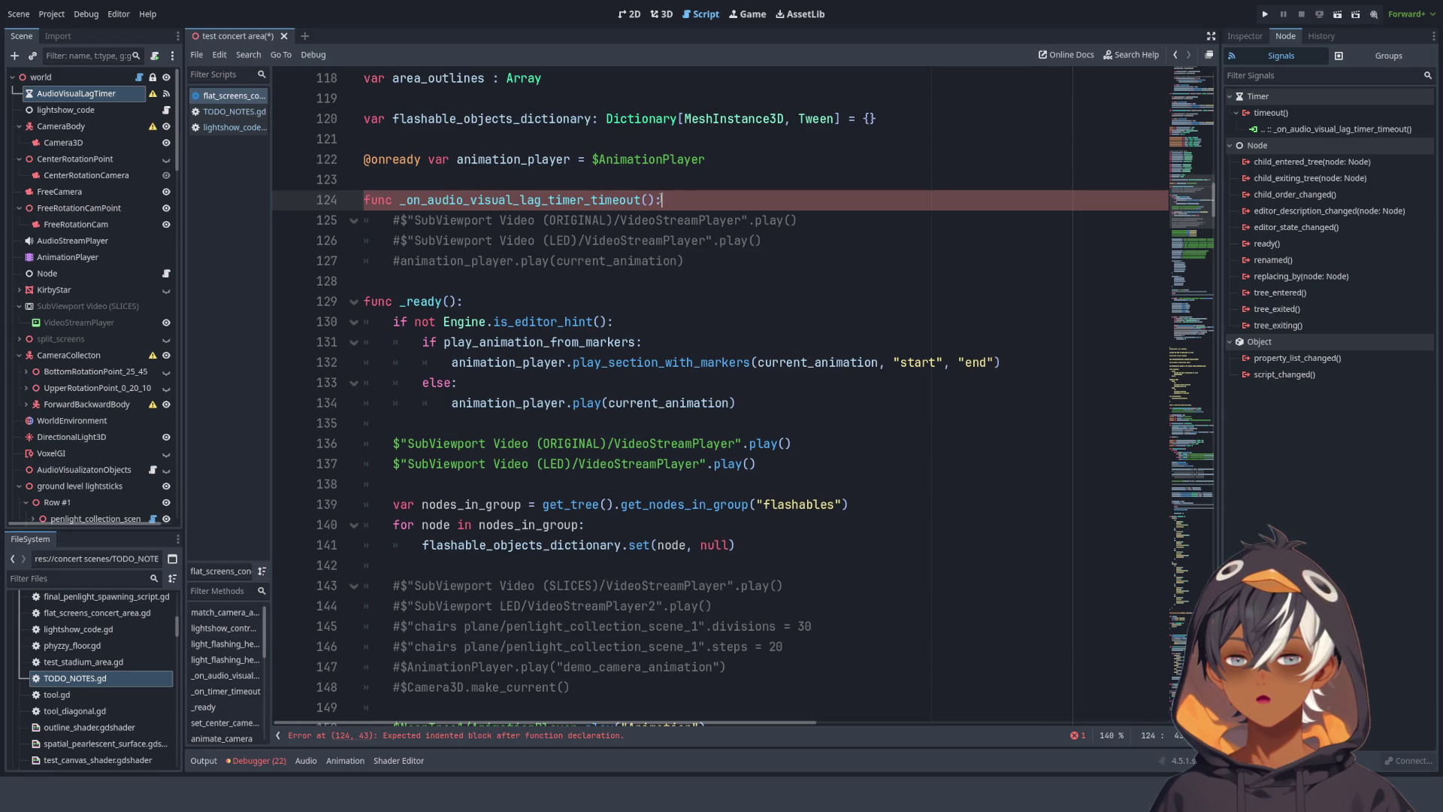
- Add an indented pass line under the _on_audio_visual_lag_timer_timeout header
click(524, 279)
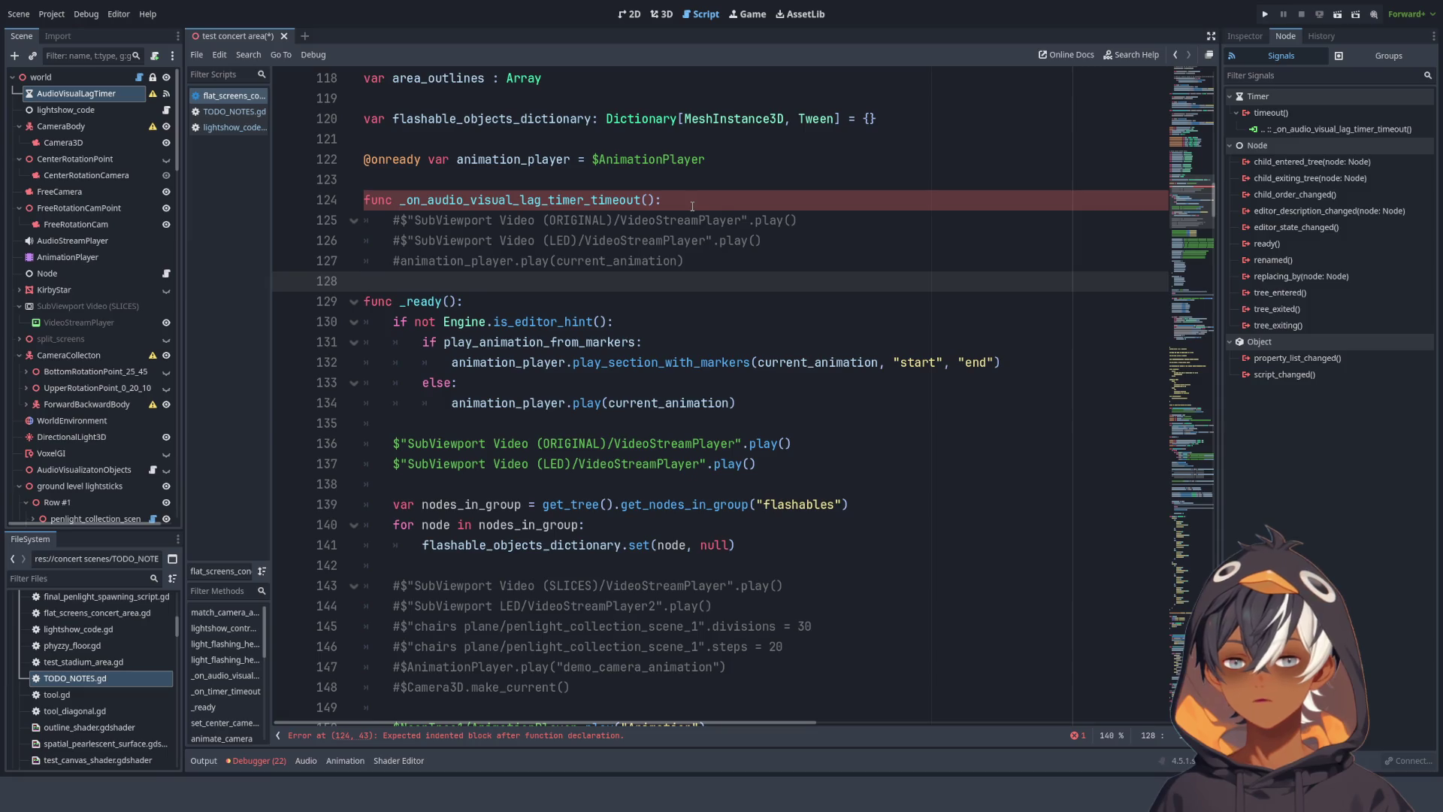
click(530, 224)
click(822, 202)
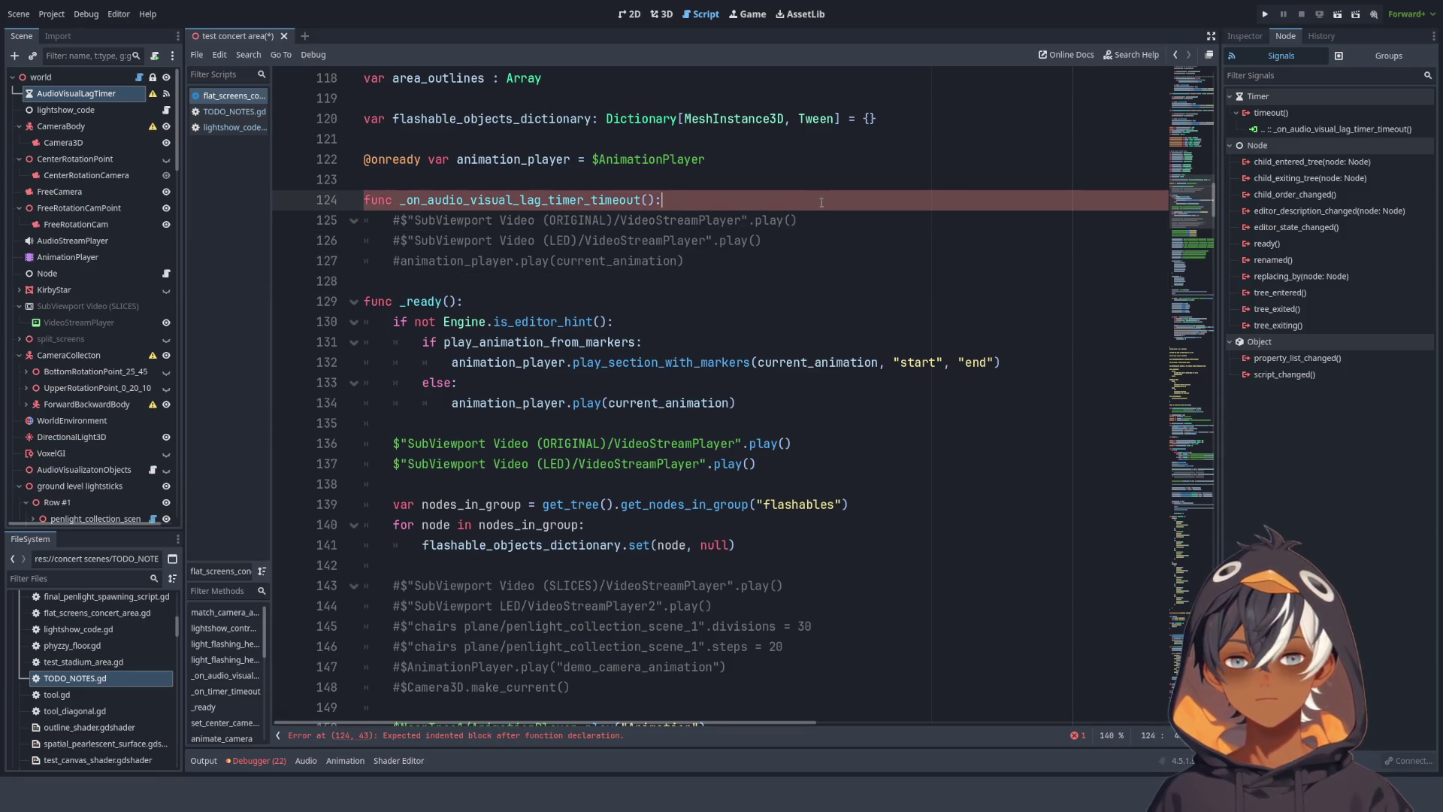
key(Return)
text(pass)
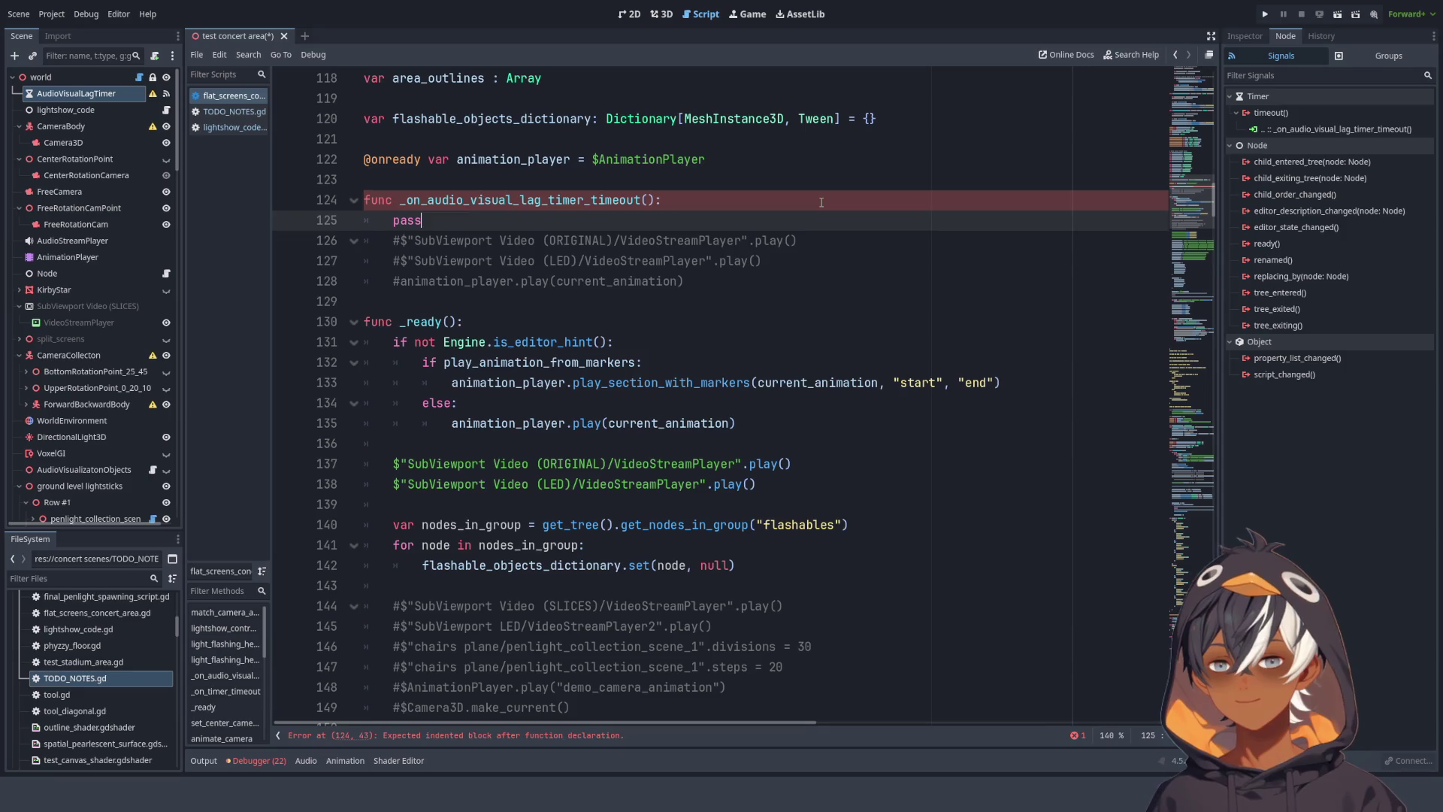
click(752, 307)
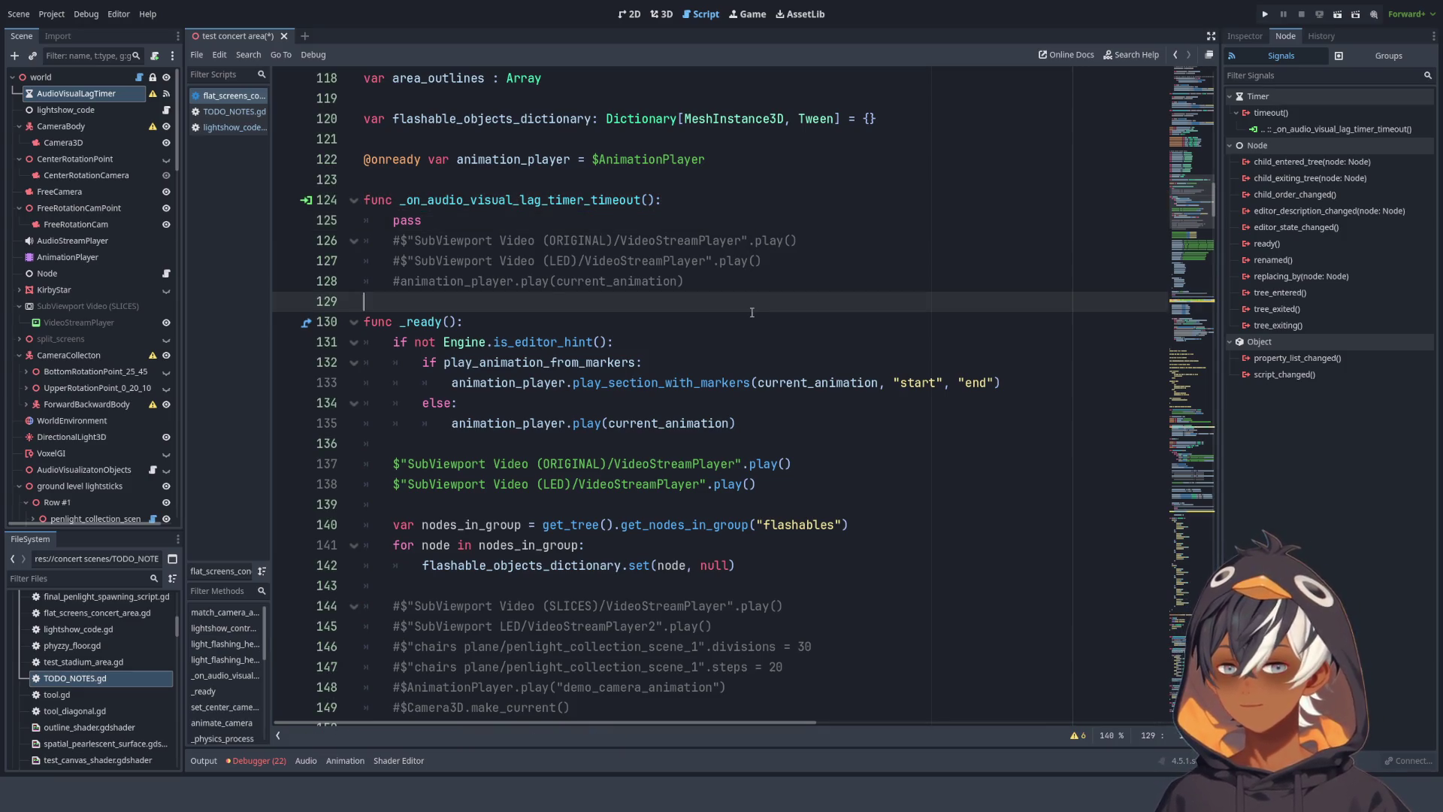
scroll(752, 312, down, 2)
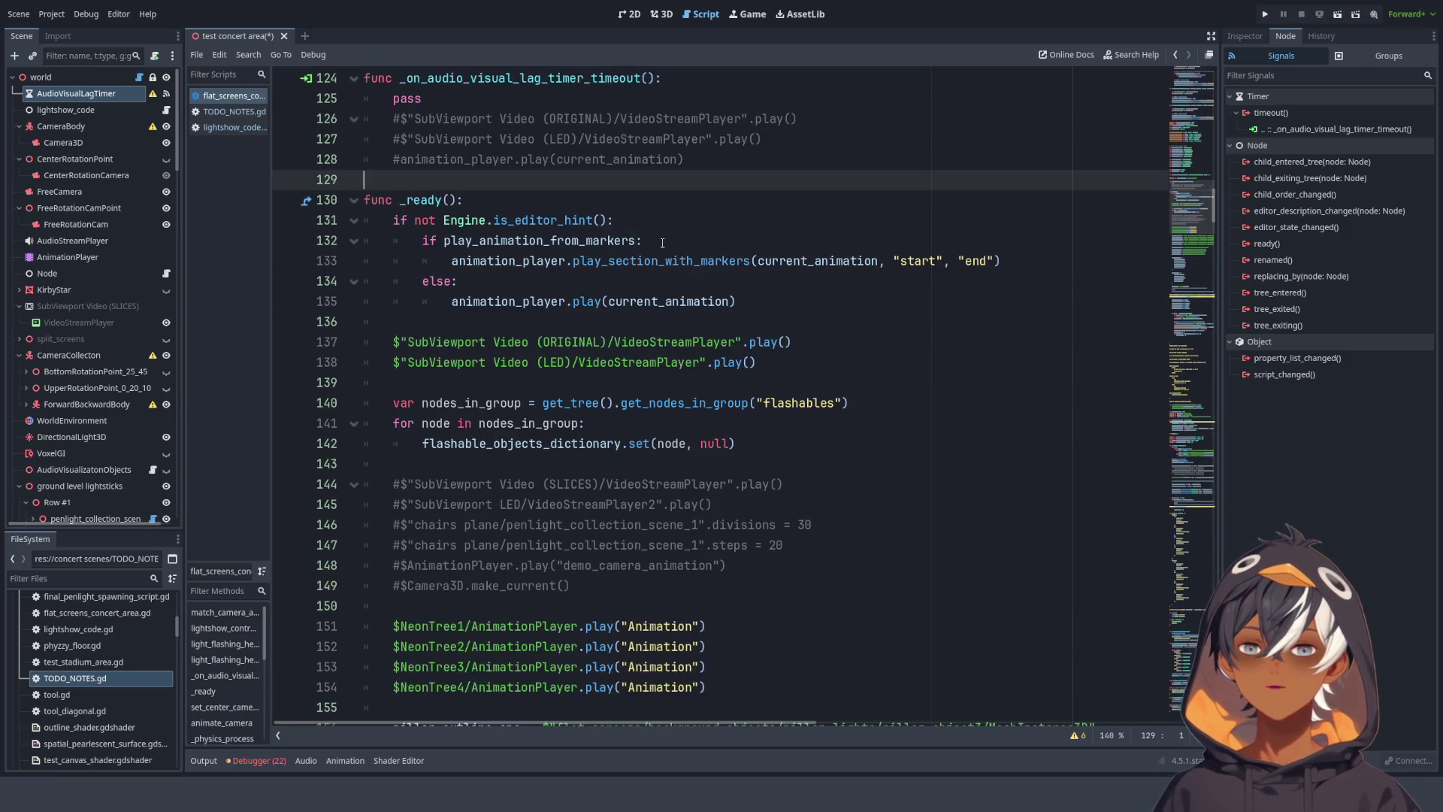
- Cut the camera planning notes at lines 220–254 and move lightshow_code first under world
scroll(662, 243, down, 2)
scroll(538, 148, down, 11)
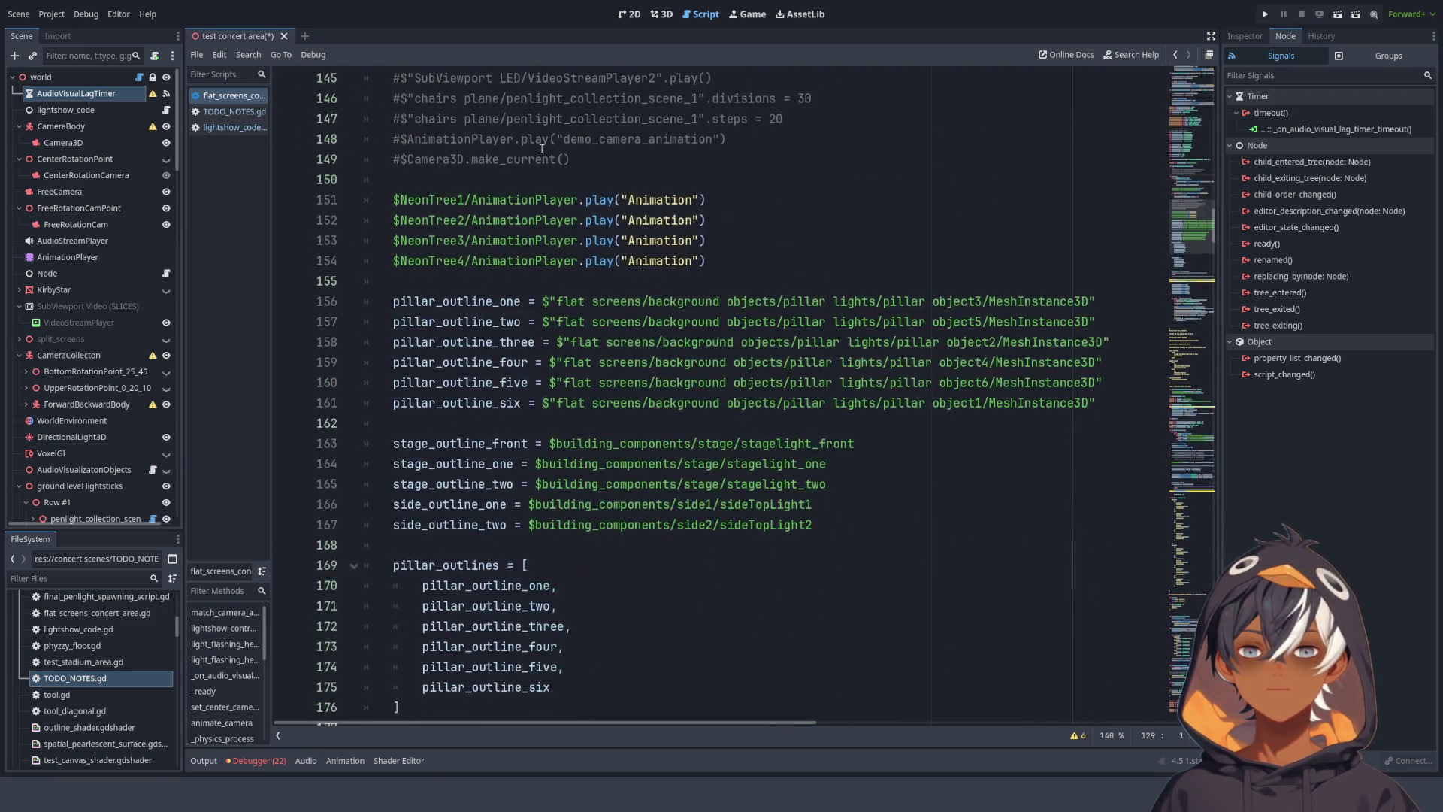
scroll(538, 148, down, 1)
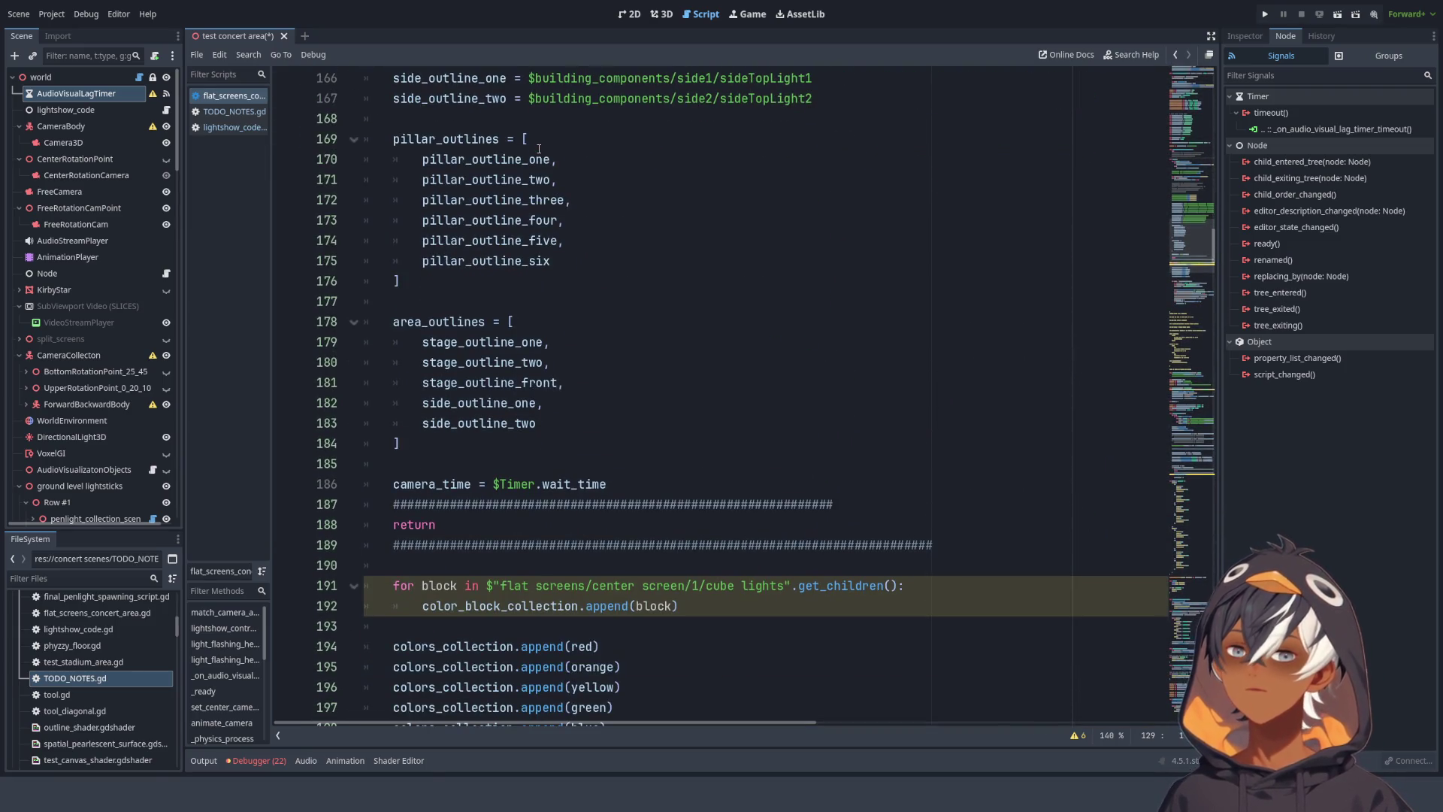
scroll(574, 199, up, 20)
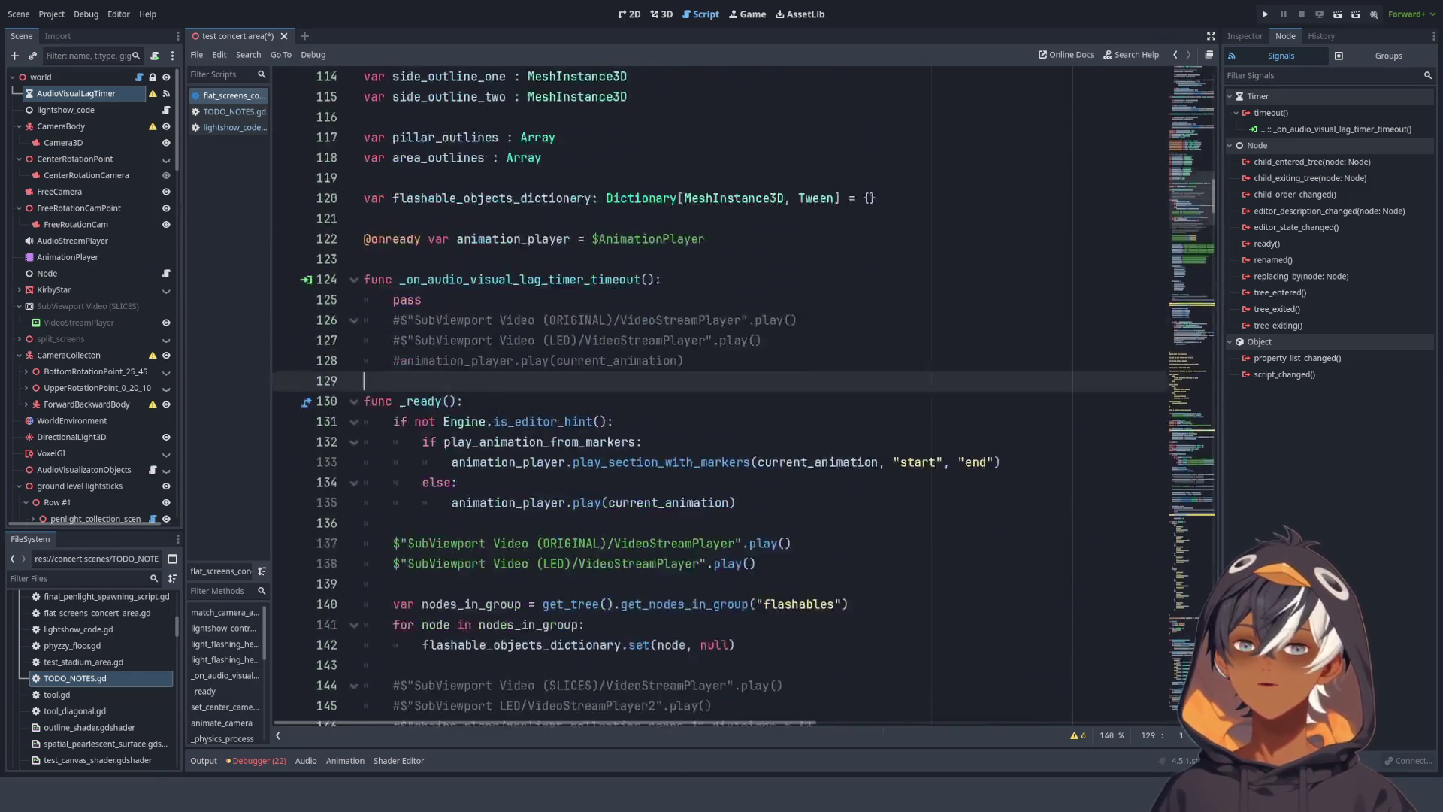
scroll(581, 199, up, 16)
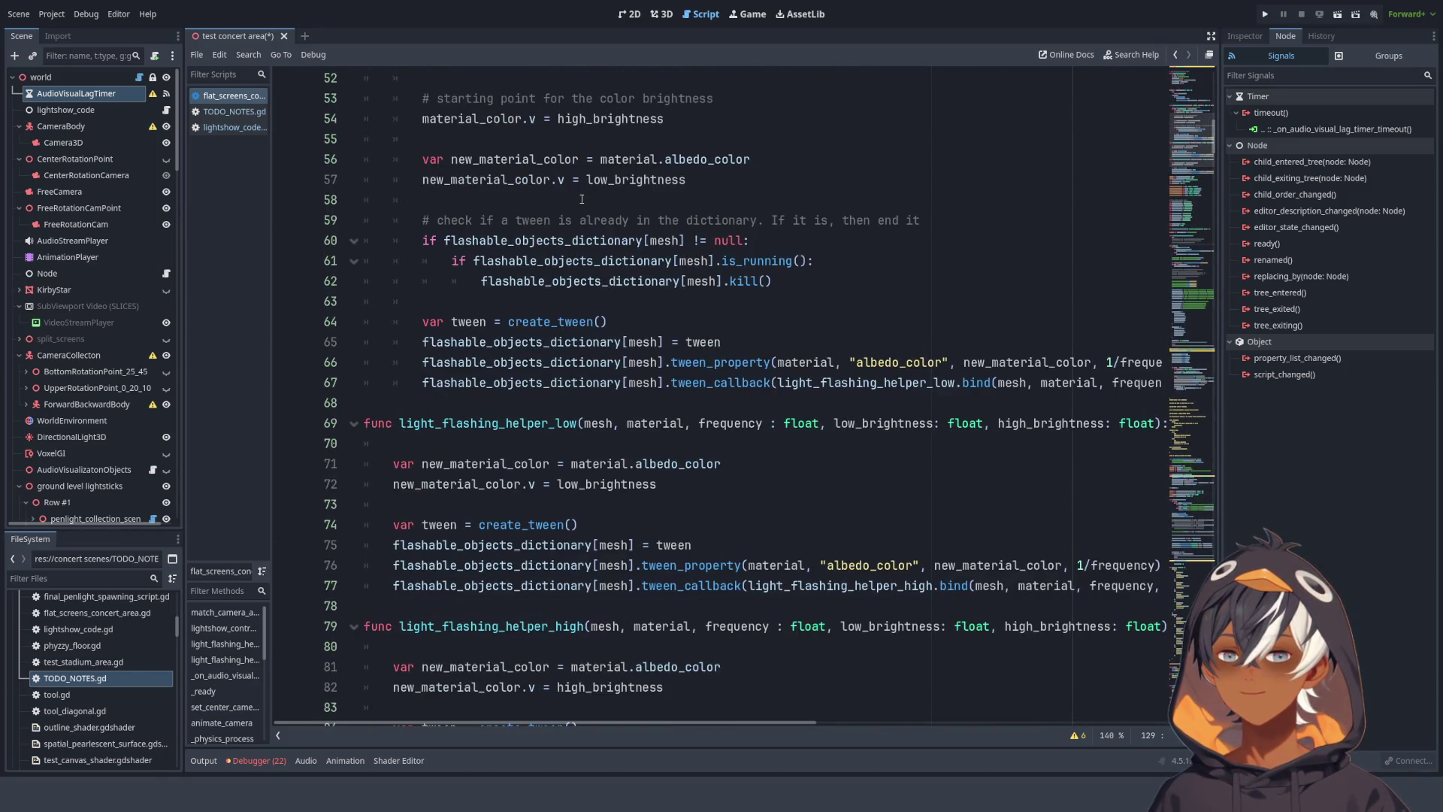
scroll(581, 199, down, 7)
scroll(581, 200, down, 7)
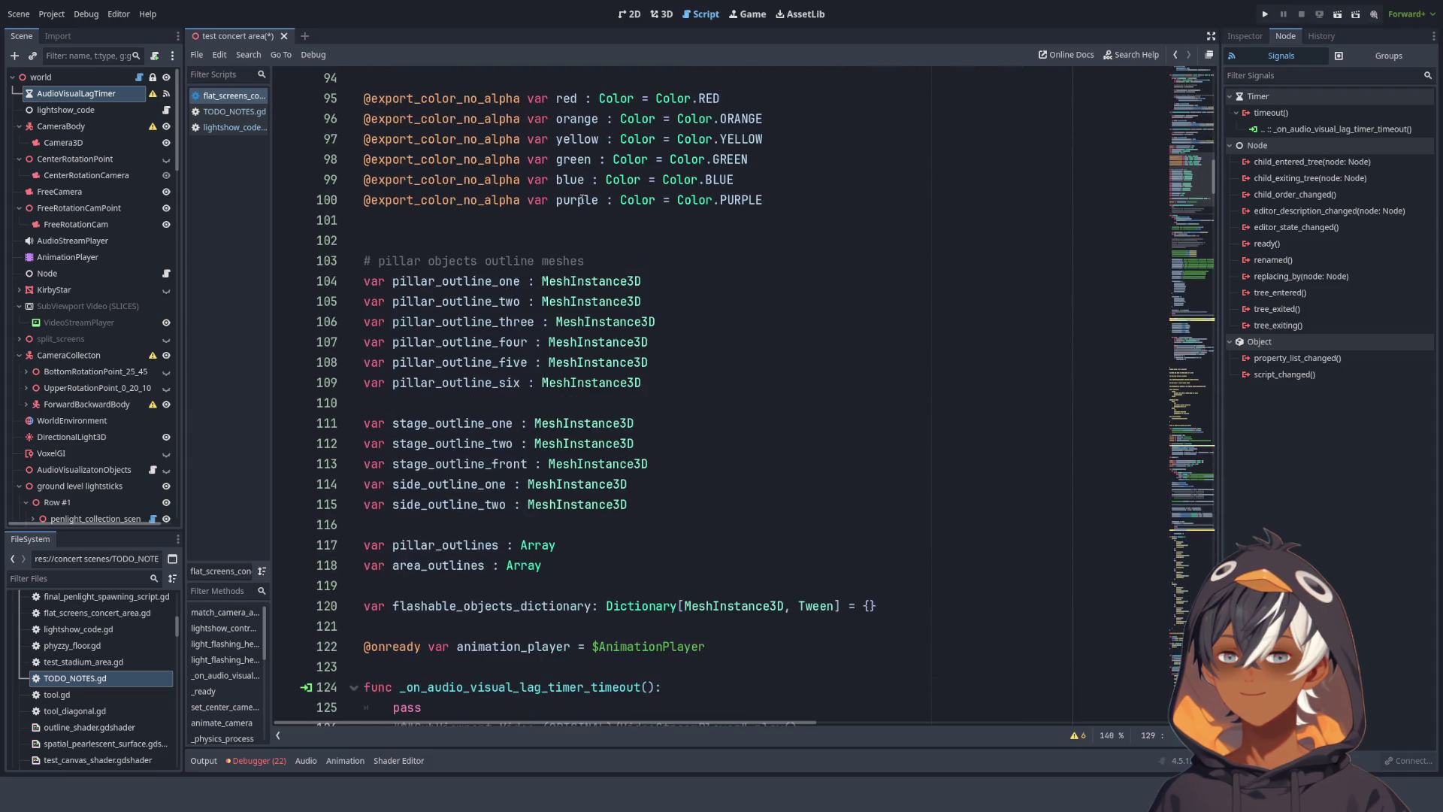
scroll(581, 199, down, 20)
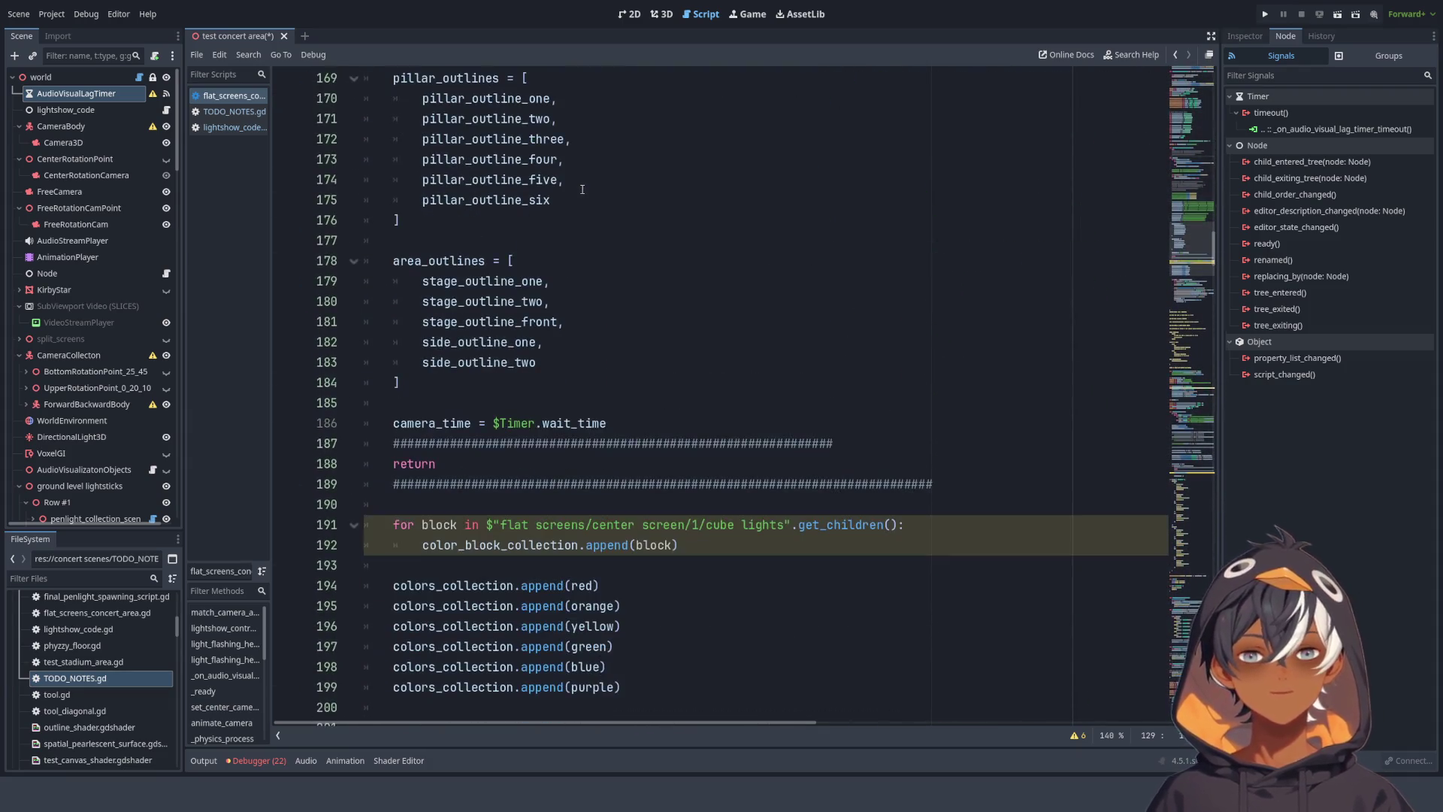
scroll(586, 184, down, 20)
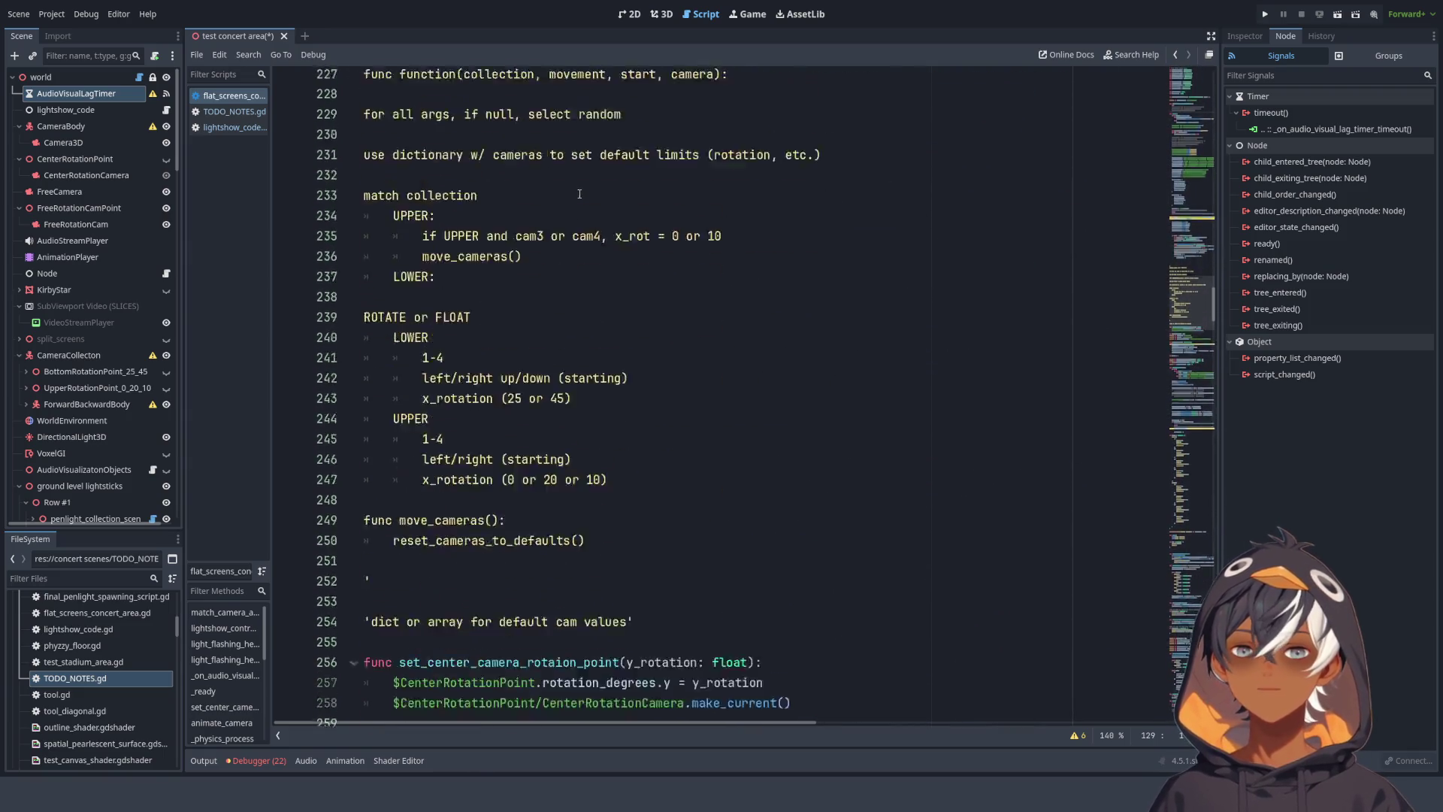
scroll(578, 184, up, 7)
mouse_move(661, 533)
mouse_down()
mouse_move(633, 526)
mouse_move(526, 416)
mouse_move(451, 71)
mouse_move(370, 519)
mouse_up()
scroll(665, 364, down, 2)
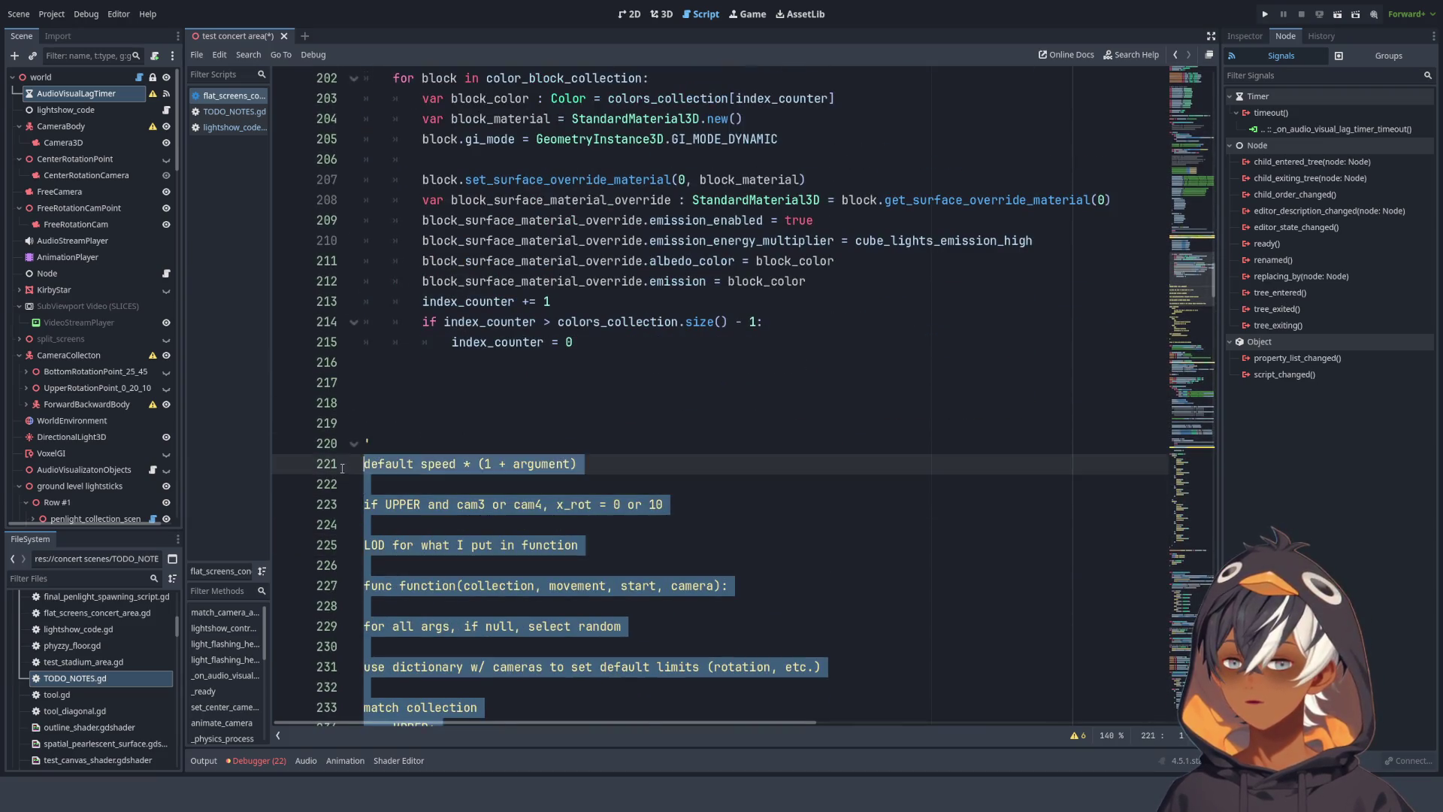
key(Delete)
scroll(665, 364, down, 4)
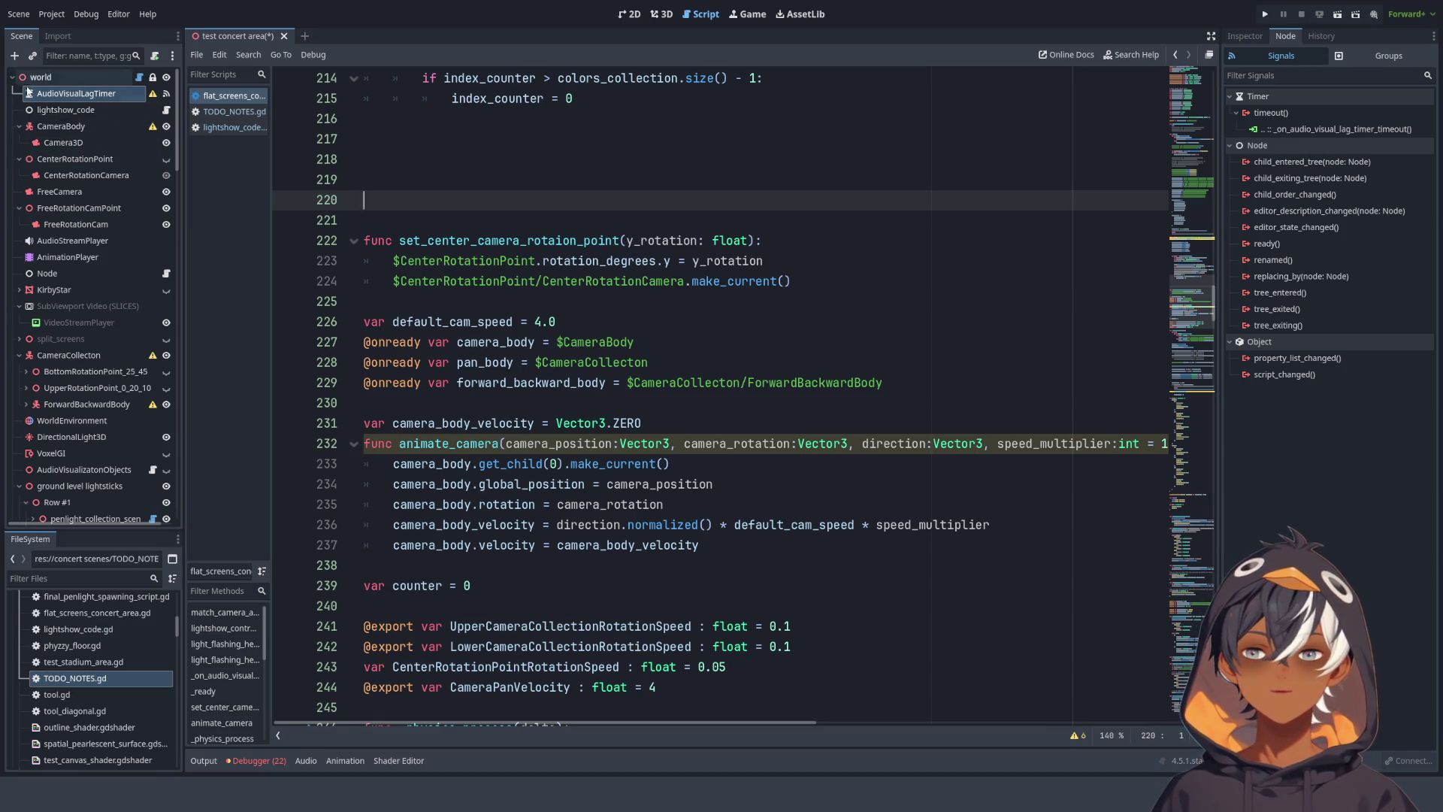
drag(65, 111, 61, 88)
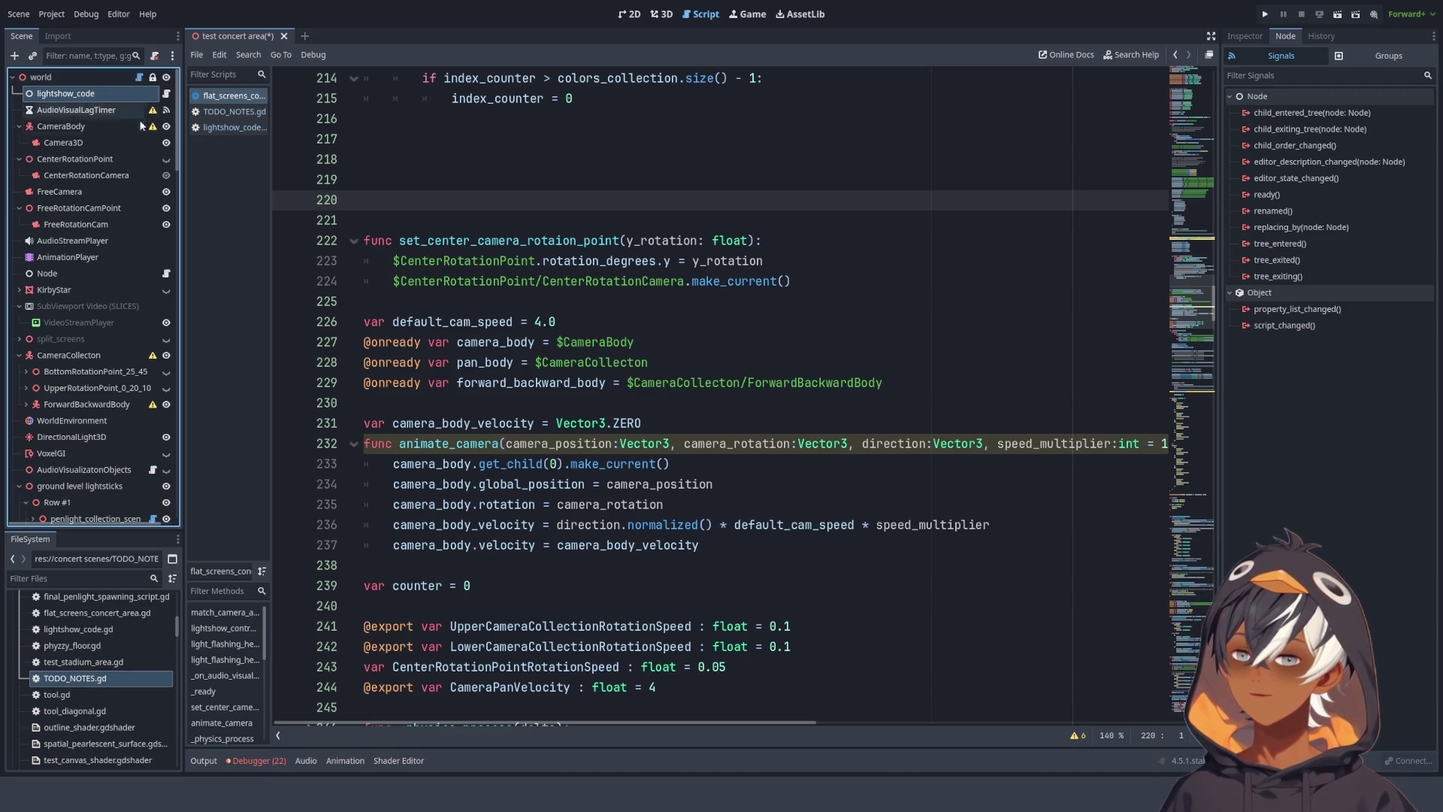
- Paste the cut camera notes at the end of TODO_NOTES.gd
click(234, 111)
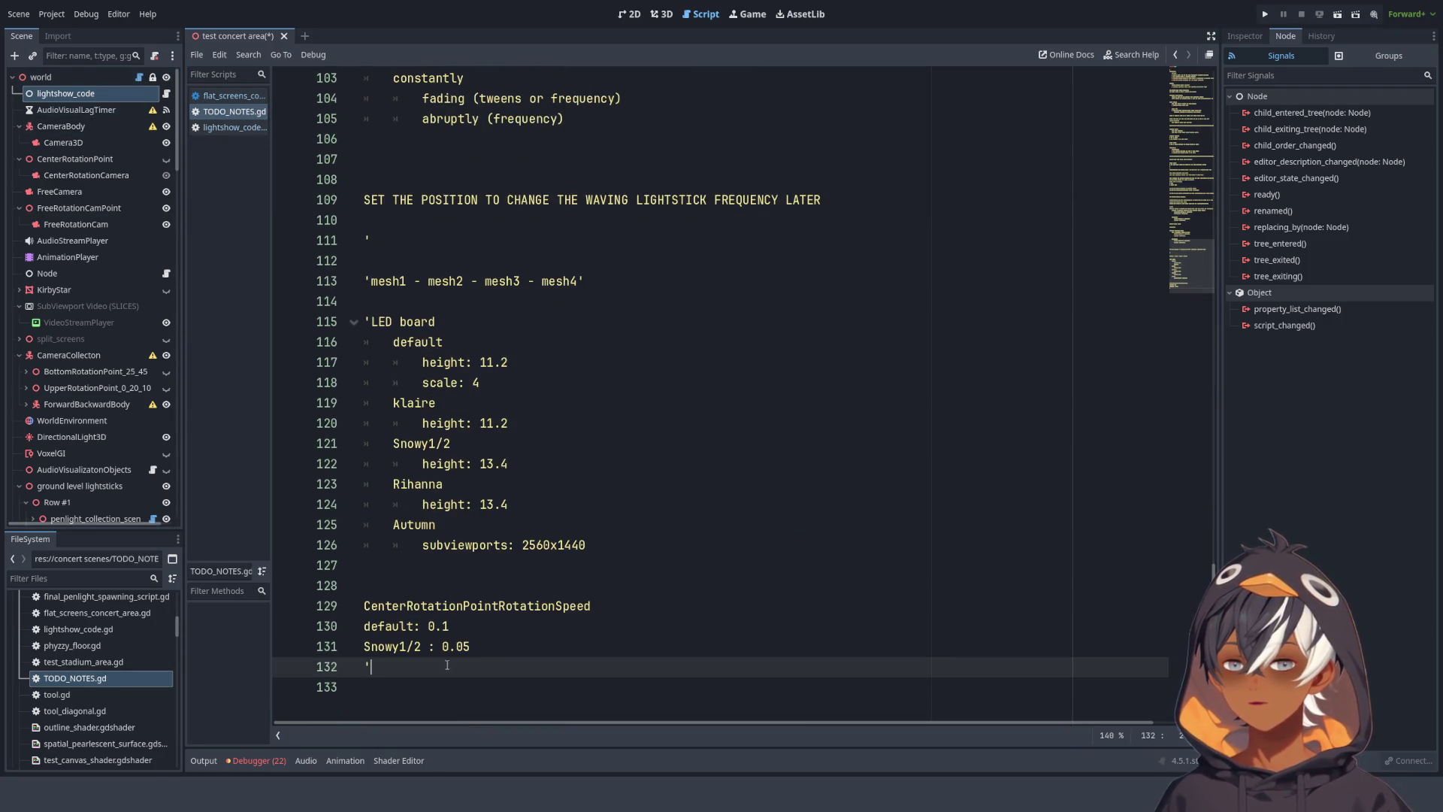
click(407, 685)
key(ctrl+End)
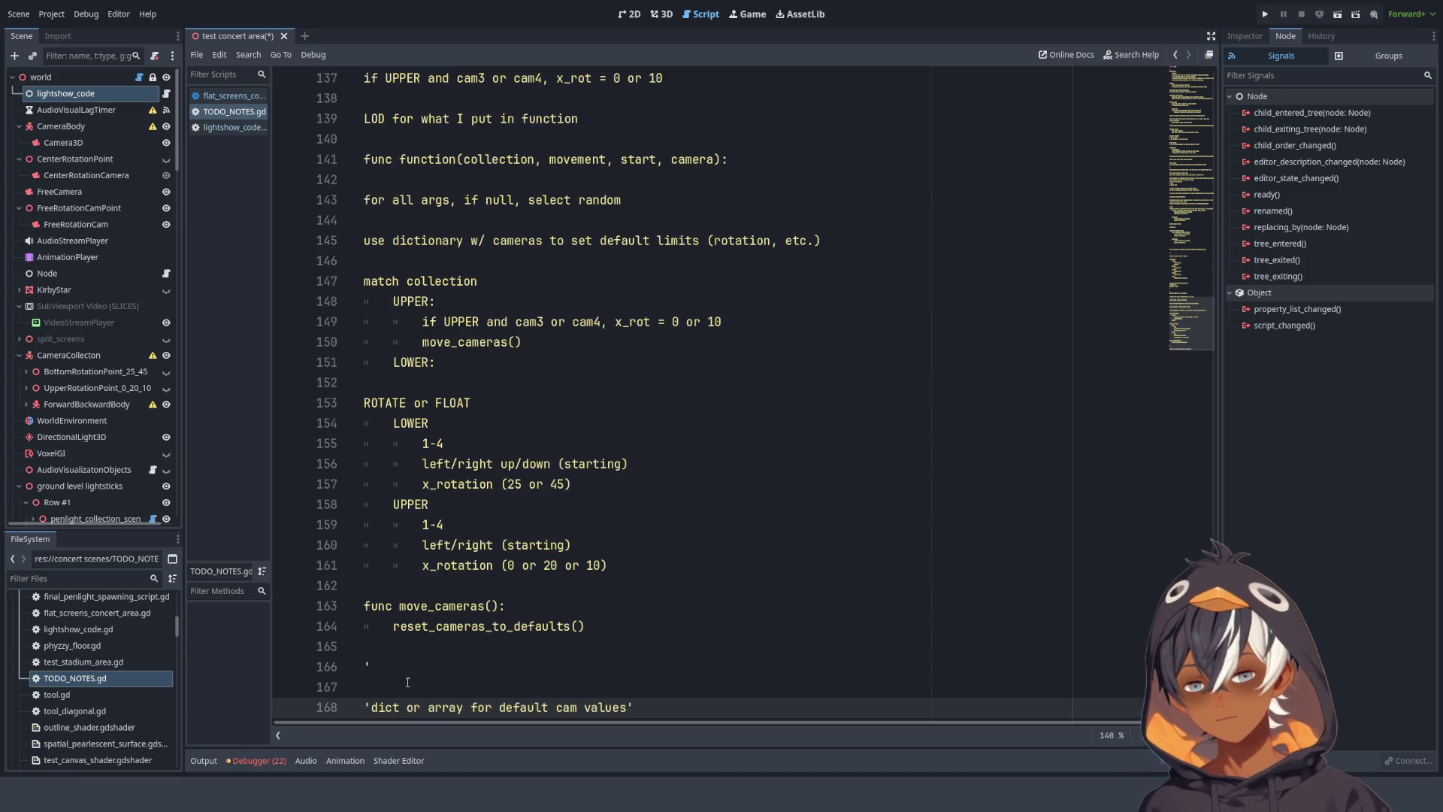
- Return to flat_screens_concert_area.gd at the set_center_camera_rotaion_point line
click(231, 96)
scroll(739, 233, up, 10)
scroll(712, 204, down, 10)
scroll(712, 204, down, 4)
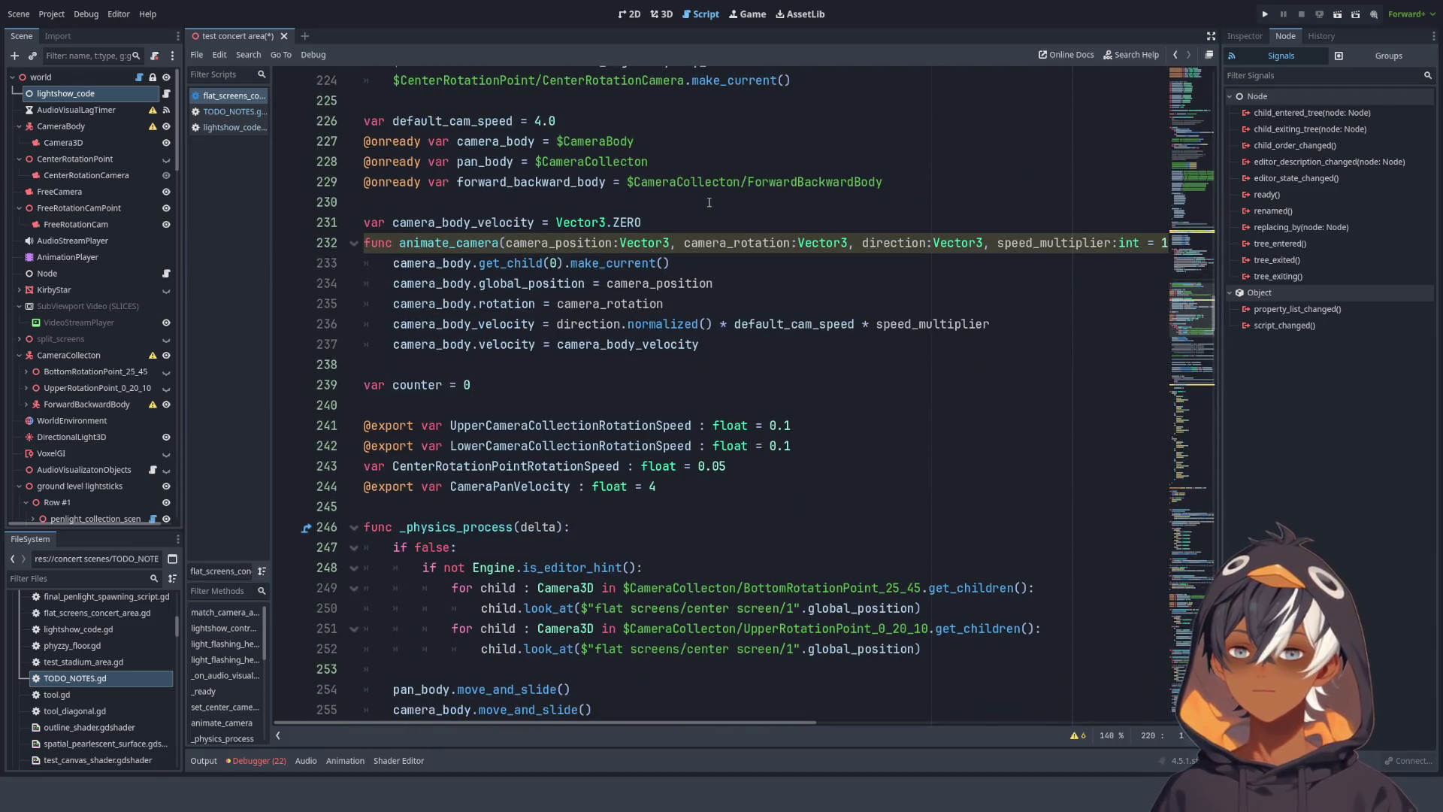
scroll(513, 100, up, 5)
scroll(558, 198, down, 4)
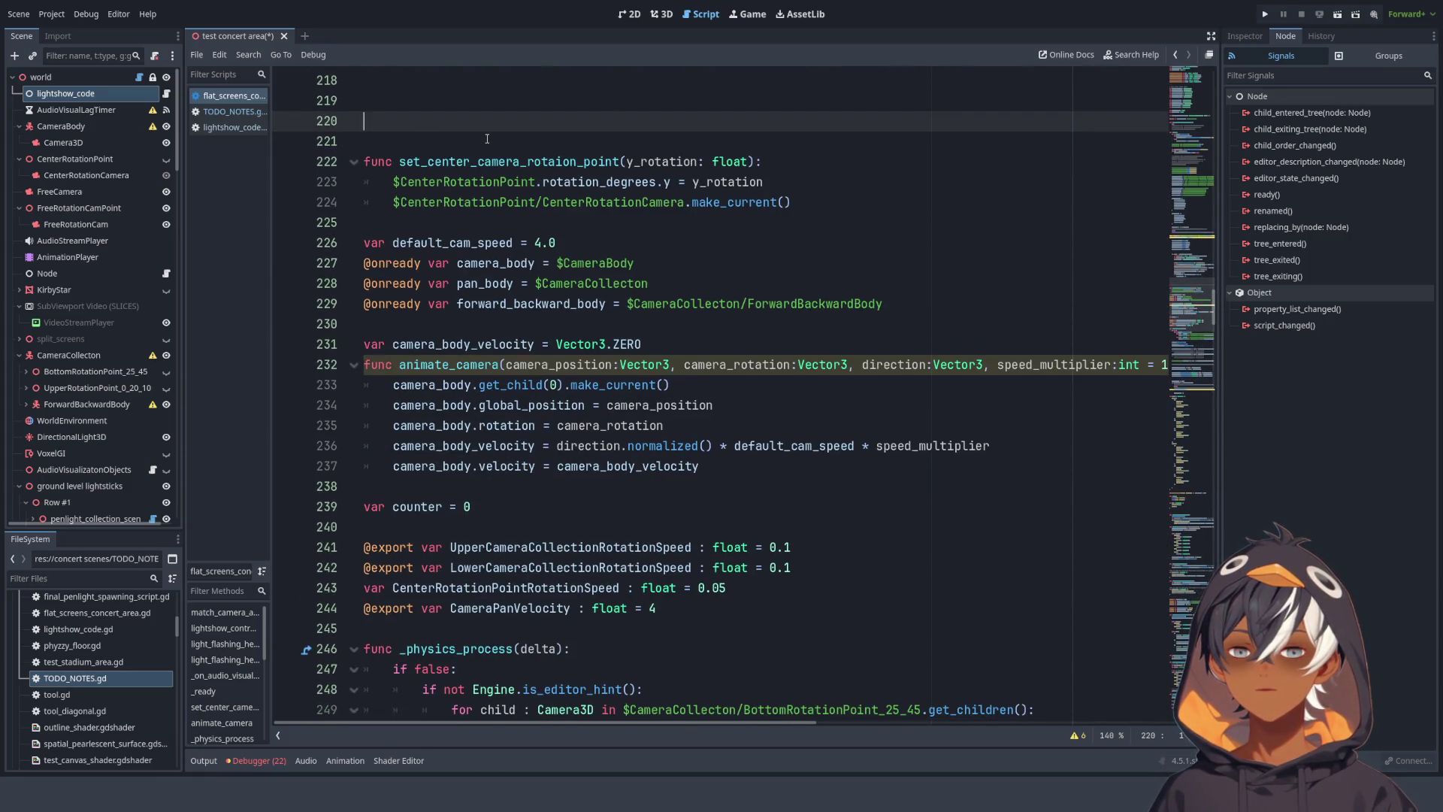
click(606, 166)
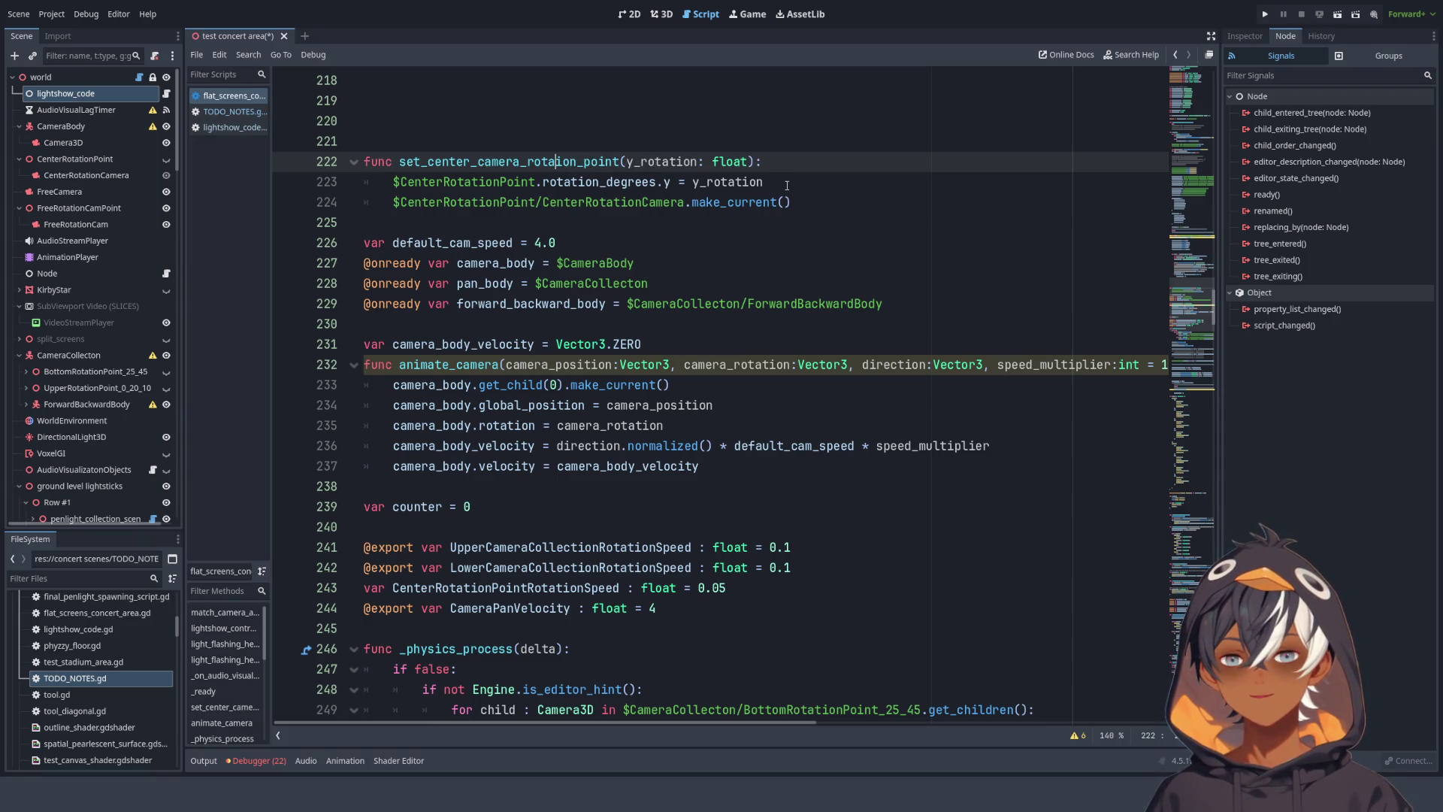
- Select the set_center_camera_rotaion_point function name on line 222
scroll(518, 239, down, 6)
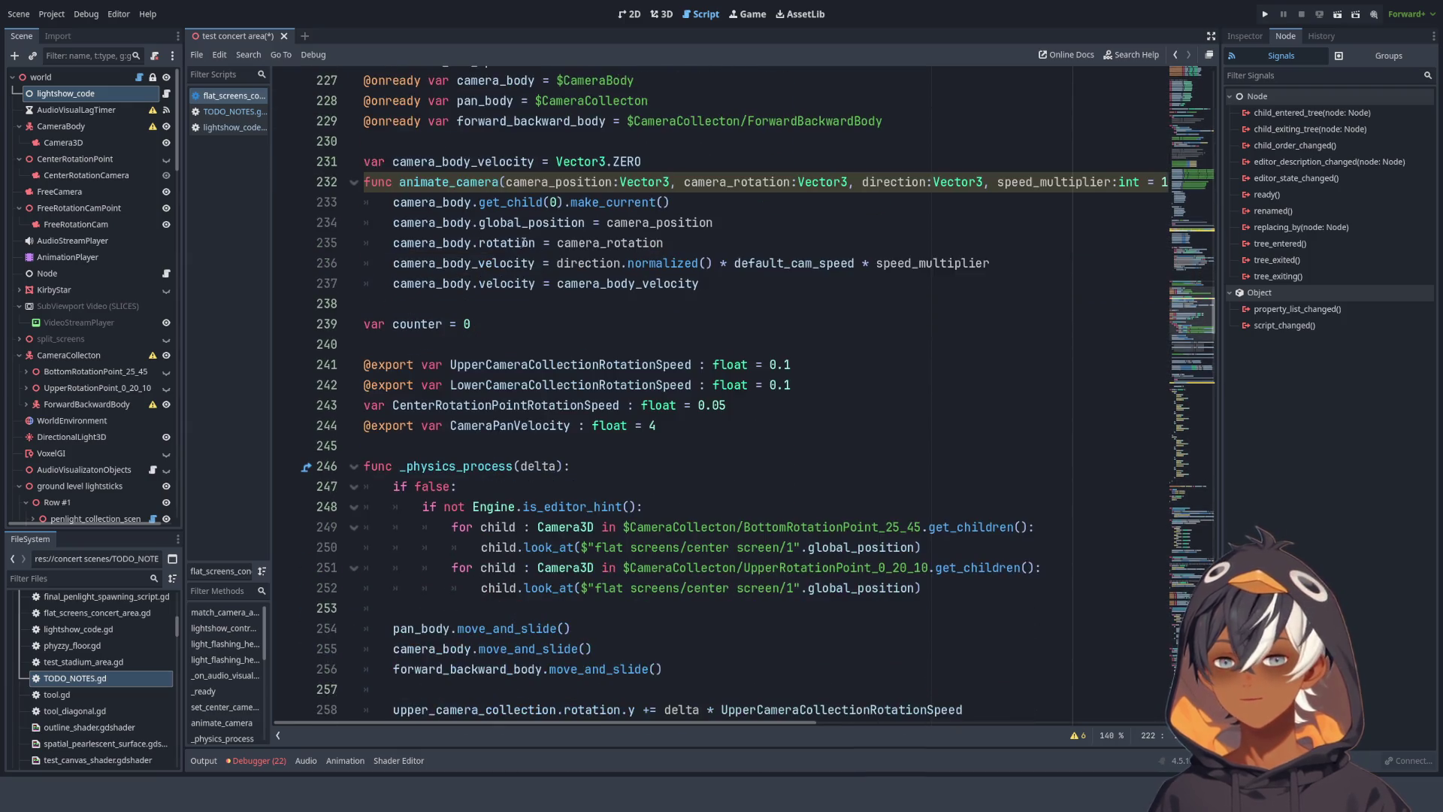
scroll(518, 239, down, 6)
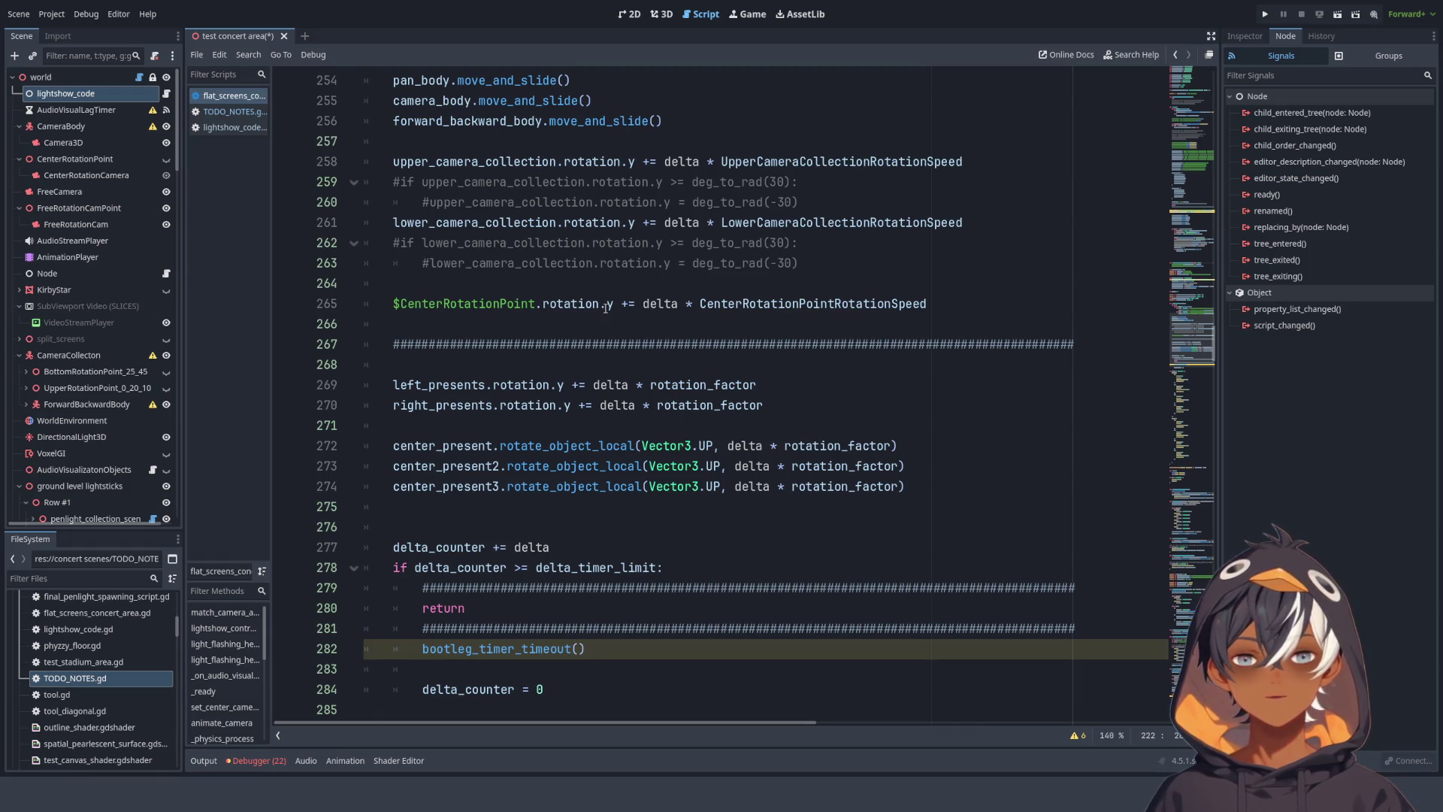
scroll(606, 308, down, 3)
scroll(539, 309, up, 11)
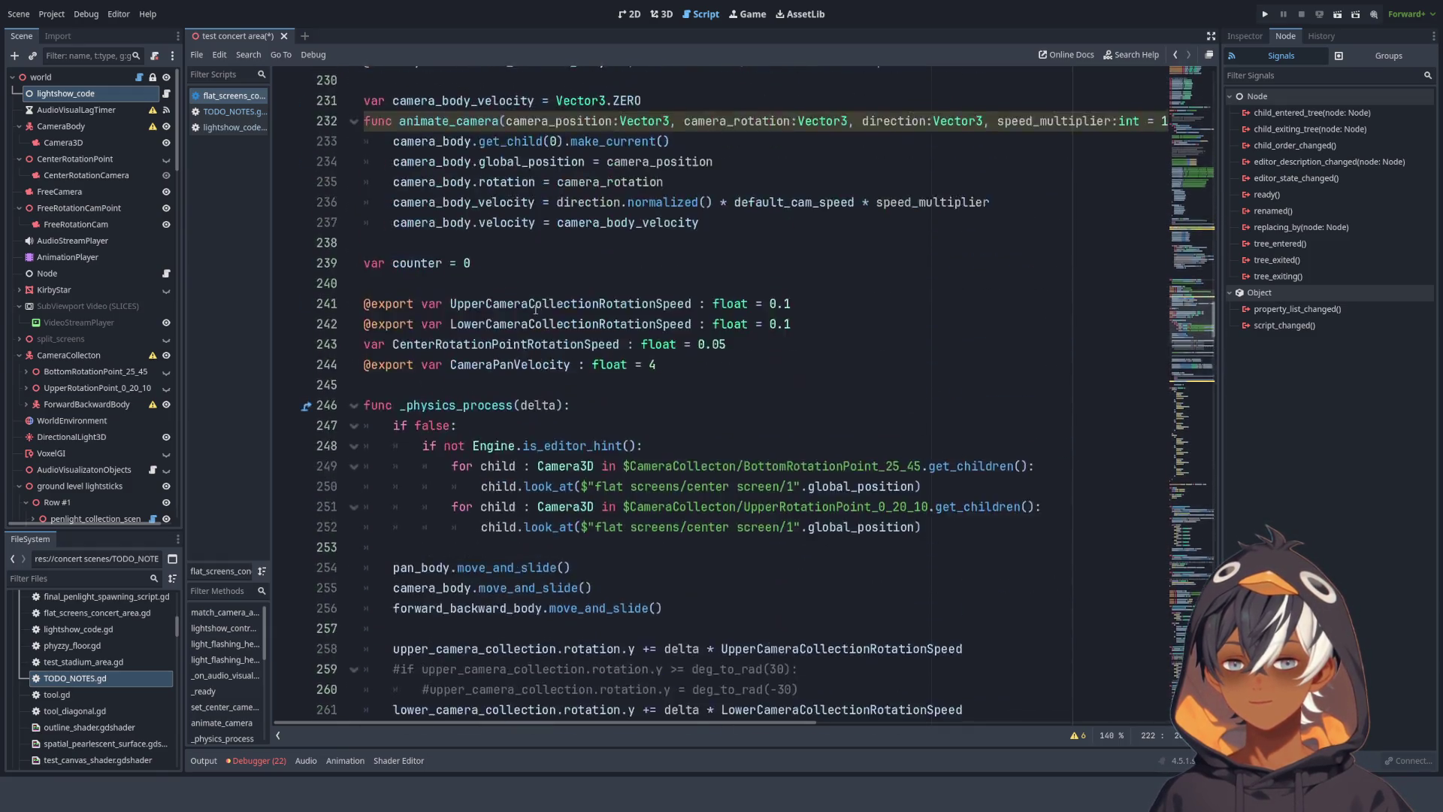
scroll(535, 309, up, 4)
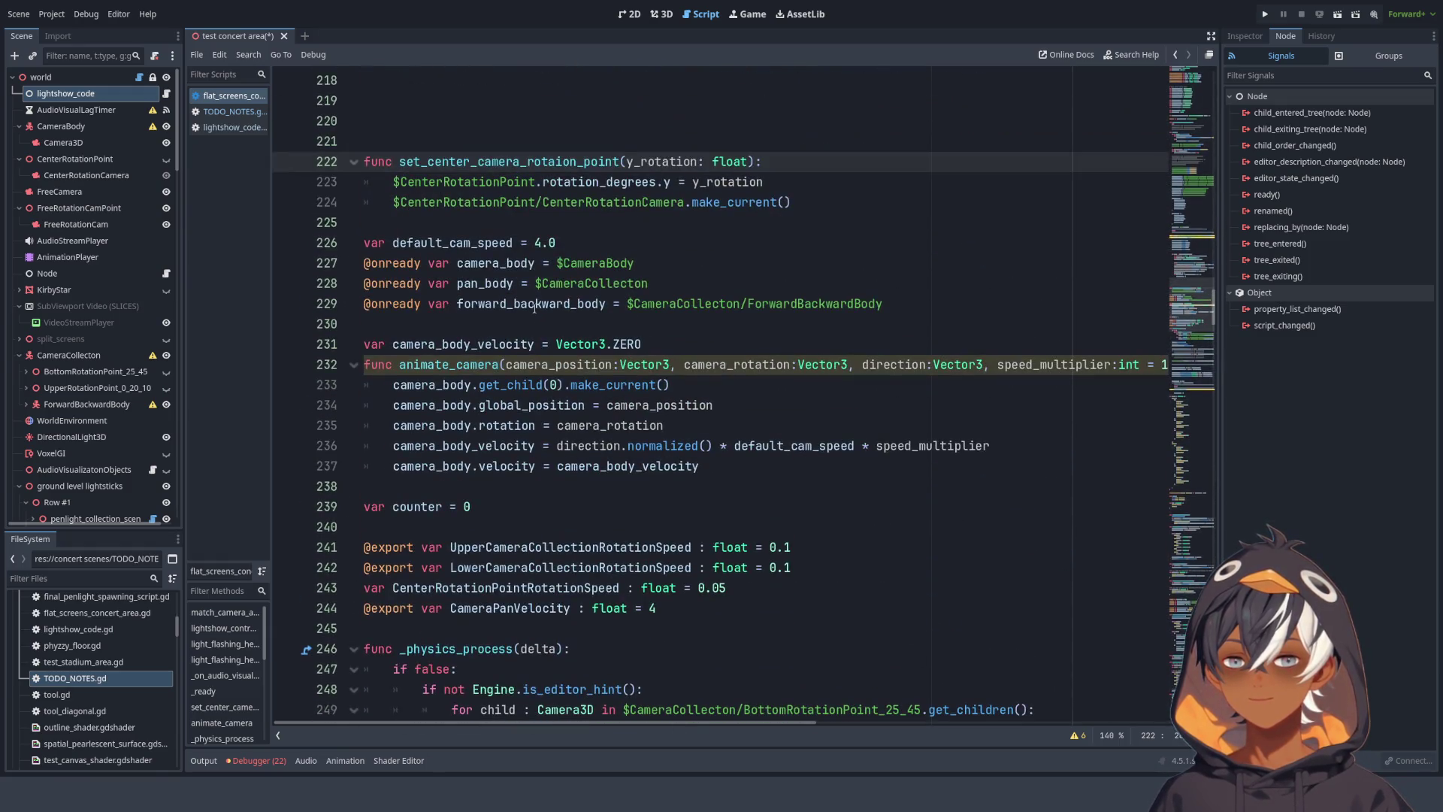
double_click(481, 161)
click(469, 162)
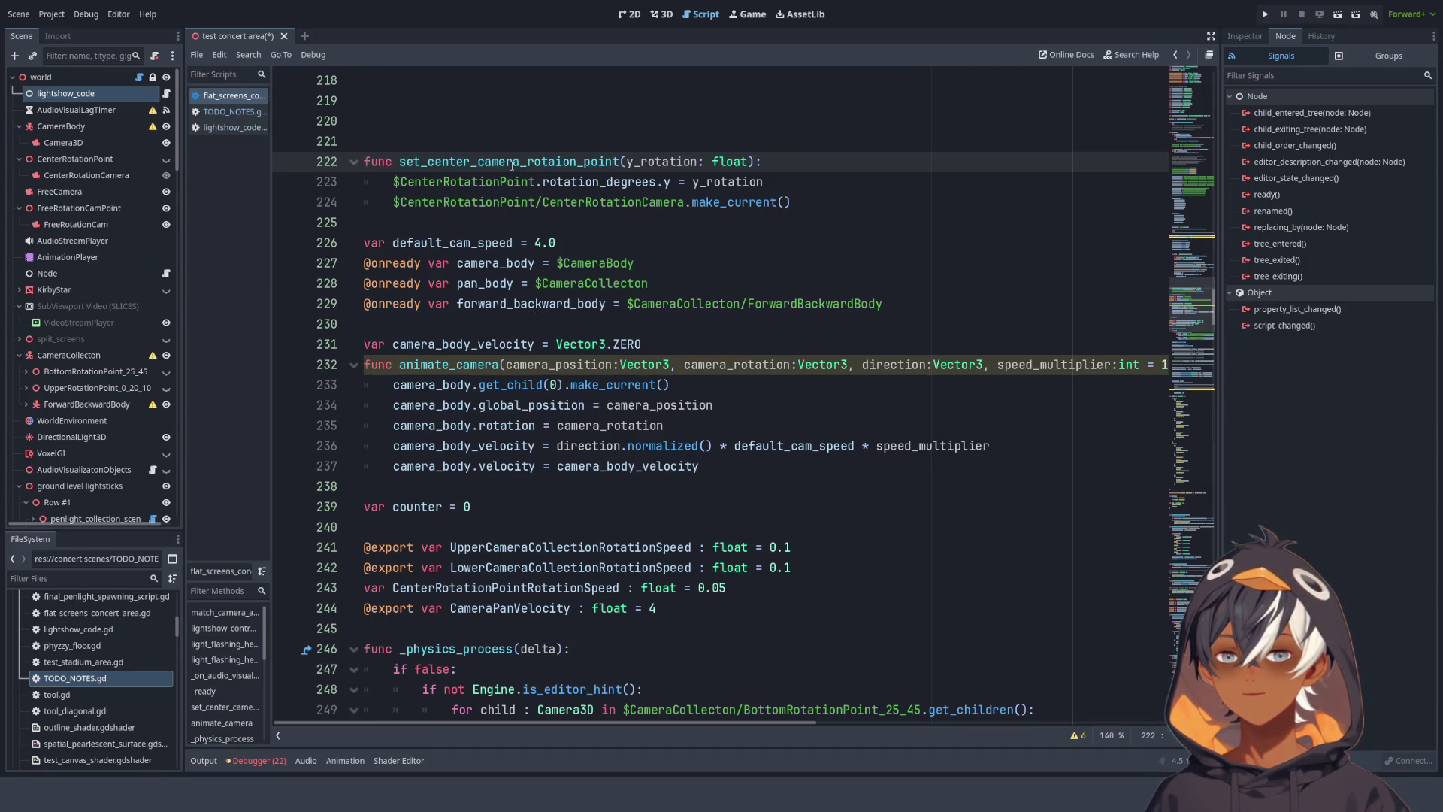
double_click(584, 161)
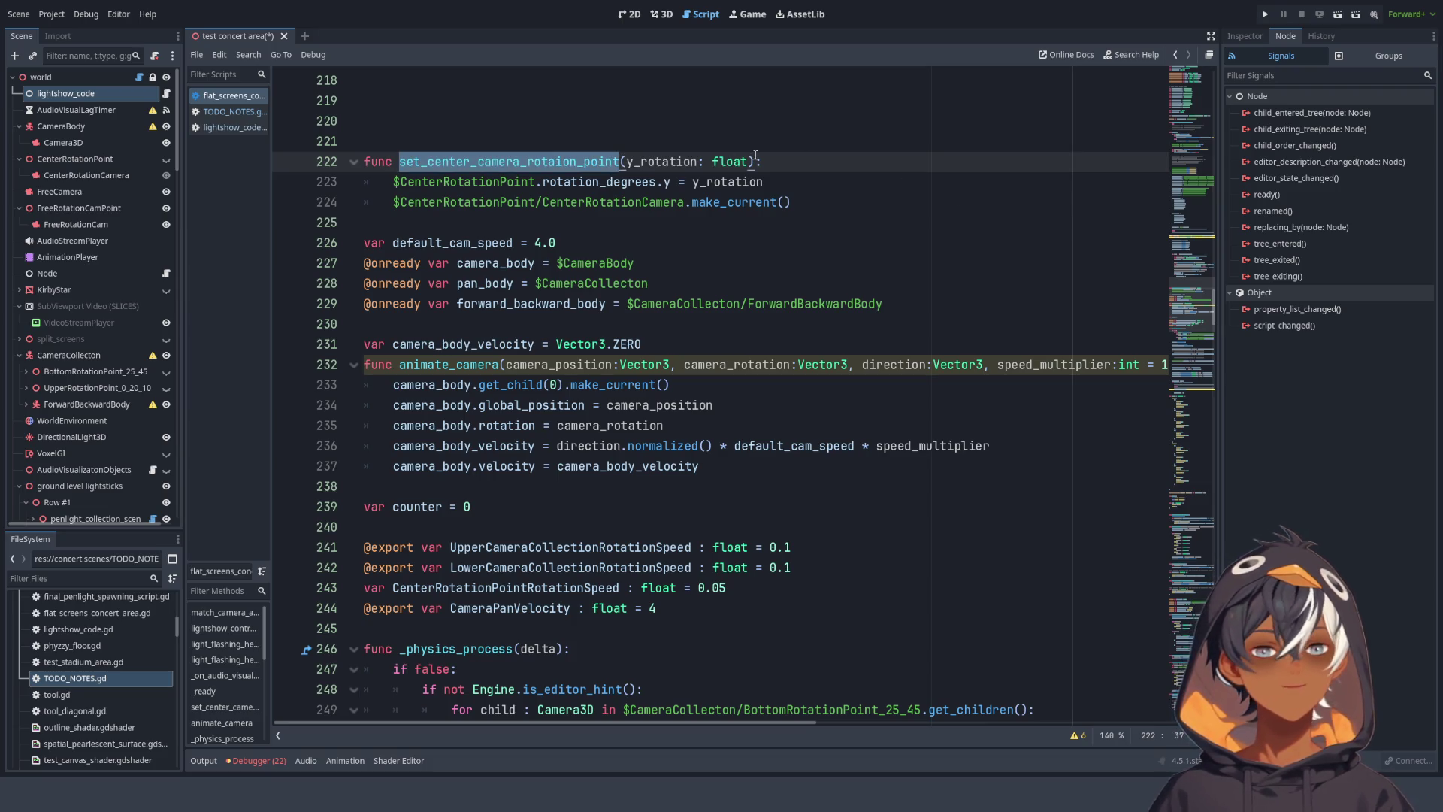
- Open the script search and clear the long pasted text from the find field
click(66, 78)
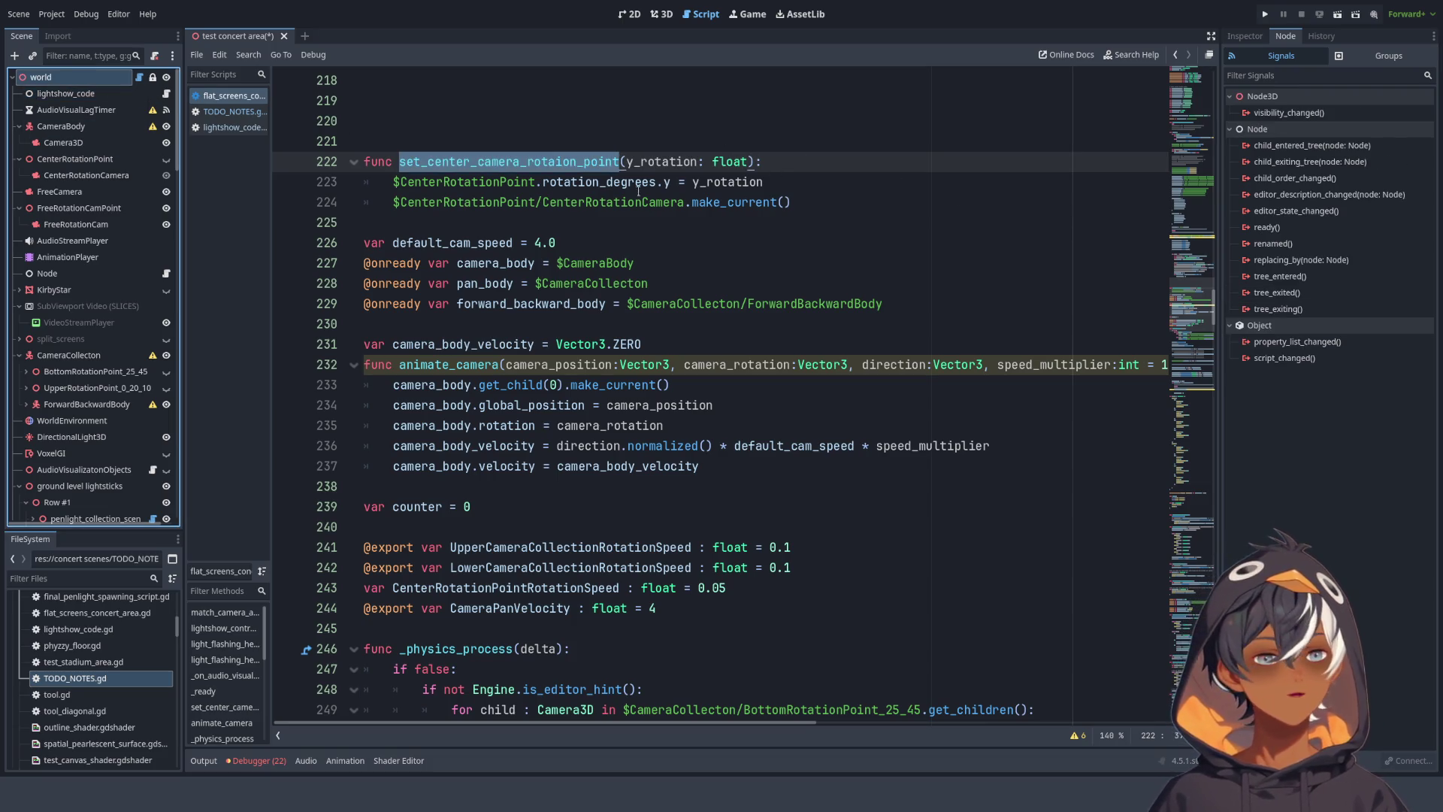
key(ctrl+f)
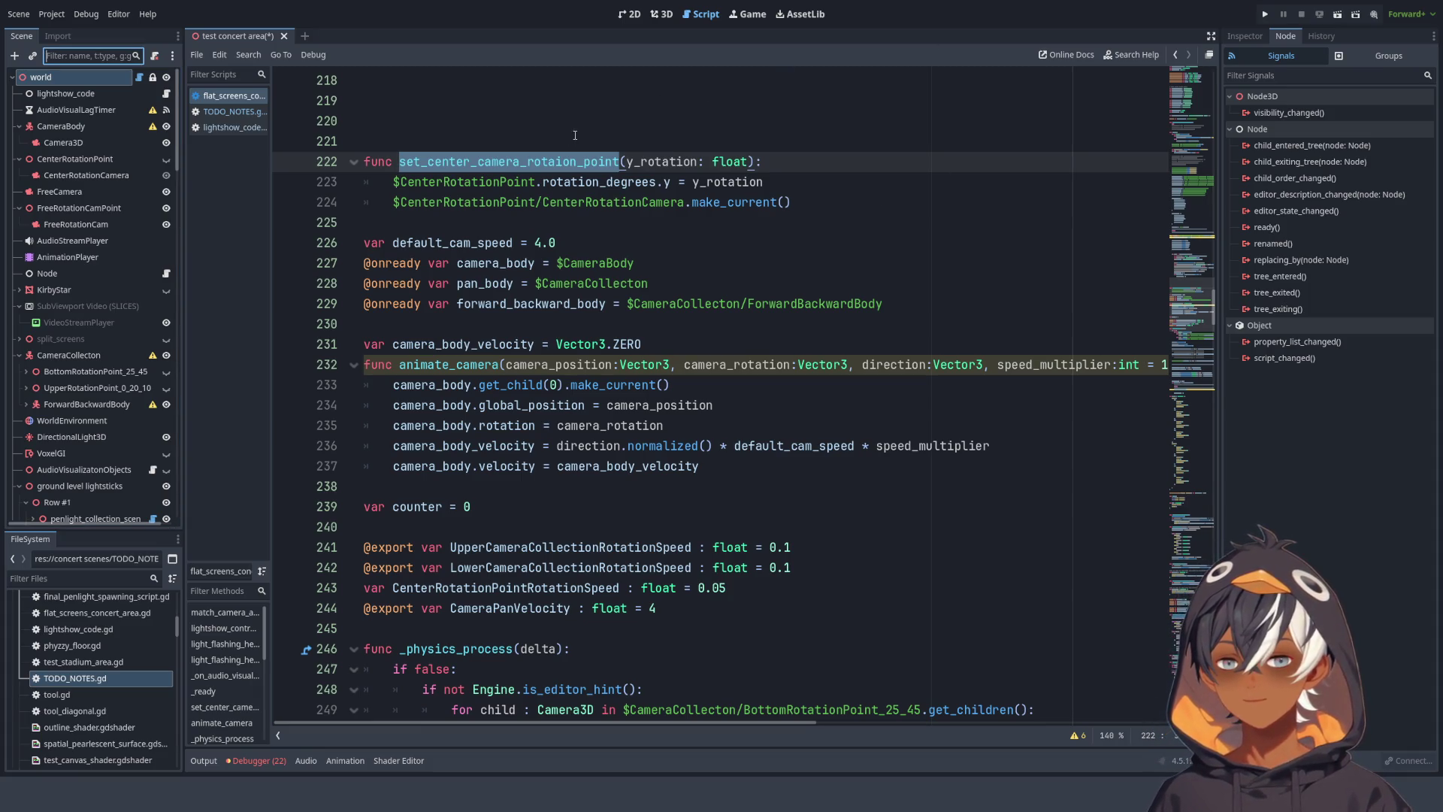
key(ctrl+f)
key(ctrl+v)
key(Left)
key(Left)
key(Left)
key(Left)
key(Left)
key(Left)
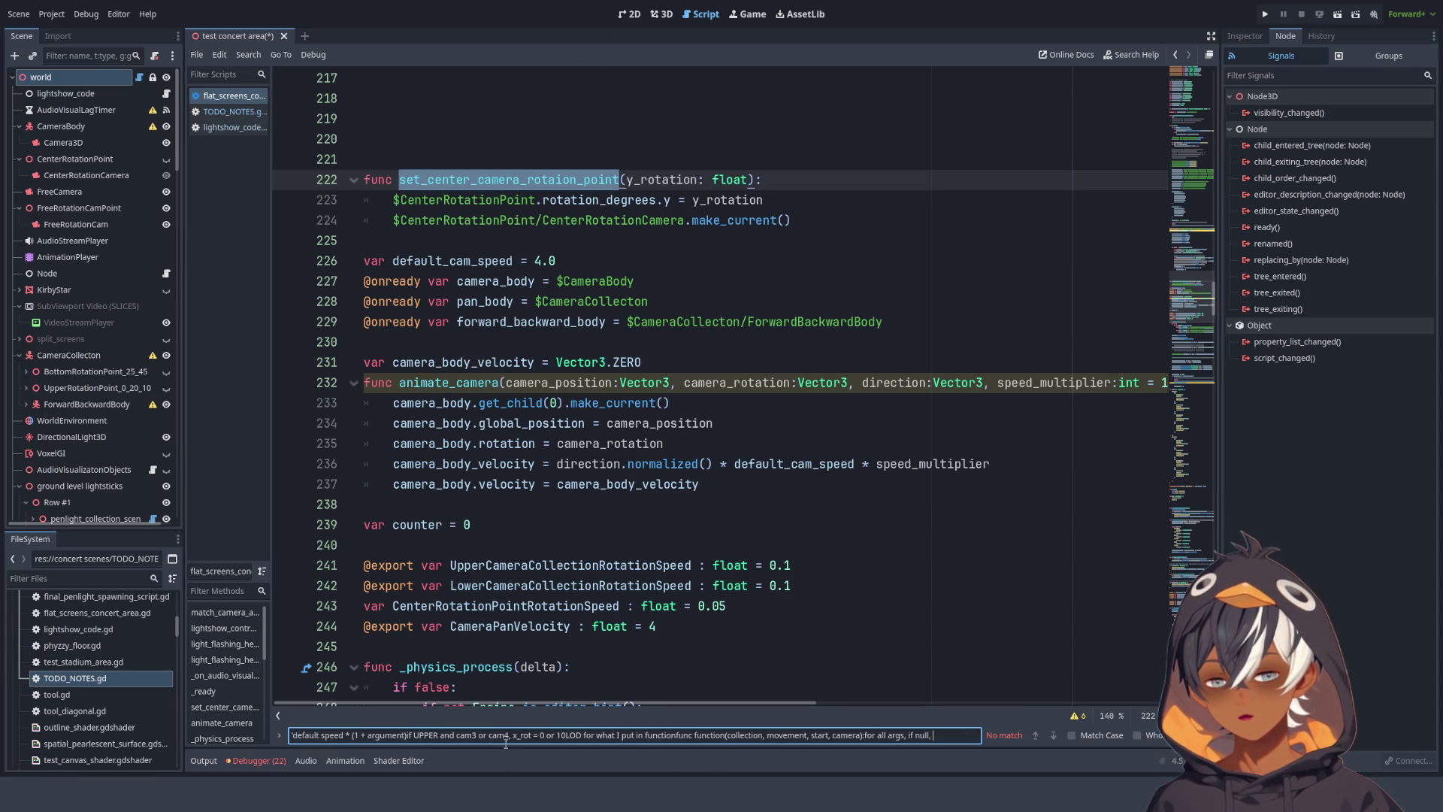
triple_click(504, 736)
key(BackSpace)
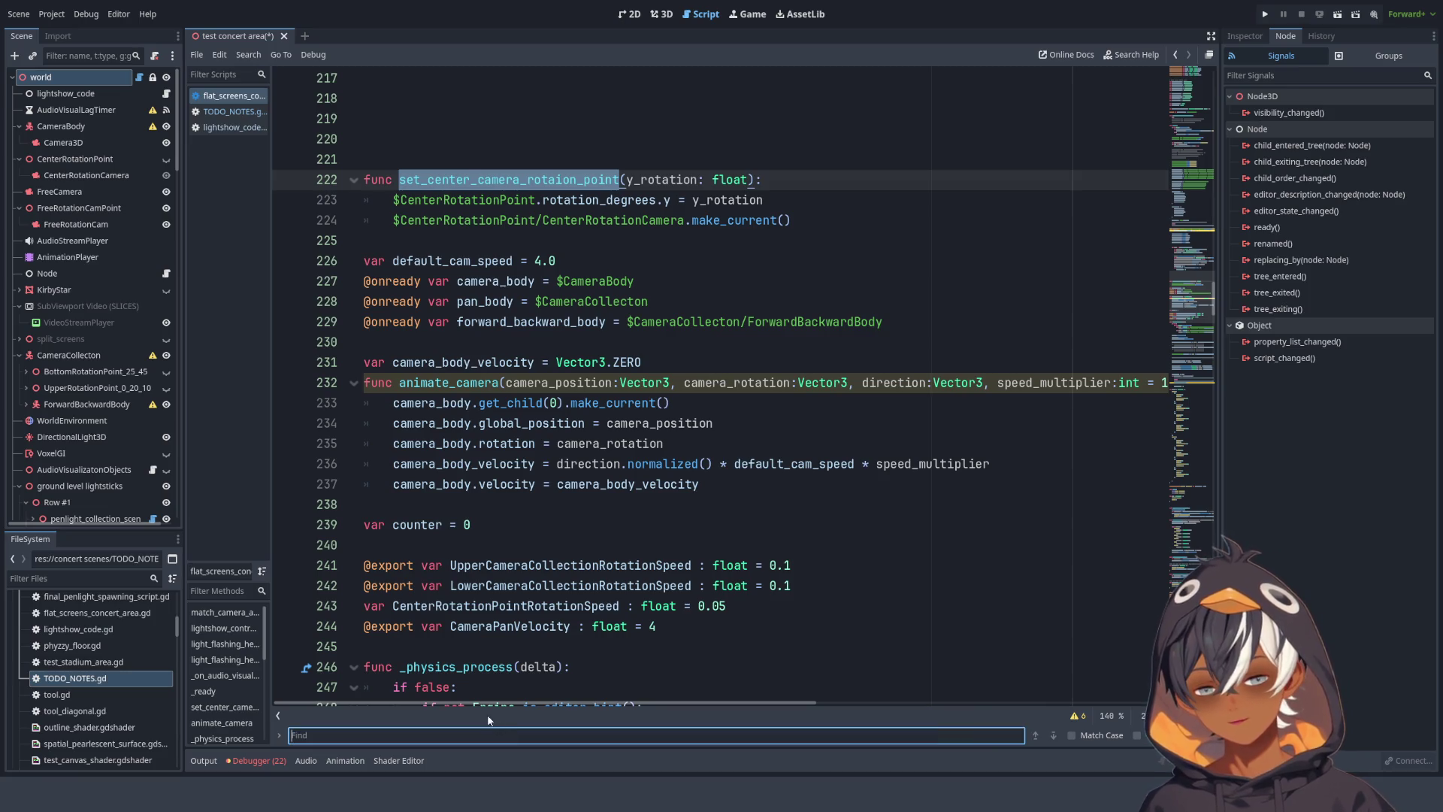
- Search the script for set_center_camera_rotaion_point, finding one match on line 222
click(501, 180)
double_click(501, 181)
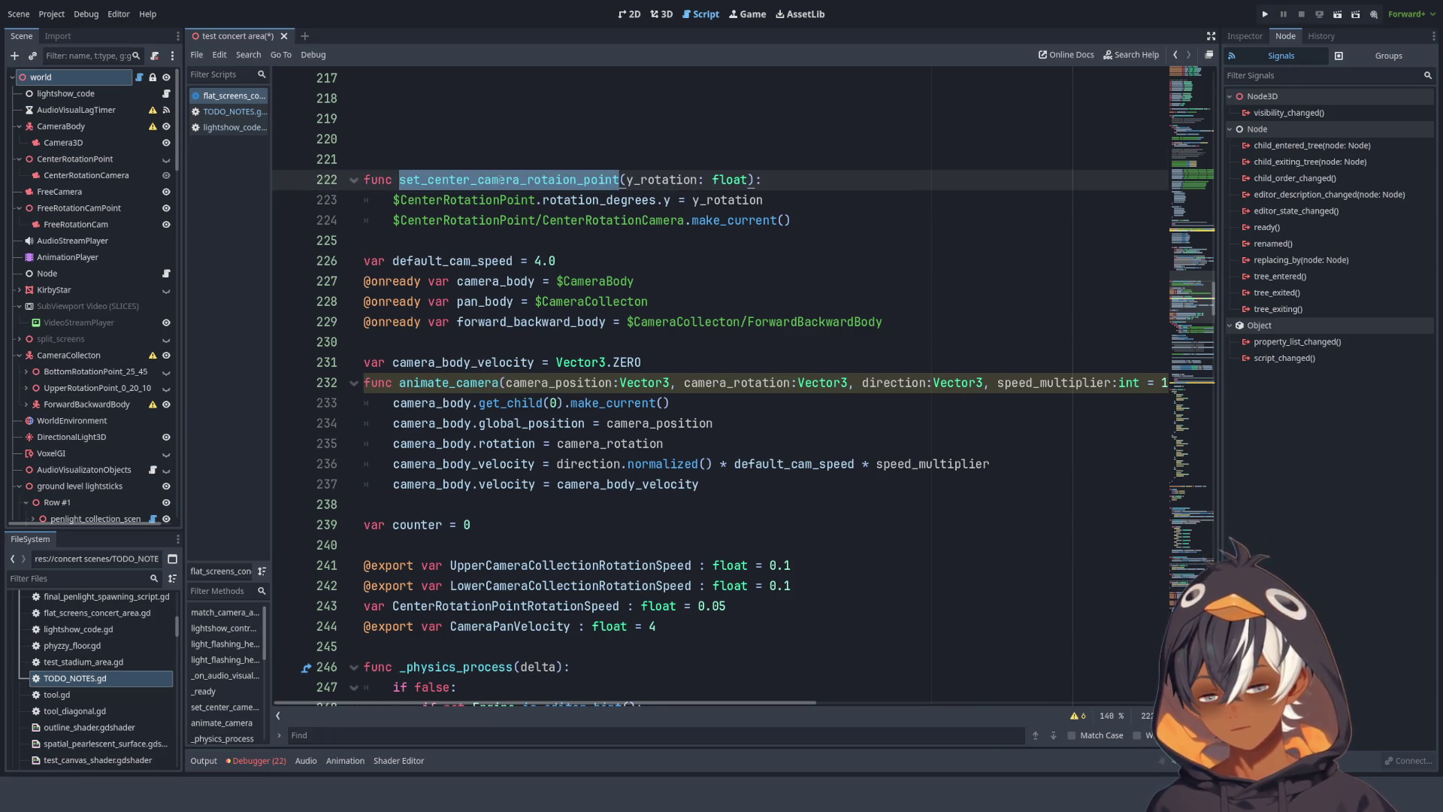
key(ctrl+f)
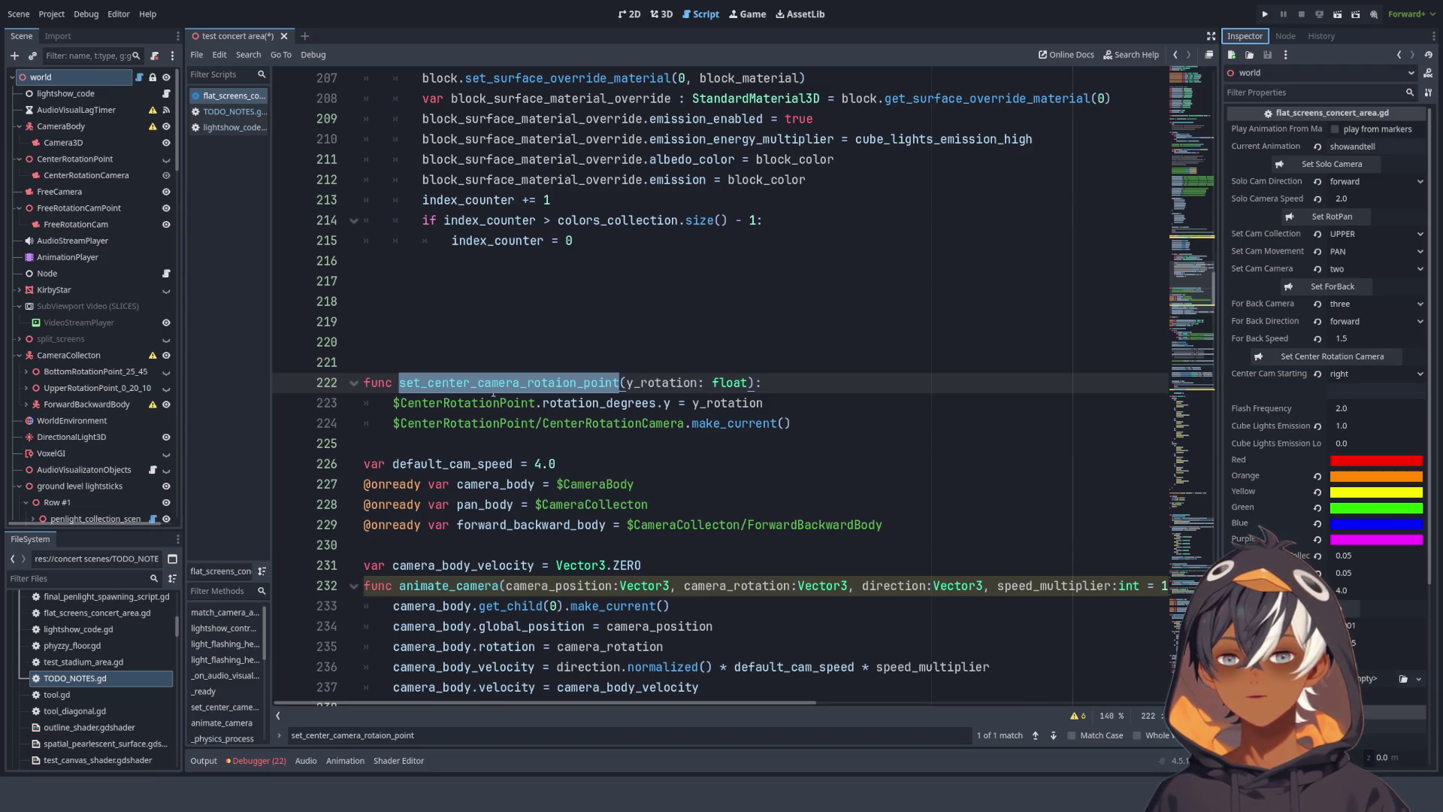
- Insert the missing 't' so line 222 reads set_center_camera_rotation_point
click(797, 402)
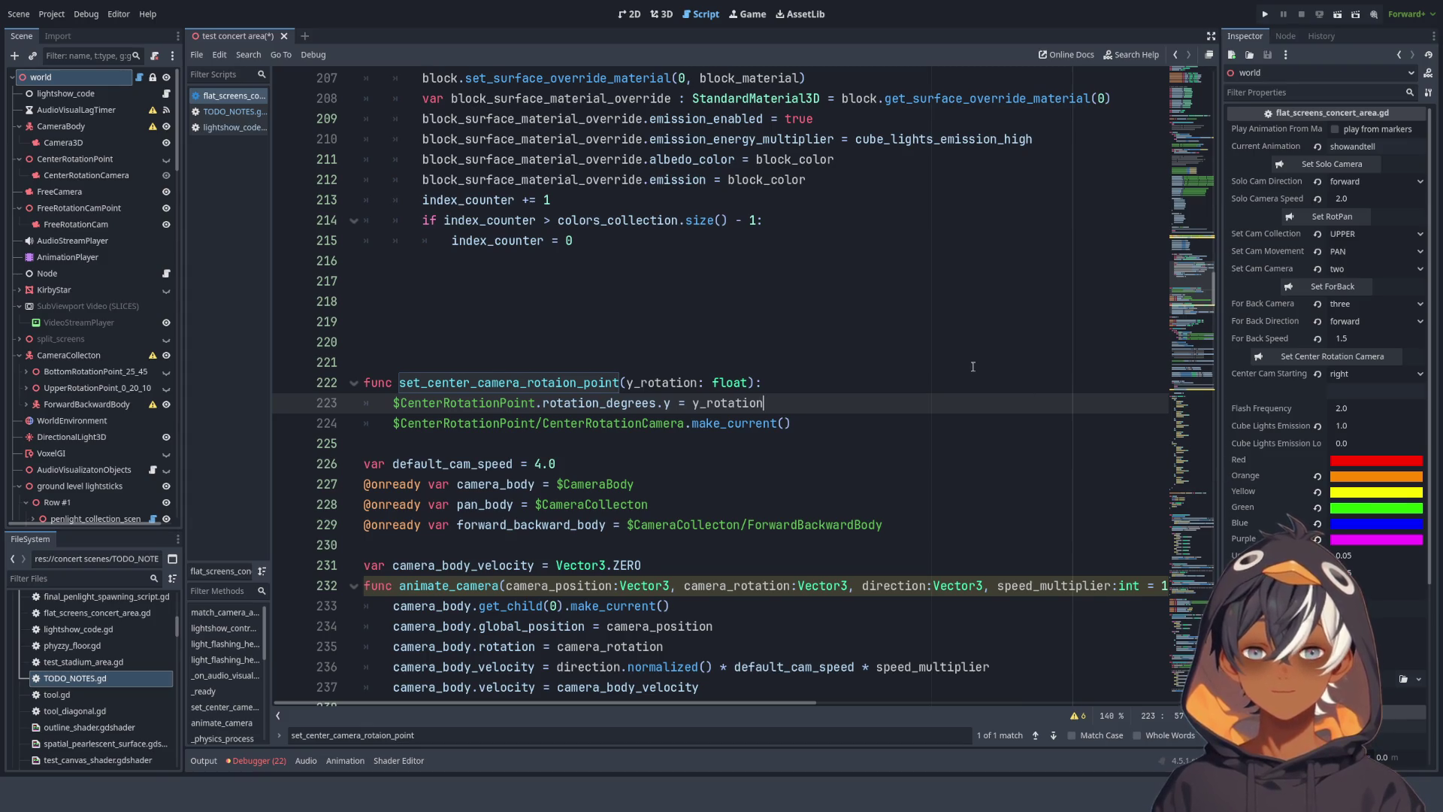
scroll(470, 336, down, 5)
scroll(470, 336, up, 4)
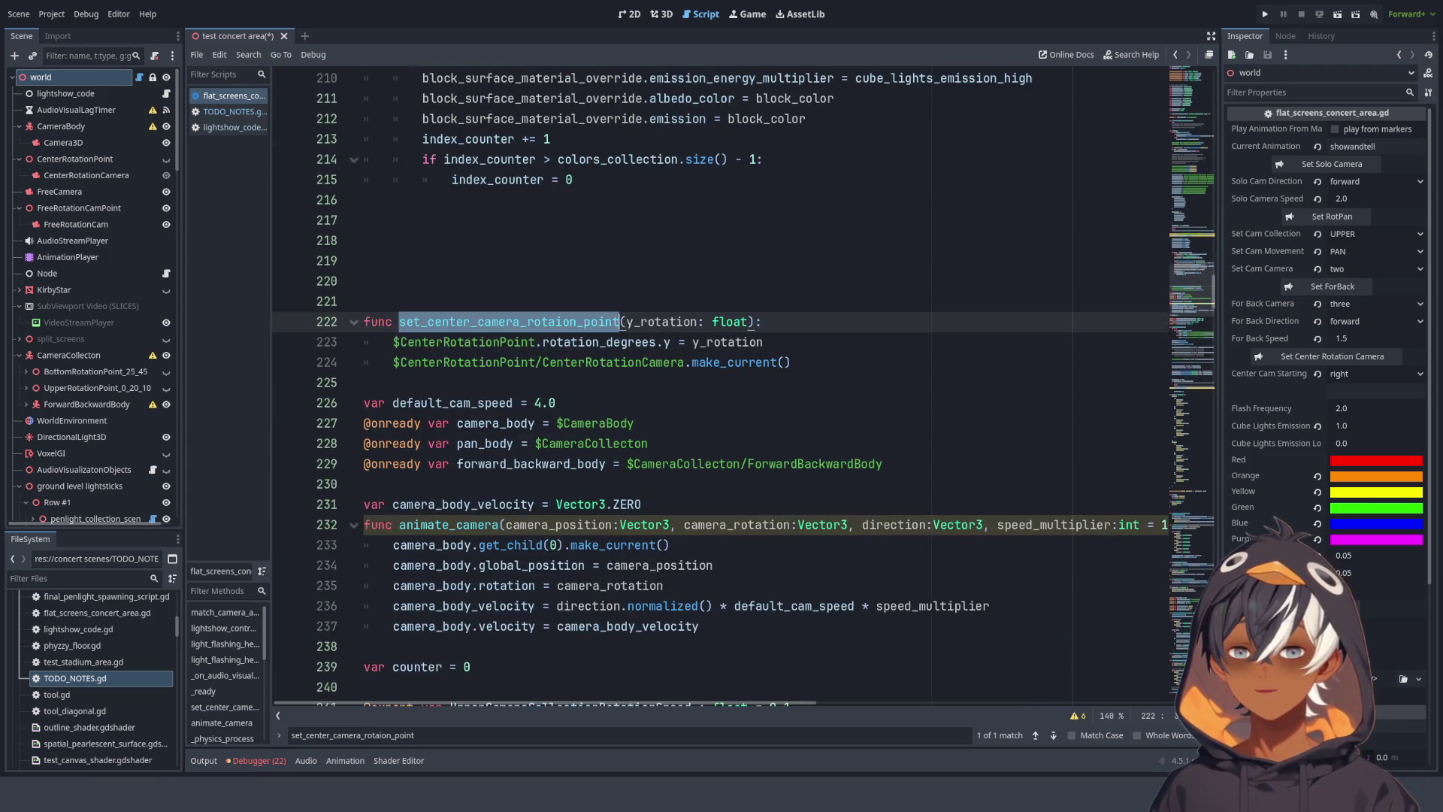
double_click(481, 323)
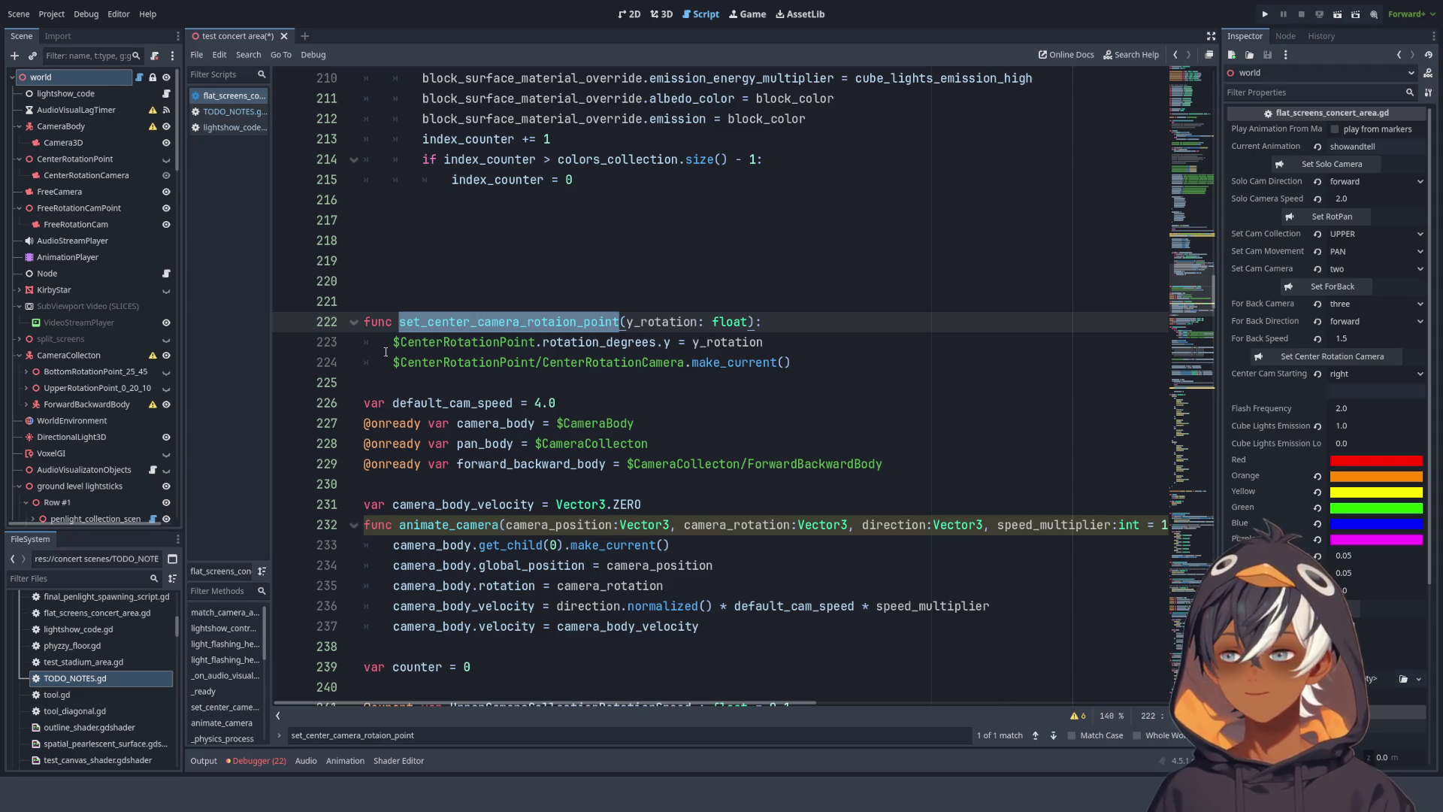
click(540, 303)
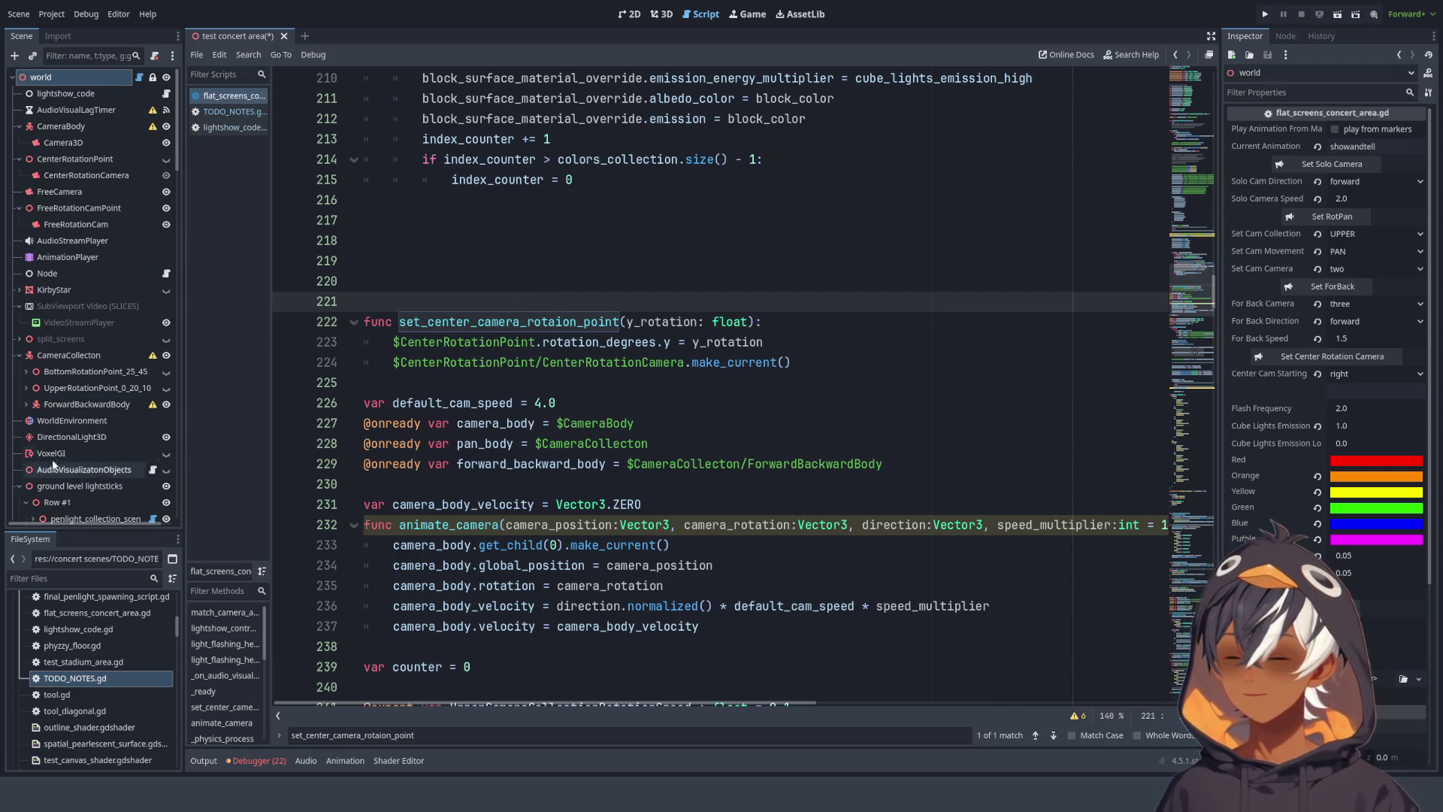
text(t)
click(561, 330)
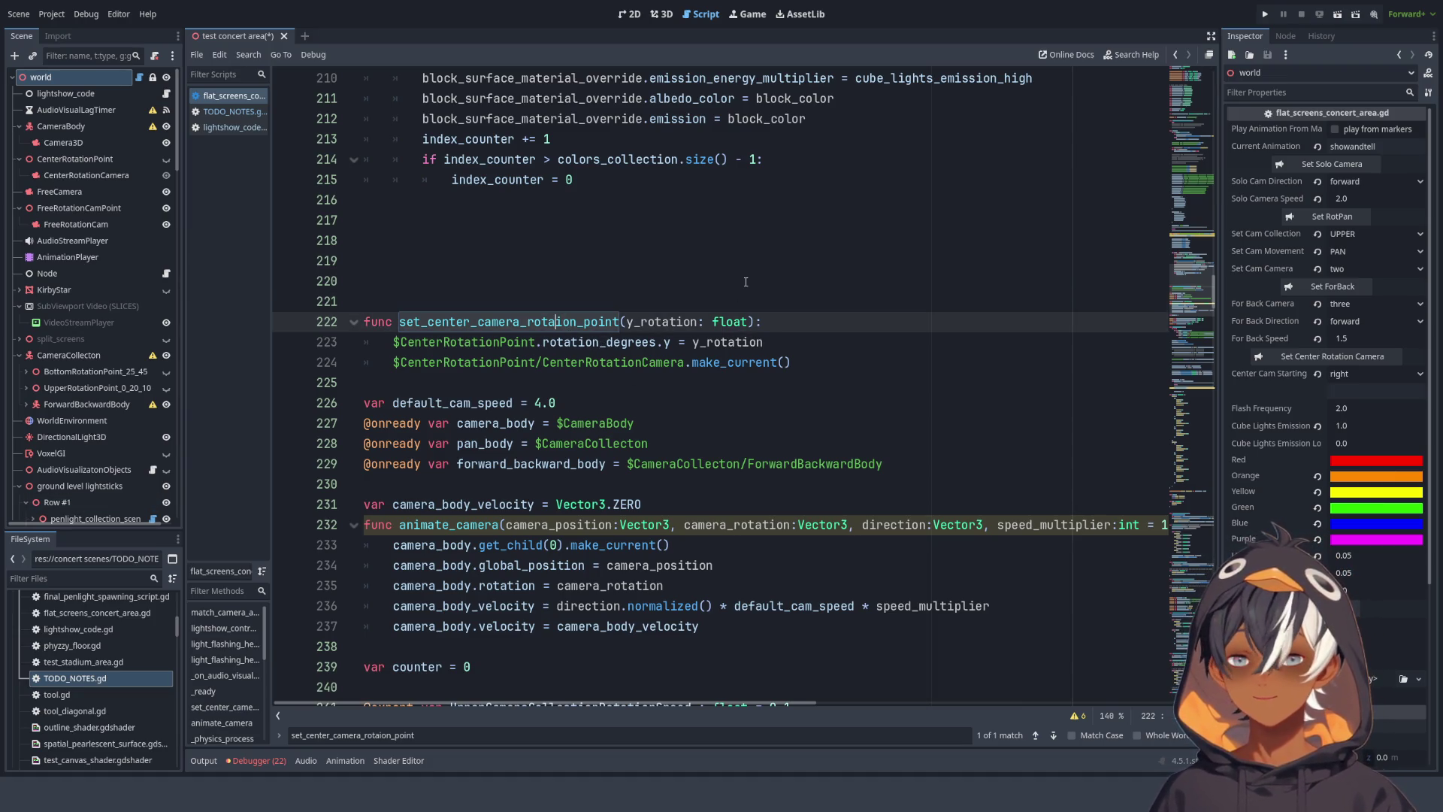
text(t)
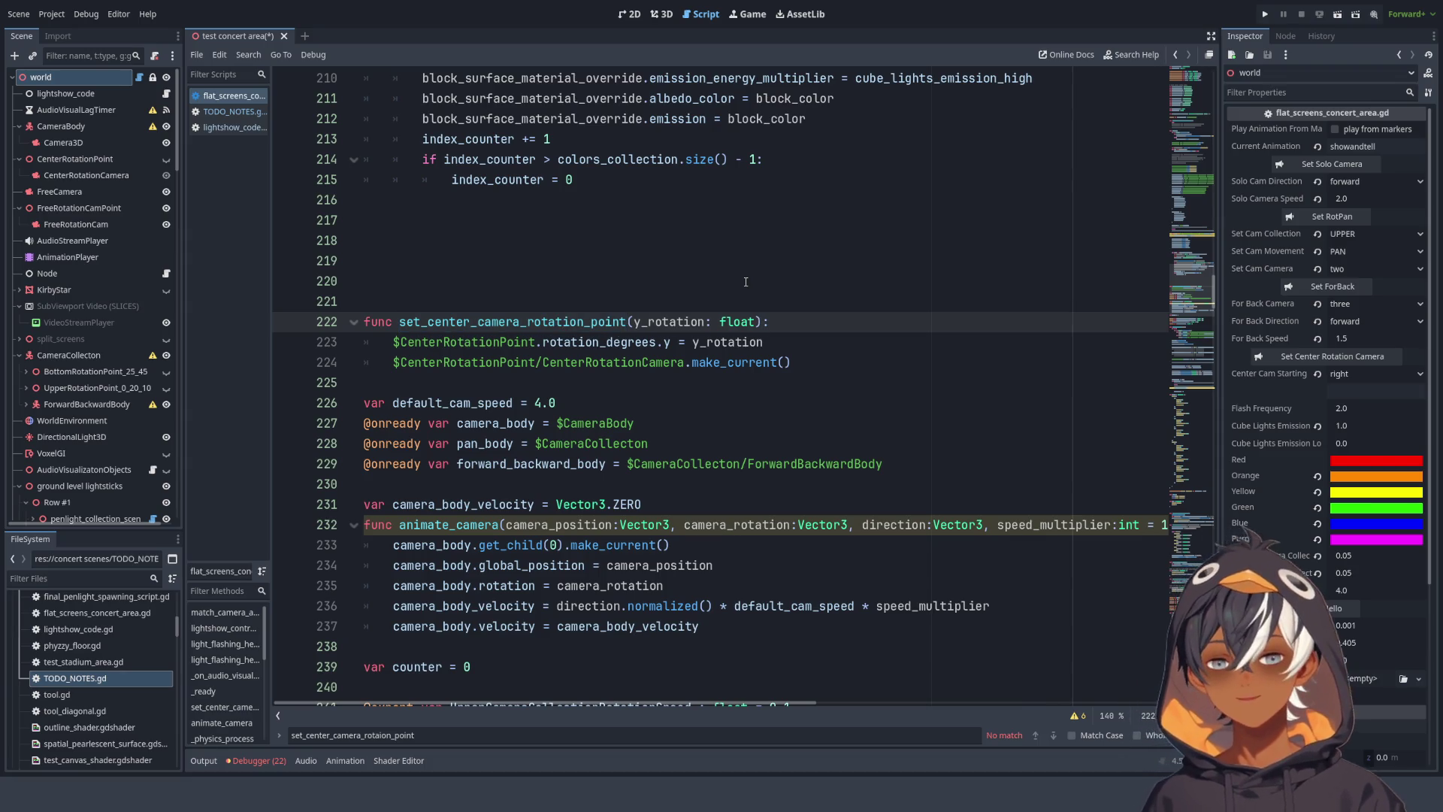
double_click(488, 342)
click(501, 324)
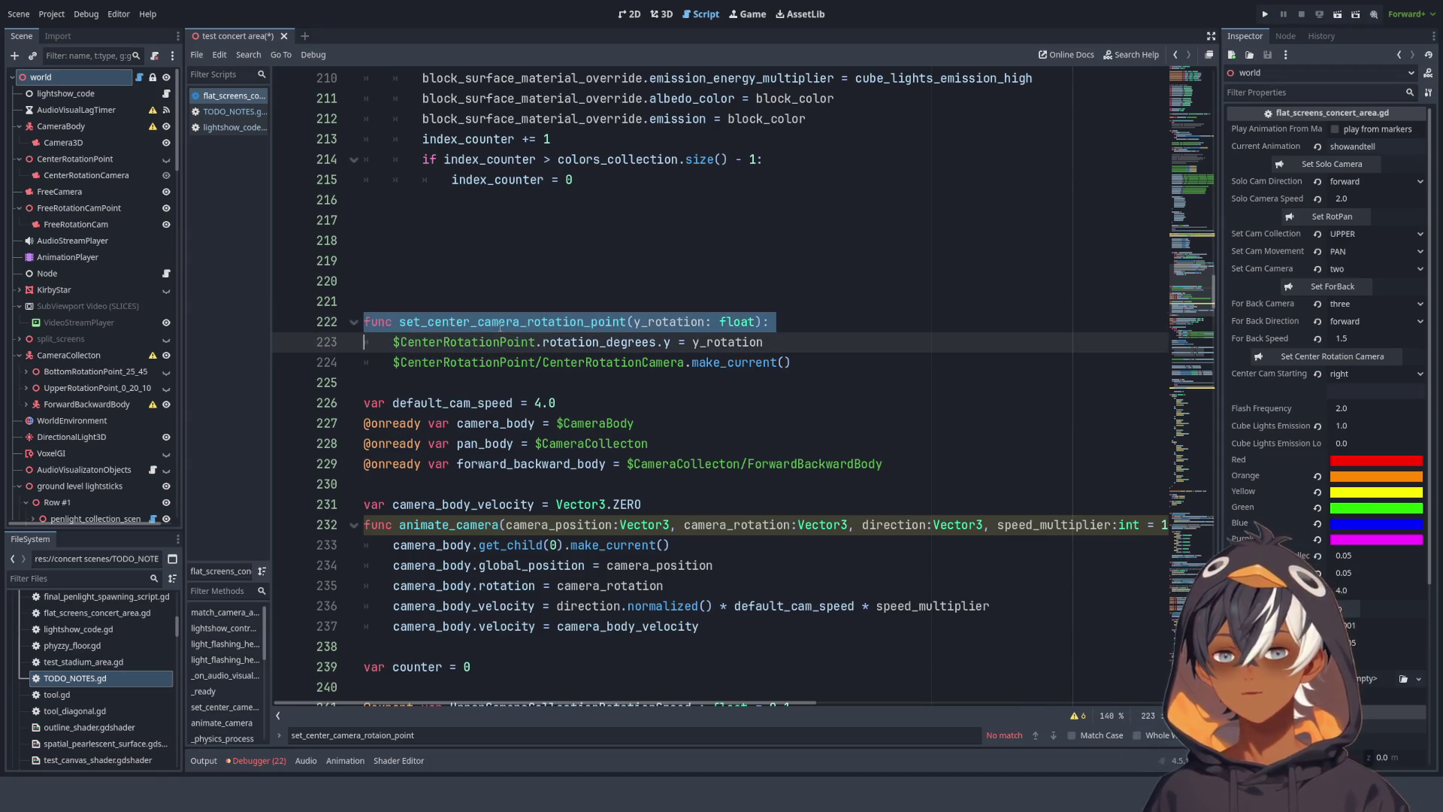
double_click(502, 323)
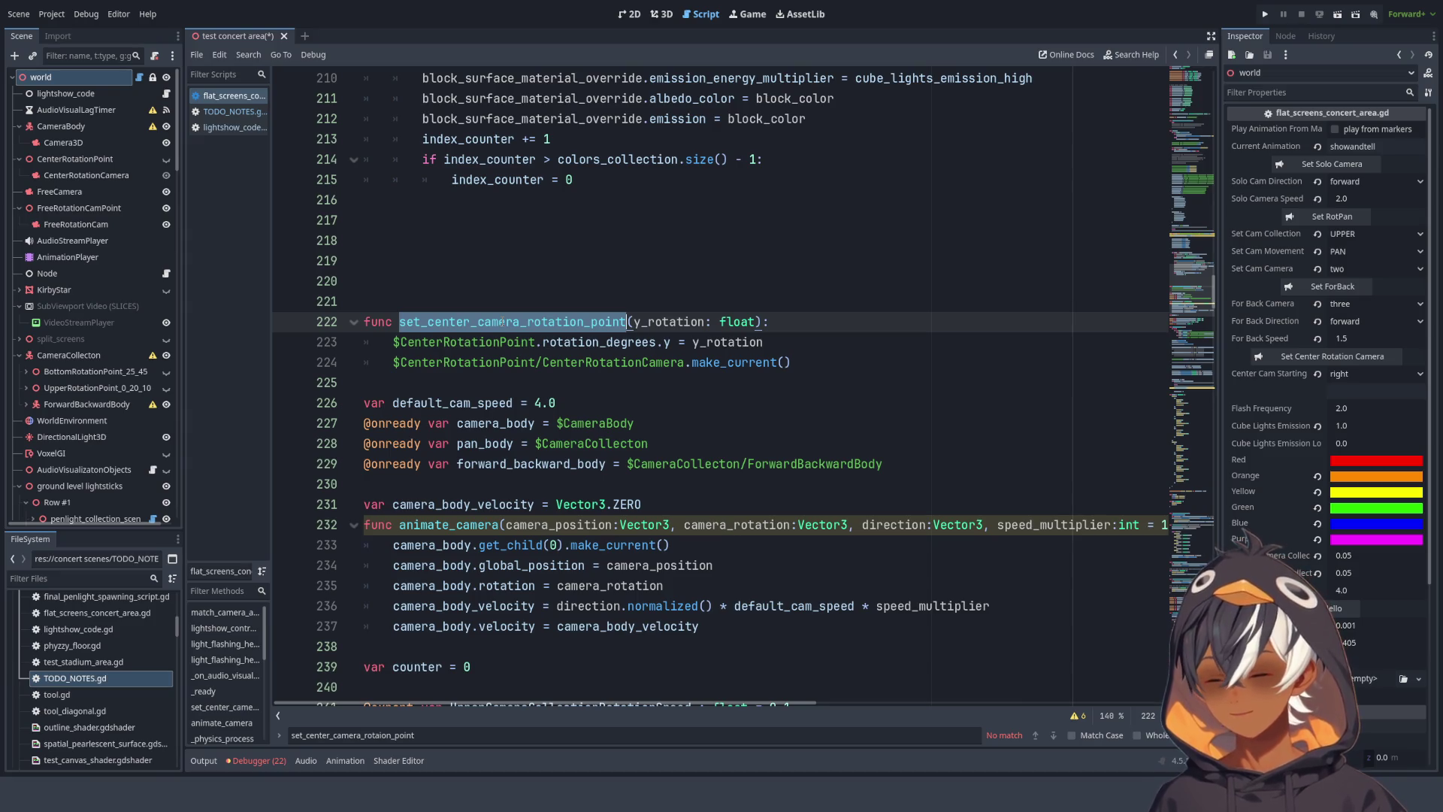
- Undo back to set_center_camera_rotaion_point and open find-and-replace for that name
key(Return)
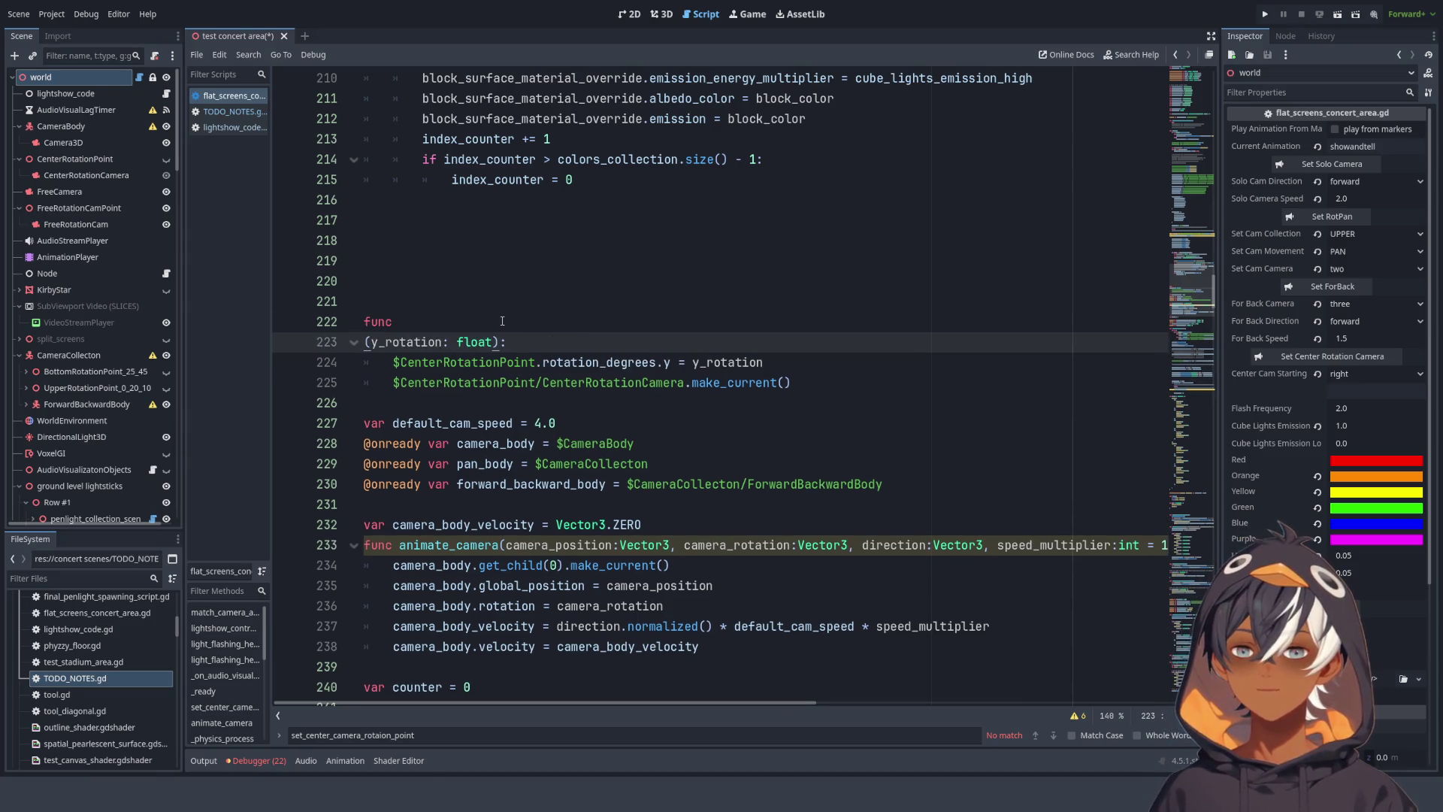
key(ctrl+z)
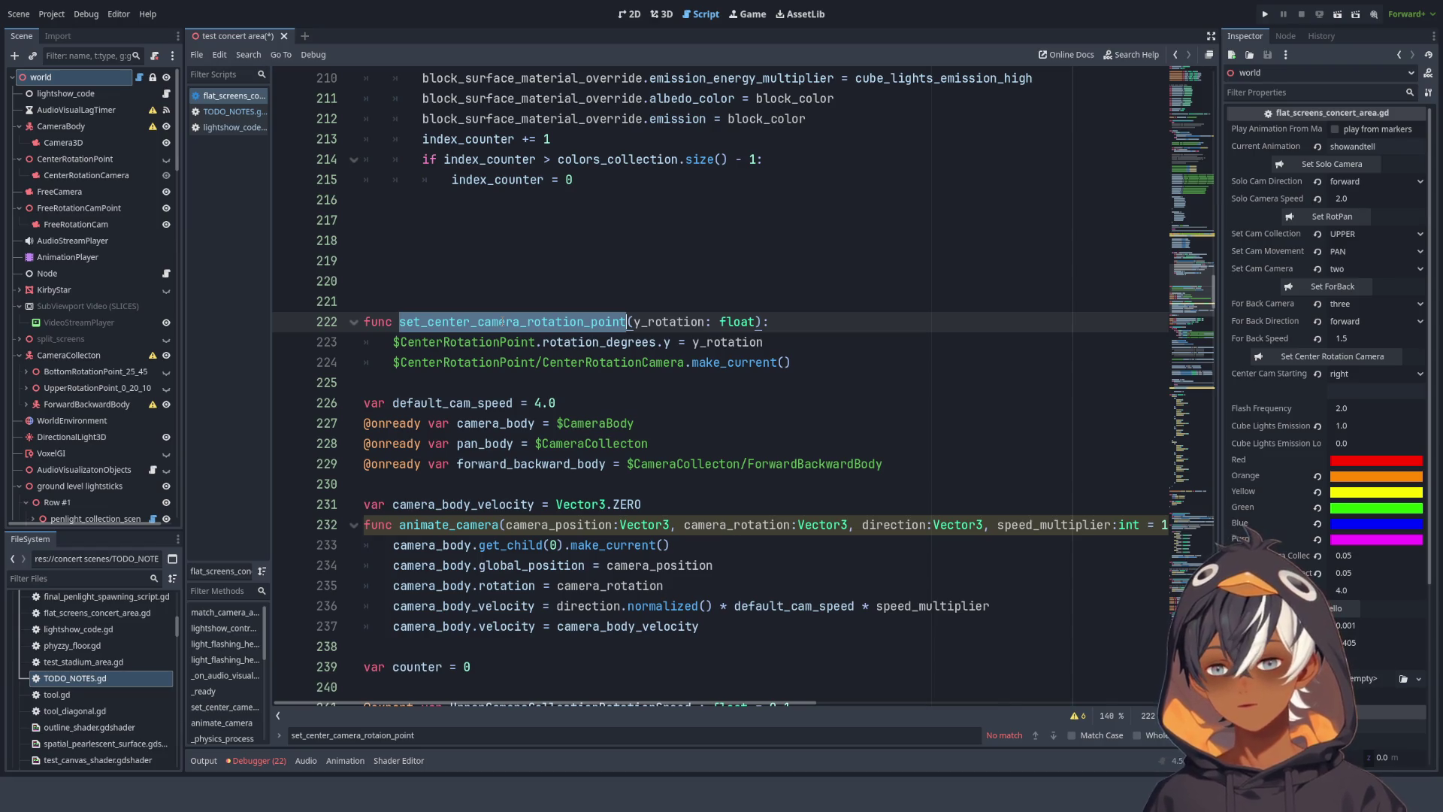
key(ctrl+f)
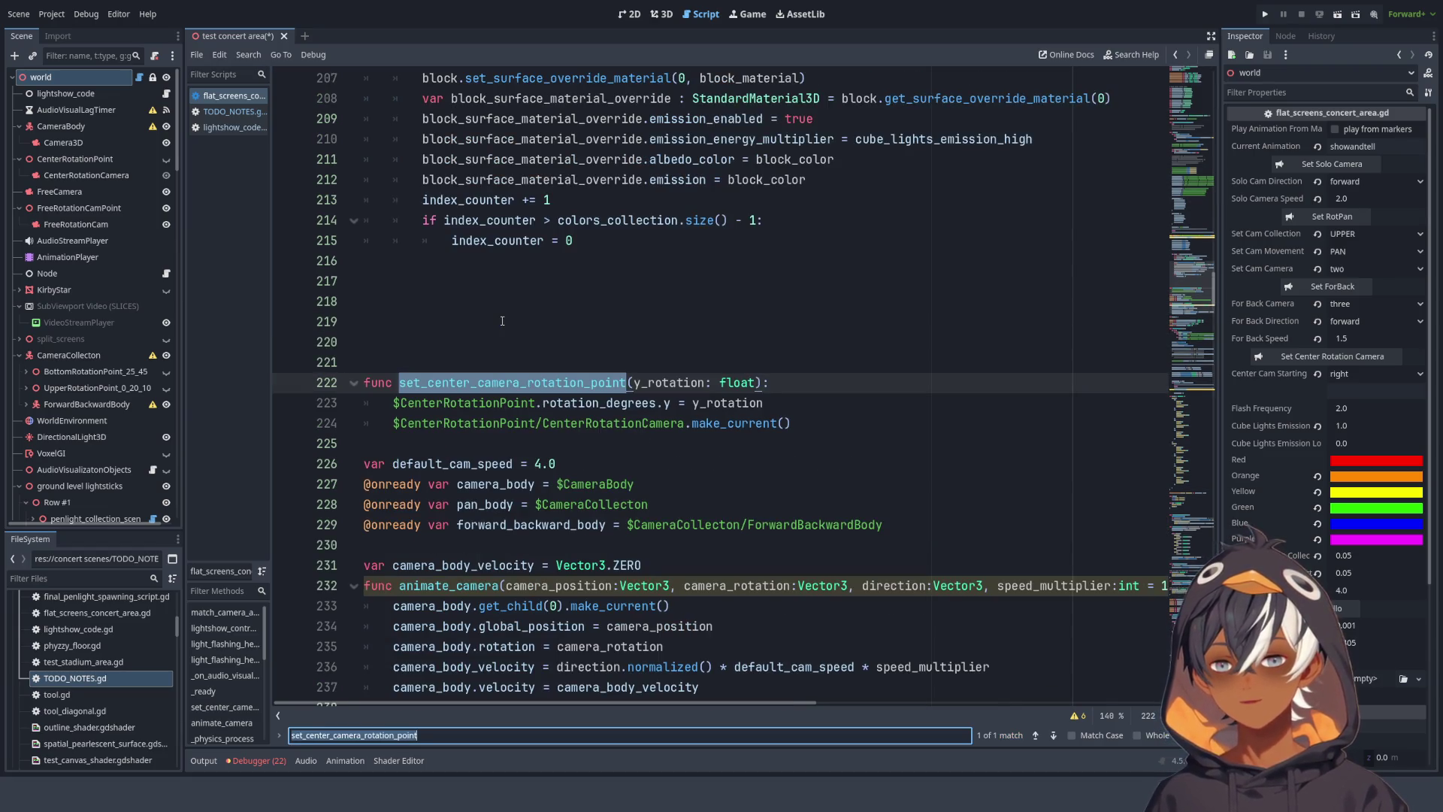
click(642, 327)
key(ctrl+z)
double_click(502, 384)
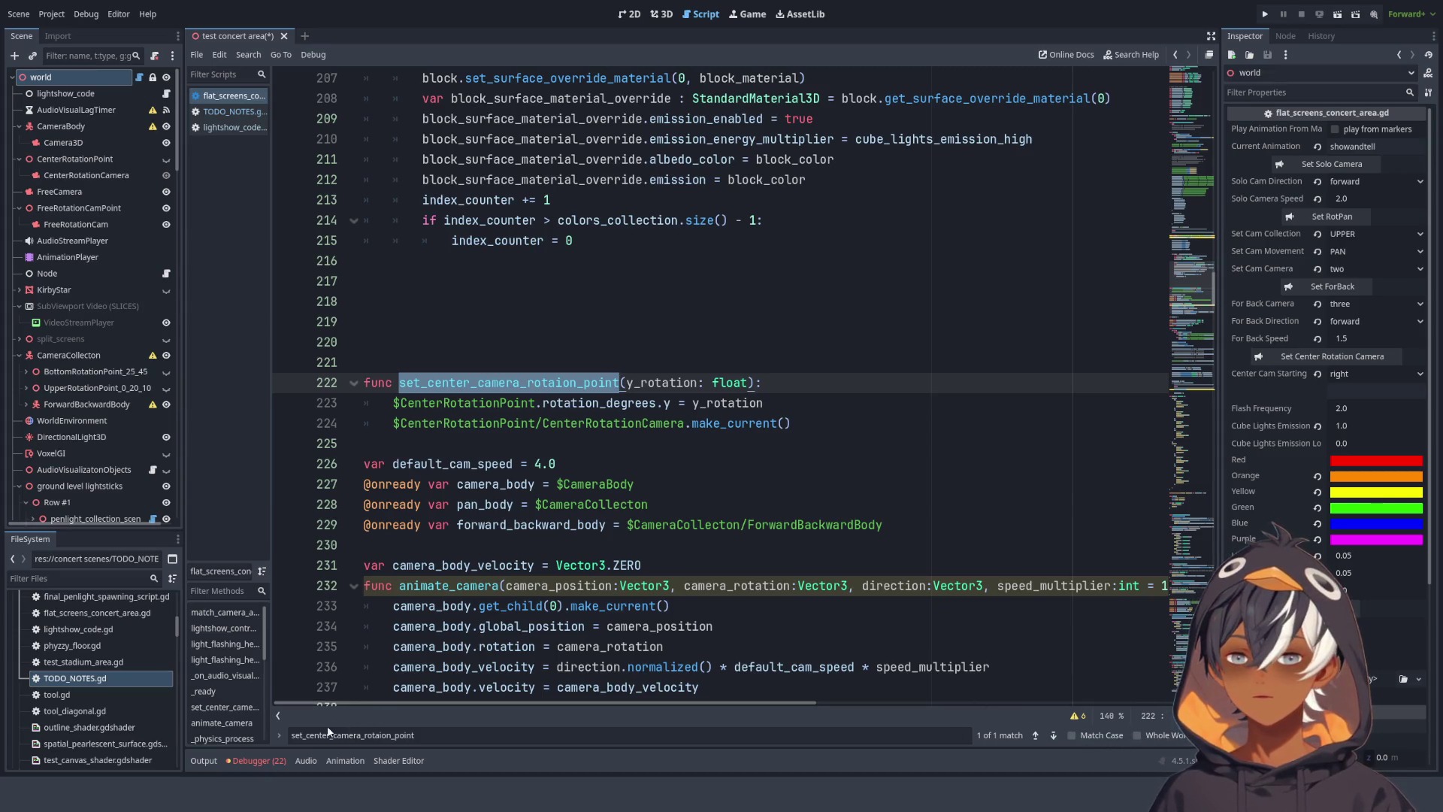
click(279, 735)
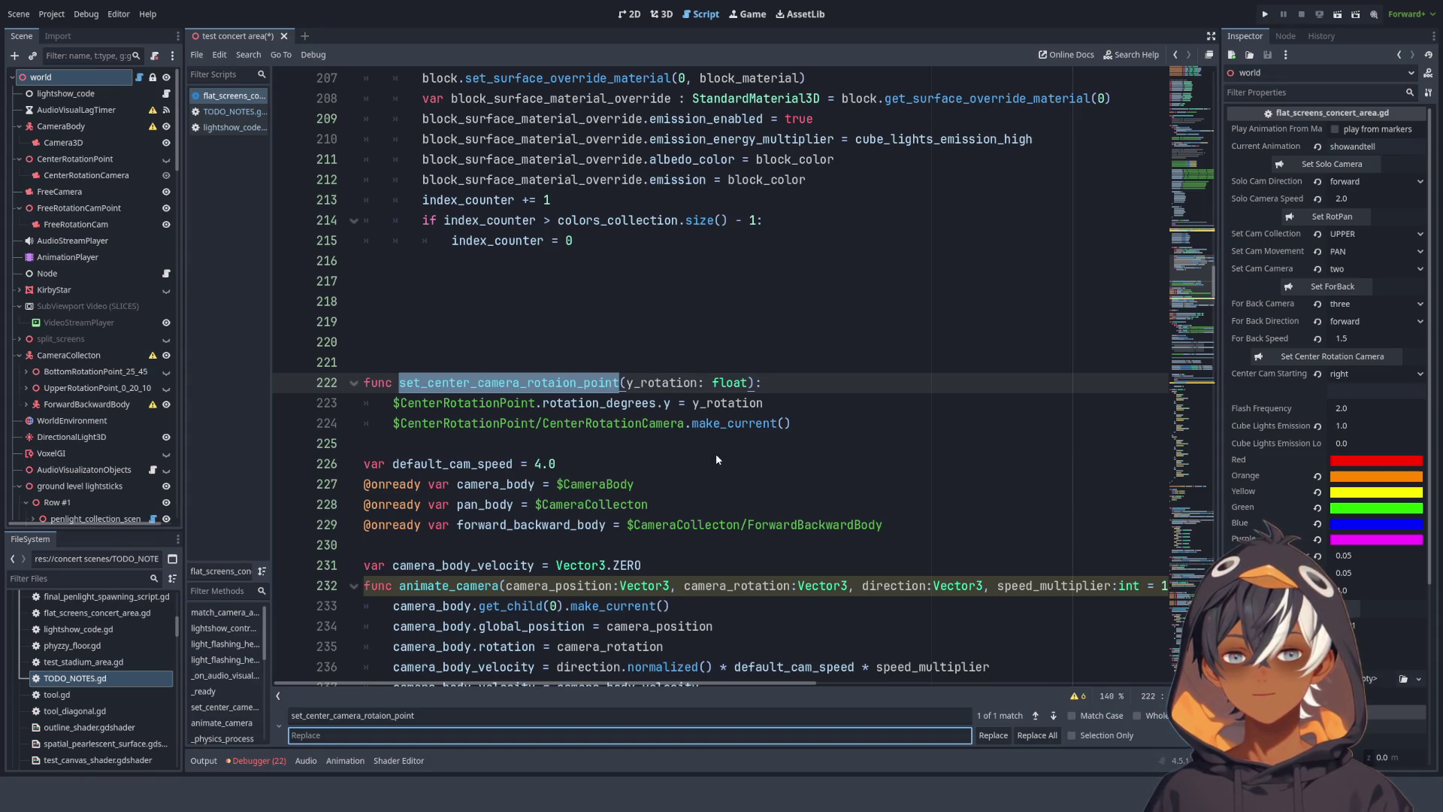
- Search the whole project for set_center_camera_rotaion_point and review its single match on line 222
key(ctrl+shift+f)
key(Return)
click(331, 649)
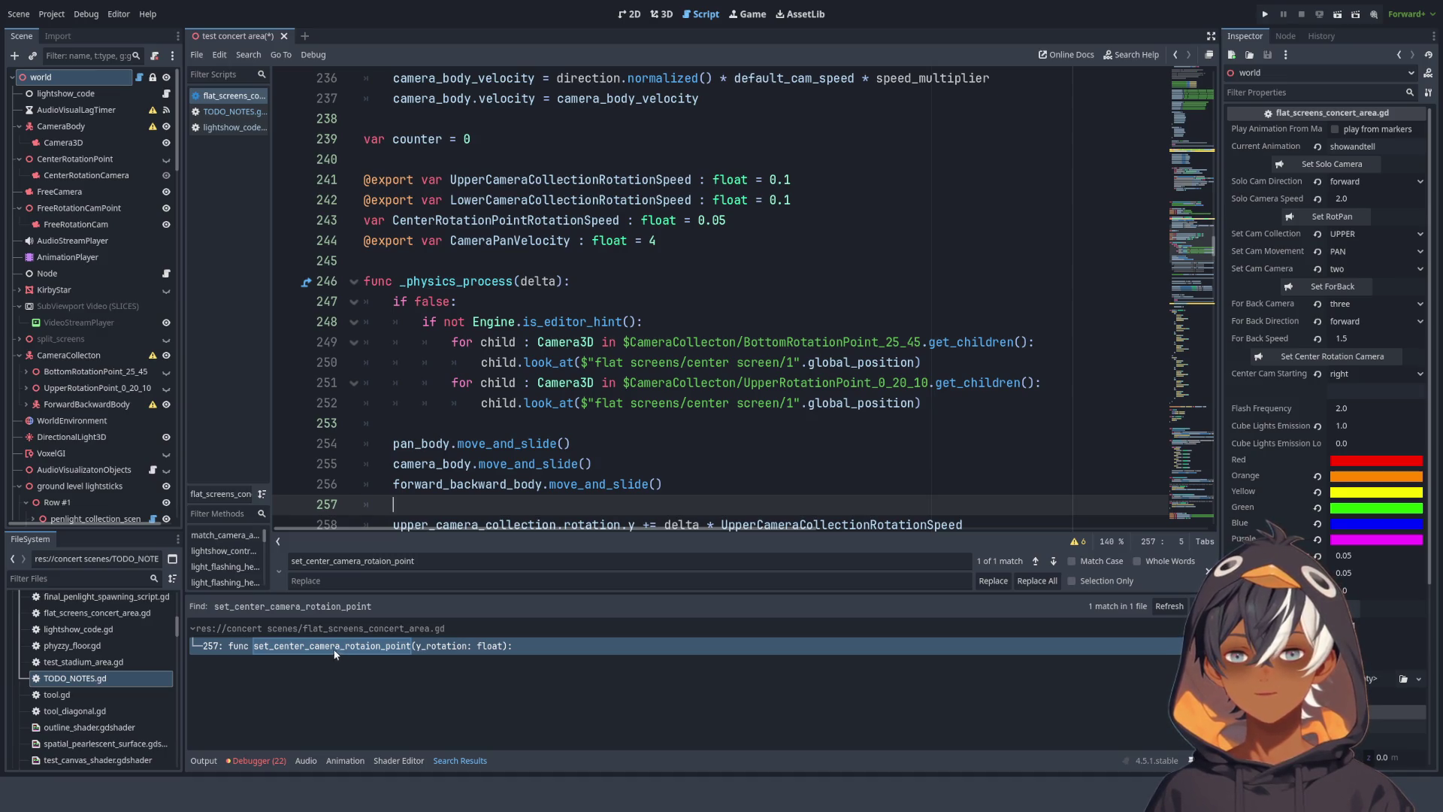
scroll(616, 290, down, 3)
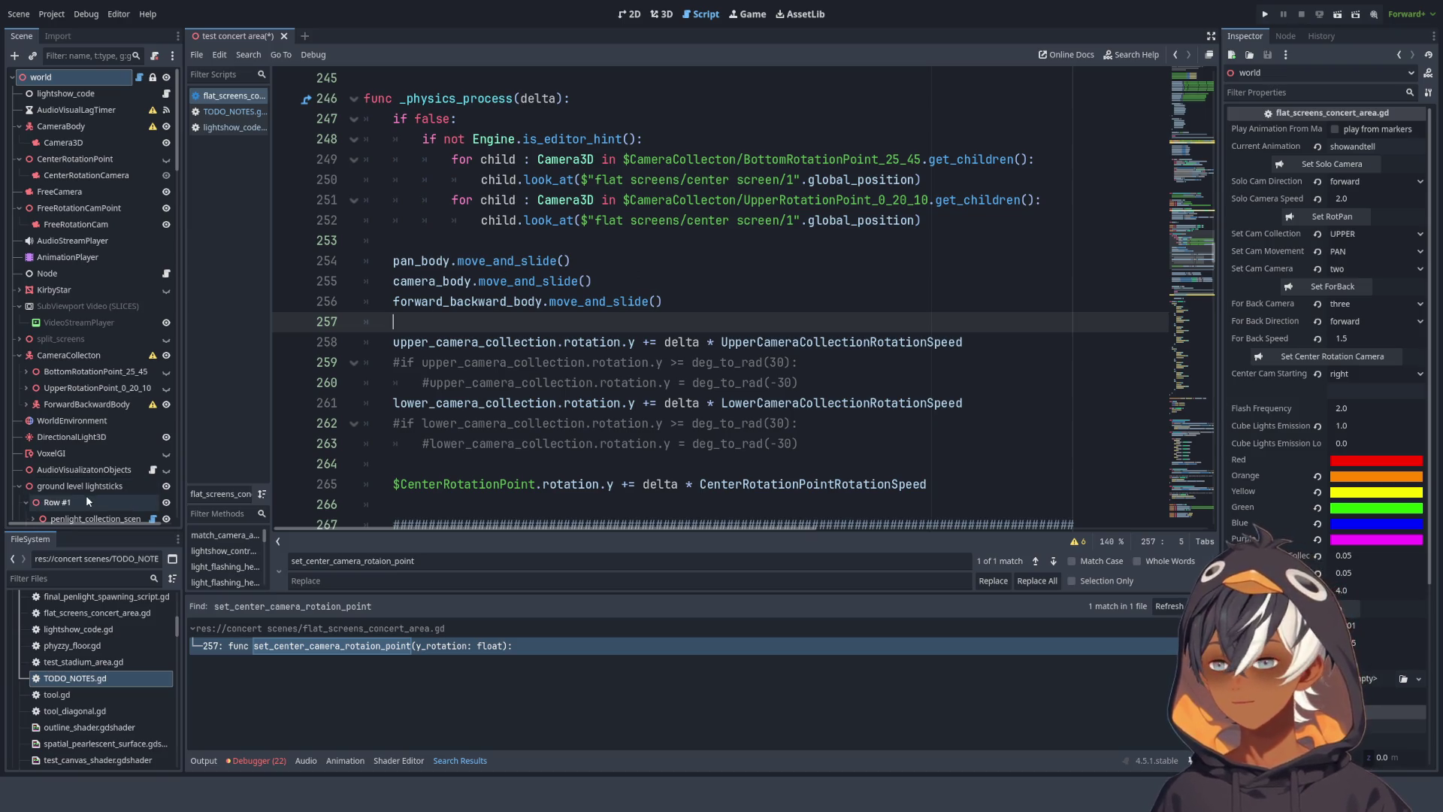
scroll(587, 405, up, 3)
scroll(588, 406, up, 8)
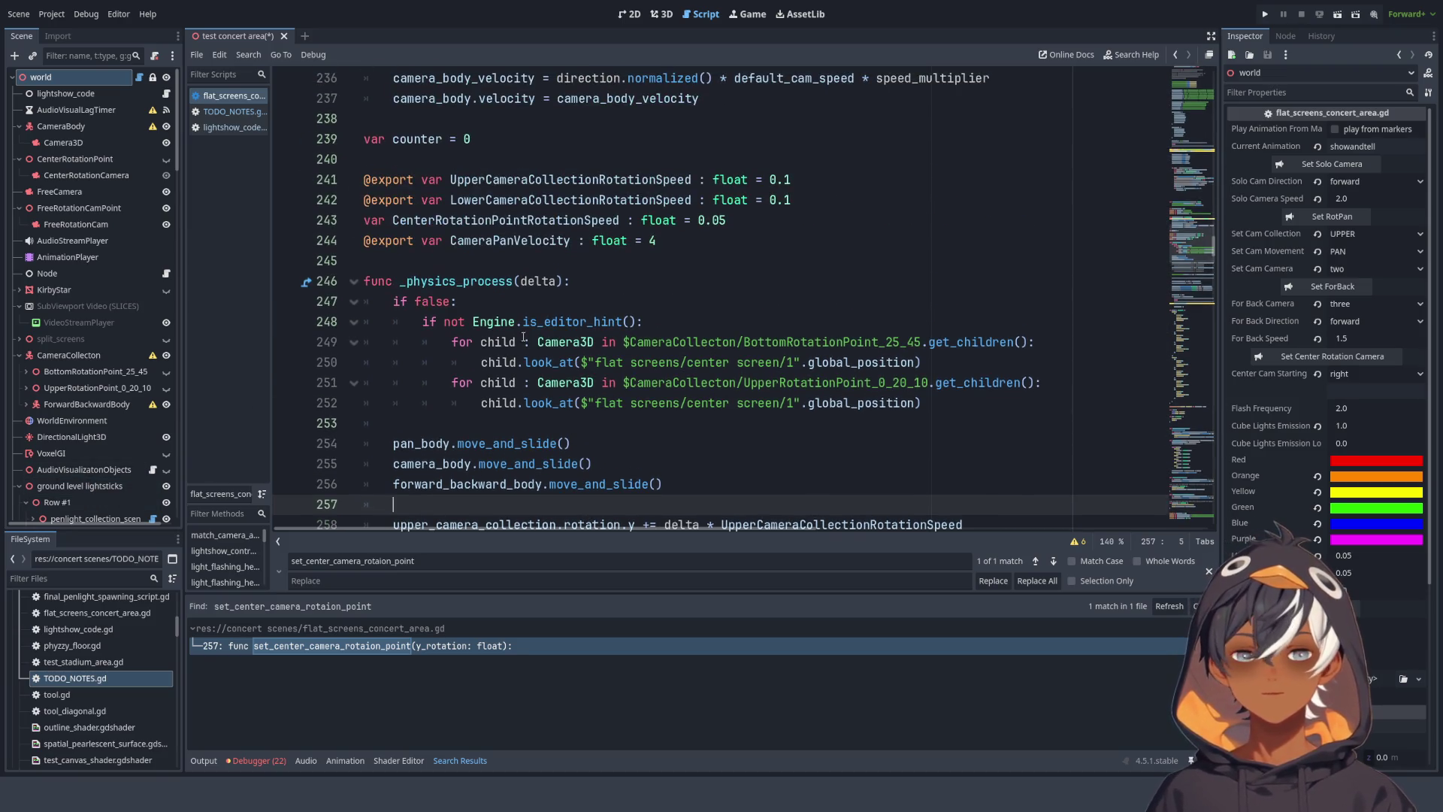
key(F3)
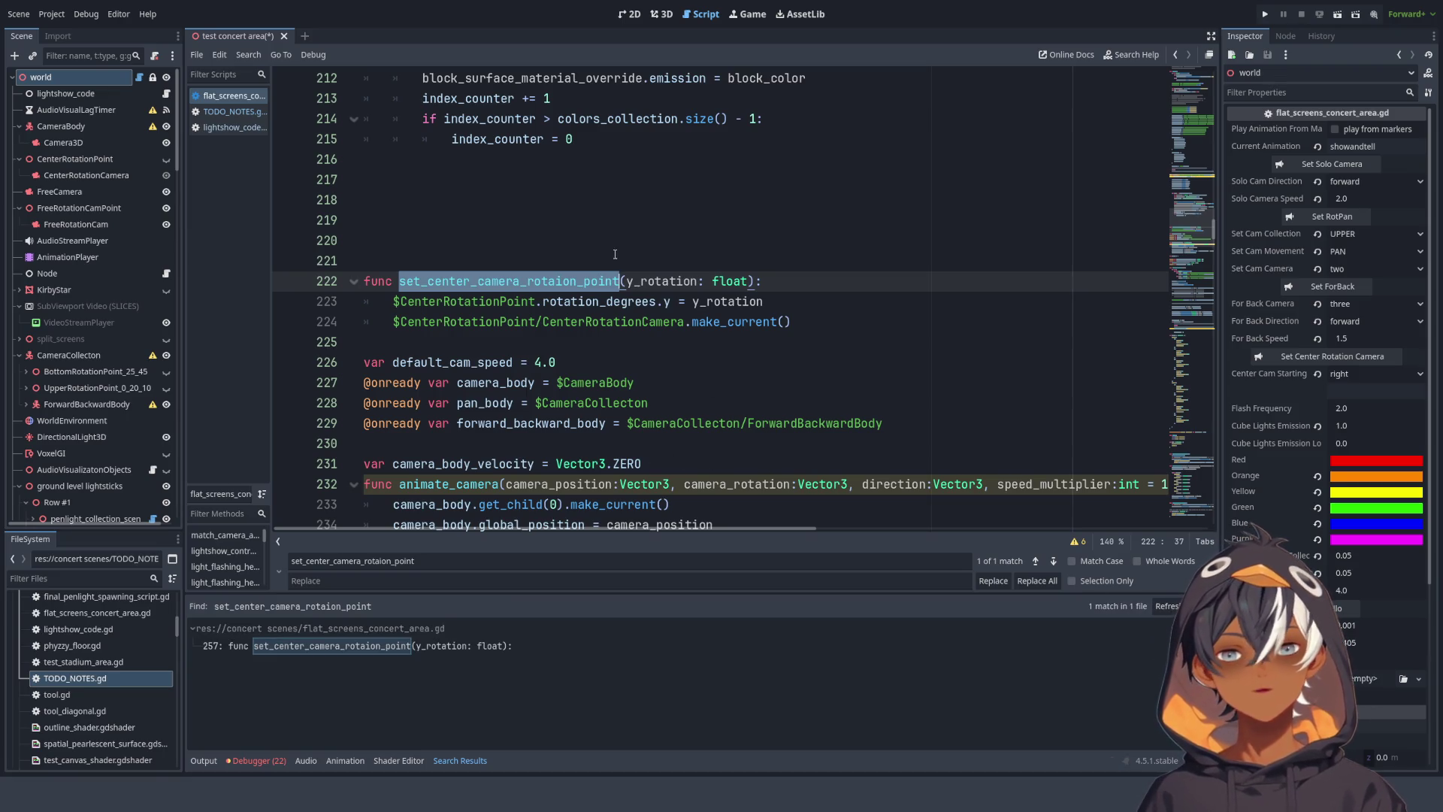
- Rename it to set_center_camera_rotation_point and search the project for the new name (0 matches)
click(519, 281)
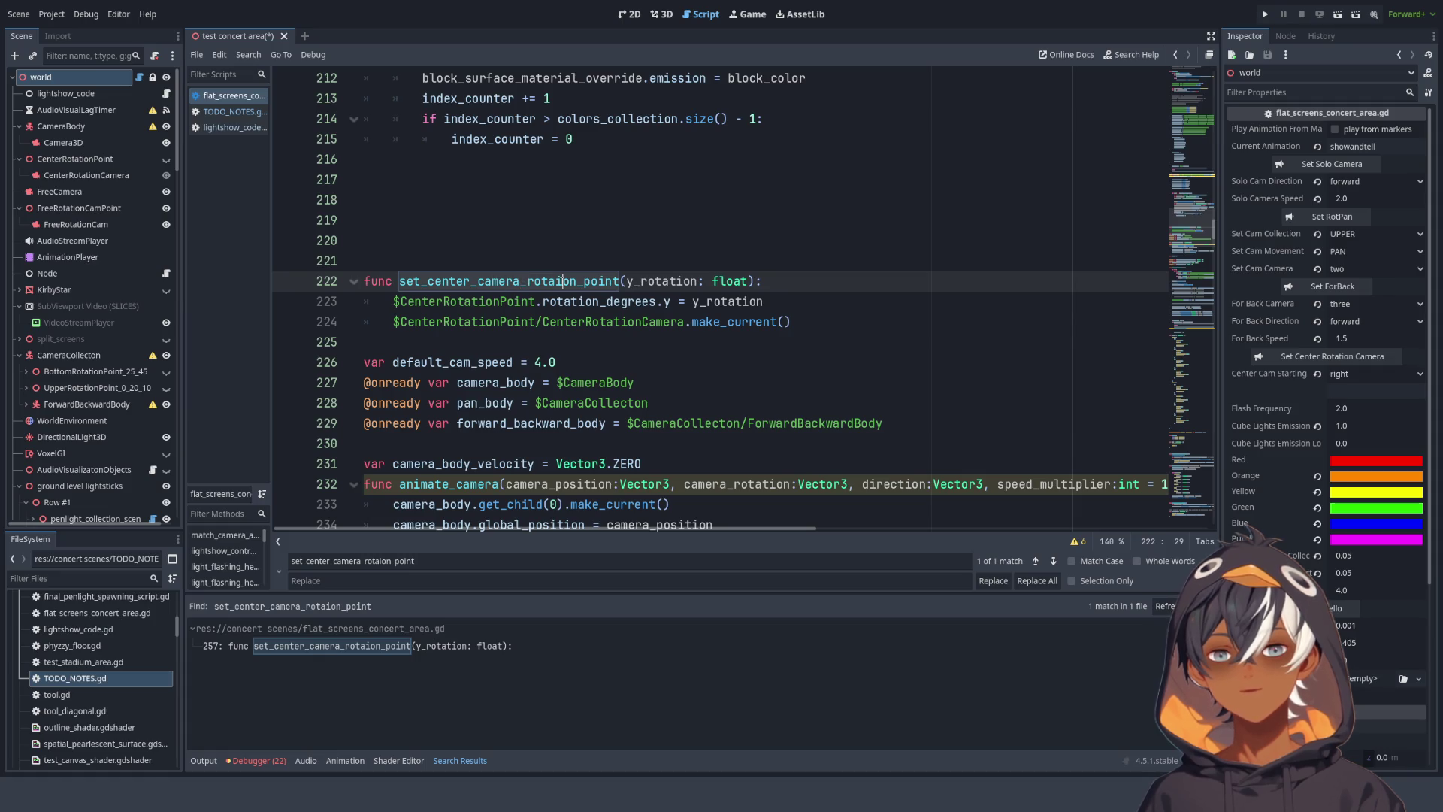
text(t)
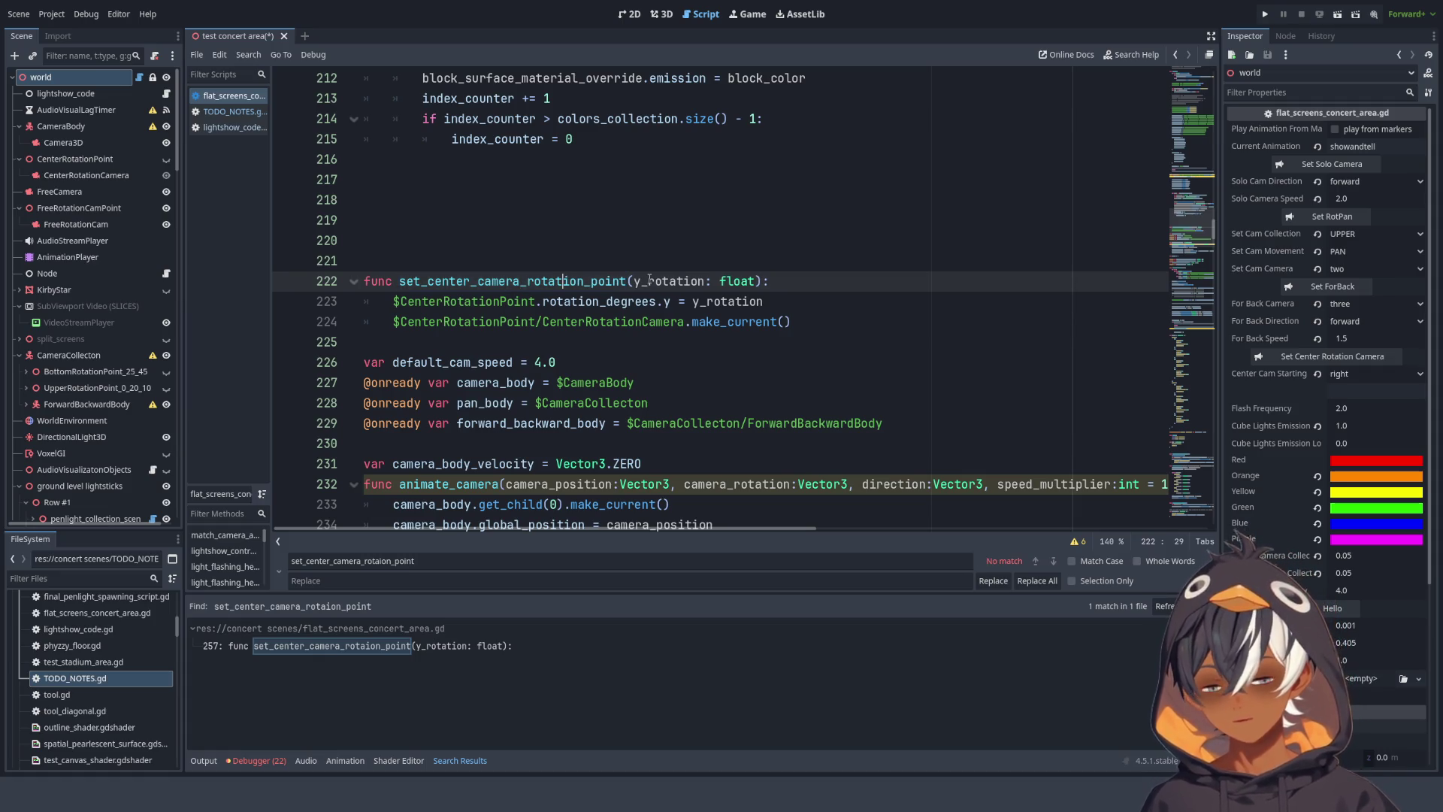
double_click(616, 281)
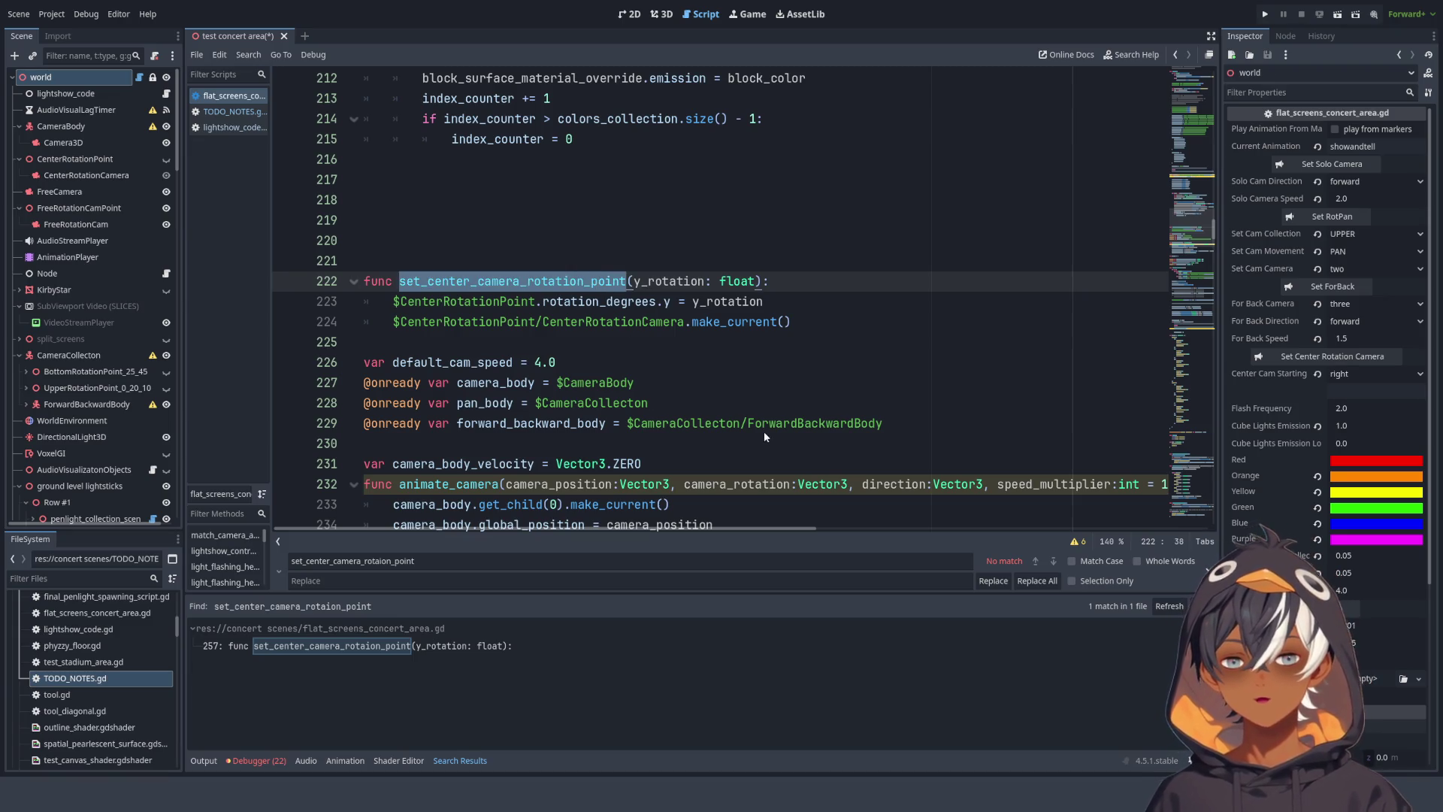
key(ctrl+shift+f)
key(Return)
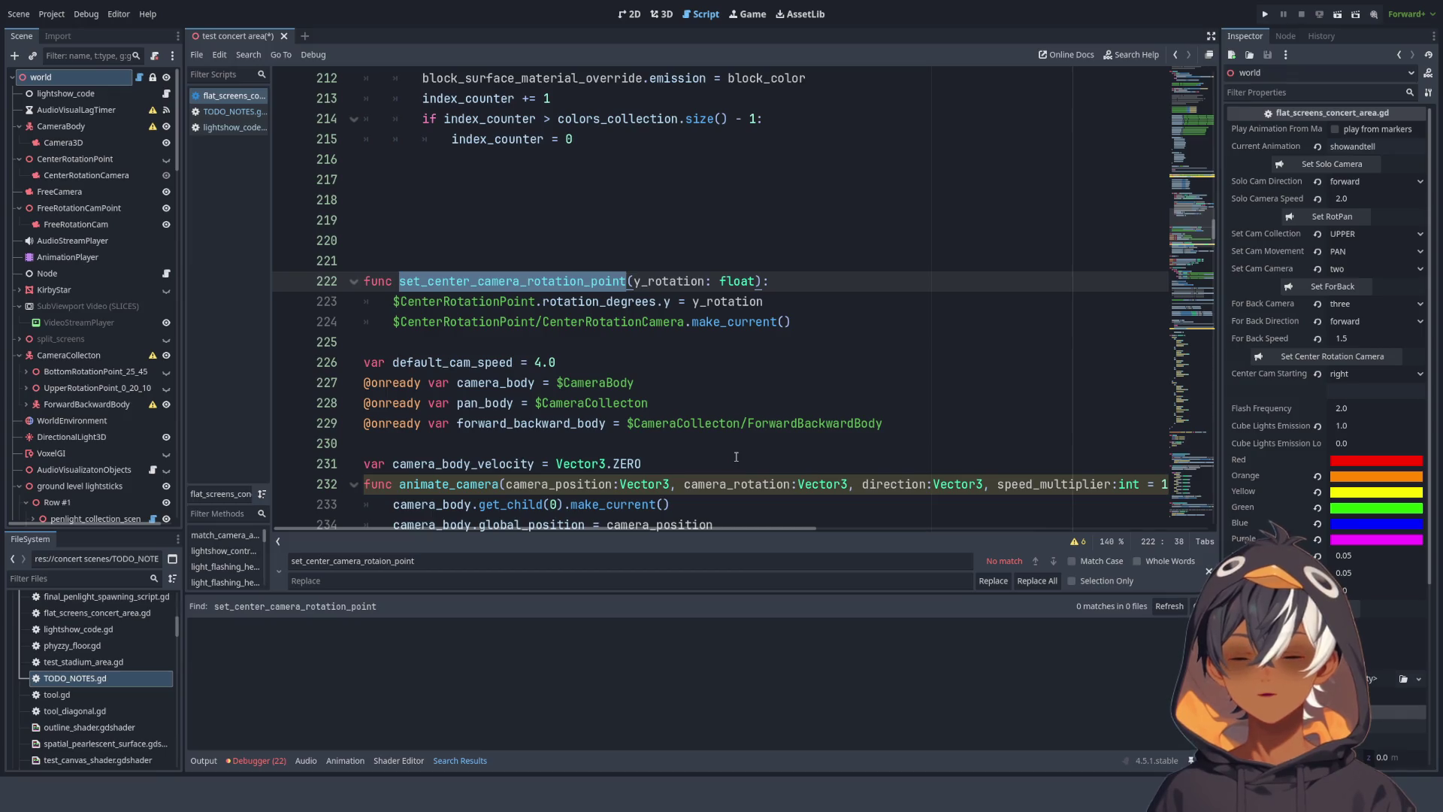
- Select set_center_camera_rotaion_point on line 222 and bring up the showandtell animation timeline
click(661, 218)
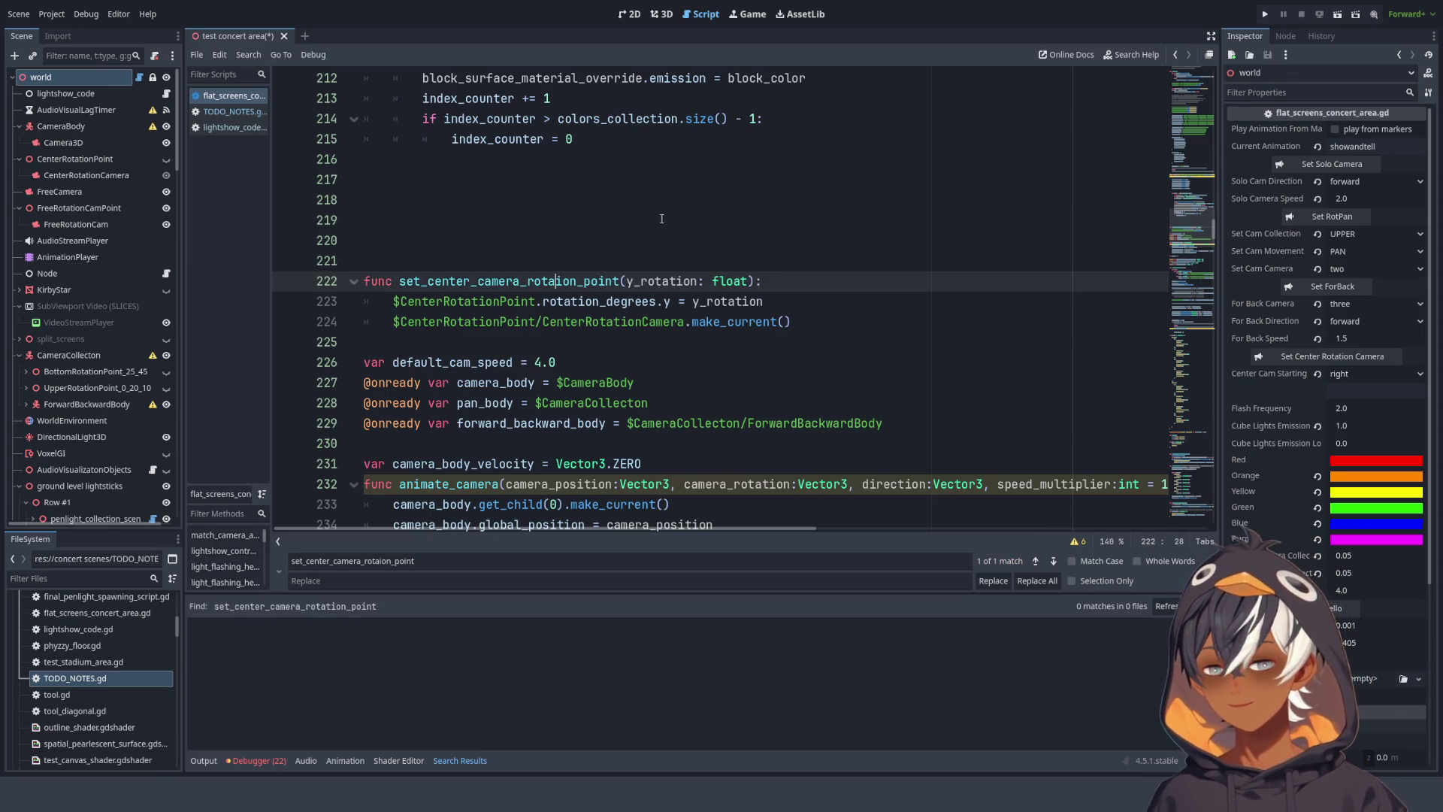
scroll(600, 296, down, 4)
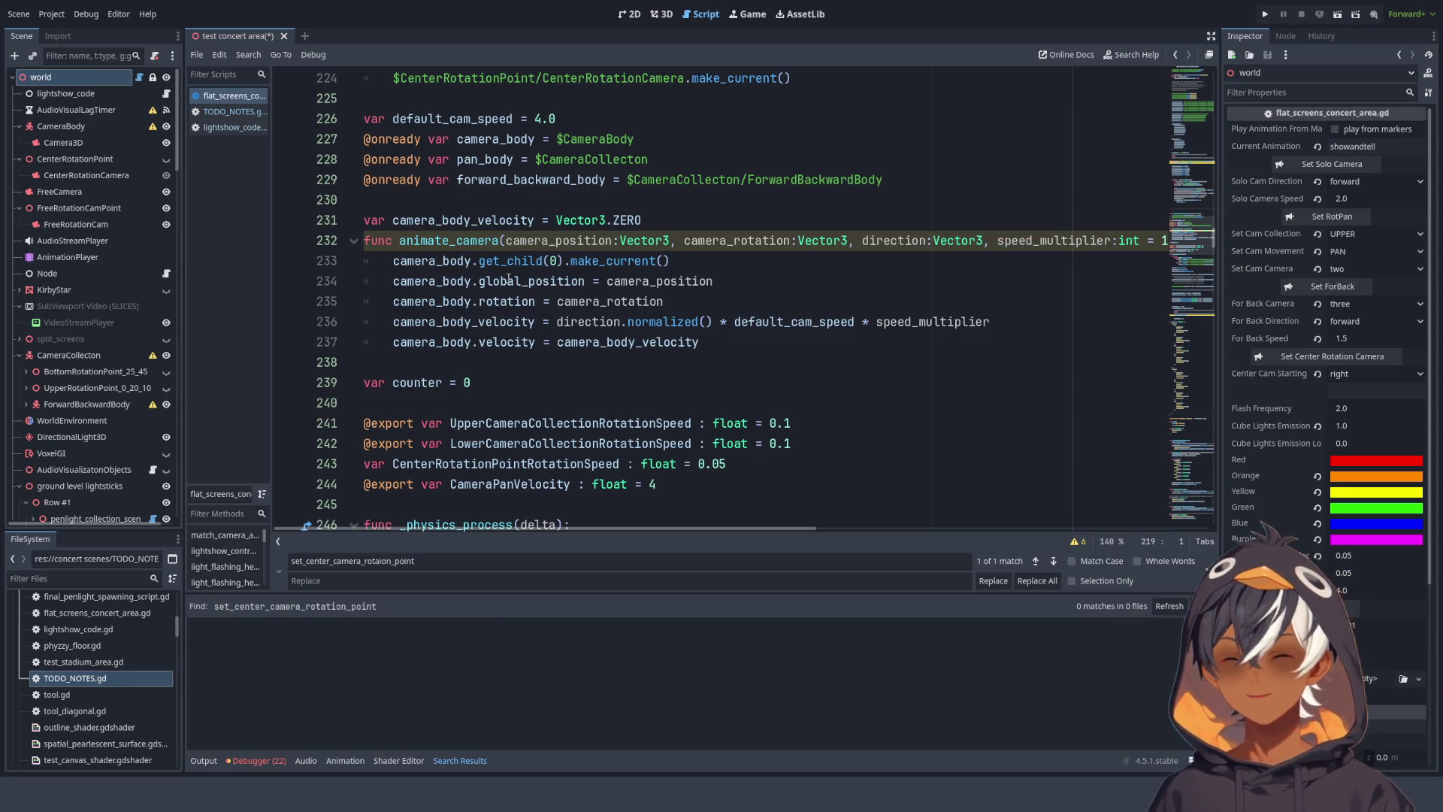
click(593, 139)
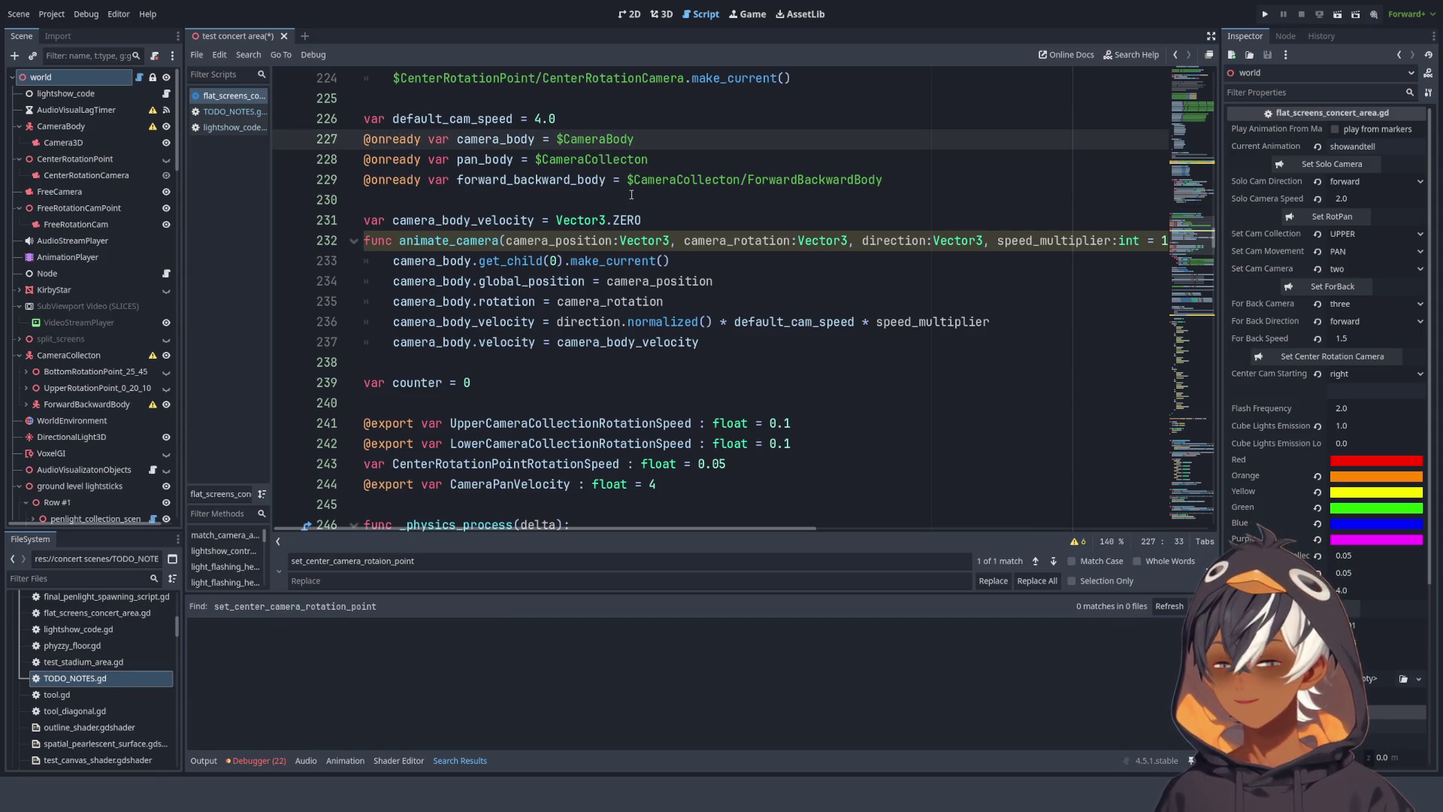
scroll(641, 202, up, 3)
double_click(476, 226)
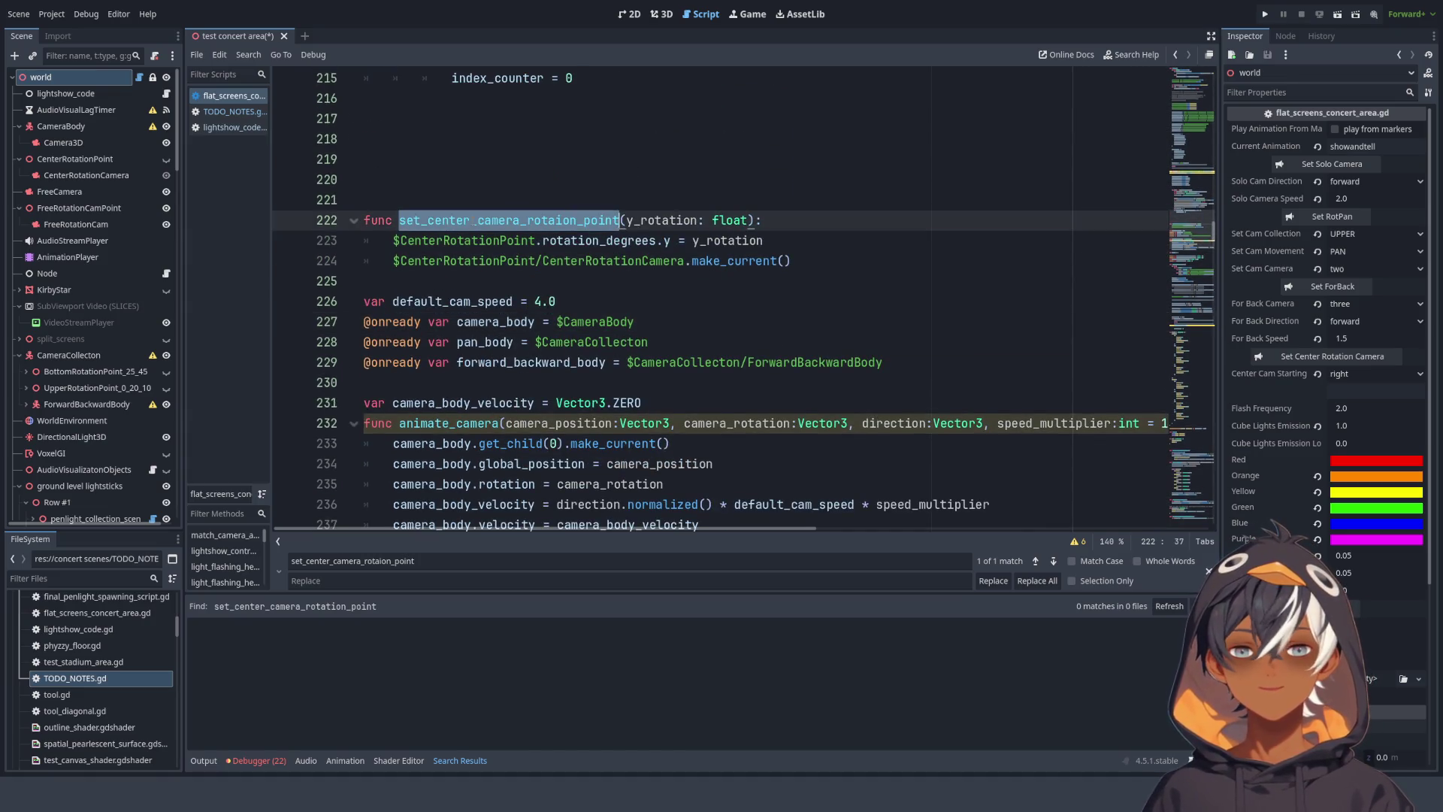
click(399, 219)
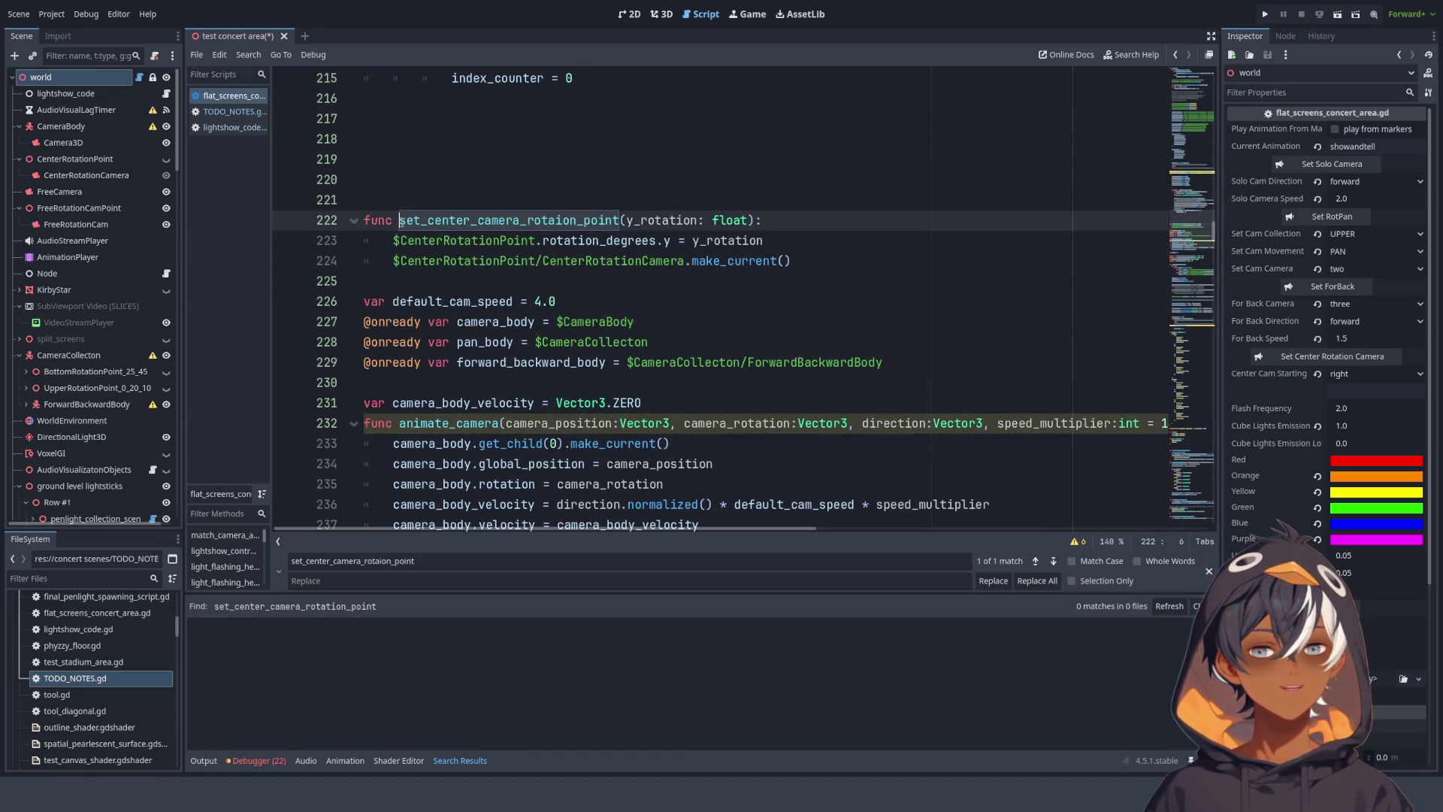
double_click(442, 221)
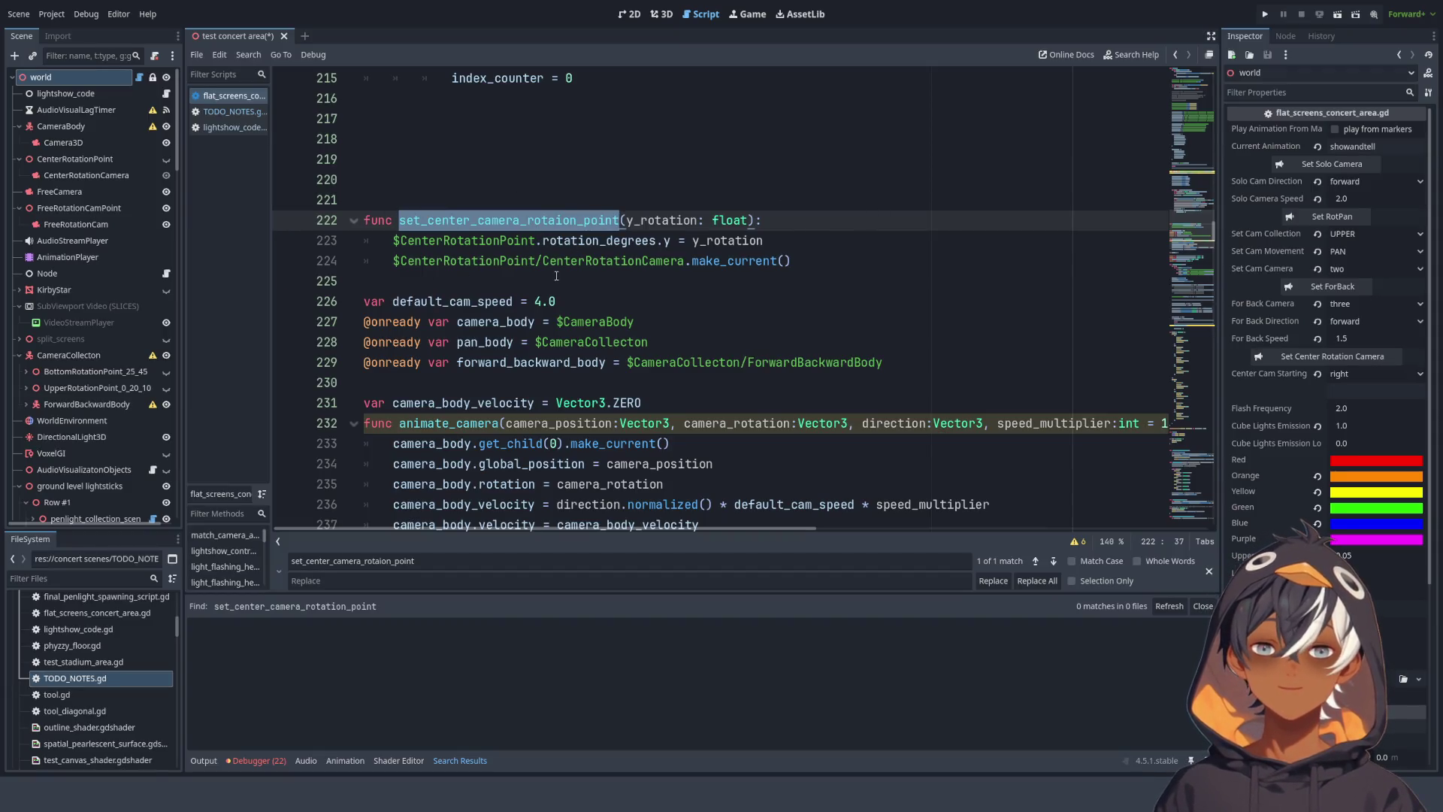
scroll(514, 205, down, 4)
scroll(515, 201, up, 5)
scroll(516, 197, down, 2)
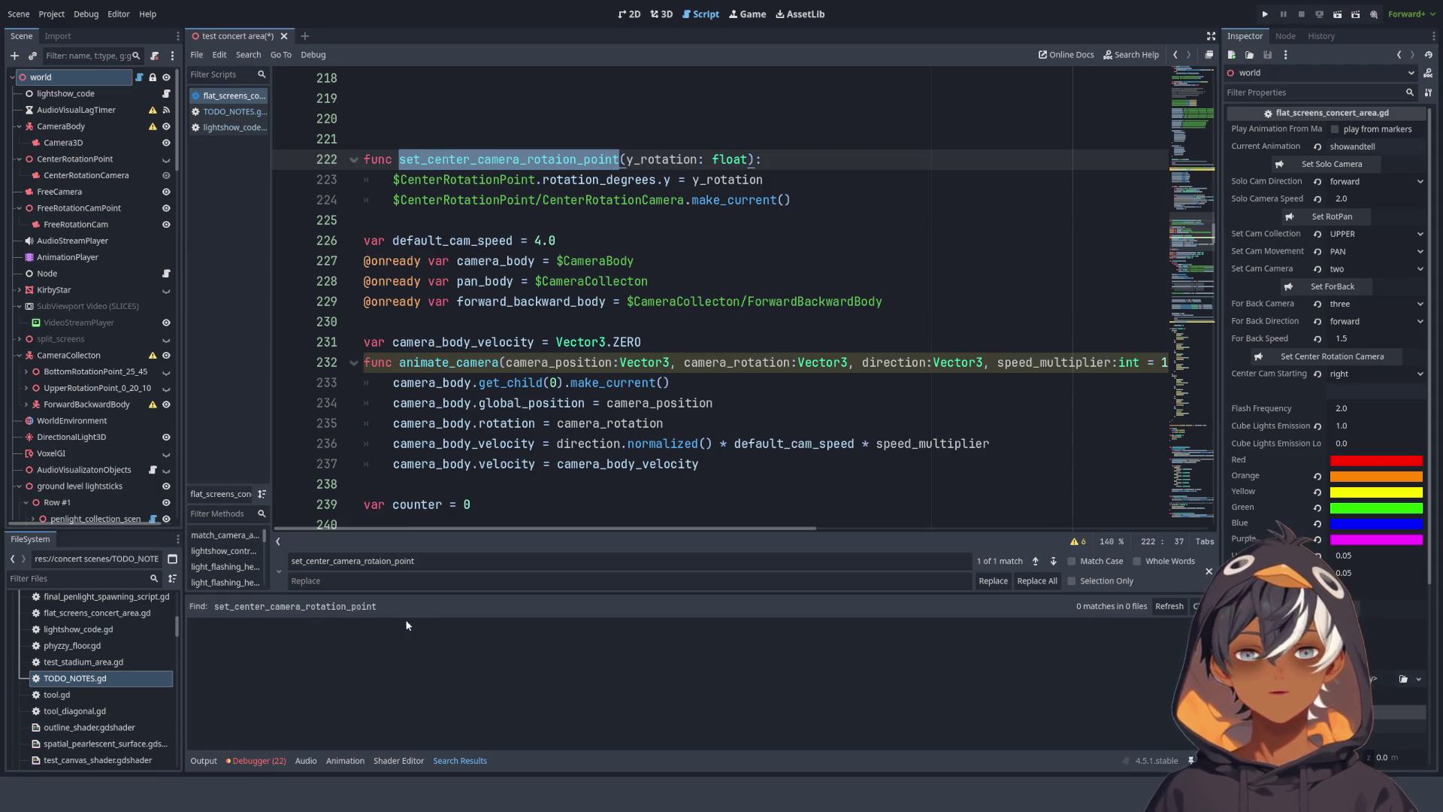
click(345, 760)
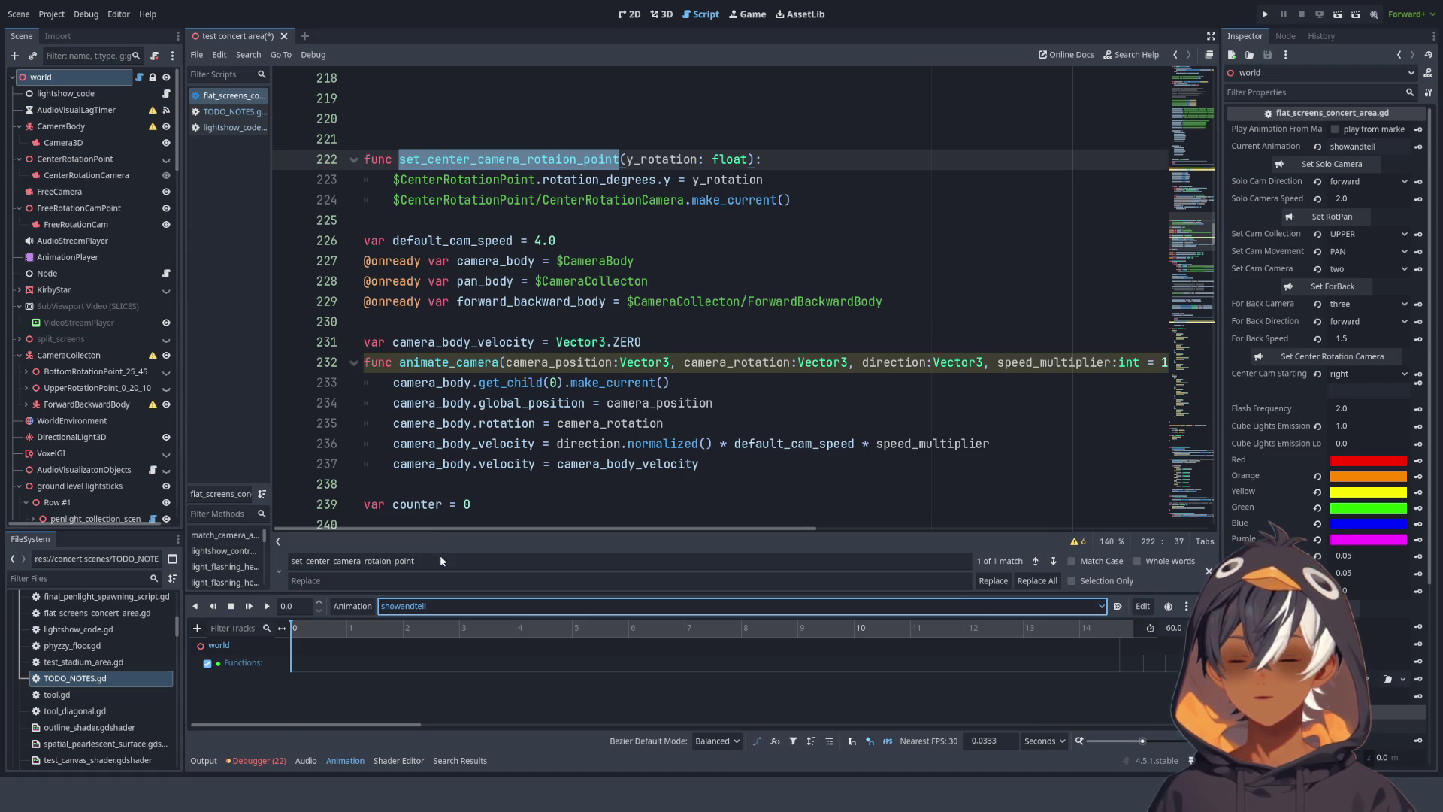
- Switch to AriesFaries_2 and scroll its Functions track to the camera function keys
key(Up)
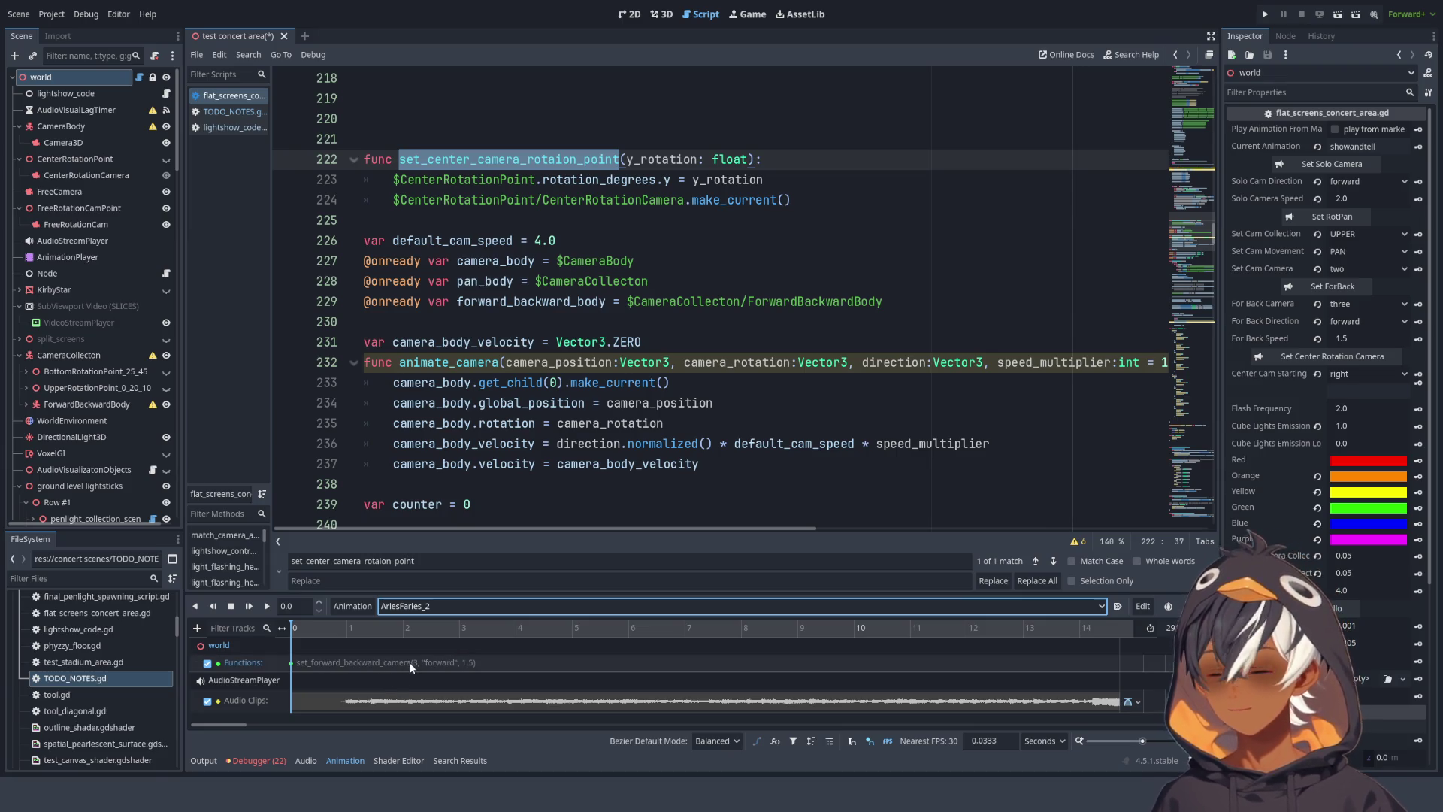
scroll(413, 660, right, 10)
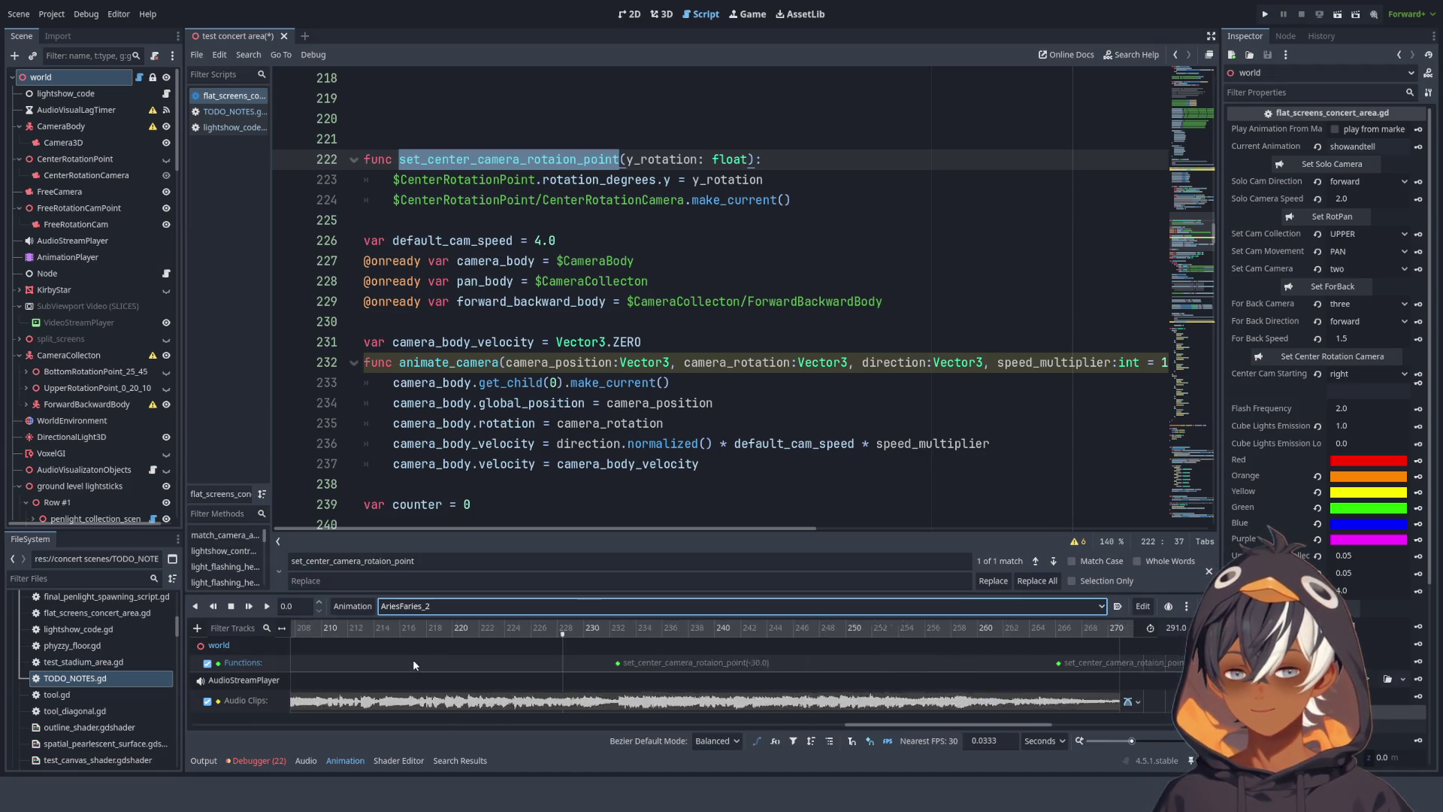
scroll(414, 659, down, 3)
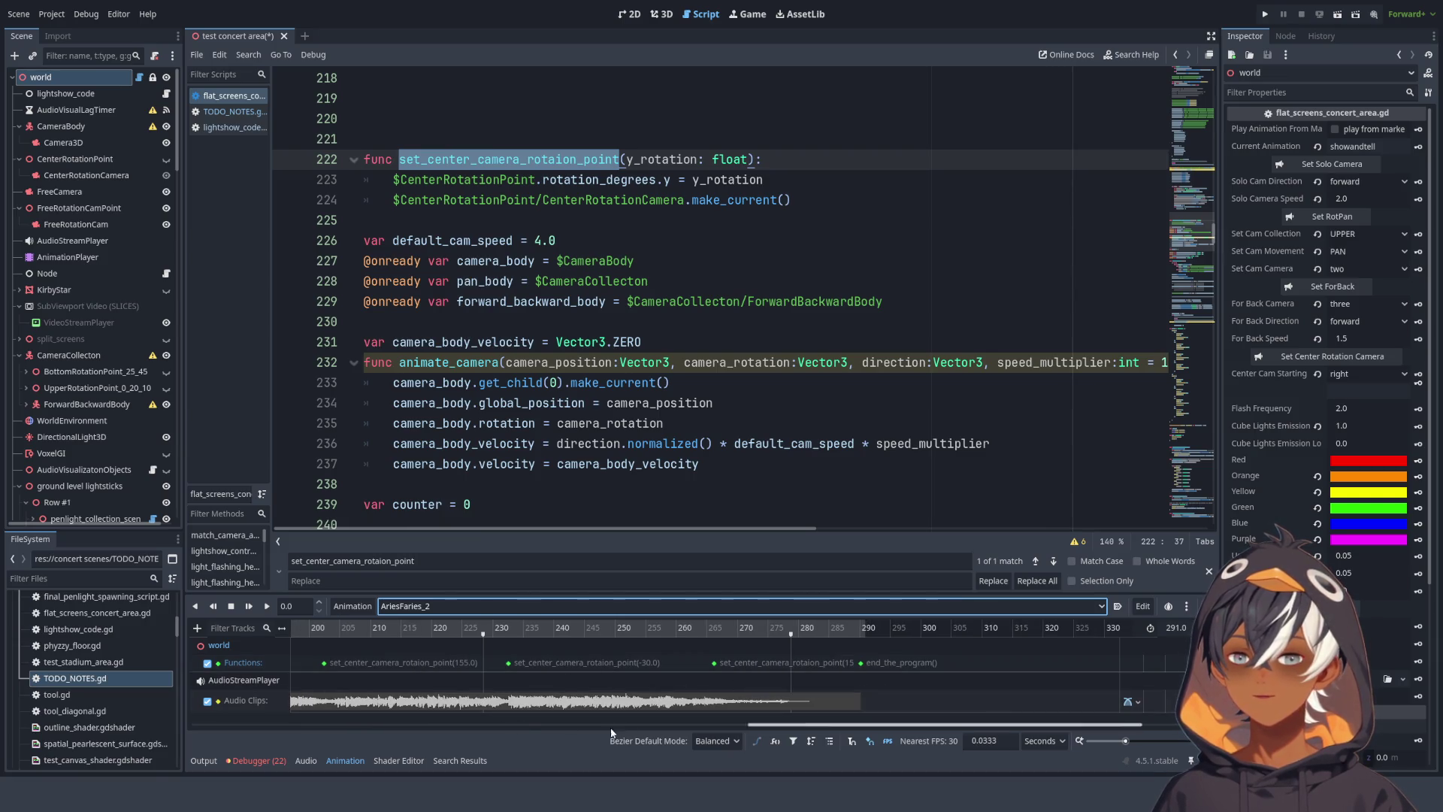
scroll(526, 680, left, 5)
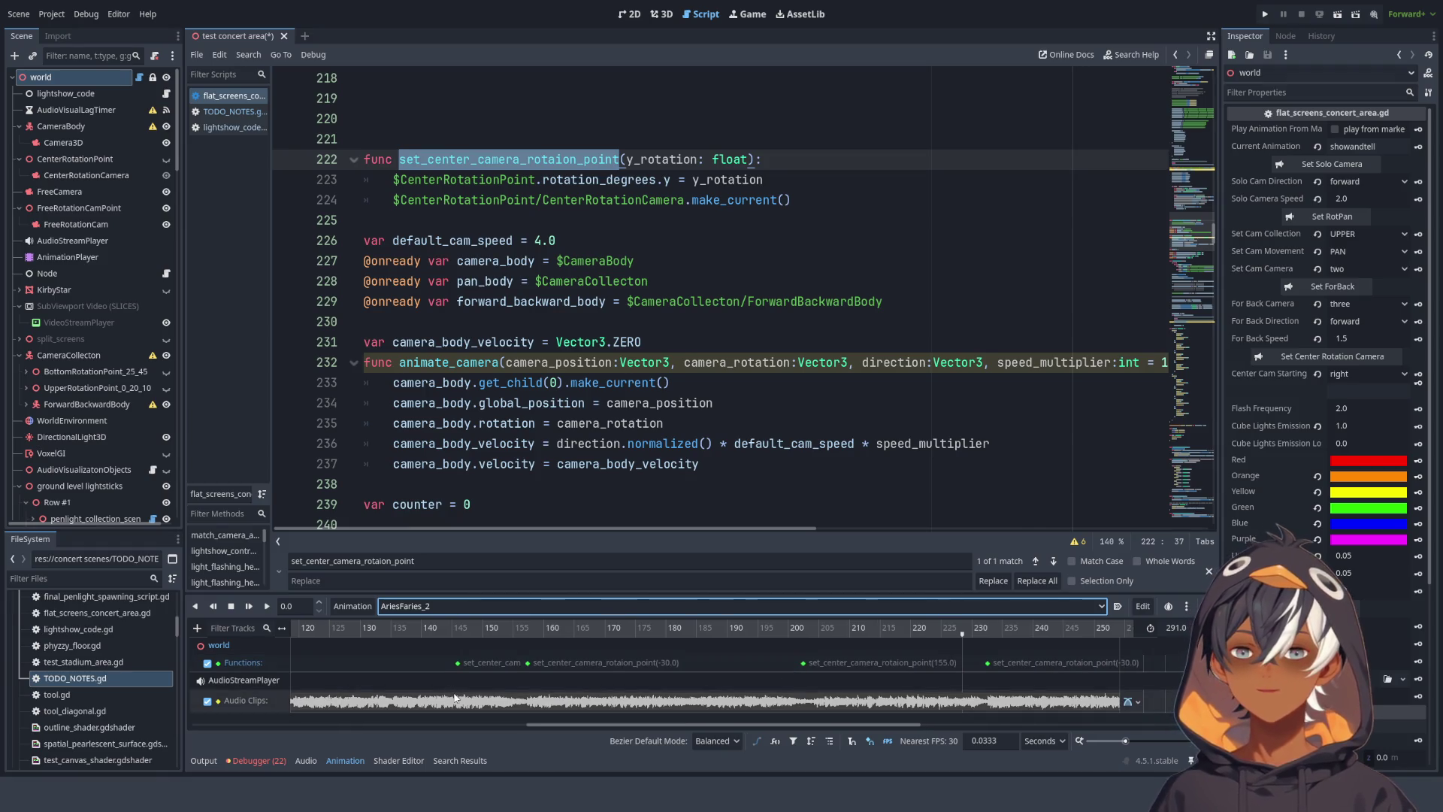
scroll(513, 681, left, 1)
scroll(512, 681, left, 3)
scroll(387, 687, left, 3)
mouse_move(478, 301)
mouse_down()
mouse_move(491, 203)
mouse_move(359, 261)
mouse_up()
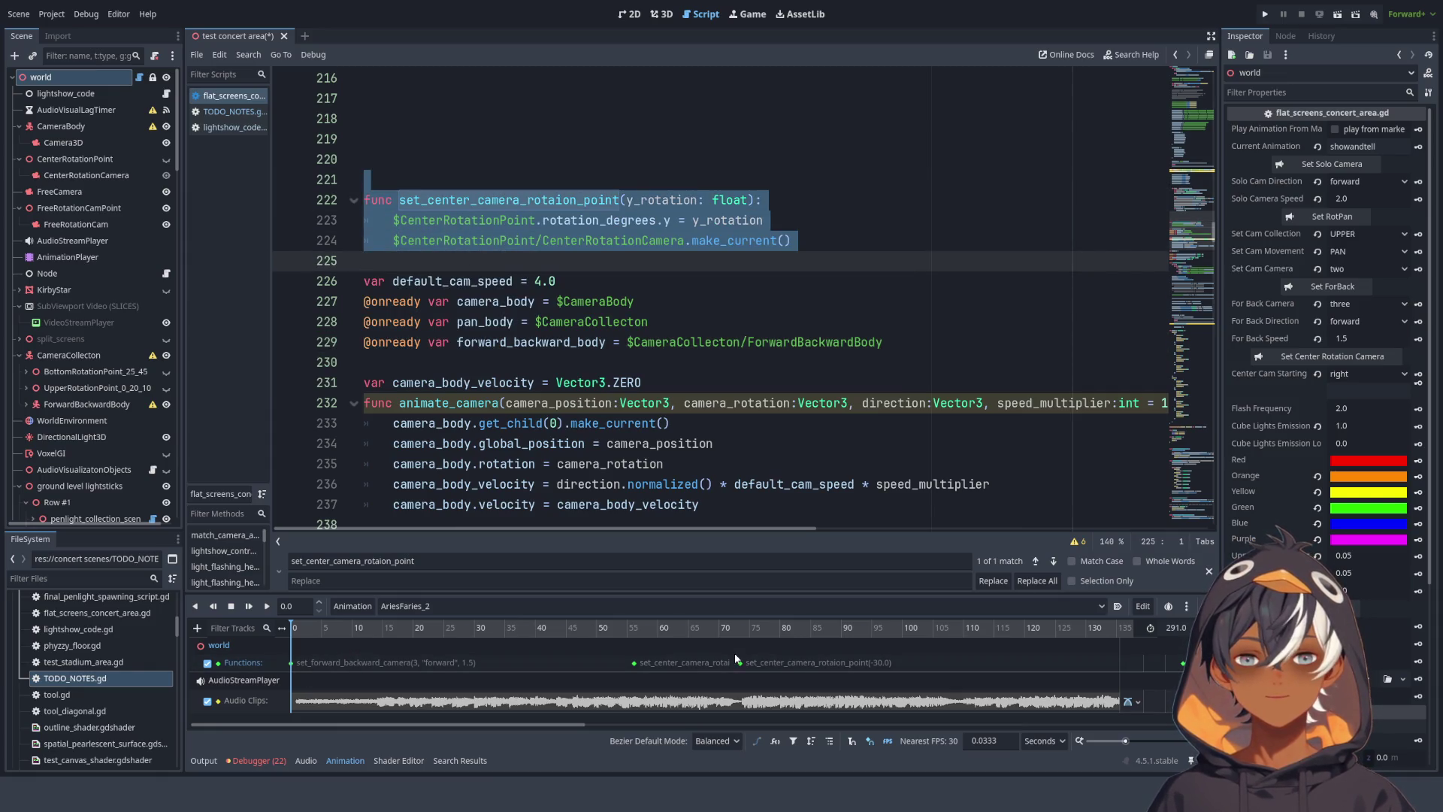
scroll(743, 696, right, 2)
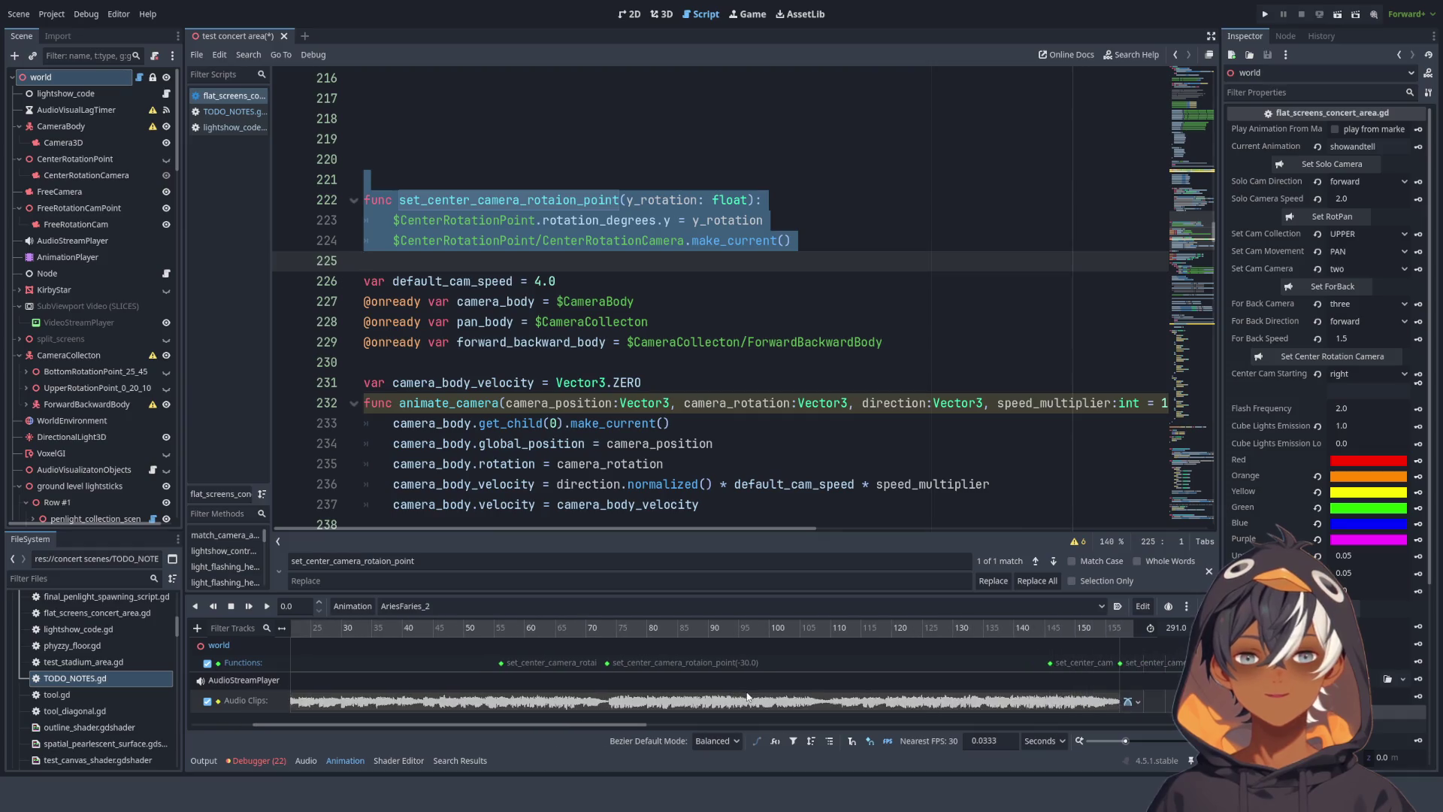
- Compare the set_center_camera_rotaion_point(-30.0) key with the function name on line 222
click(535, 200)
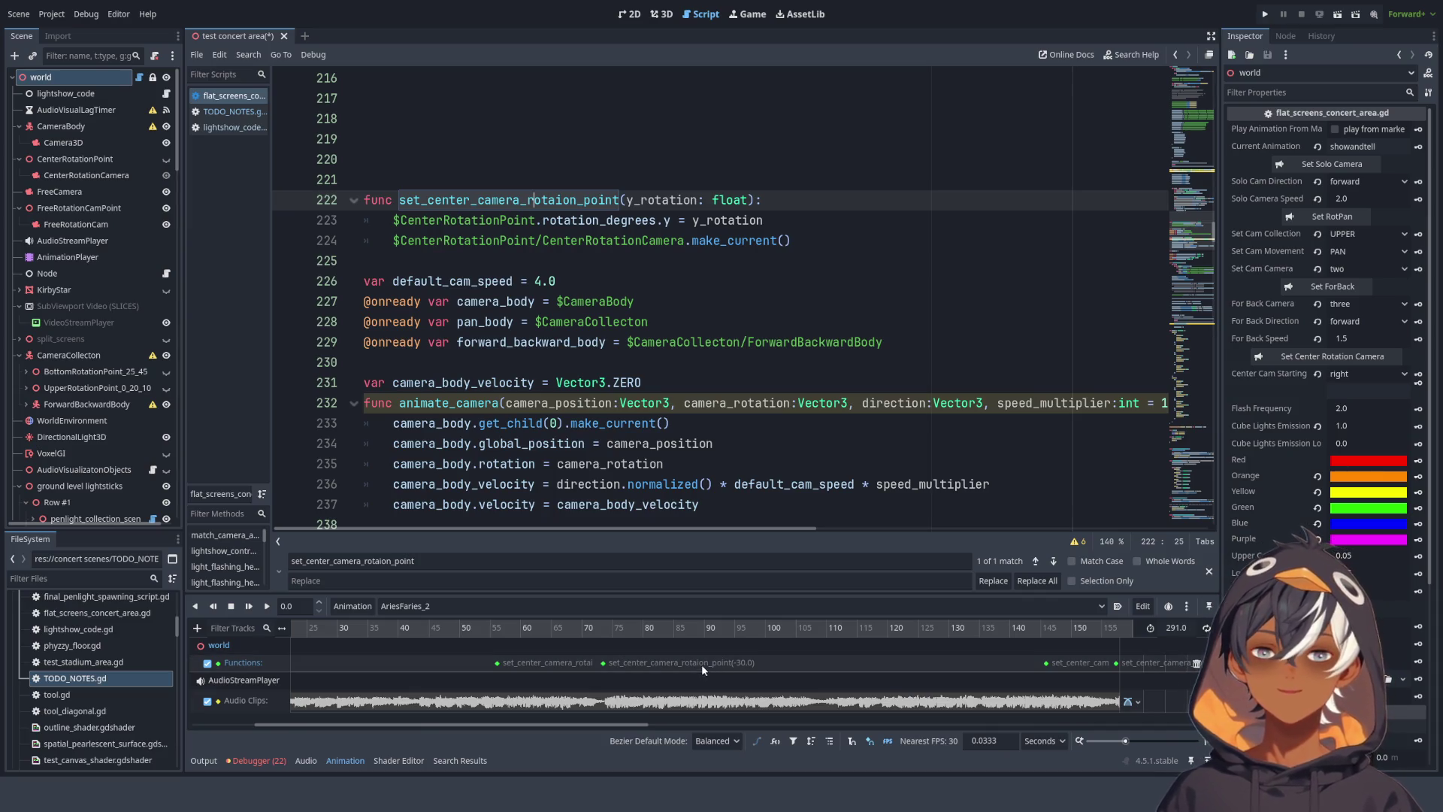
scroll(751, 665, right, 5)
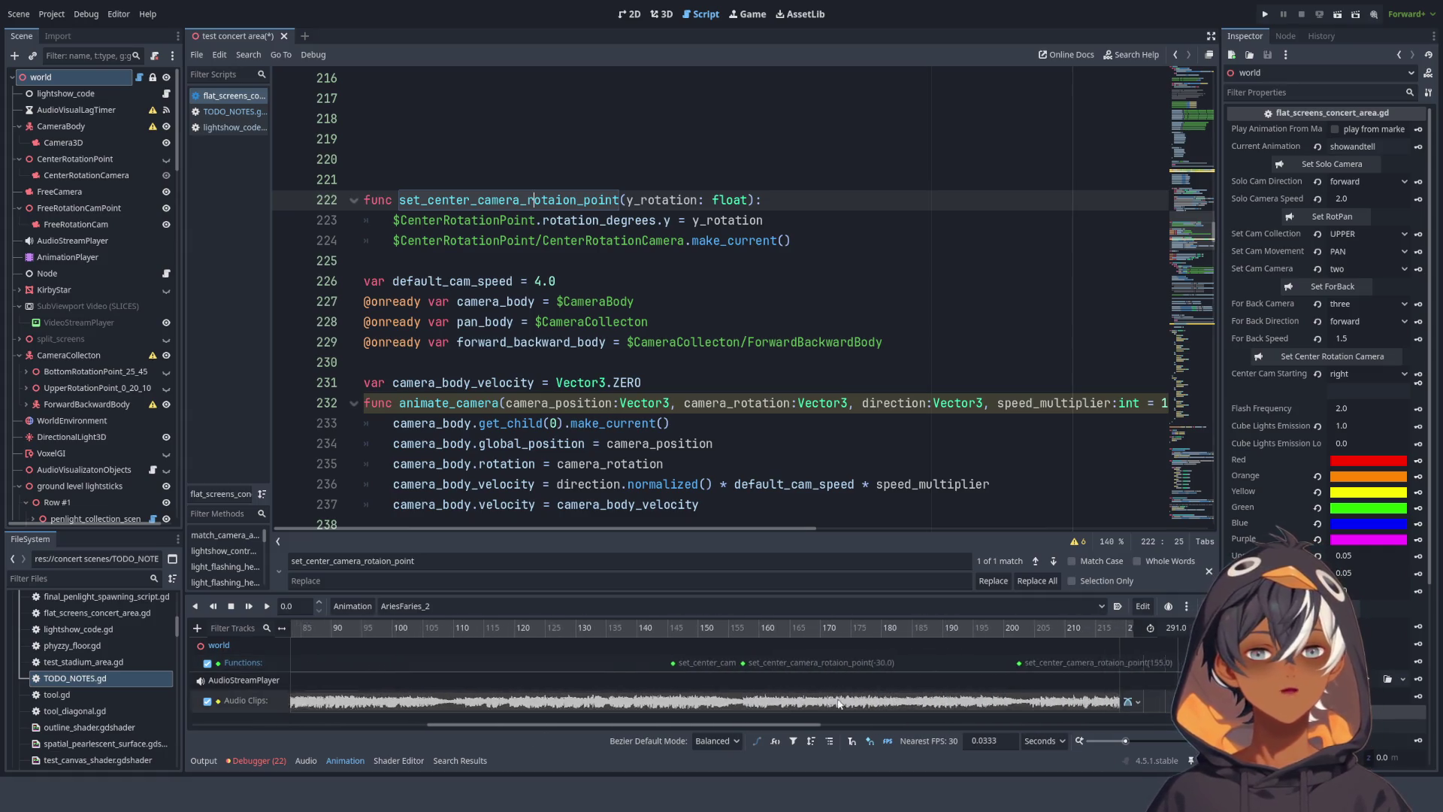
scroll(549, 645, left, 1)
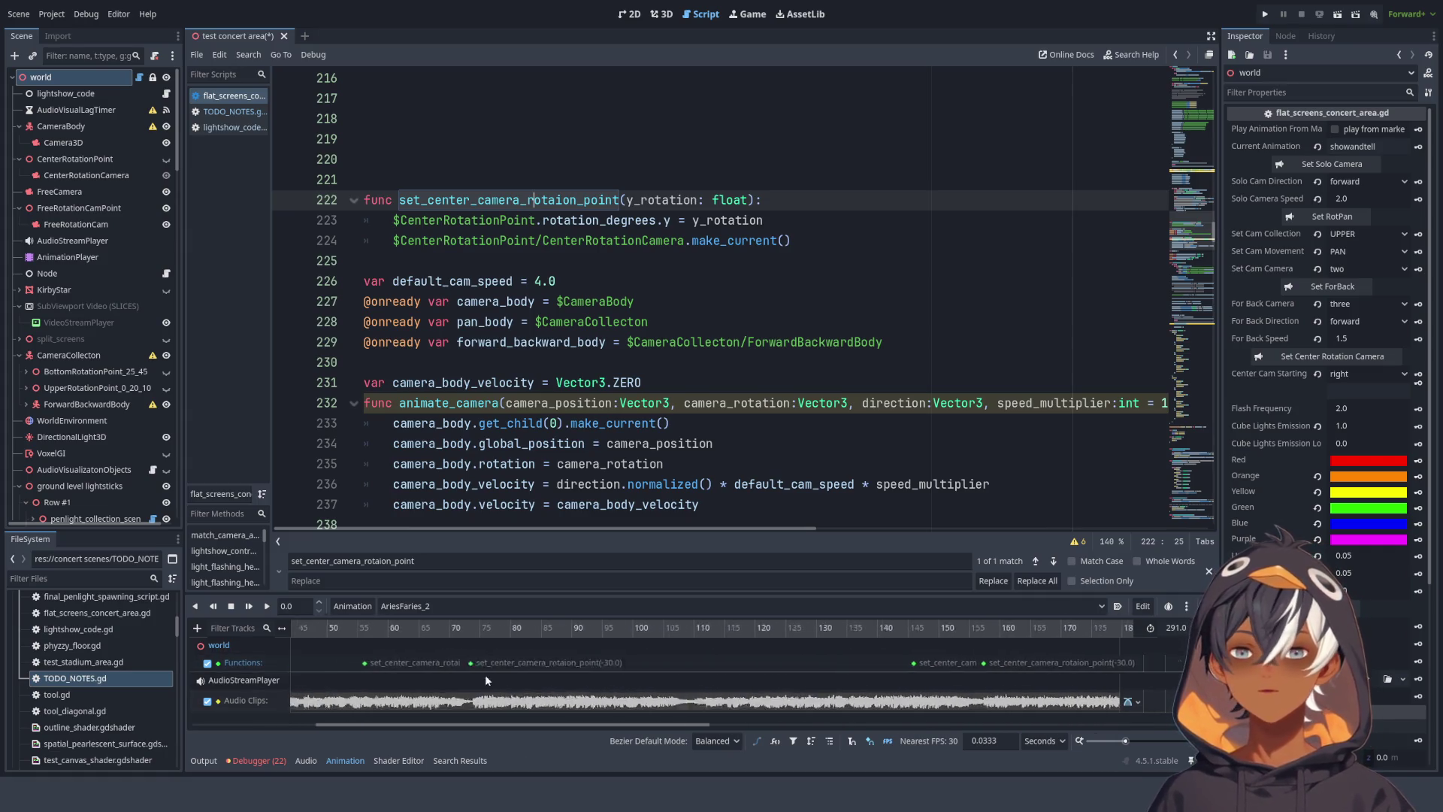
scroll(944, 678, right, 15)
scroll(944, 678, left, 20)
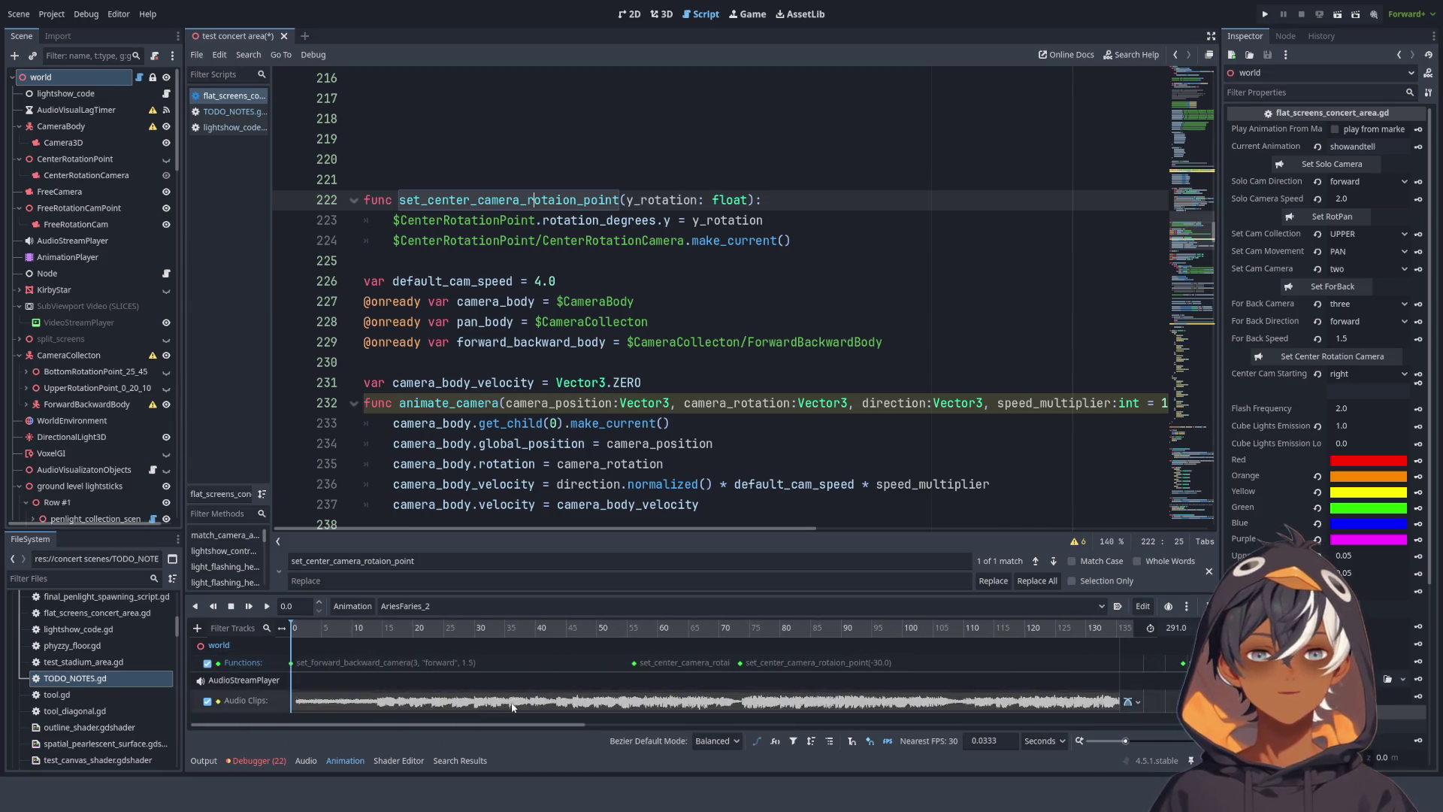
click(559, 167)
click(551, 200)
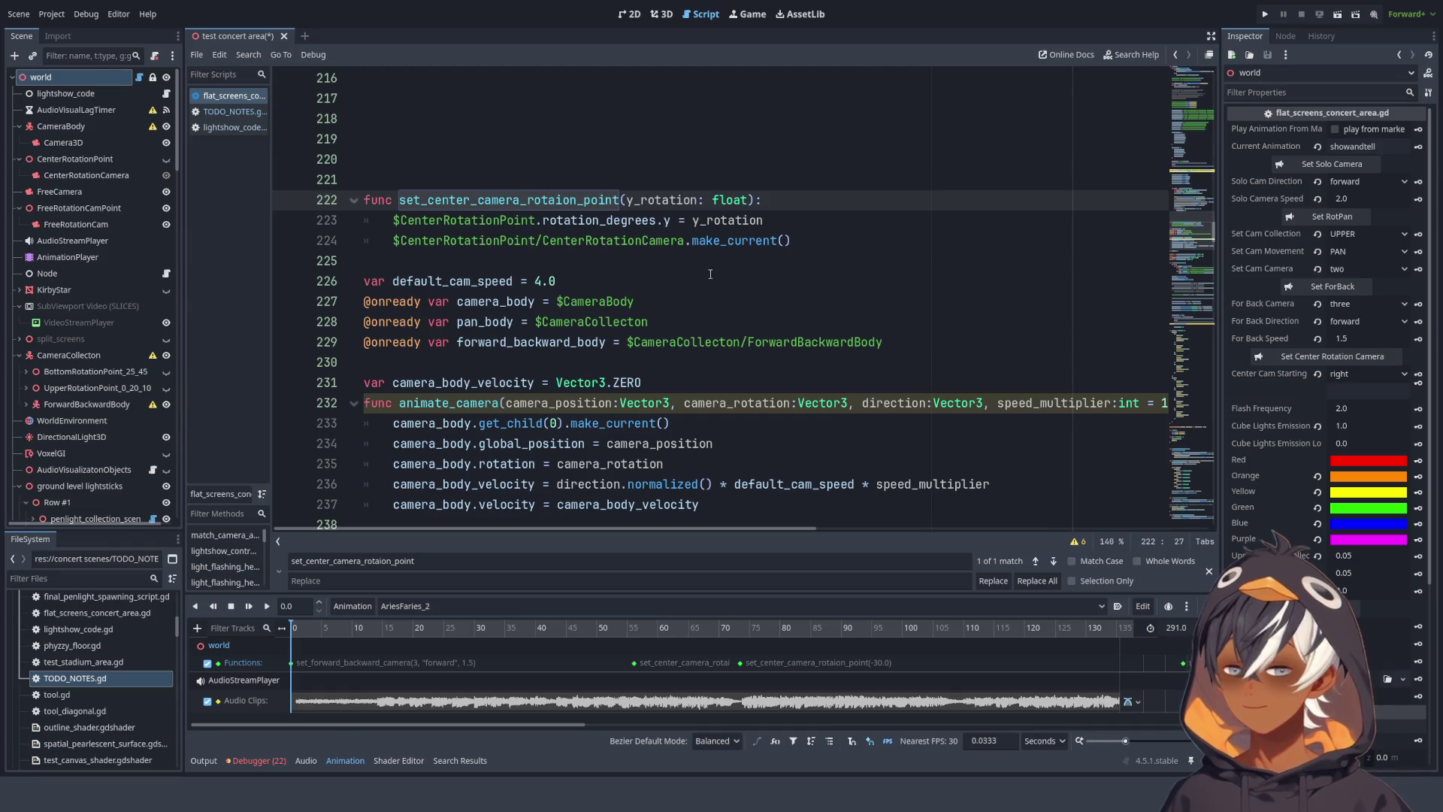
- Delete three blank lines so set_center_camera_rotaion_point starts at line 219
click(556, 159)
scroll(578, 199, up, 5)
scroll(577, 199, up, 2)
scroll(578, 199, down, 6)
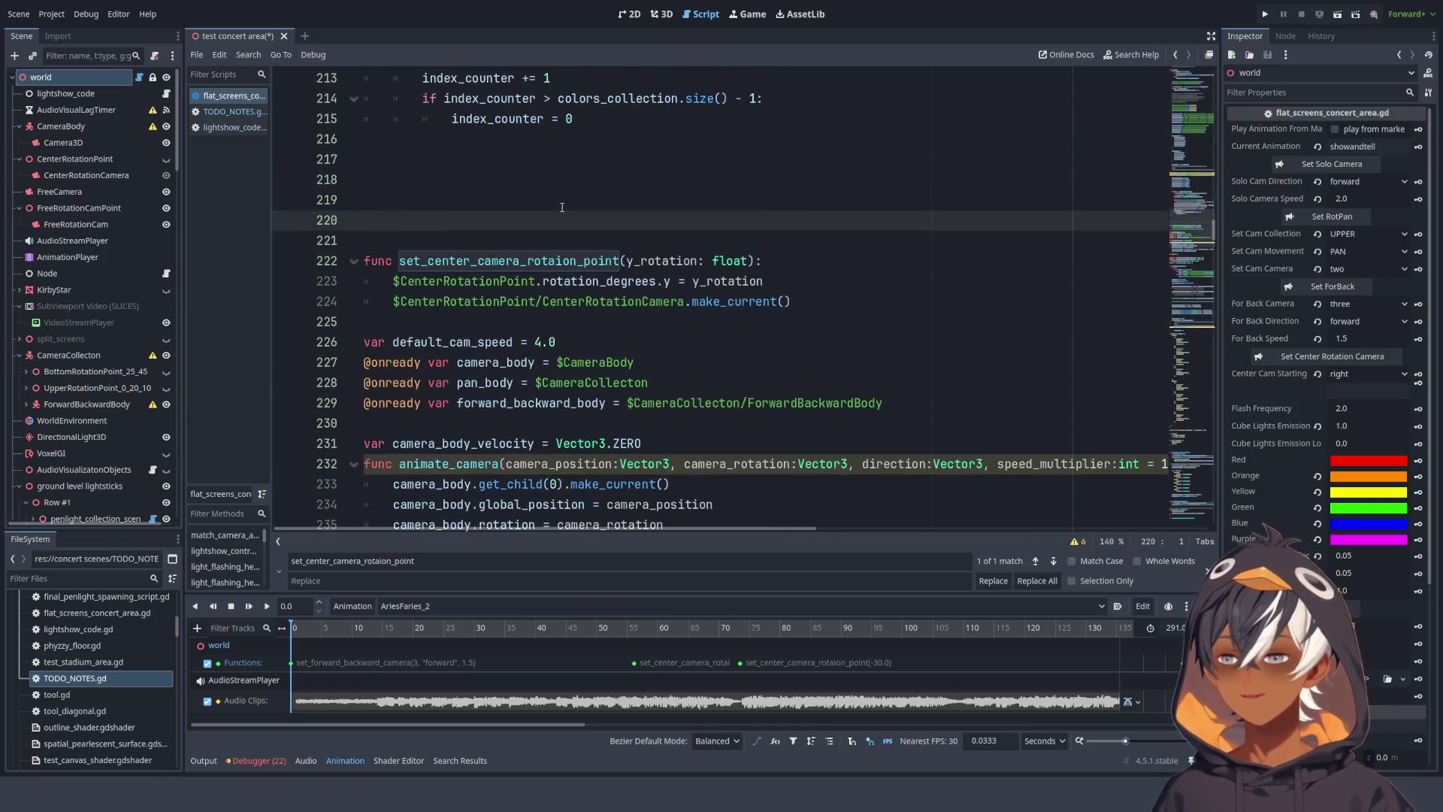
click(541, 239)
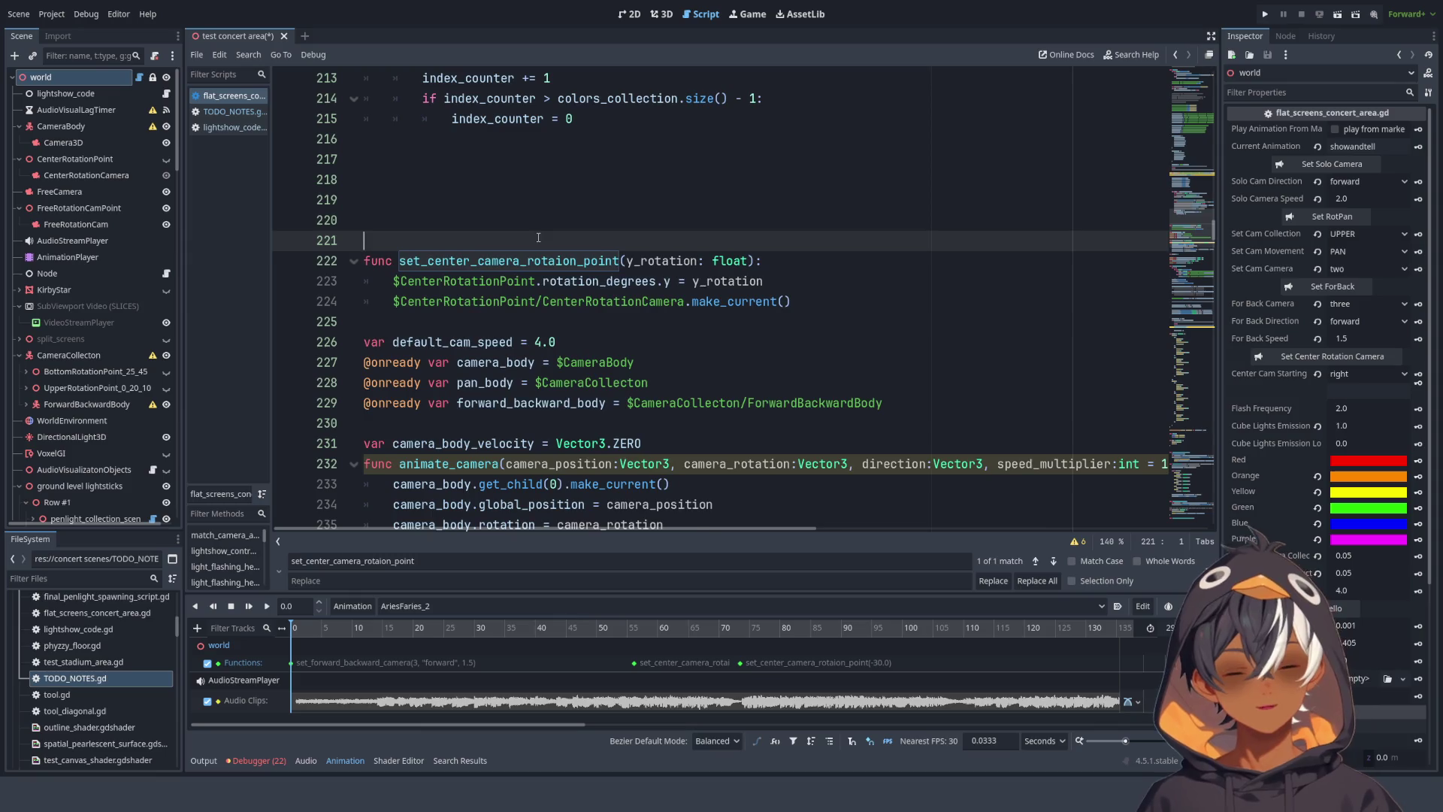
key(BackSpace)
key(BackSpace)
key(BackSpace)
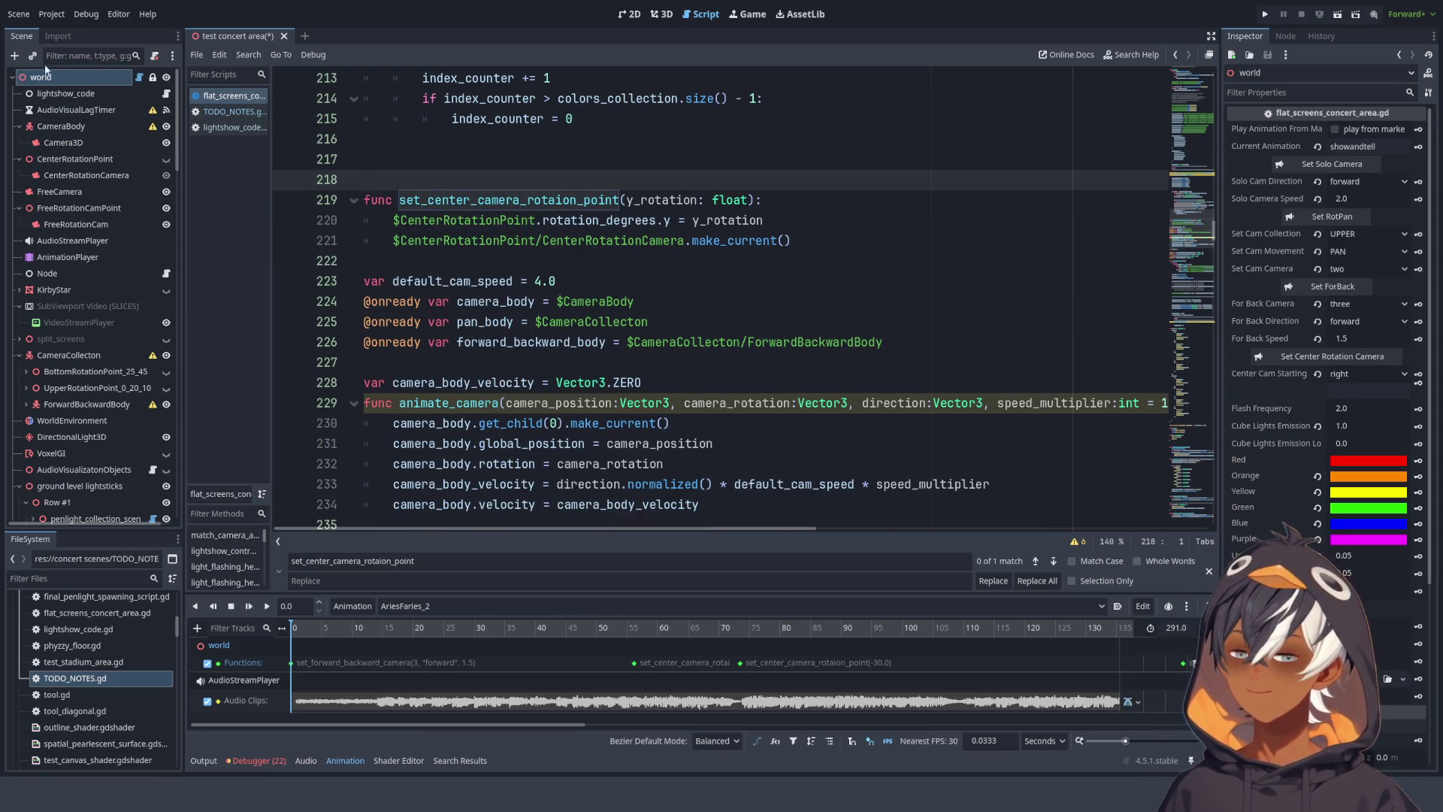
click(86, 95)
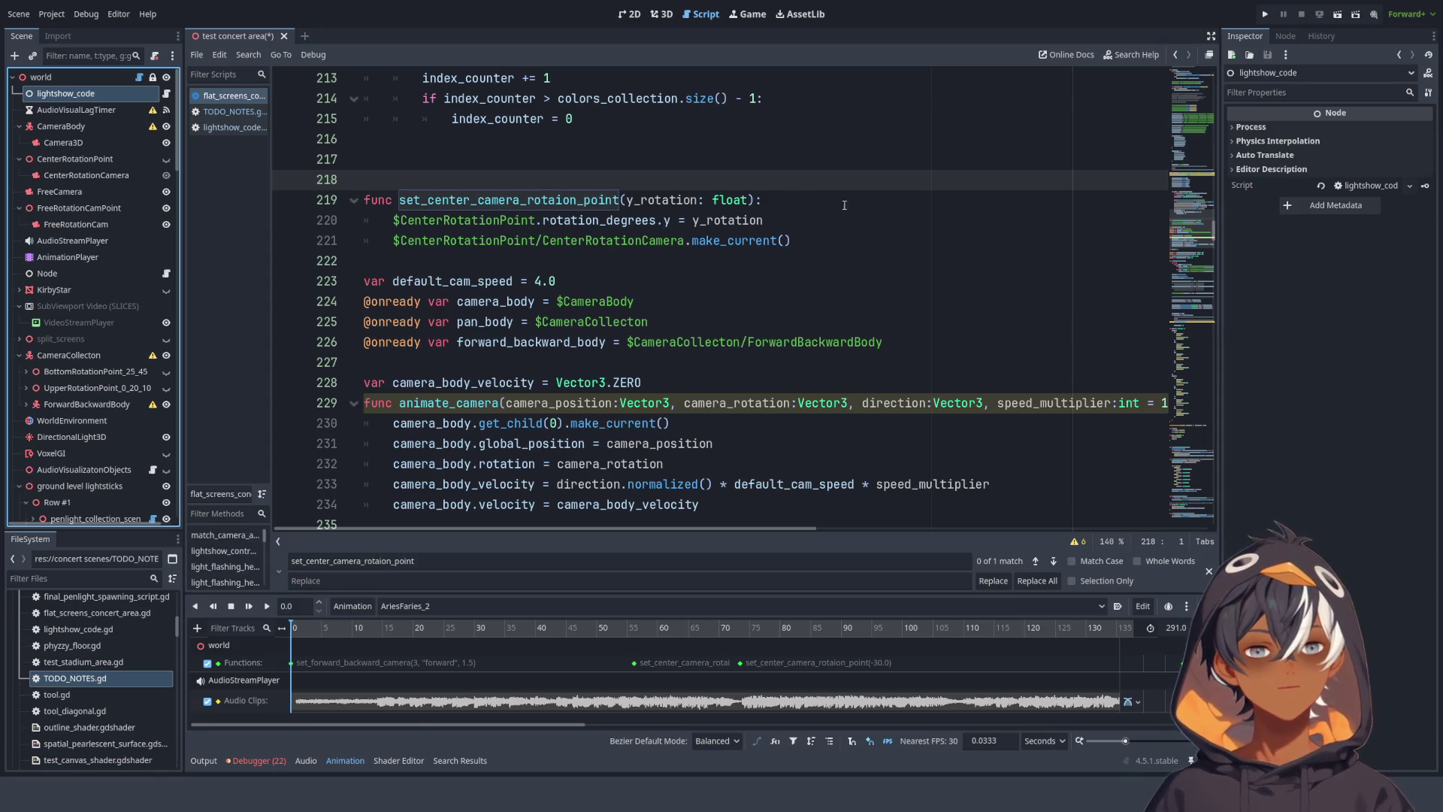
- Review the delta counter timer block in _physics_process and the camera functions below it
scroll(718, 245, down, 7)
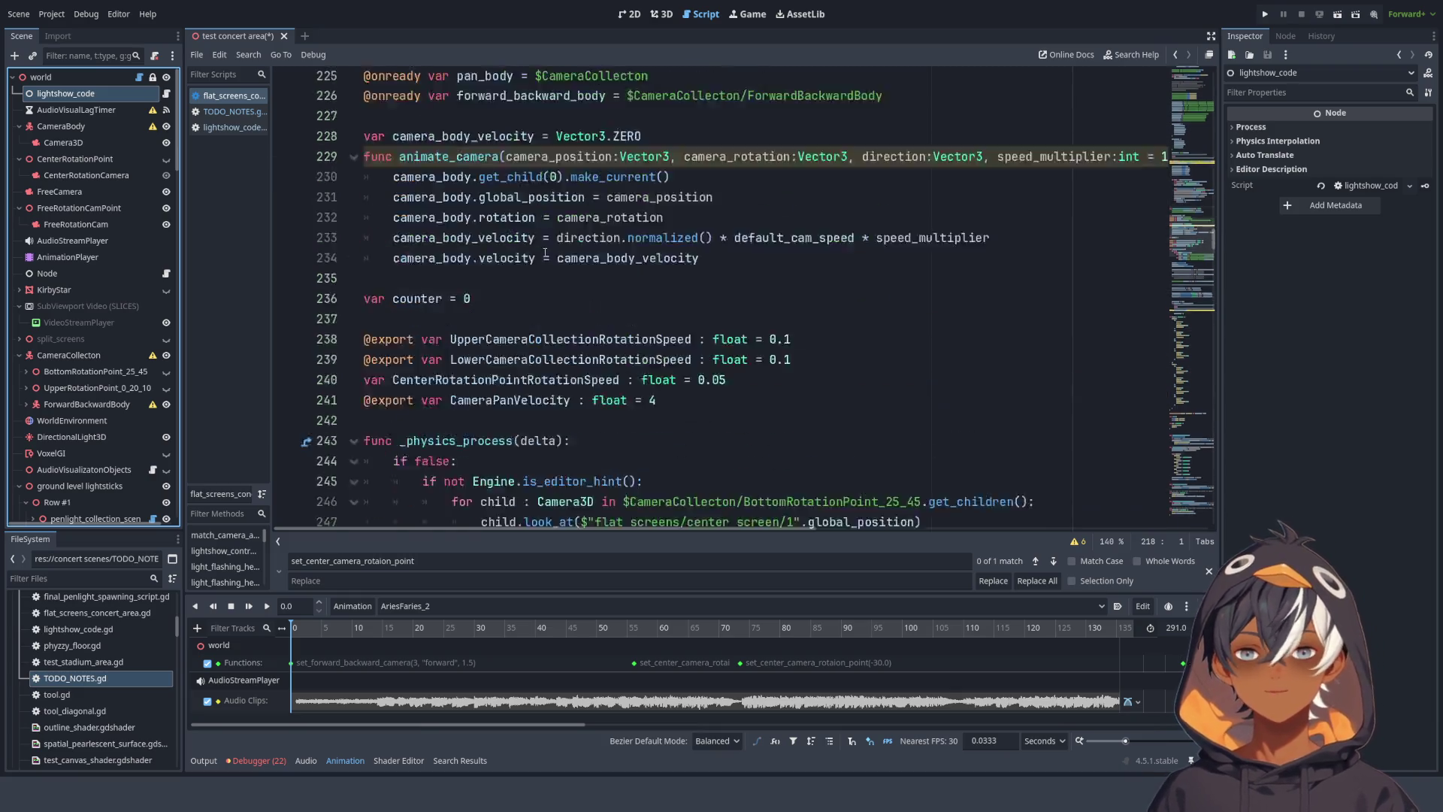
scroll(1182, 263, down, 9)
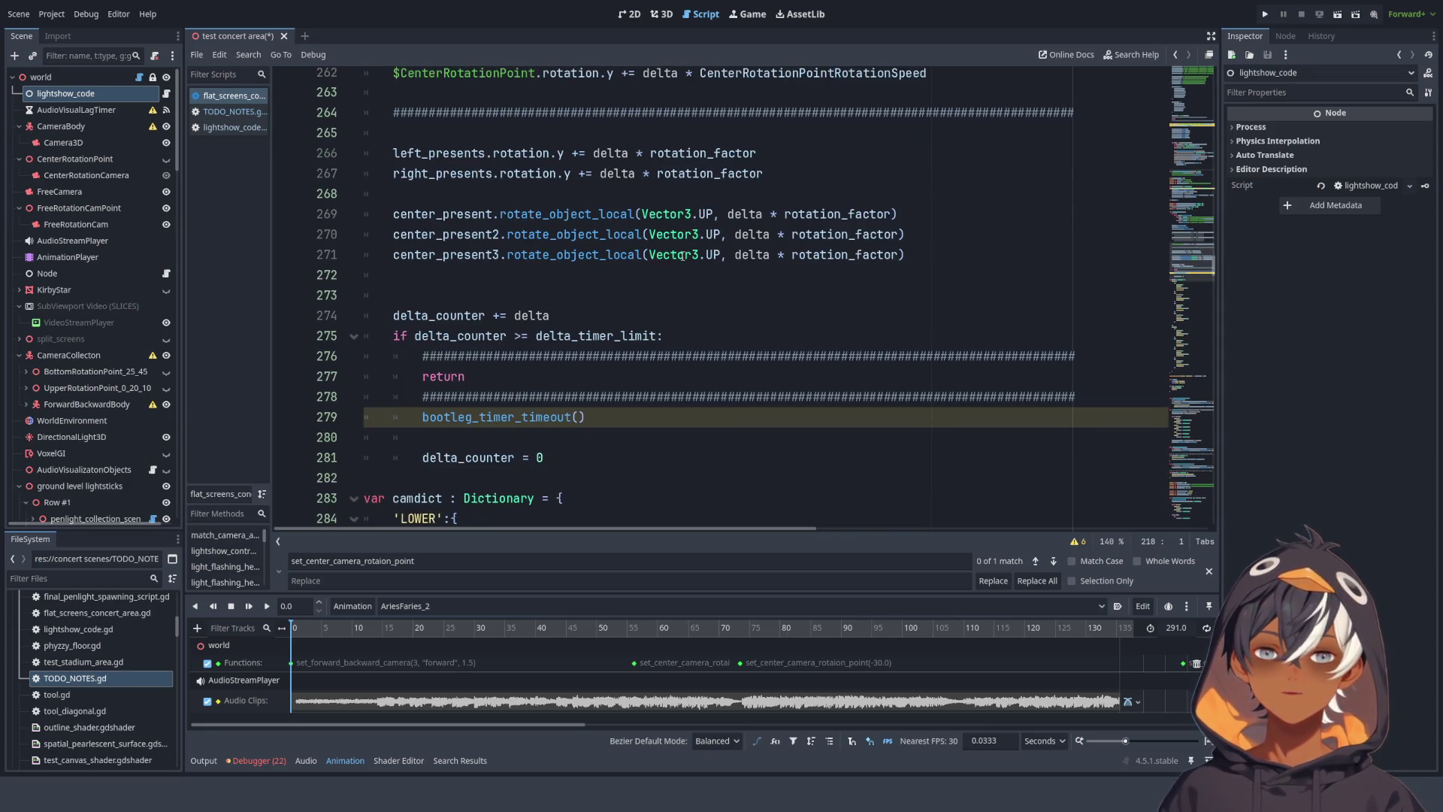
ctrl+scroll(681, 255, down, 2)
mouse_move(380, 94)
mouse_down()
mouse_move(526, 356)
mouse_move(518, 207)
mouse_move(677, 410)
mouse_move(742, 426)
mouse_up()
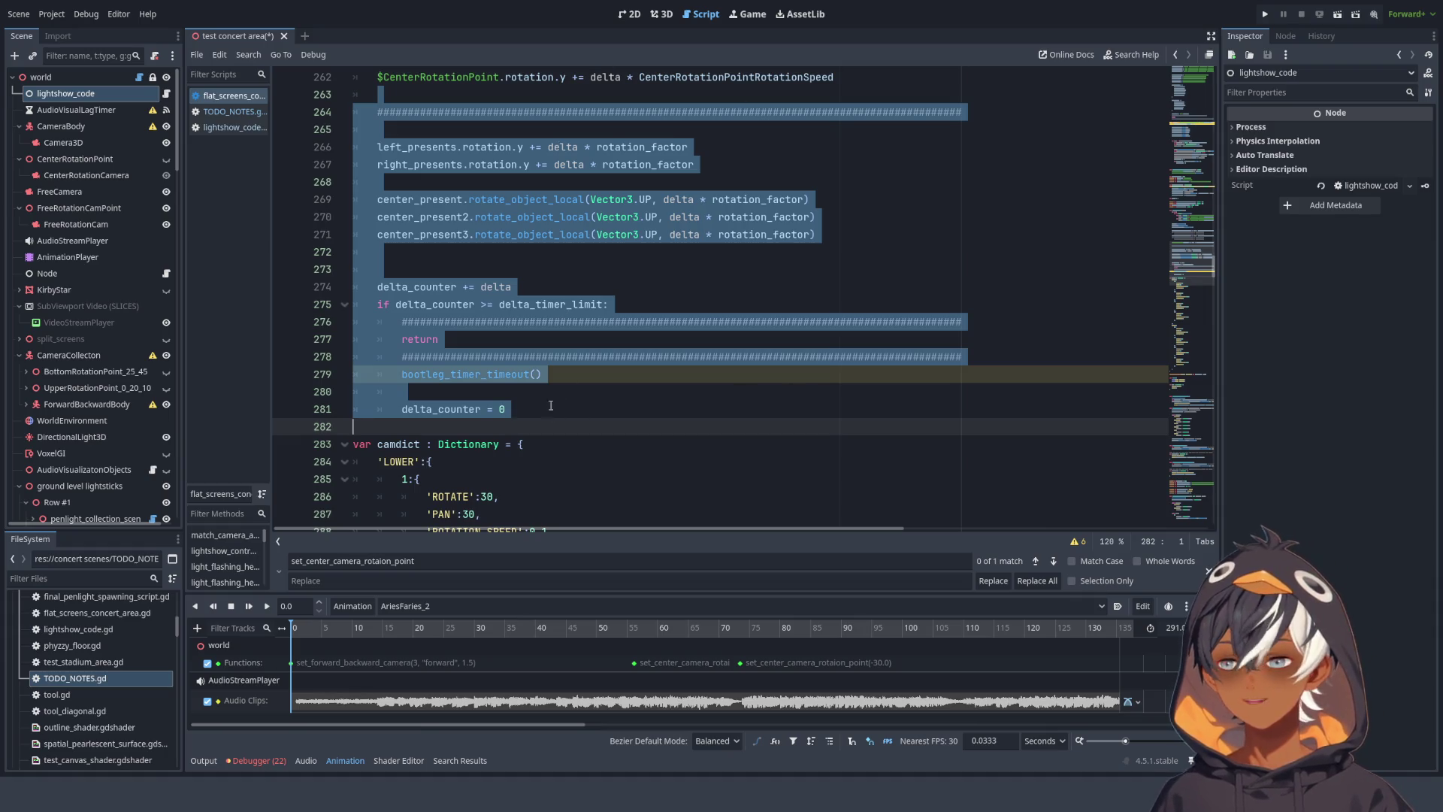
scroll(617, 297, up, 7)
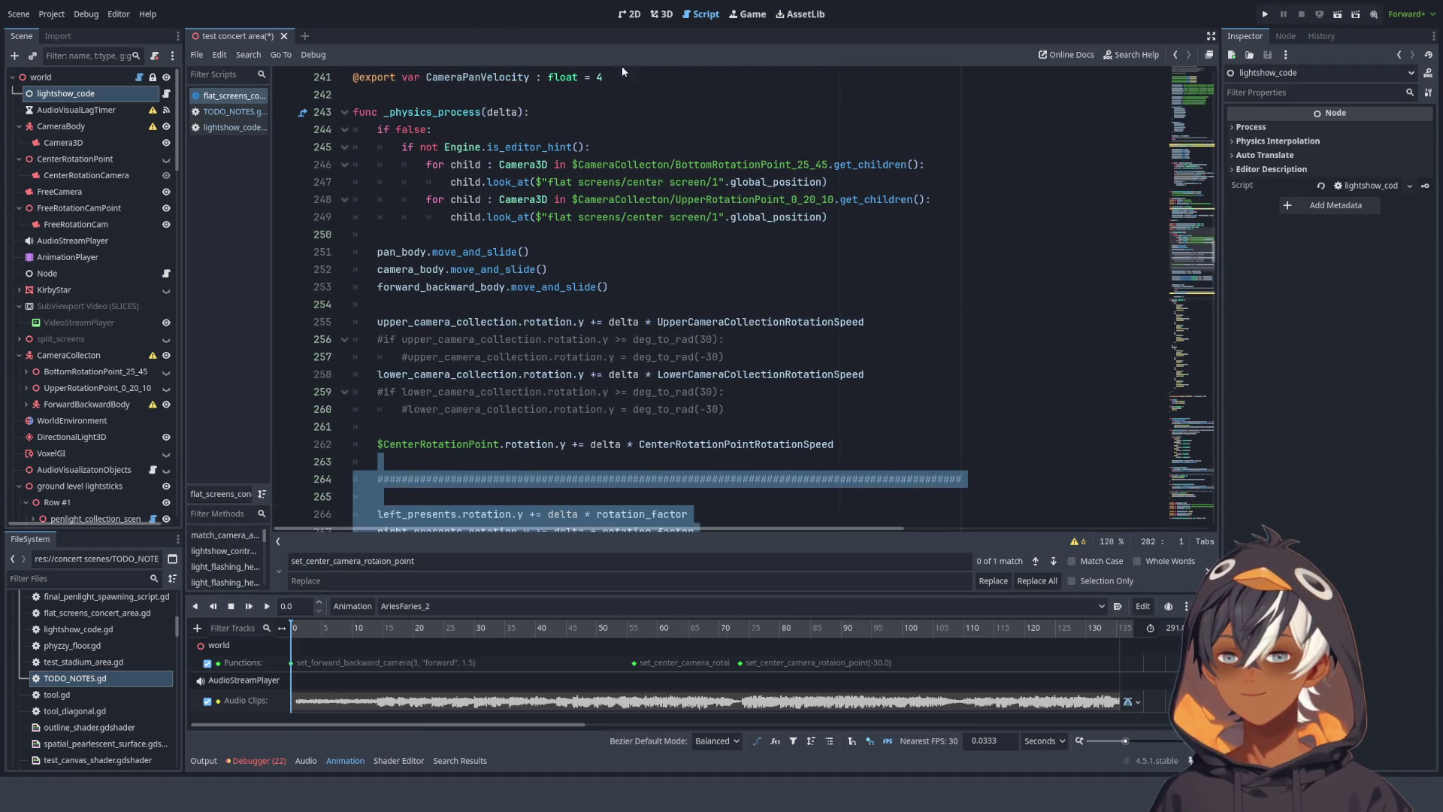
scroll(579, 118, up, 8)
mouse_move(518, 184)
mouse_down()
mouse_move(526, 197)
mouse_move(633, 165)
mouse_move(597, 216)
mouse_up()
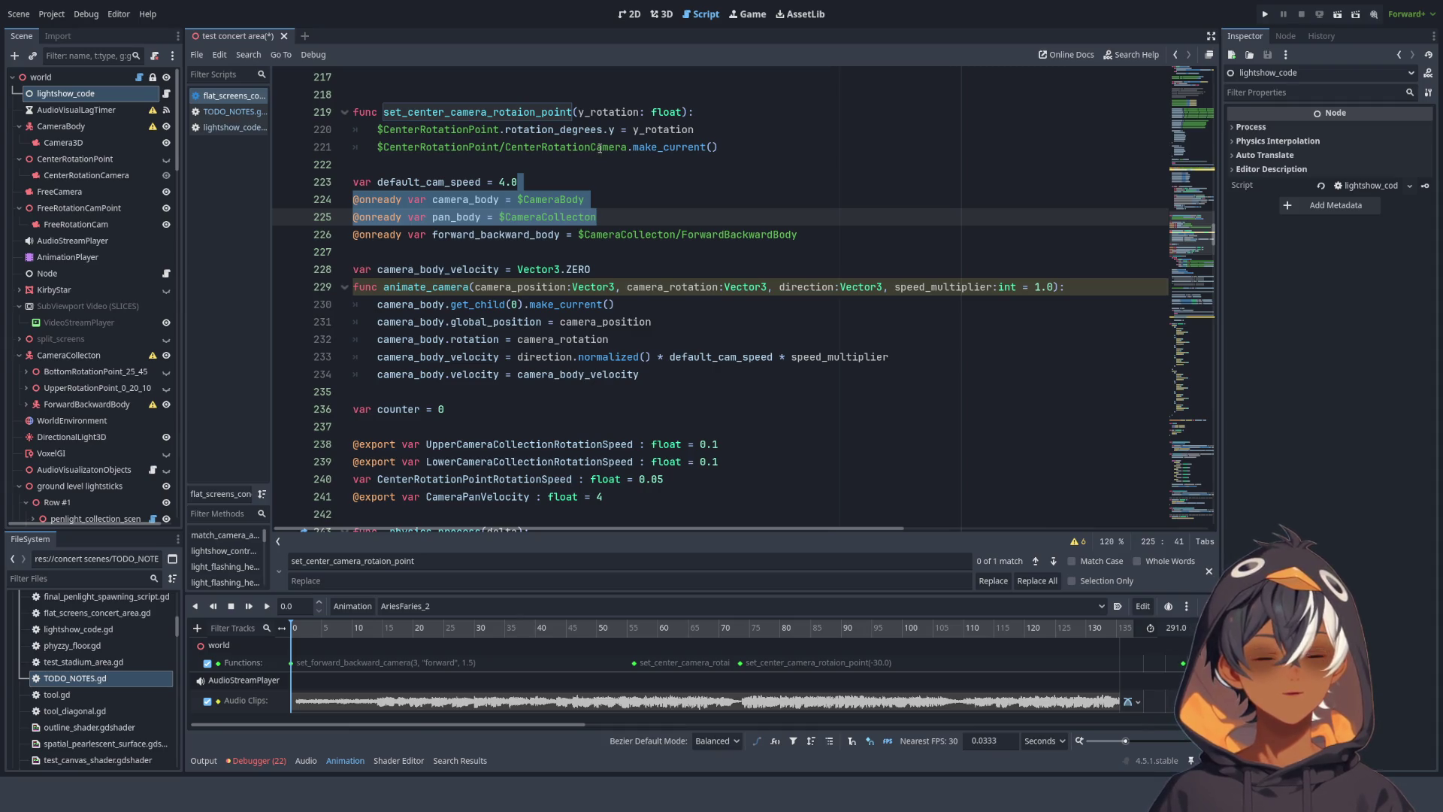
mouse_move(768, 398)
mouse_down()
mouse_move(699, 75)
mouse_move(710, 129)
mouse_up()
scroll(647, 232, down, 3)
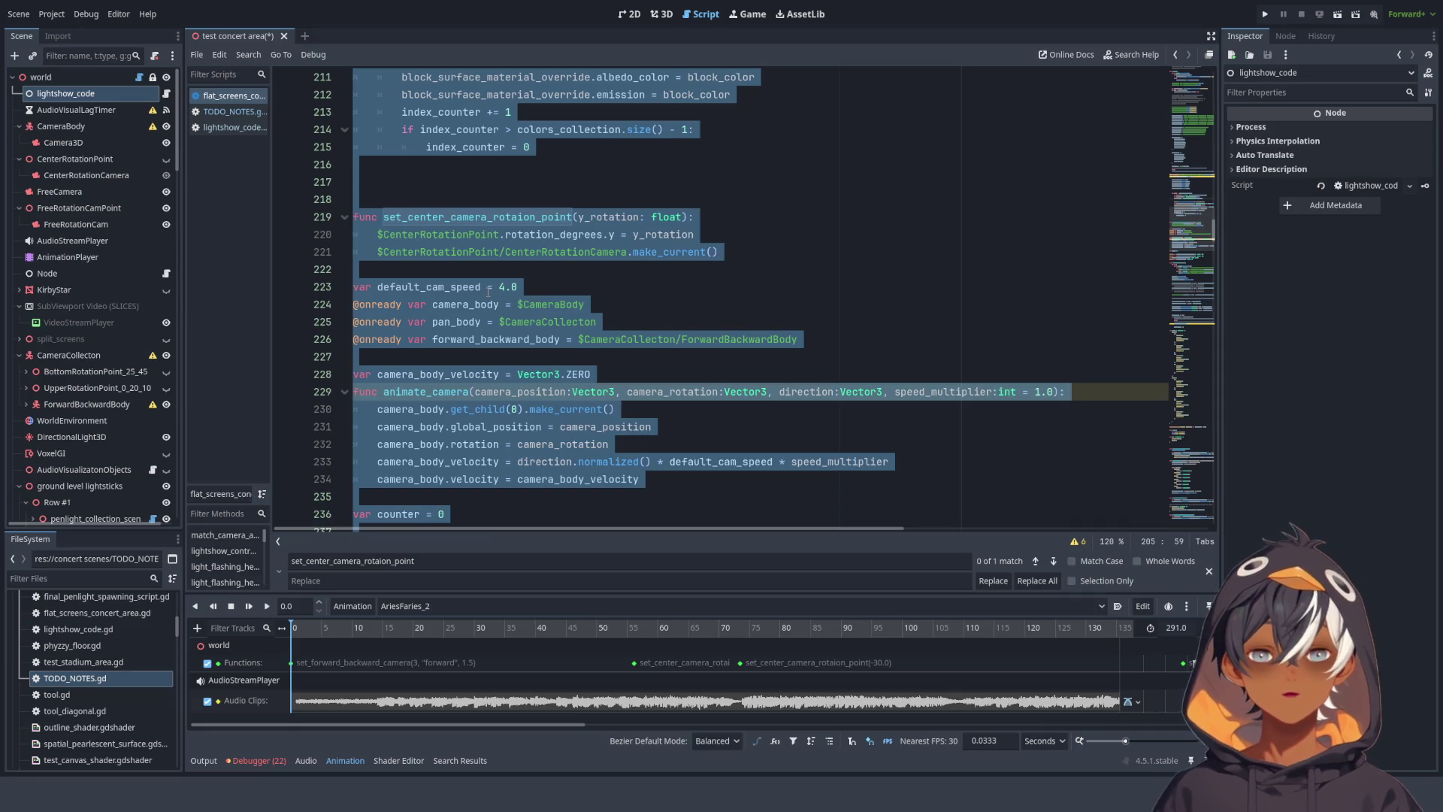
- Clear the code selection, put the caret on empty line 218, and close the find-and-replace bar
click(567, 210)
click(567, 206)
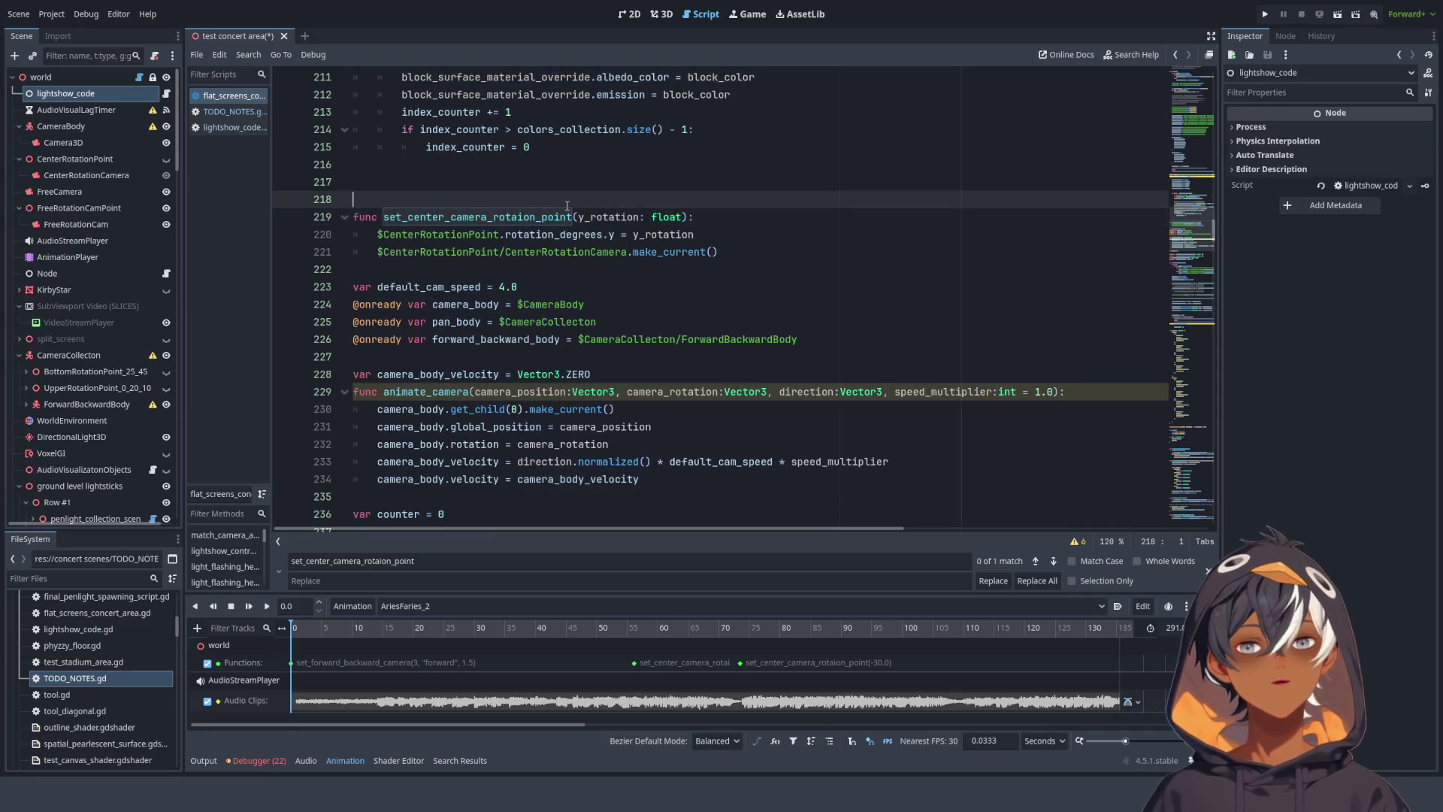
click(1208, 571)
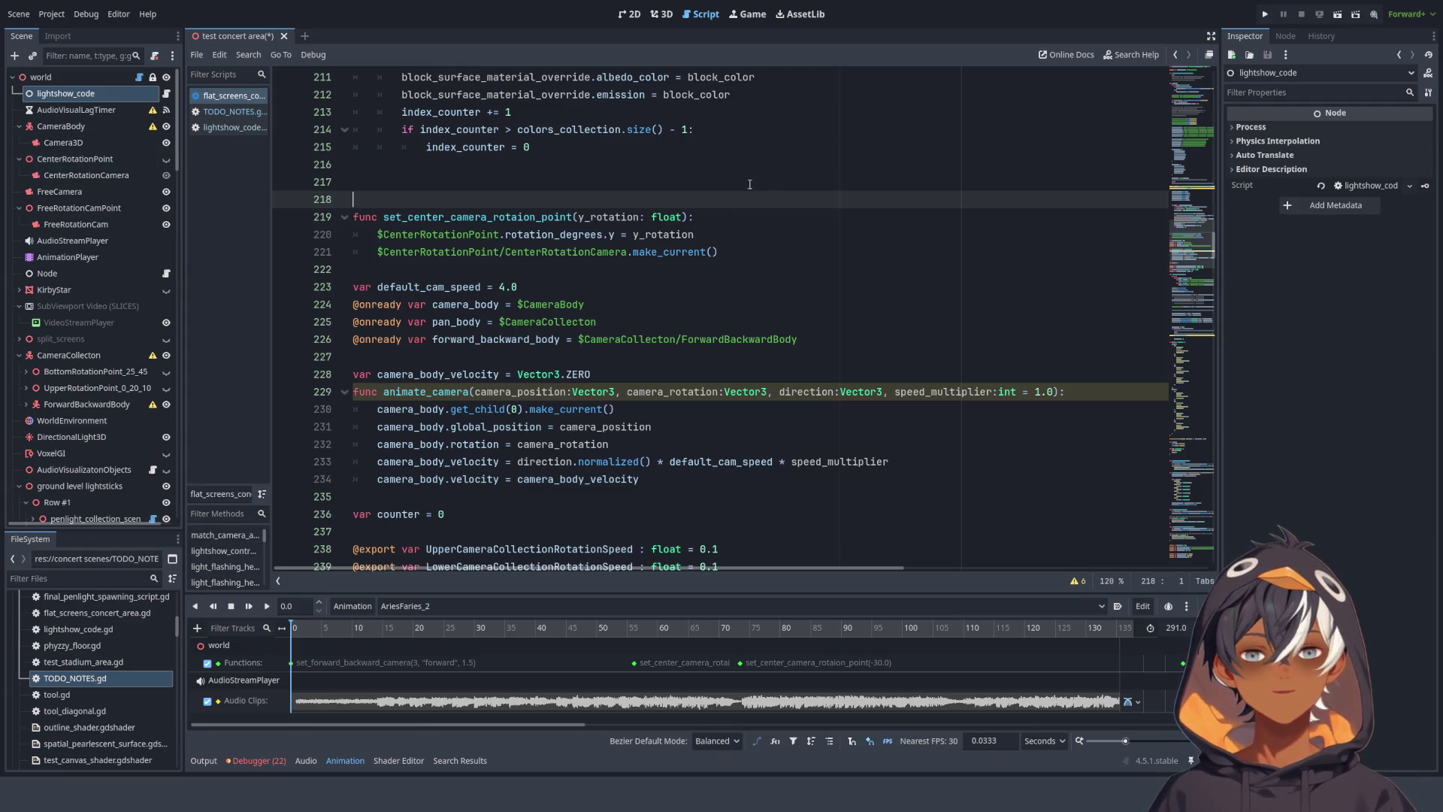
scroll(798, 254, up, 6)
scroll(734, 250, down, 5)
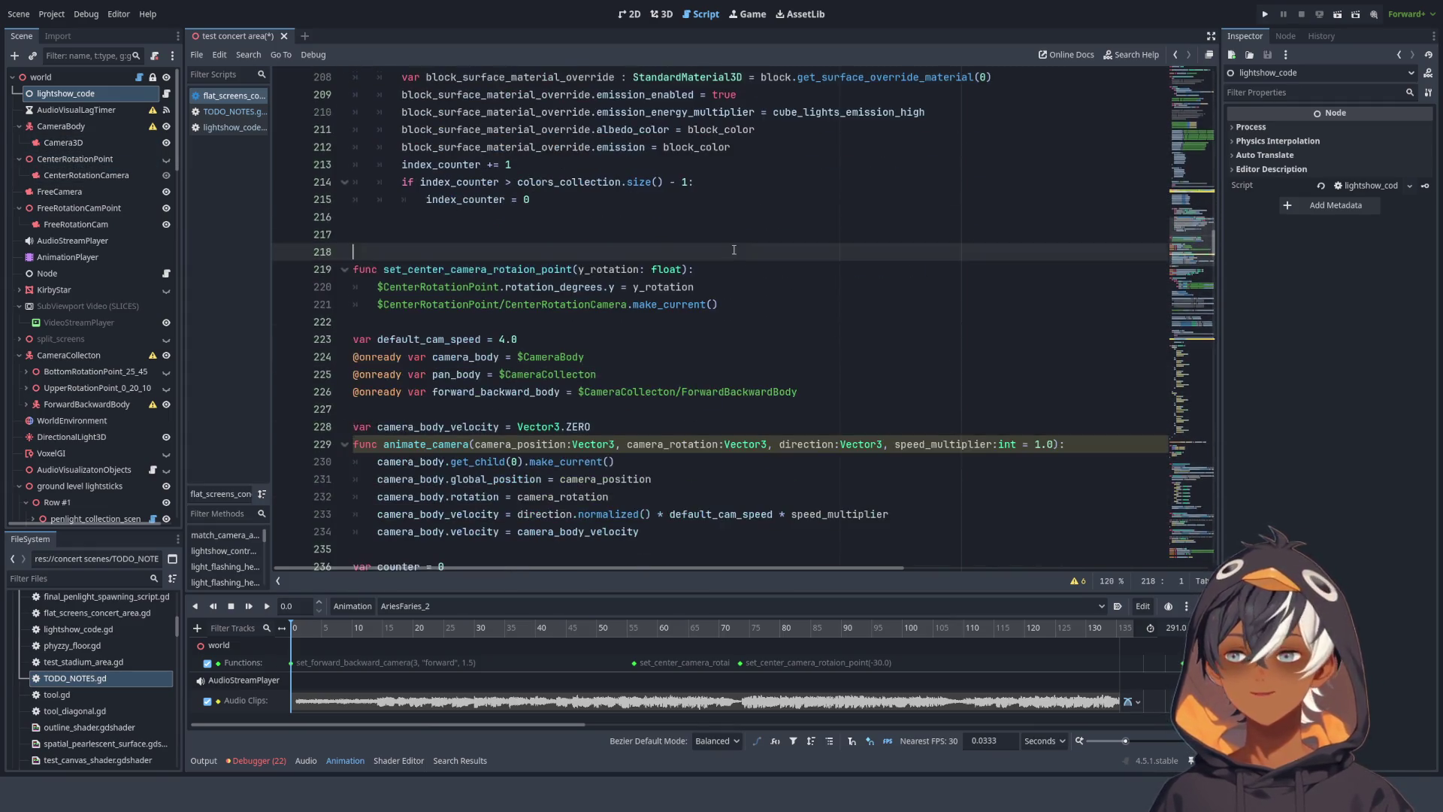
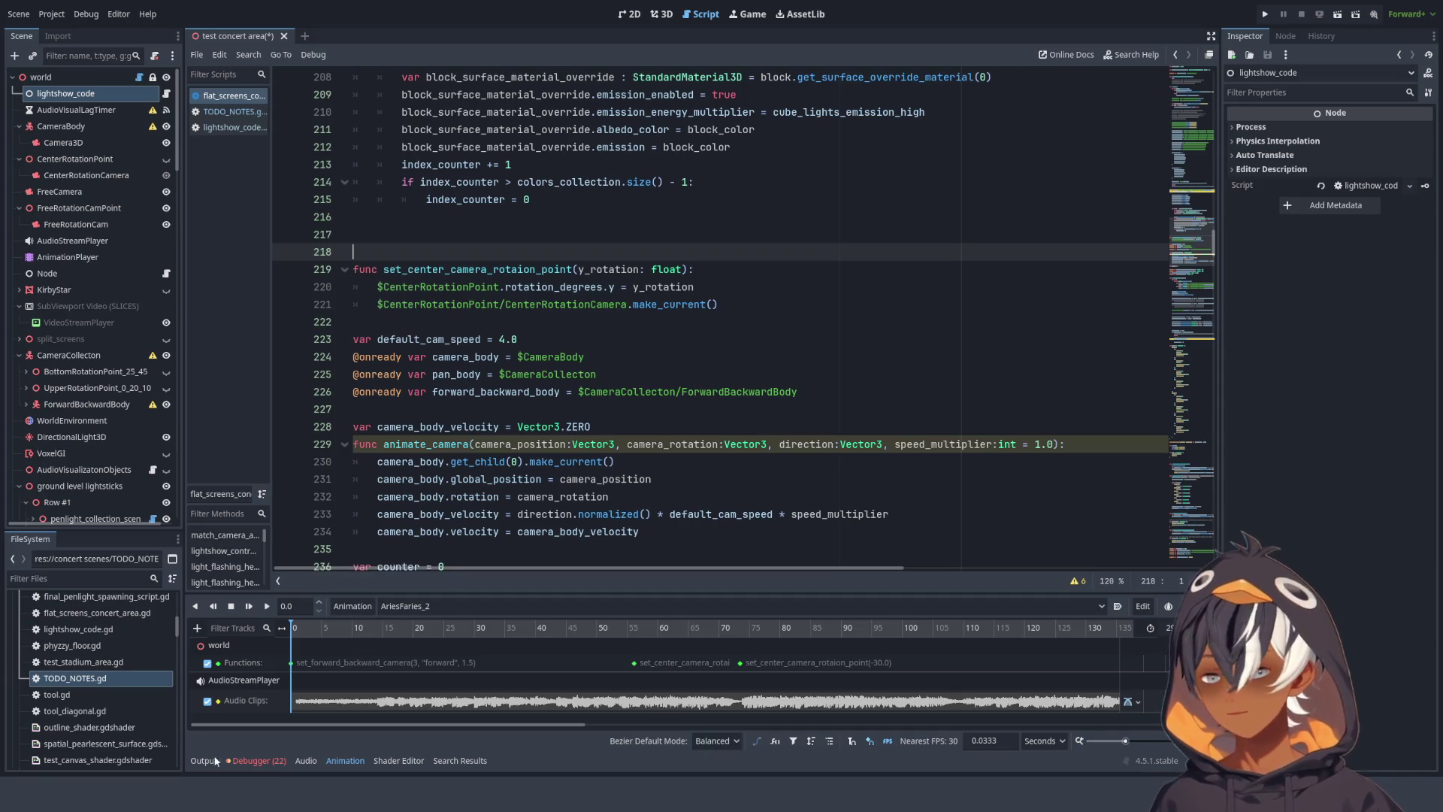
- Collapse the Animation panel and scroll through flat_screens_concert_area.gd's camera functions and variables
click(345, 760)
scroll(538, 383, down, 5)
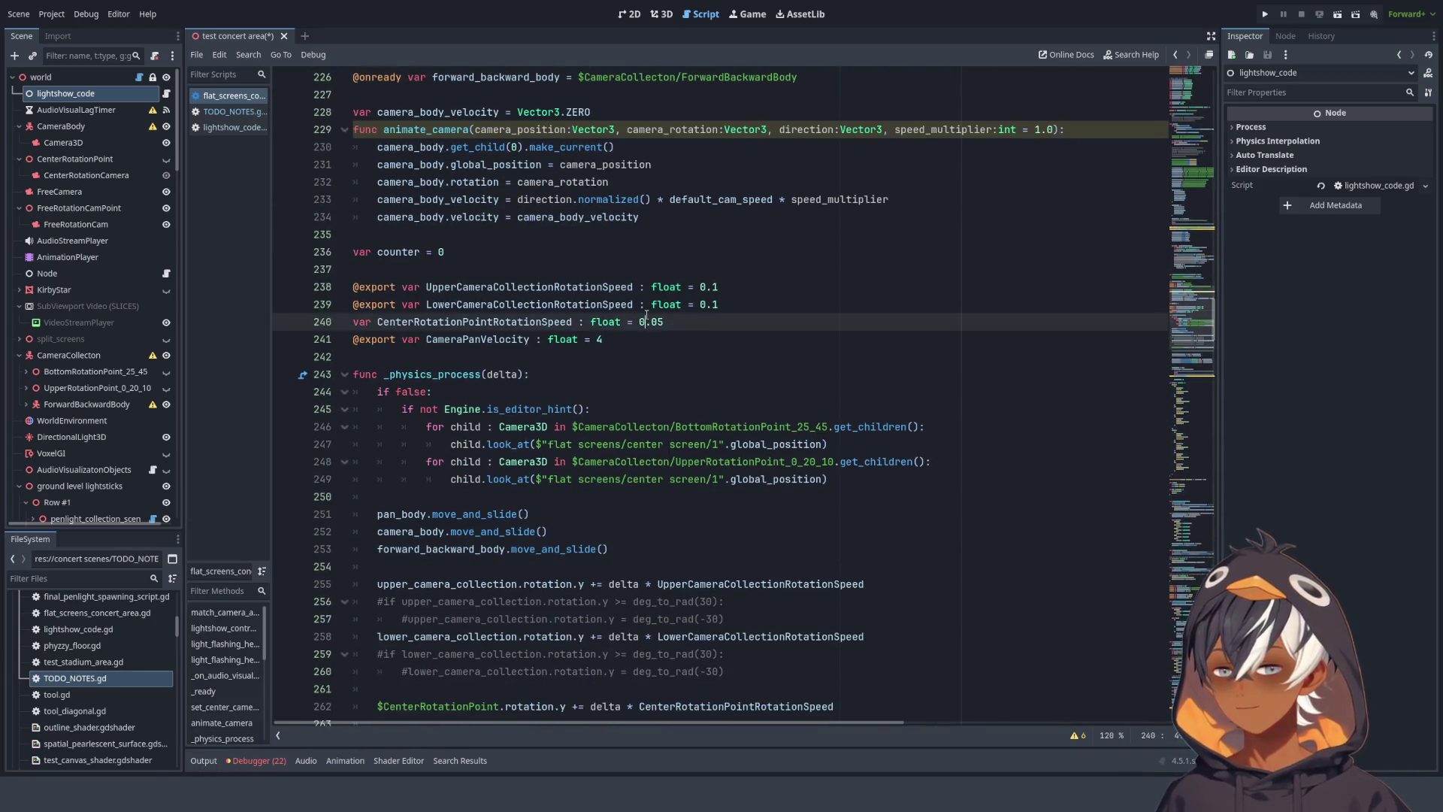
scroll(647, 311, up, 11)
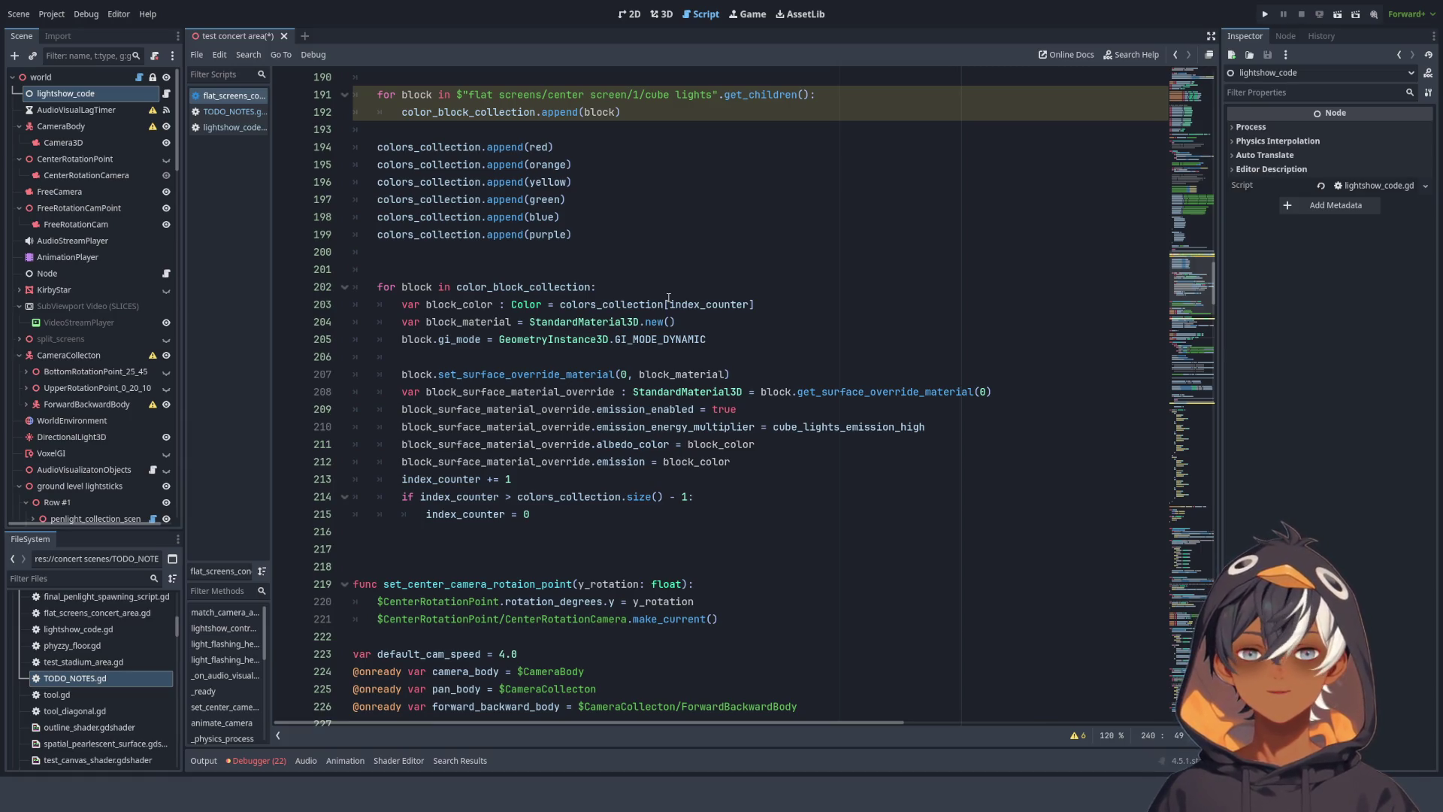
scroll(514, 187, up, 13)
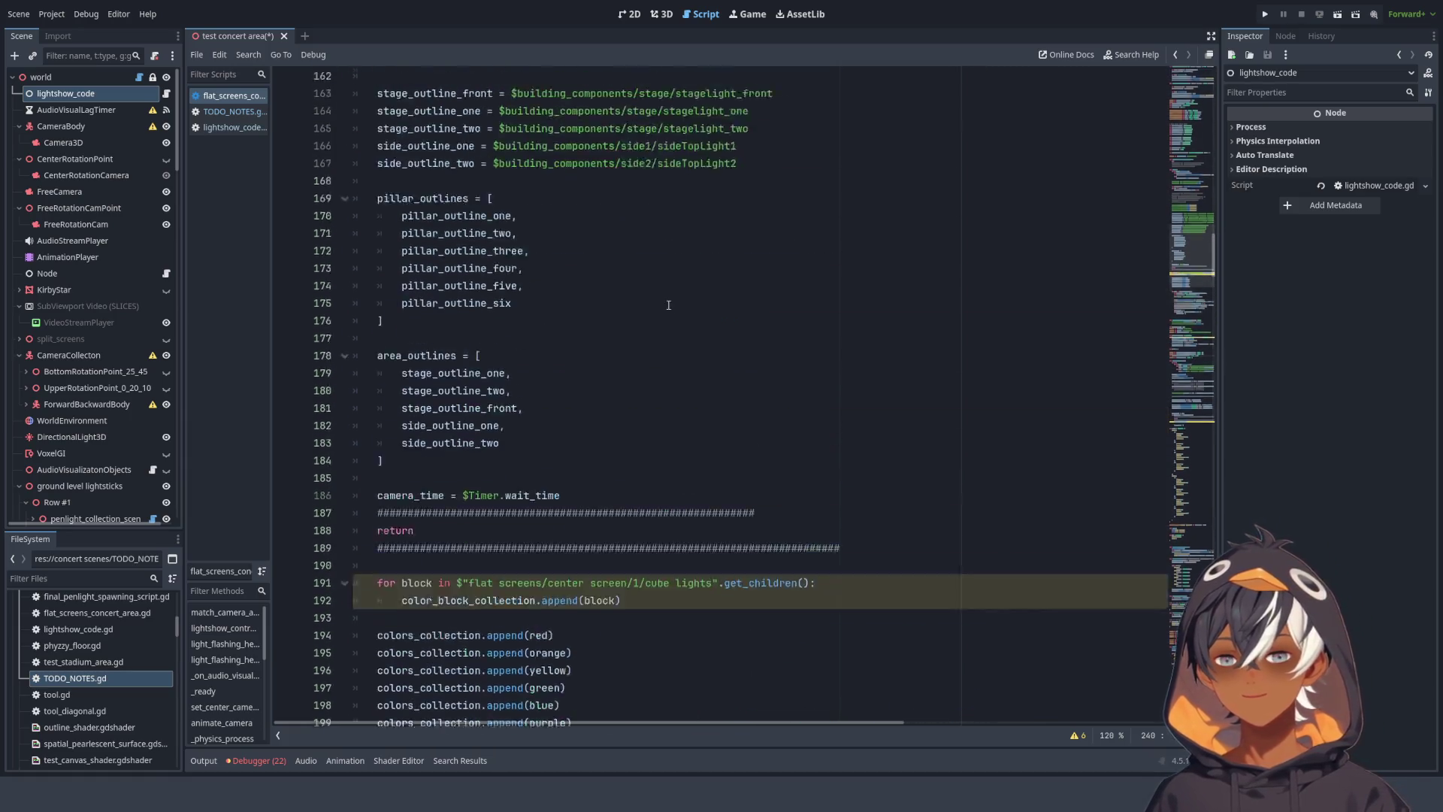
scroll(667, 298, down, 15)
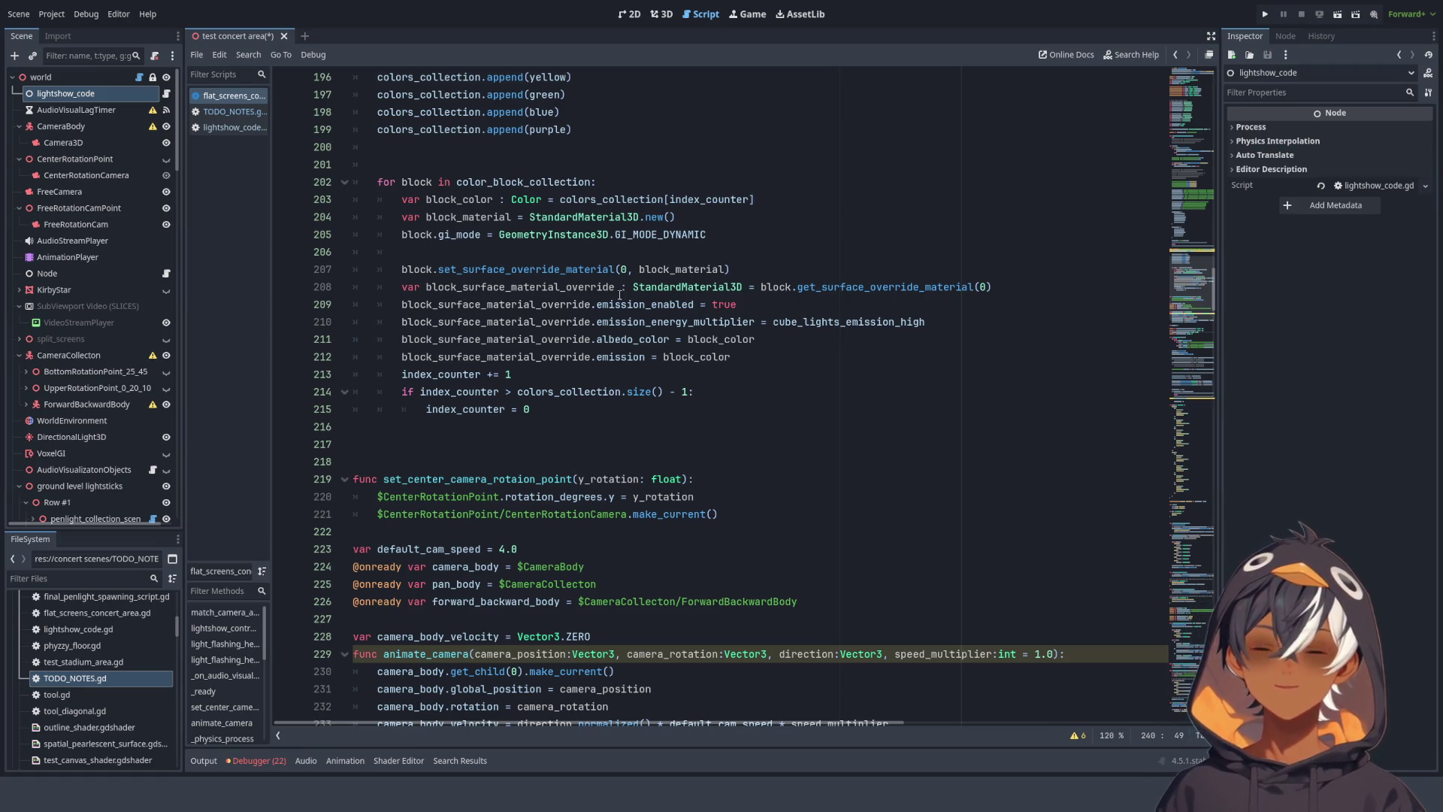
scroll(620, 294, down, 5)
scroll(463, 169, down, 1)
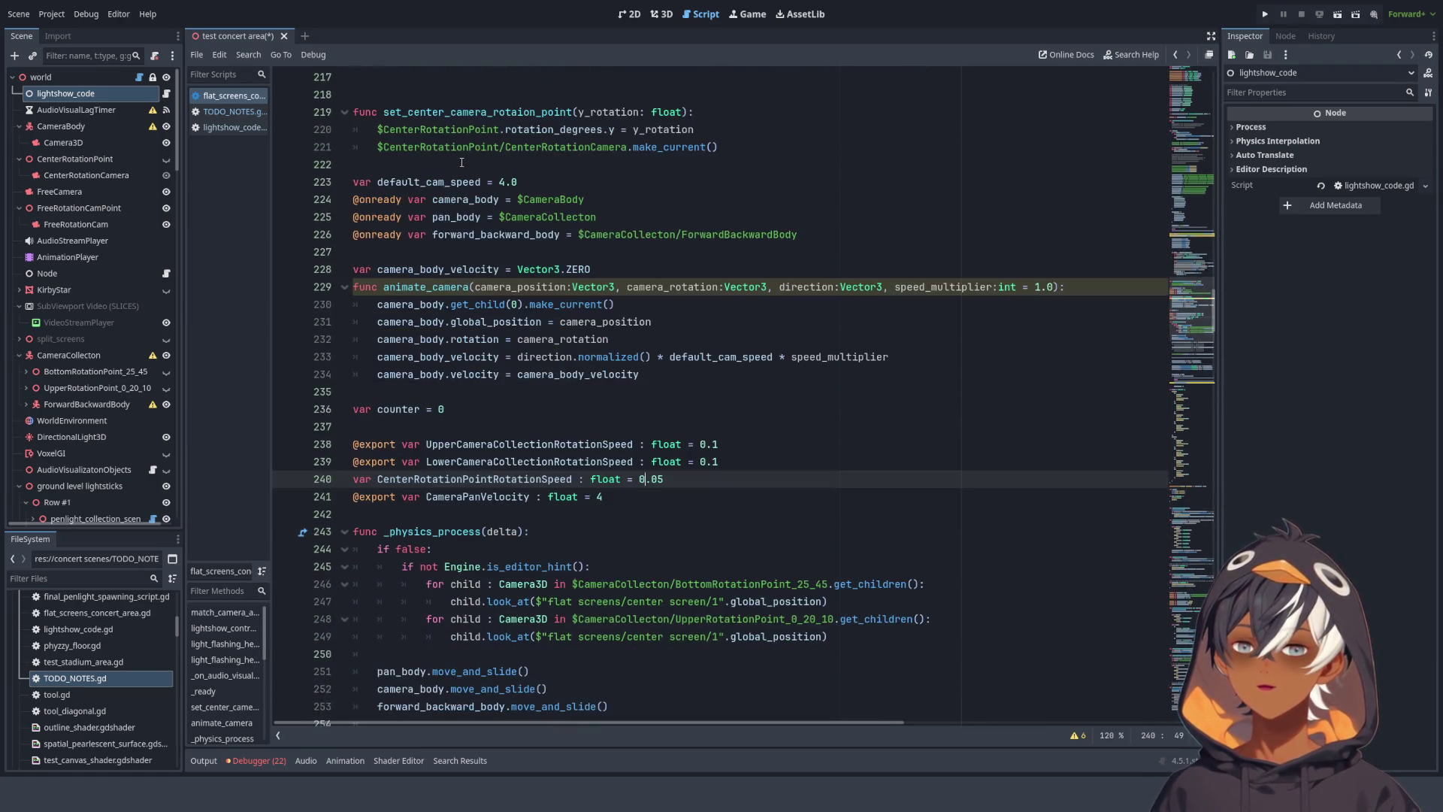
scroll(462, 163, down, 3)
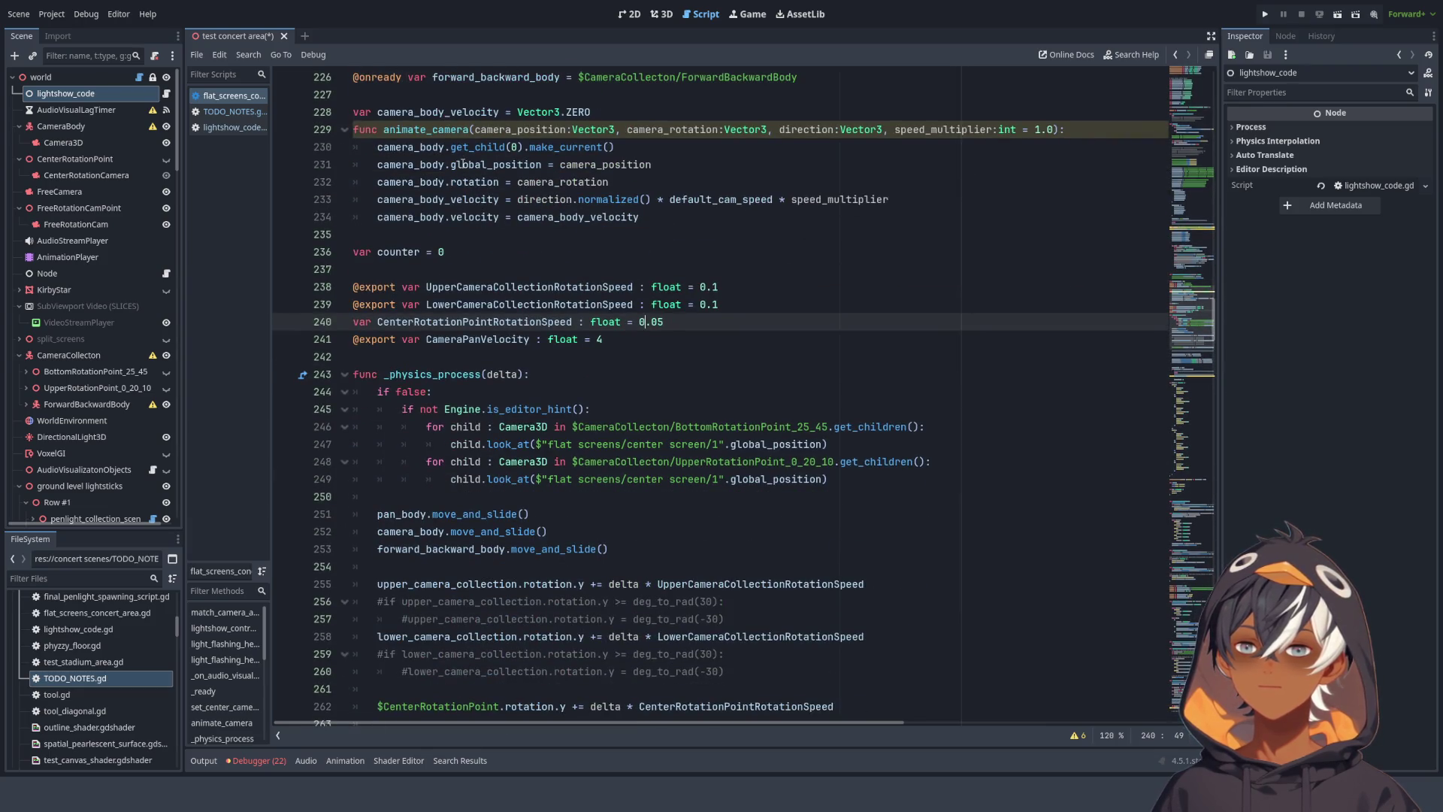
scroll(569, 286, down, 4)
scroll(429, 235, up, 3)
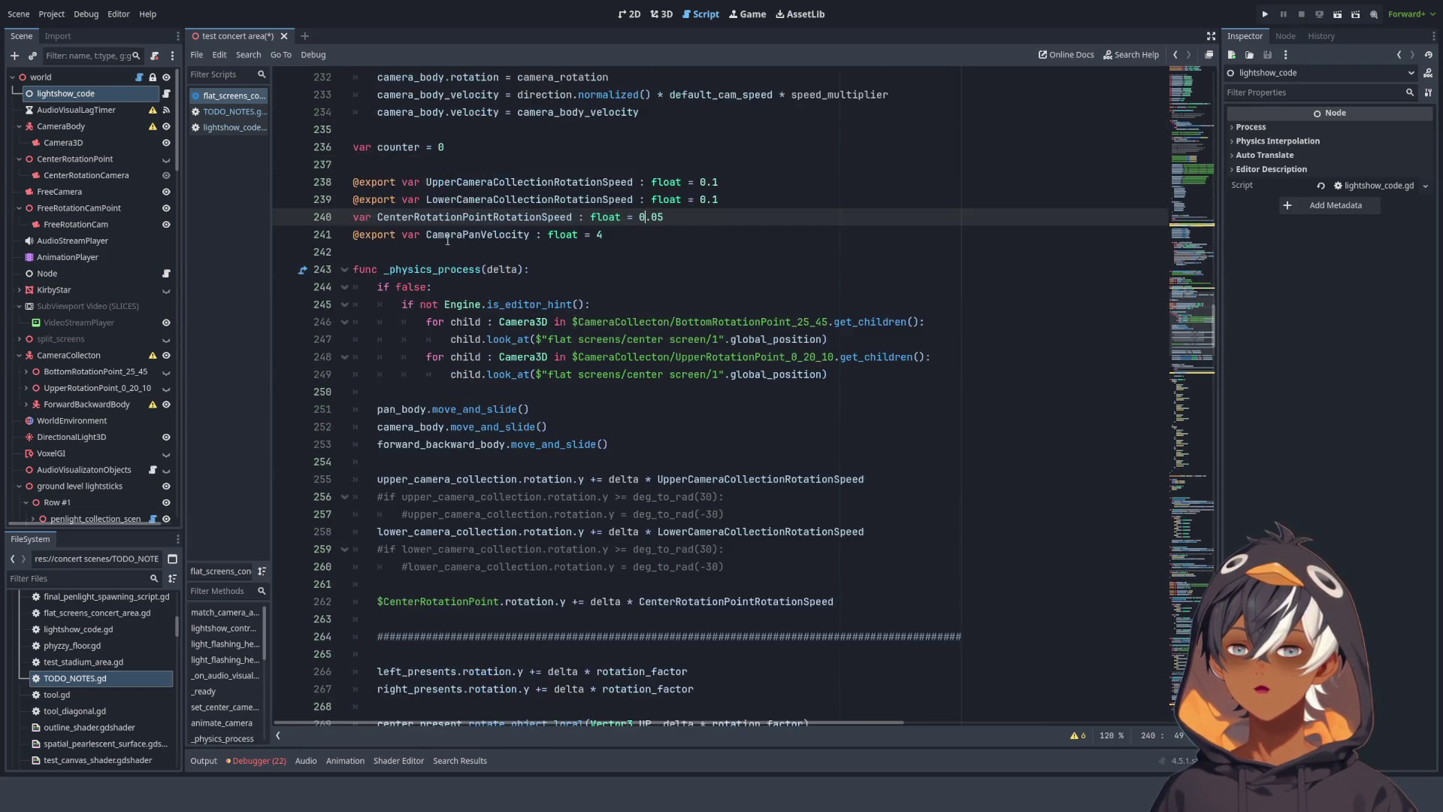
scroll(429, 236, up, 5)
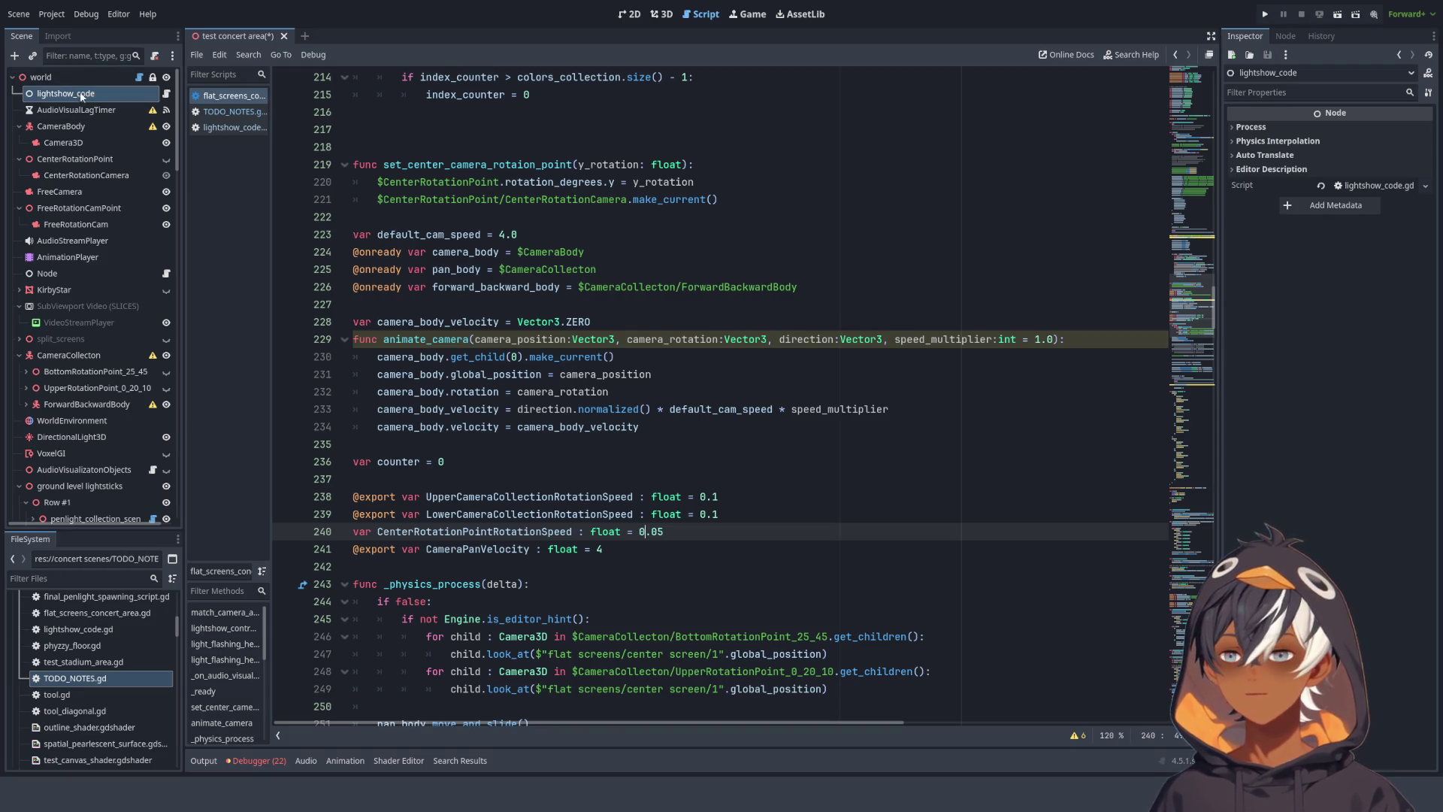
click(49, 78)
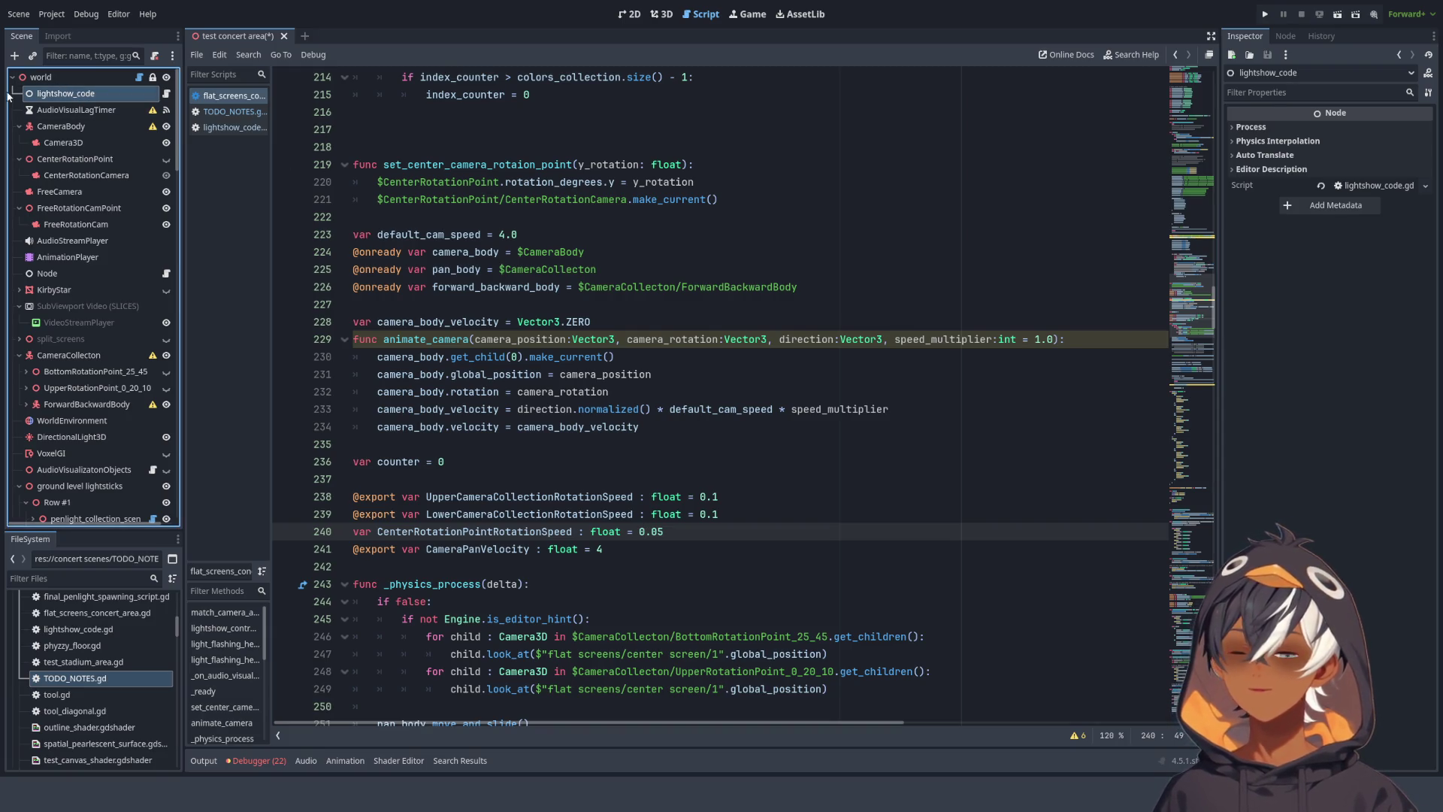
- Duplicate lightshow_code, detach the copy's script, and rename the copy CameraControl_code
click(65, 97)
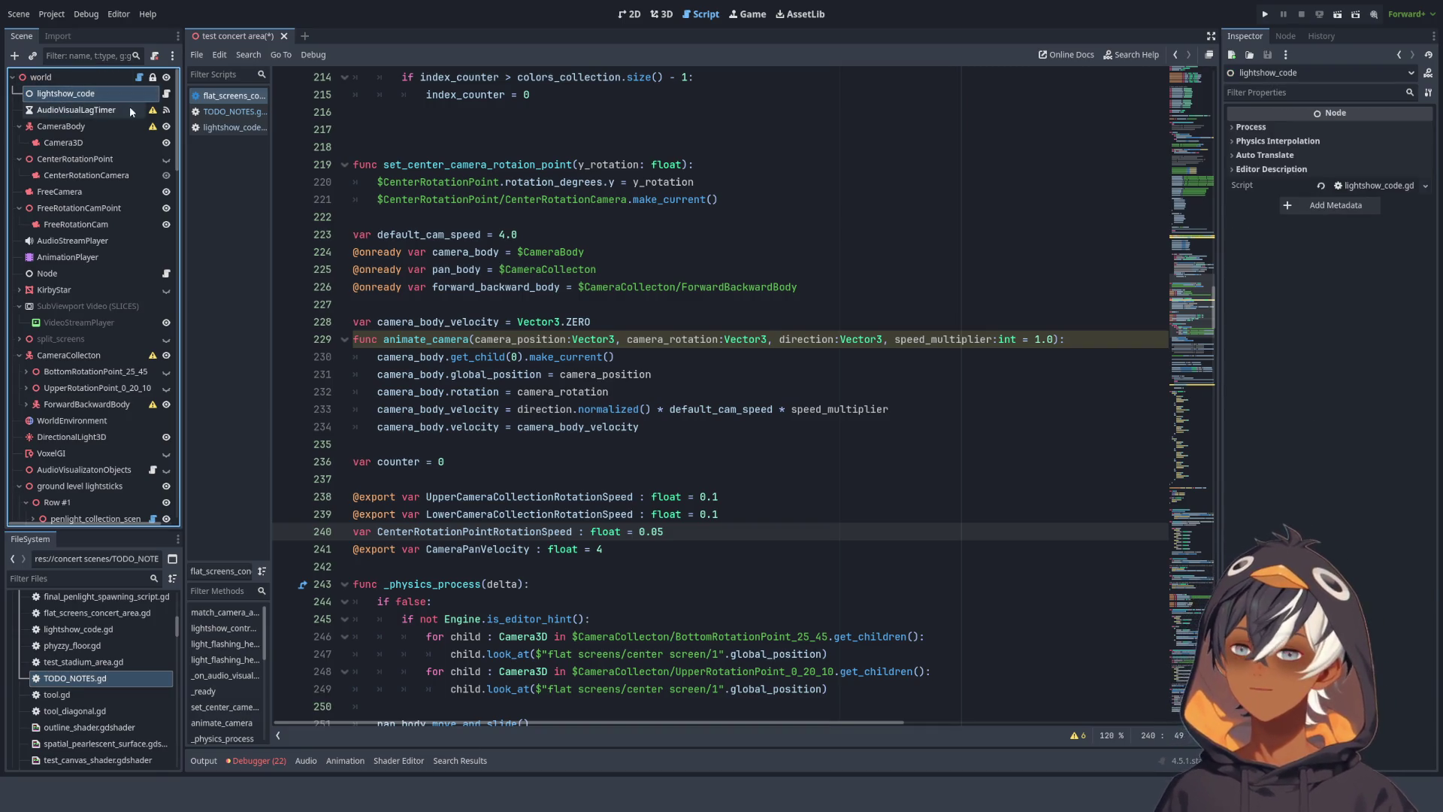
key(ctrl+d)
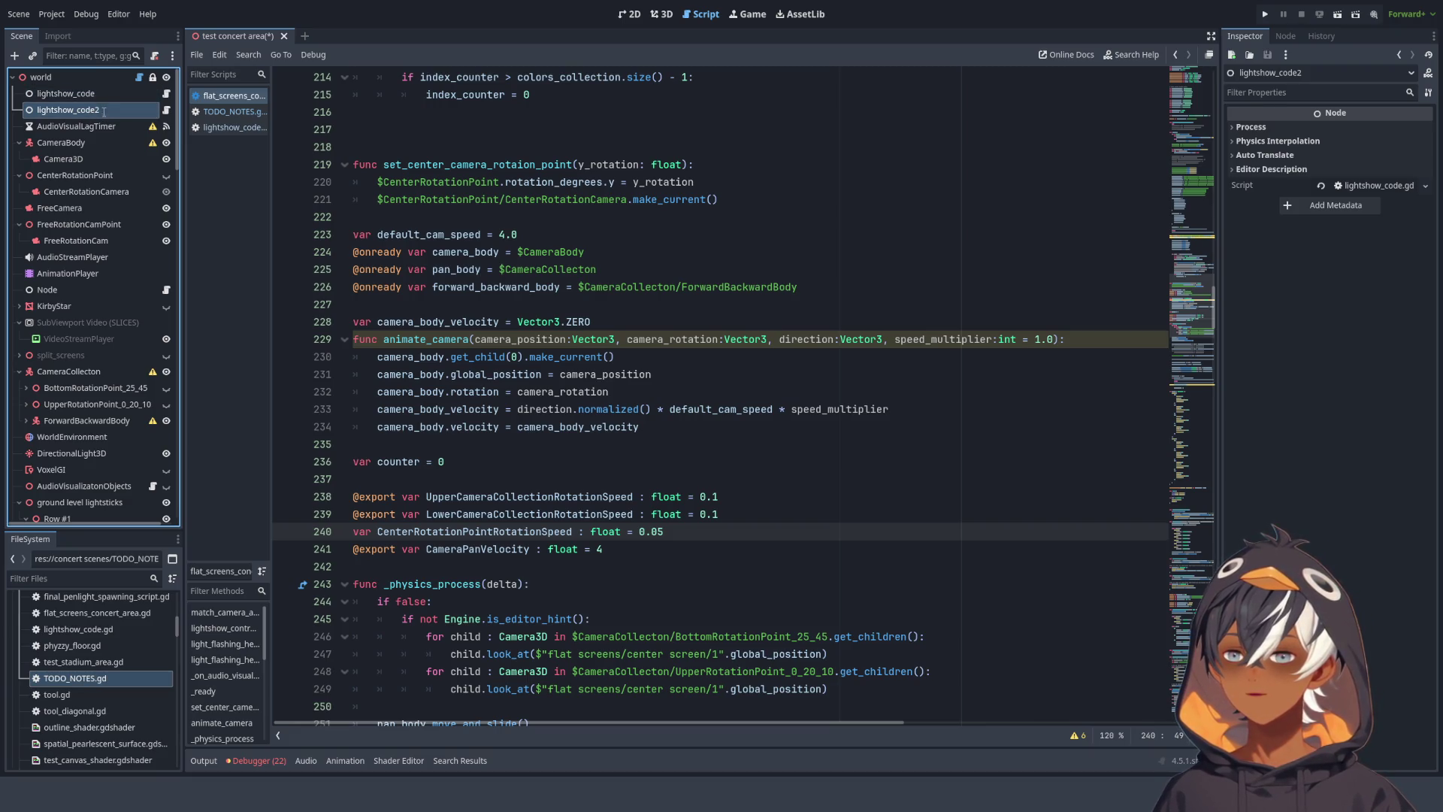
click(154, 57)
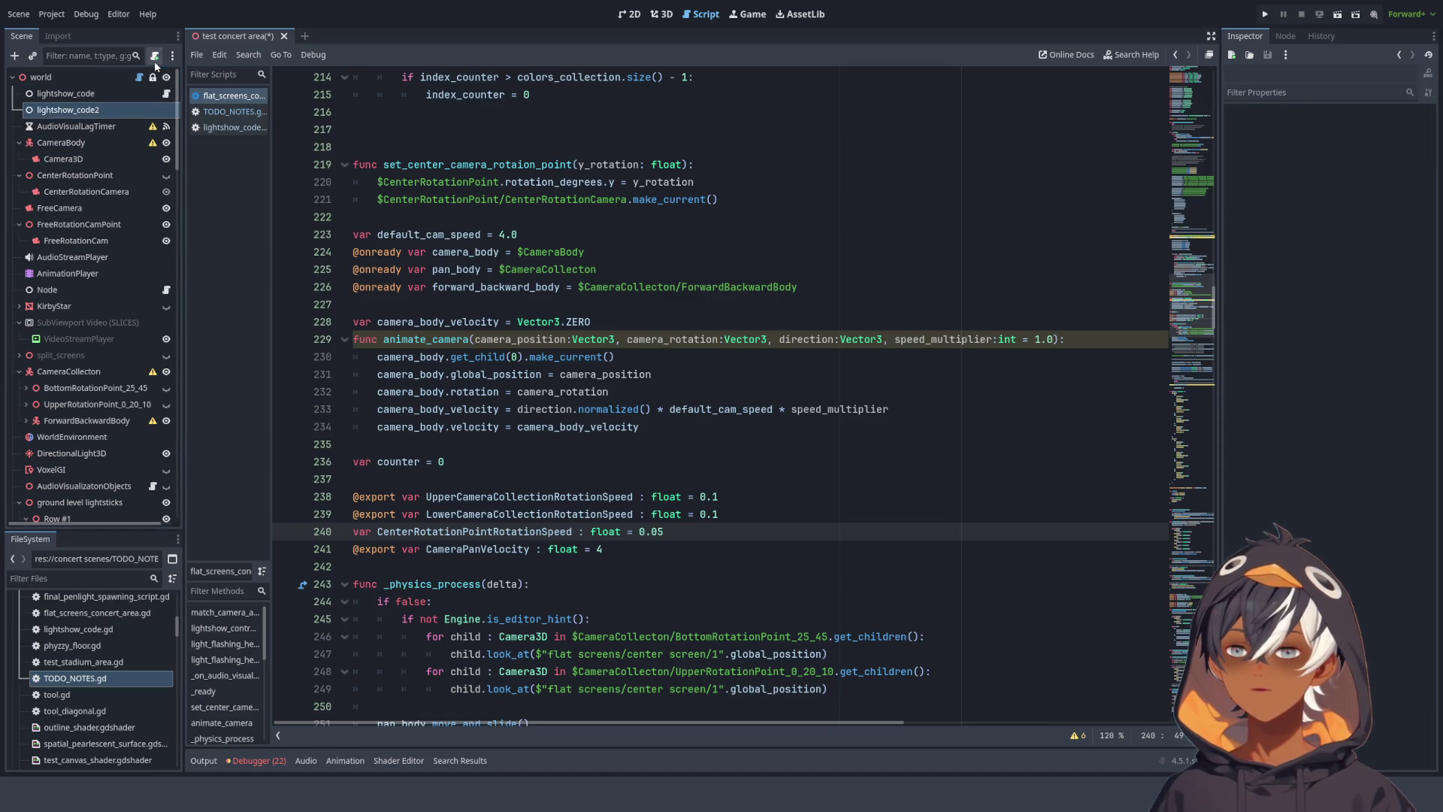
click(97, 113)
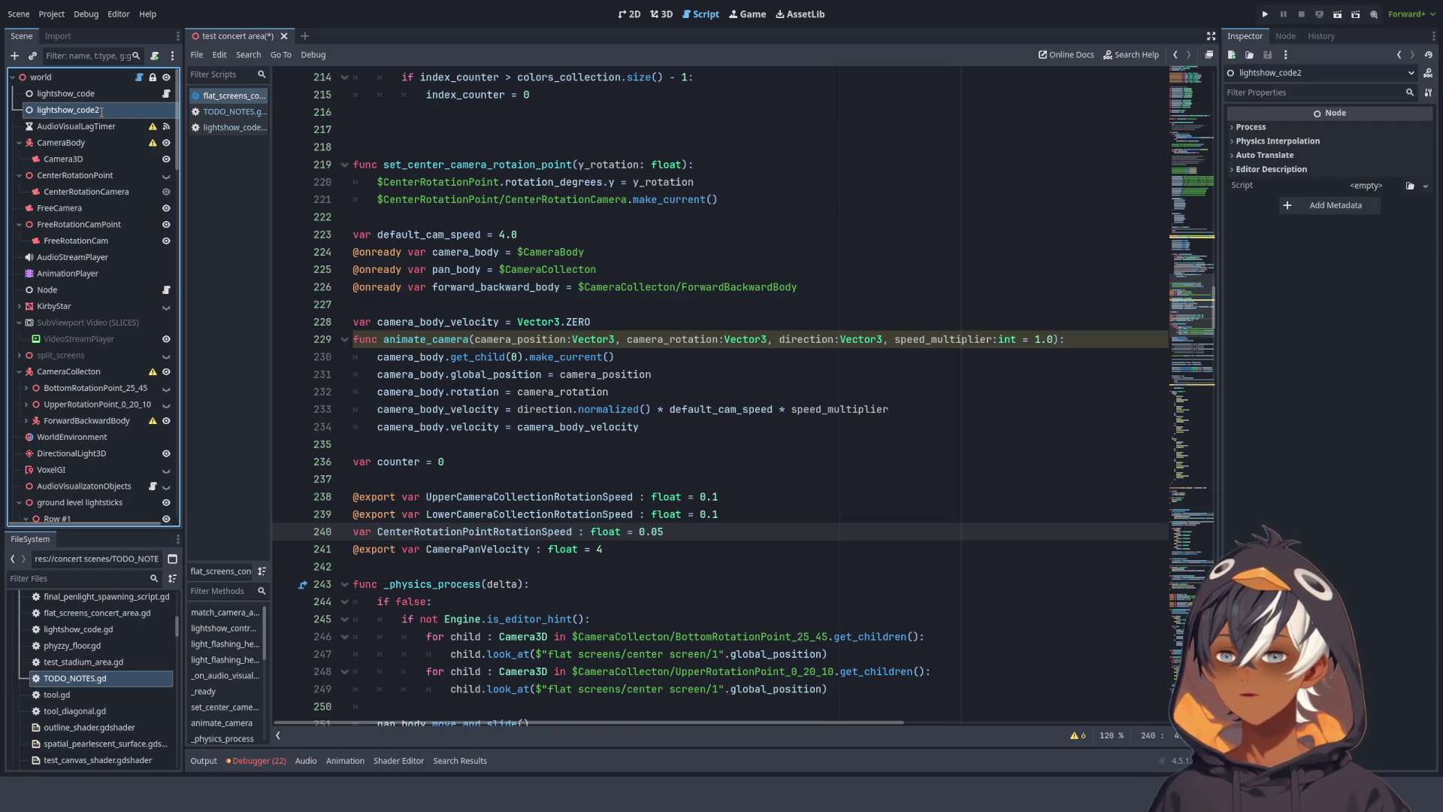
text(CameraControl_code)
key(Return)
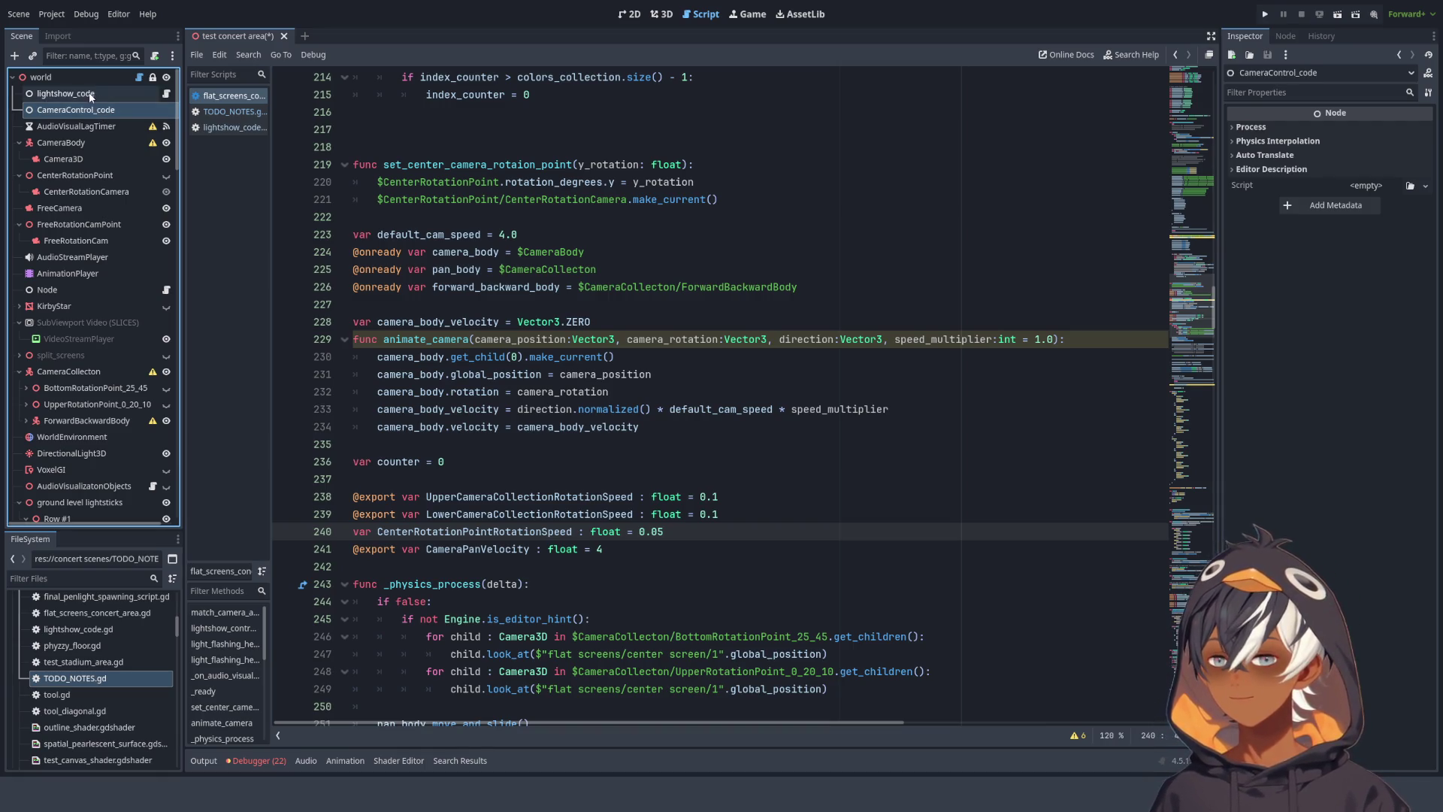
- Rename the original node LightShow_code and correct the copy's name to CameraControl_Code
double_click(54, 95)
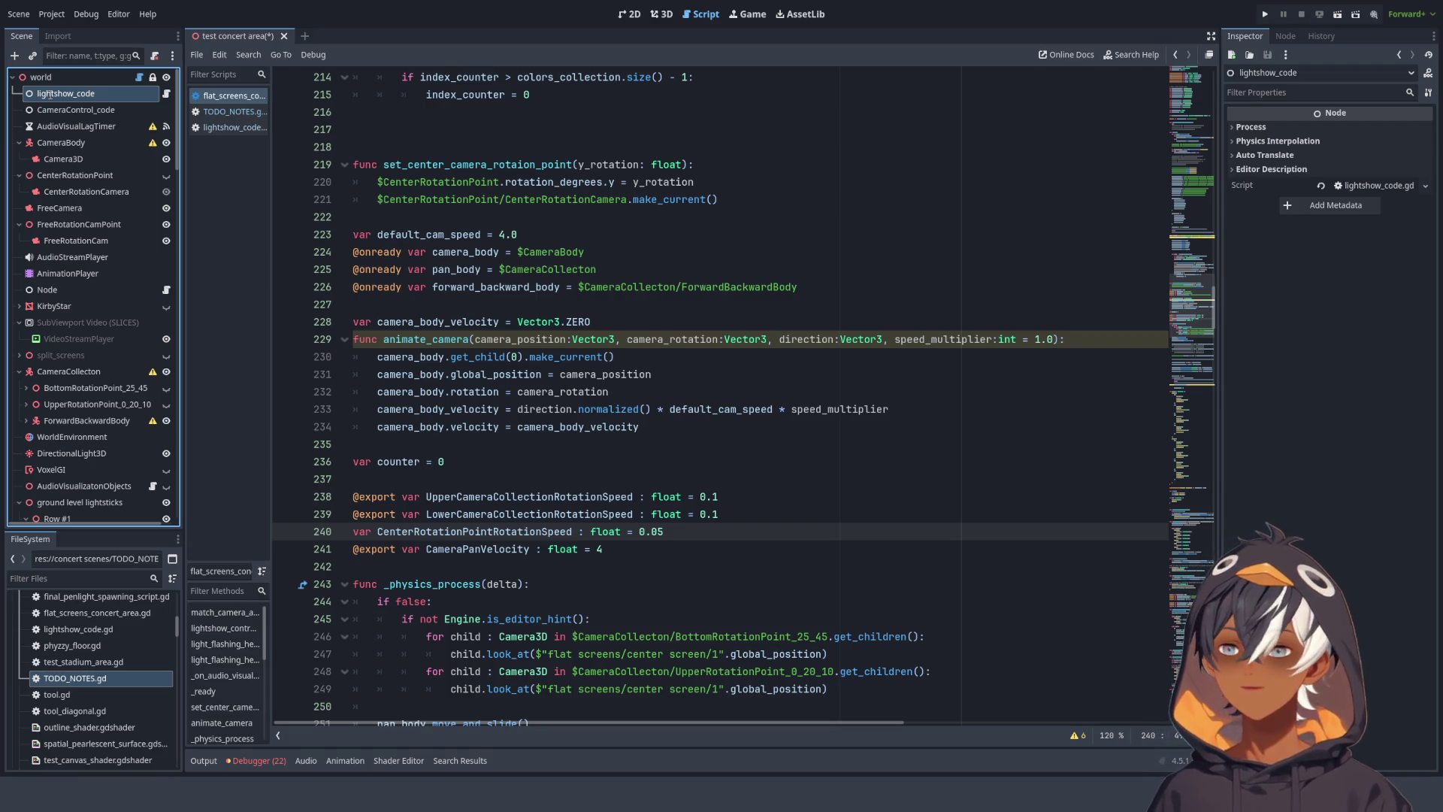
text(LightShow_code)
key(Return)
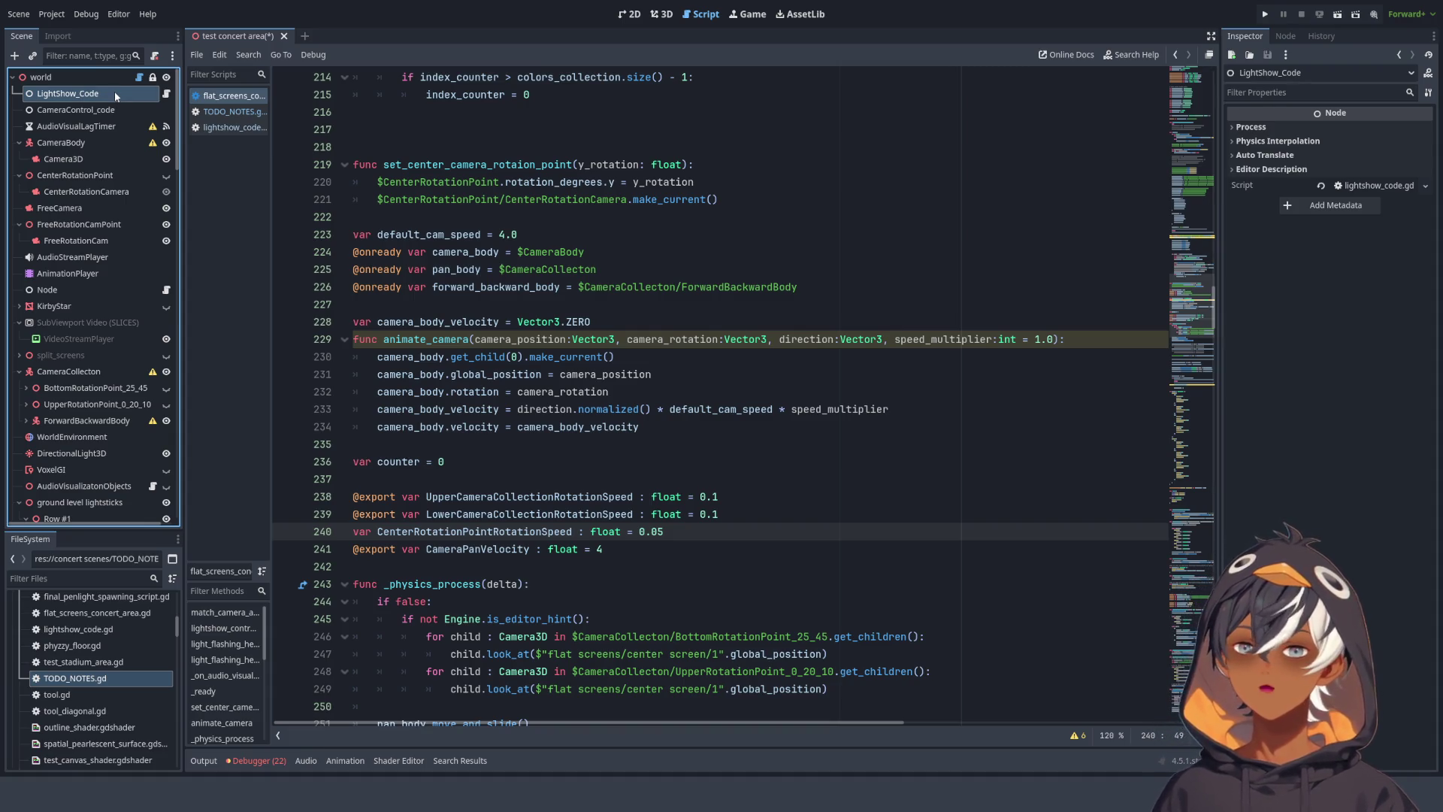
click(116, 110)
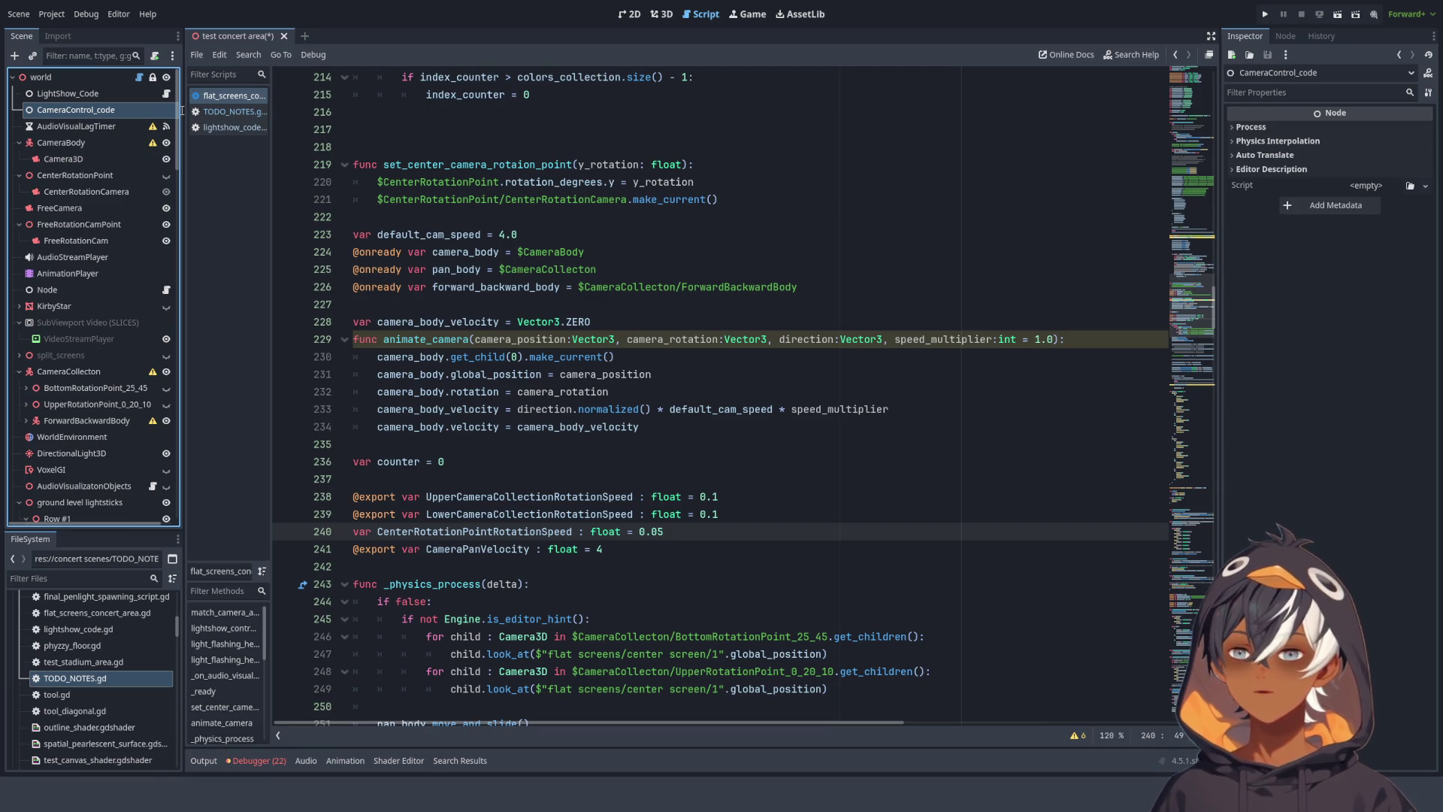
text(C)
key(Return)
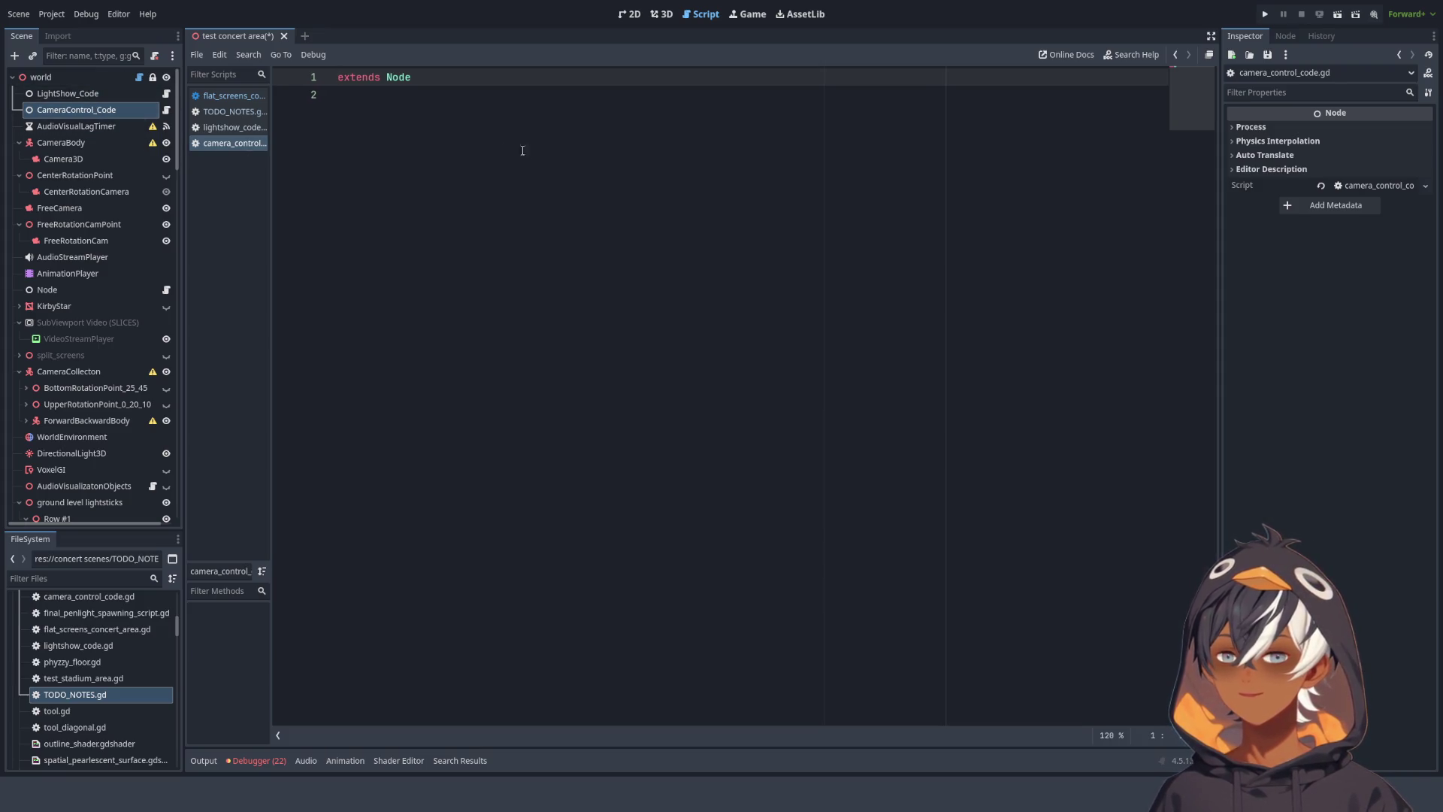
click(237, 141)
- Move camera_control_code.gd second in the script list and open flat_screens_concert_area.gd
drag(247, 149, 236, 113)
click(233, 95)
scroll(538, 163, up, 8)
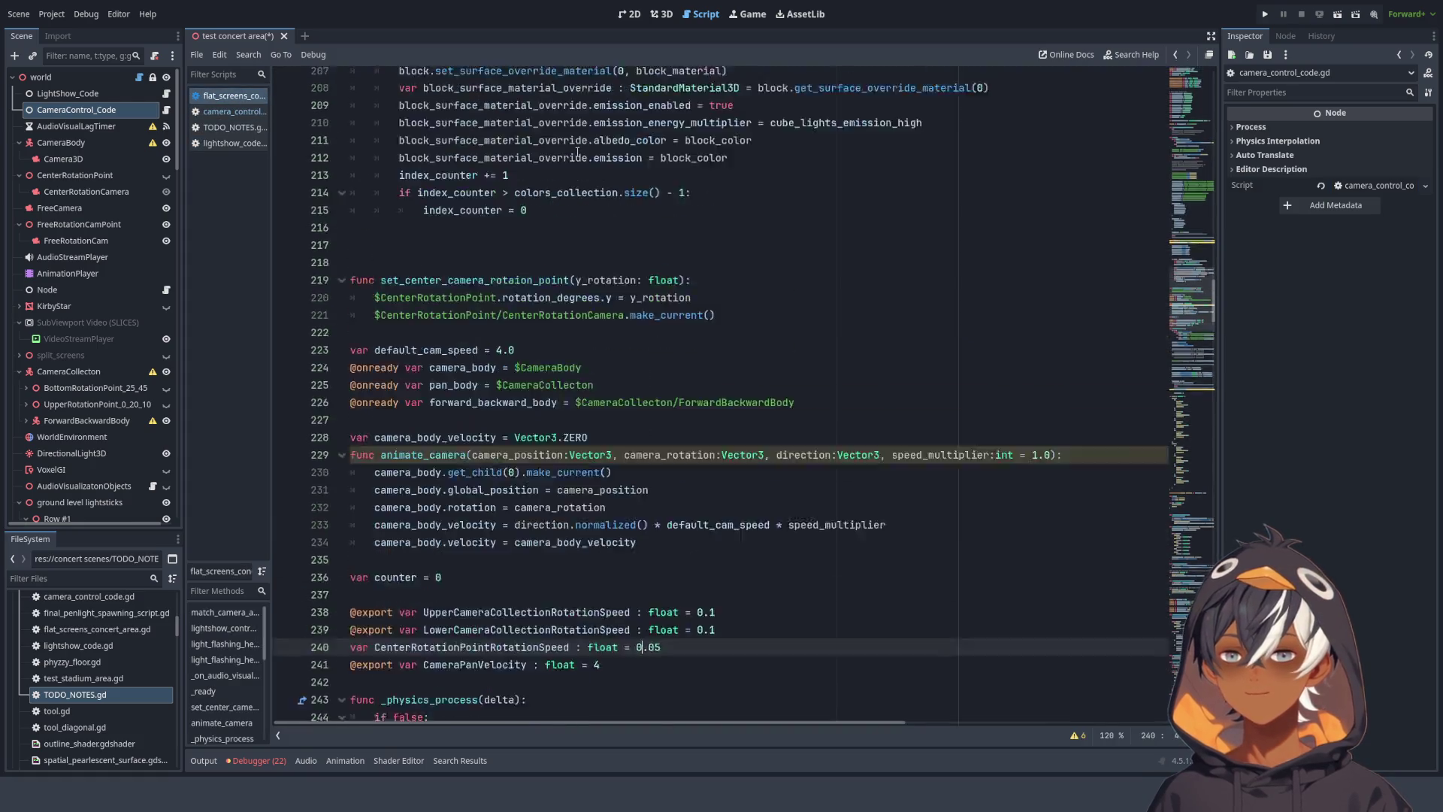
scroll(537, 163, down, 4)
scroll(537, 163, up, 12)
click(594, 268)
scroll(596, 195, down, 2)
scroll(596, 195, down, 15)
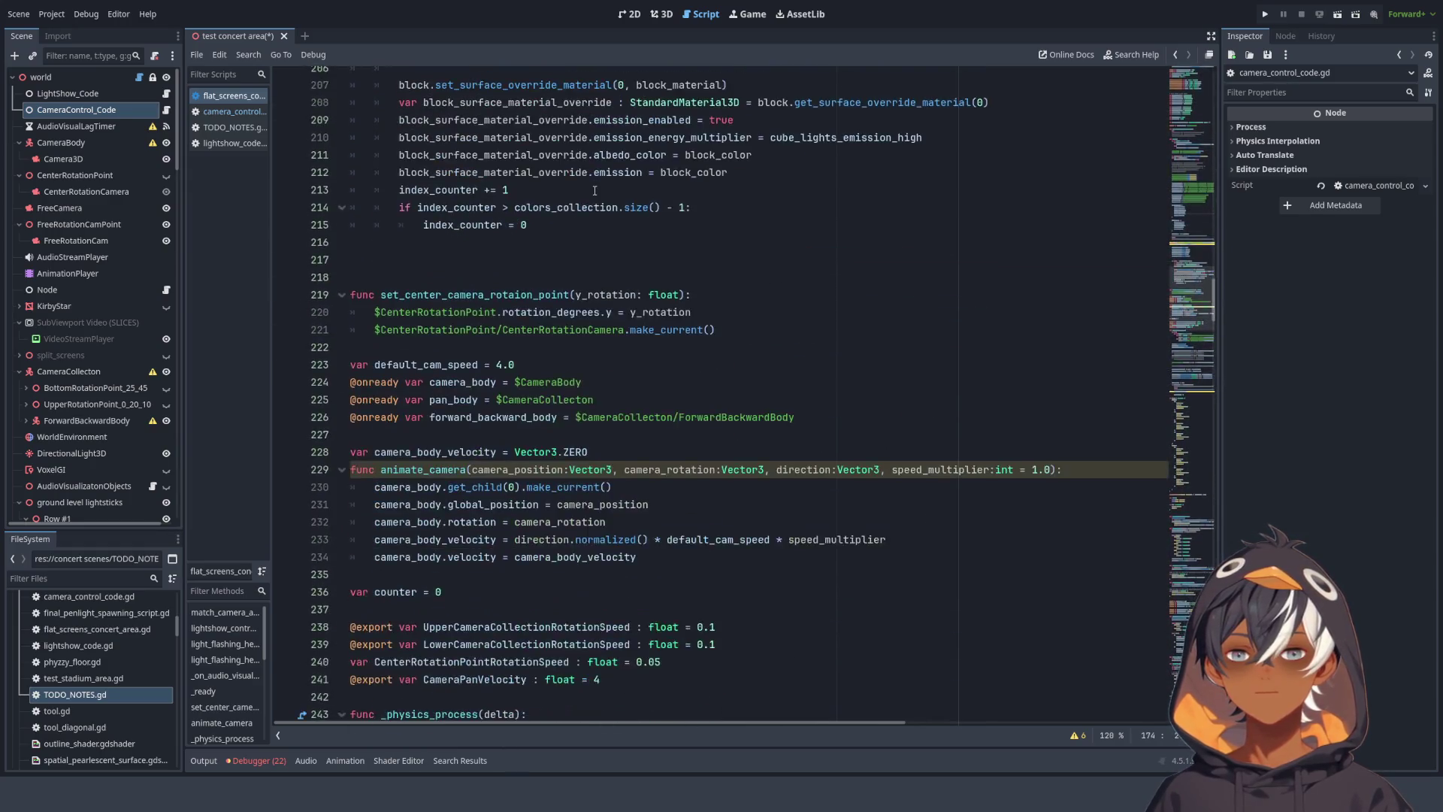
- Cut the camera rotation function, animate_camera and speed variables on lines 219–241
click(399, 190)
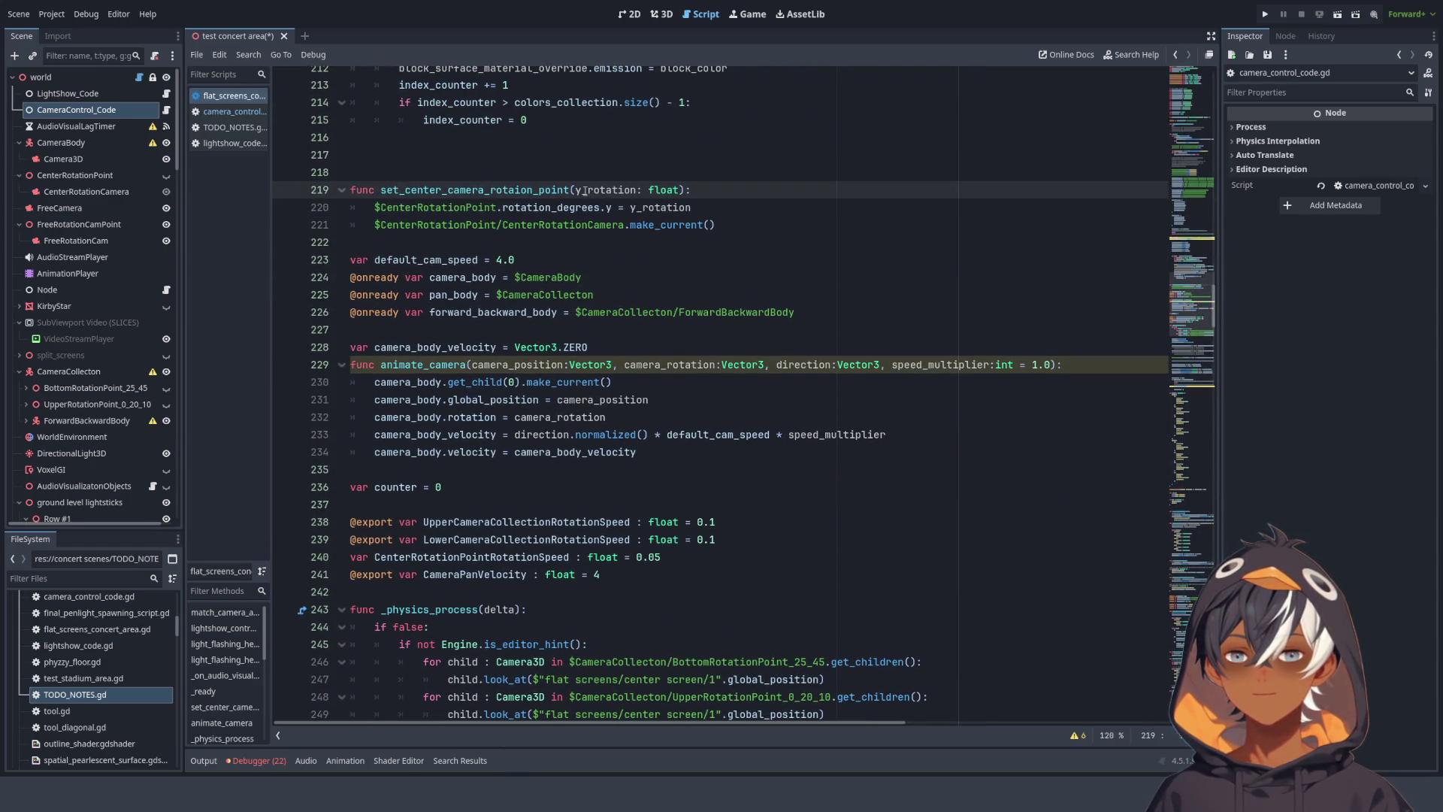
mouse_move(350, 189)
mouse_down()
mouse_move(481, 208)
mouse_move(568, 187)
mouse_move(574, 160)
mouse_move(572, 248)
mouse_move(638, 361)
mouse_move(677, 387)
mouse_move(719, 274)
mouse_move(724, 309)
mouse_up()
scroll(576, 169, down, 2)
scroll(719, 274, down, 2)
scroll(719, 274, down, 1)
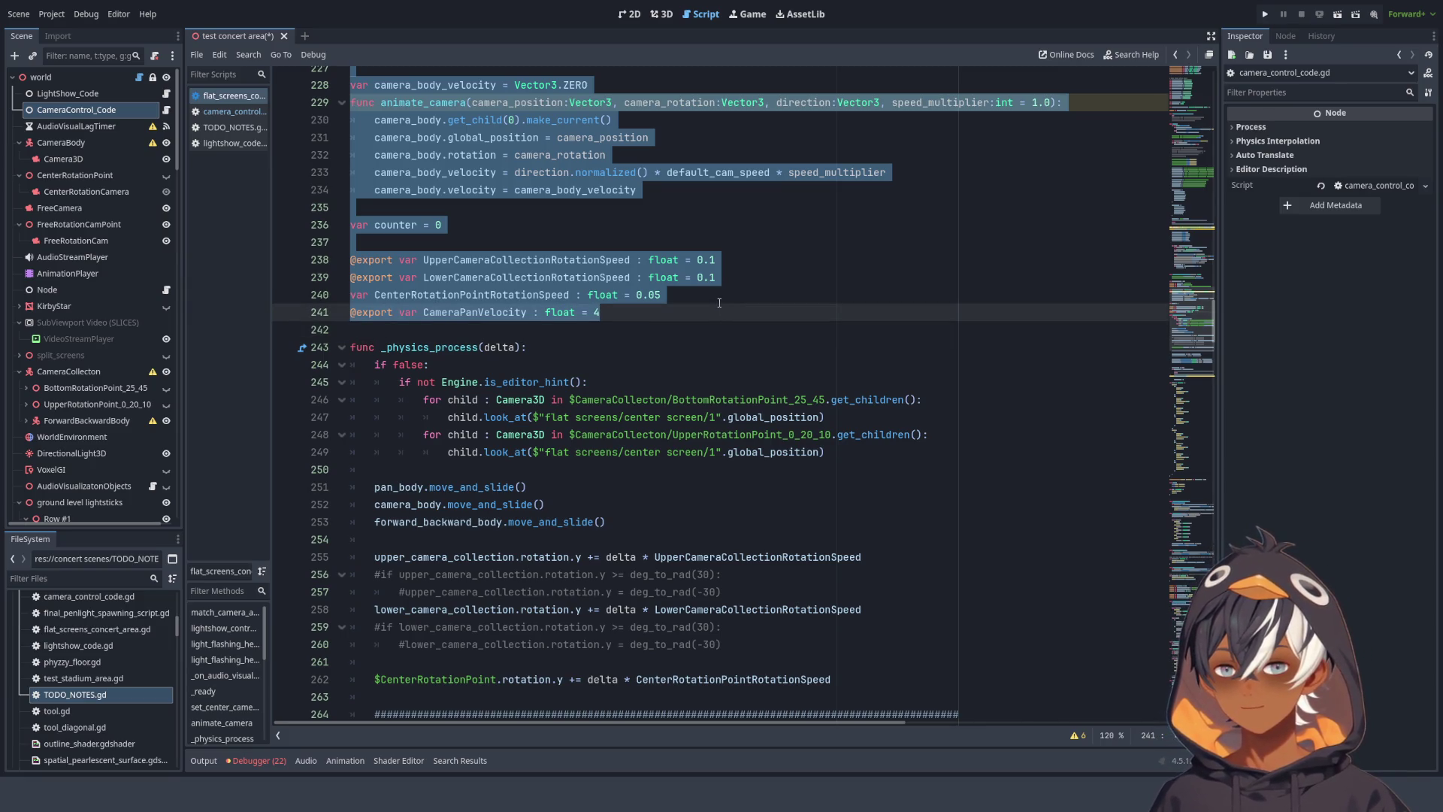
scroll(718, 303, up, 3)
key(ctrl+x)
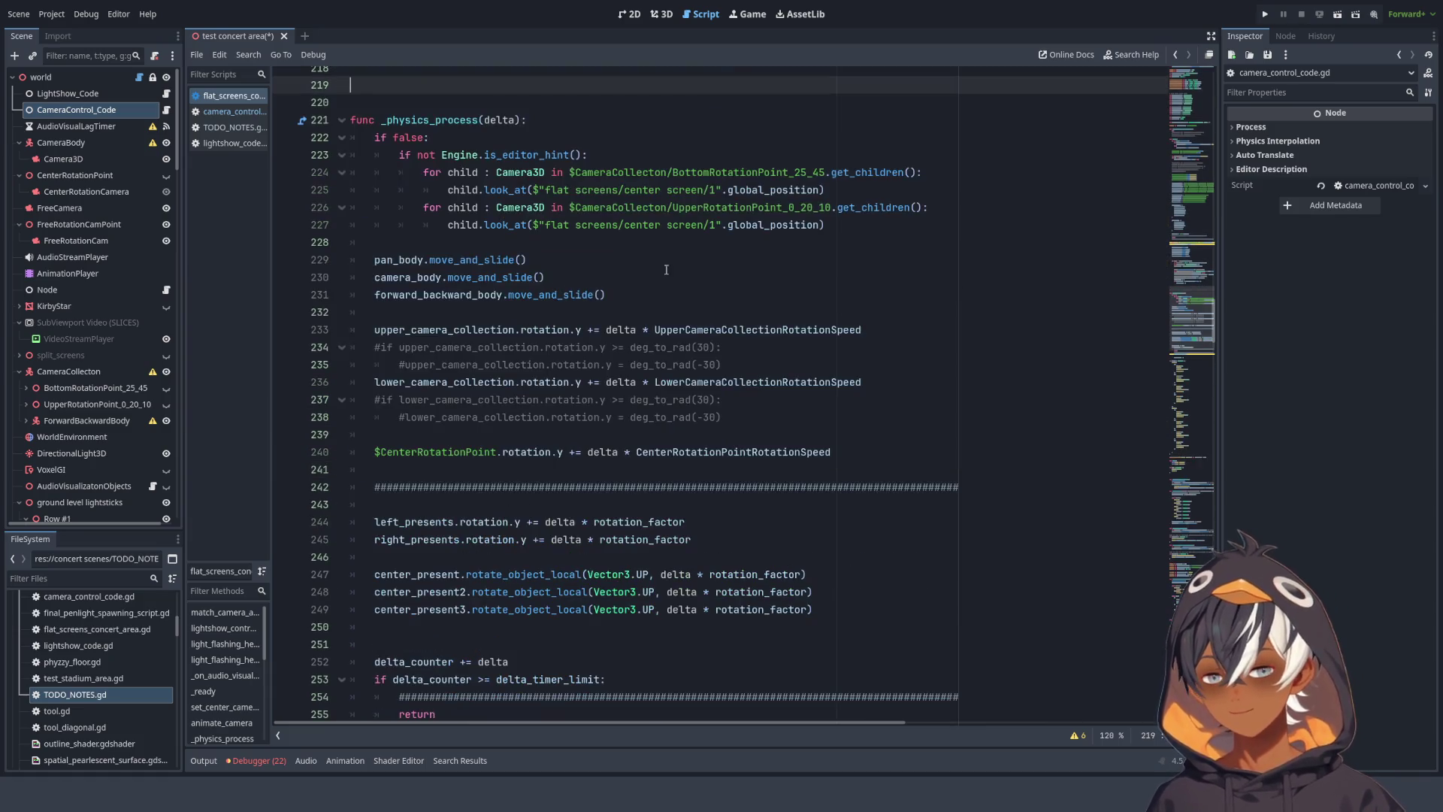
click(233, 111)
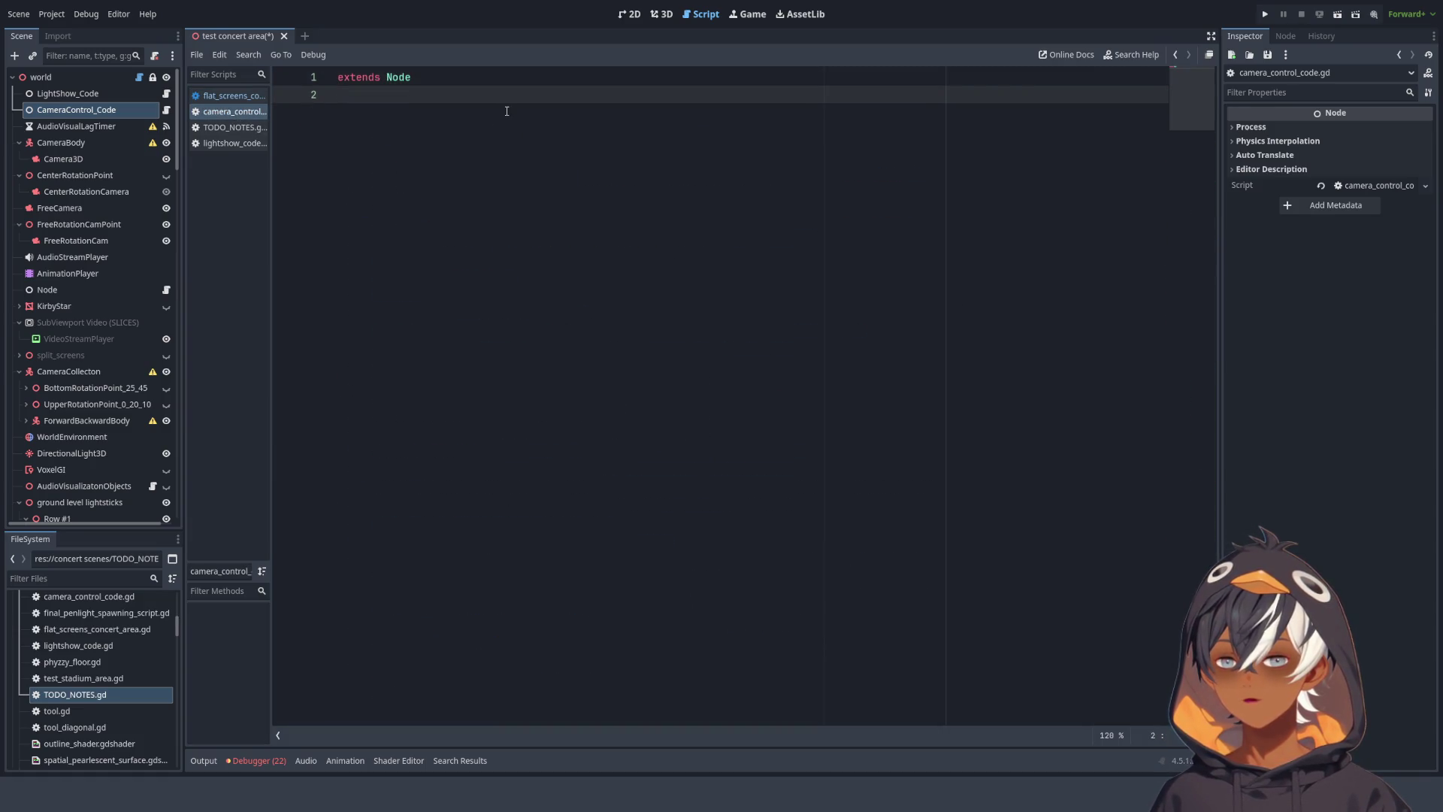
- Paste the cut camera code below extends Node in camera_control_code.gd
click(507, 111)
key(ctrl+v)
click(222, 98)
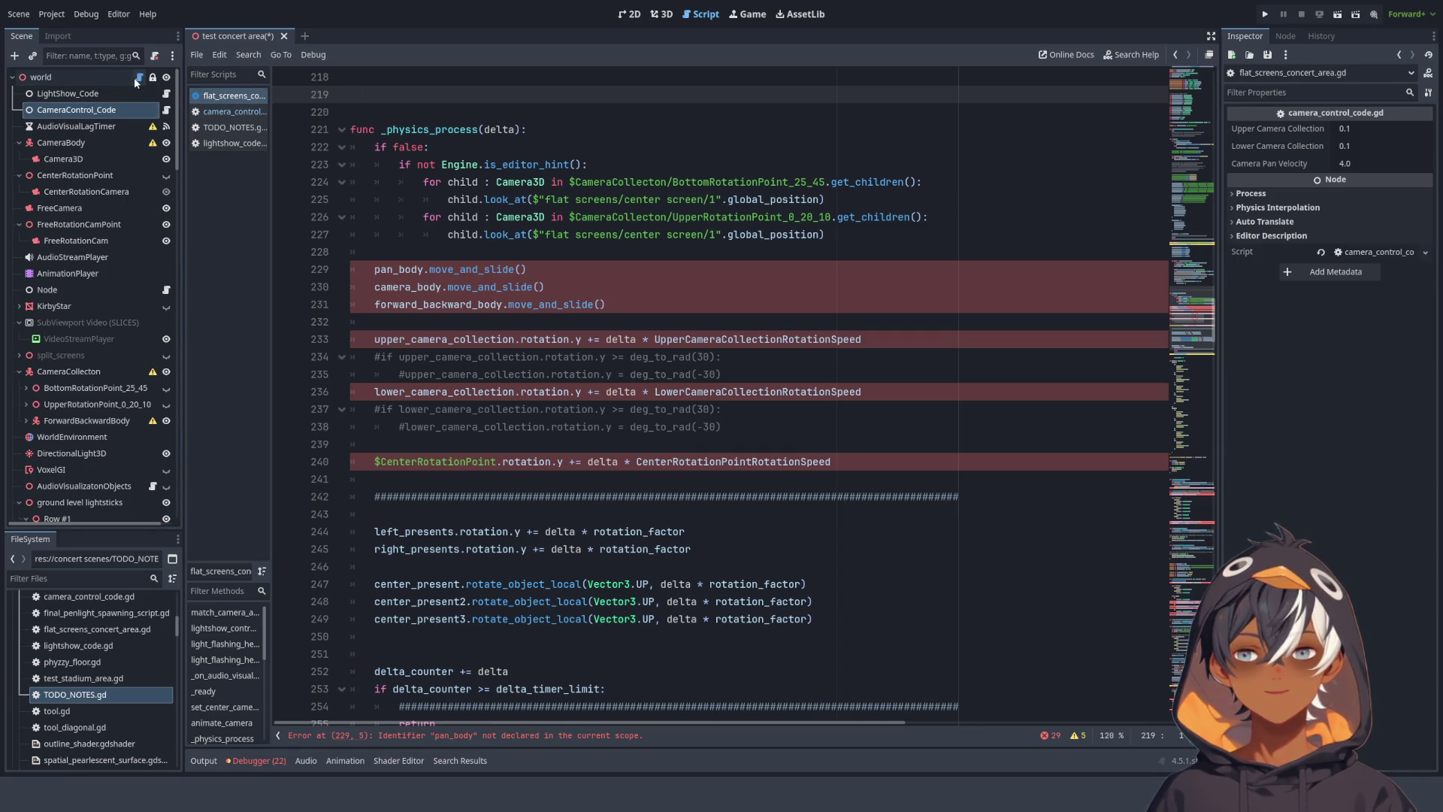
- Cut the _physics_process function on lines 221–259 from flat_screens_concert_area.gd
click(751, 165)
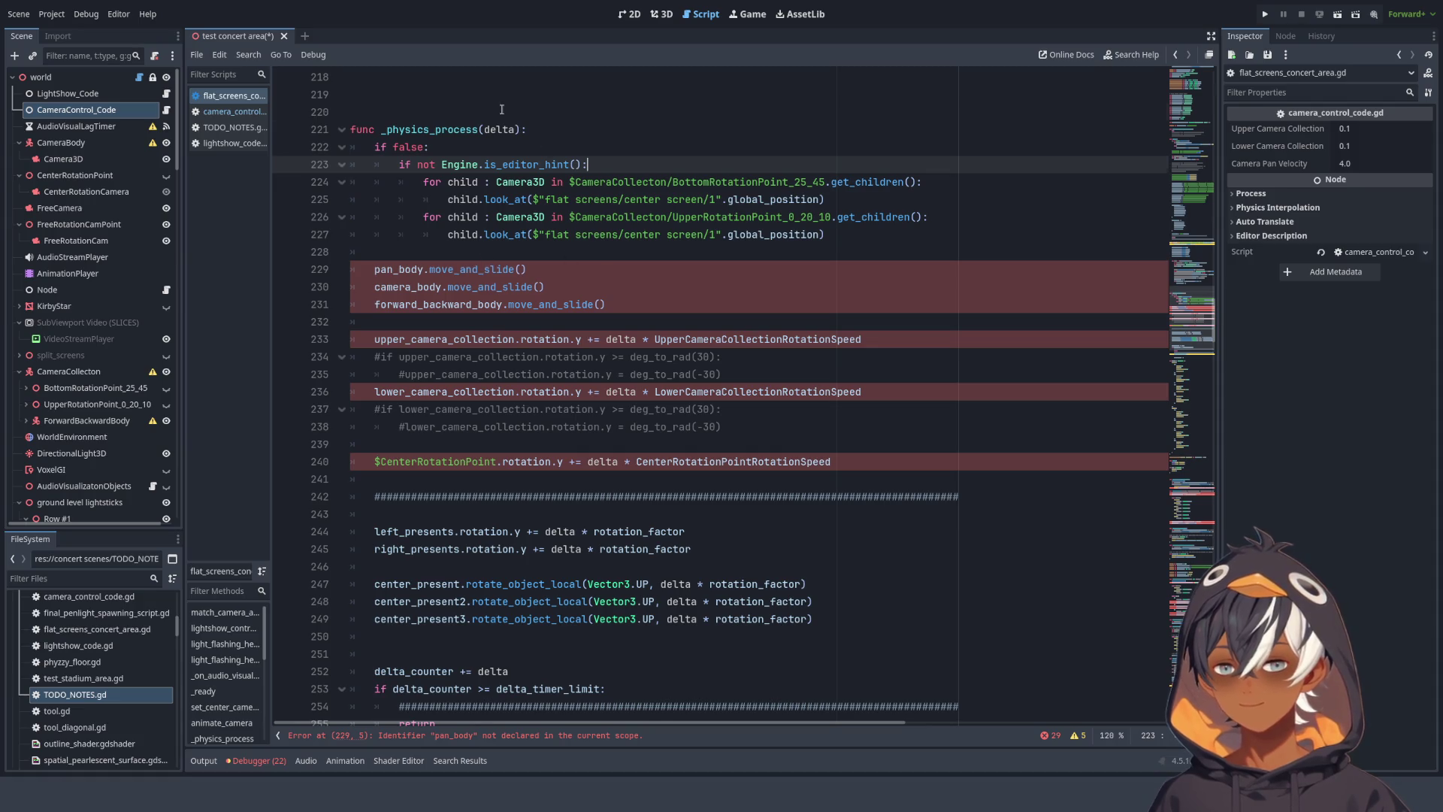
click(501, 111)
scroll(502, 110, down, 12)
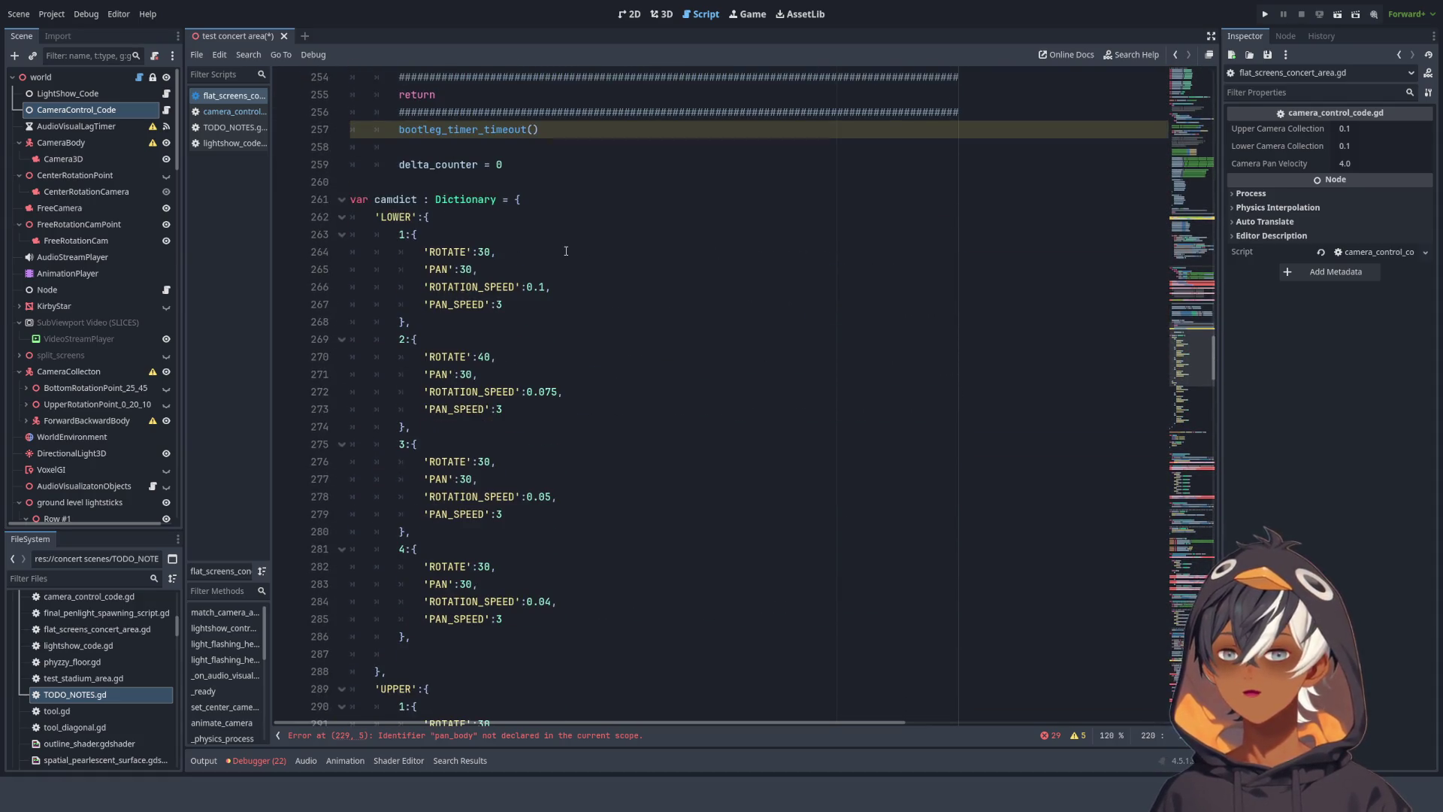
scroll(566, 251, up, 4)
scroll(581, 290, up, 7)
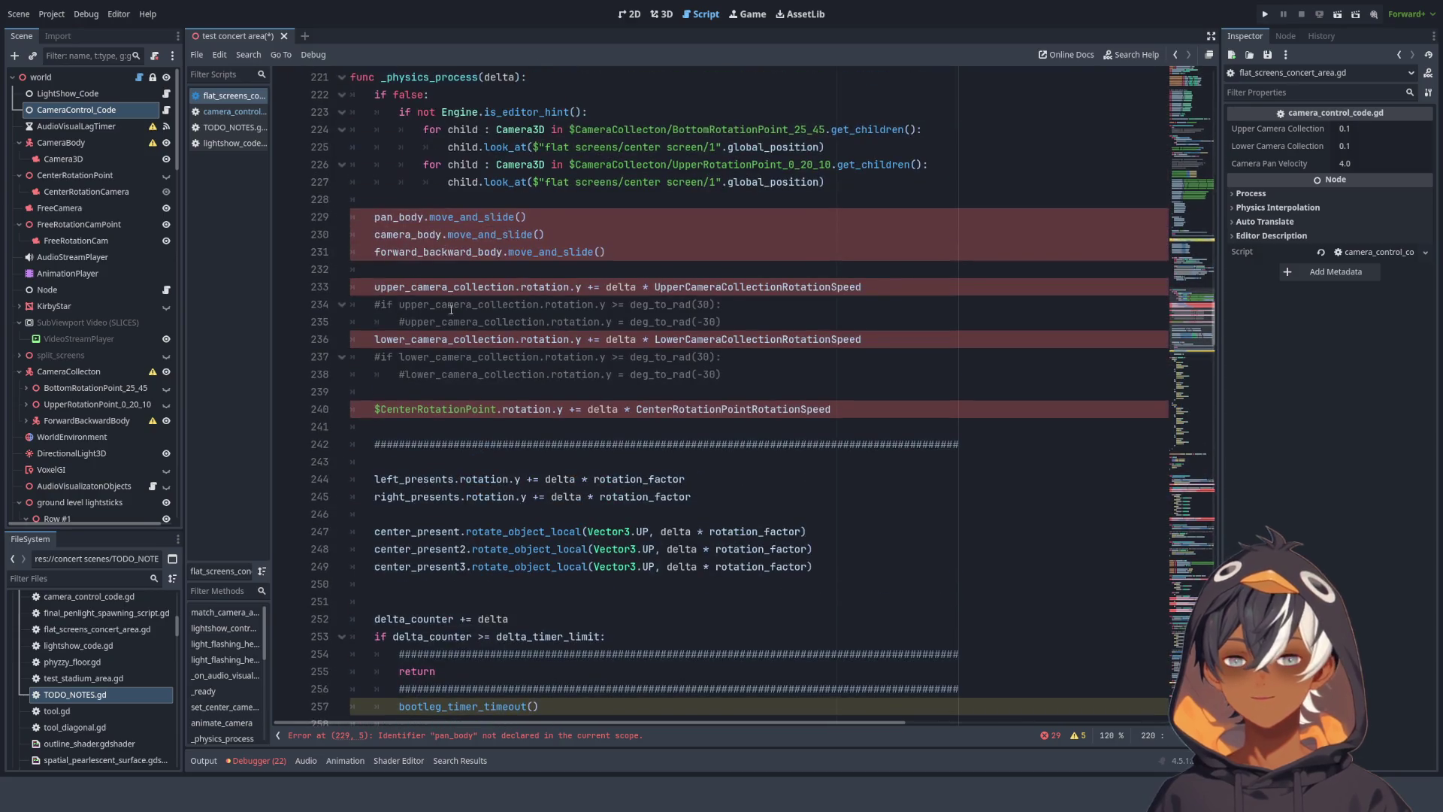
scroll(394, 105, up, 2)
scroll(443, 149, down, 6)
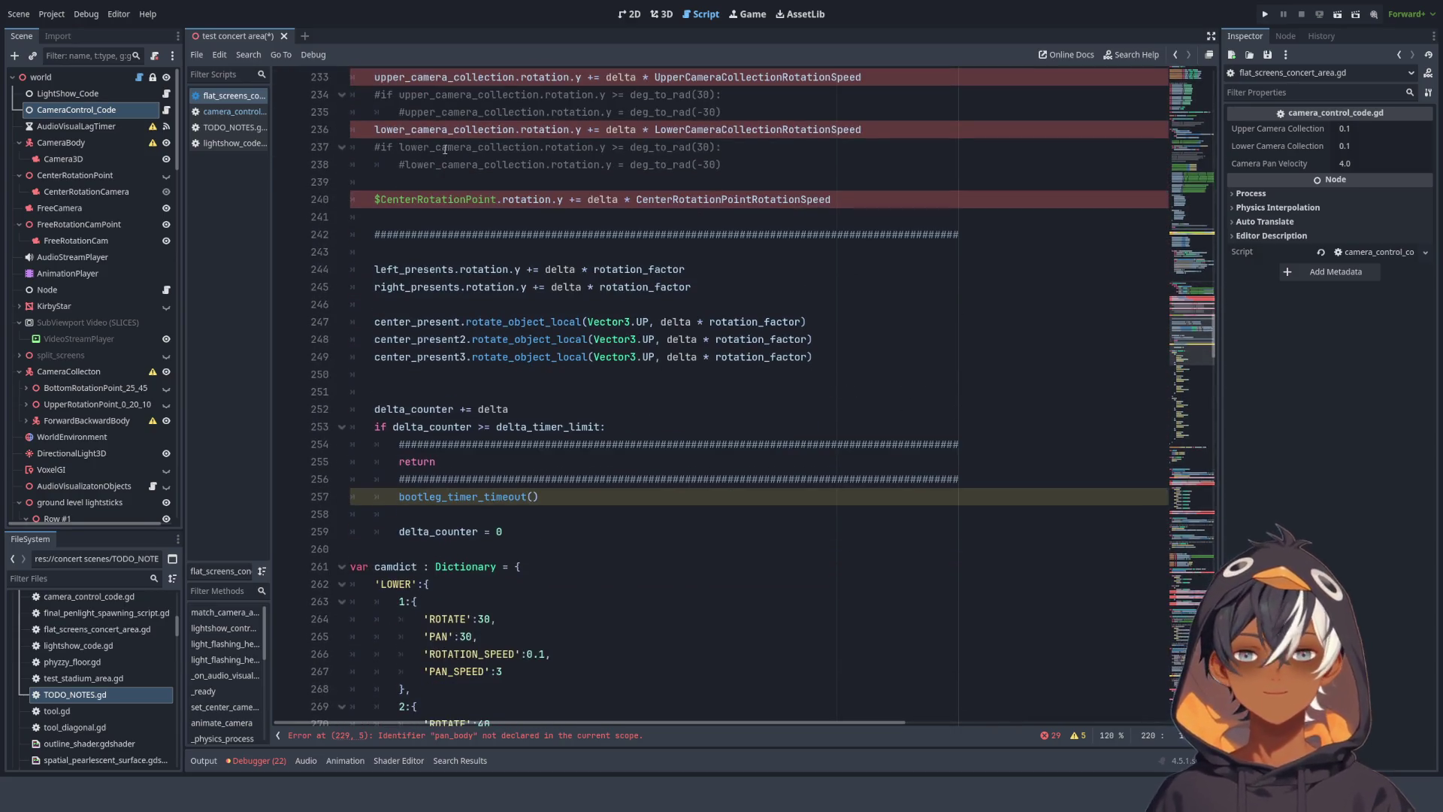
mouse_move(523, 539)
mouse_down()
mouse_move(391, 410)
mouse_move(361, 323)
mouse_move(257, 188)
mouse_up()
key(ctrl+x)
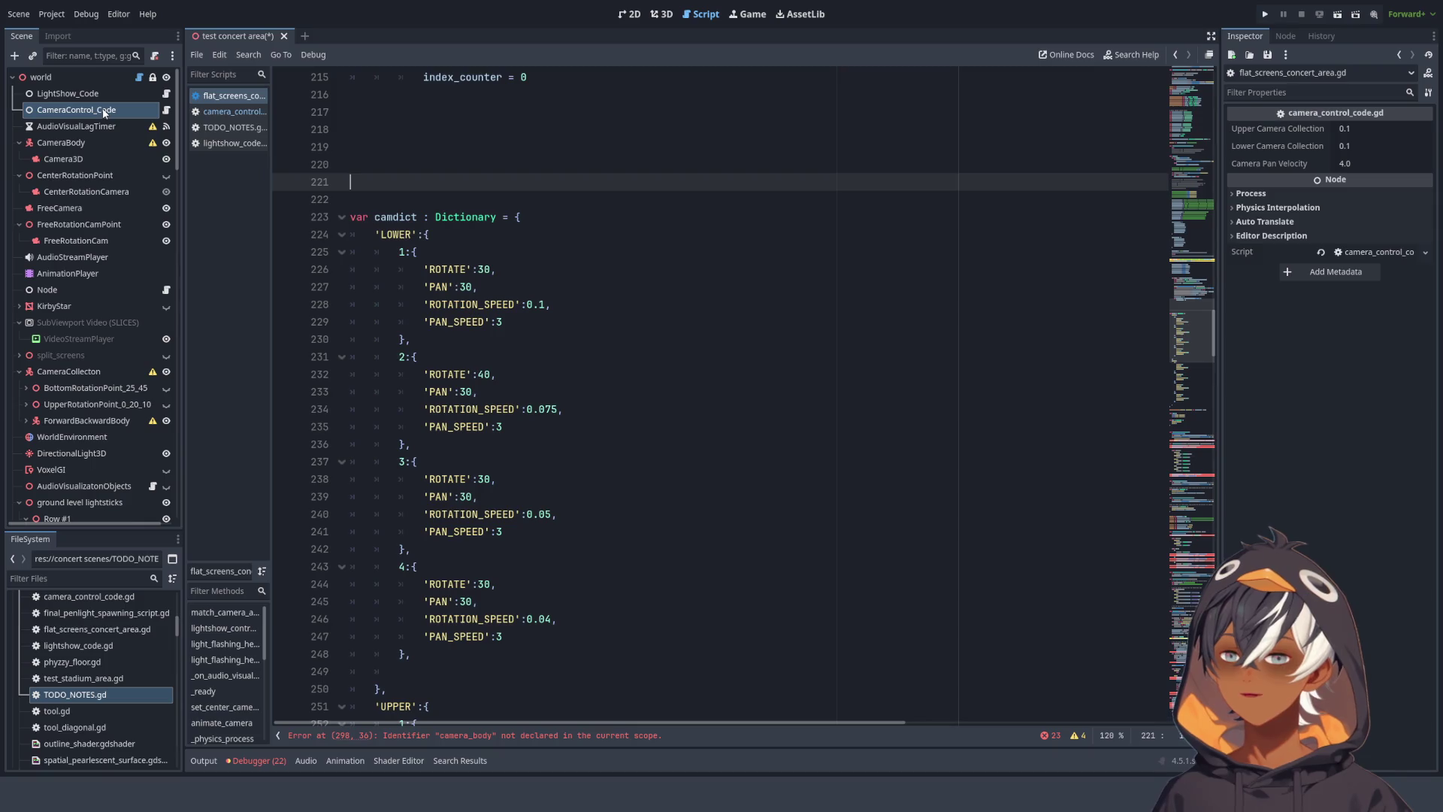
- Insert the _physics_process code at line 2 of camera_control_code.gd
click(111, 97)
click(89, 111)
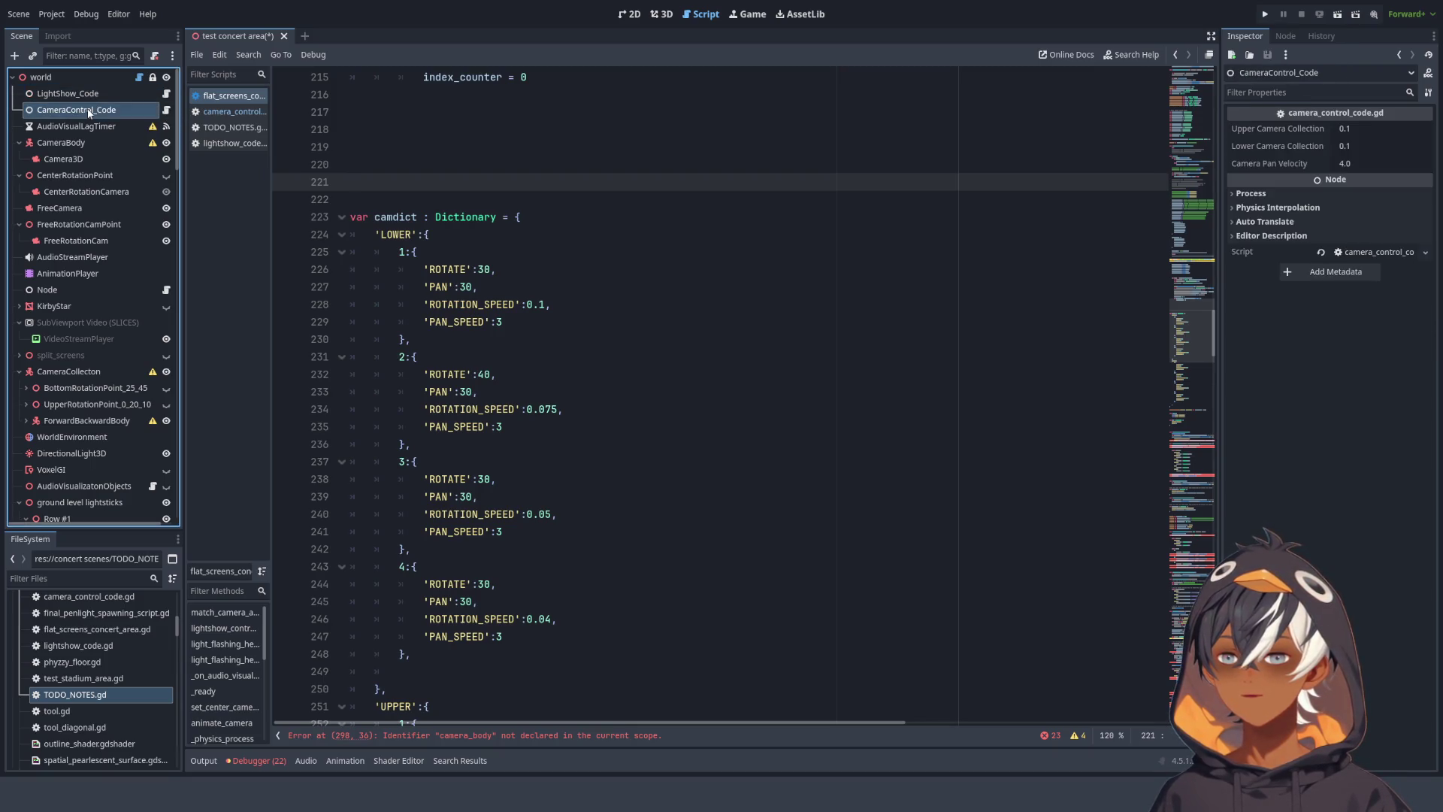
click(167, 110)
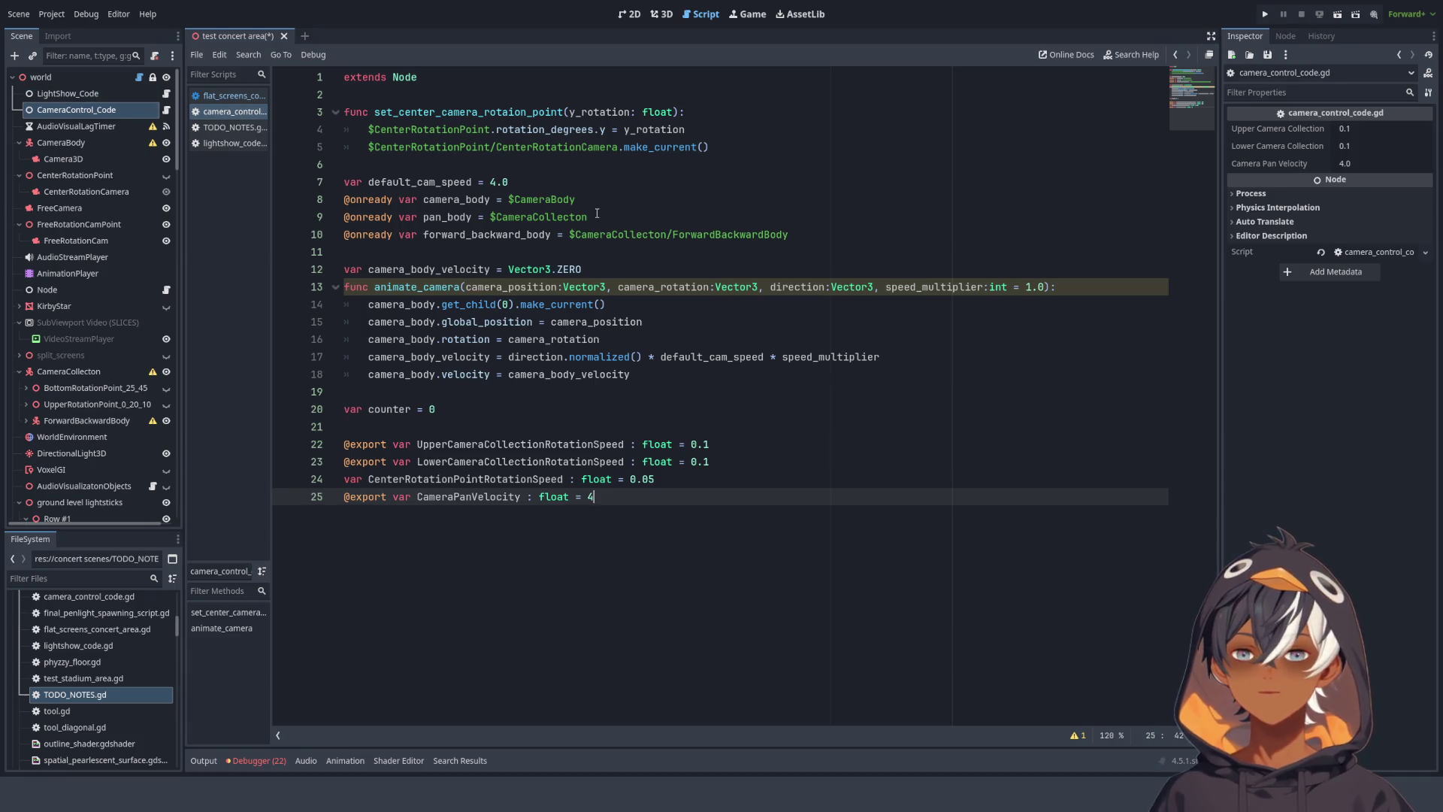
click(415, 92)
key(ctrl+z)
key(ctrl+z)
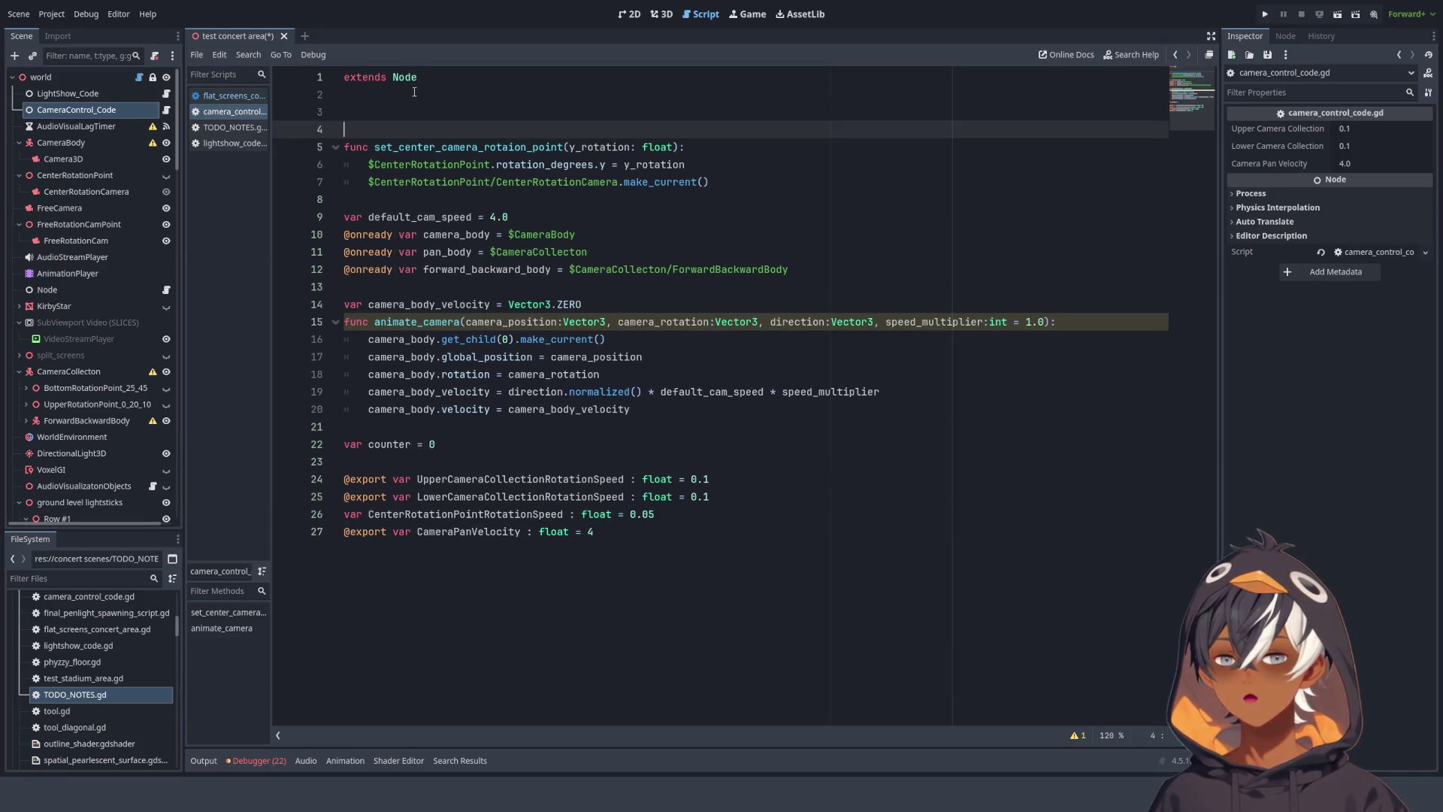
scroll(414, 92, down, 5)
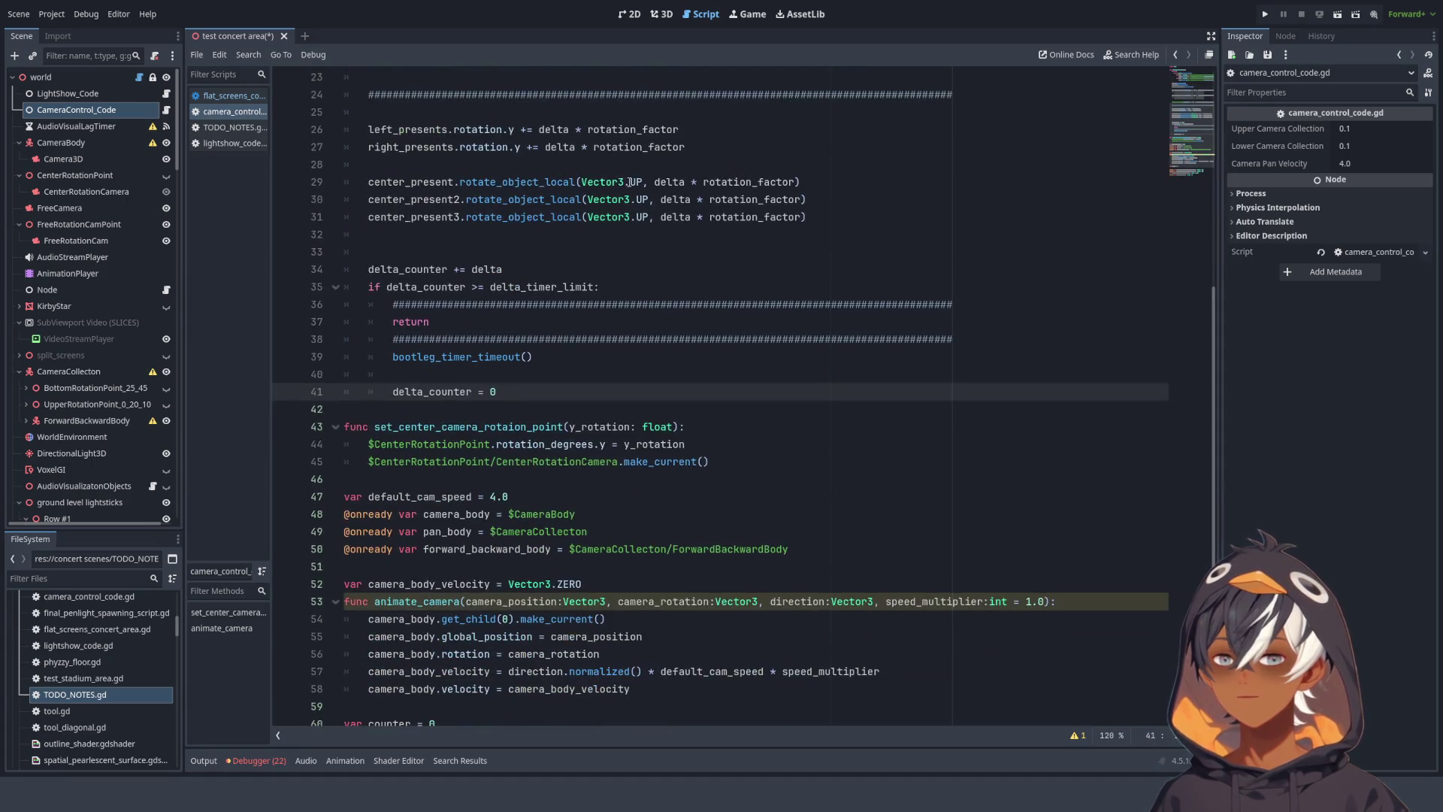
scroll(414, 91, up, 2)
- Paste the _physics_process code at line 2 of lightshow_code.gd, then return to flat_screens_concert_area.gd
click(166, 93)
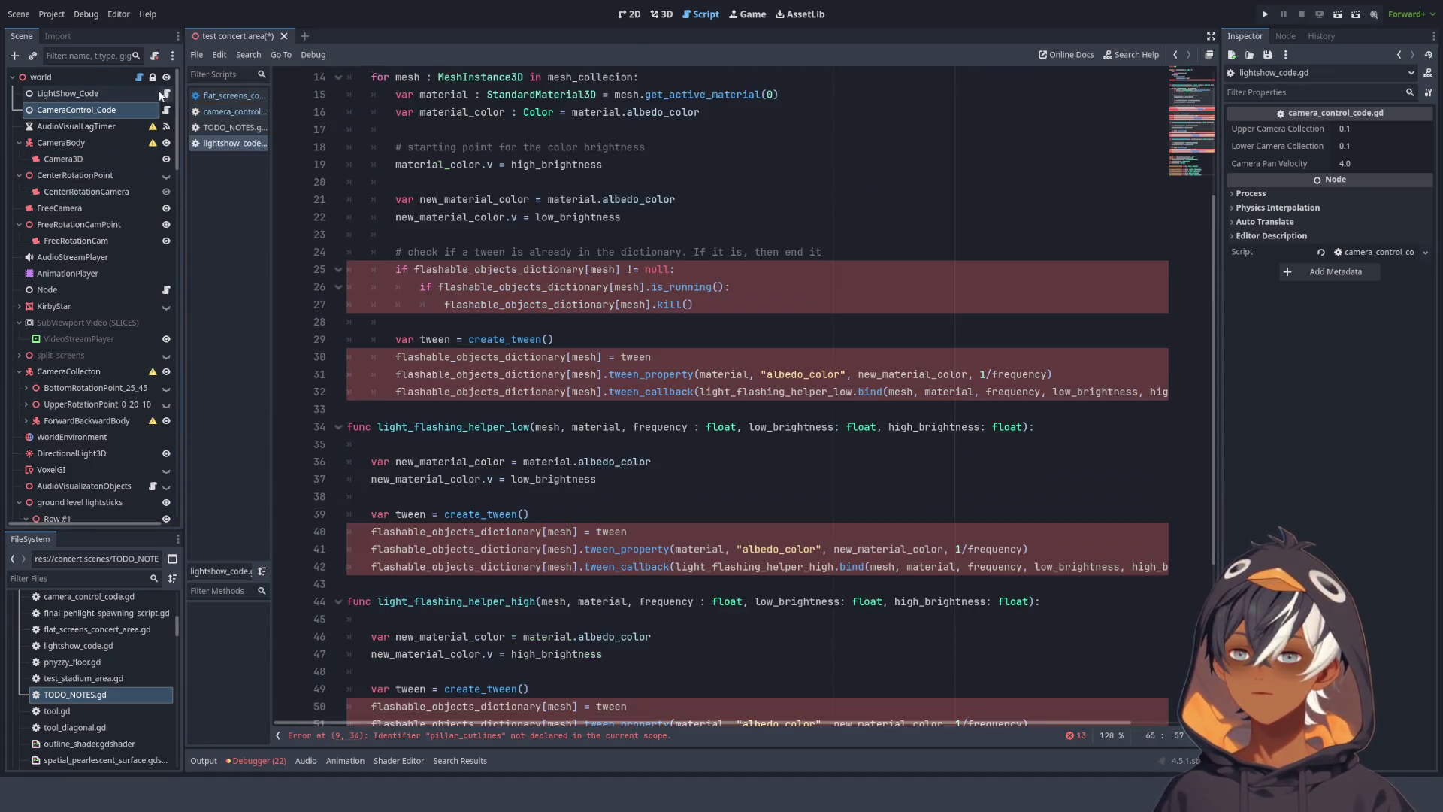
click(462, 94)
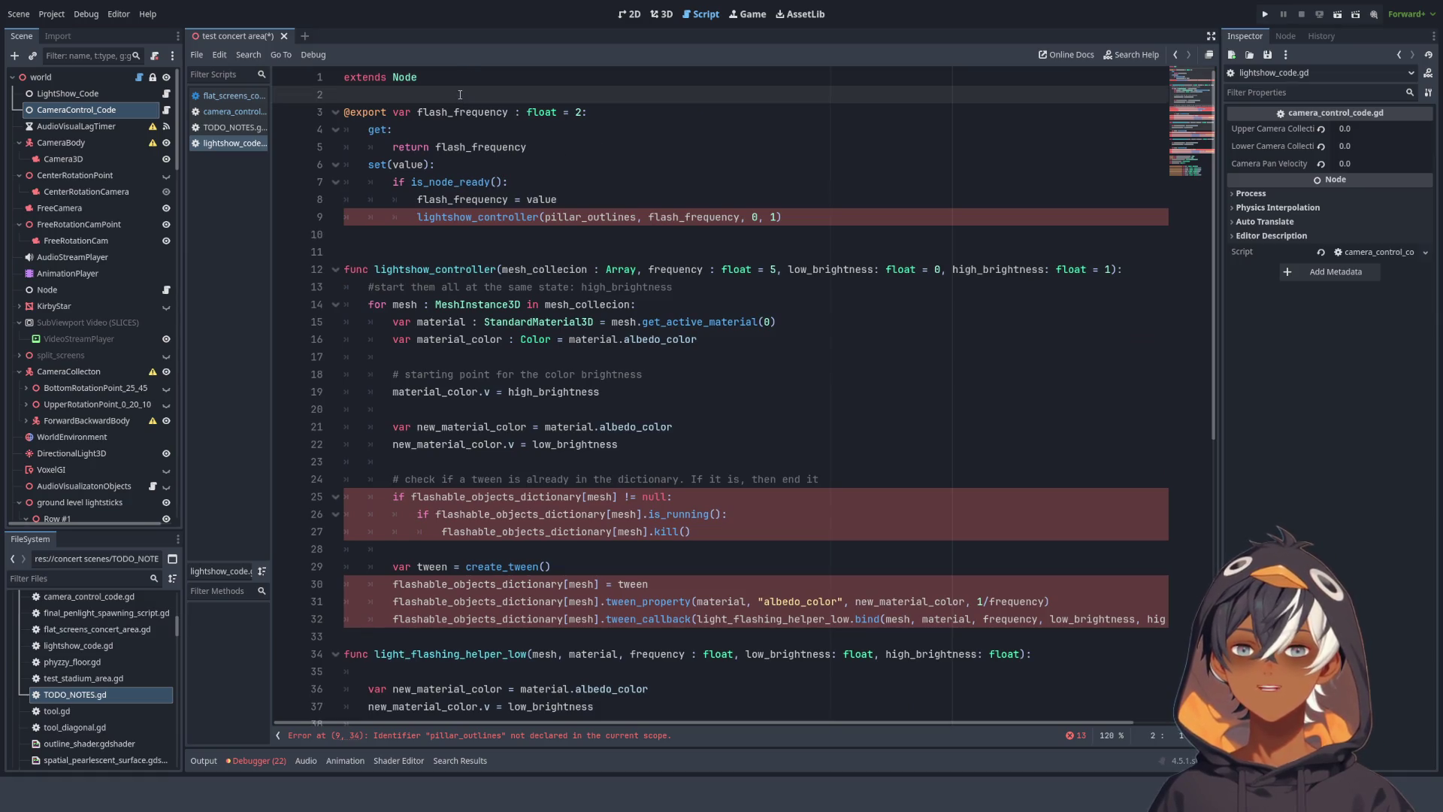
key(ctrl+v)
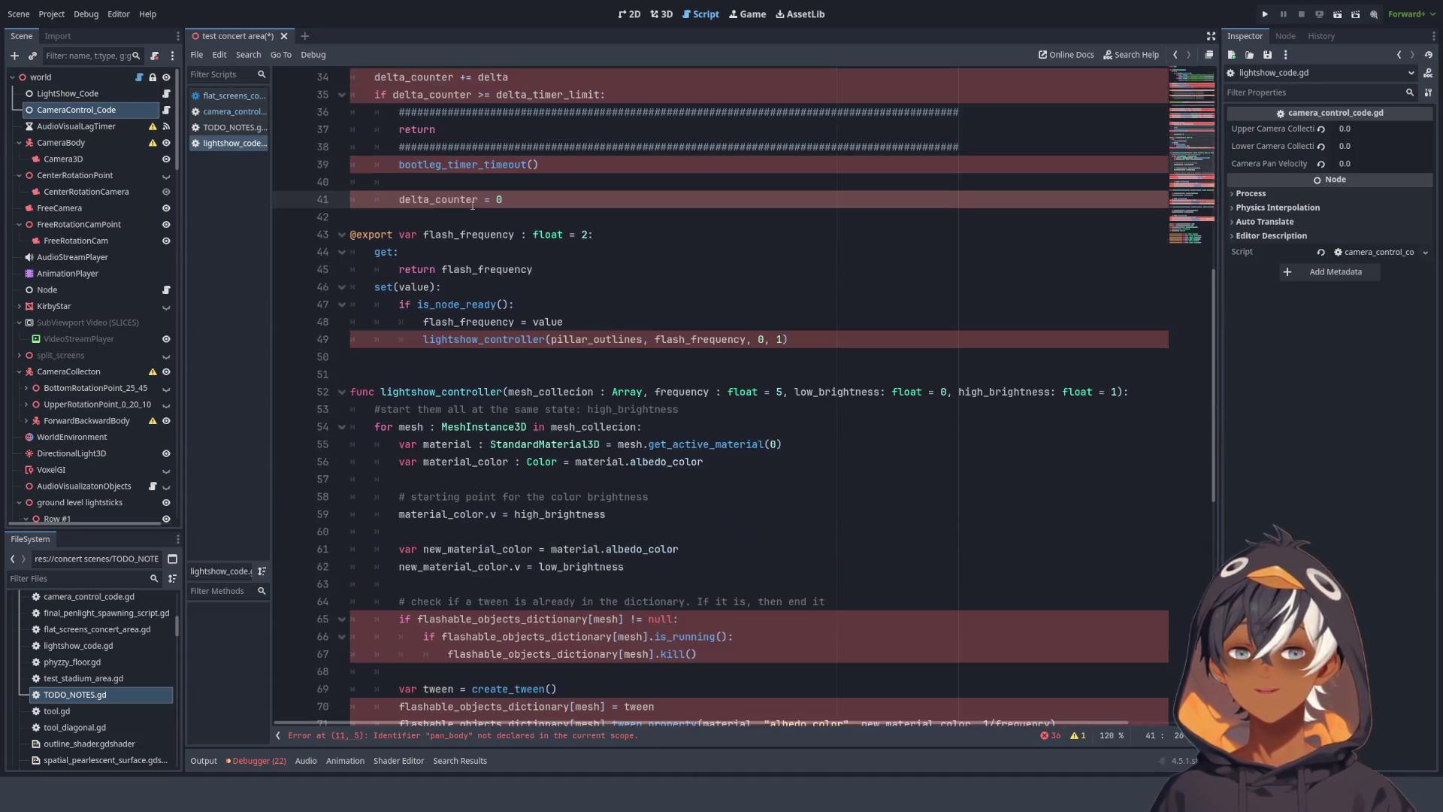
click(225, 95)
scroll(364, 134, down, 4)
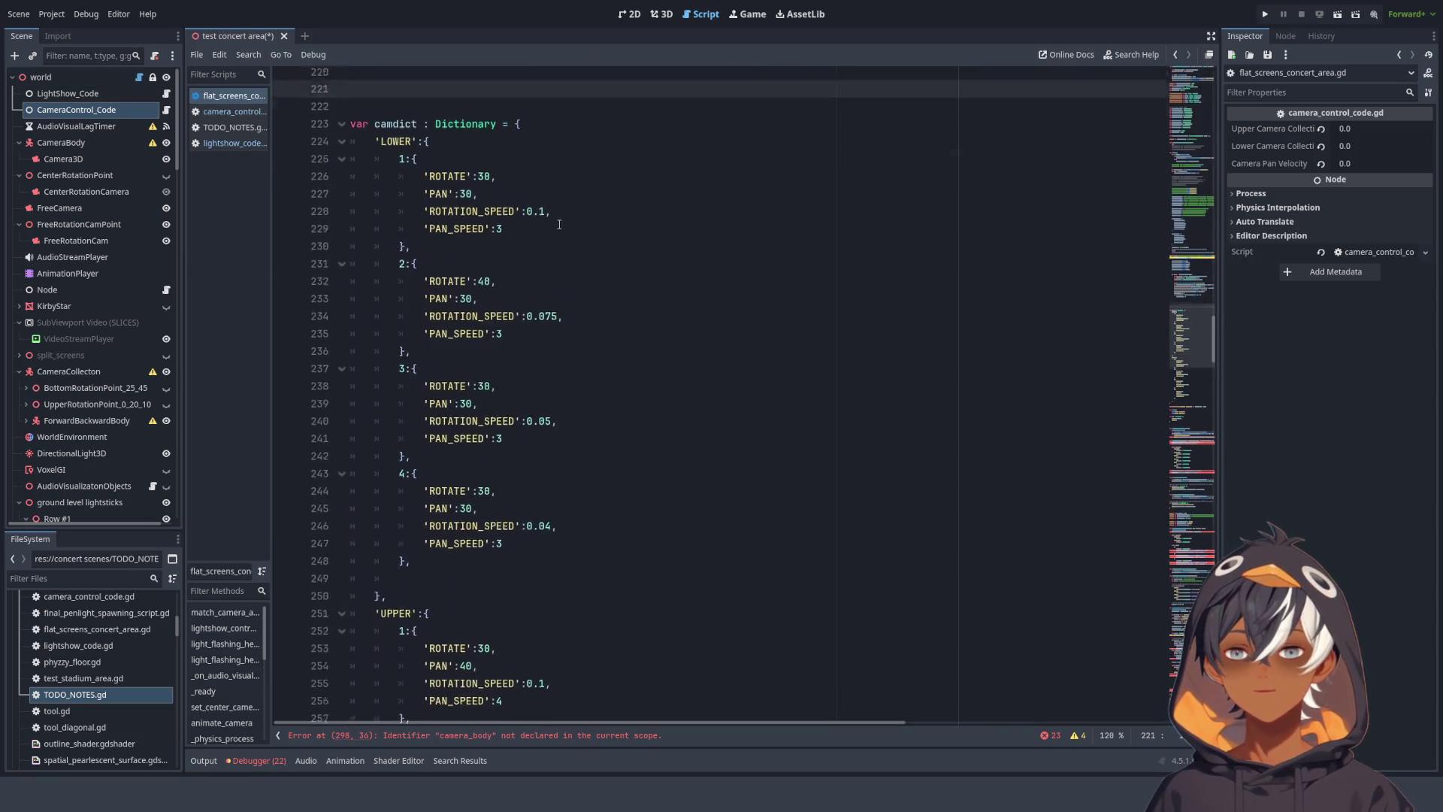
scroll(466, 134, down, 8)
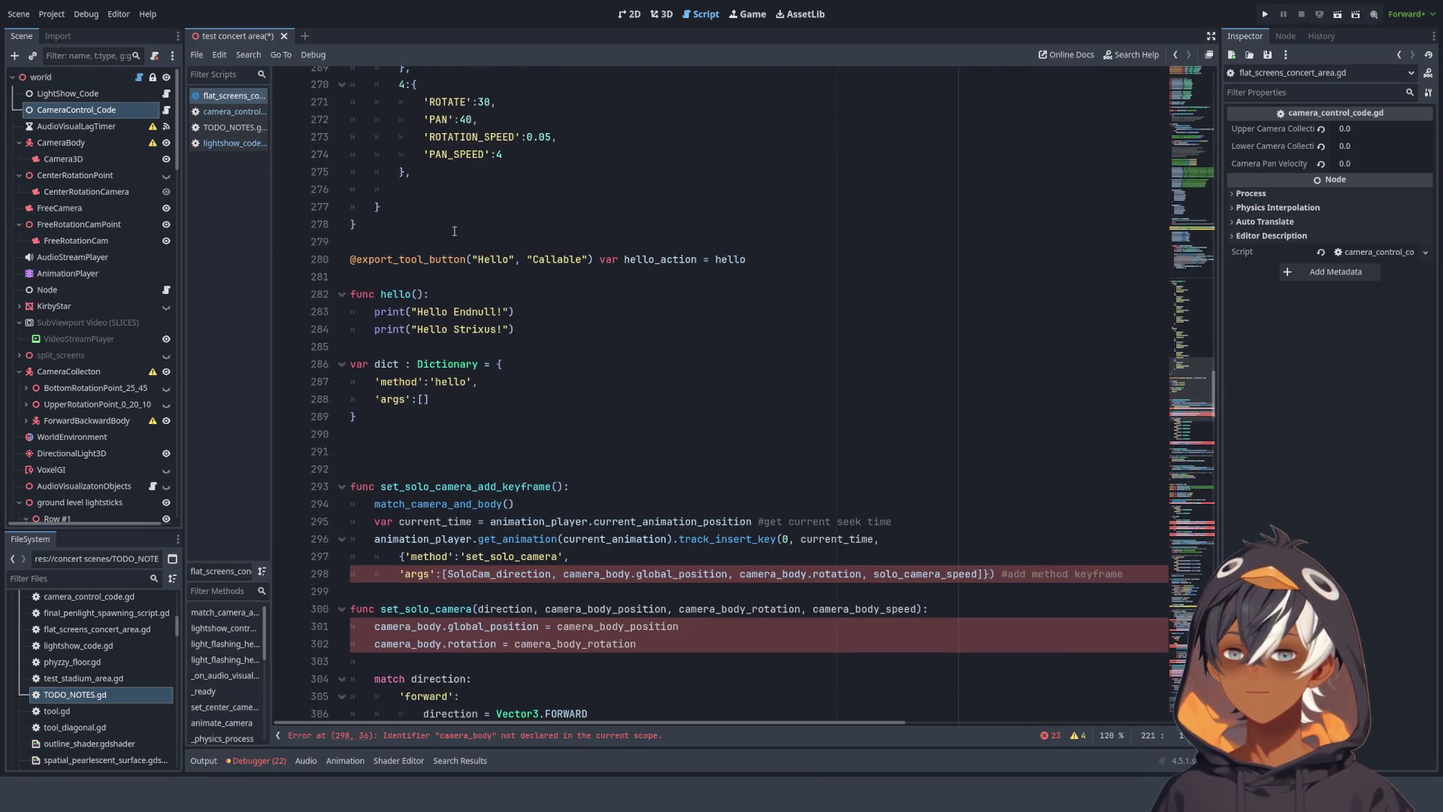
drag(764, 265, 772, 230)
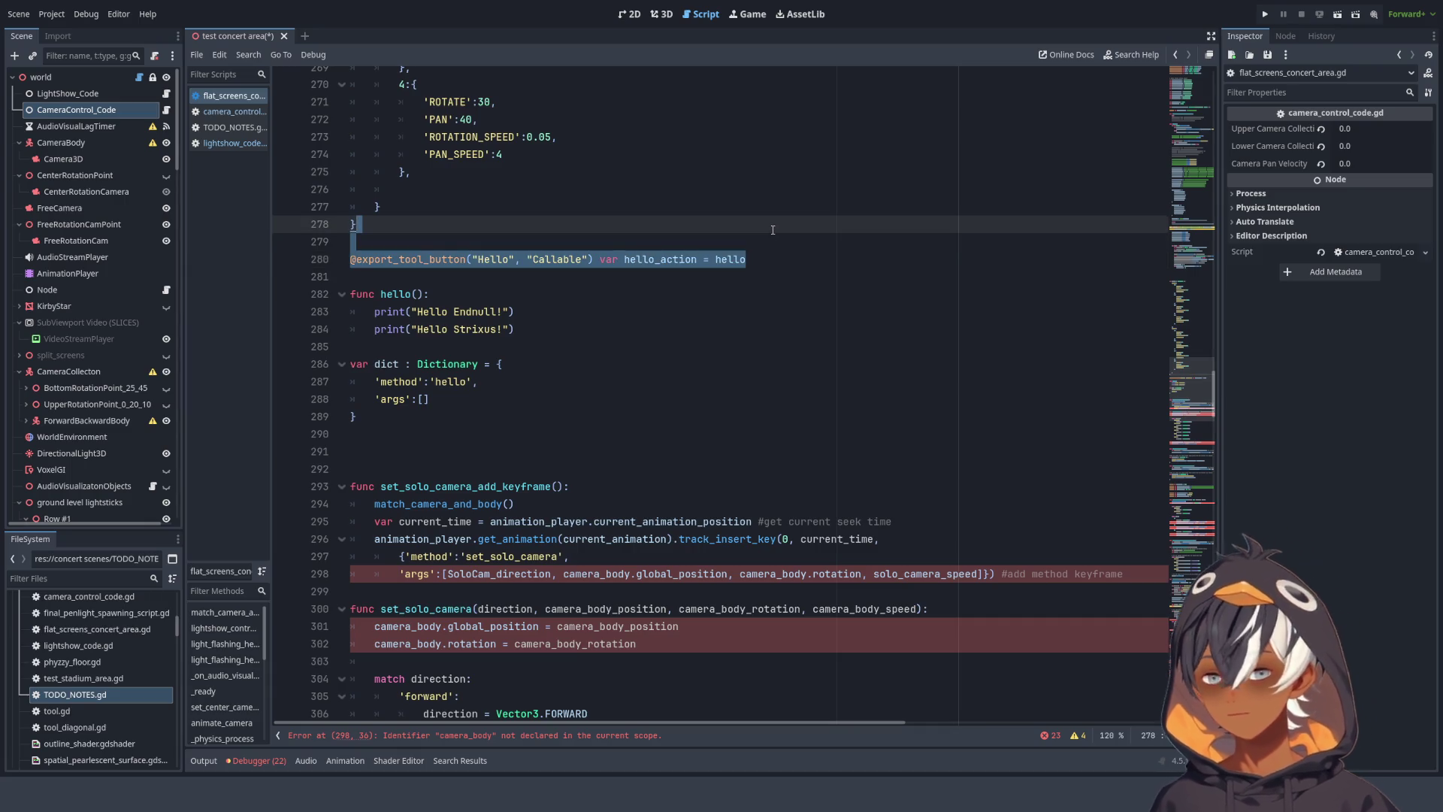
key(BackSpace)
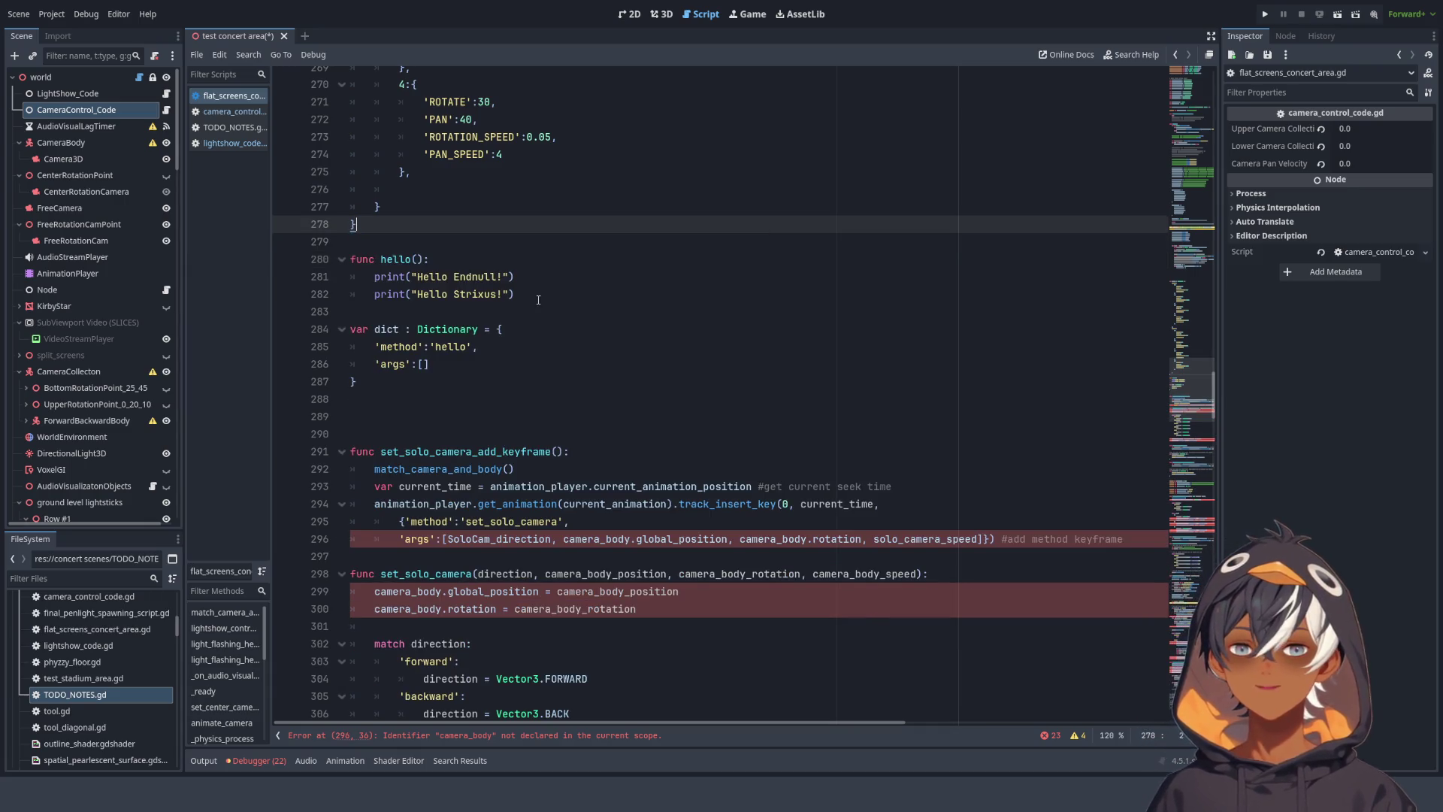
- Inspect the greeting print lines and dict declaration around lines 281–286
ctrl+scroll(441, 276, up, 6)
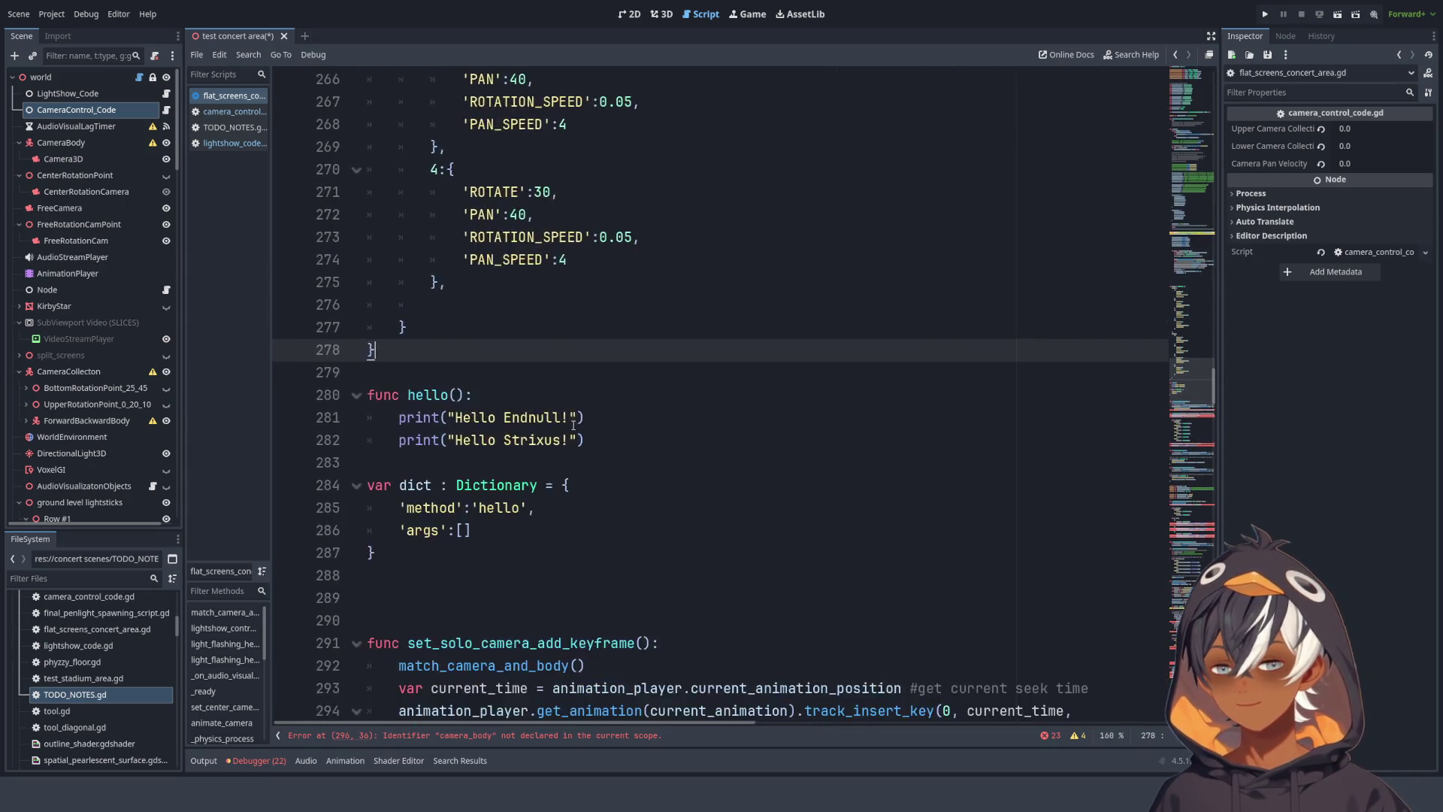
scroll(552, 427, down, 5)
drag(487, 160, 610, 160)
mouse_move(487, 187)
mouse_down()
mouse_move(609, 187)
mouse_move(699, 165)
mouse_up()
click(637, 187)
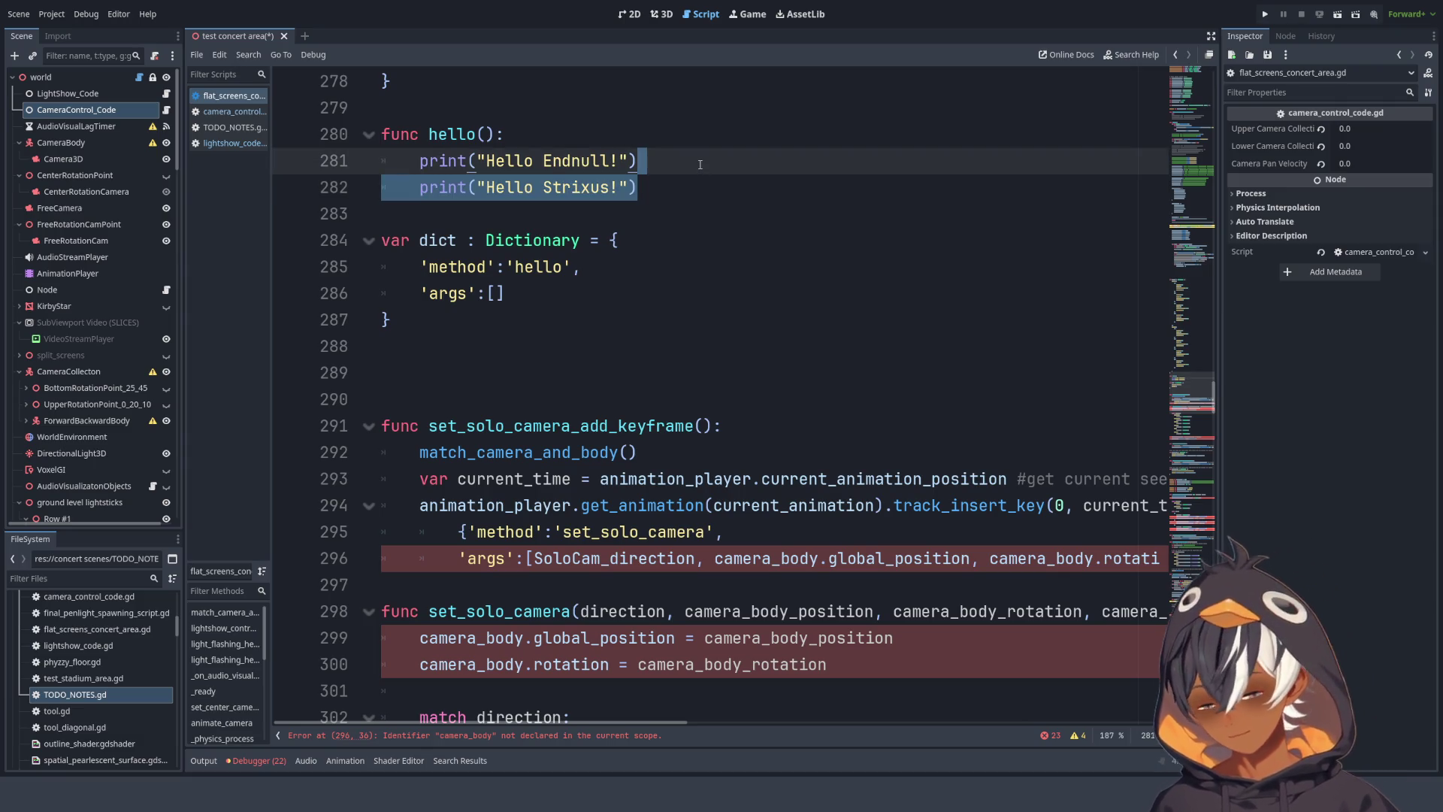
click(714, 193)
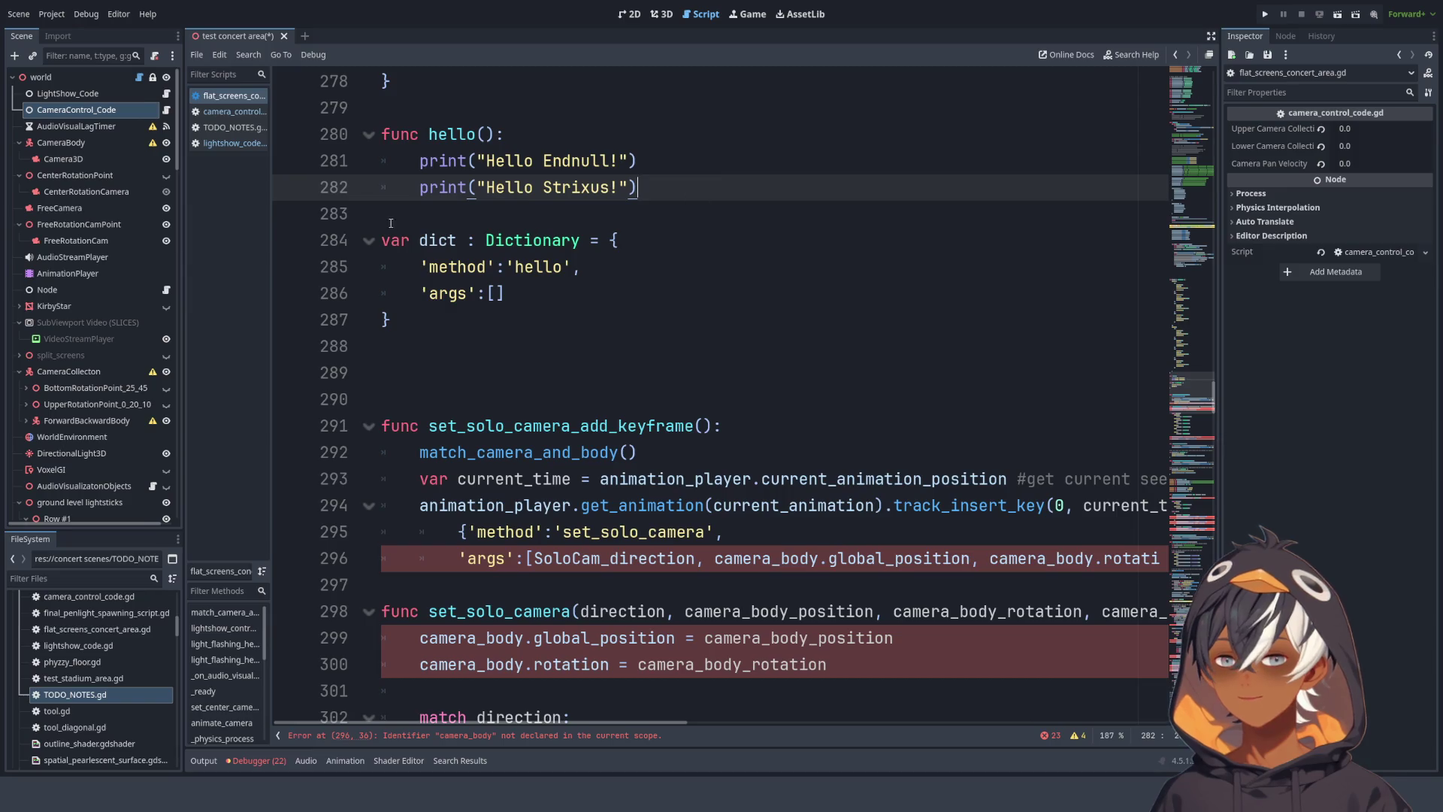
click(504, 239)
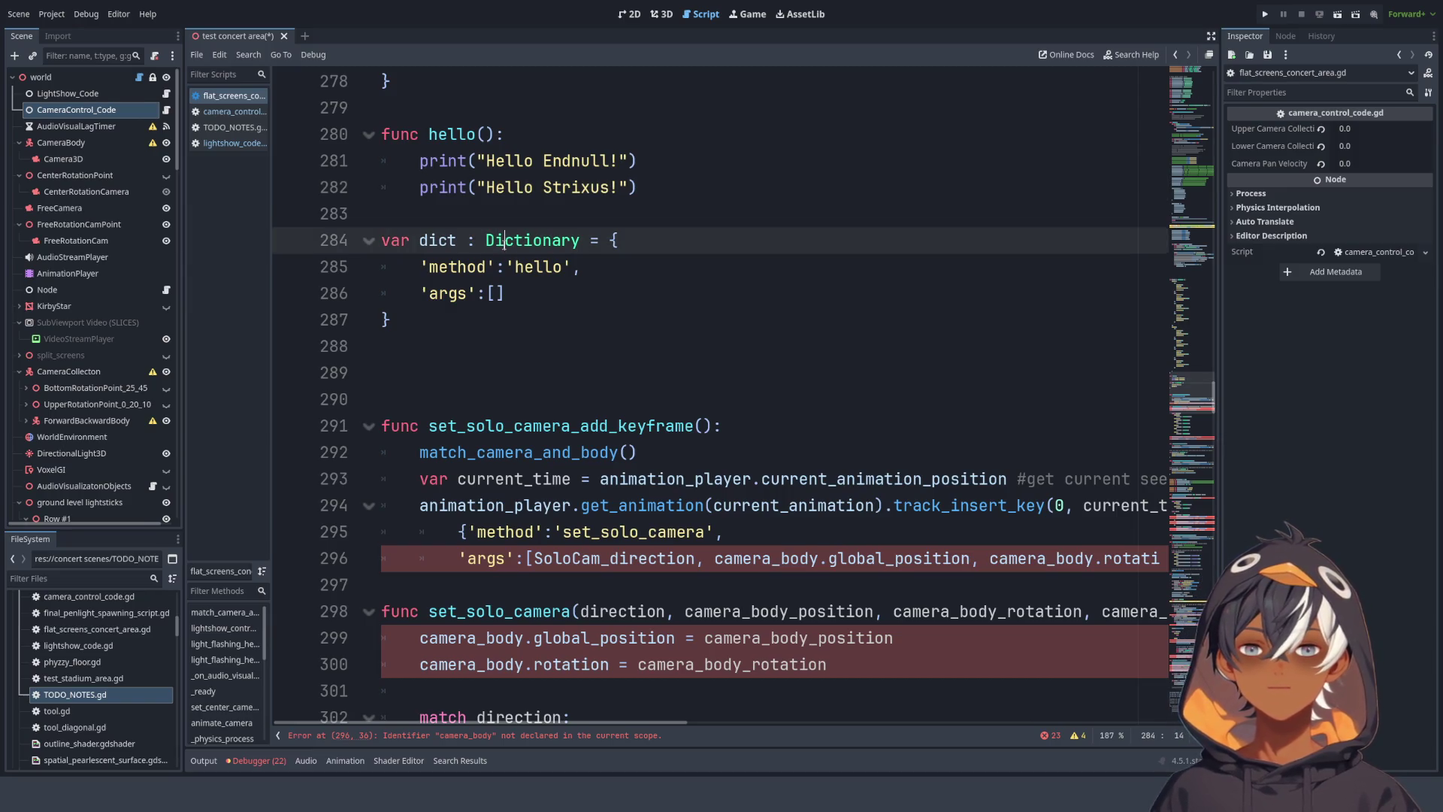
double_click(439, 296)
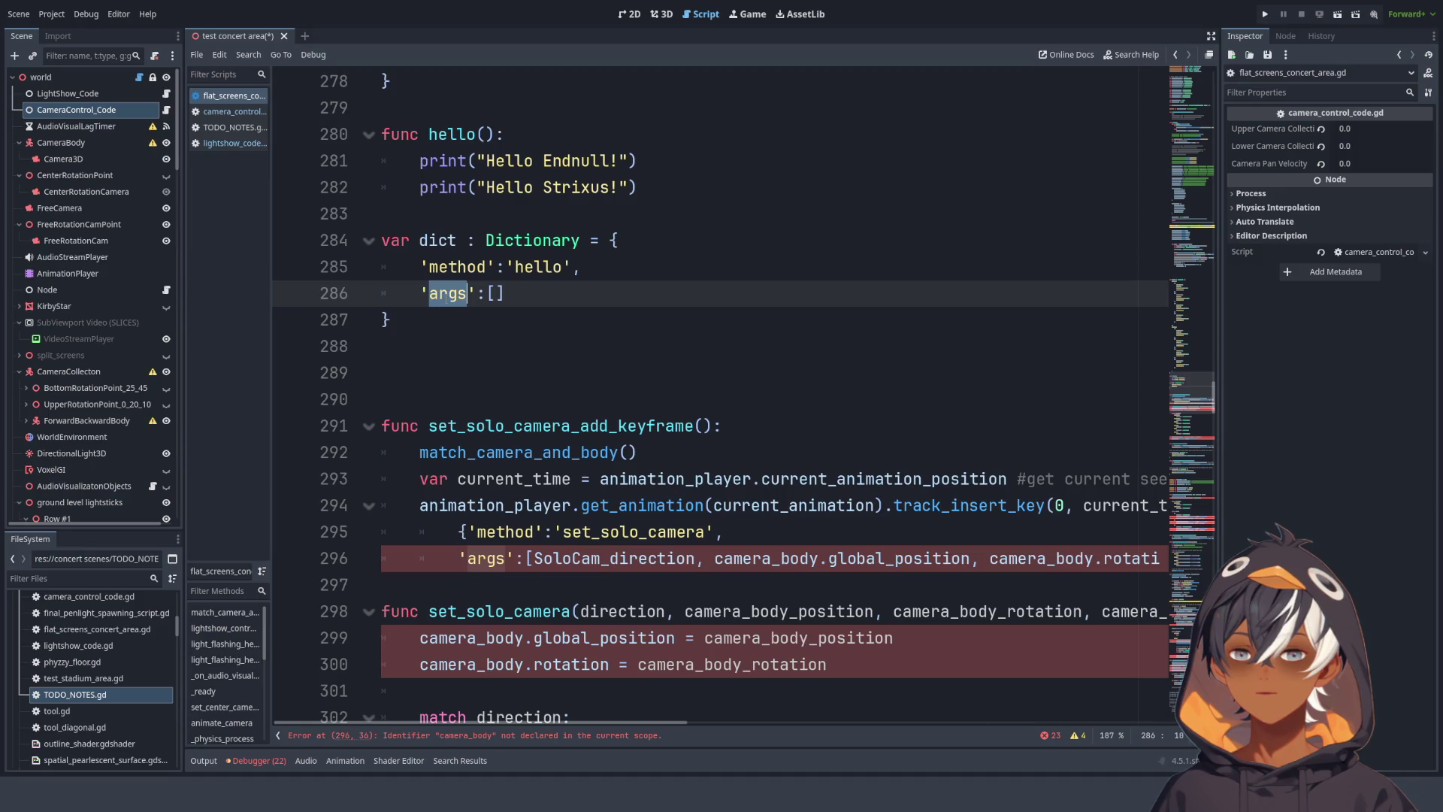
- Duplicate the second print line and replace the name in the copy with a different name
ctrl+scroll(574, 281, down, 3)
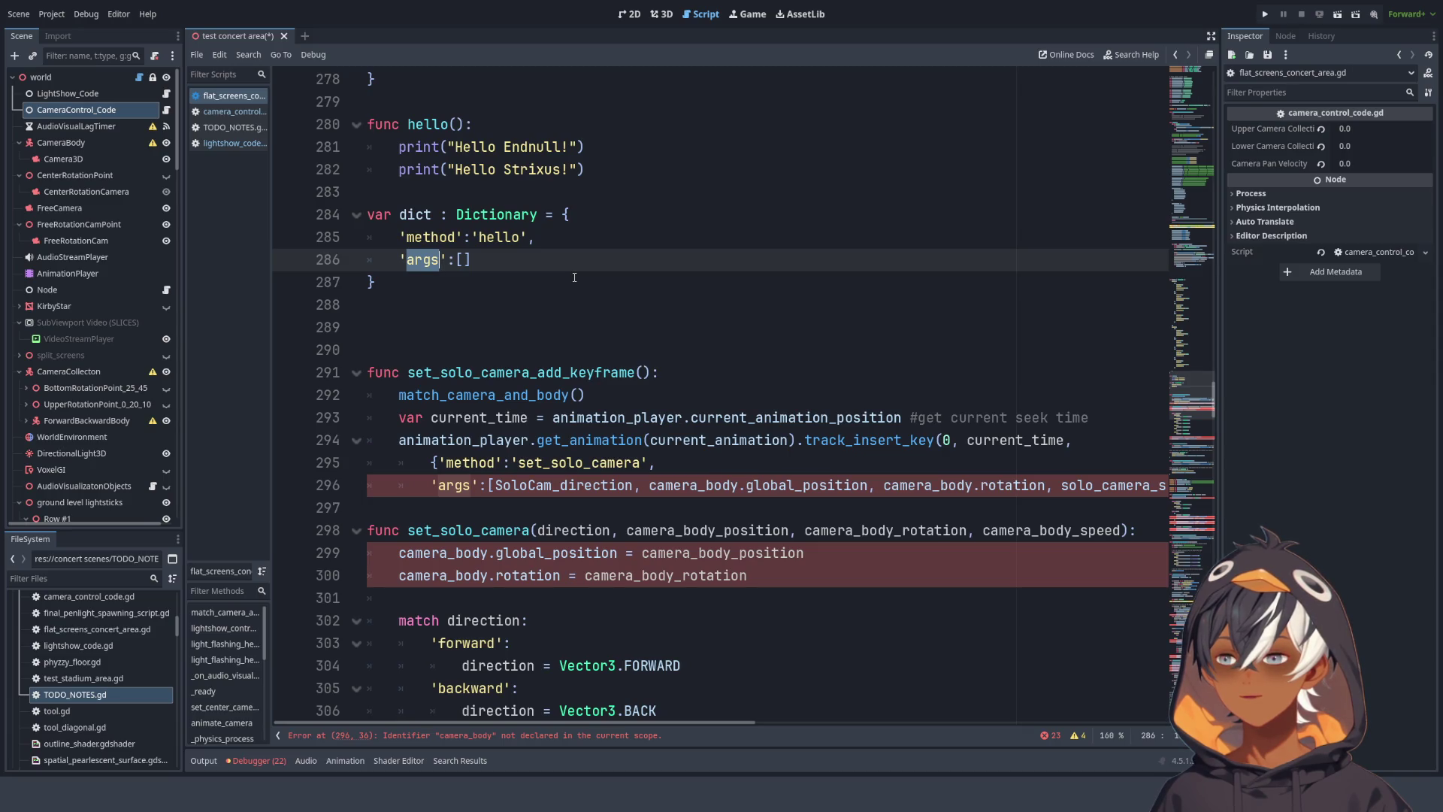
scroll(575, 277, up, 2)
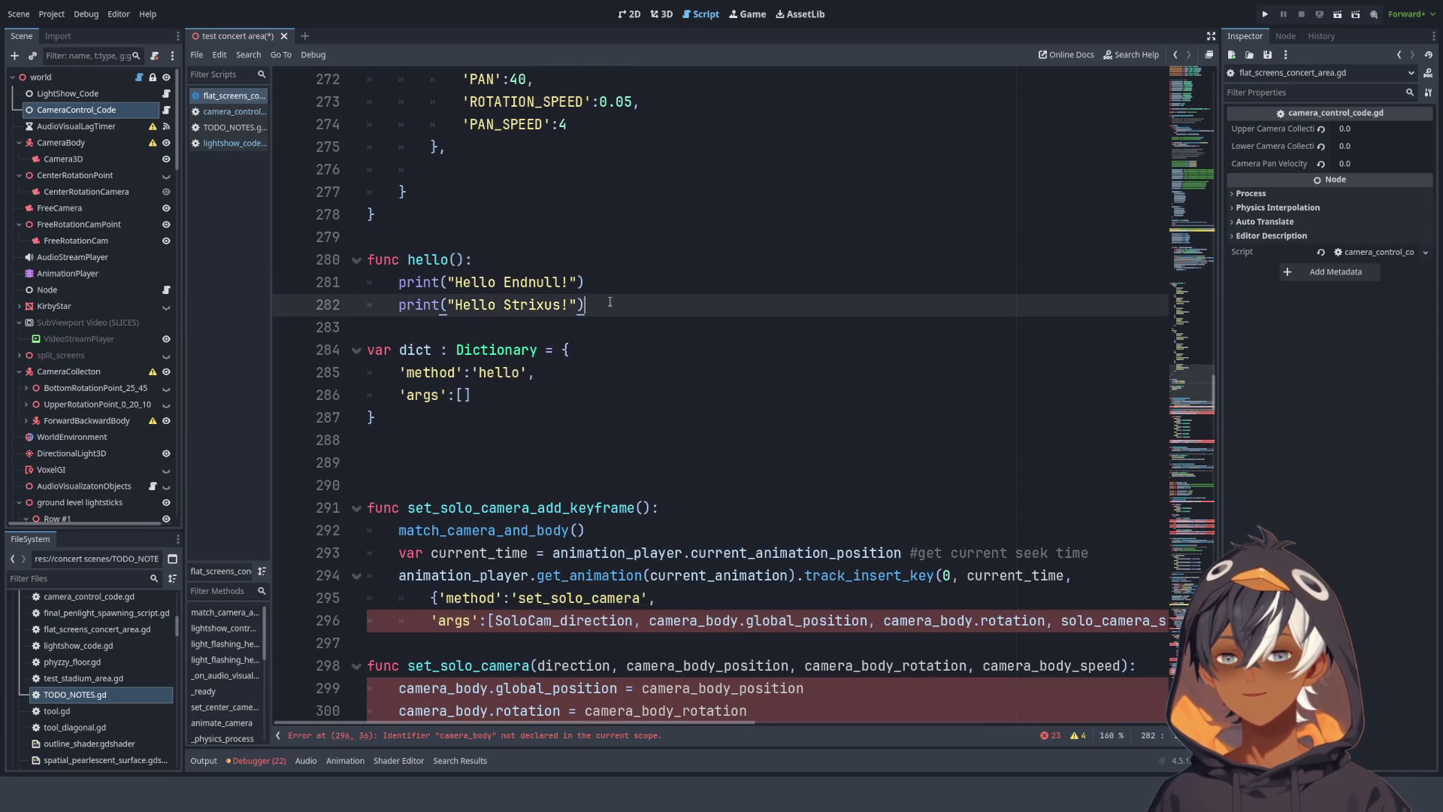
drag(612, 306, 613, 291)
key(ctrl+shift+d)
drag(509, 327, 565, 328)
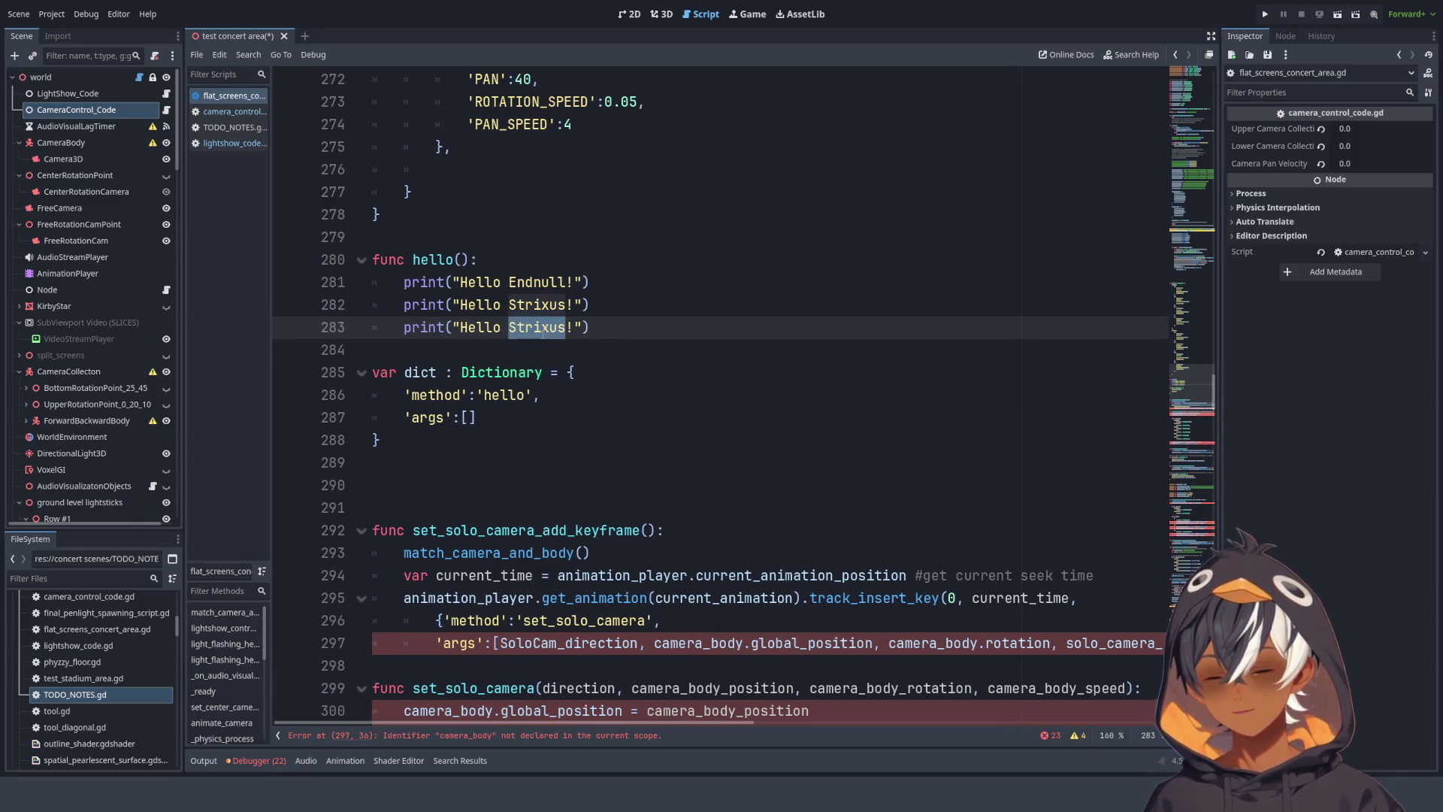
text(BillyTuo)
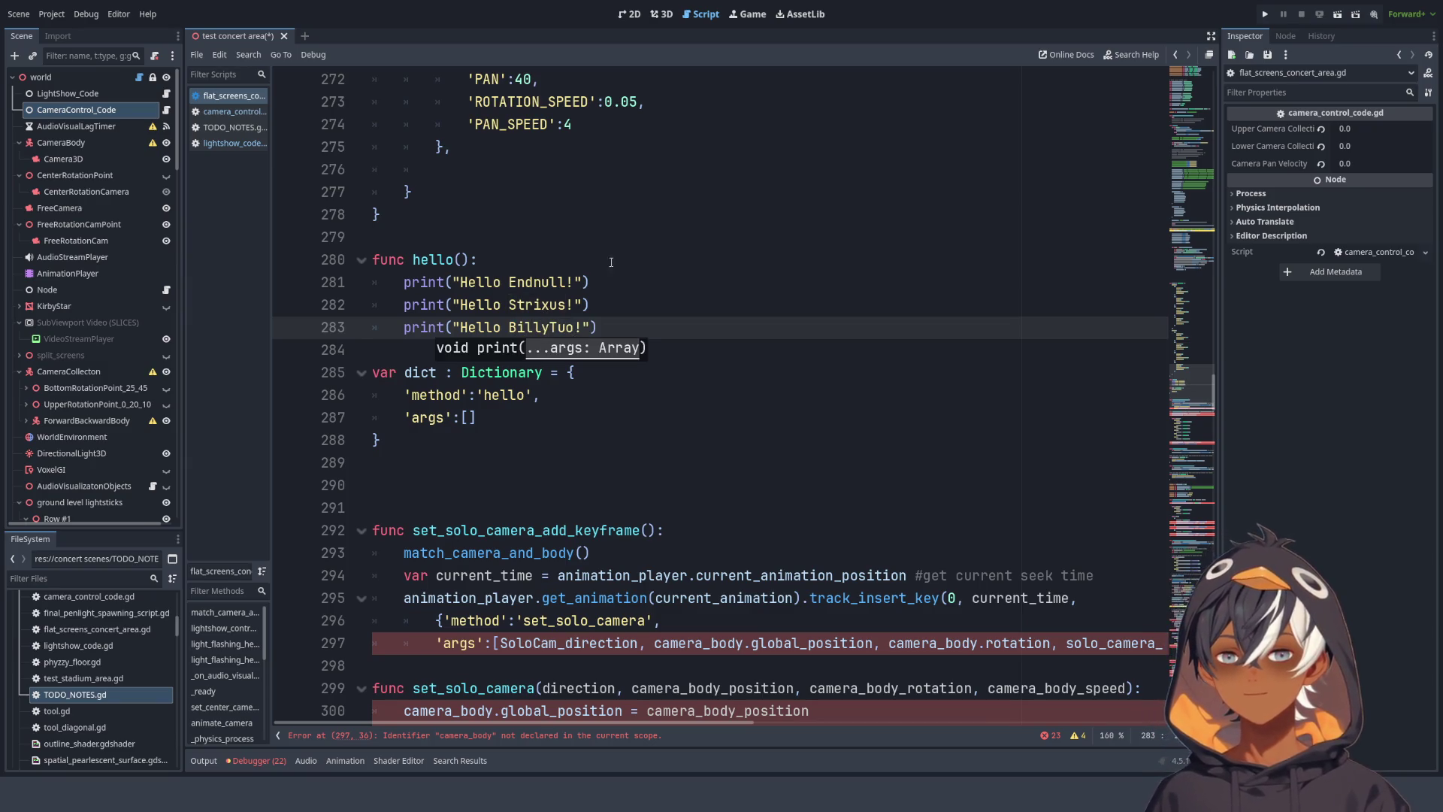
key(Up)
key(Up)
key(Up)
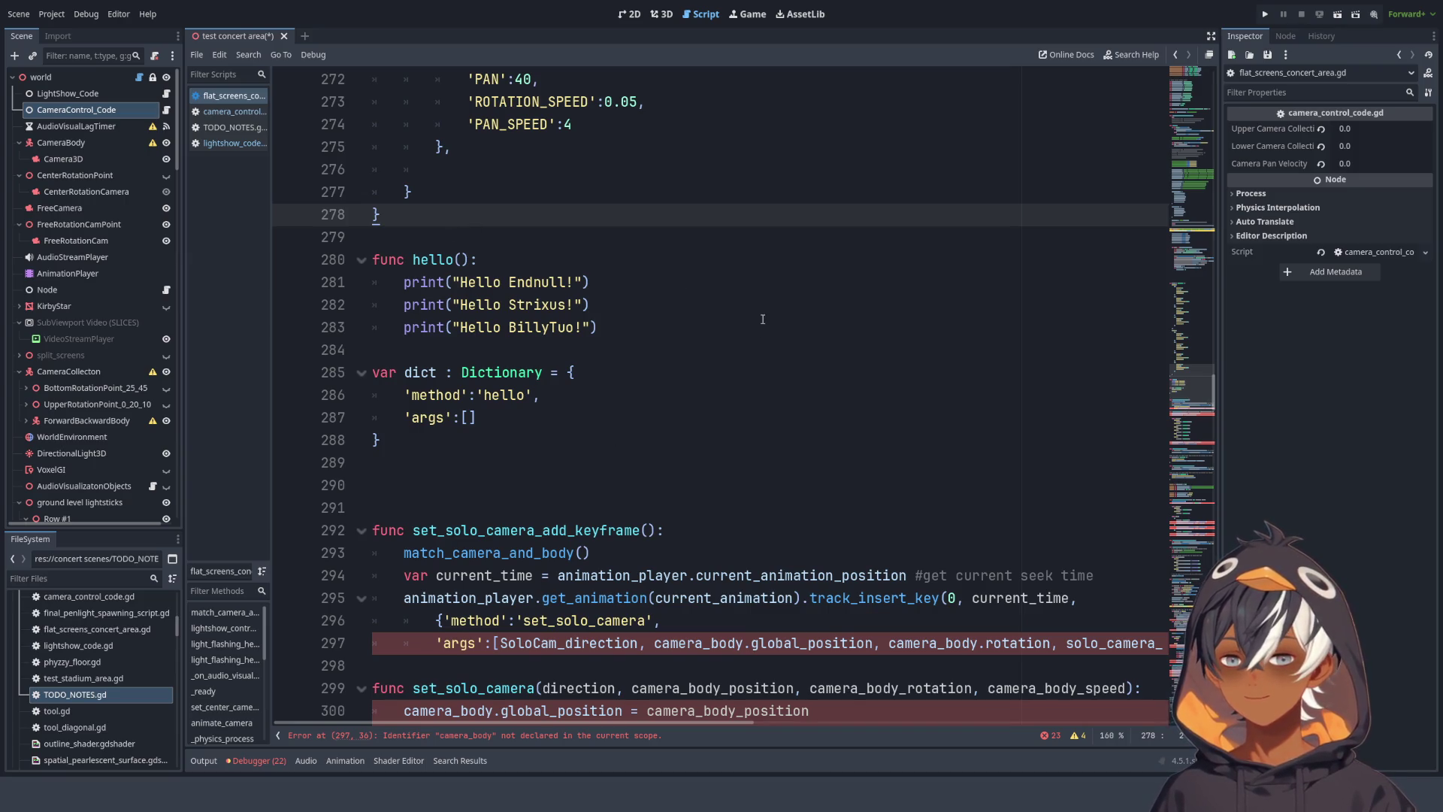
- Shrink the code text, then delete the unused dict block and blank lines above set_solo_camera_add_keyframe
key(ctrl+minus)
key(ctrl+minus)
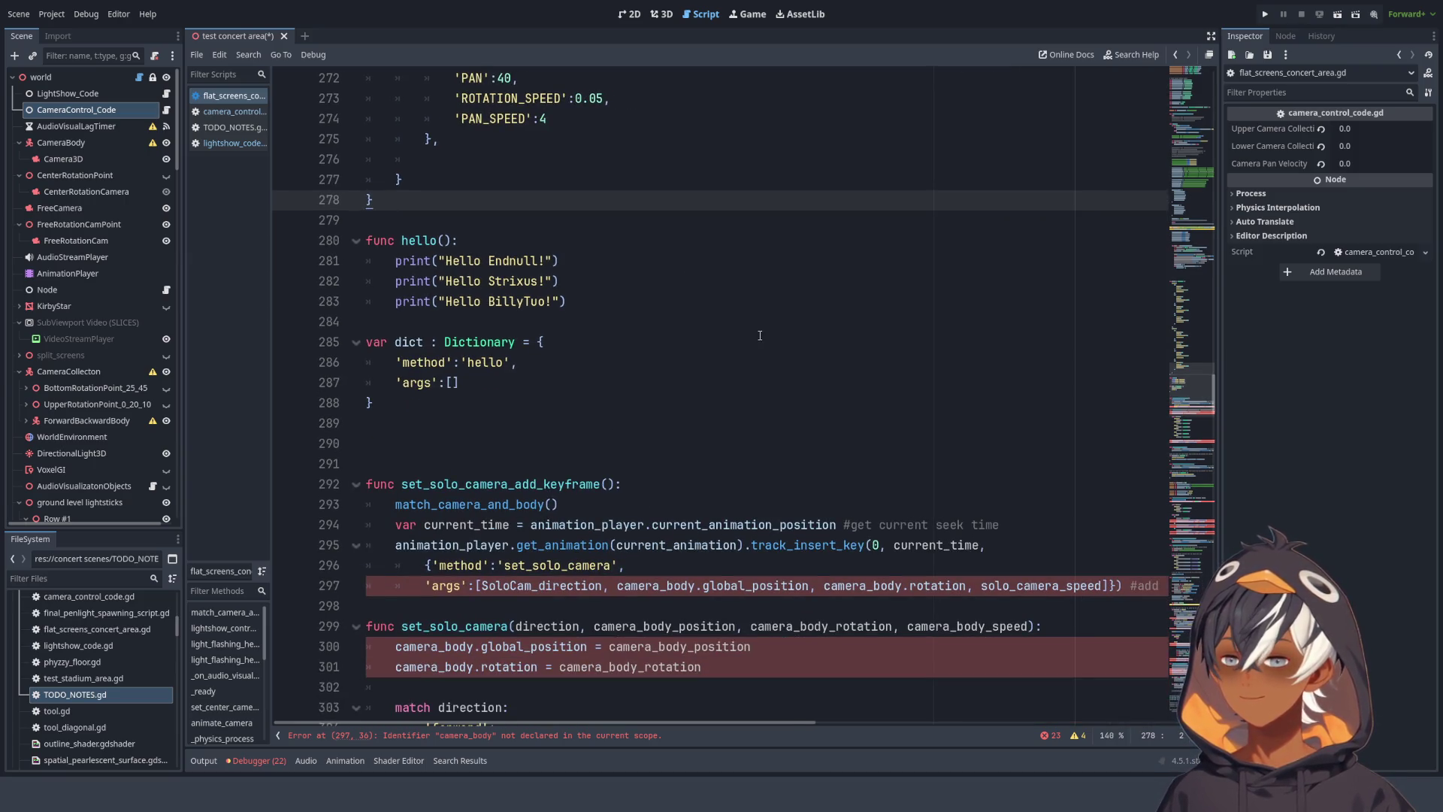
scroll(616, 300, down, 3)
drag(373, 220, 336, 171)
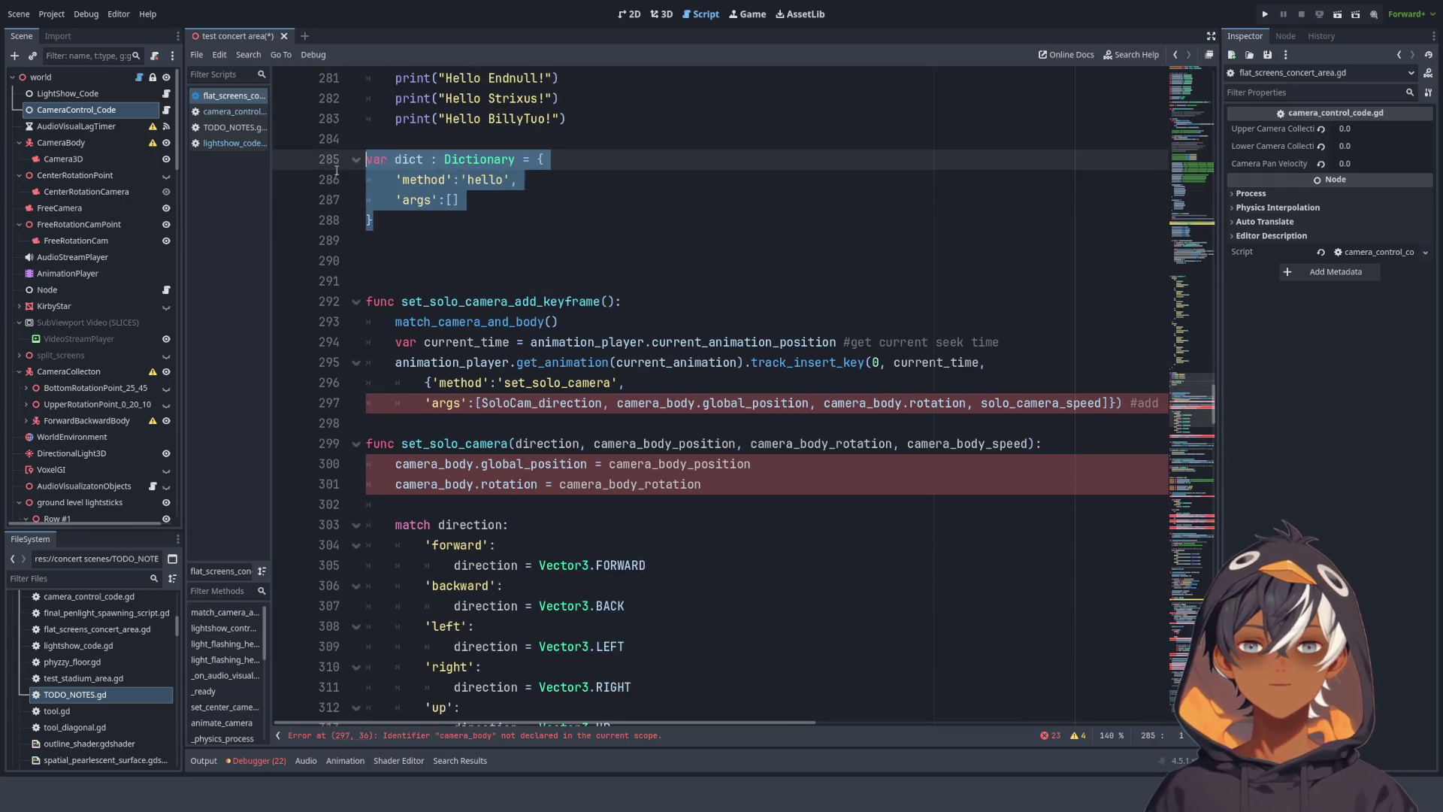
key(BackSpace)
key(BackSpace)
key(BackSpace)
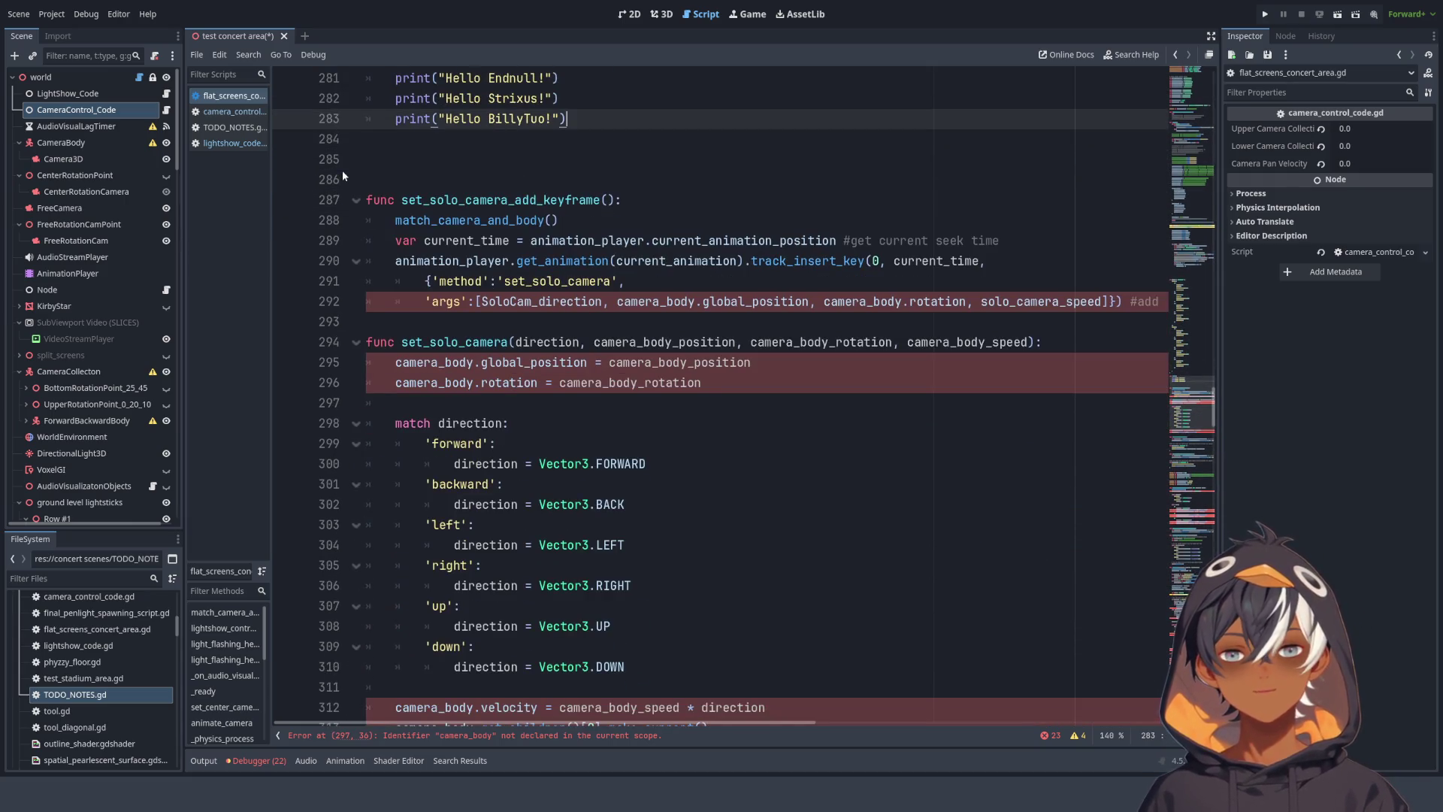
click(375, 194)
key(Up)
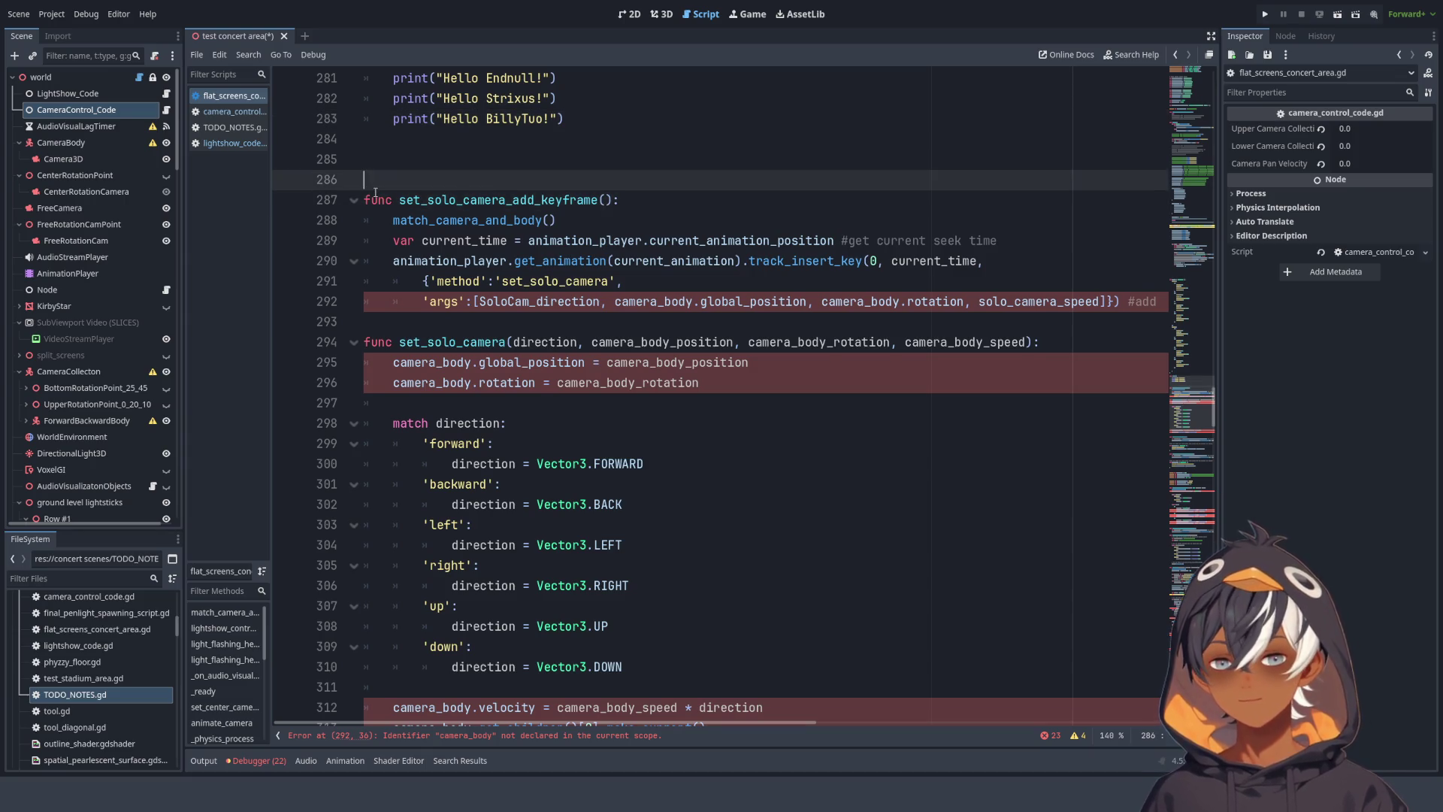
key(BackSpace)
key(BackSpace)
- Select the set_solo_camera_add_keyframe function name and scroll back to the script's top
click(442, 161)
double_click(442, 161)
key(shift+End)
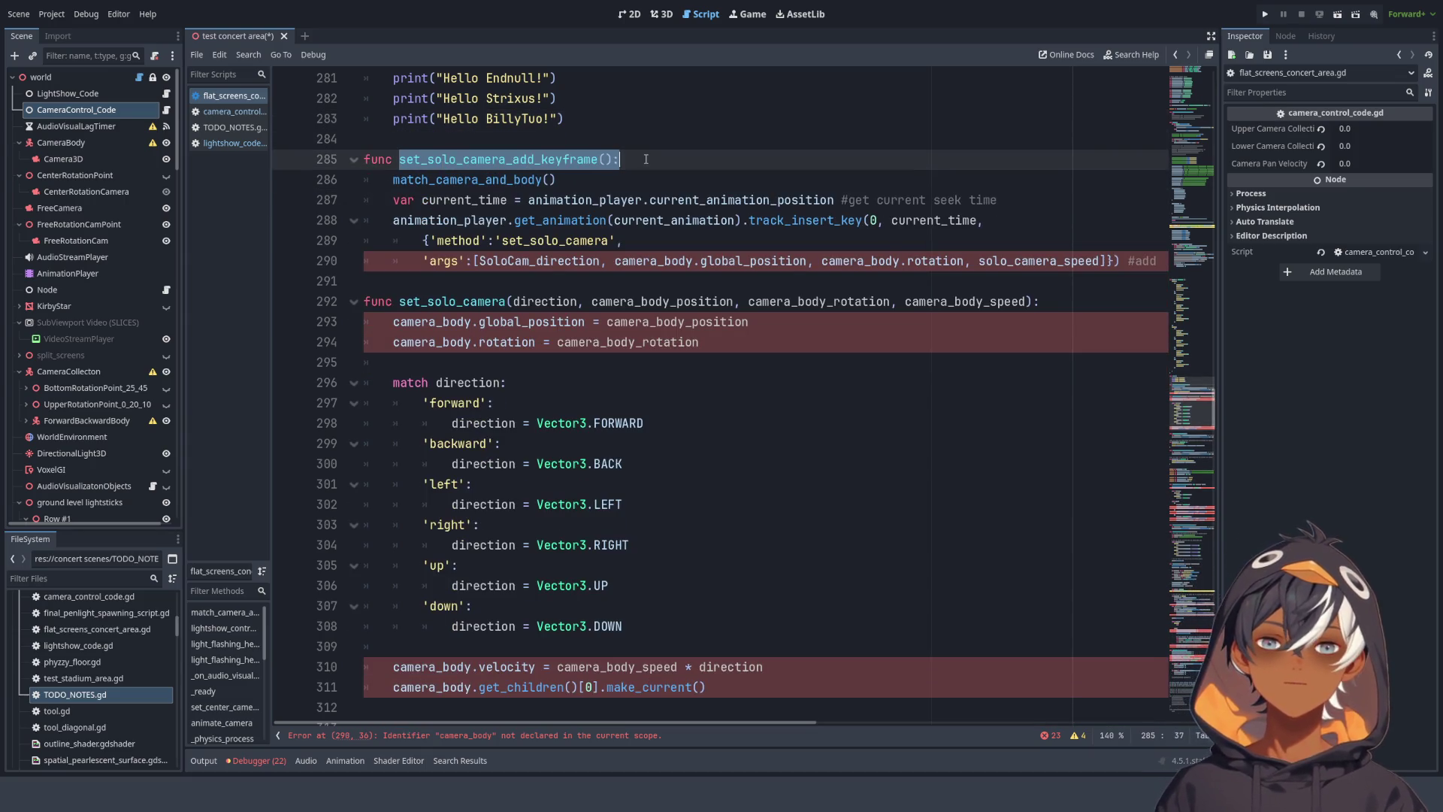
scroll(802, 292, up, 5)
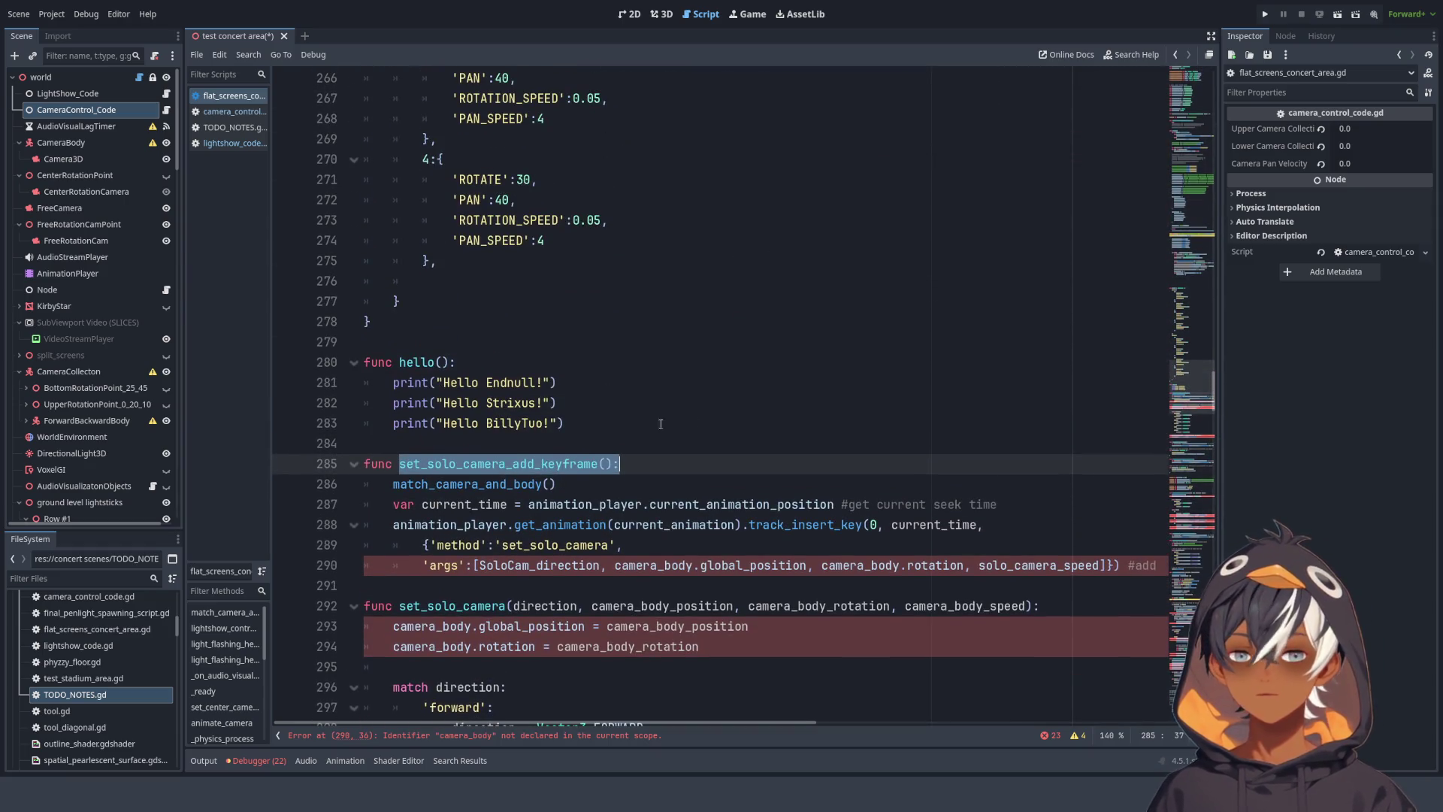
scroll(584, 457, up, 20)
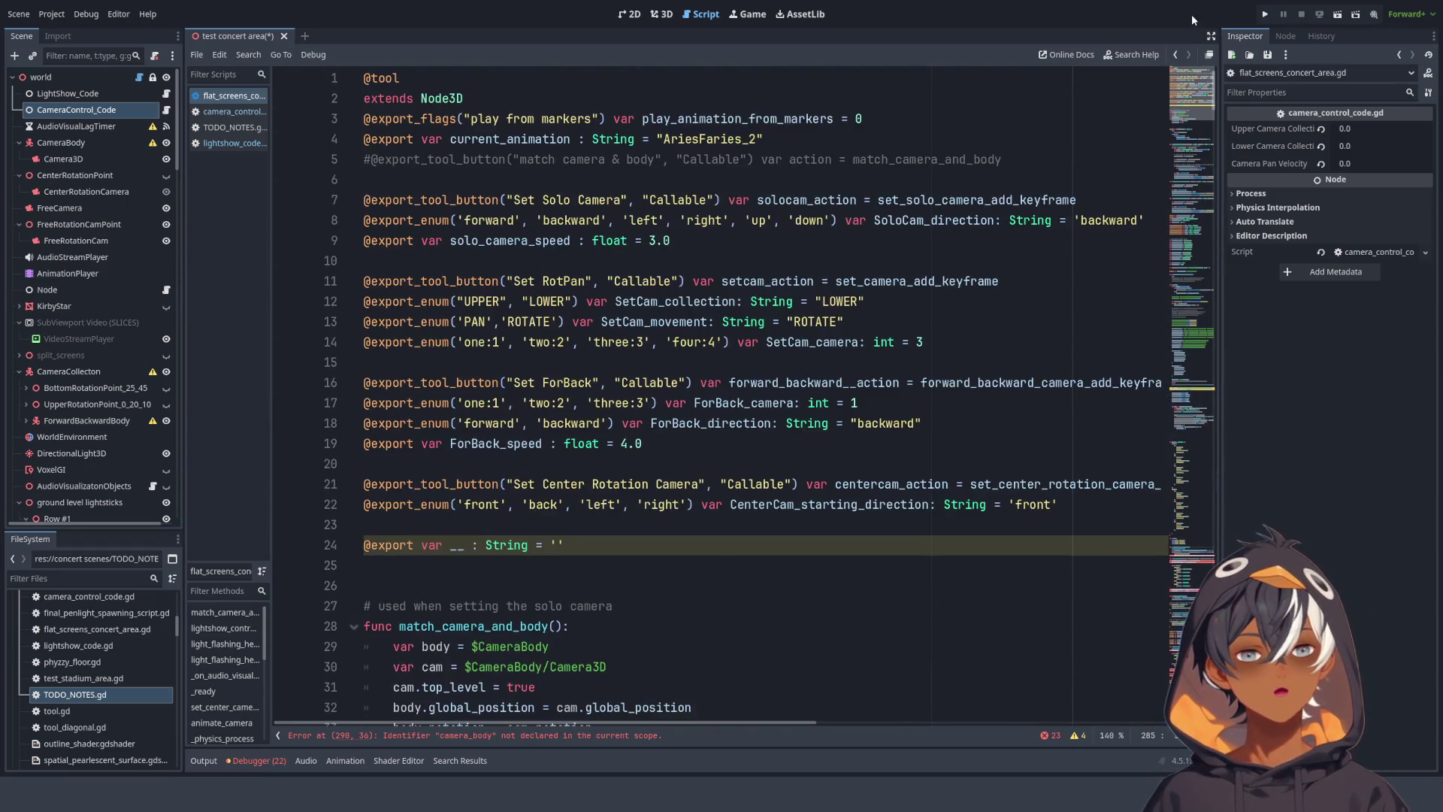
- Cut the camera exports and match_camera_and_body (lines 3–35) from flat_screens_concert_area.gd
click(628, 552)
scroll(571, 548, down, 4)
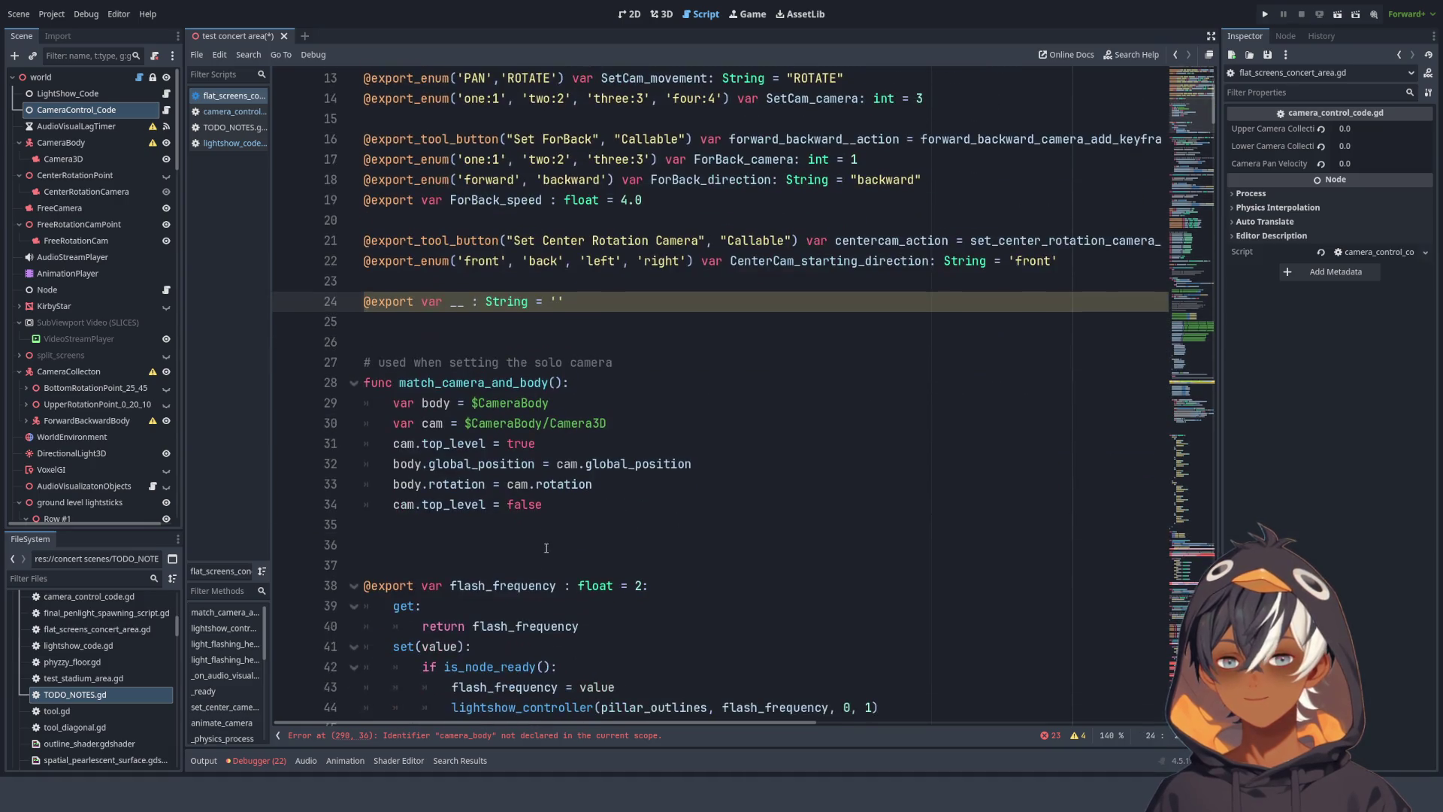
scroll(556, 519, down, 5)
scroll(571, 488, up, 4)
click(589, 456)
mouse_move(590, 456)
mouse_down()
mouse_move(451, 380)
mouse_move(236, 128)
mouse_up()
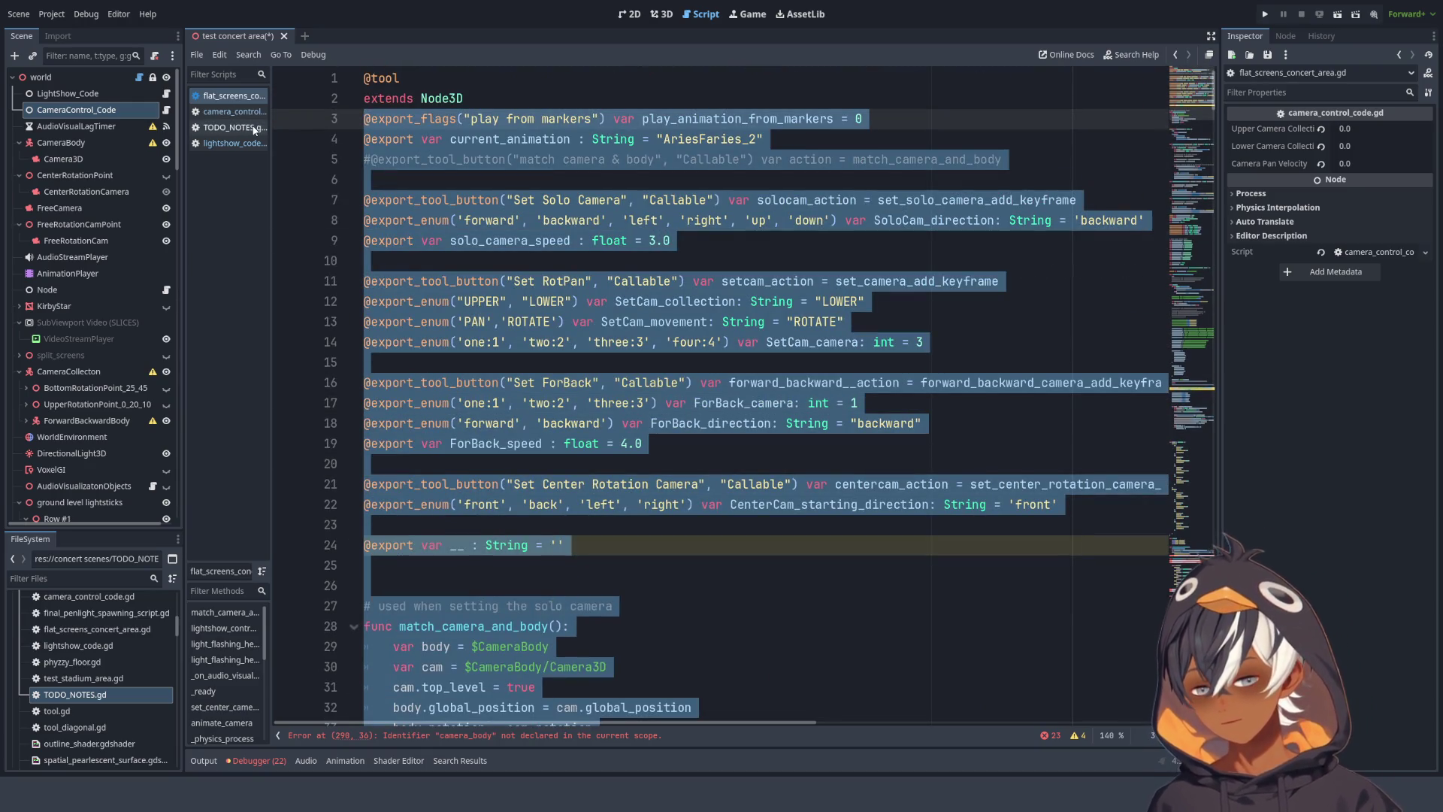
key(Delete)
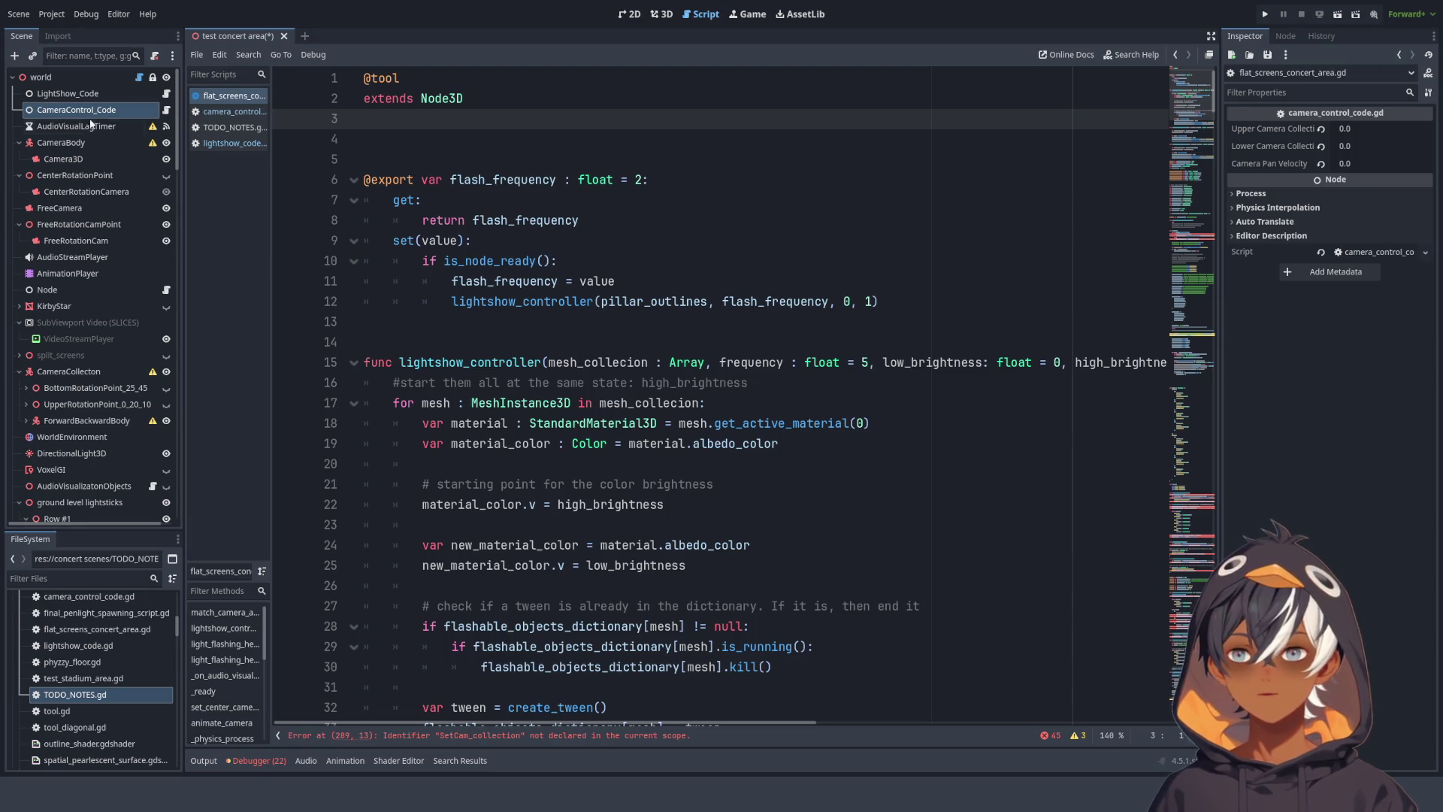
- Paste the camera exports and match_camera_and_body at line 2 of camera_control_code.gd
click(76, 93)
click(75, 109)
click(167, 109)
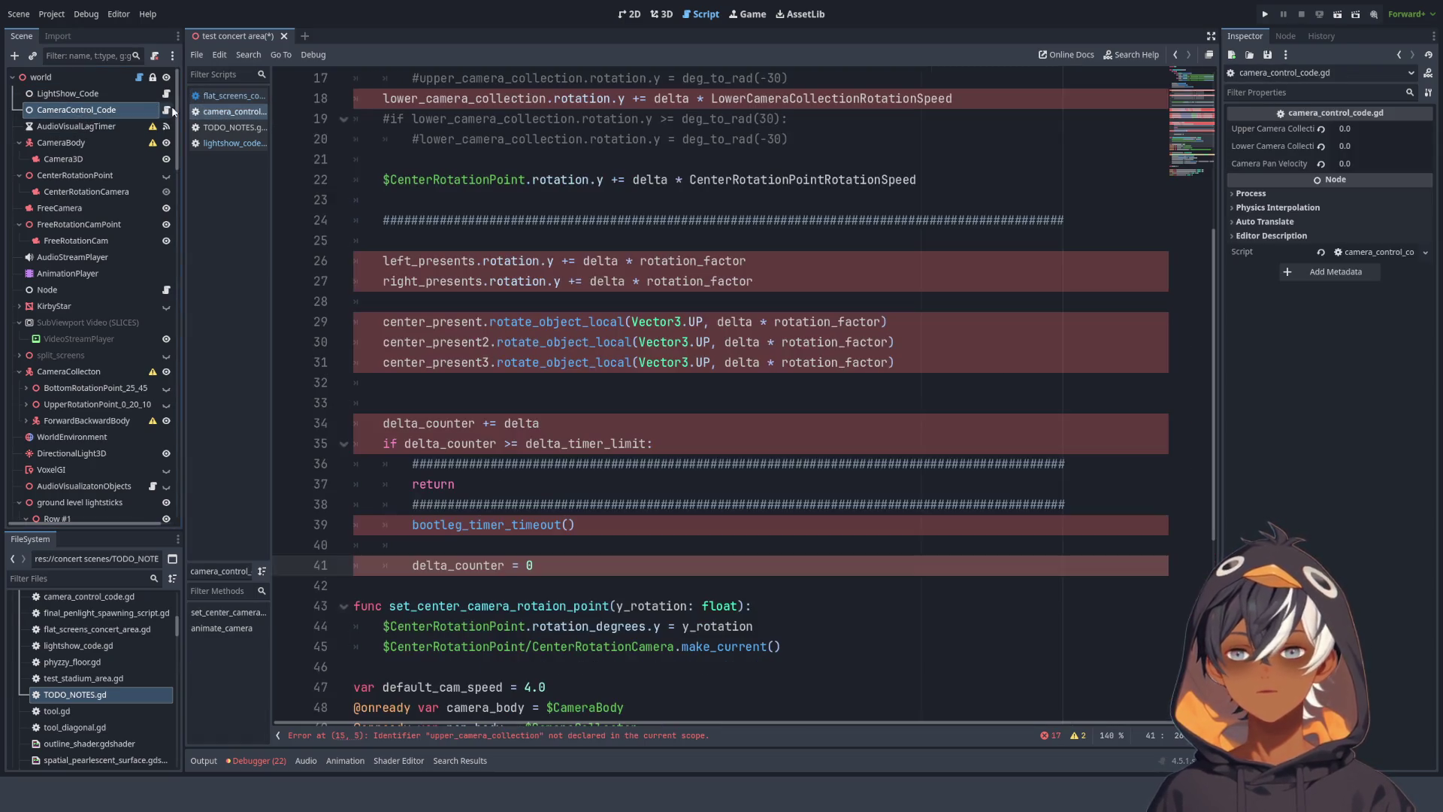
scroll(707, 219, up, 5)
click(451, 102)
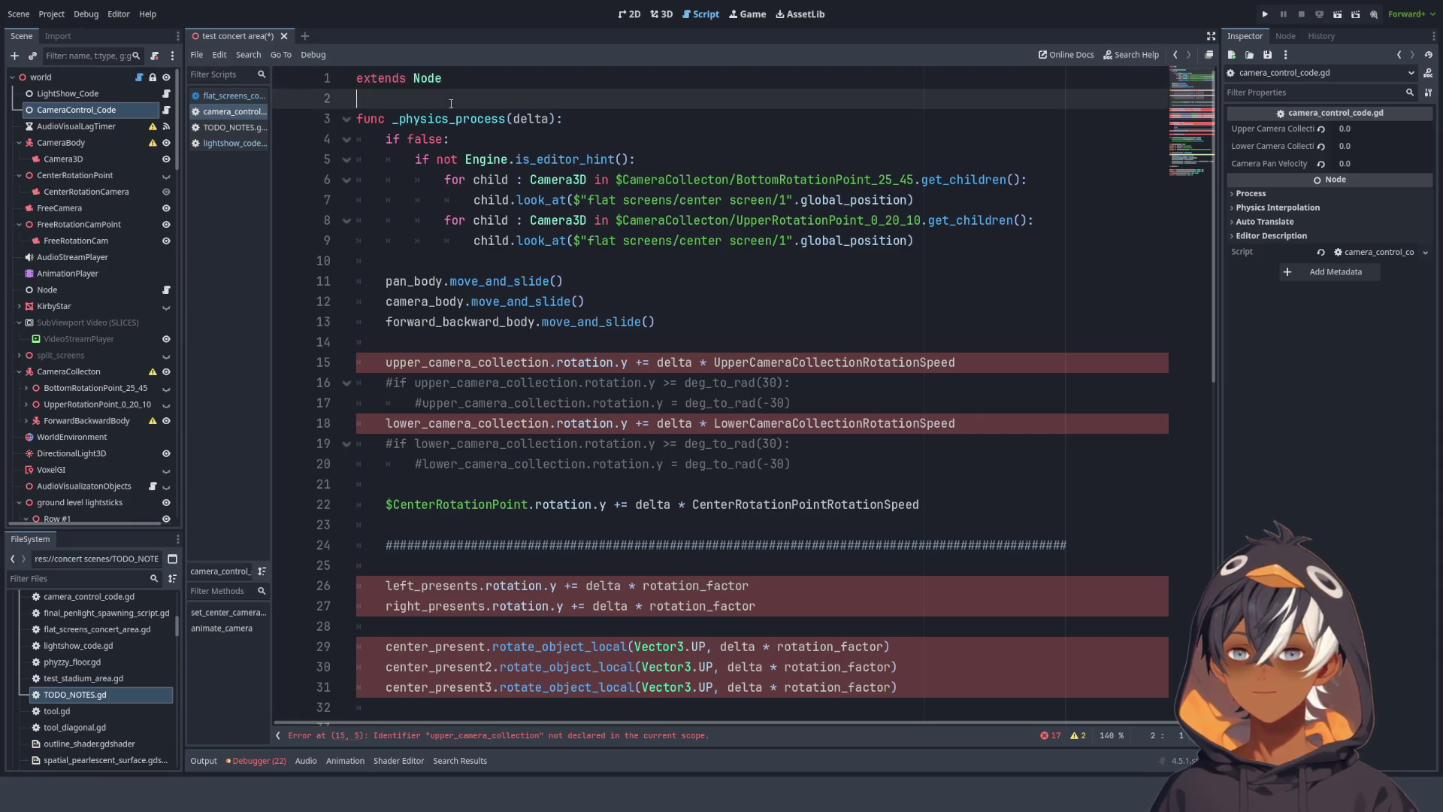
key(ctrl+v)
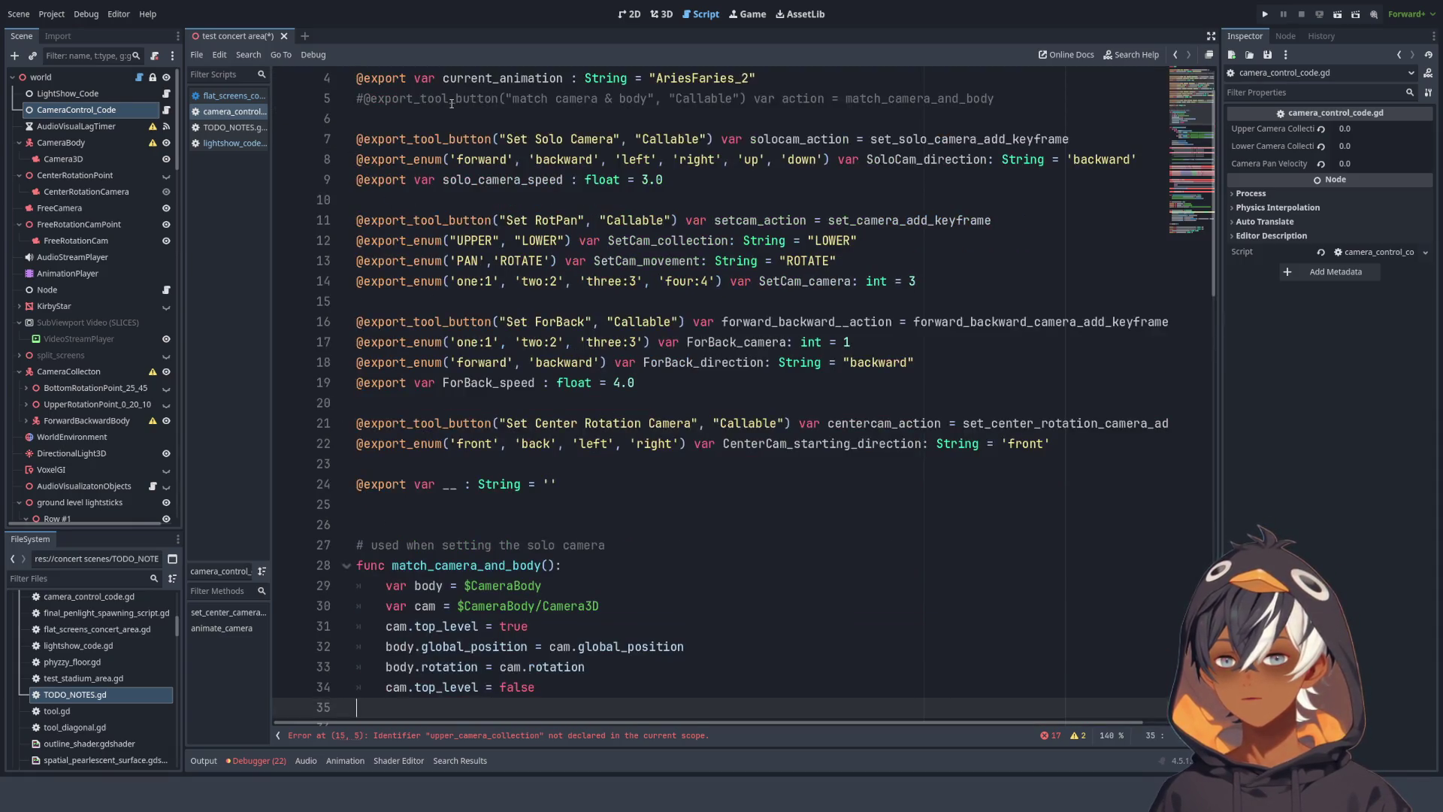
- Check flat_screens_concert_area.gd, then open LightShow_Code's lightshow_code.gd script
click(138, 77)
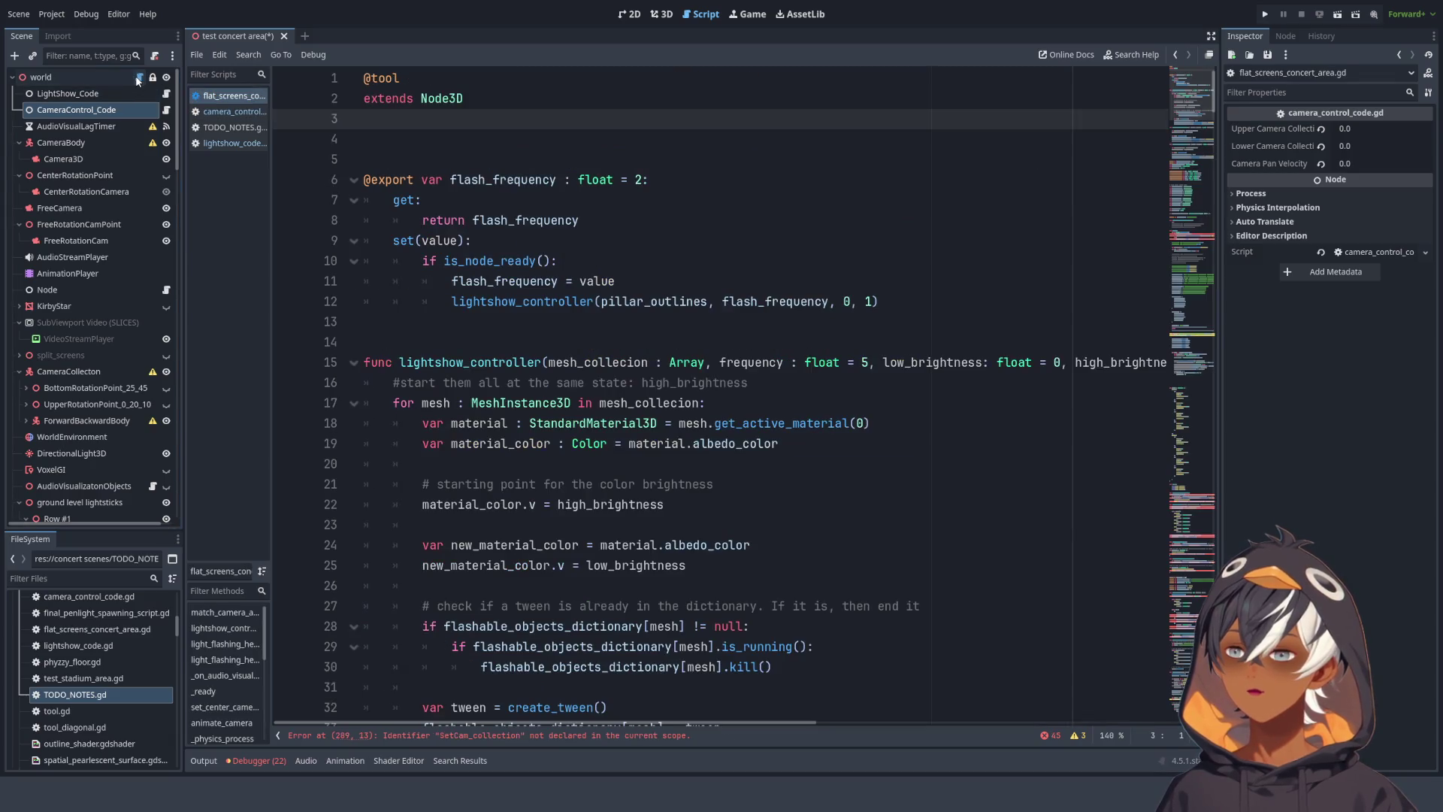
click(501, 156)
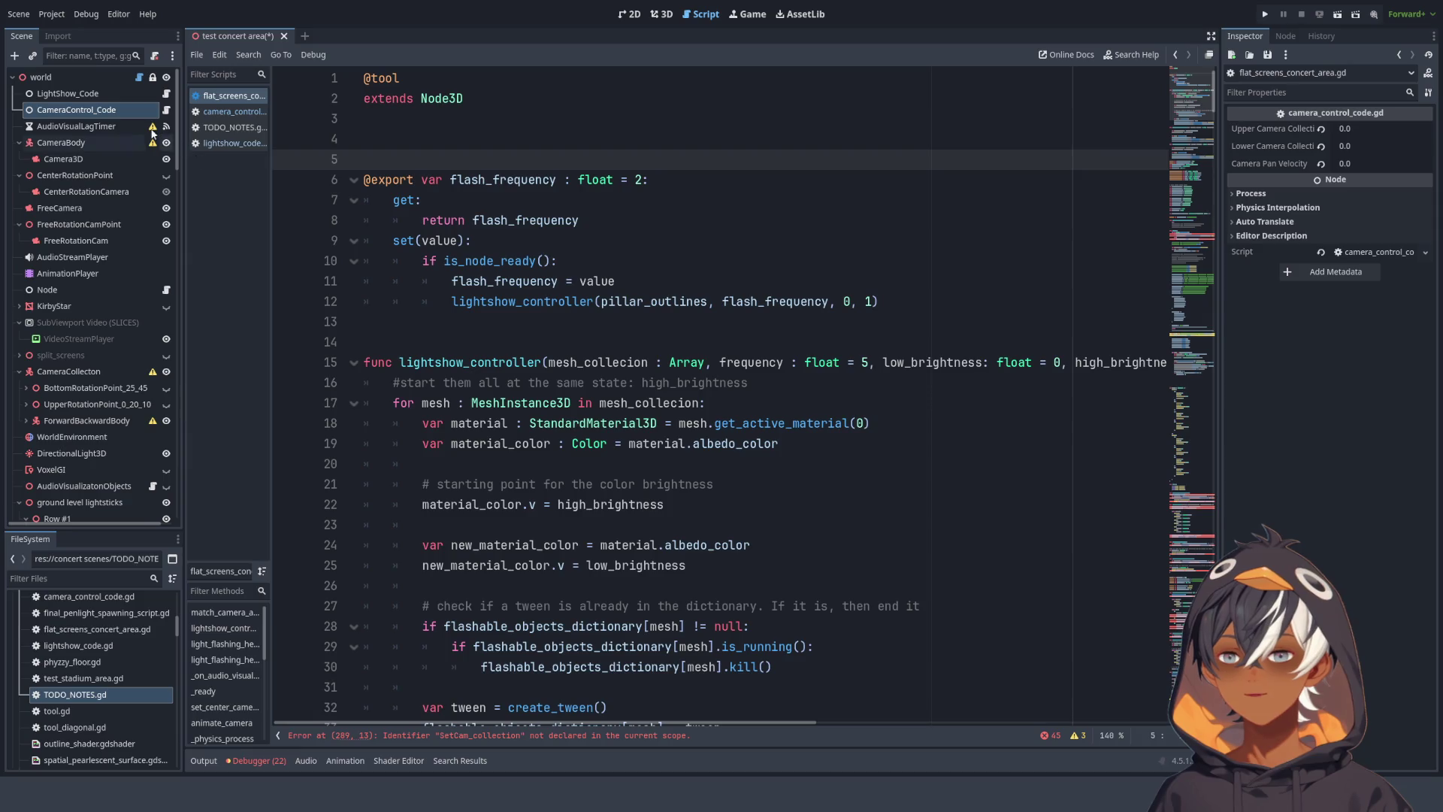
click(91, 93)
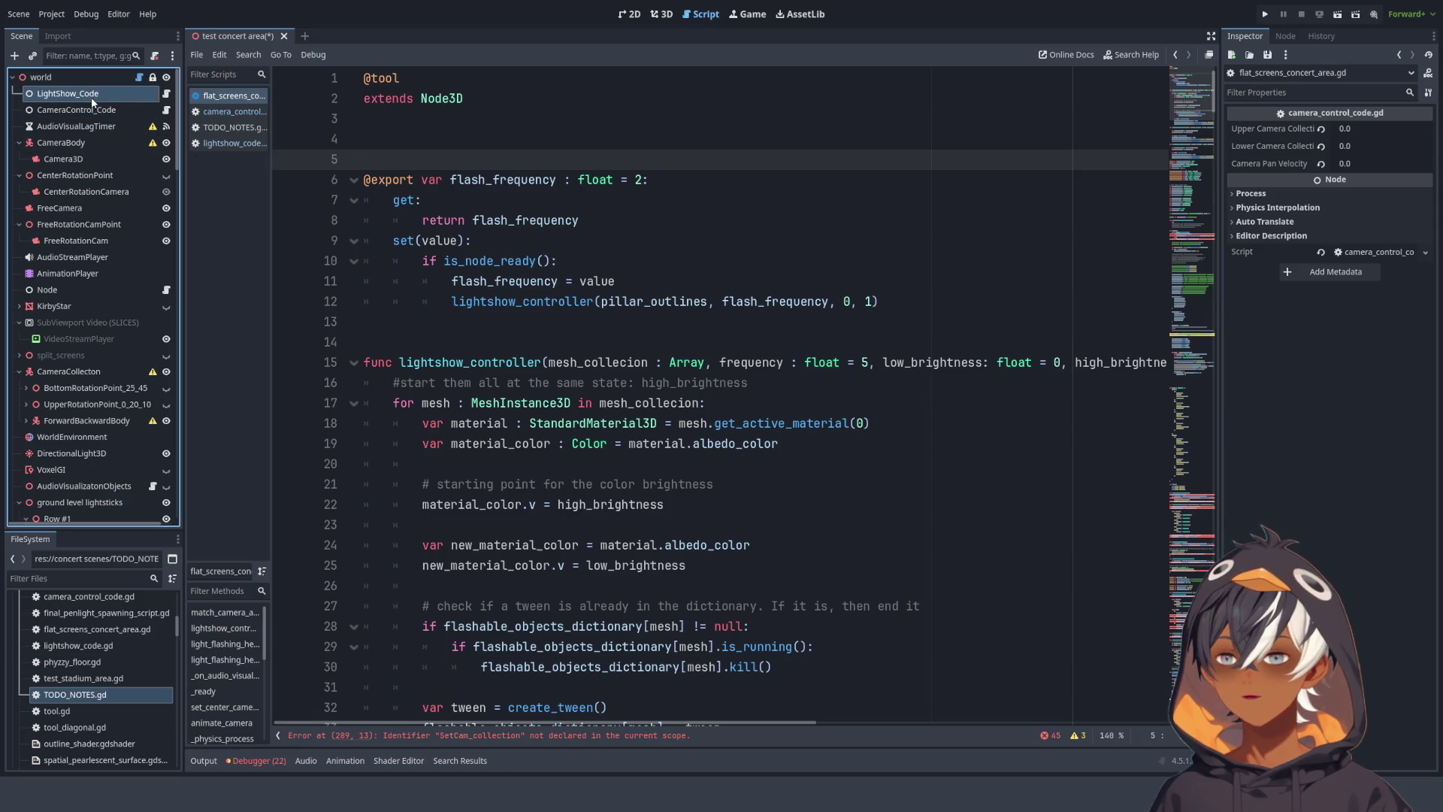
click(167, 94)
scroll(822, 242, down, 3)
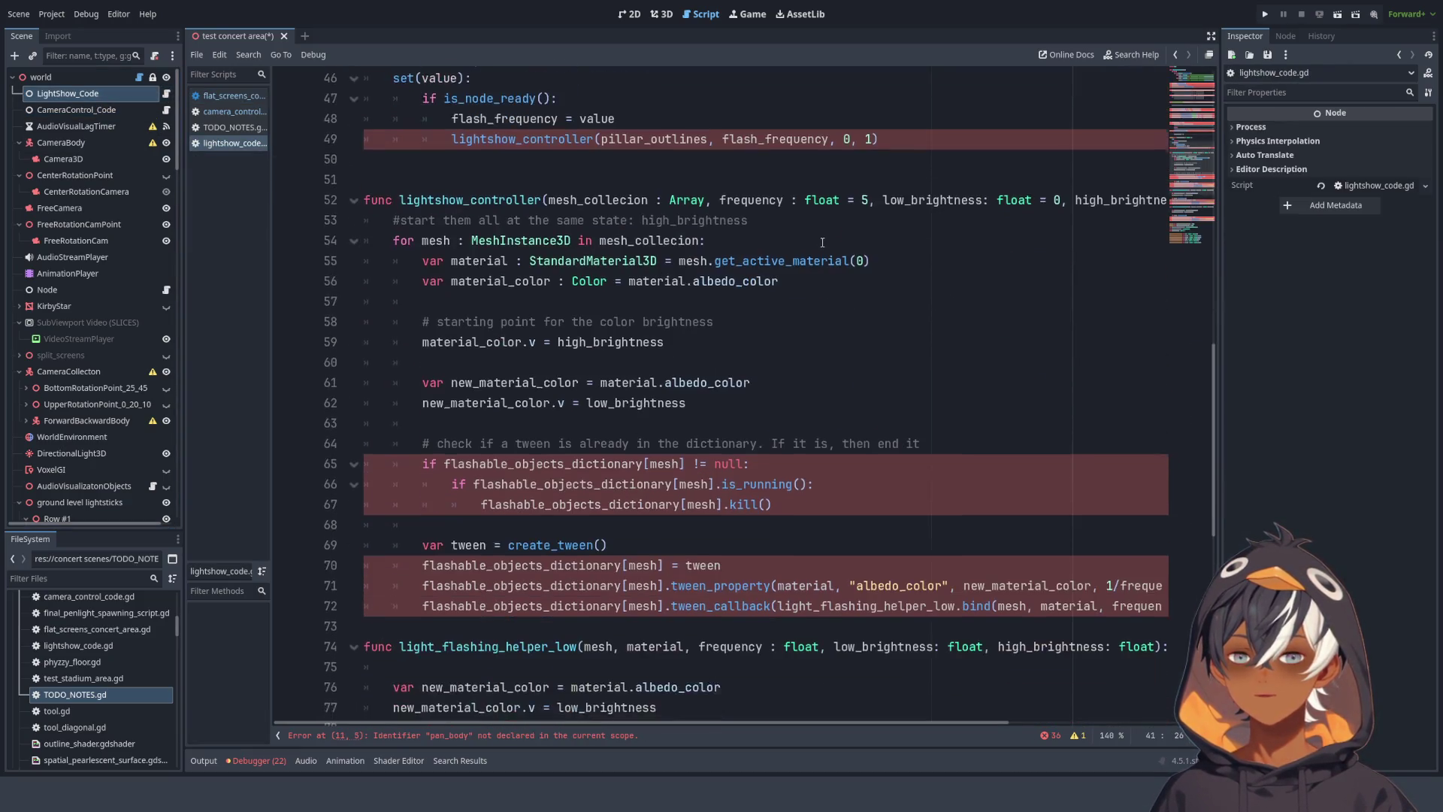
- Scroll through lightshow_code.gd's code, then go back to flat_screens_concert_area.gd
scroll(588, 428, up, 14)
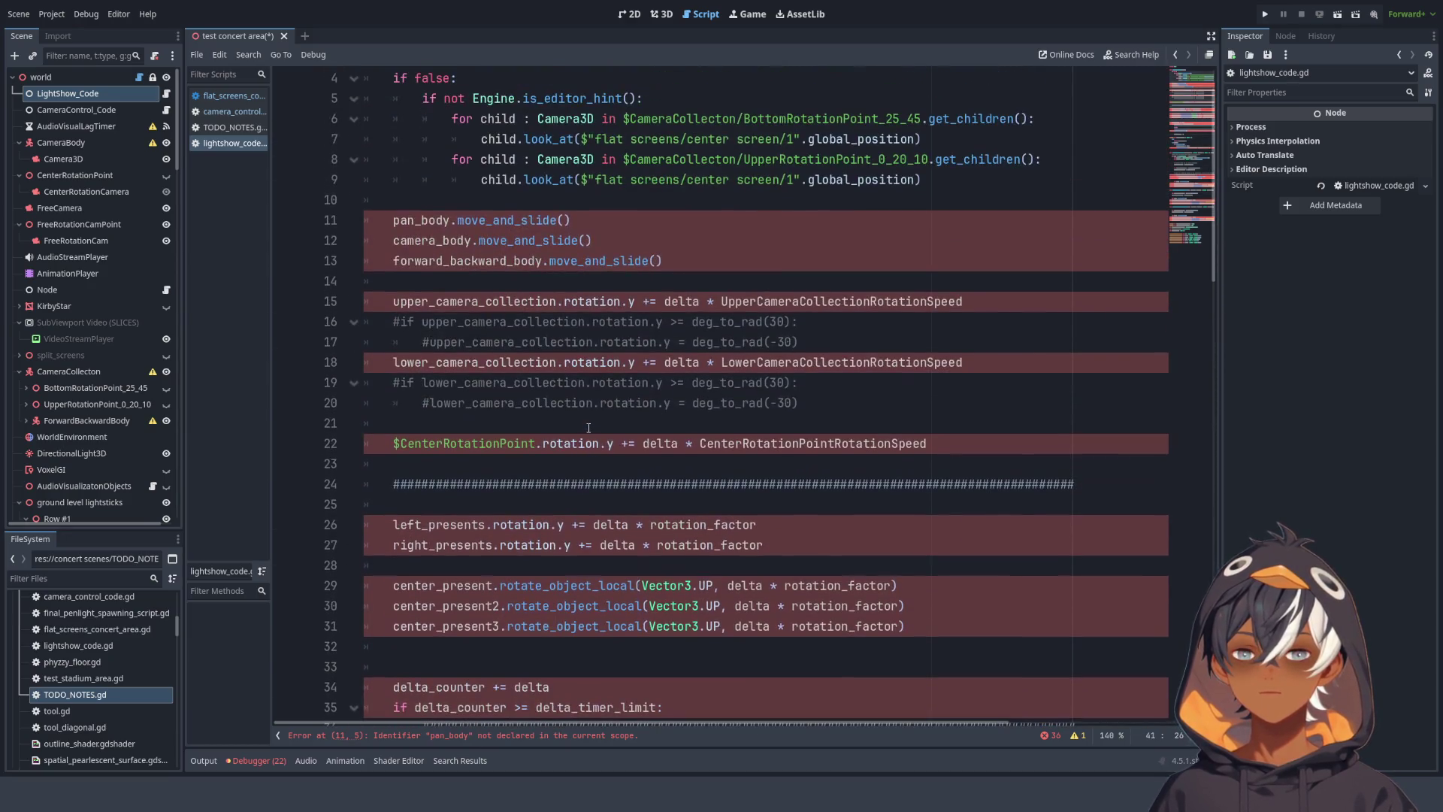
scroll(589, 427, up, 1)
scroll(520, 280, down, 20)
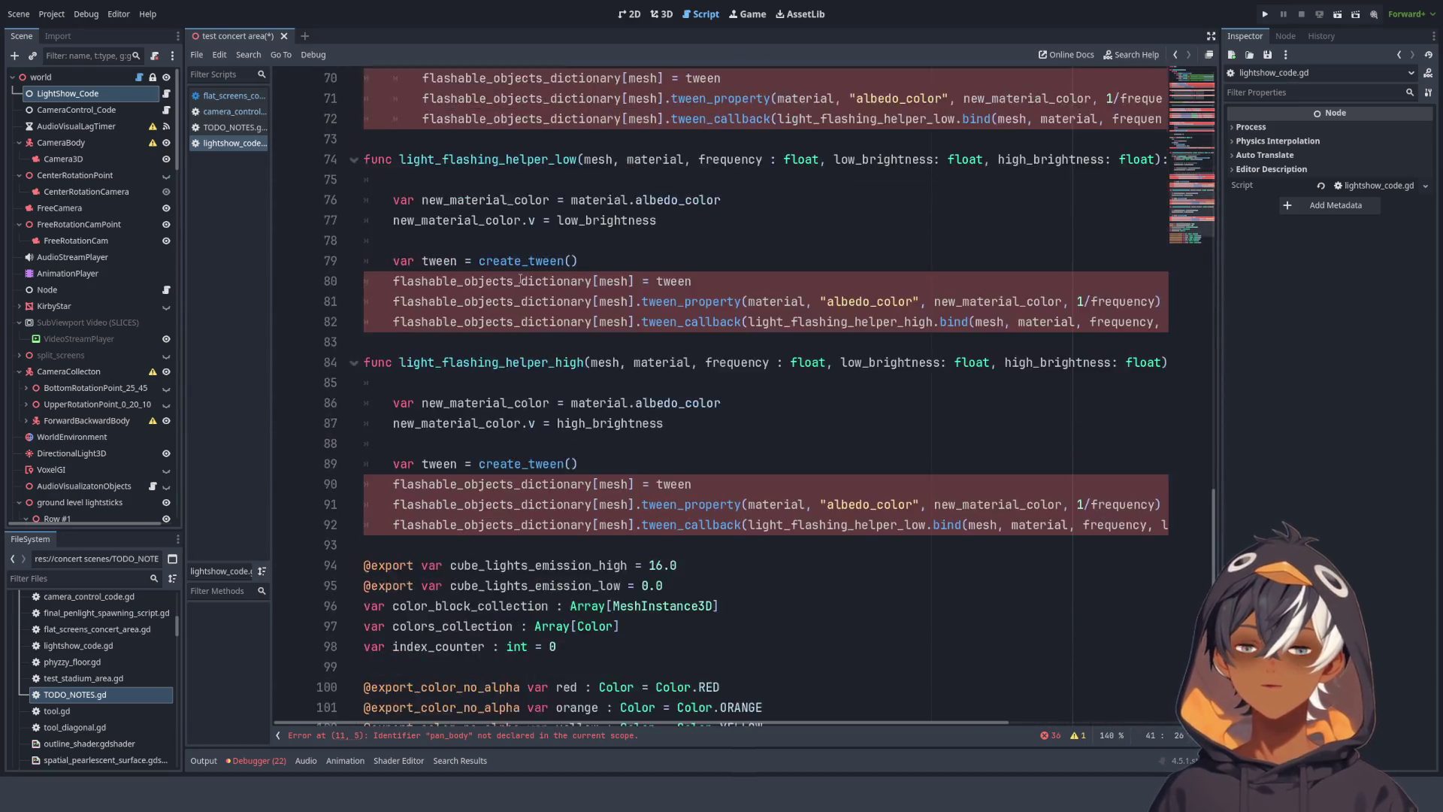
scroll(520, 280, down, 2)
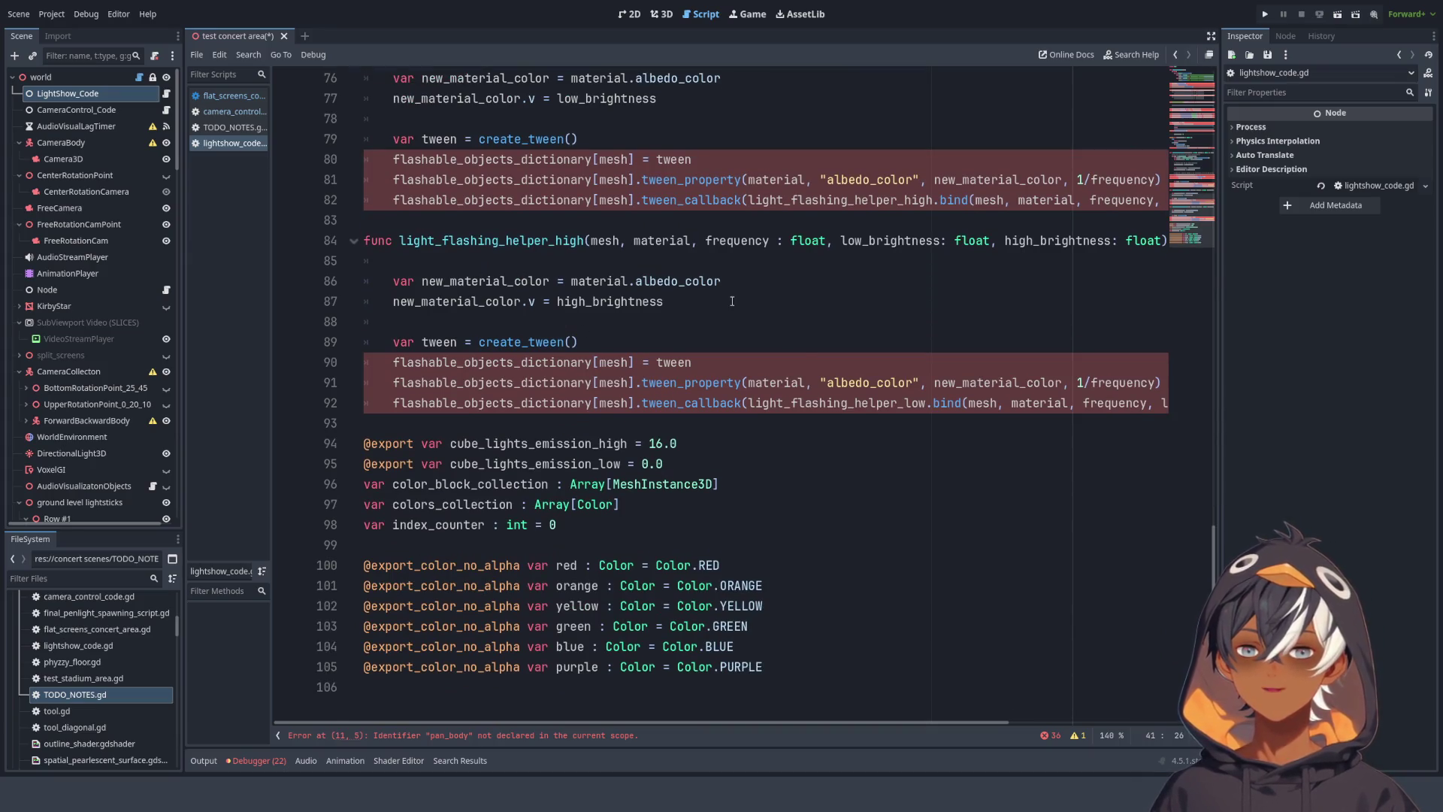
scroll(732, 301, up, 4)
scroll(492, 356, down, 5)
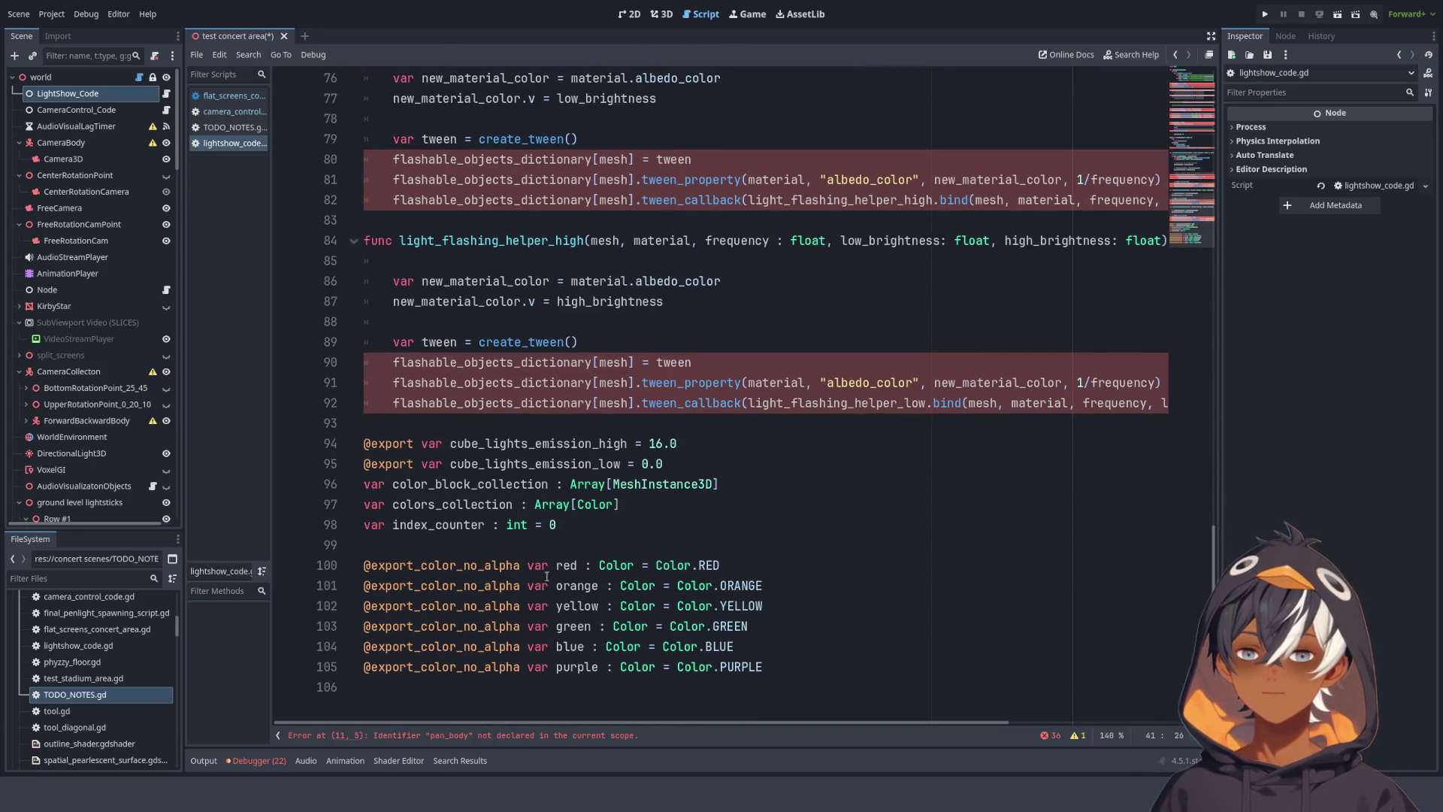
click(139, 76)
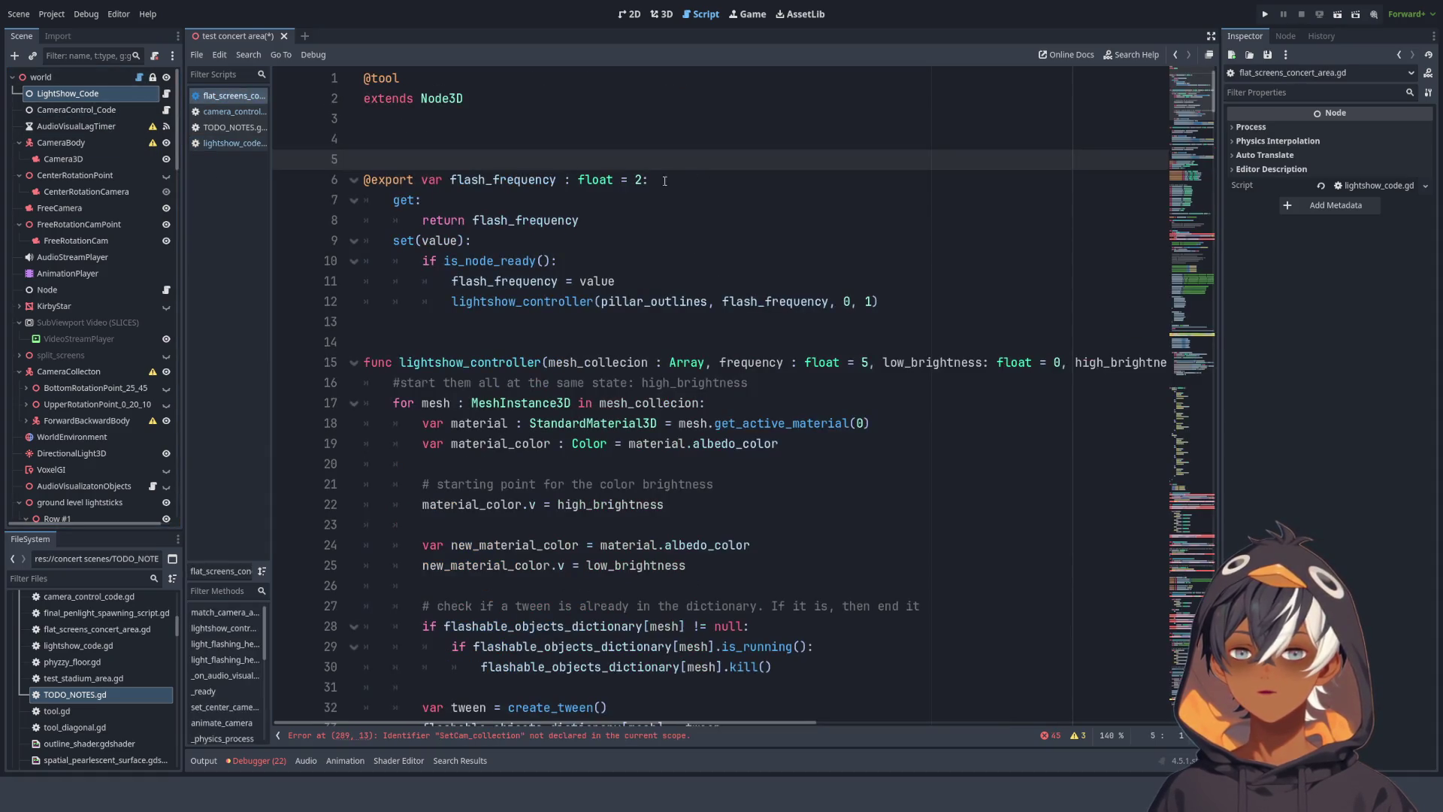
- Cut the light-show code on lines 6–68 and remove the leftover empty lines 4–6
mouse_move(373, 175)
mouse_down()
mouse_move(766, 186)
mouse_move(789, 387)
mouse_move(852, 490)
mouse_up()
scroll(714, 180, down, 9)
scroll(765, 187, down, 7)
key(ctrl+x)
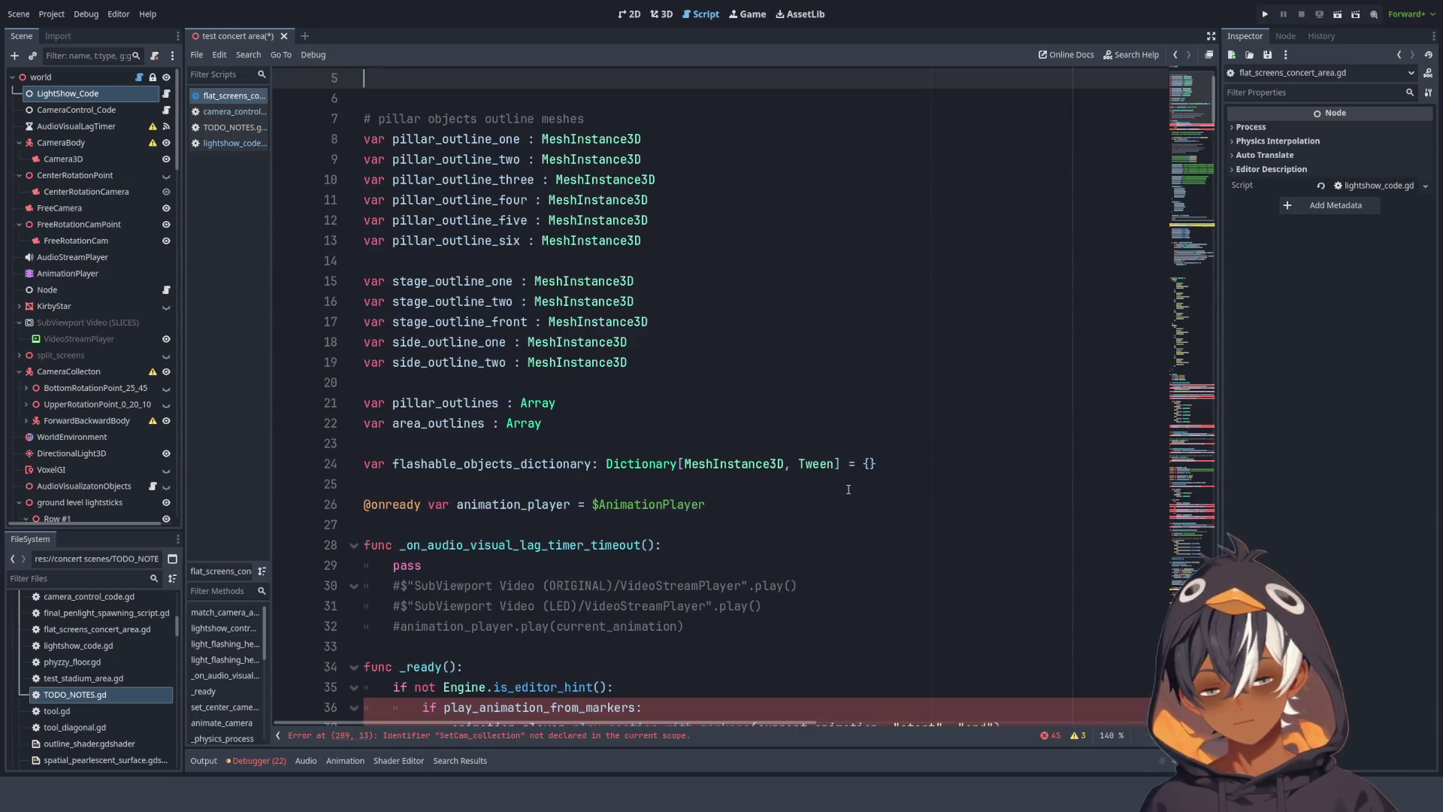
scroll(801, 477, up, 2)
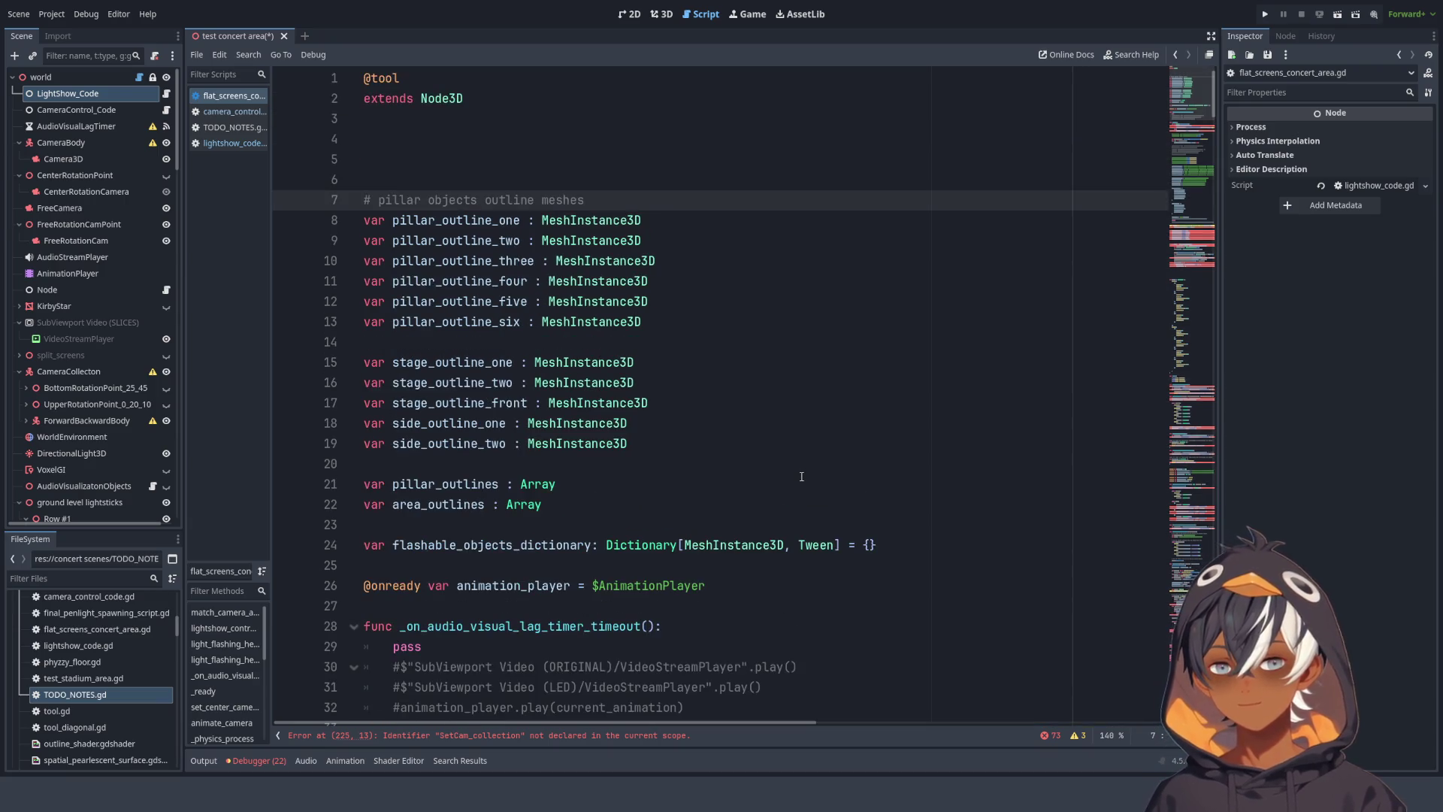
key(BackSpace)
key(BackSpace)
key(BackSpace)
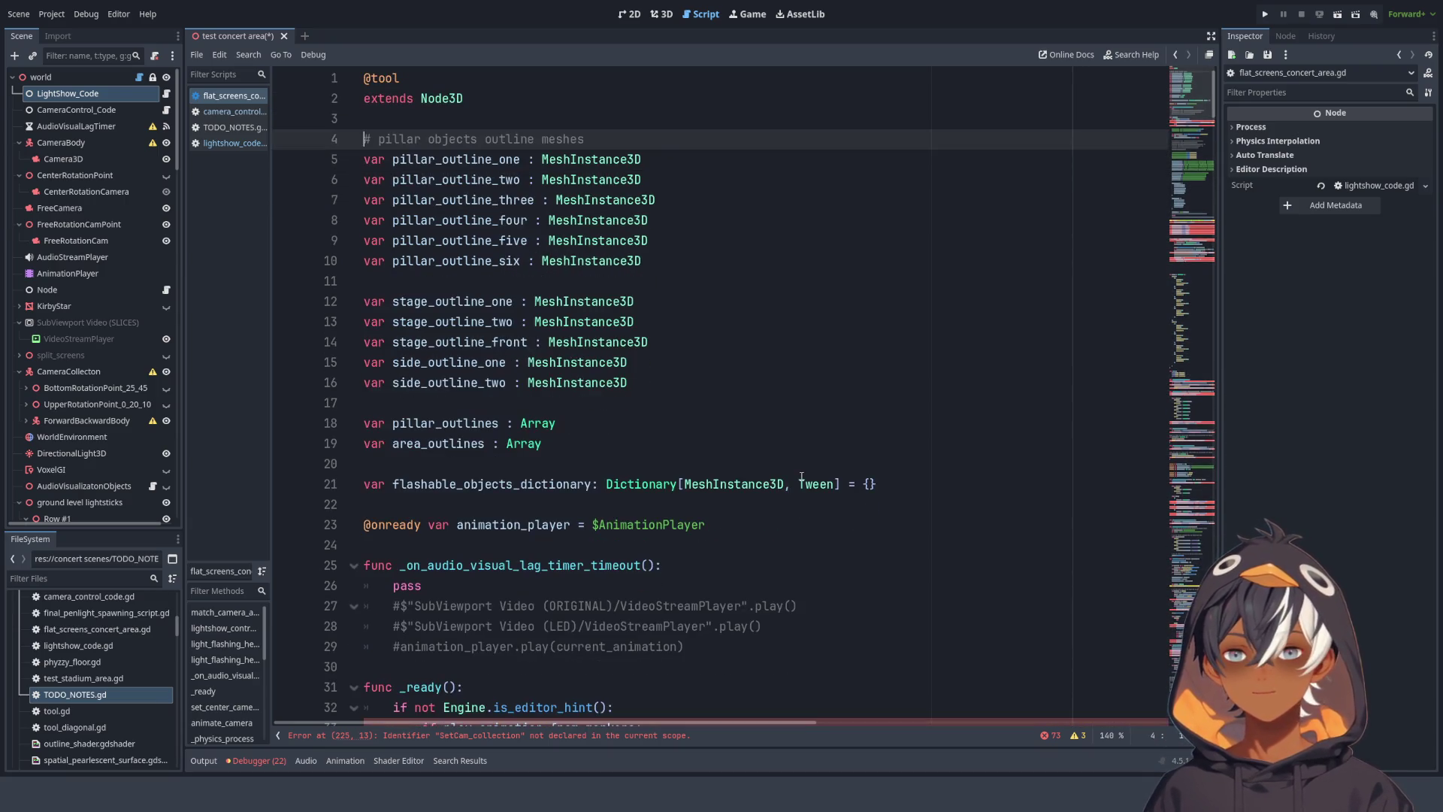
- Inspect the pillar outline comment and variables such as pillar_outline_two near the script's top
click(542, 137)
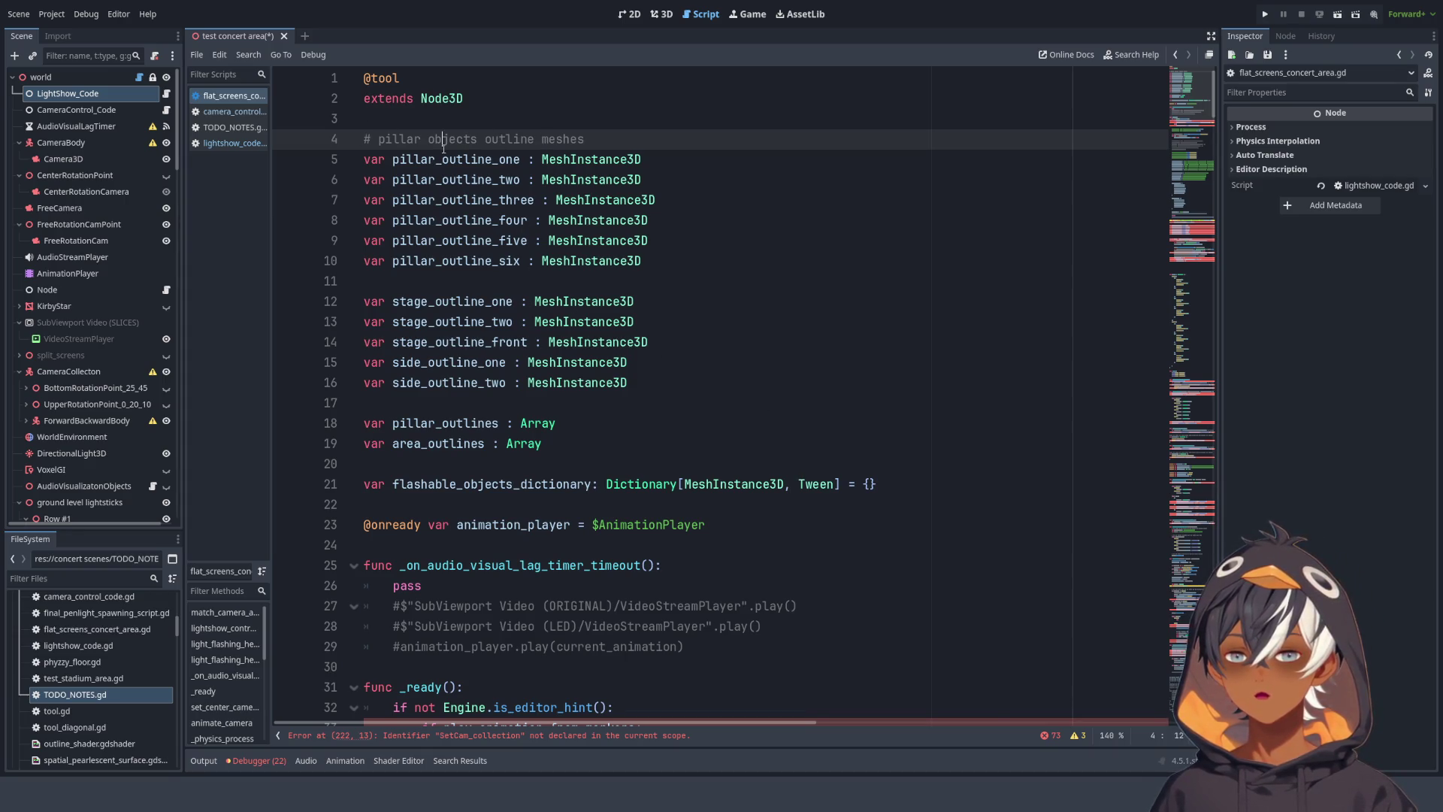
drag(443, 142, 643, 159)
drag(751, 249, 760, 258)
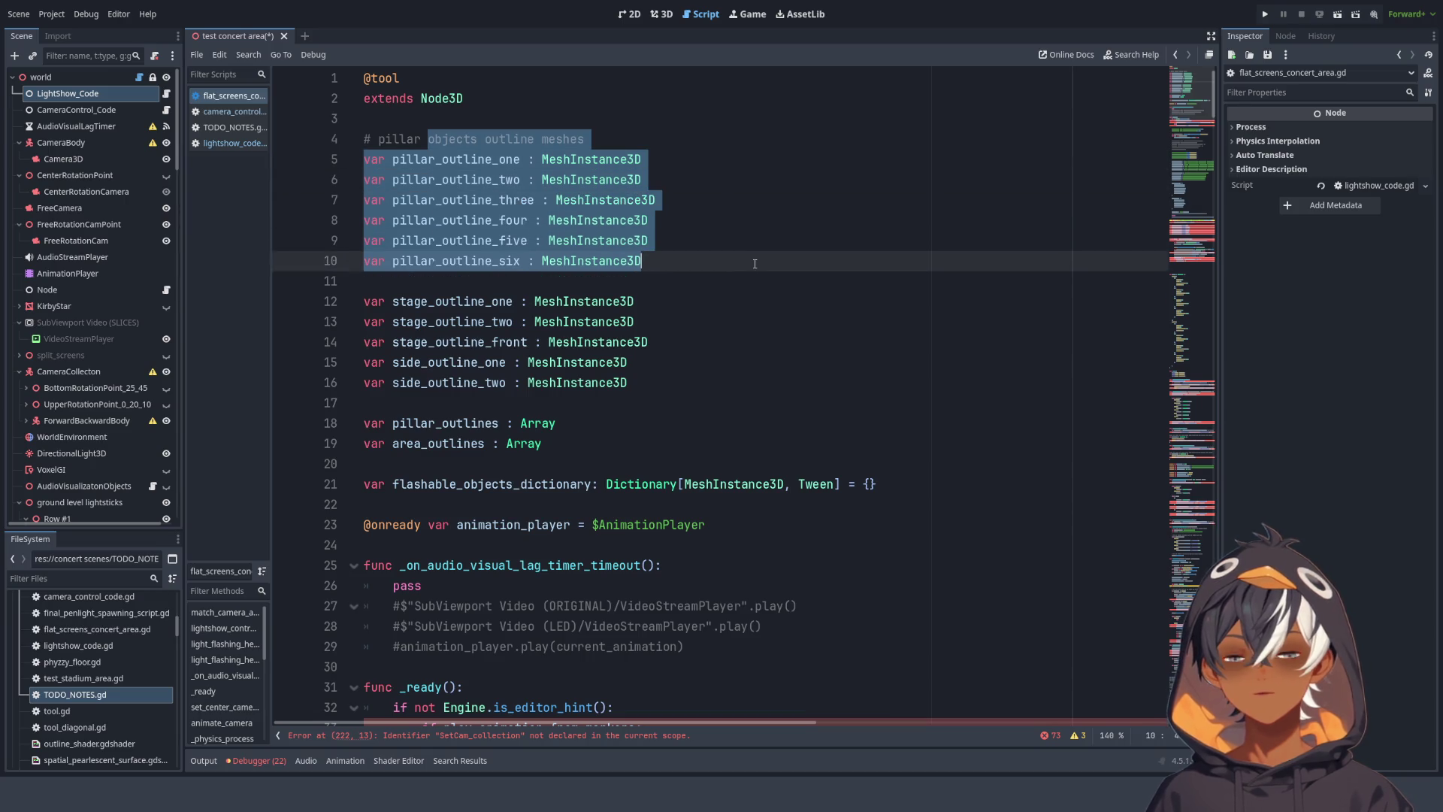
click(742, 217)
click(481, 241)
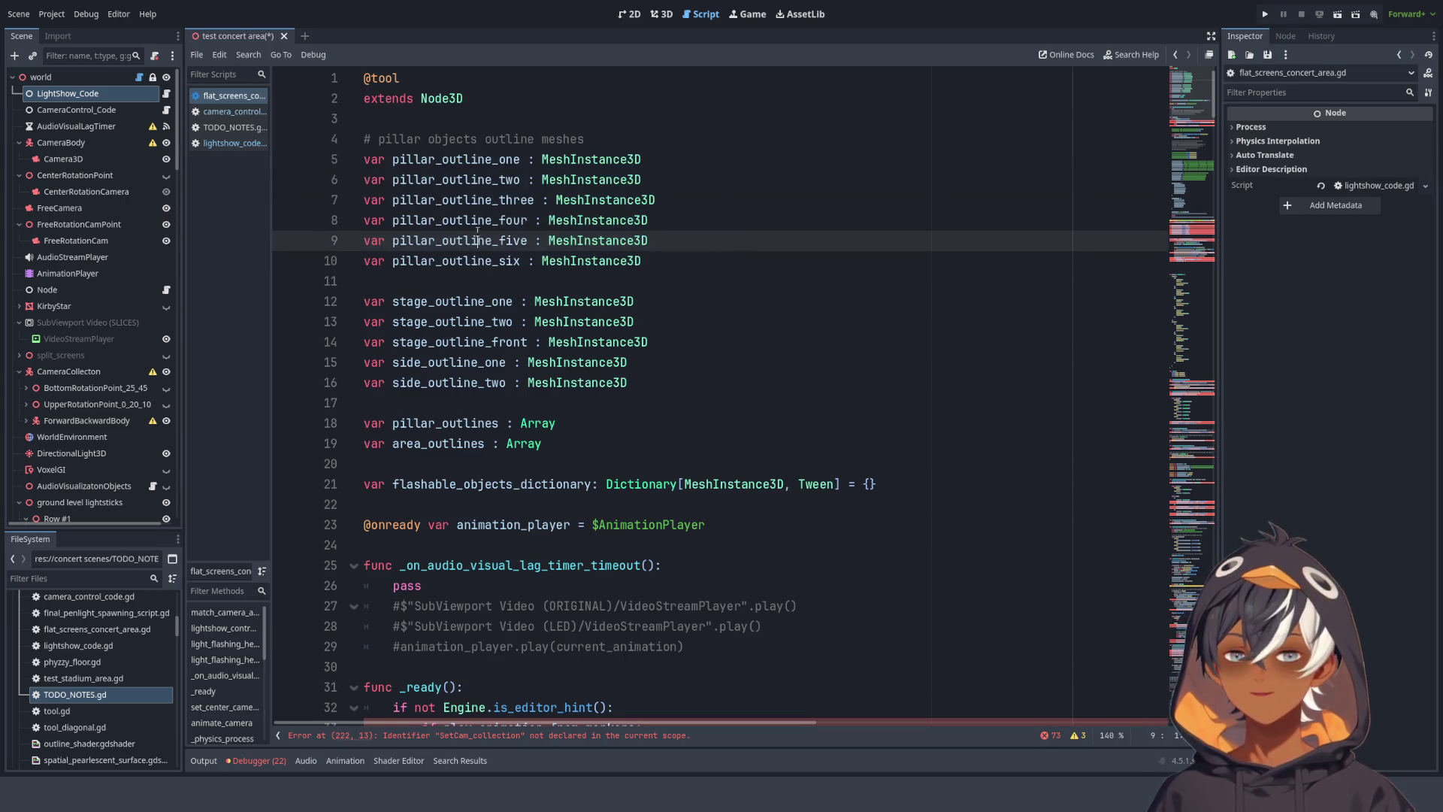
click(469, 272)
double_click(456, 179)
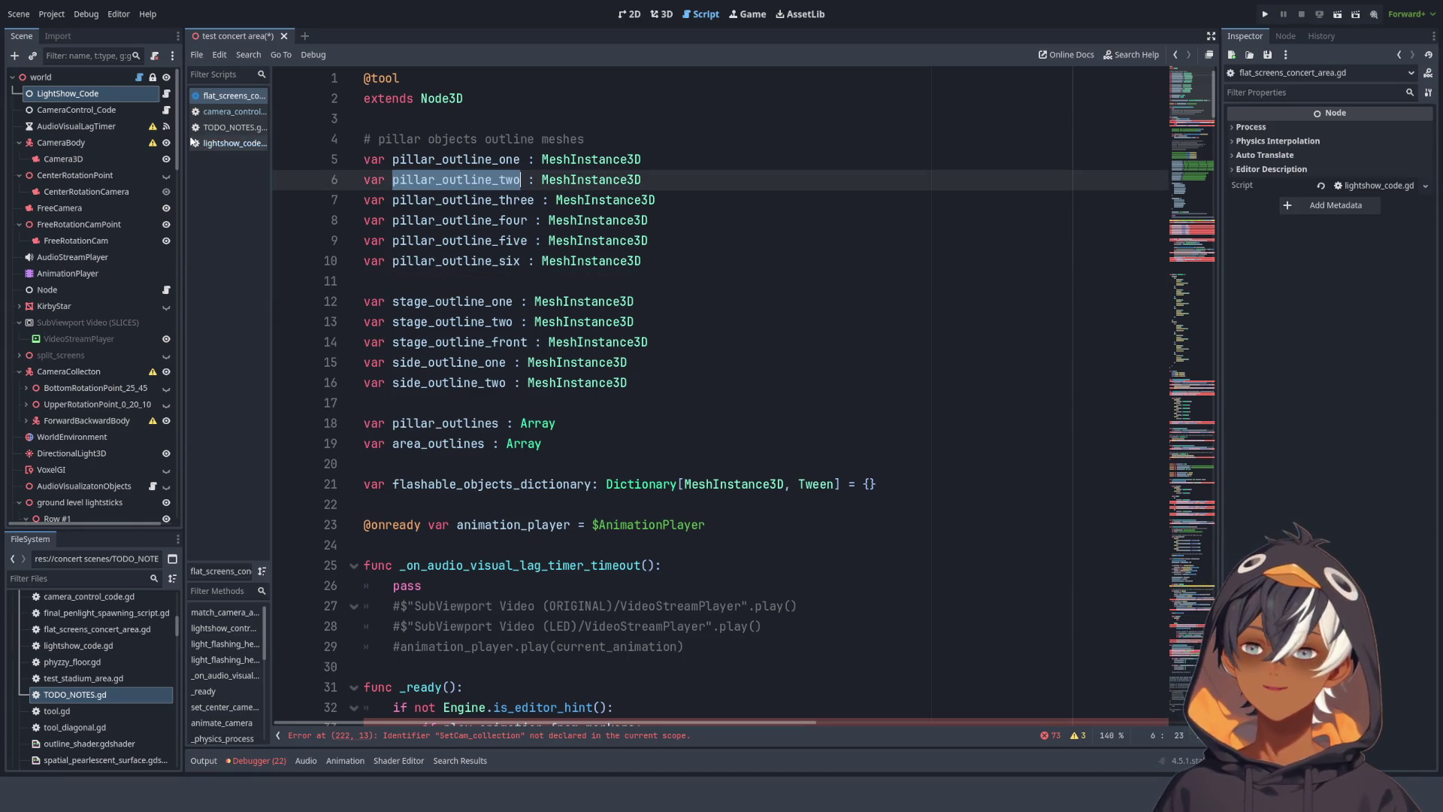
click(679, 265)
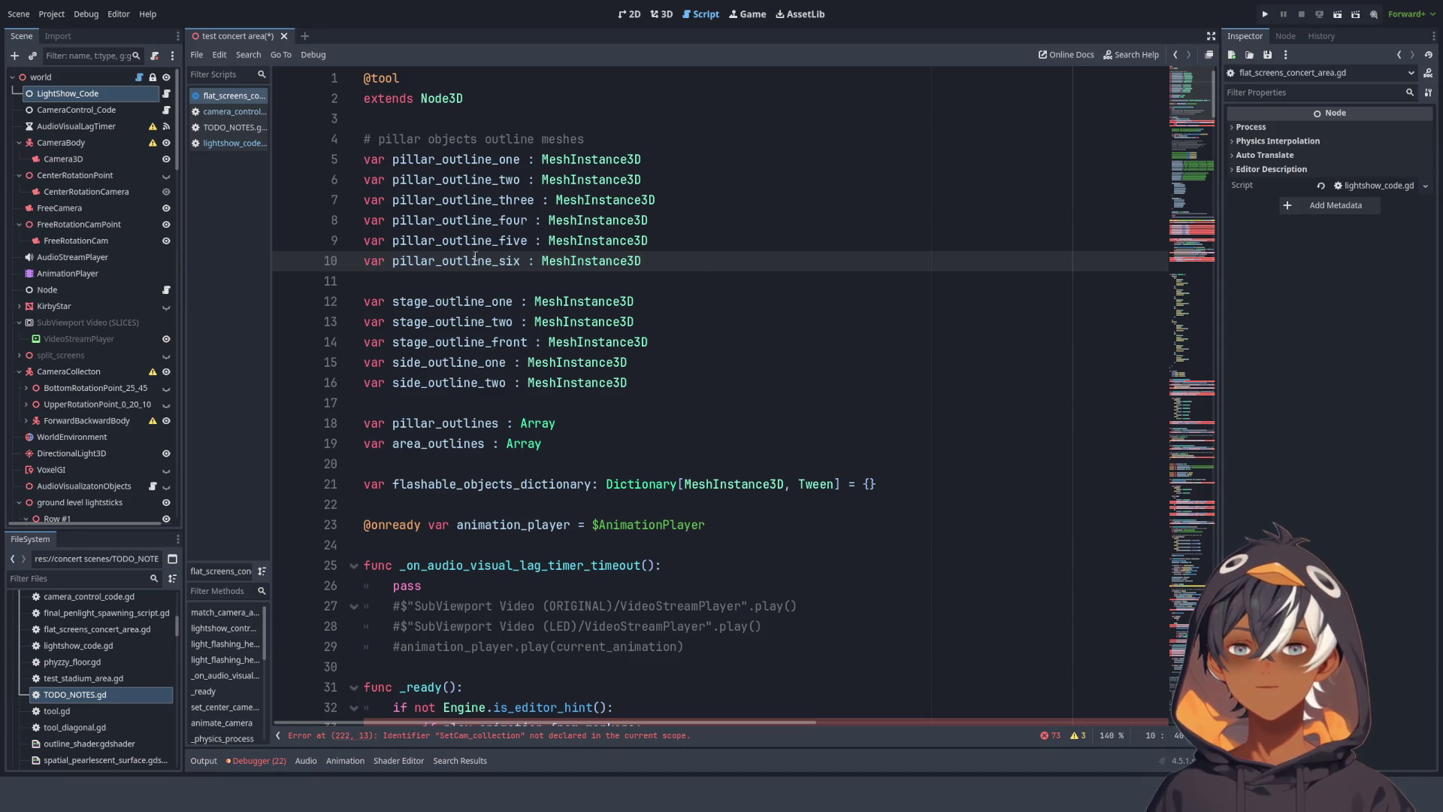
scroll(475, 258, down, 4)
scroll(602, 290, up, 3)
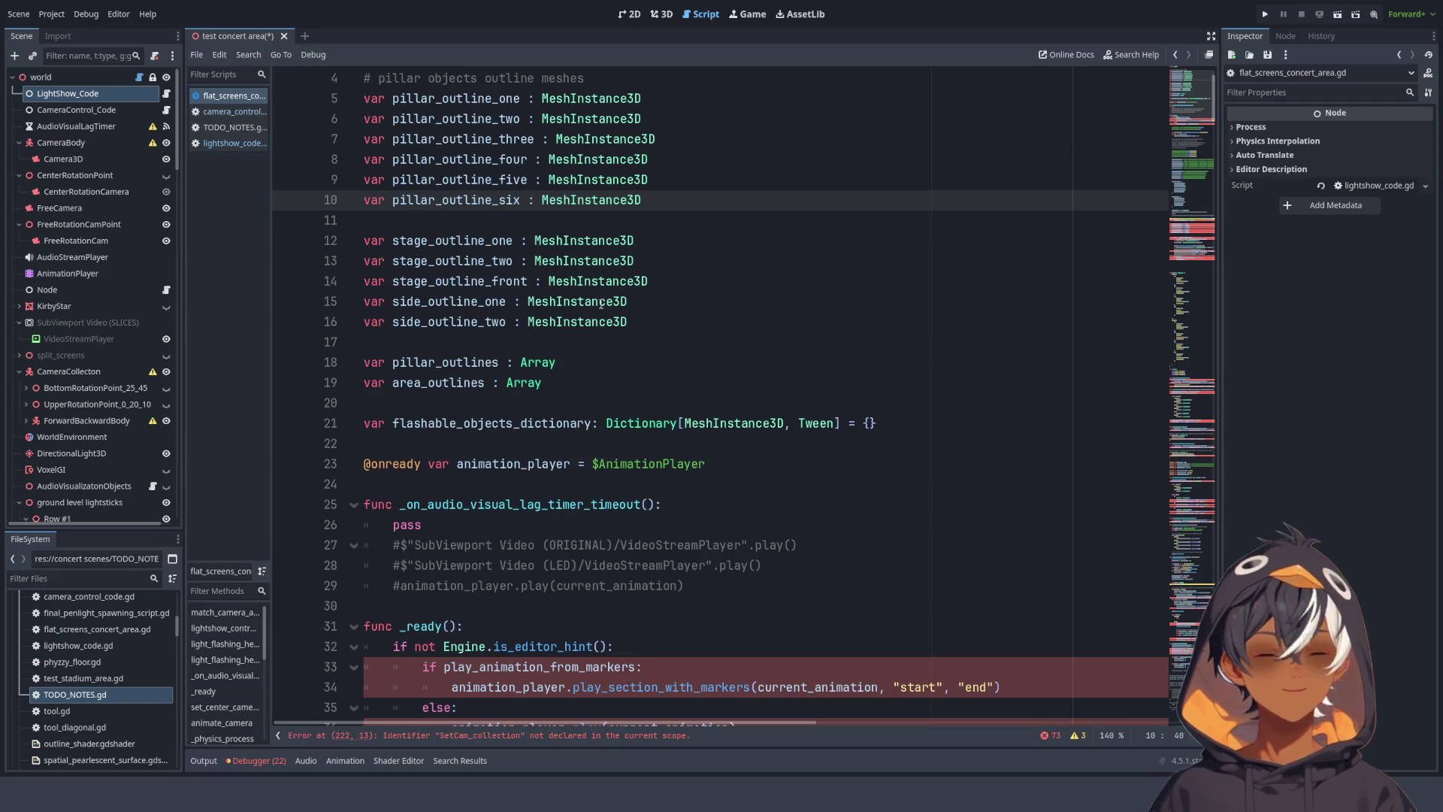
scroll(508, 289, down, 3)
- Select the whole flashable_objects_dictionary declaration on line 21 and delete it
double_click(444, 179)
double_click(438, 200)
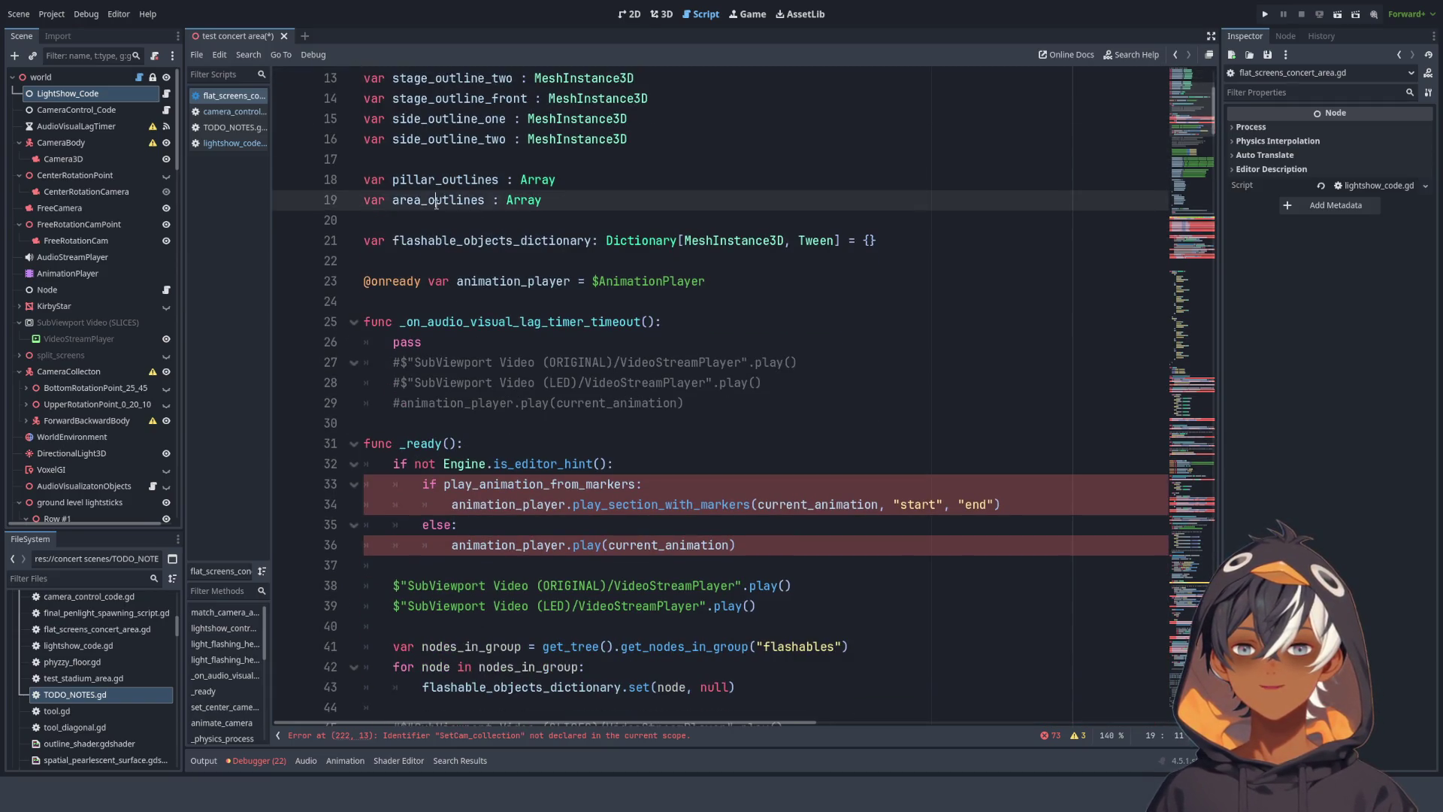
double_click(480, 241)
drag(877, 240, 347, 243)
key(ctrl+c)
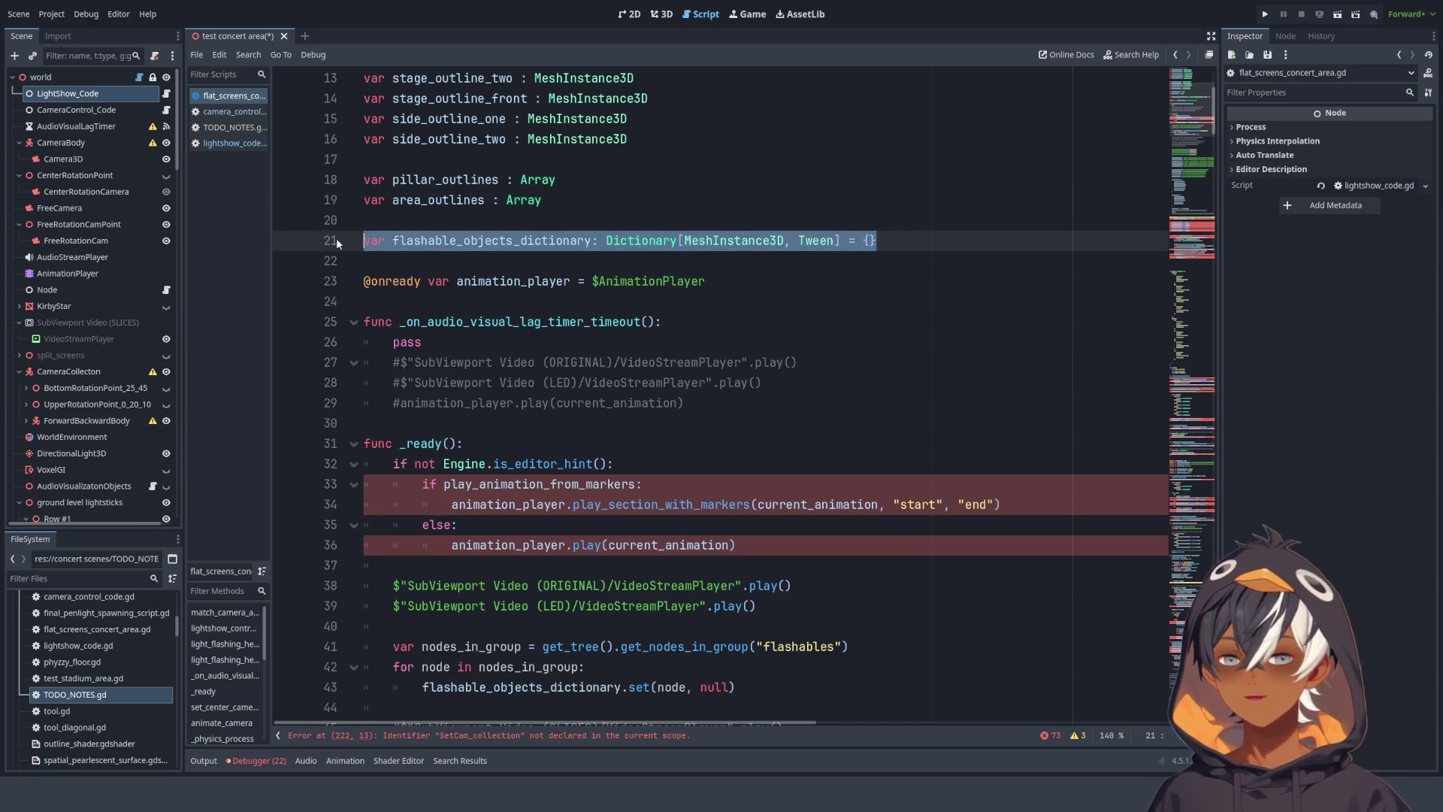
key(BackSpace)
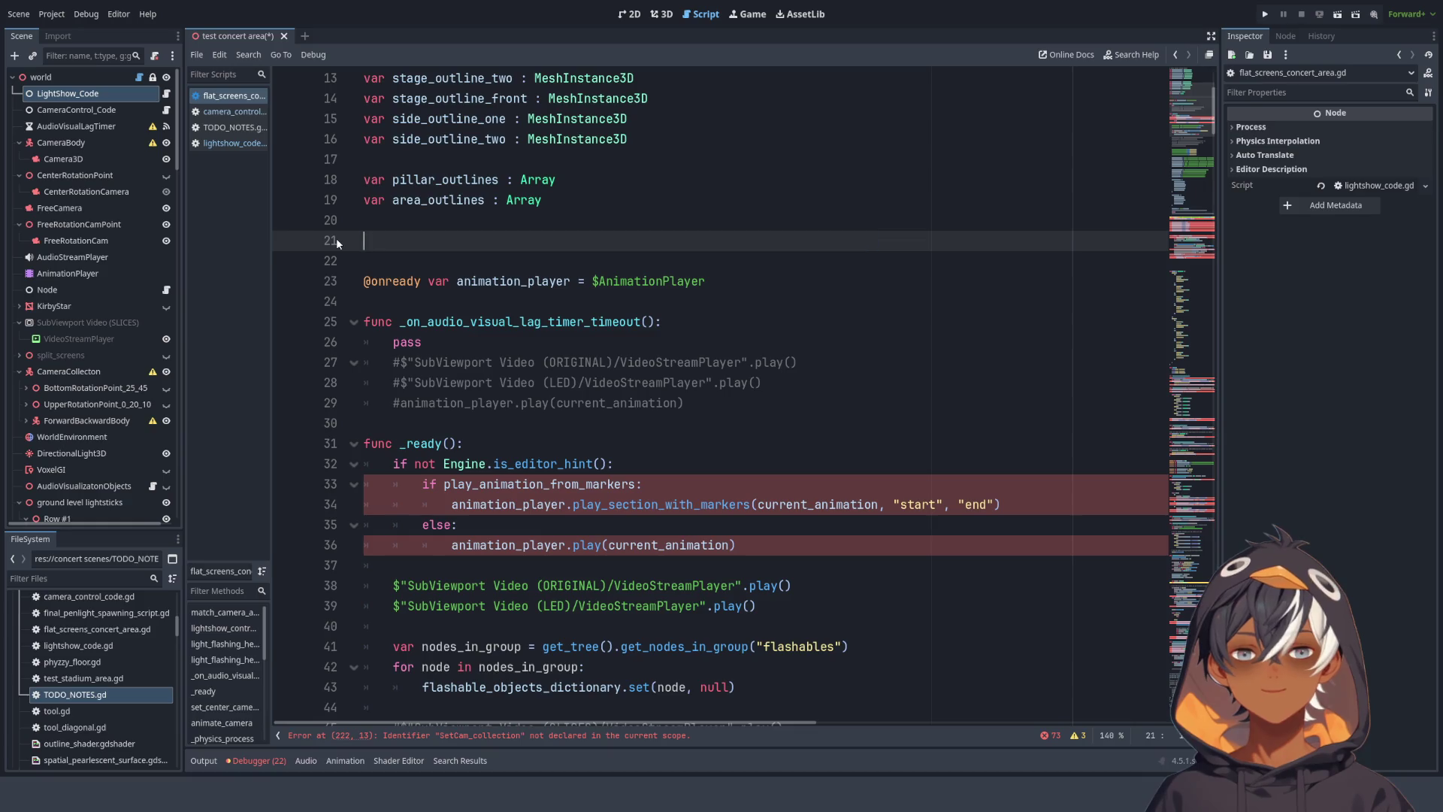
- Paste the flashable_objects_dictionary declaration as line 3 of lightshow_code.gd, then go back to flat_screens_concert_area.gd
click(168, 95)
scroll(1179, 287, up, 15)
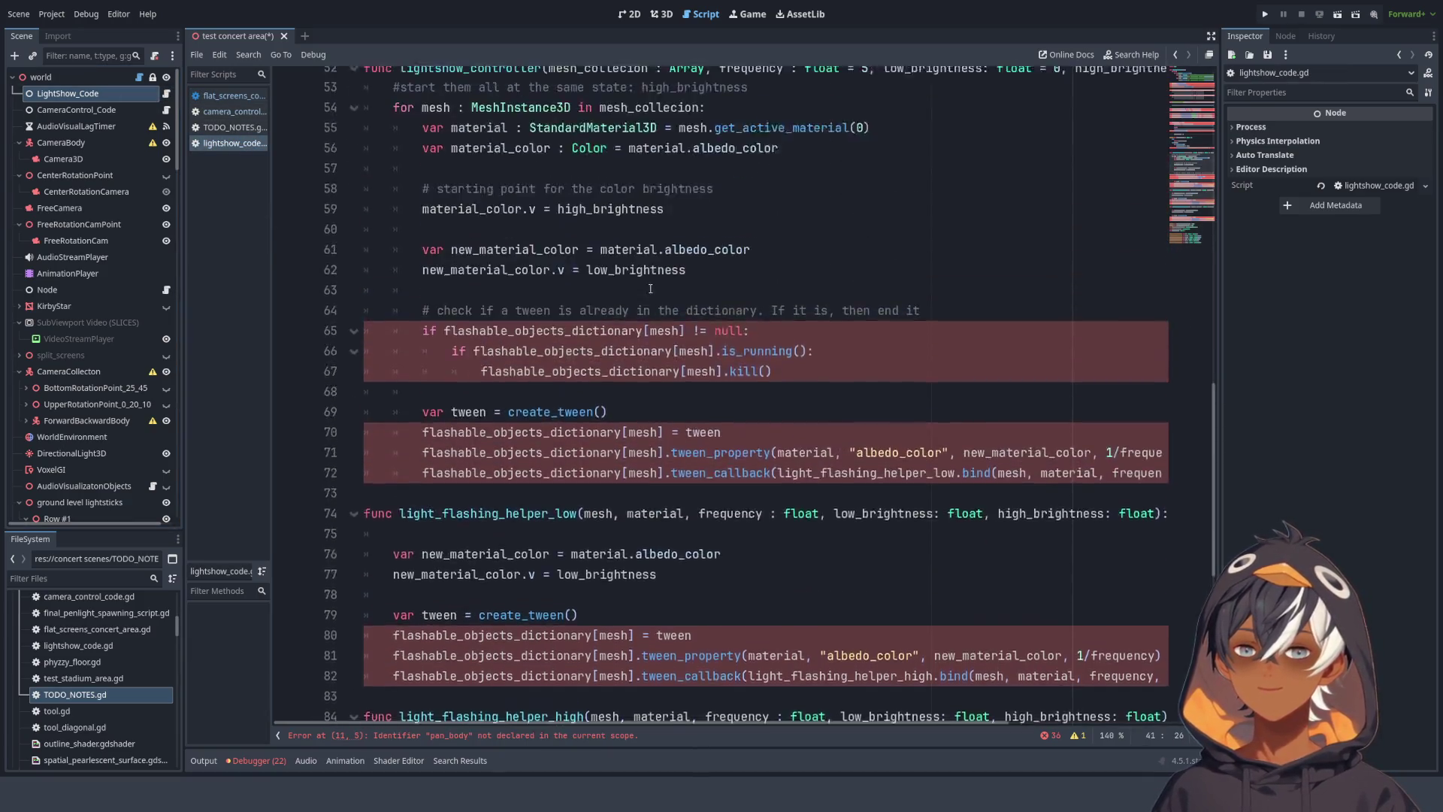
scroll(1179, 151, up, 10)
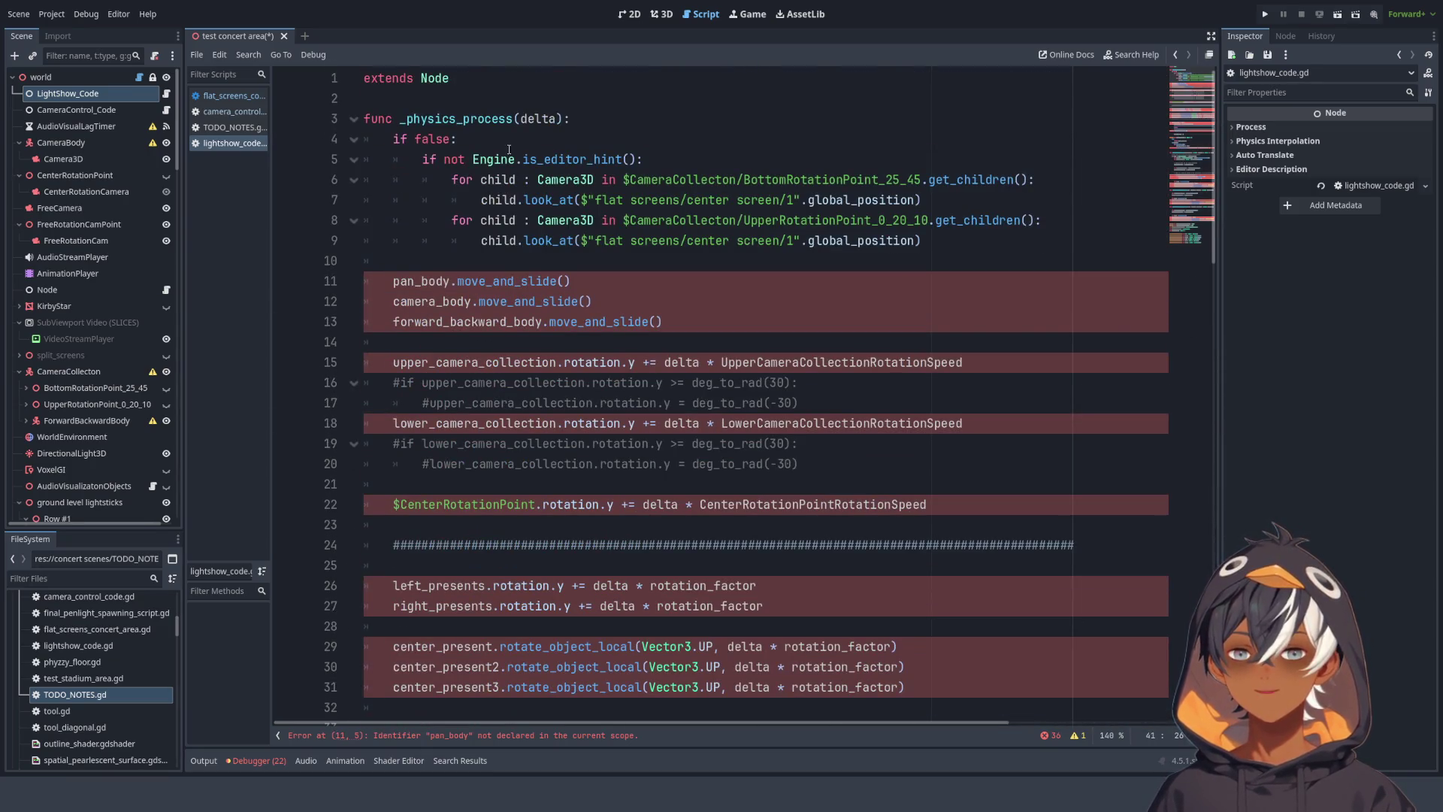
click(510, 104)
key(Down)
key(Down)
key(Down)
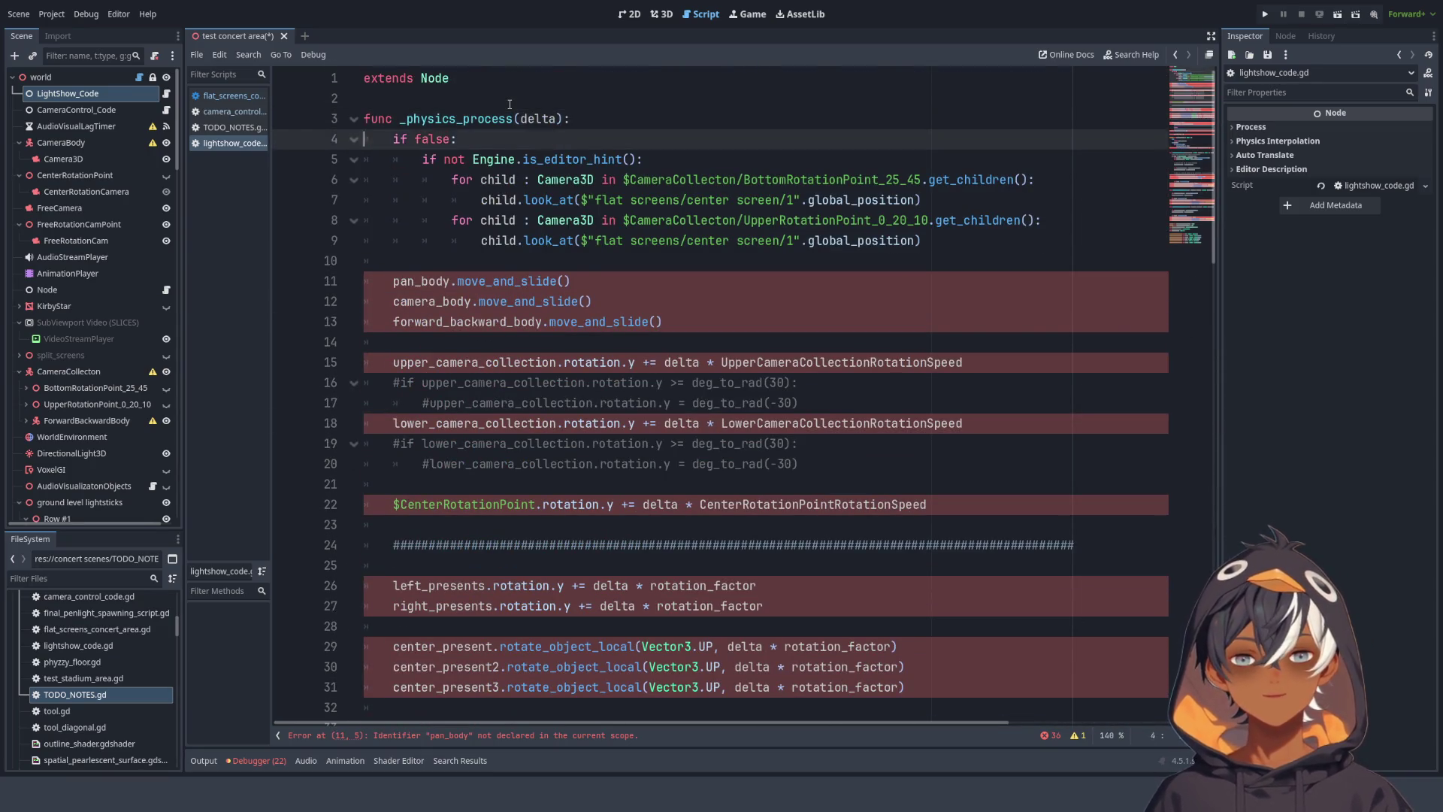
key(Up)
key(Up)
key(Up)
key(Up)
key(Up)
key(Return)
key(Return)
key(Up)
key(ctrl+v)
click(136, 79)
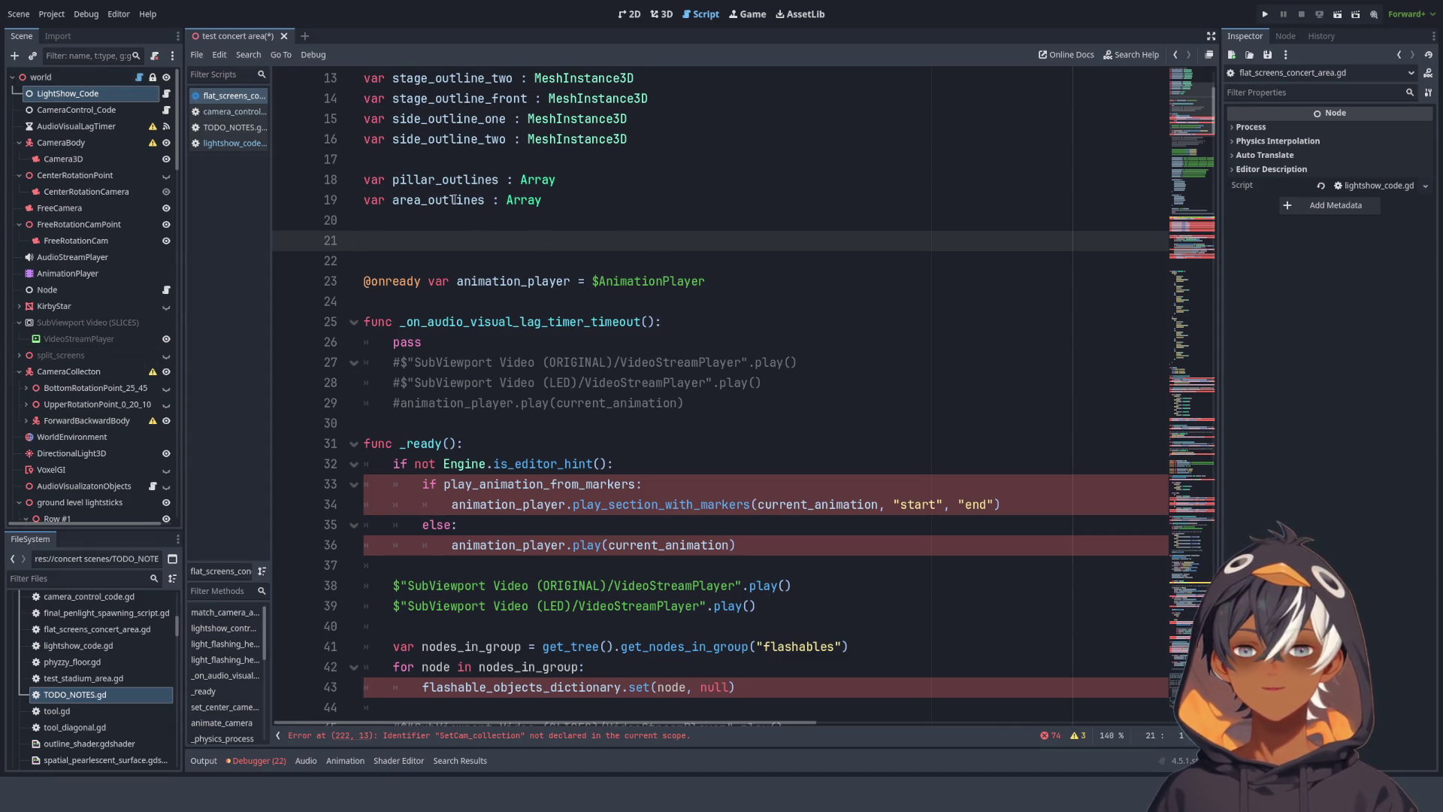
scroll(454, 199, up, 4)
scroll(517, 183, down, 6)
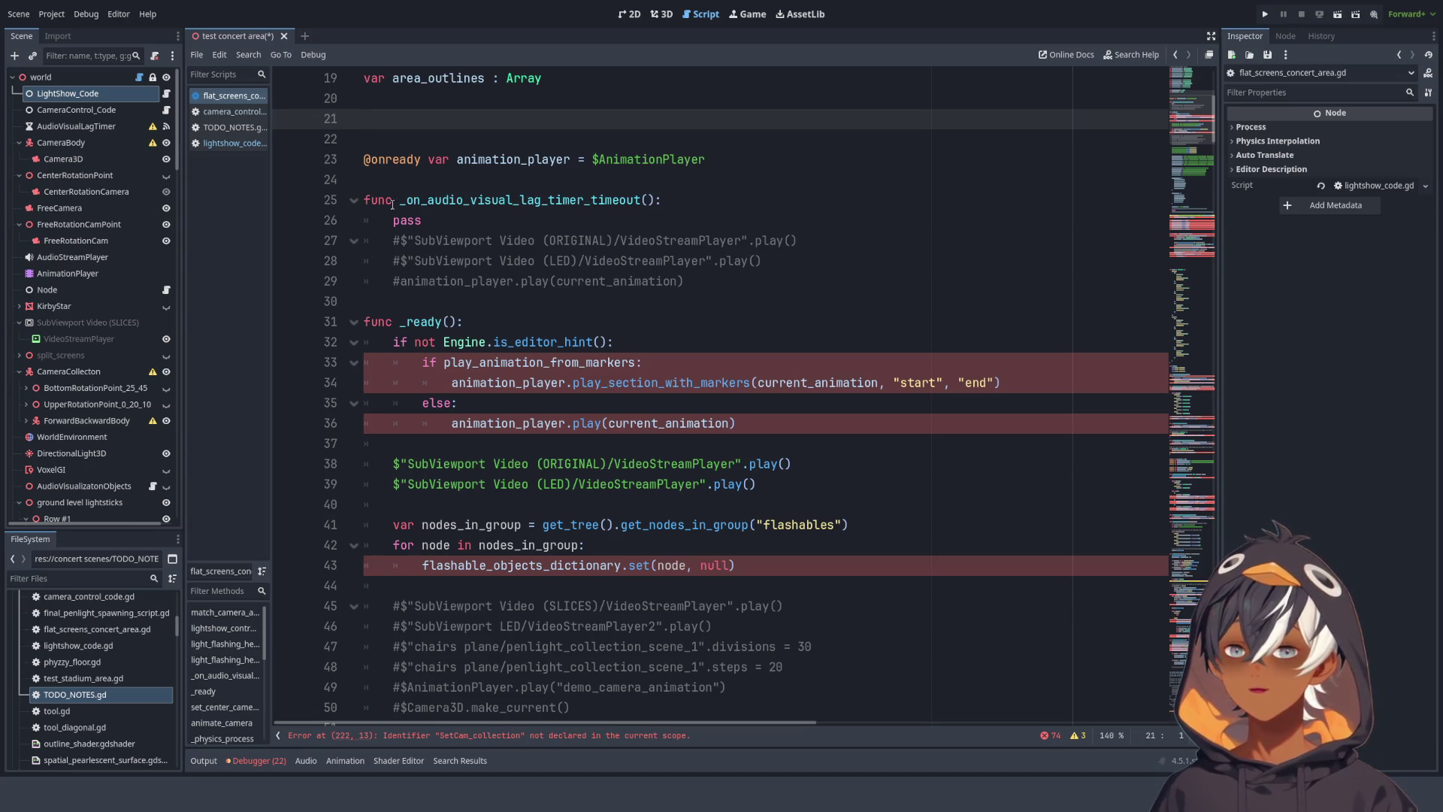
scroll(430, 265, down, 2)
scroll(412, 223, down, 2)
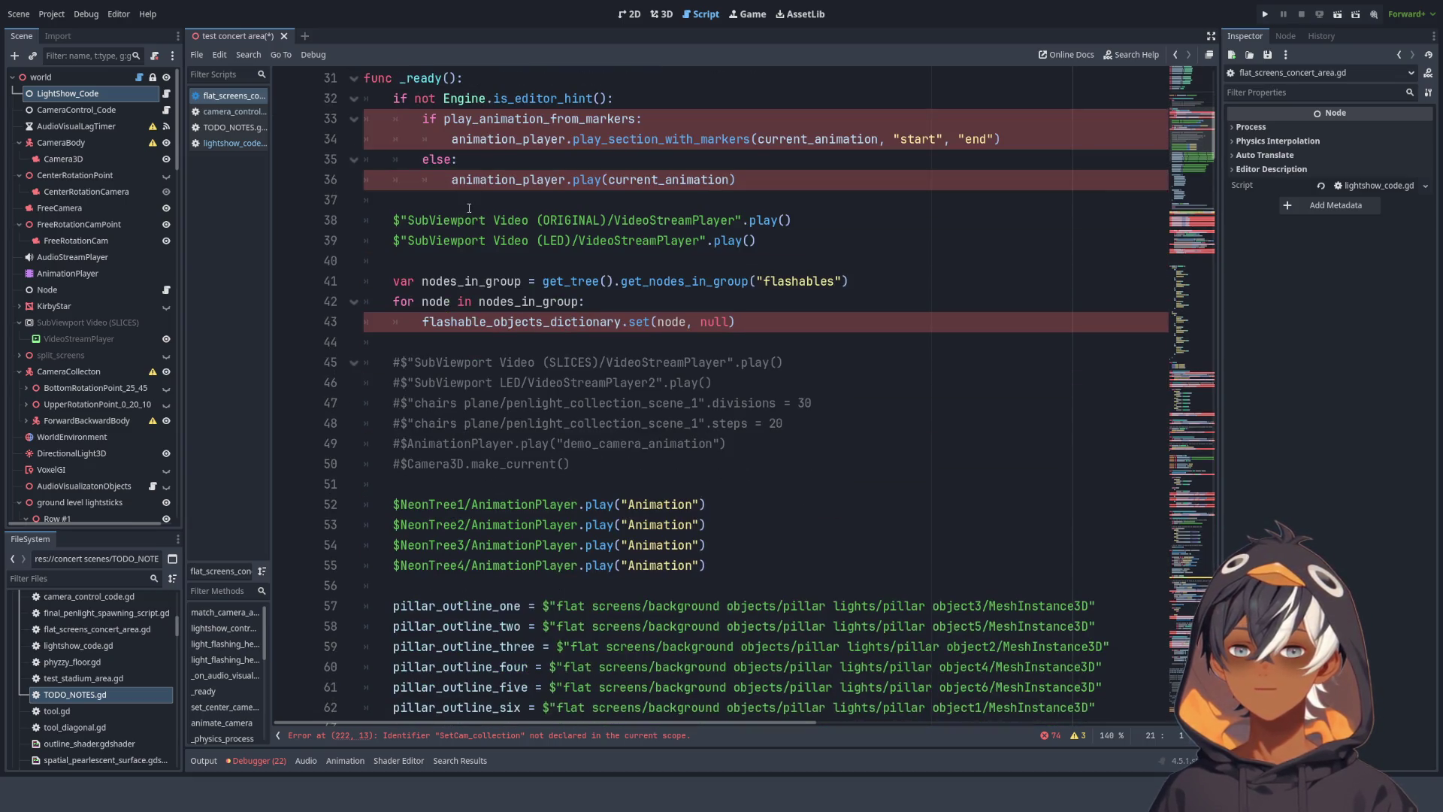
scroll(420, 168, up, 2)
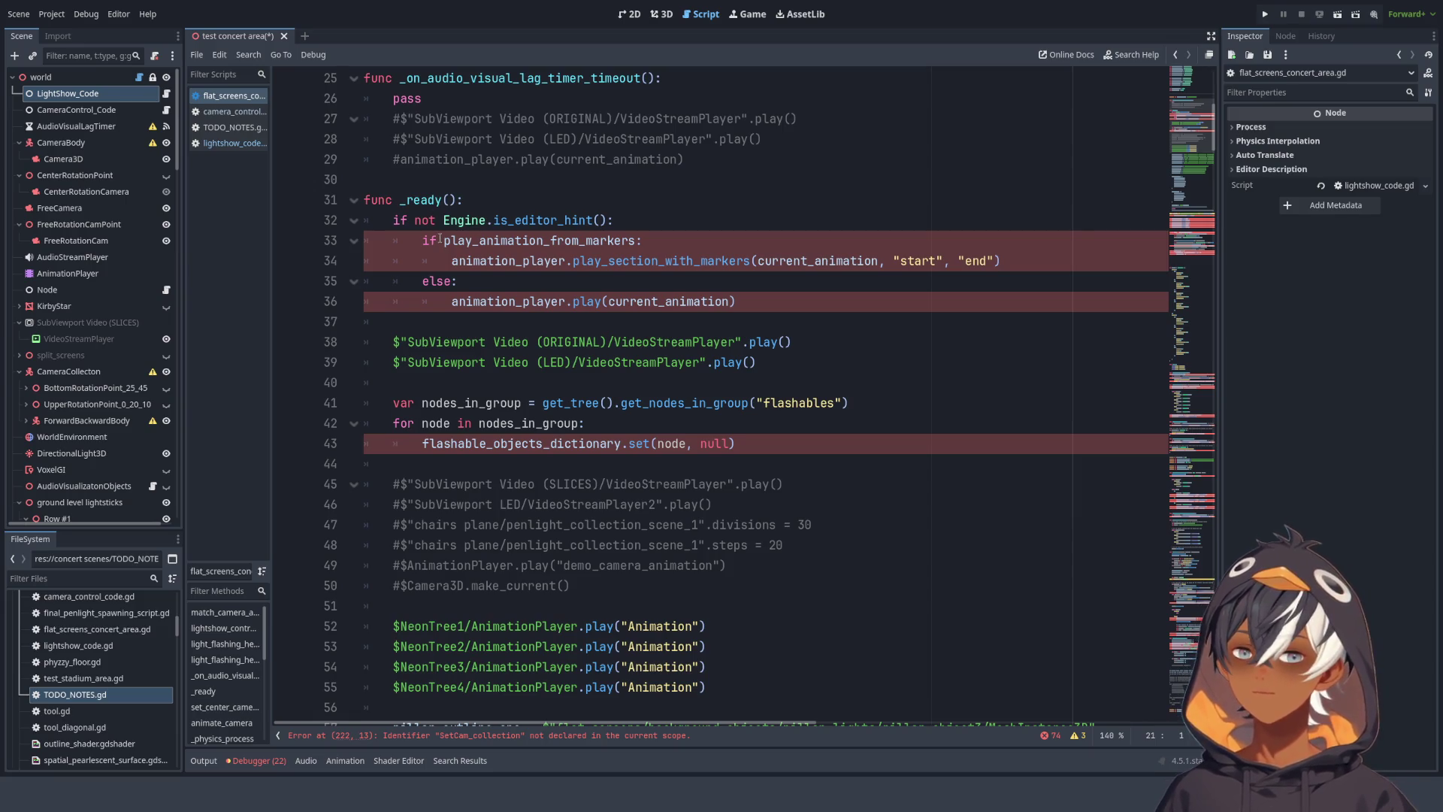
scroll(440, 239, down, 16)
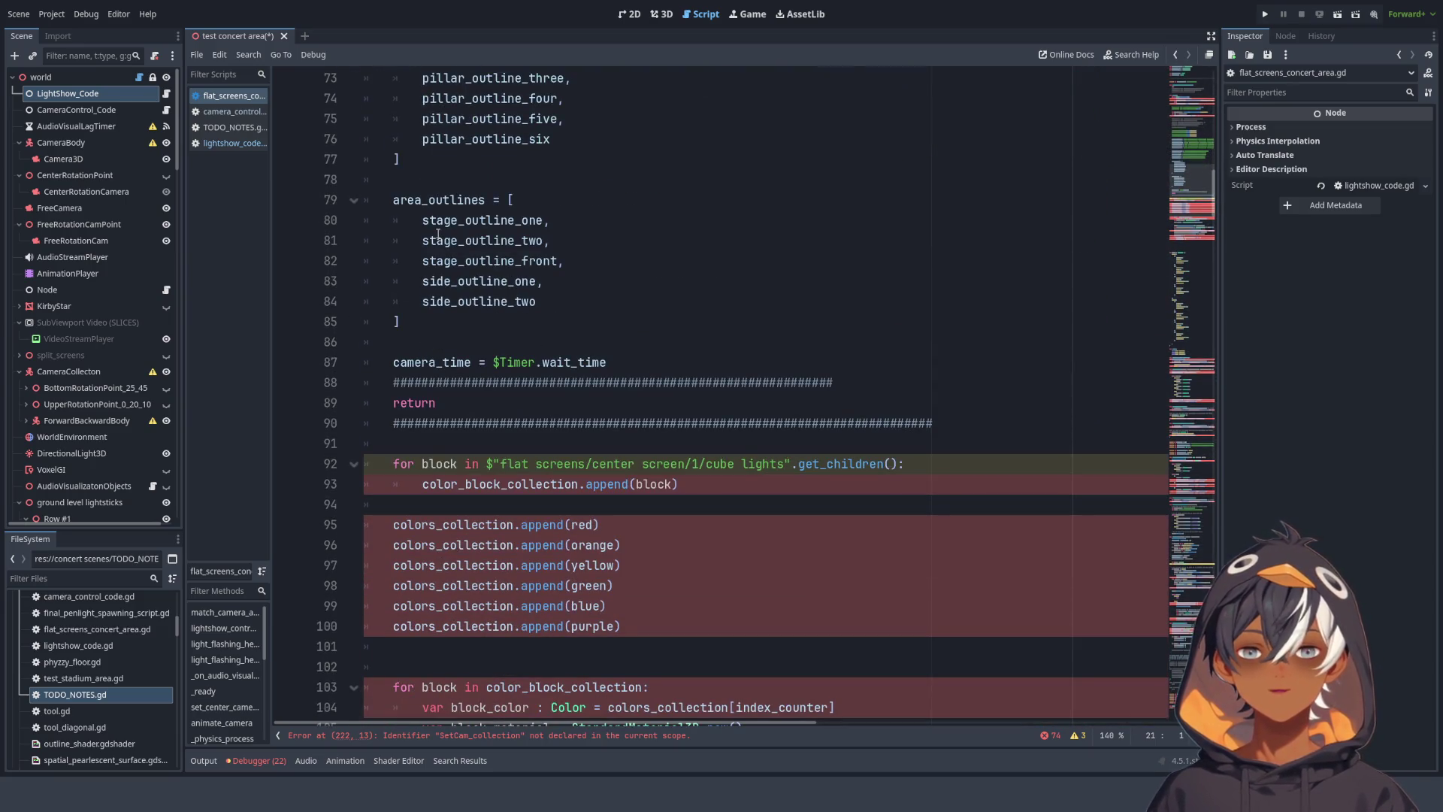
click(166, 94)
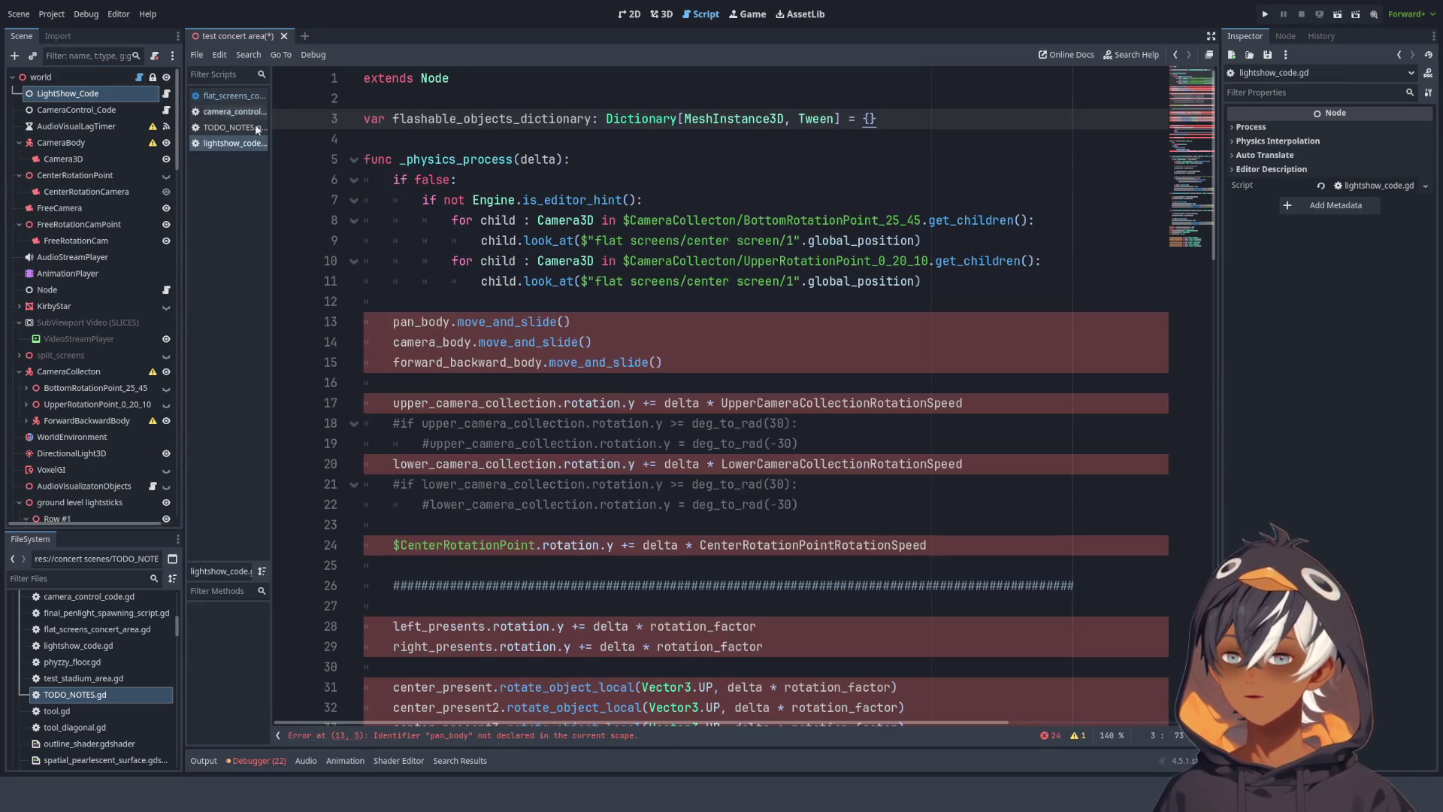
scroll(534, 257, down, 14)
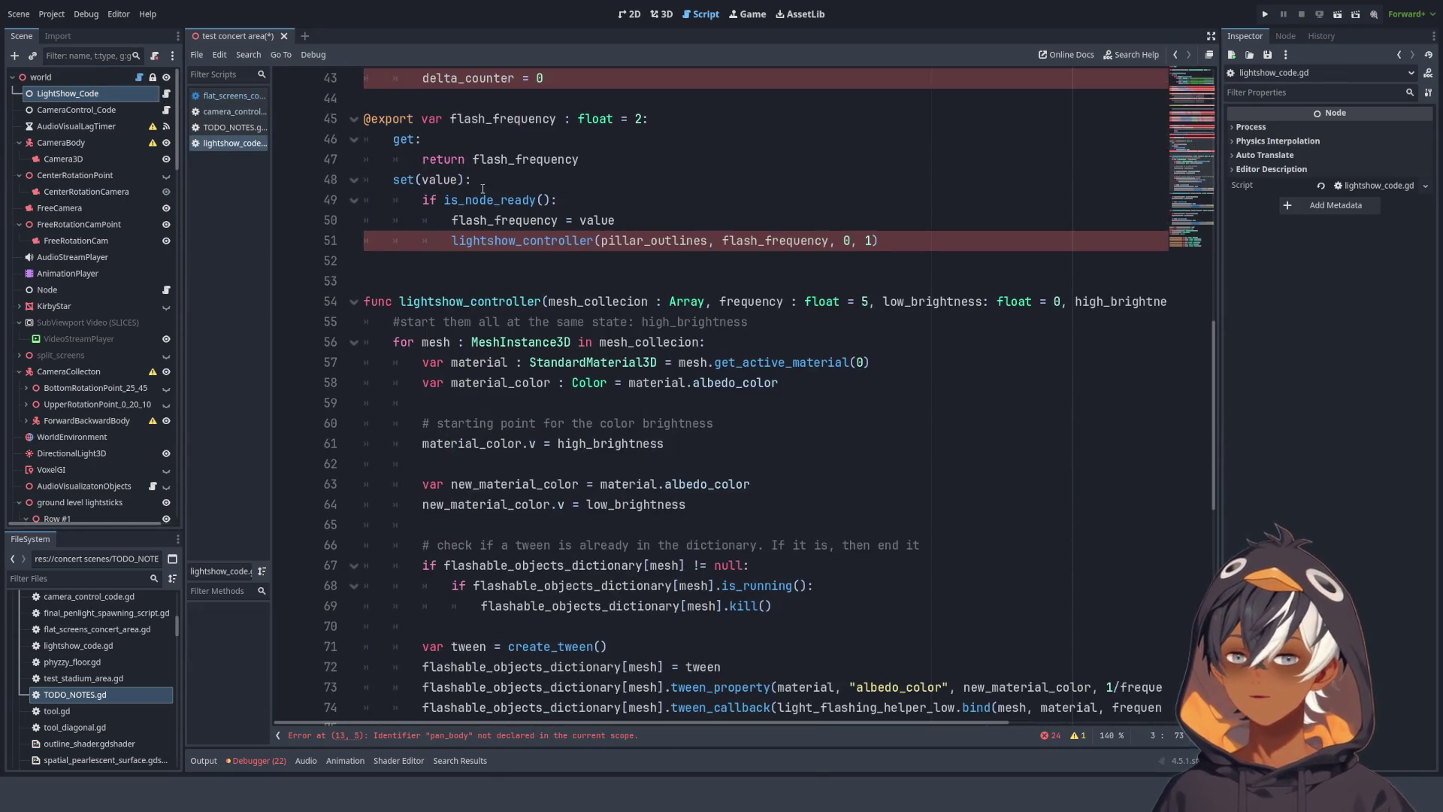
click(166, 110)
scroll(659, 268, down, 7)
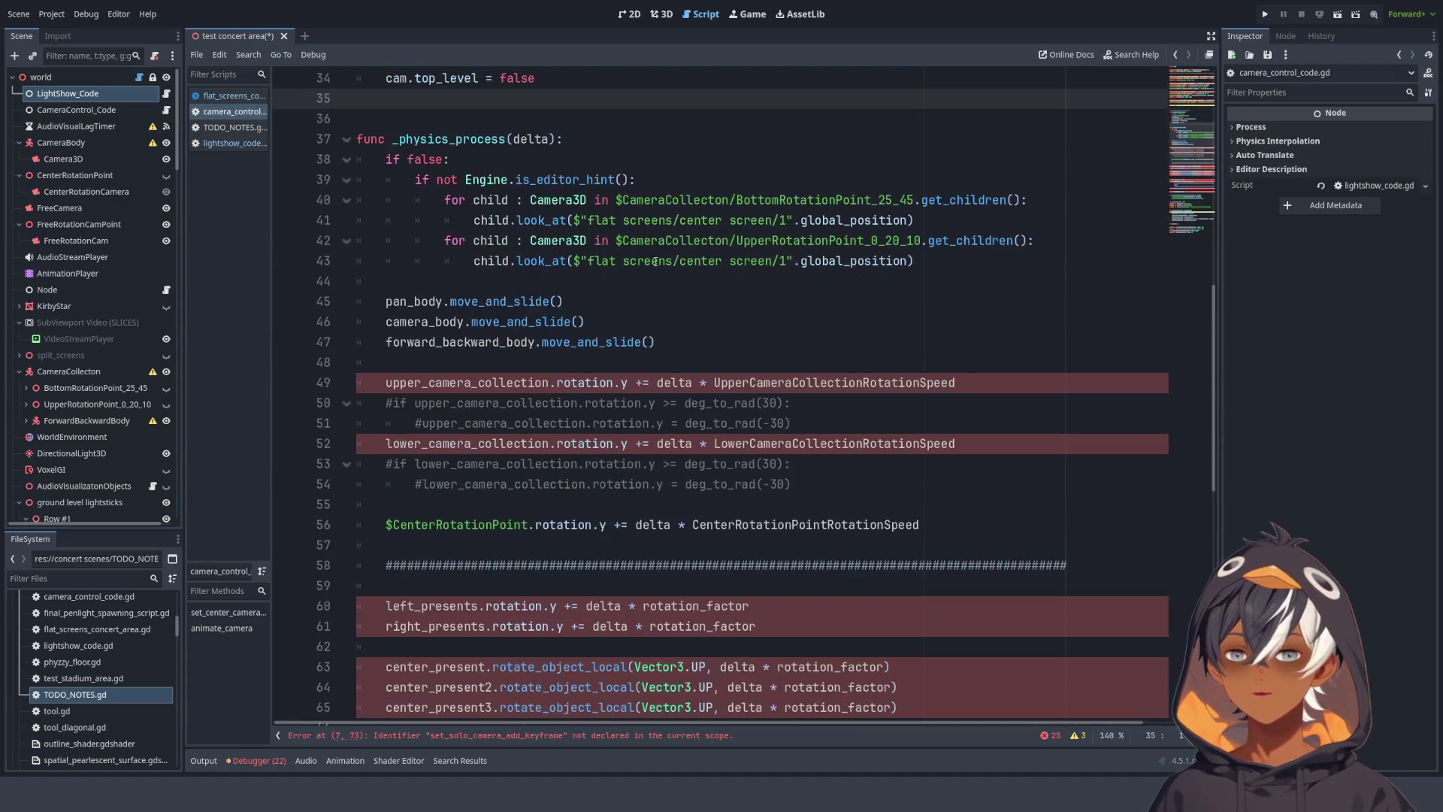
click(141, 81)
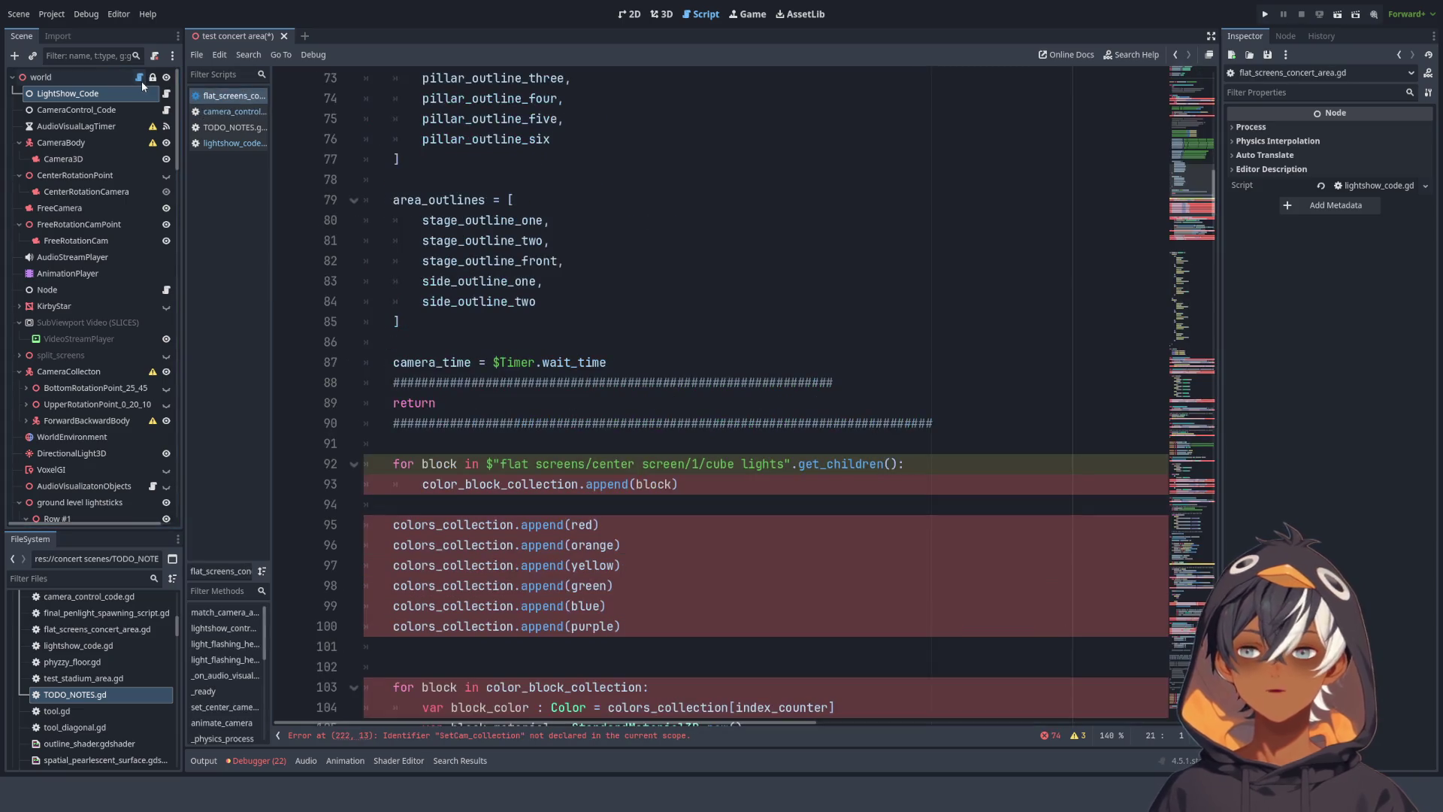
click(586, 322)
scroll(596, 343, up, 6)
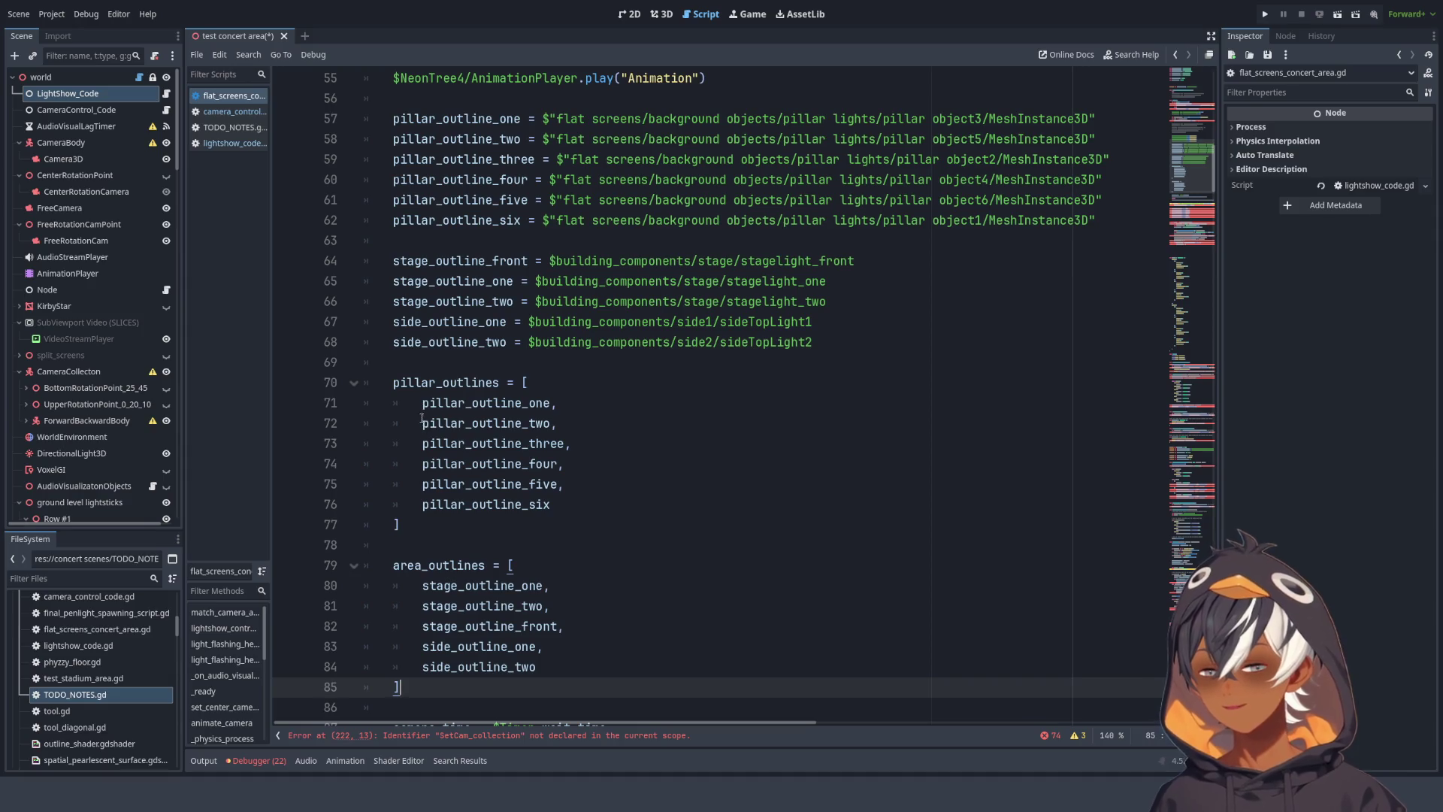
scroll(499, 368, down, 10)
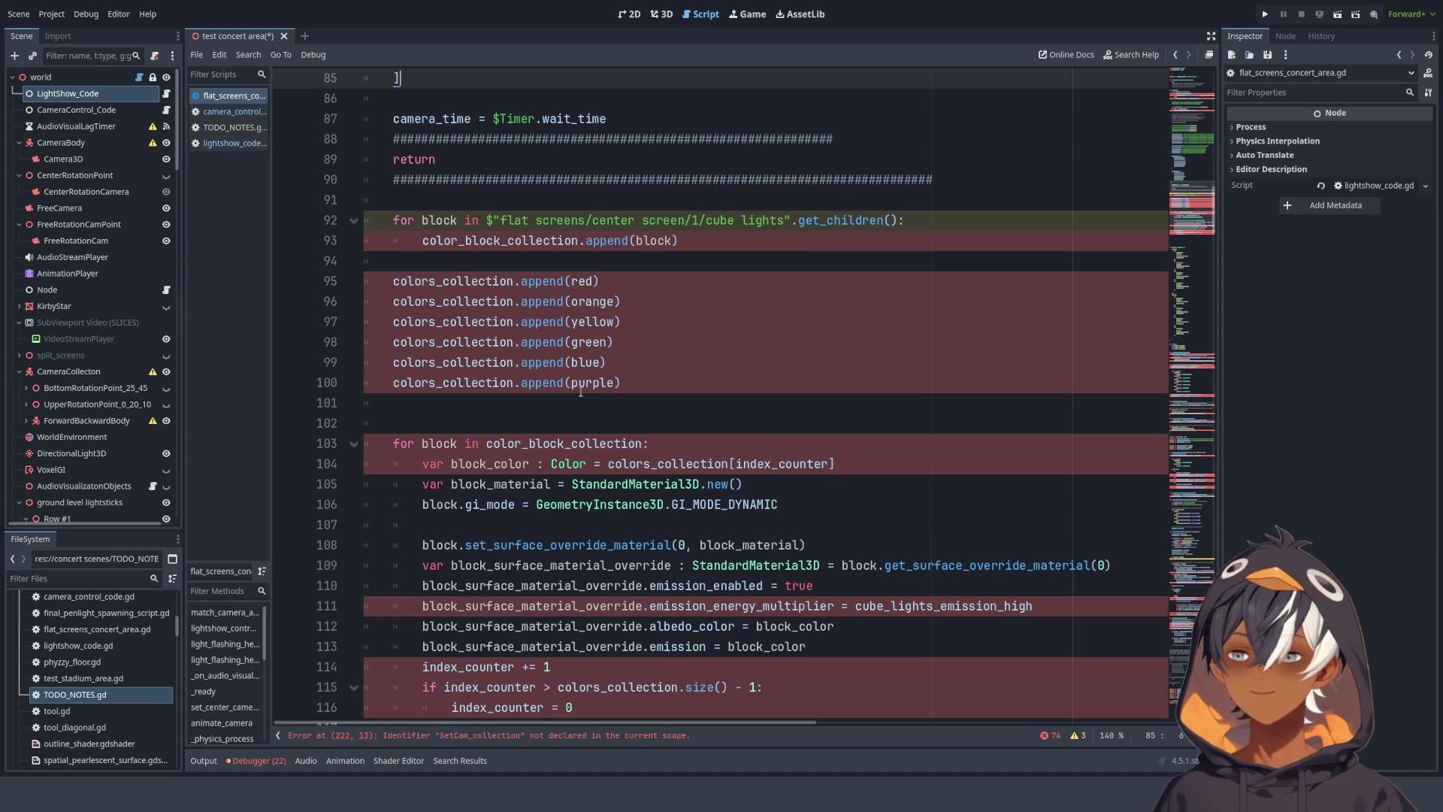
scroll(690, 330, down, 4)
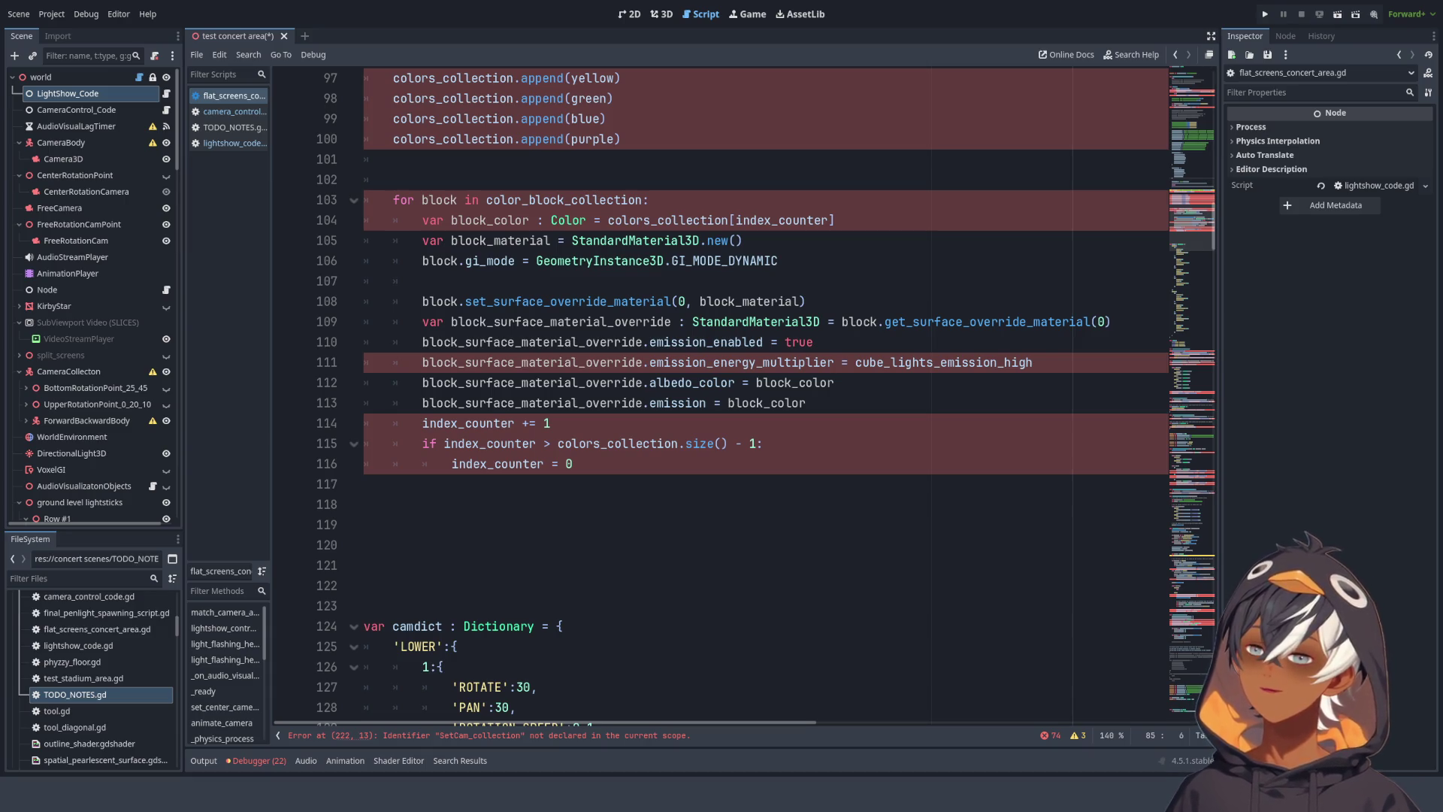
click(628, 425)
scroll(628, 430, up, 8)
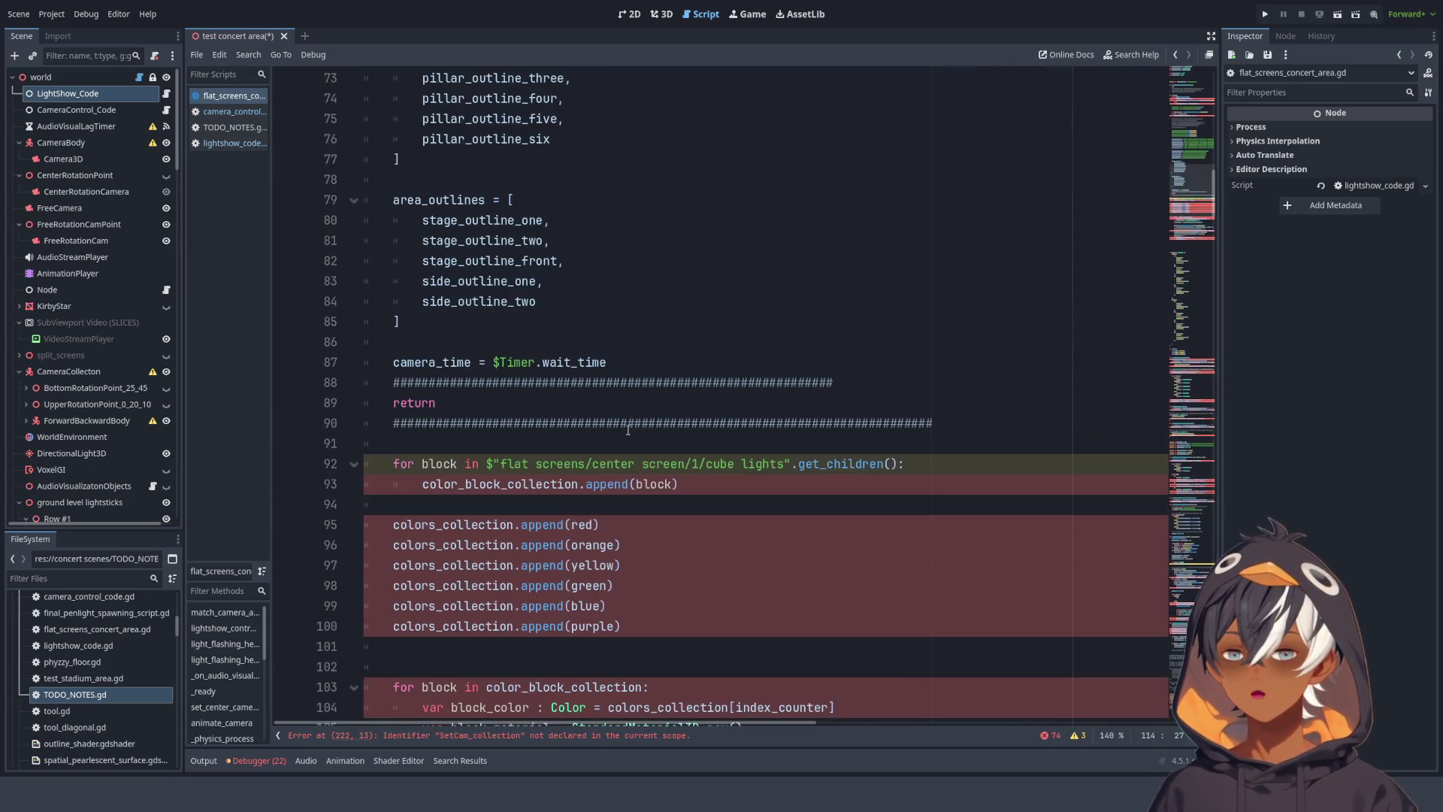
scroll(628, 430, down, 8)
scroll(572, 394, up, 18)
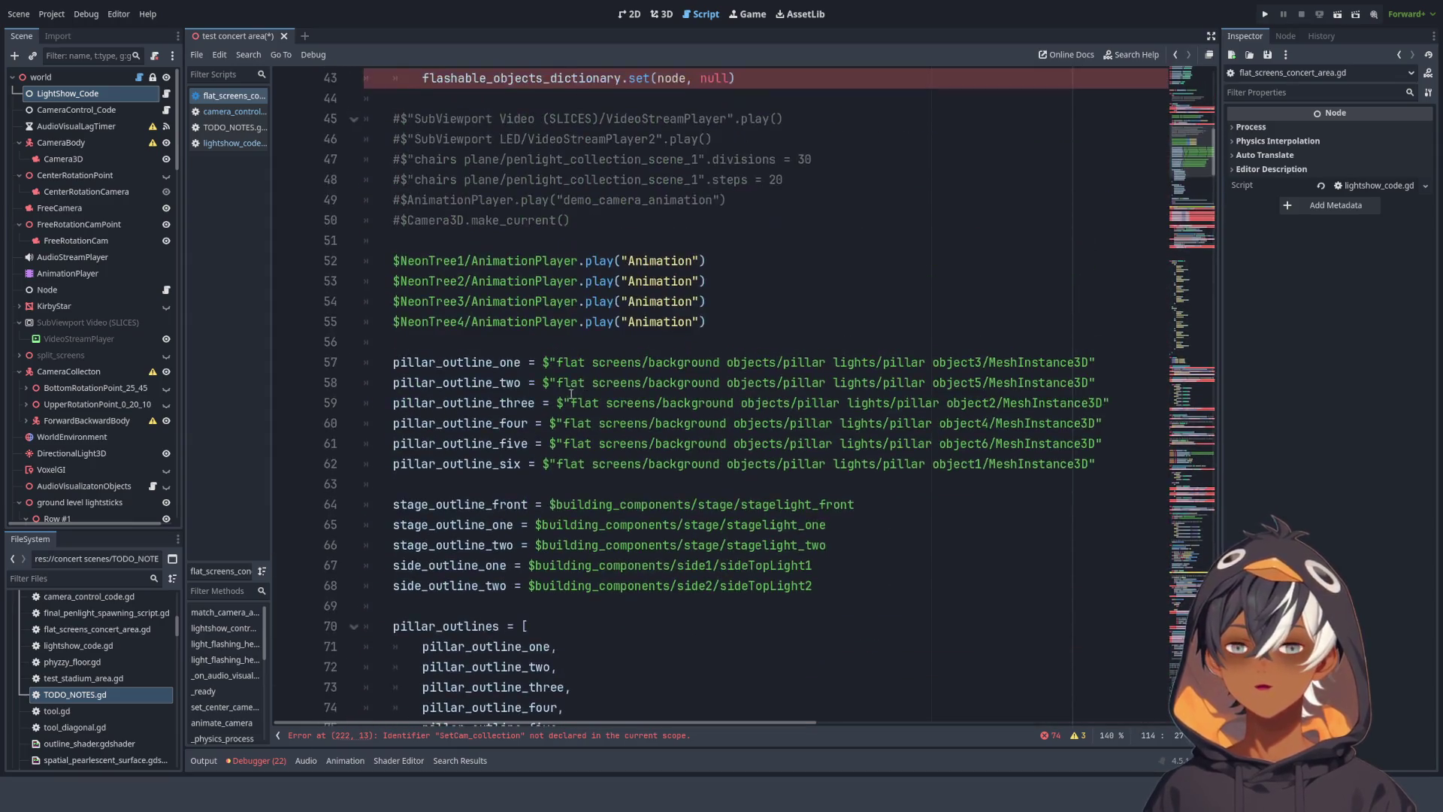
- Restore the accidentally deleted _ready block in flat_screens_concert_area.gd with Ctrl+Z
scroll(571, 393, up, 8)
mouse_move(365, 322)
mouse_down()
mouse_move(460, 323)
mouse_move(526, 391)
mouse_move(677, 375)
mouse_move(711, 390)
mouse_move(704, 223)
mouse_move(759, 502)
mouse_move(816, 515)
mouse_up()
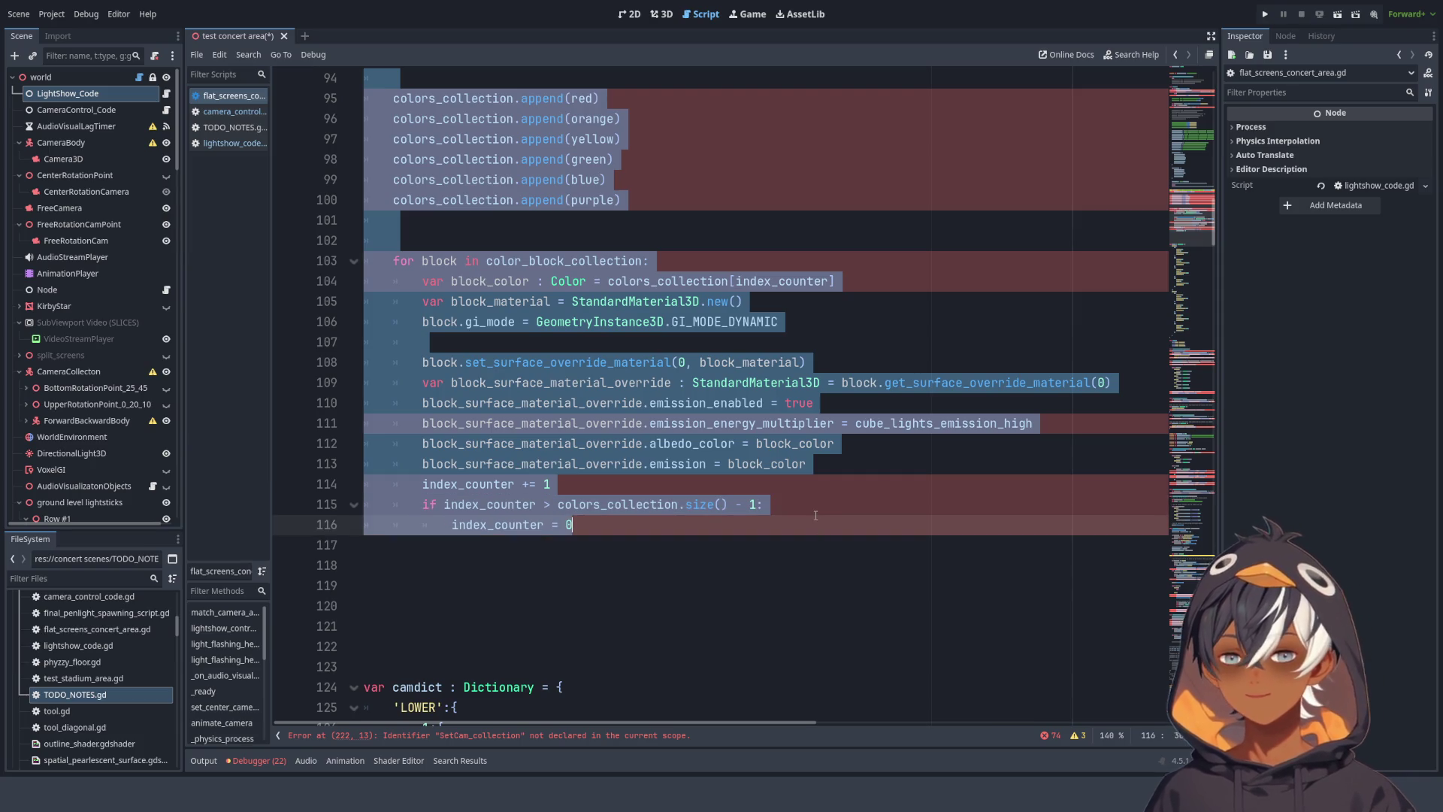
scroll(751, 489, up, 20)
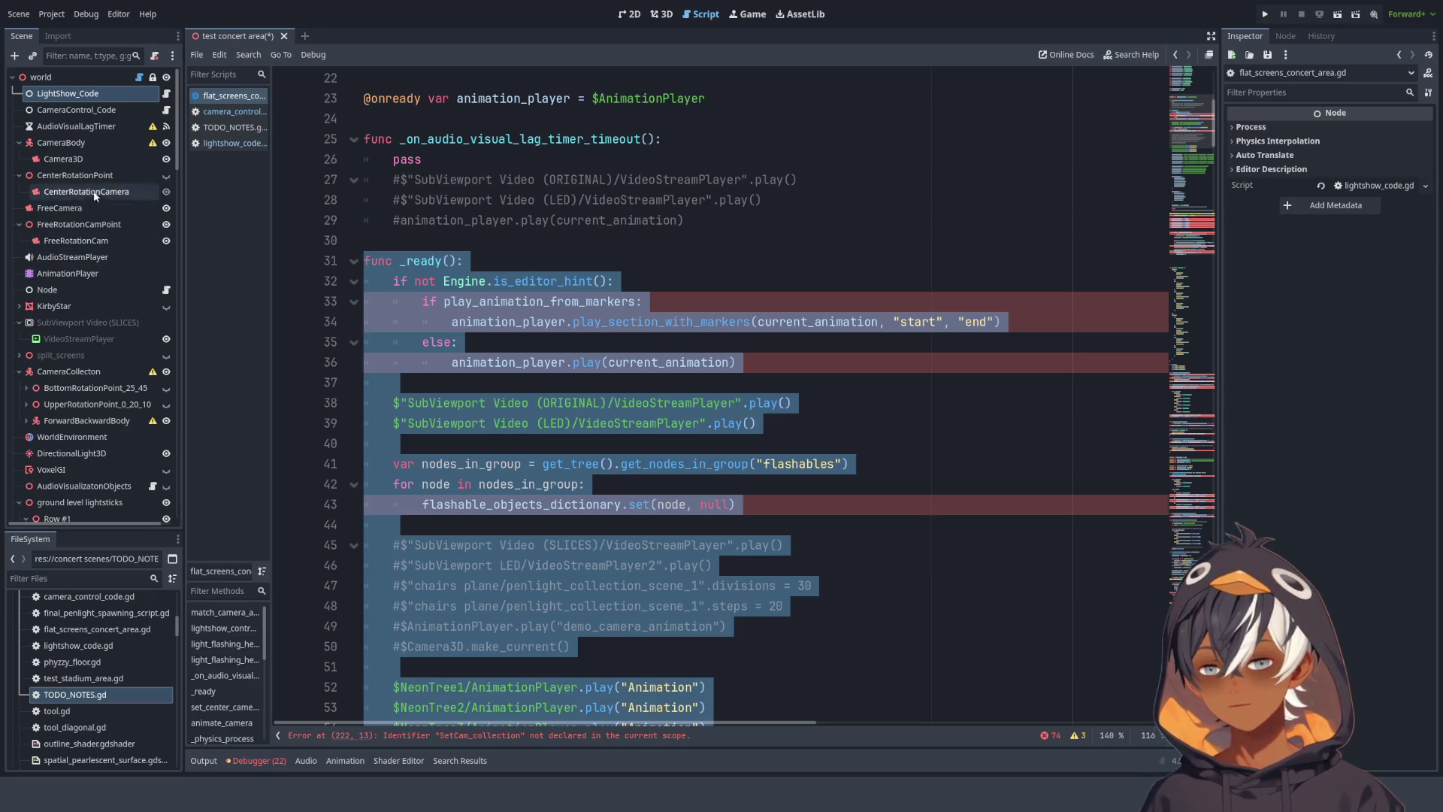
key(BackSpace)
text(v)
click(637, 218)
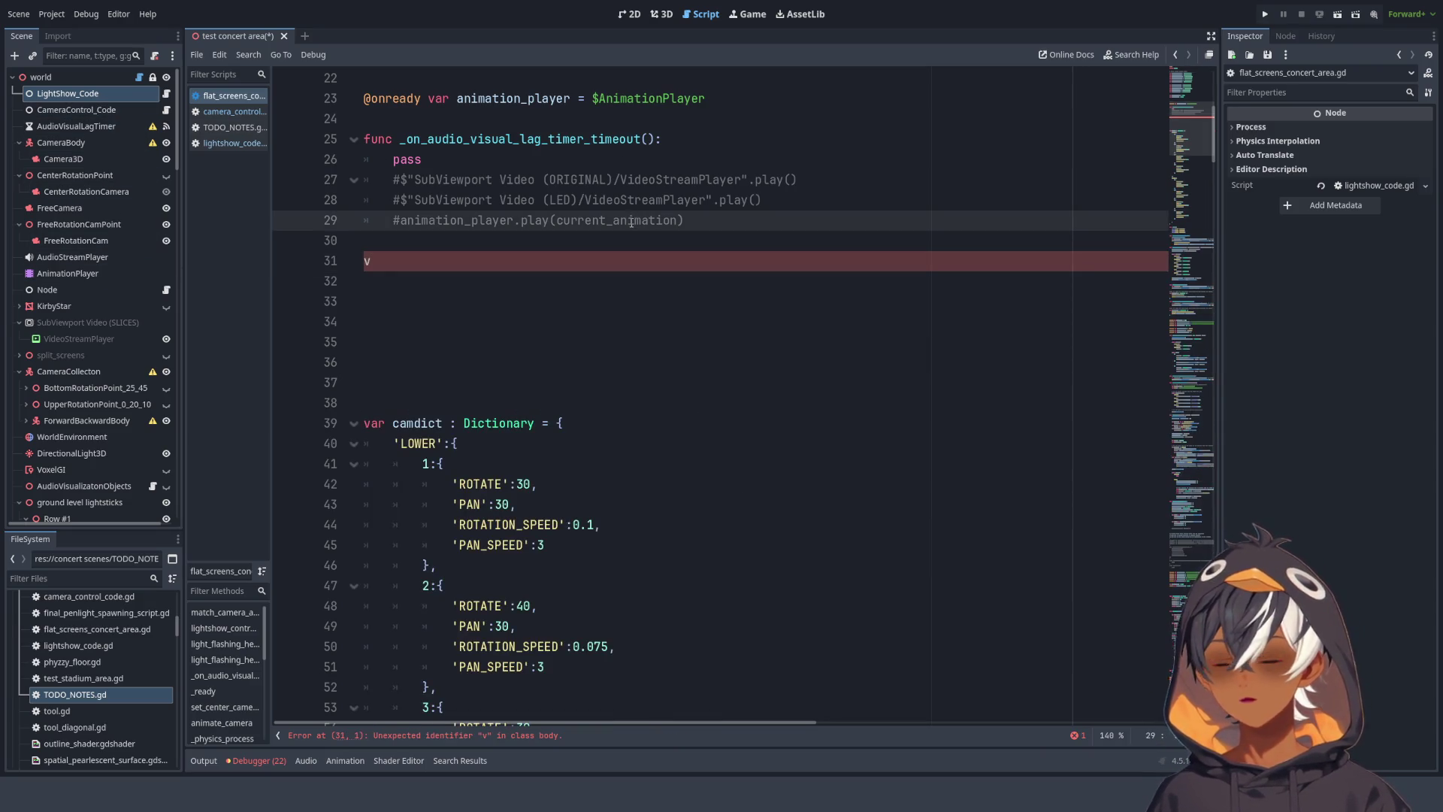
key(ctrl+z)
key(ctrl+z)
click(620, 208)
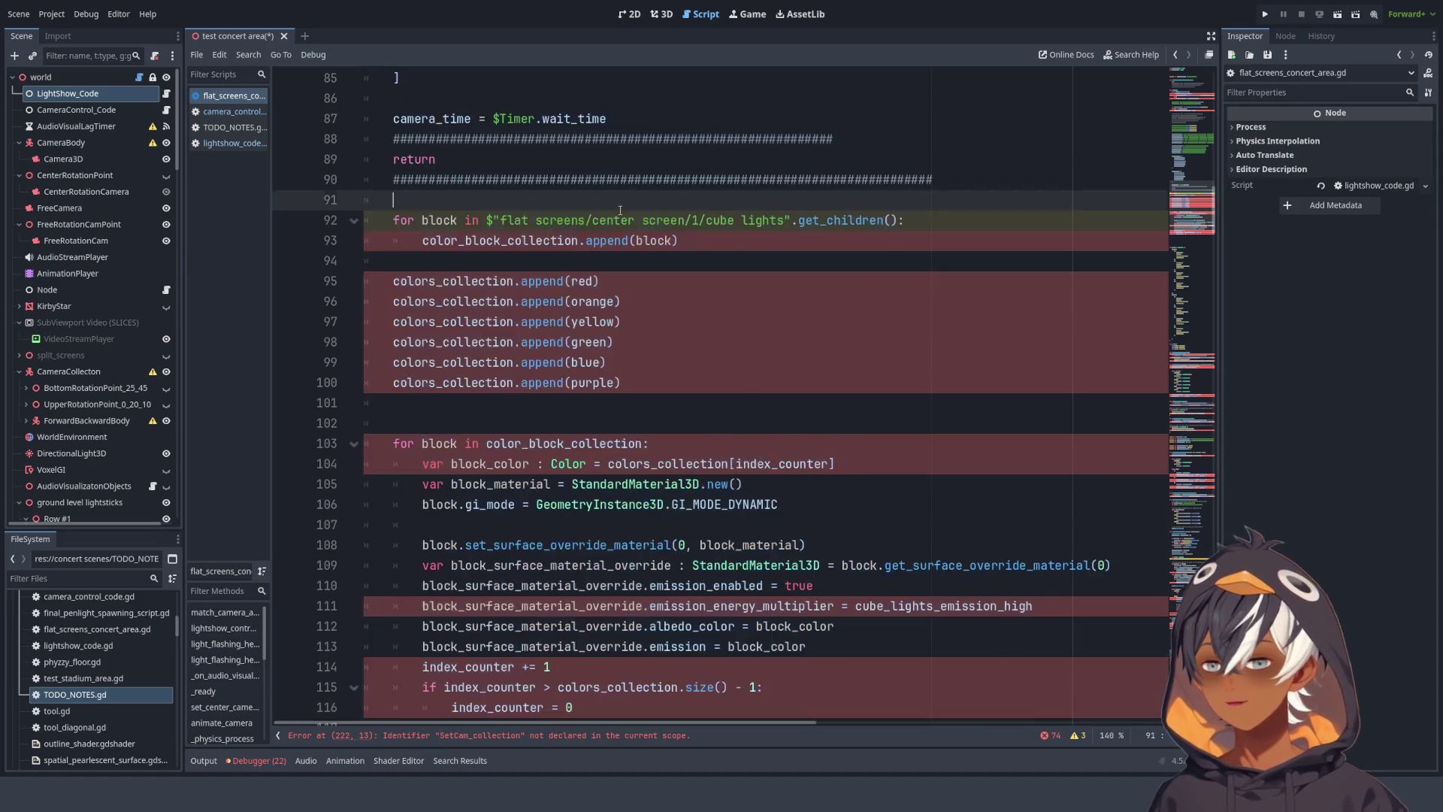
- Paste the copied code at line 4 of lightshow_code.gd
click(166, 93)
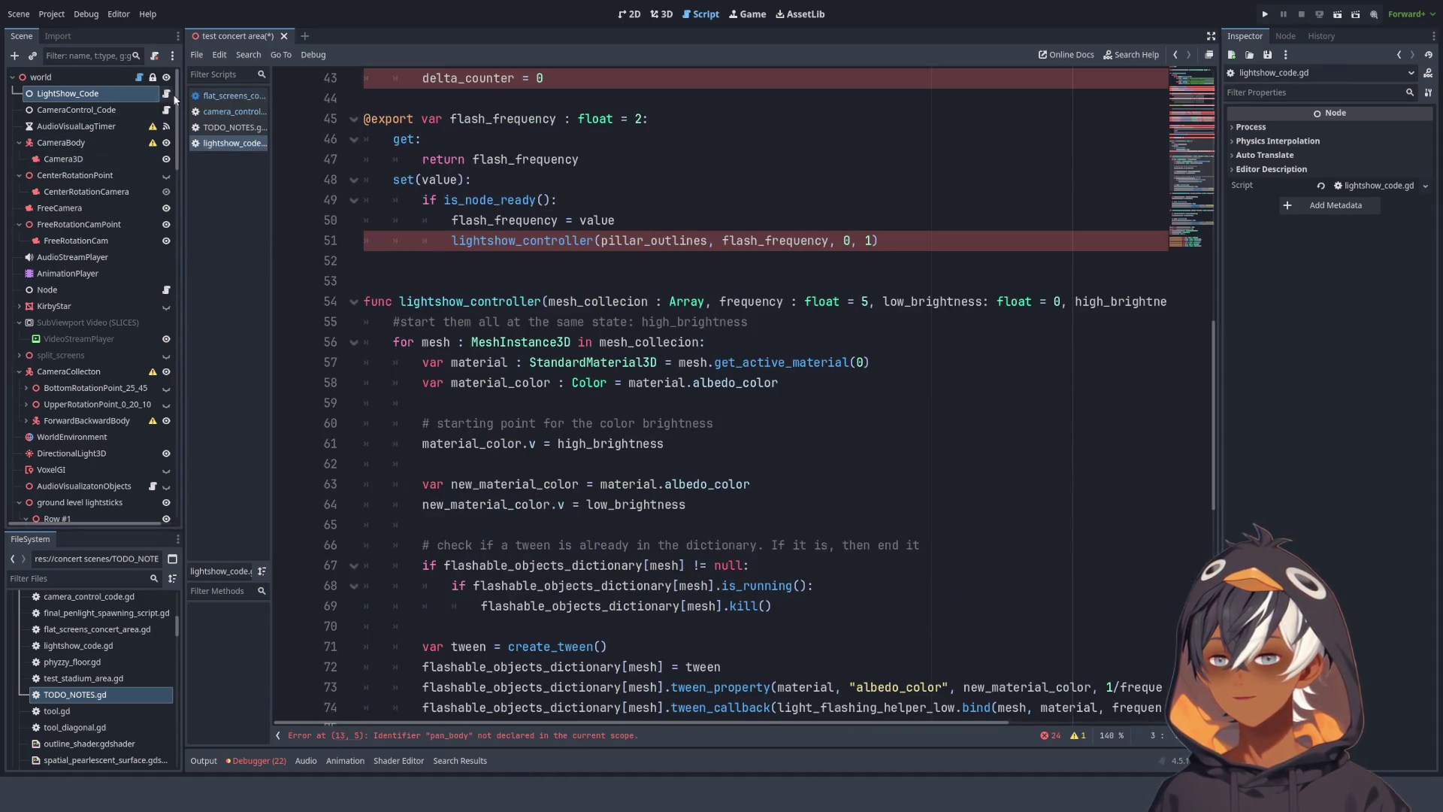
click(466, 280)
scroll(466, 300, up, 14)
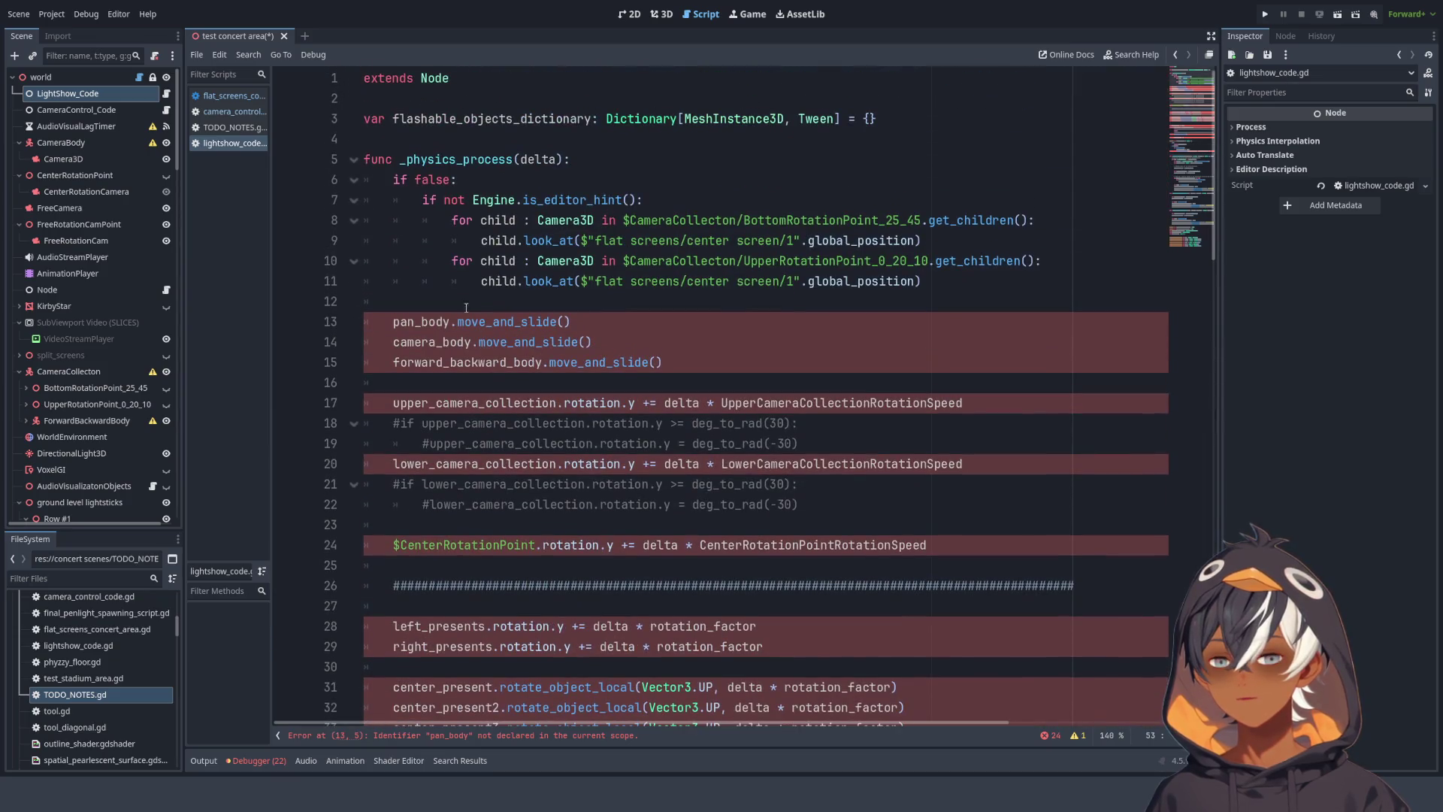
click(437, 141)
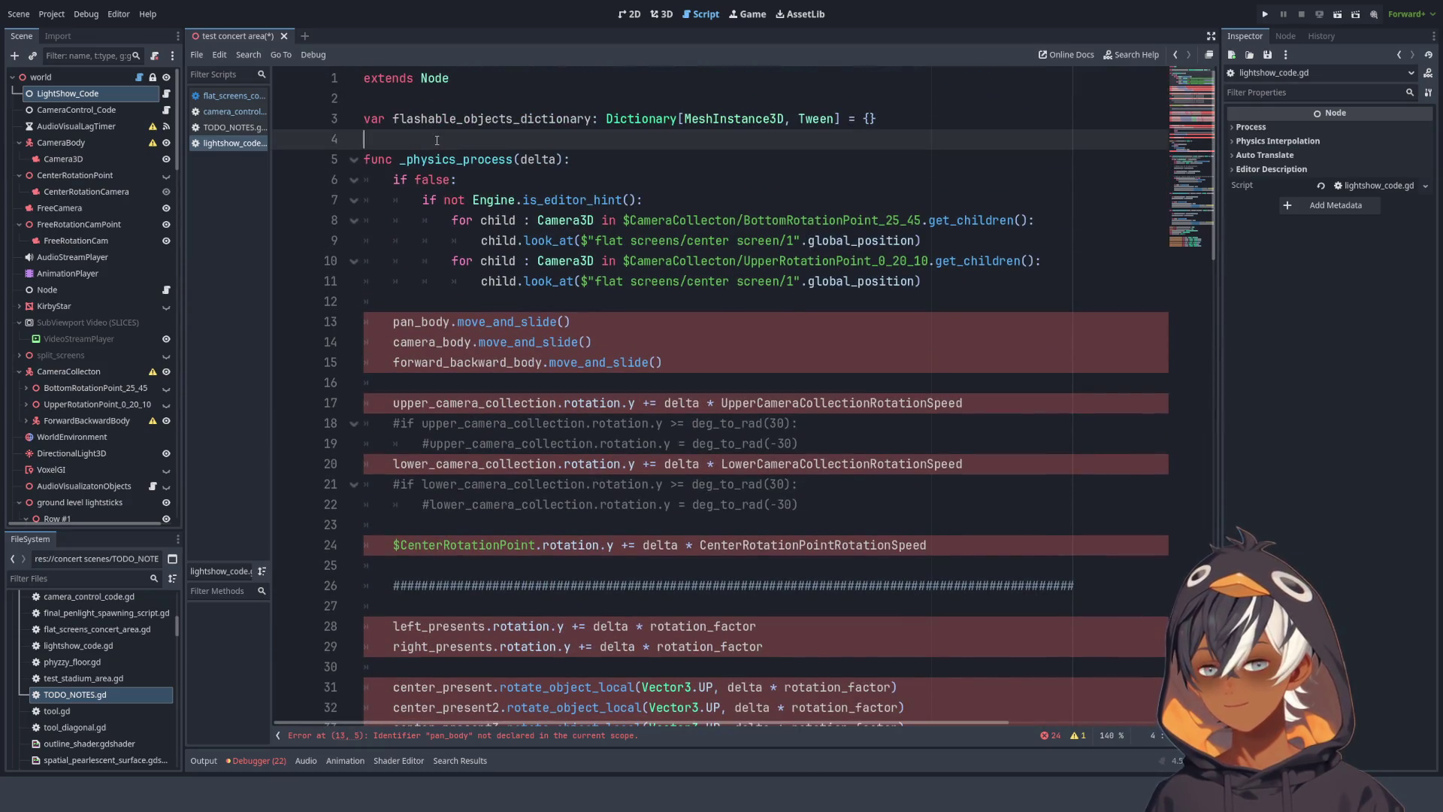
key(Return)
key(ctrl+v)
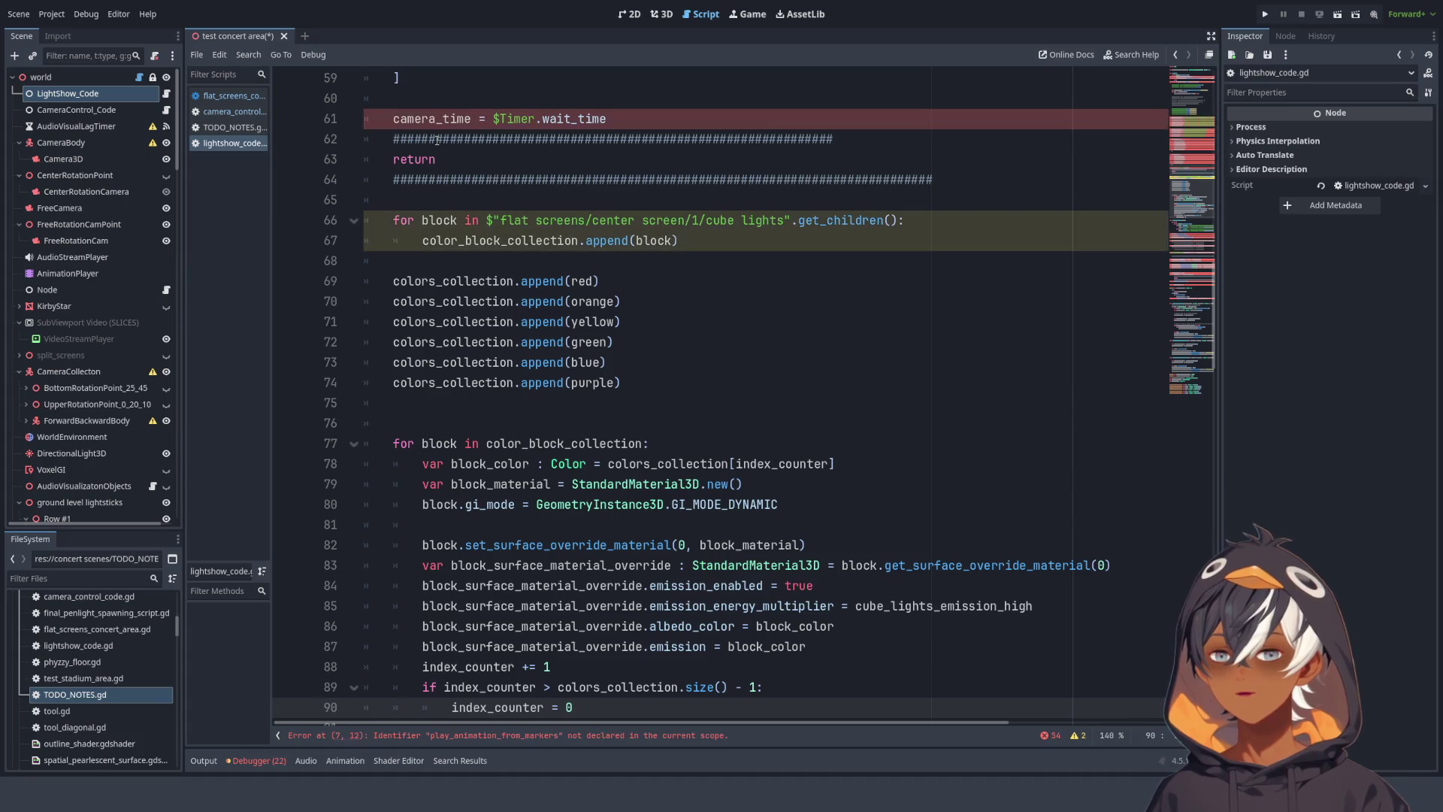
- Open camera_control_code.gd and place the caret at the end of line 100
click(166, 109)
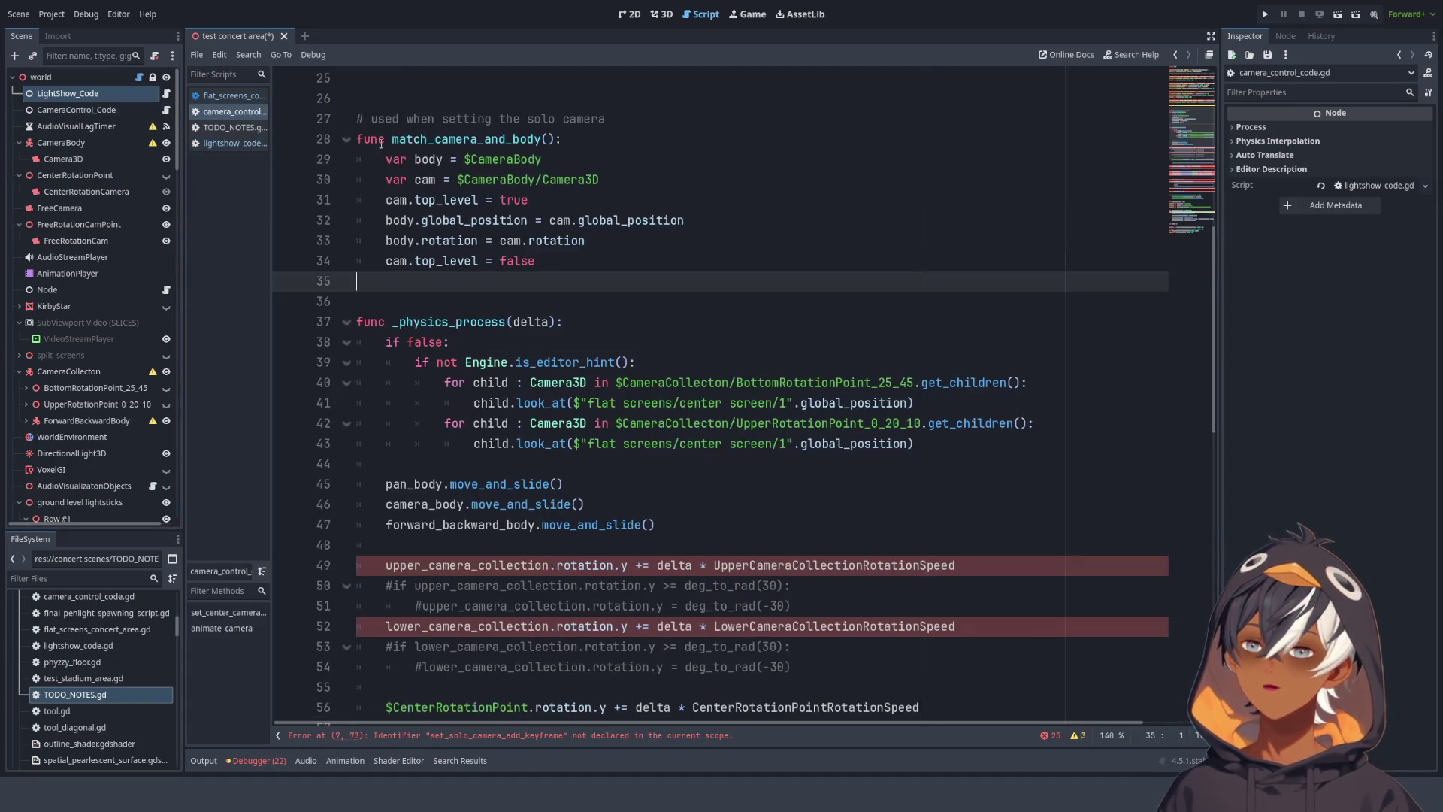
scroll(572, 222, up, 2)
scroll(573, 222, up, 8)
scroll(471, 131, down, 11)
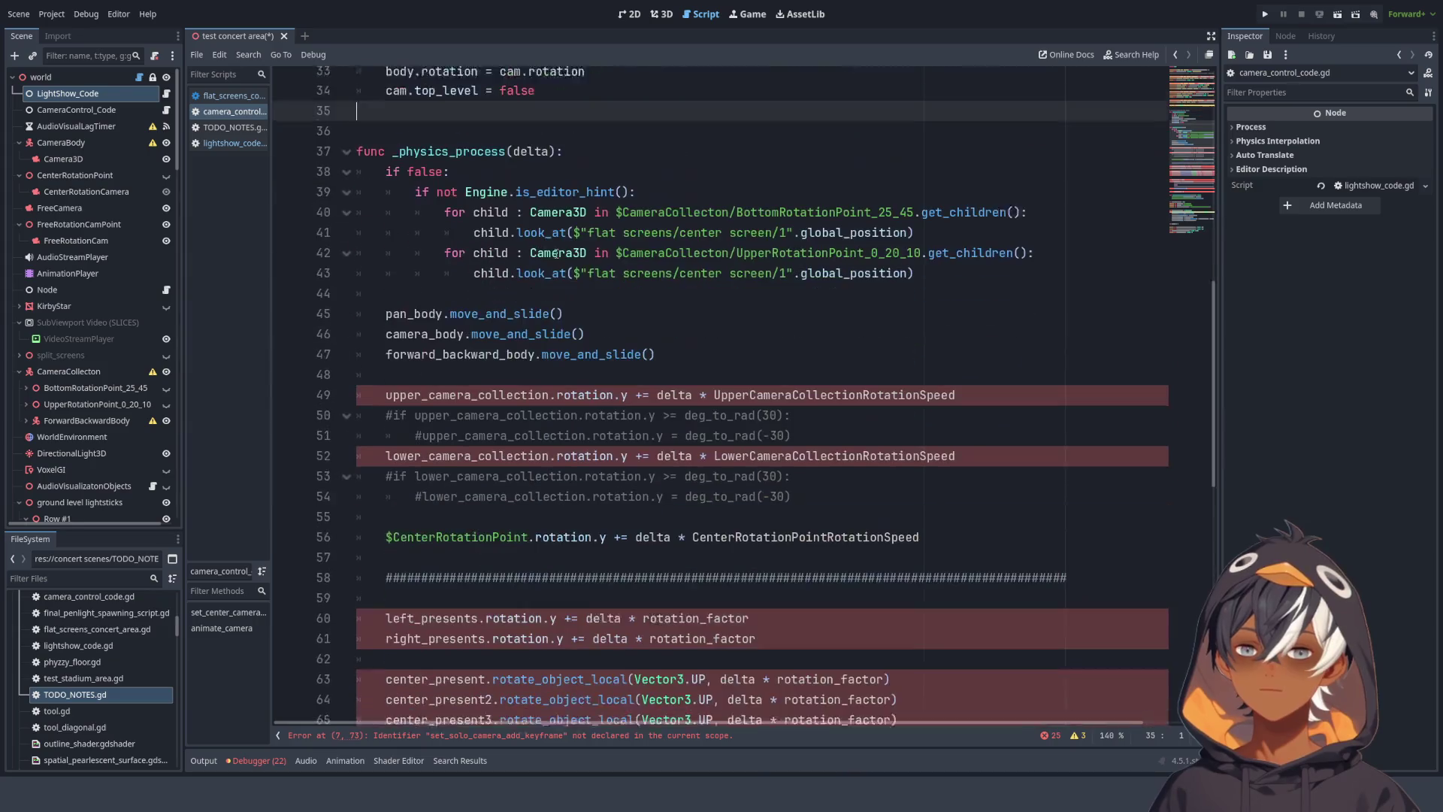
scroll(471, 132, up, 1)
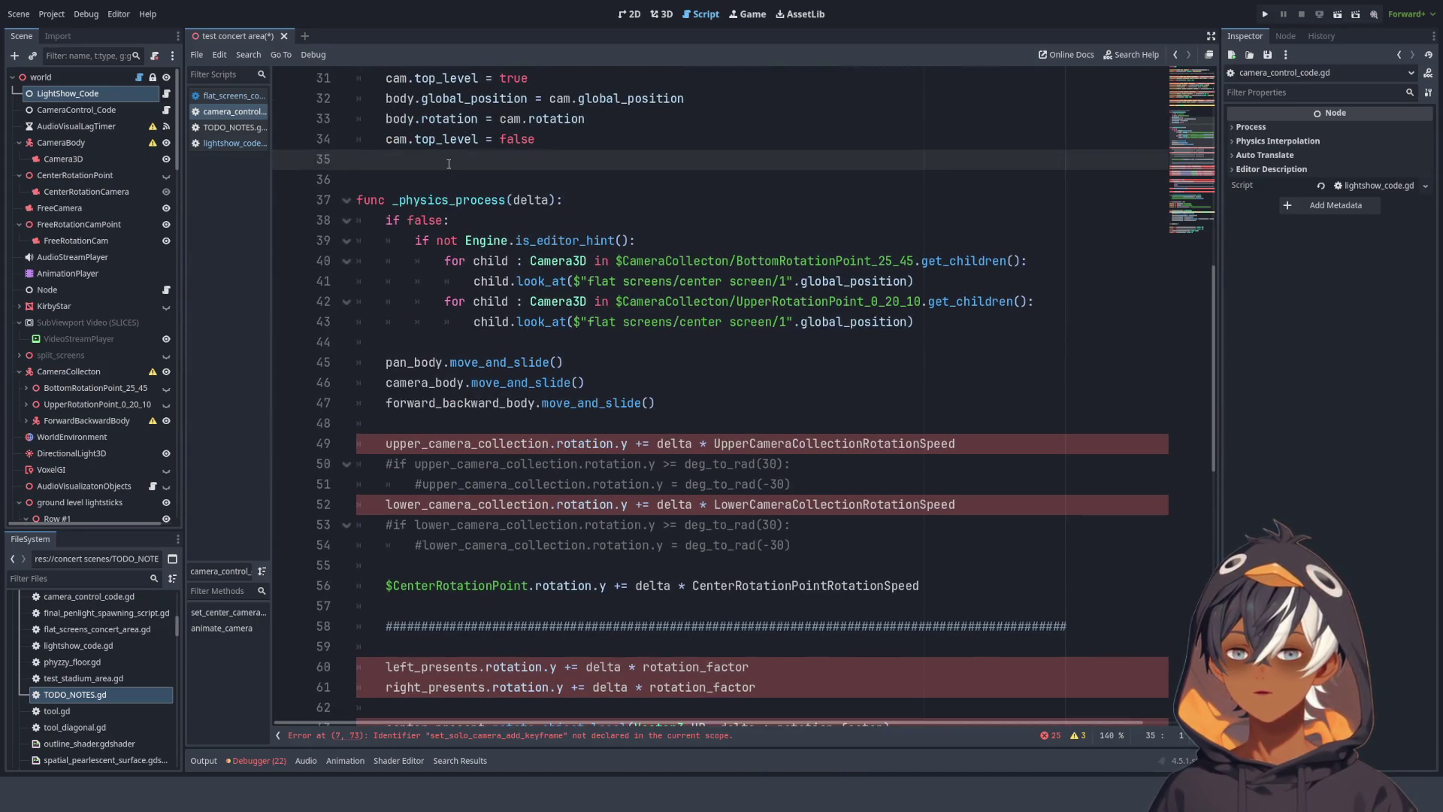
key(Down)
key(Down)
key(Down)
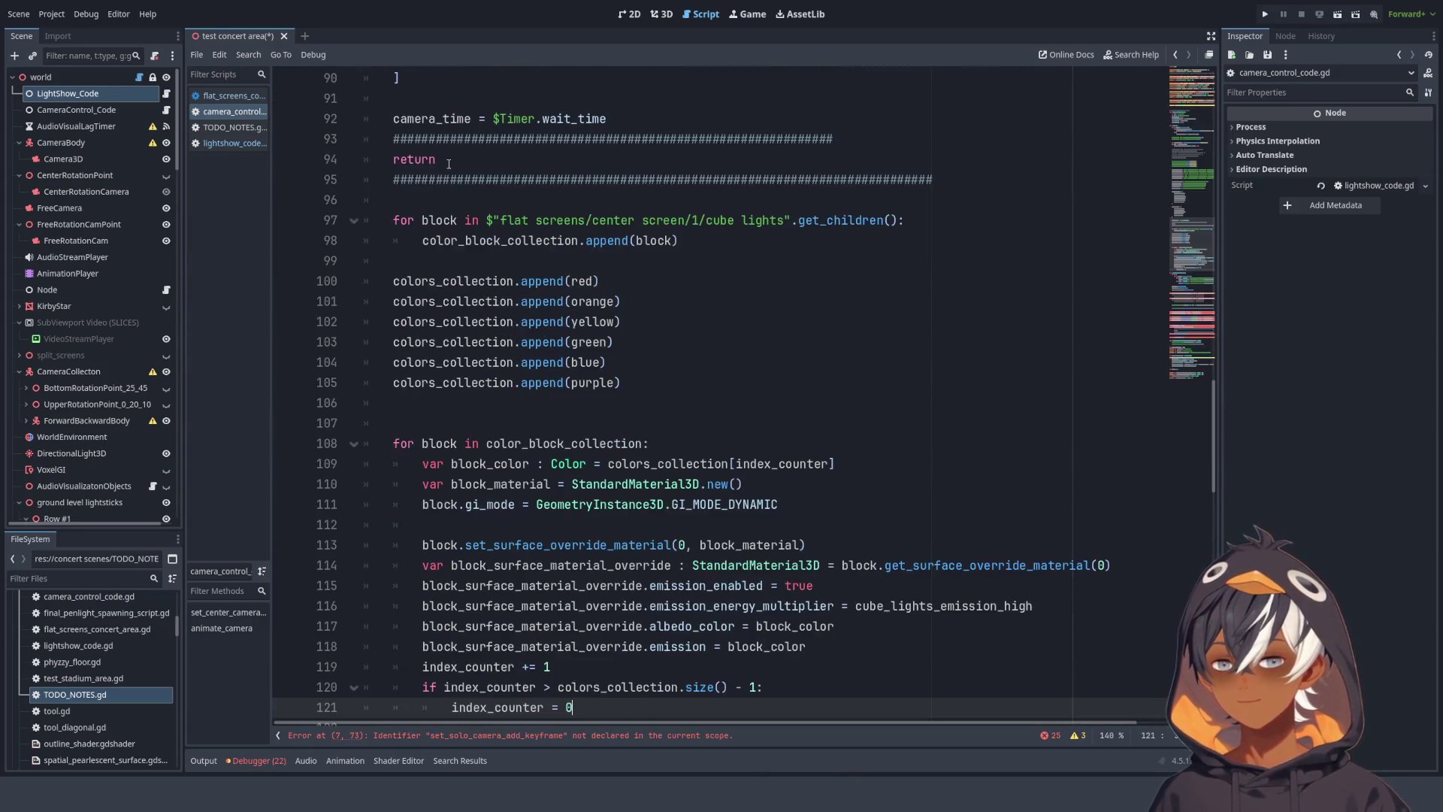
click(640, 283)
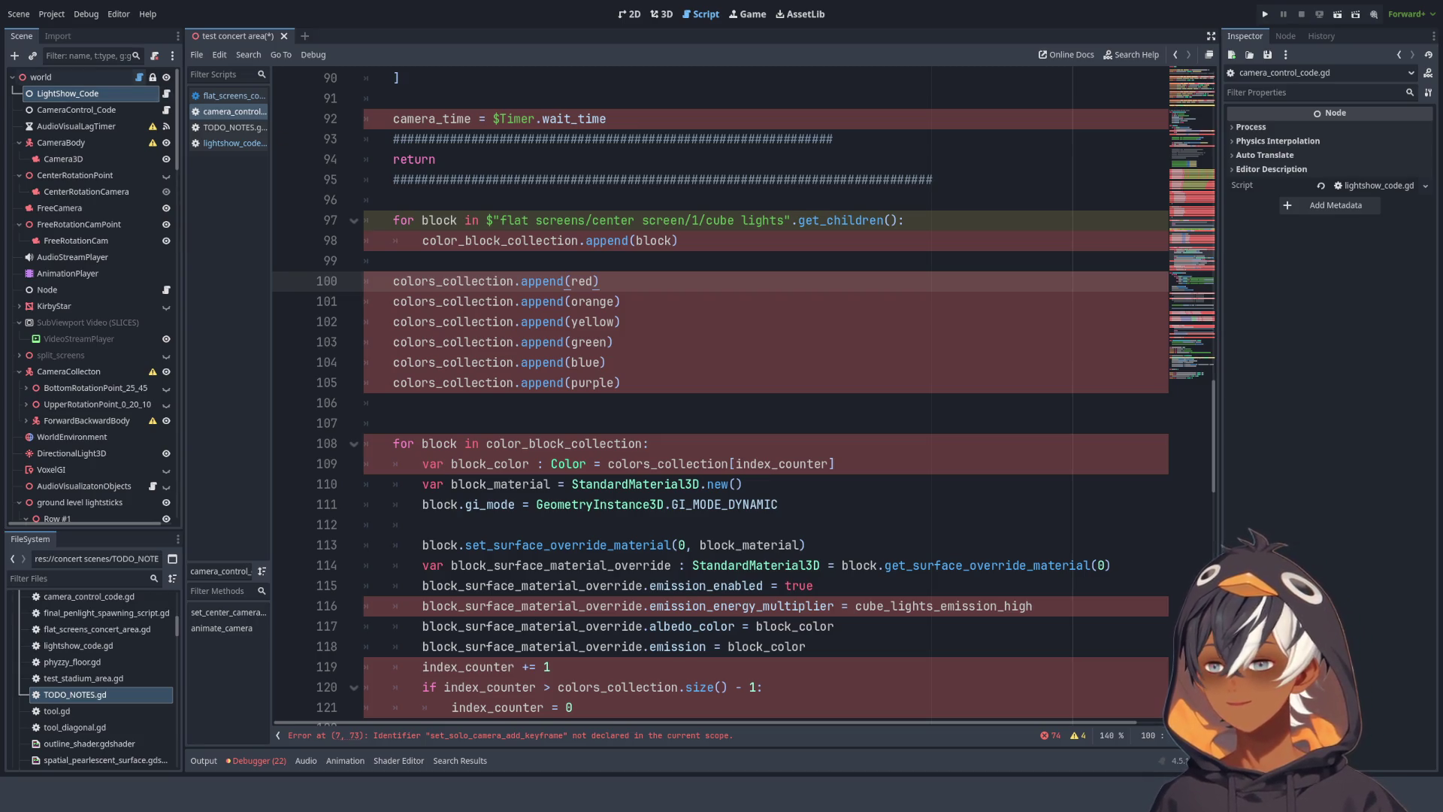
click(232, 95)
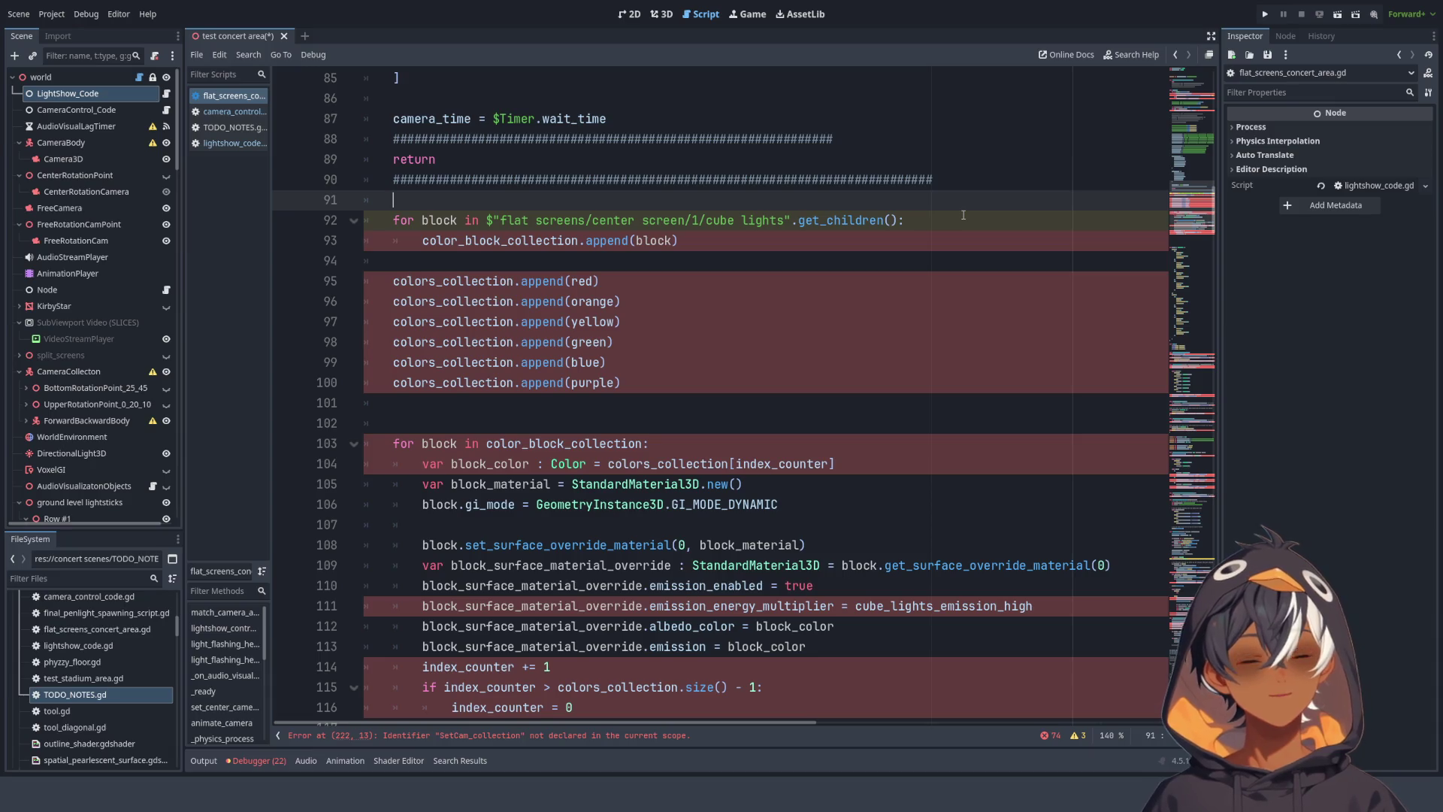
scroll(963, 215, down, 4)
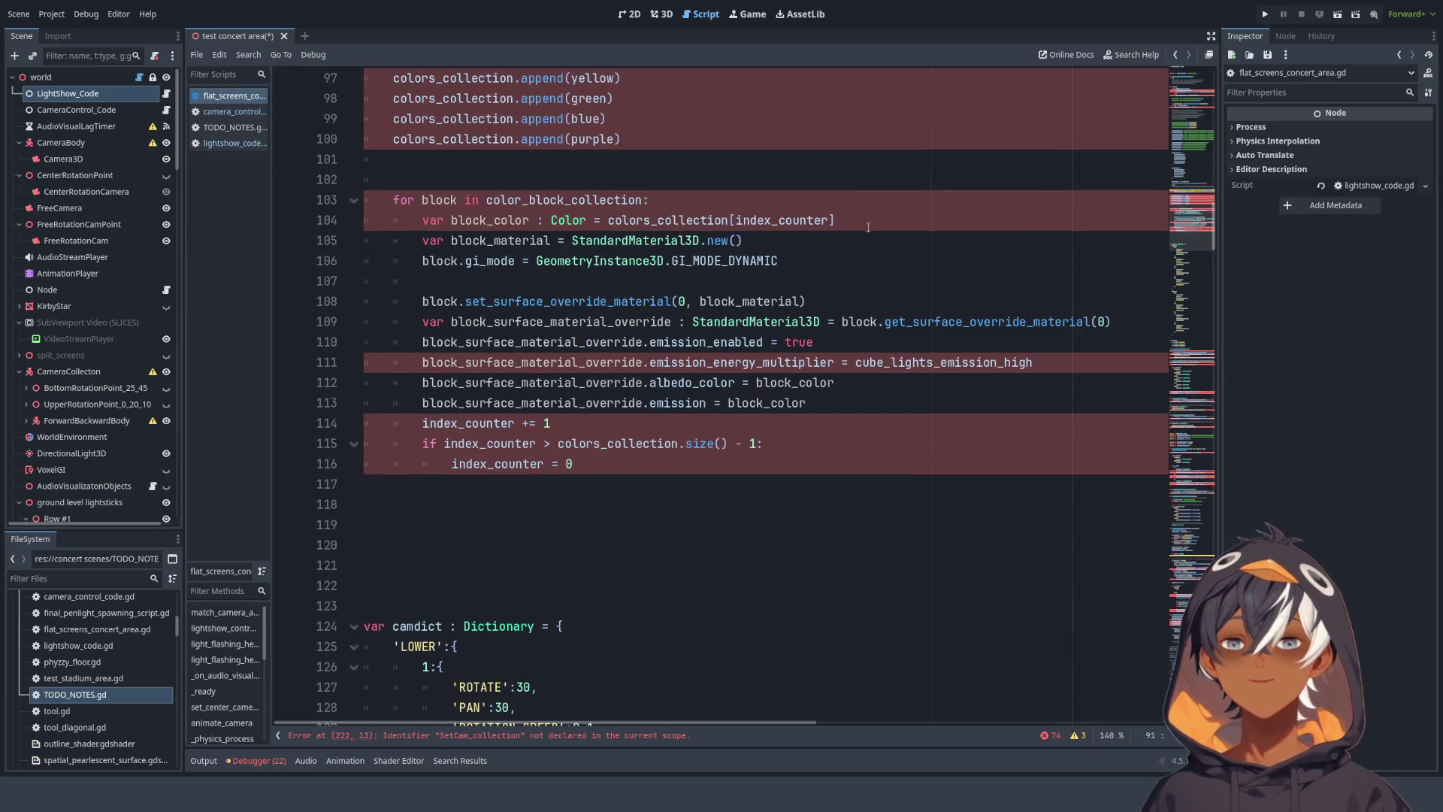
scroll(876, 226, up, 17)
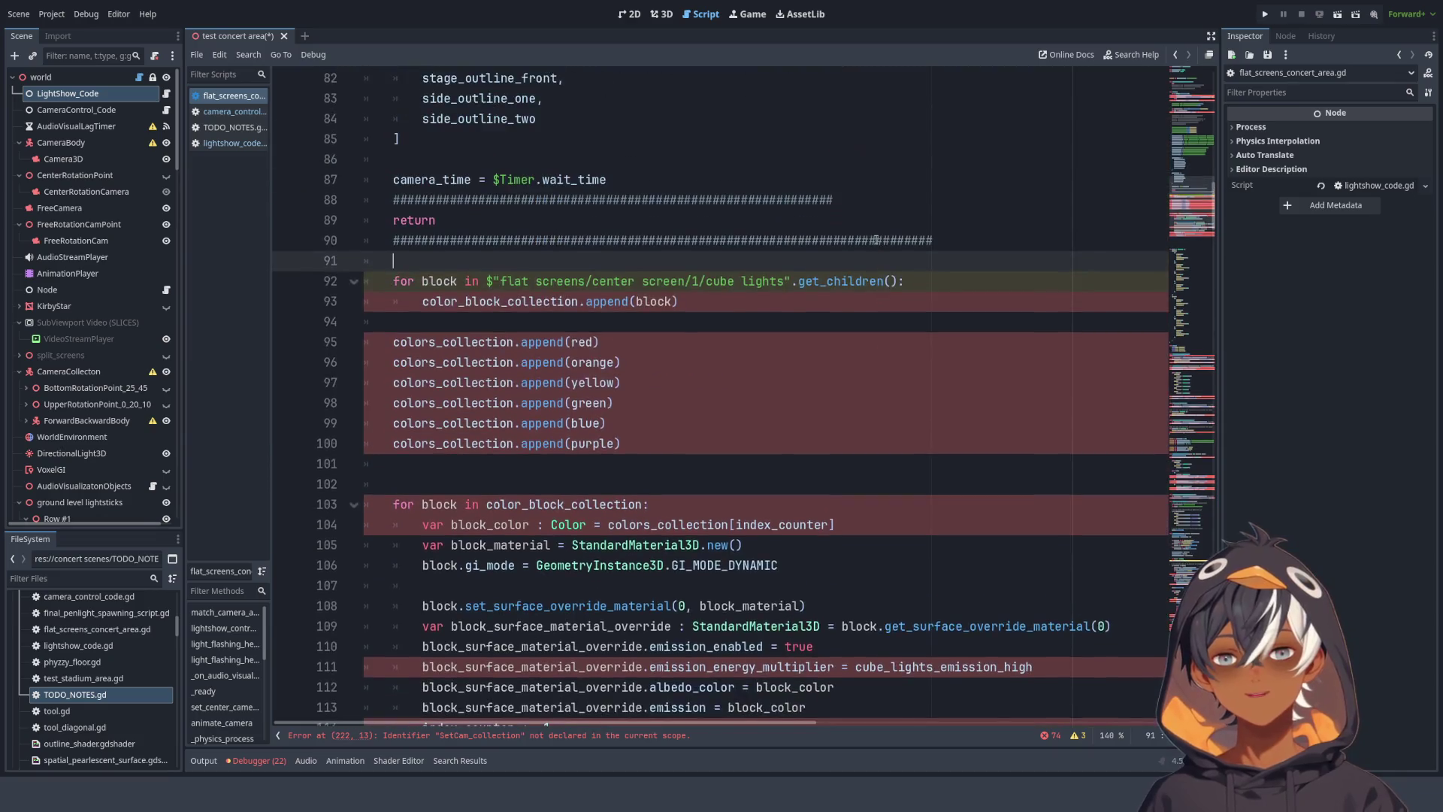
scroll(868, 234, up, 6)
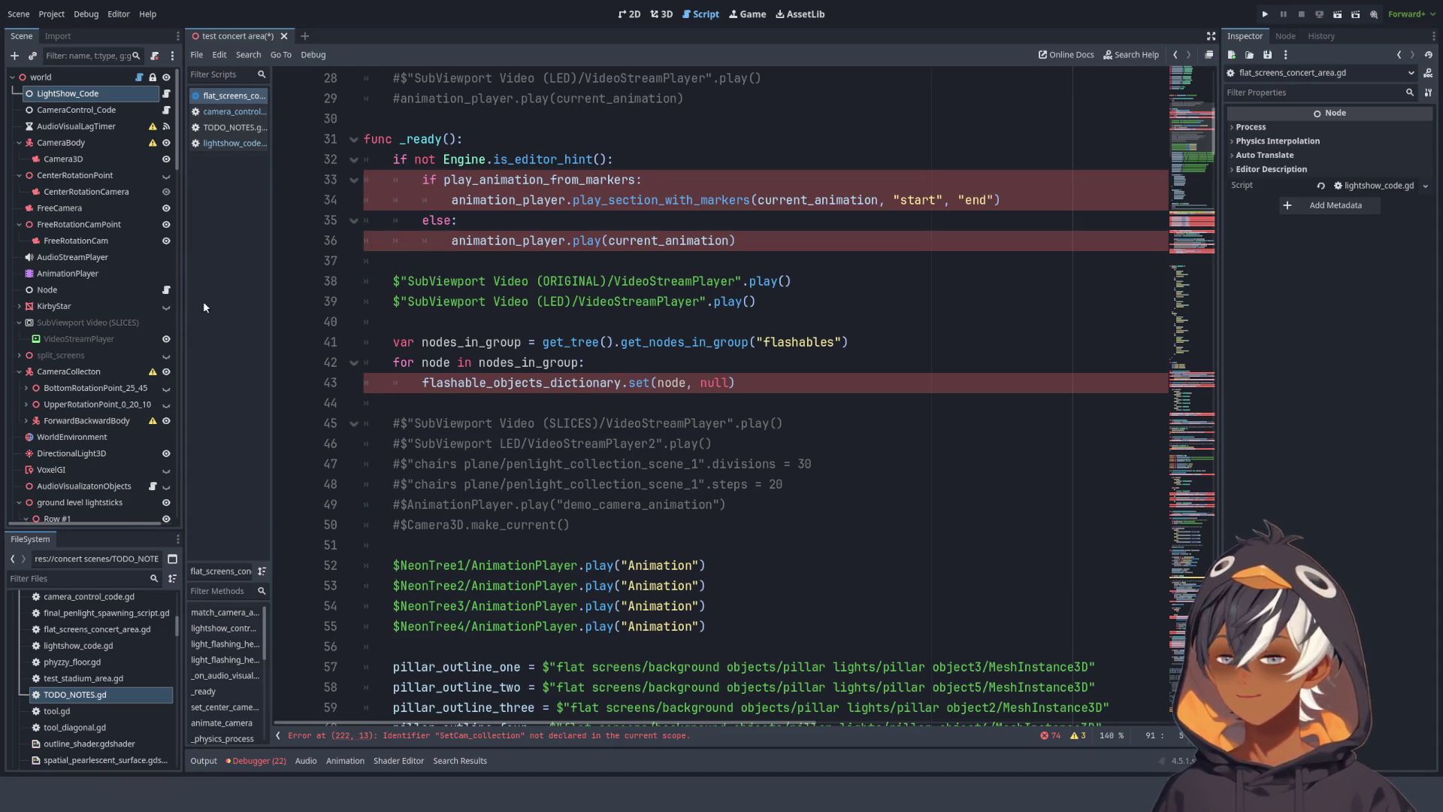
scroll(739, 265, down, 3)
scroll(739, 264, up, 3)
scroll(739, 265, down, 20)
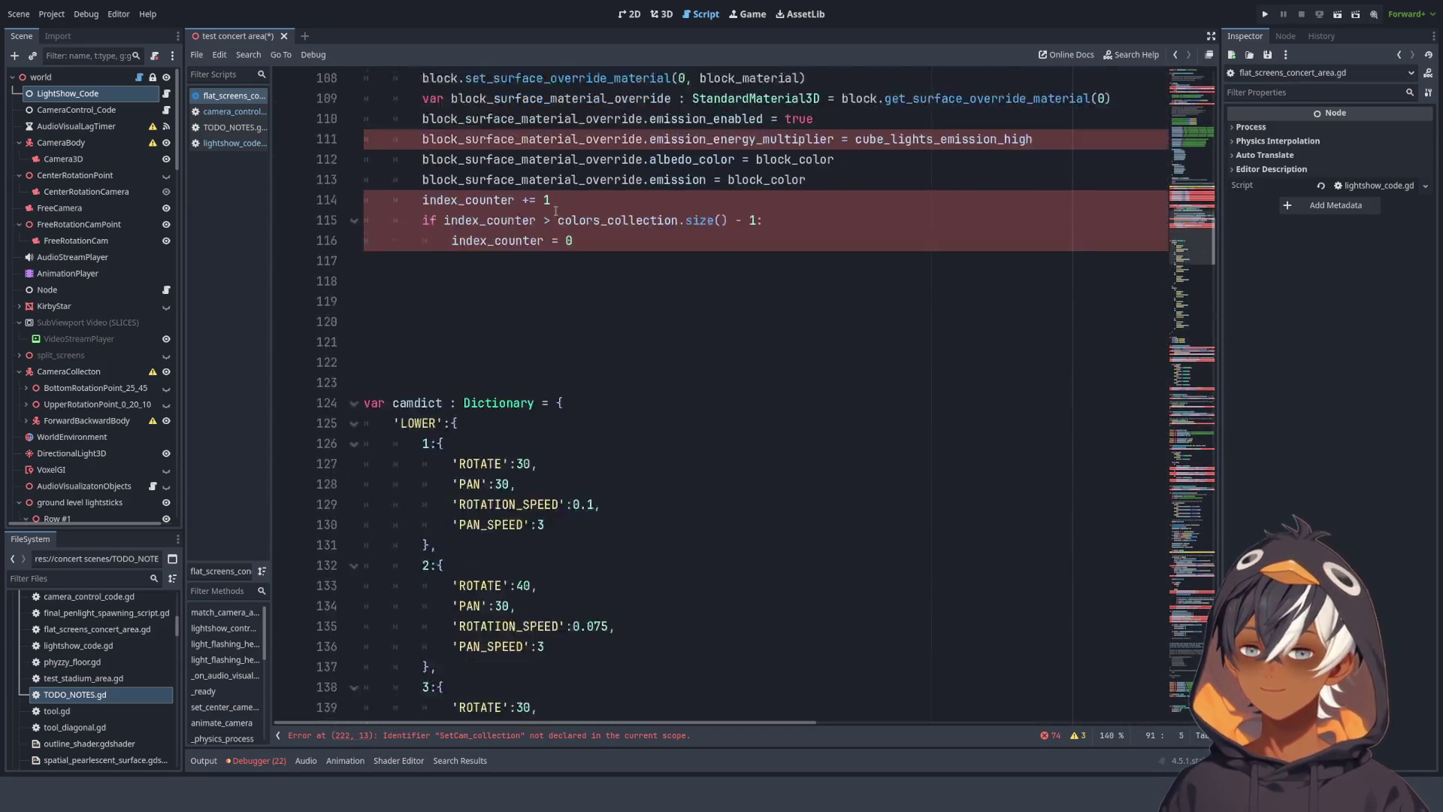
scroll(555, 212, down, 4)
click(429, 139)
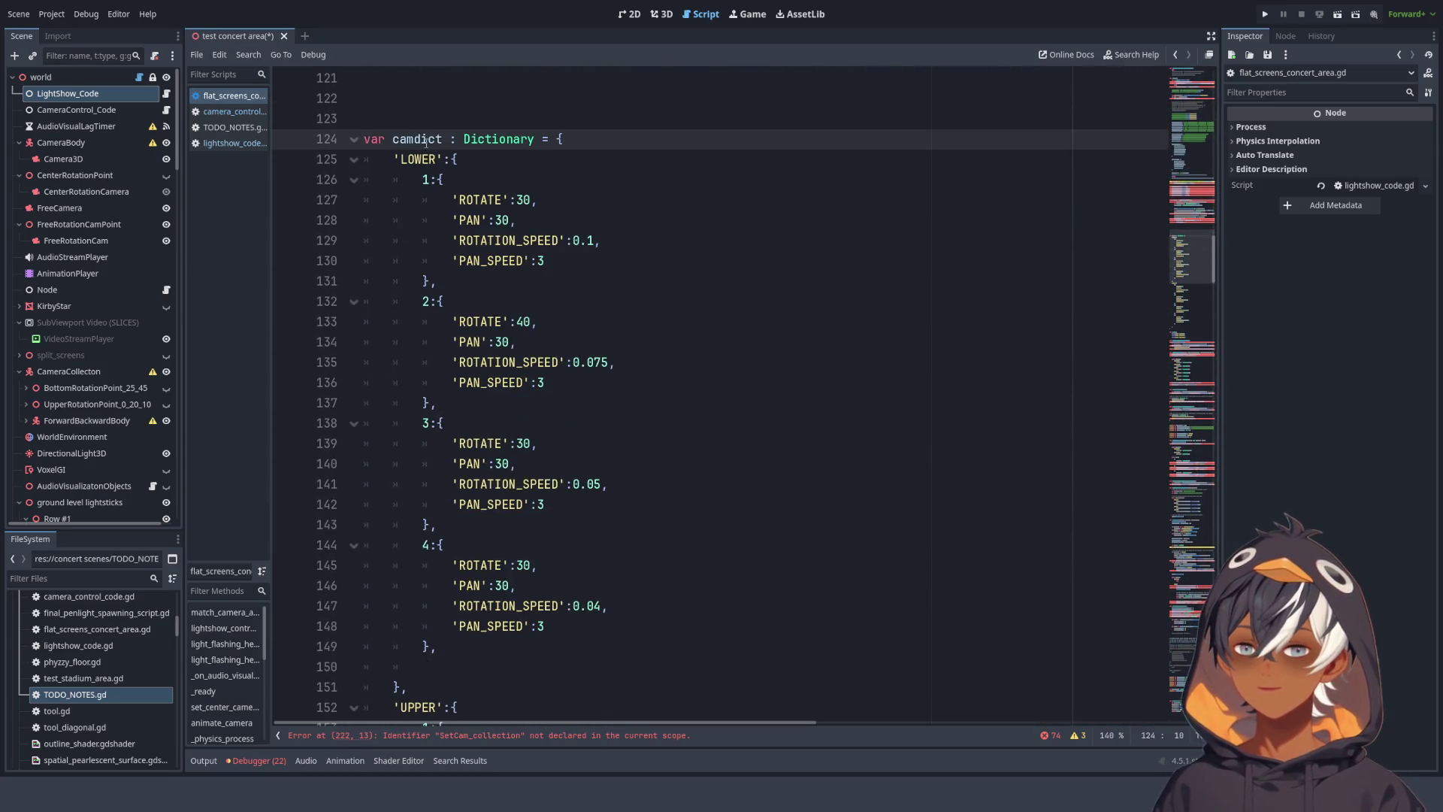
scroll(426, 141, down, 13)
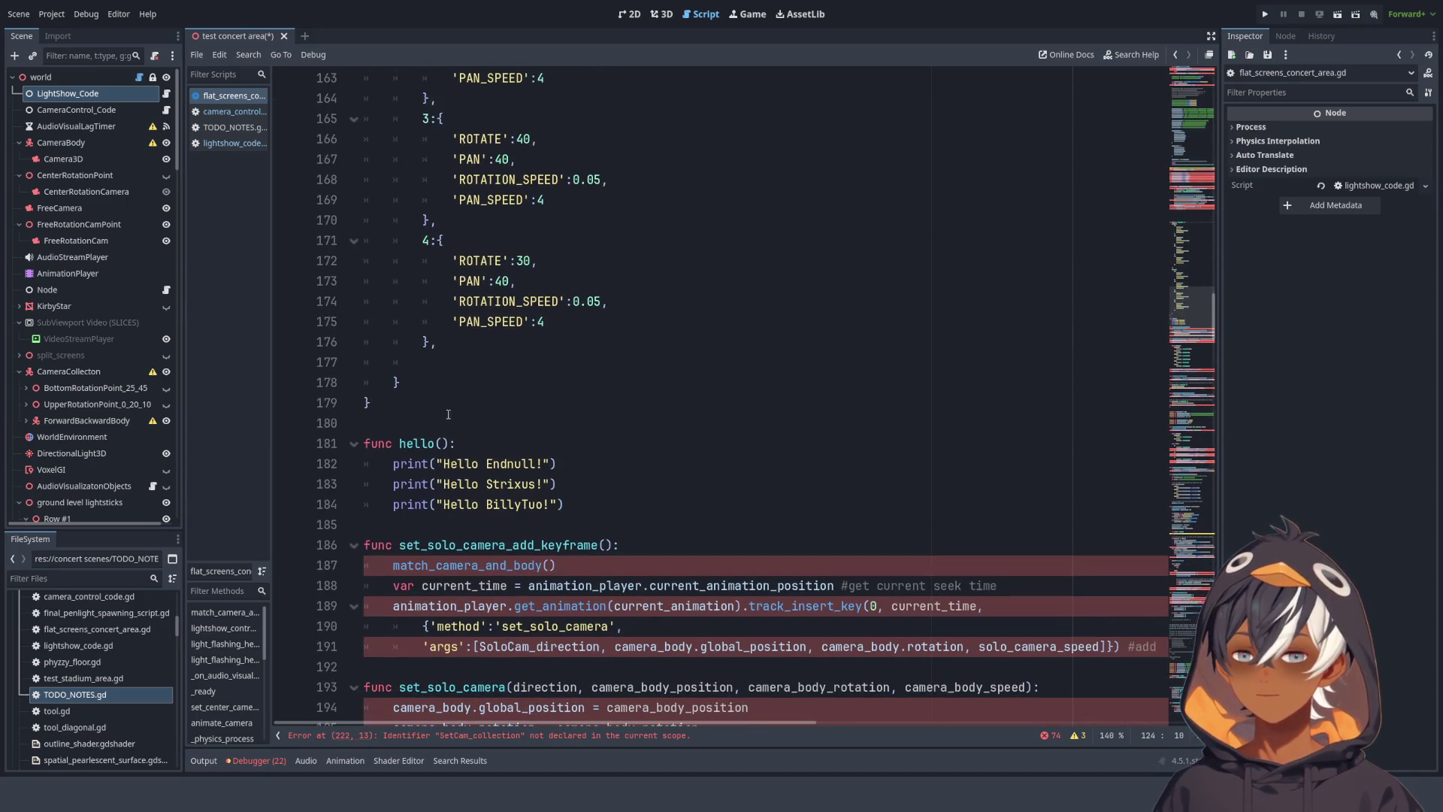
click(166, 109)
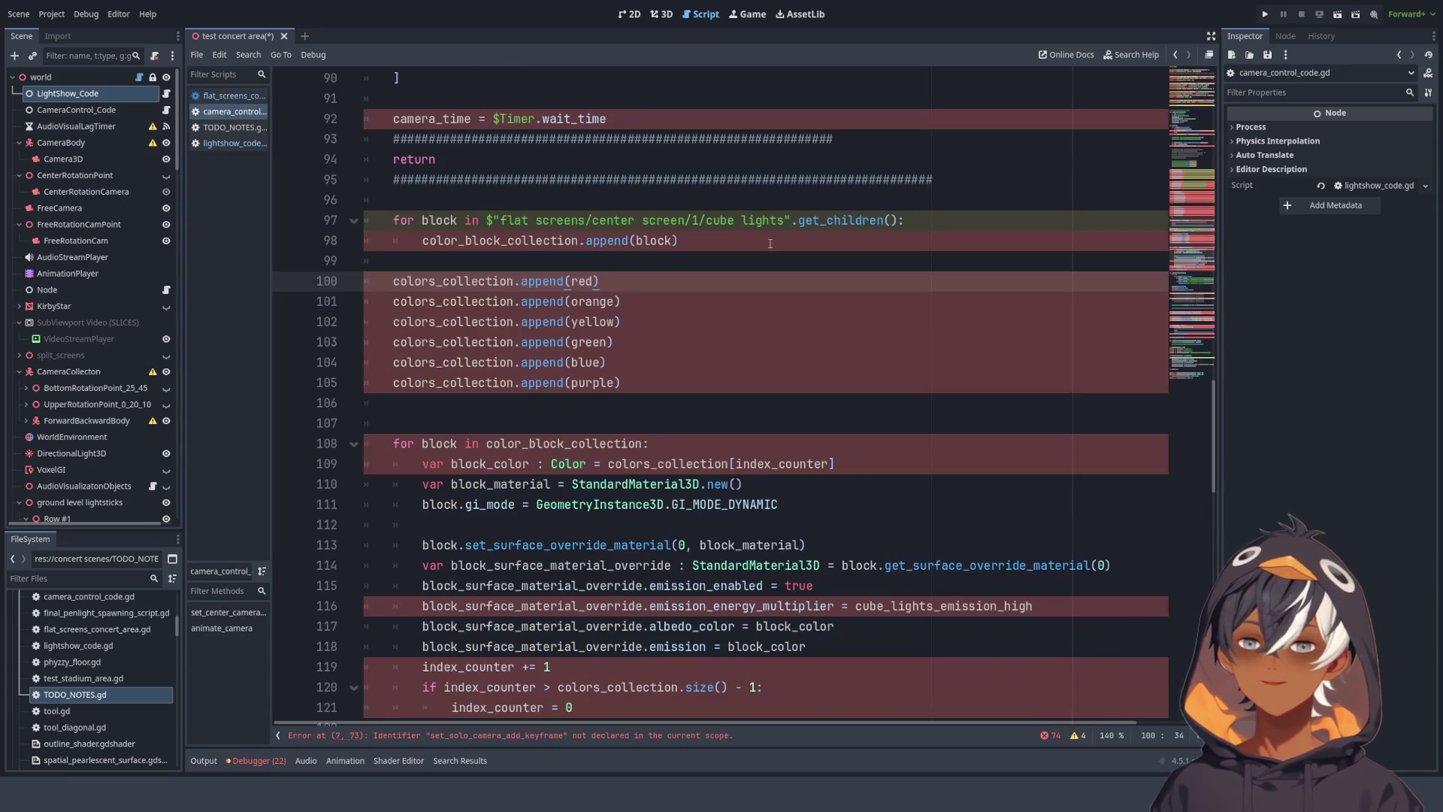
- Delete the camdict dictionary block from flat_screens_concert_area.gd
click(1201, 190)
mouse_move(1185, 143)
mouse_down()
mouse_move(1184, 79)
mouse_move(1174, 382)
mouse_up()
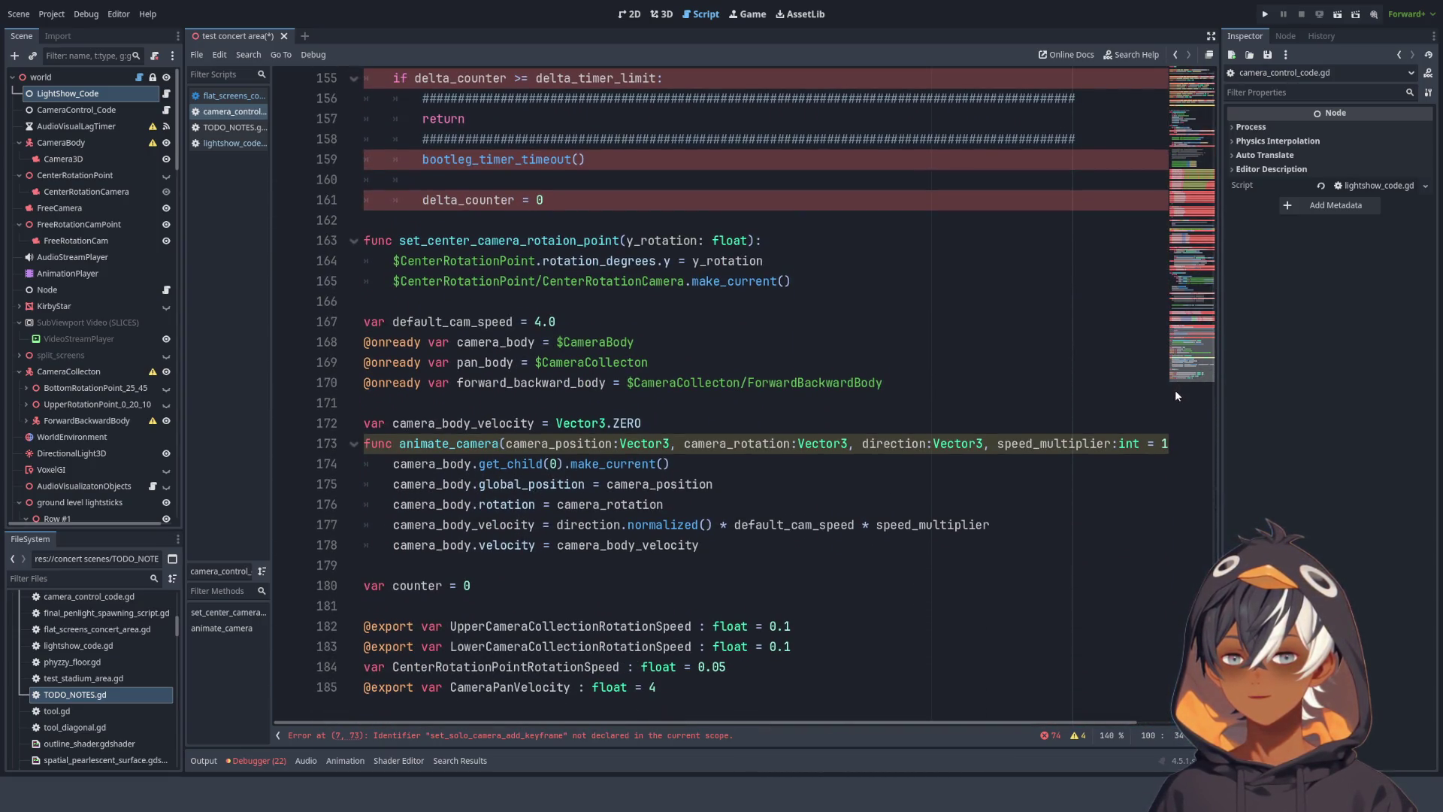
click(218, 96)
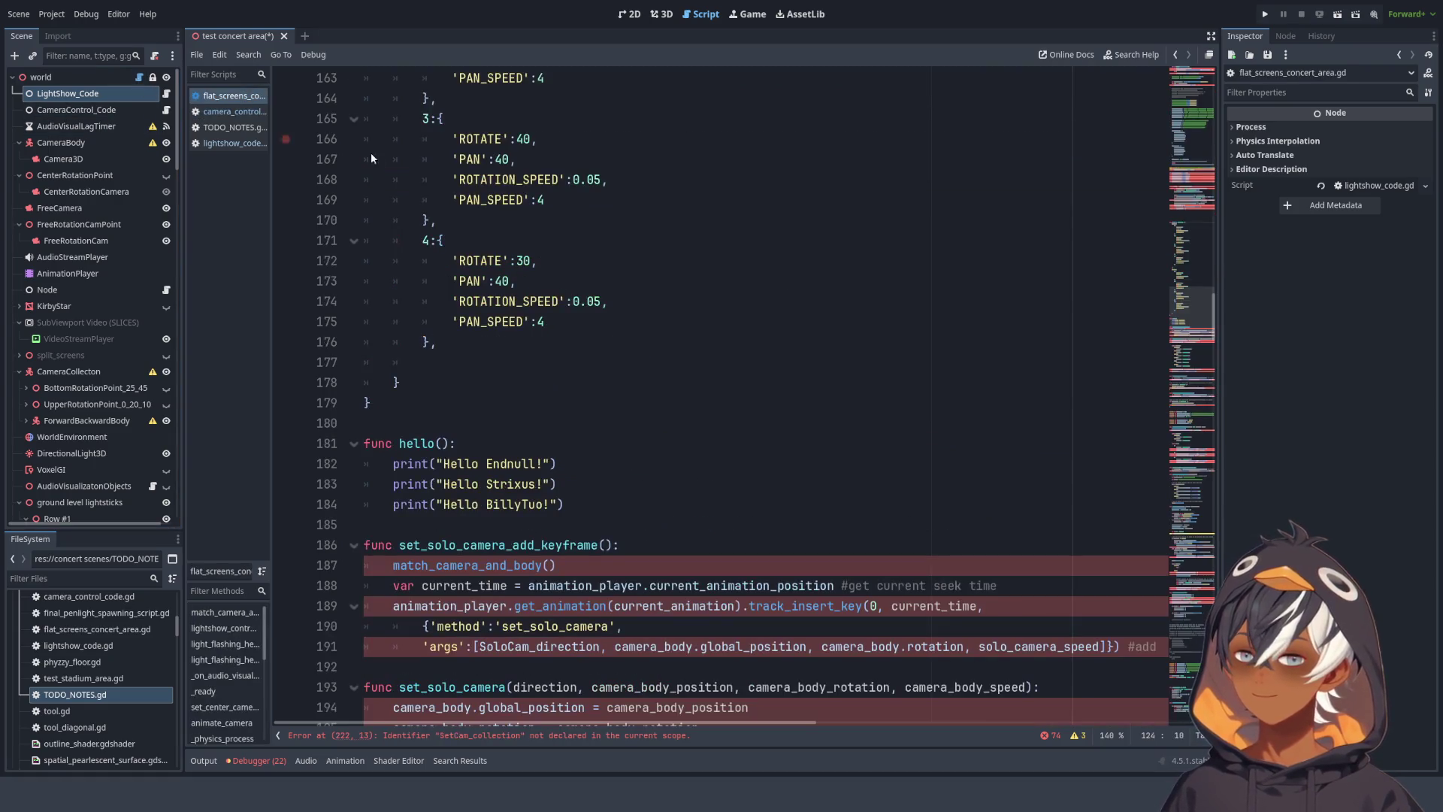
click(382, 404)
mouse_move(382, 404)
mouse_down()
mouse_move(376, 282)
mouse_move(364, 365)
mouse_move(345, 321)
mouse_up()
key(Delete)
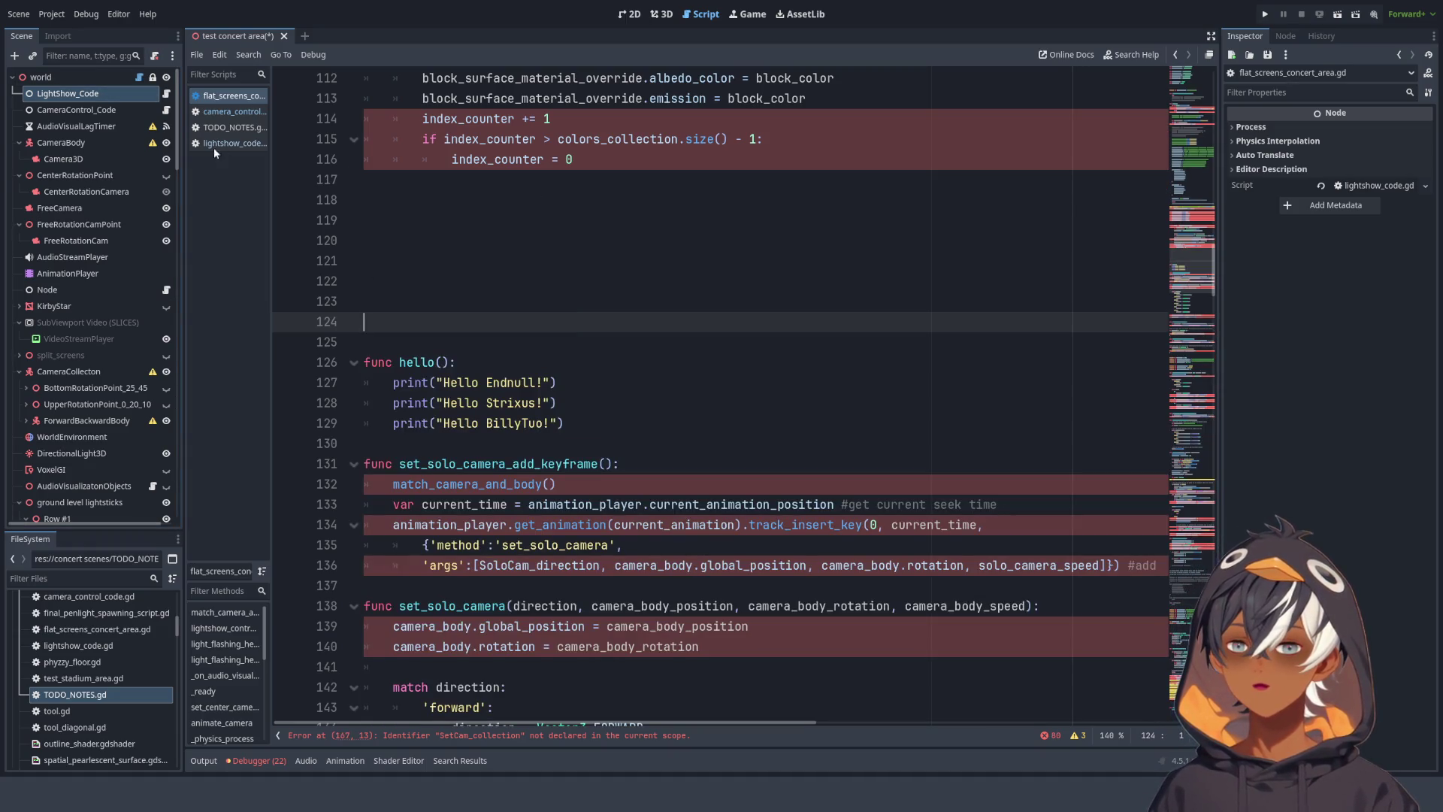
- Jump to the end of camera_control_code.gd and save the scene and scripts with Ctrl+S
click(166, 110)
scroll(1052, 420, up, 1)
scroll(1148, 440, down, 1)
click(723, 692)
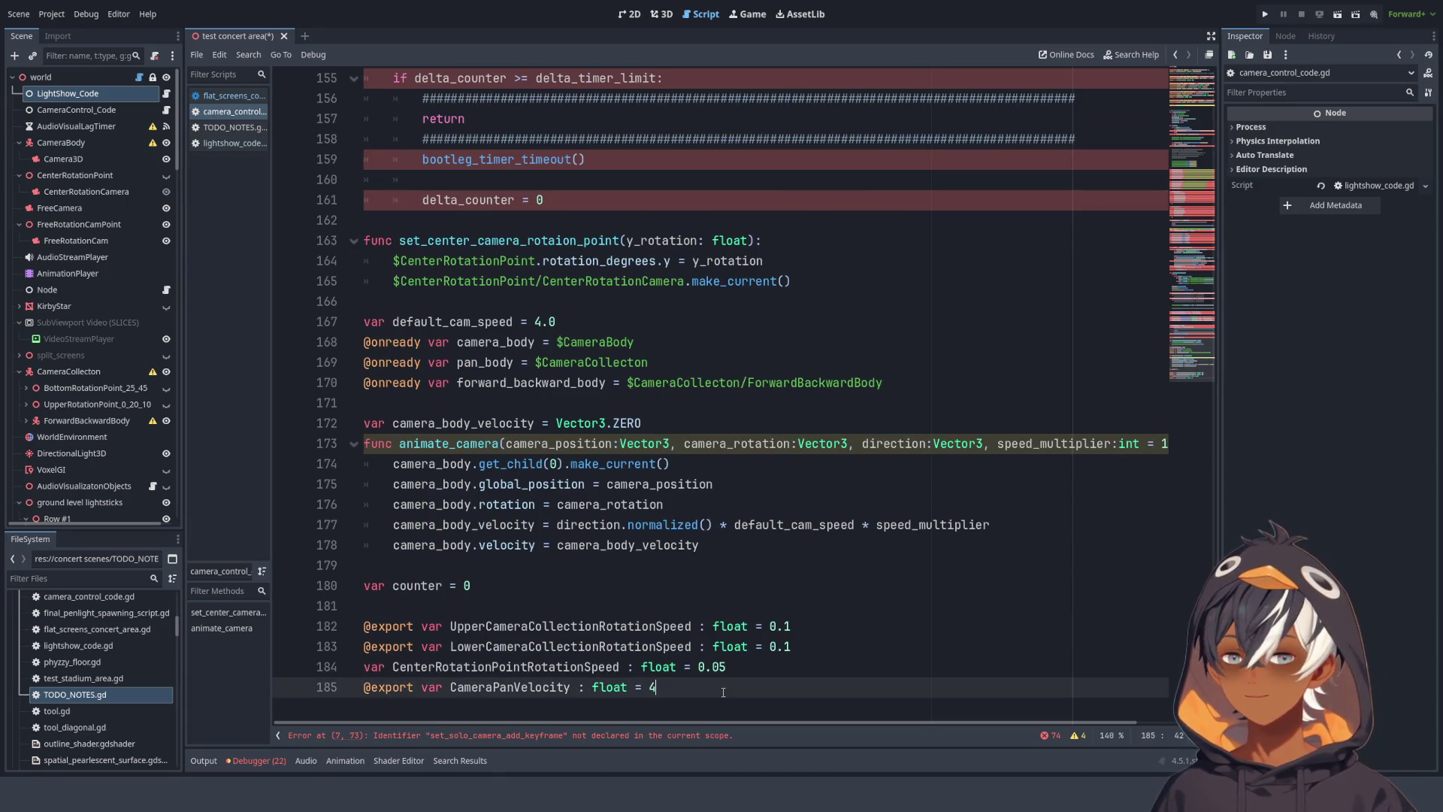
key(Down)
key(Down)
key(ctrl+End)
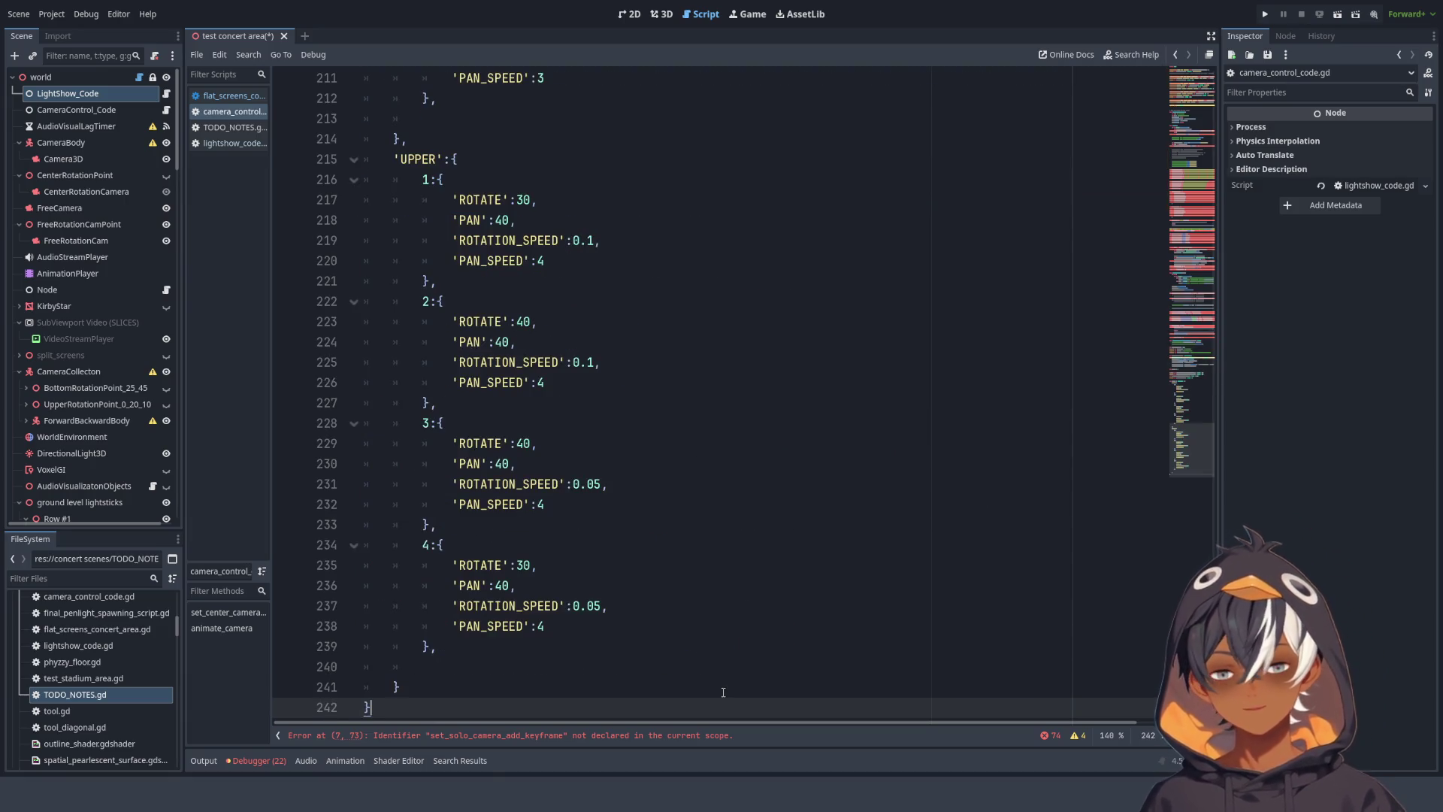
key(ctrl+s)
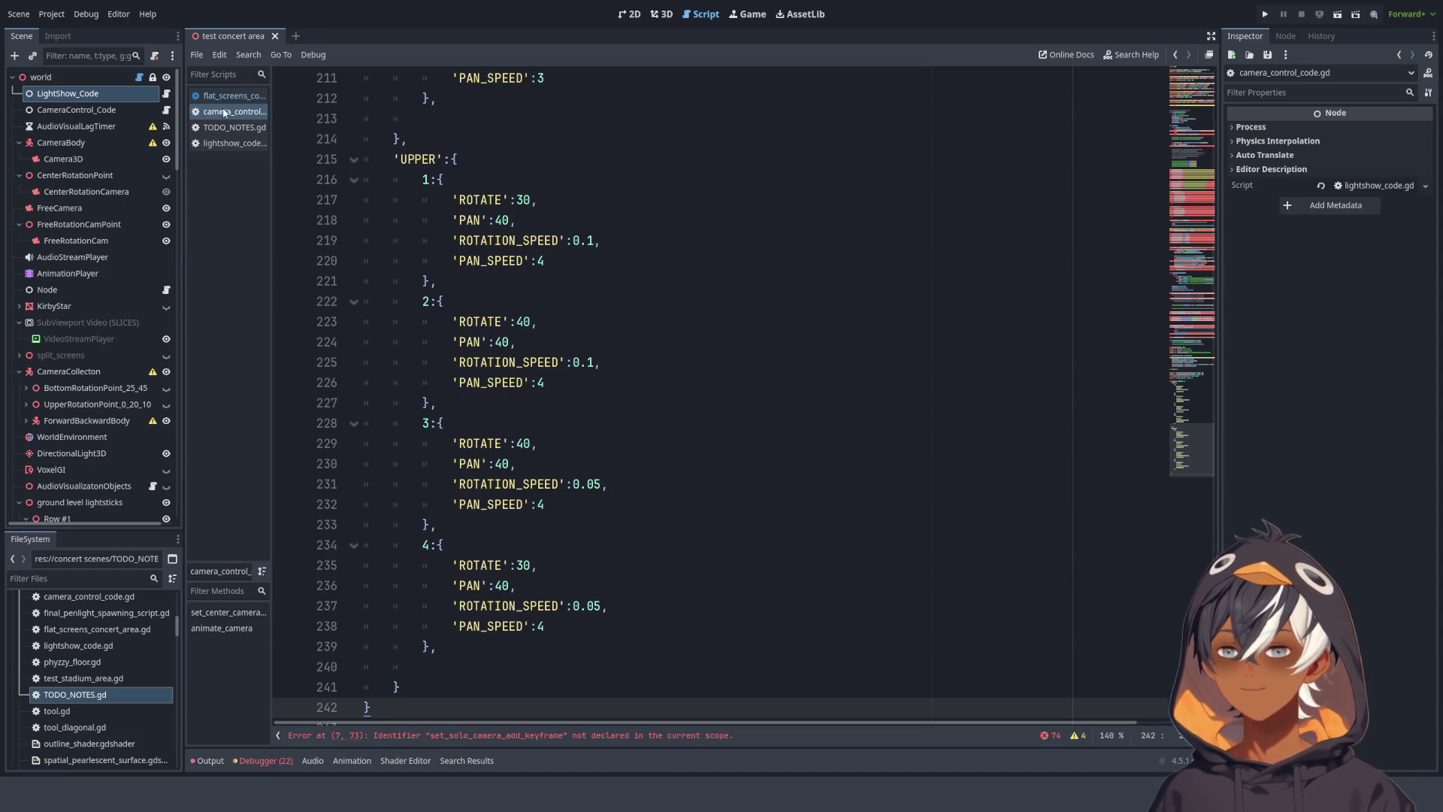
click(249, 97)
- Add a blank line at 137 between set_solo_camera_add_keyframe and set_solo_camera
click(645, 299)
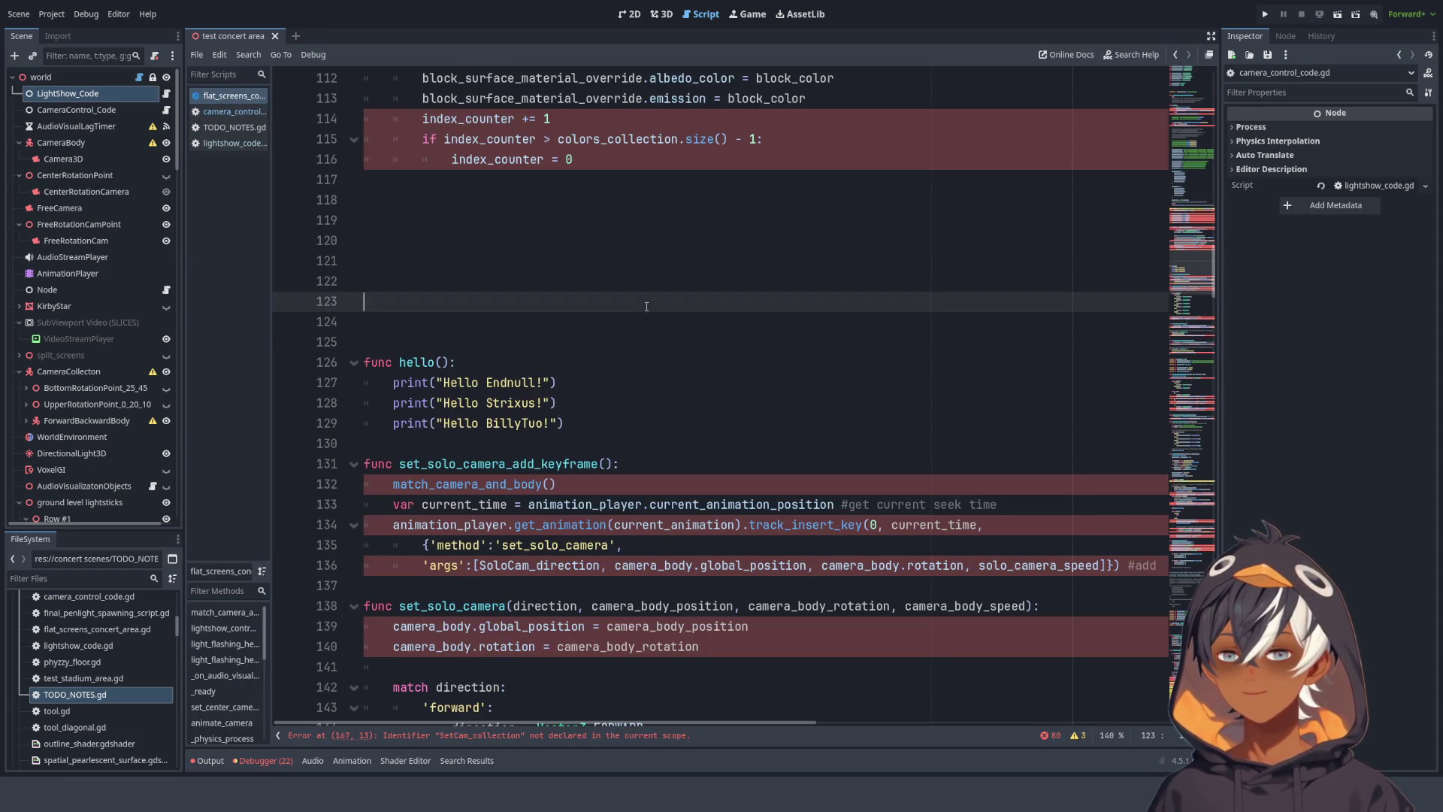
scroll(644, 299, down, 4)
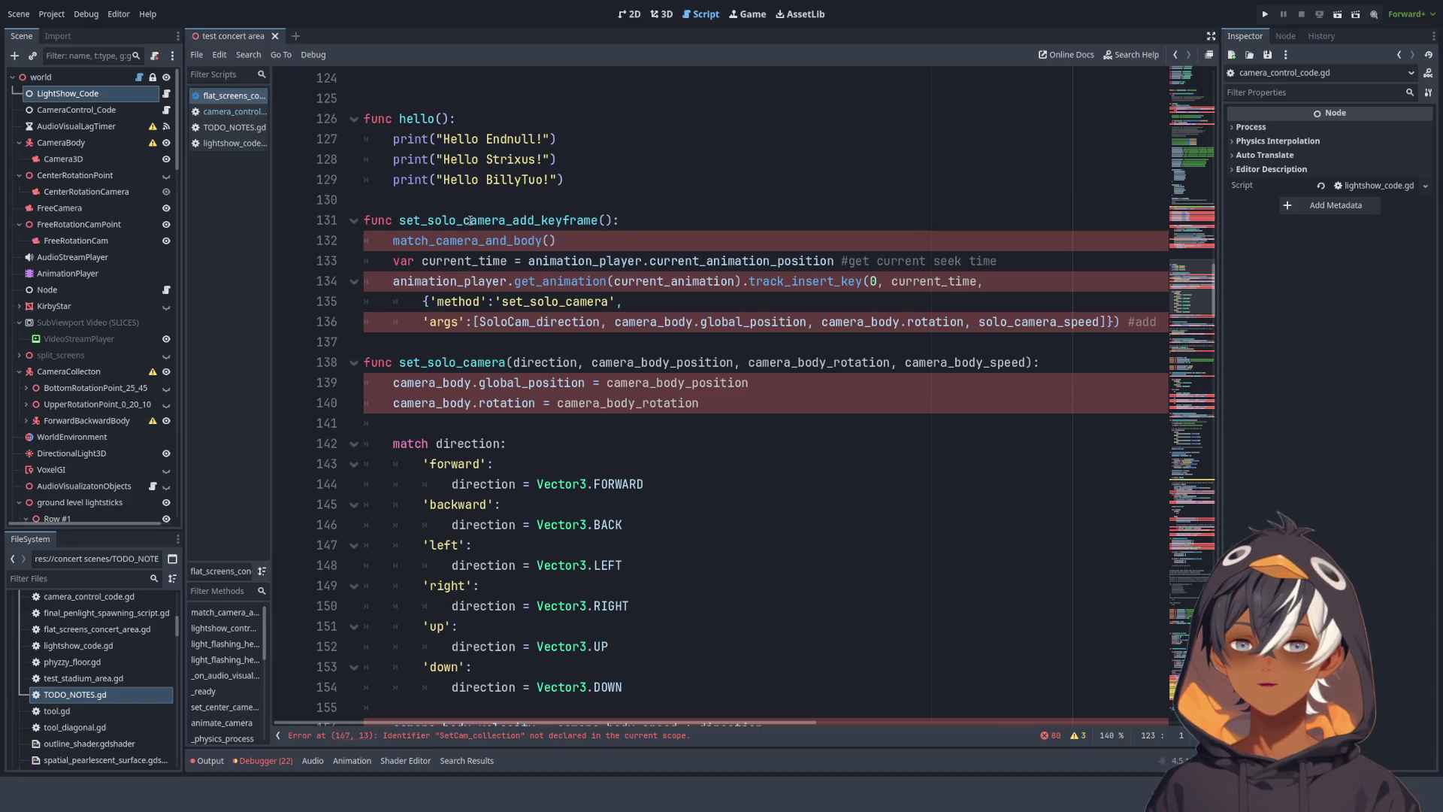
scroll(611, 245, down, 2)
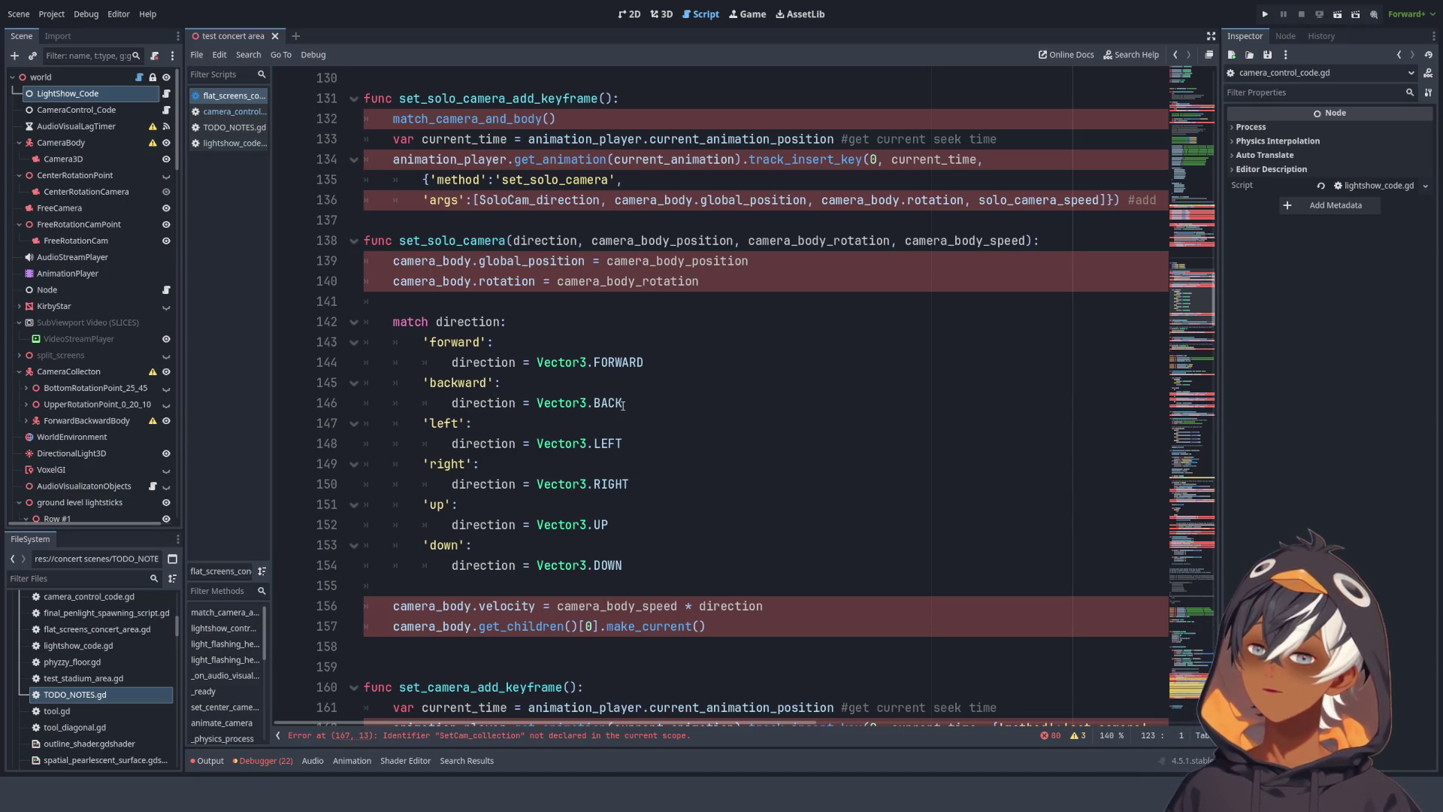
click(676, 220)
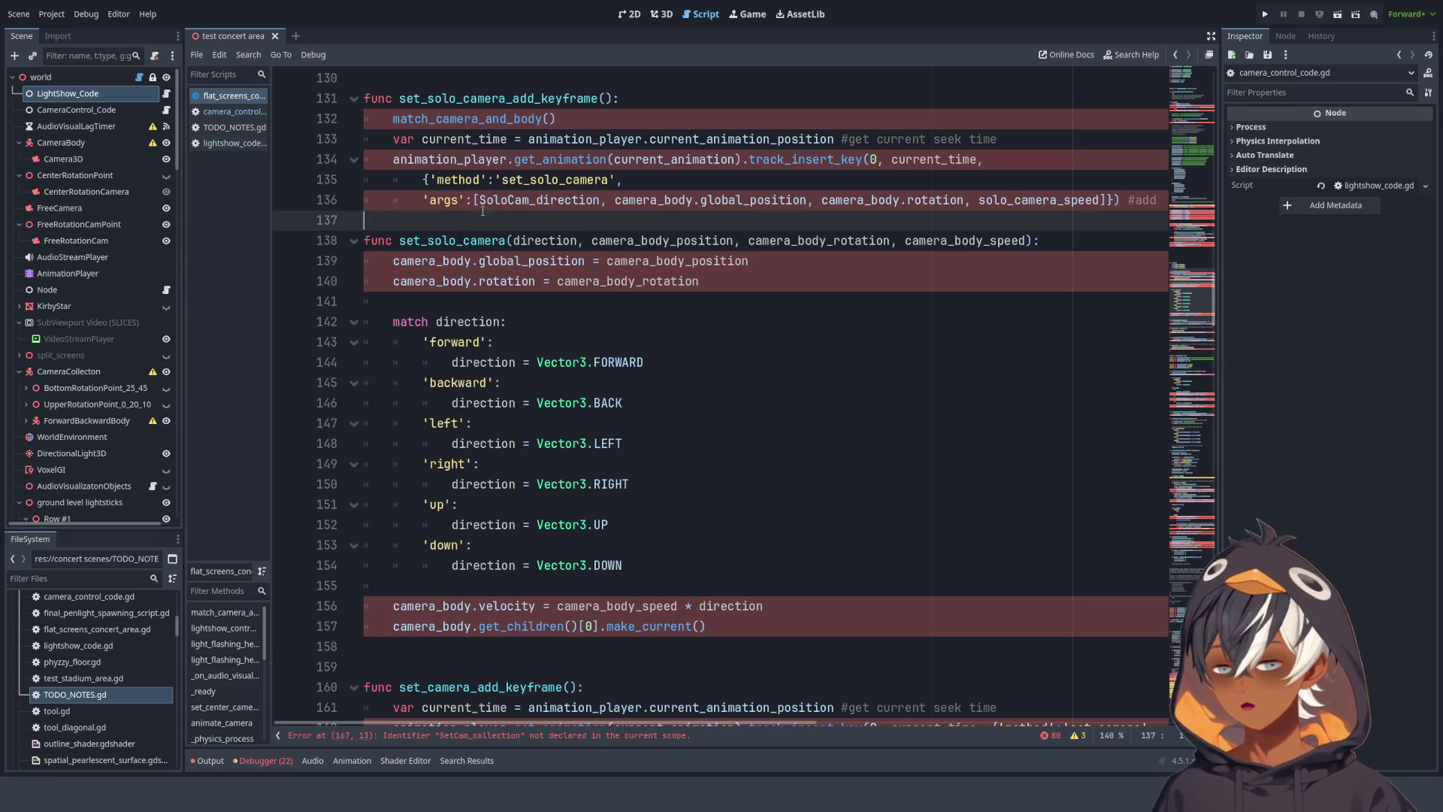
- Fold the _ready() function body in flat_screens_concert_area.gd
scroll(572, 210, up, 3)
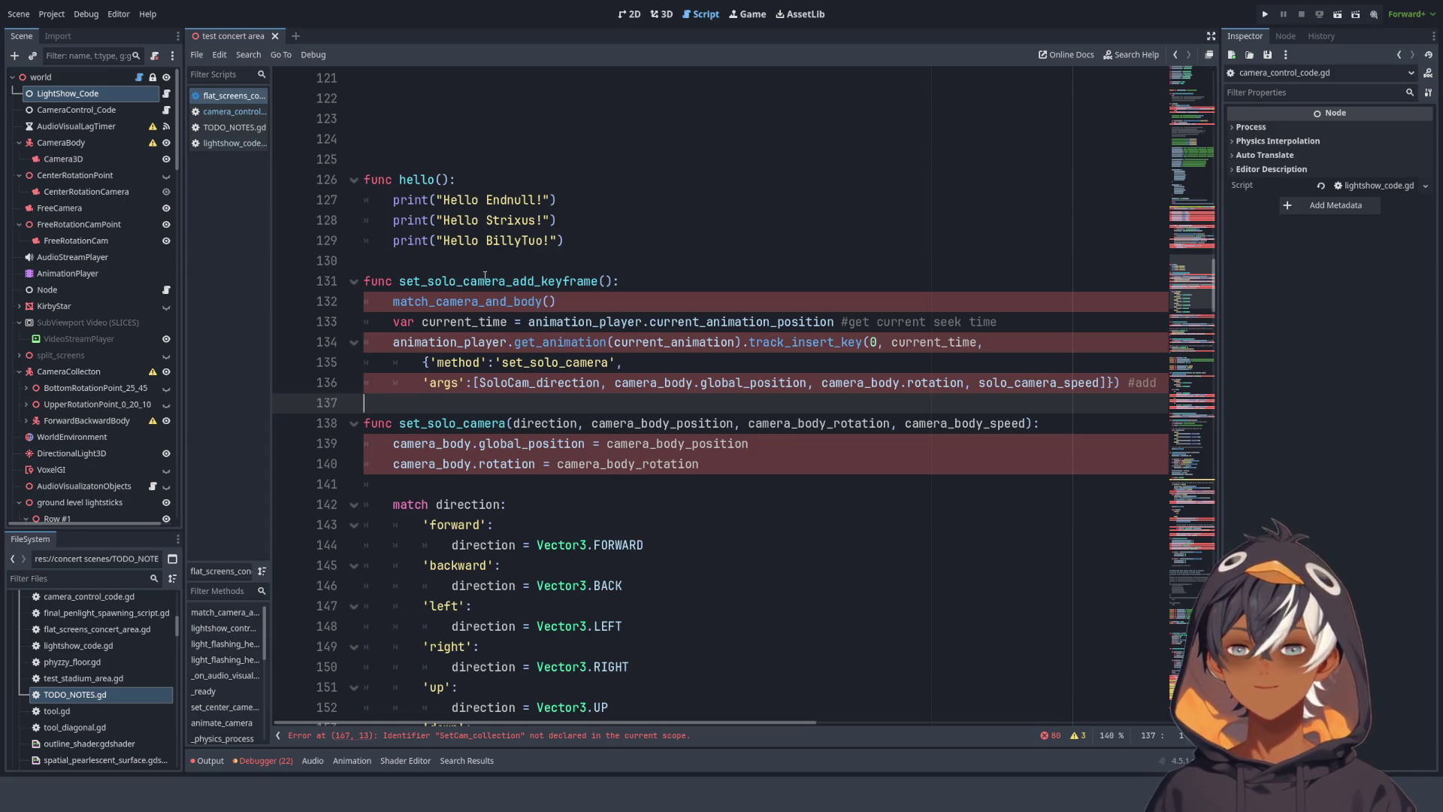
scroll(477, 267, down, 4)
scroll(487, 249, up, 4)
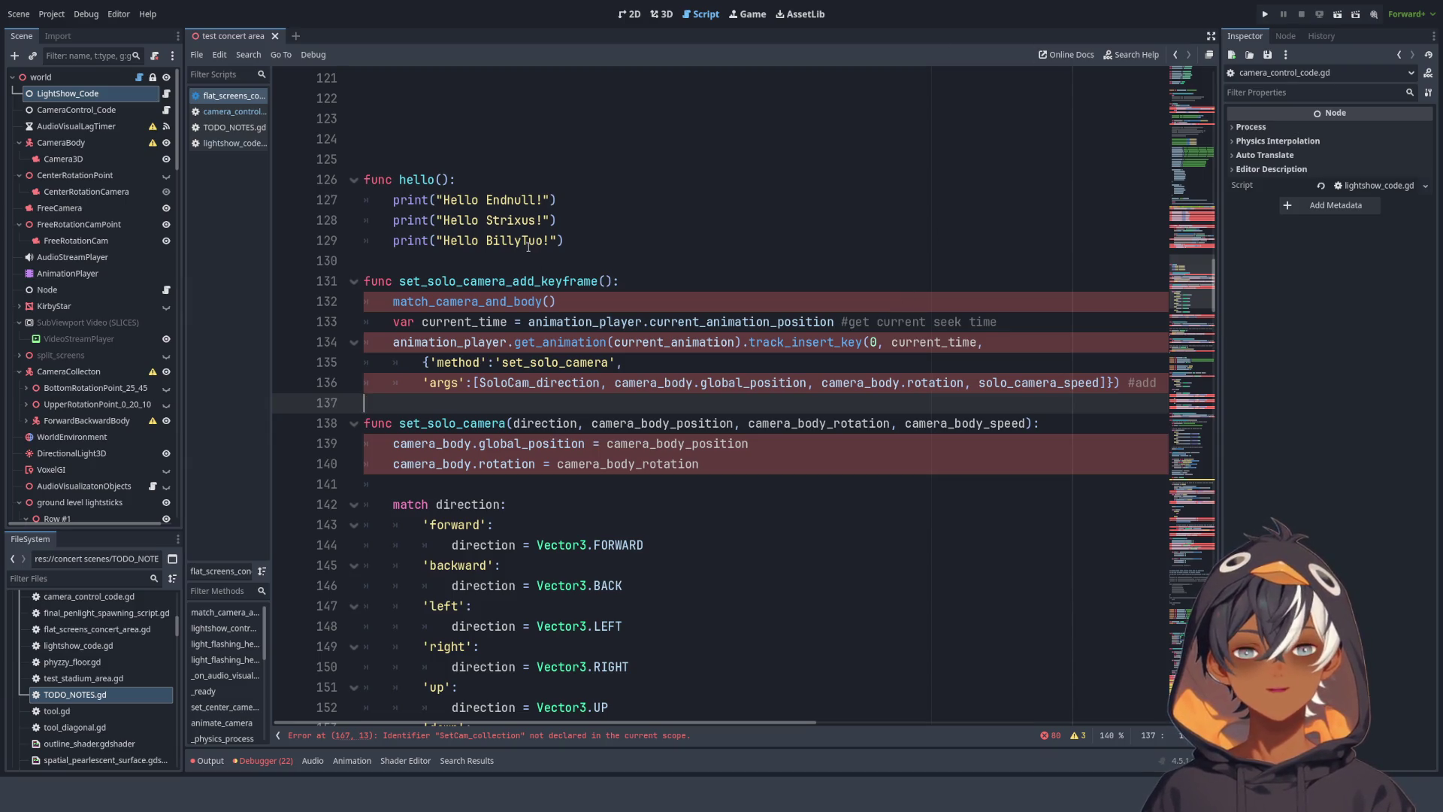
scroll(486, 337, up, 4)
scroll(448, 386, up, 20)
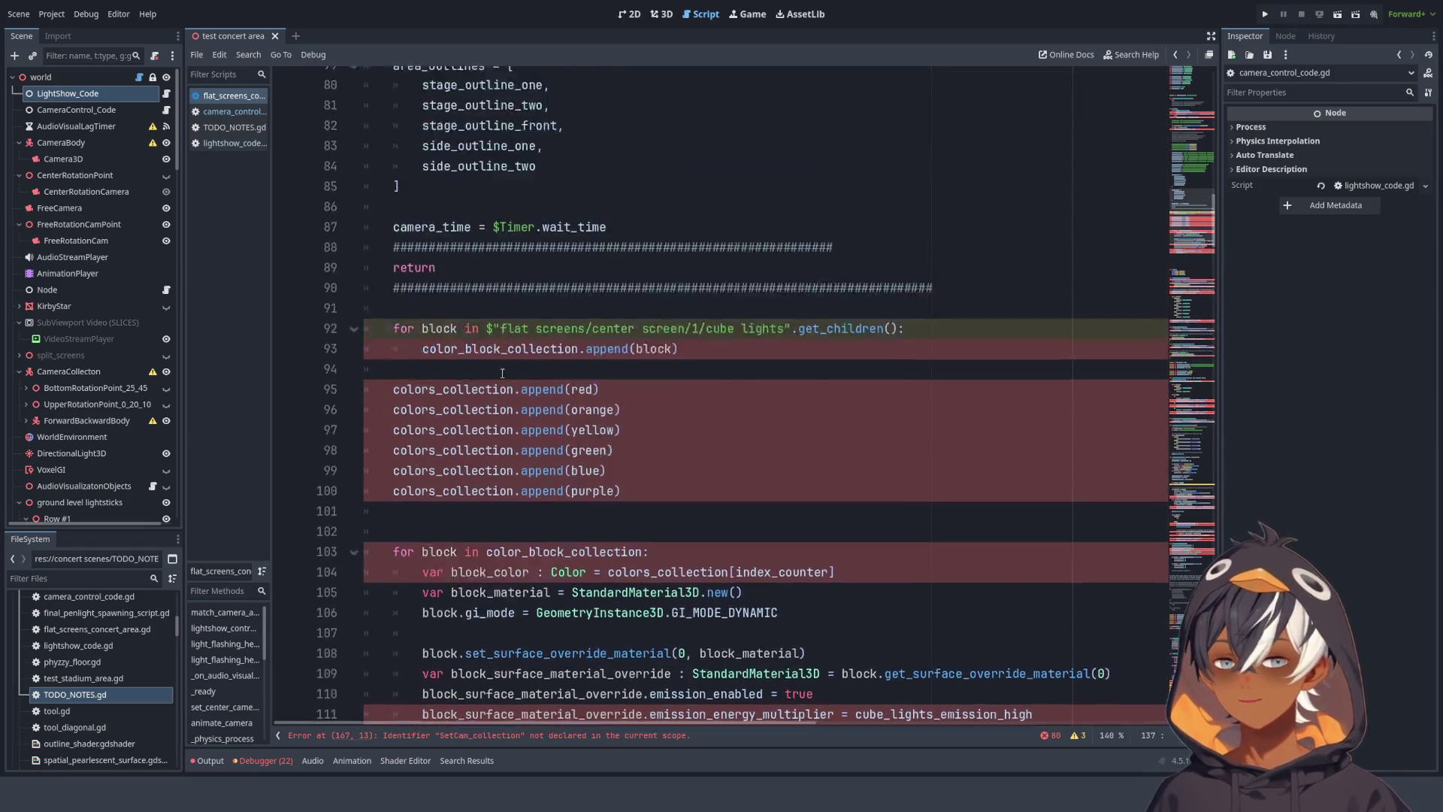
scroll(496, 350, up, 2)
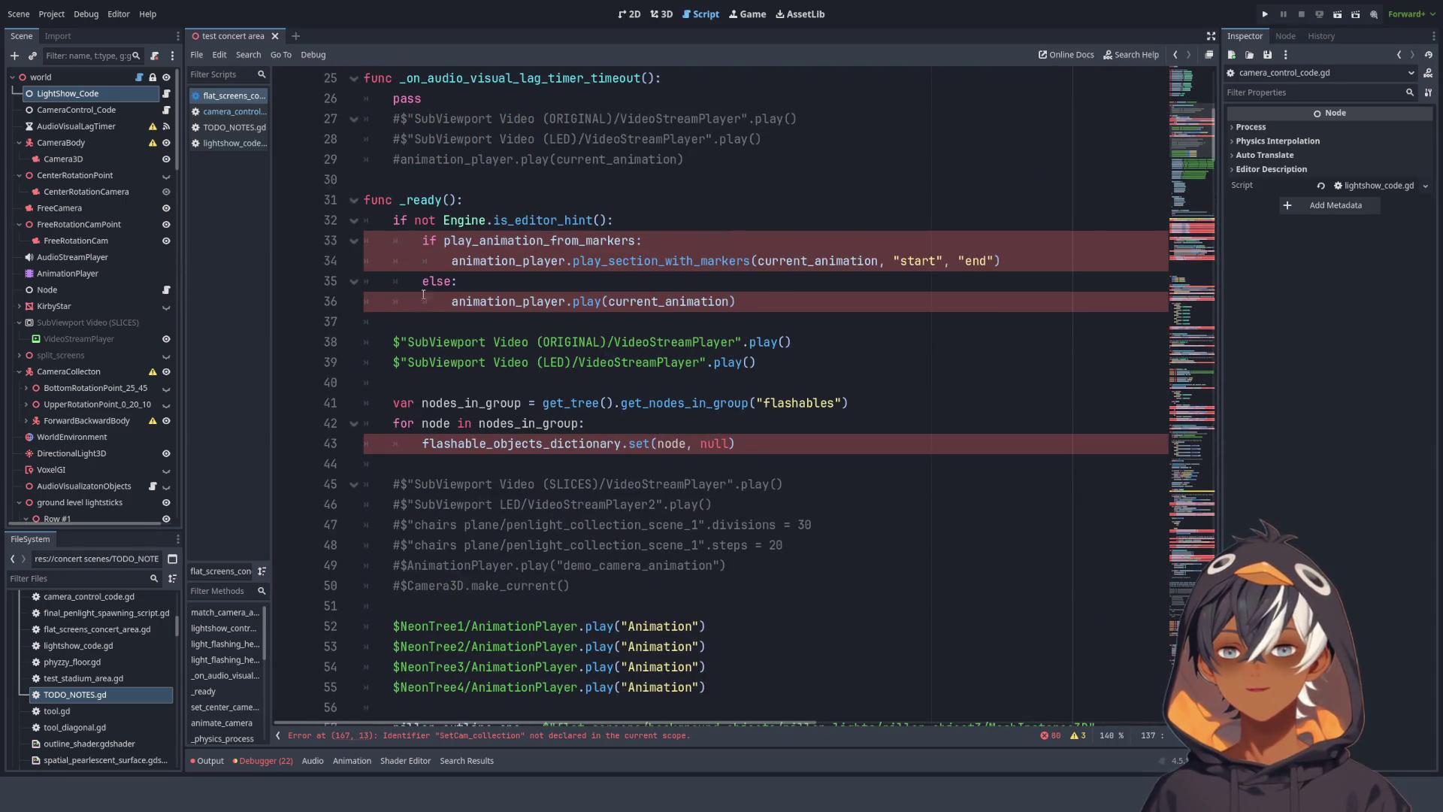
click(353, 200)
scroll(359, 277, up, 3)
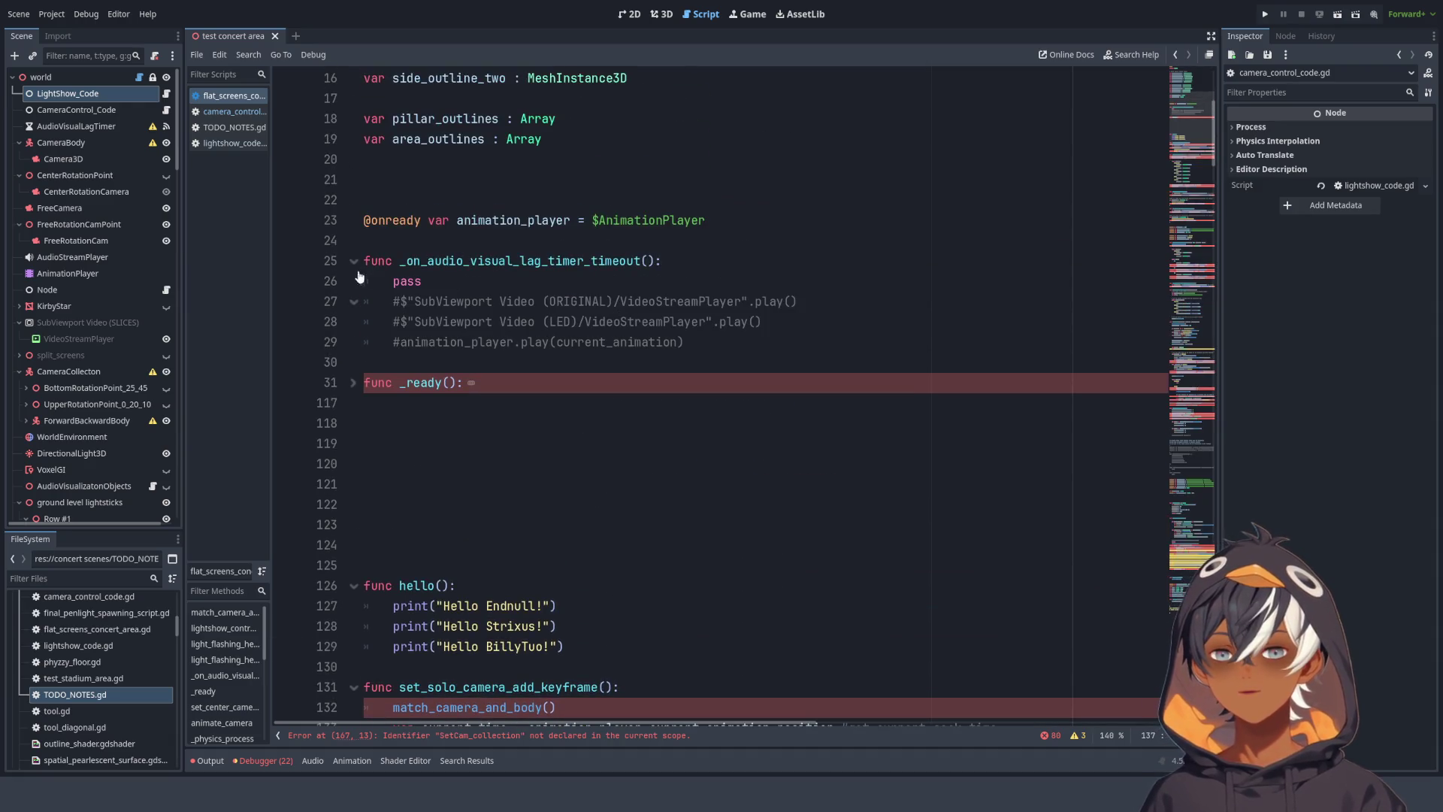
scroll(551, 287, up, 2)
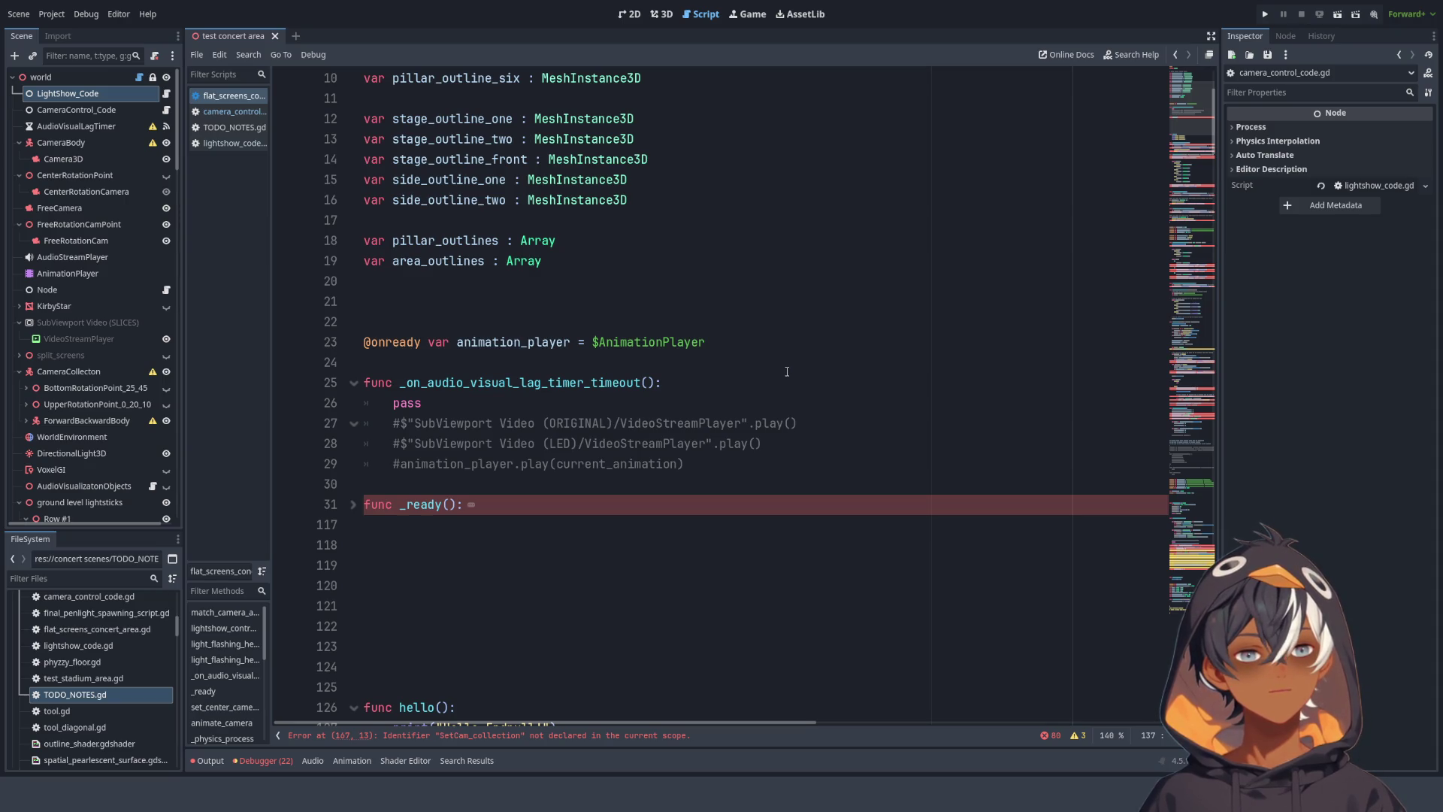
scroll(776, 373, down, 5)
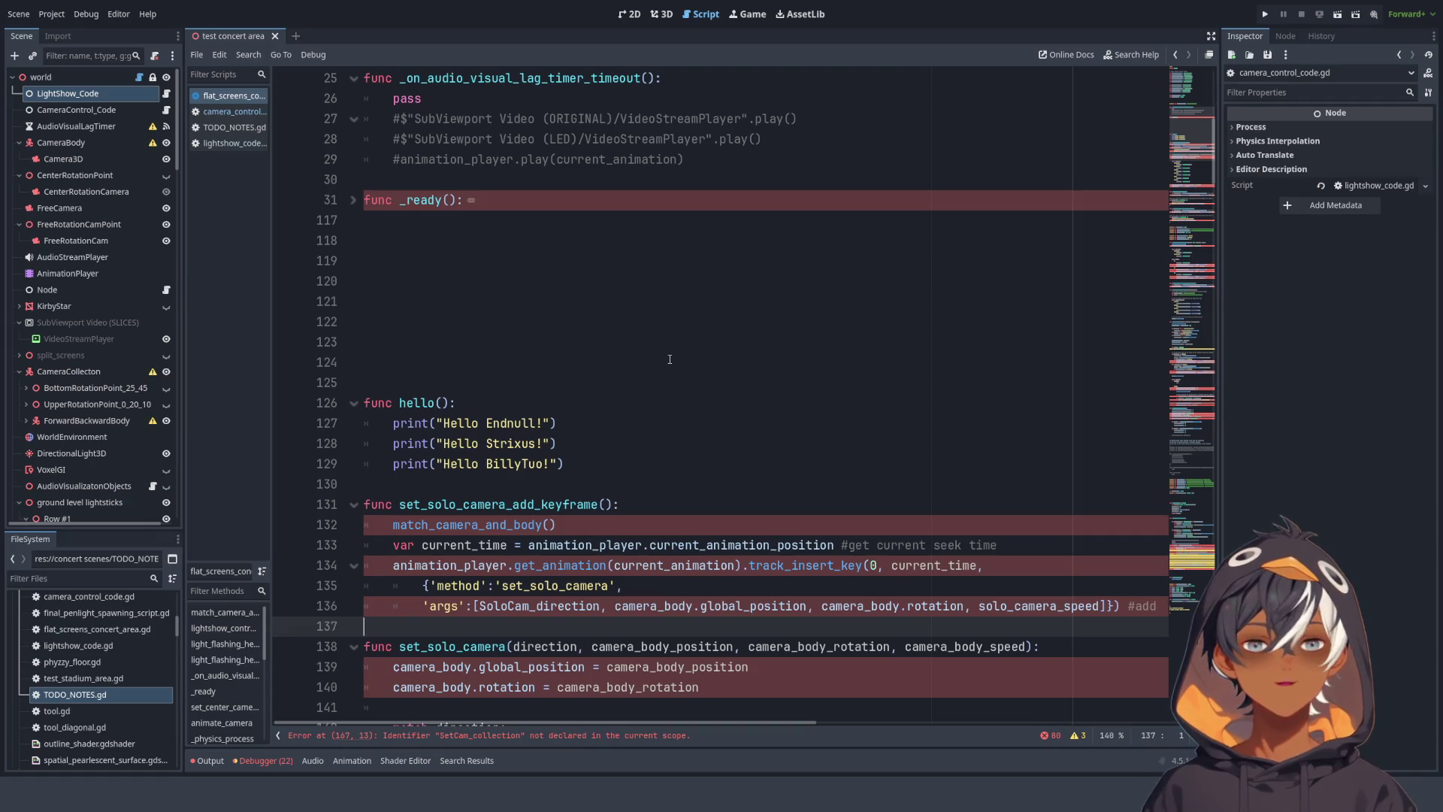
scroll(369, 253, down, 3)
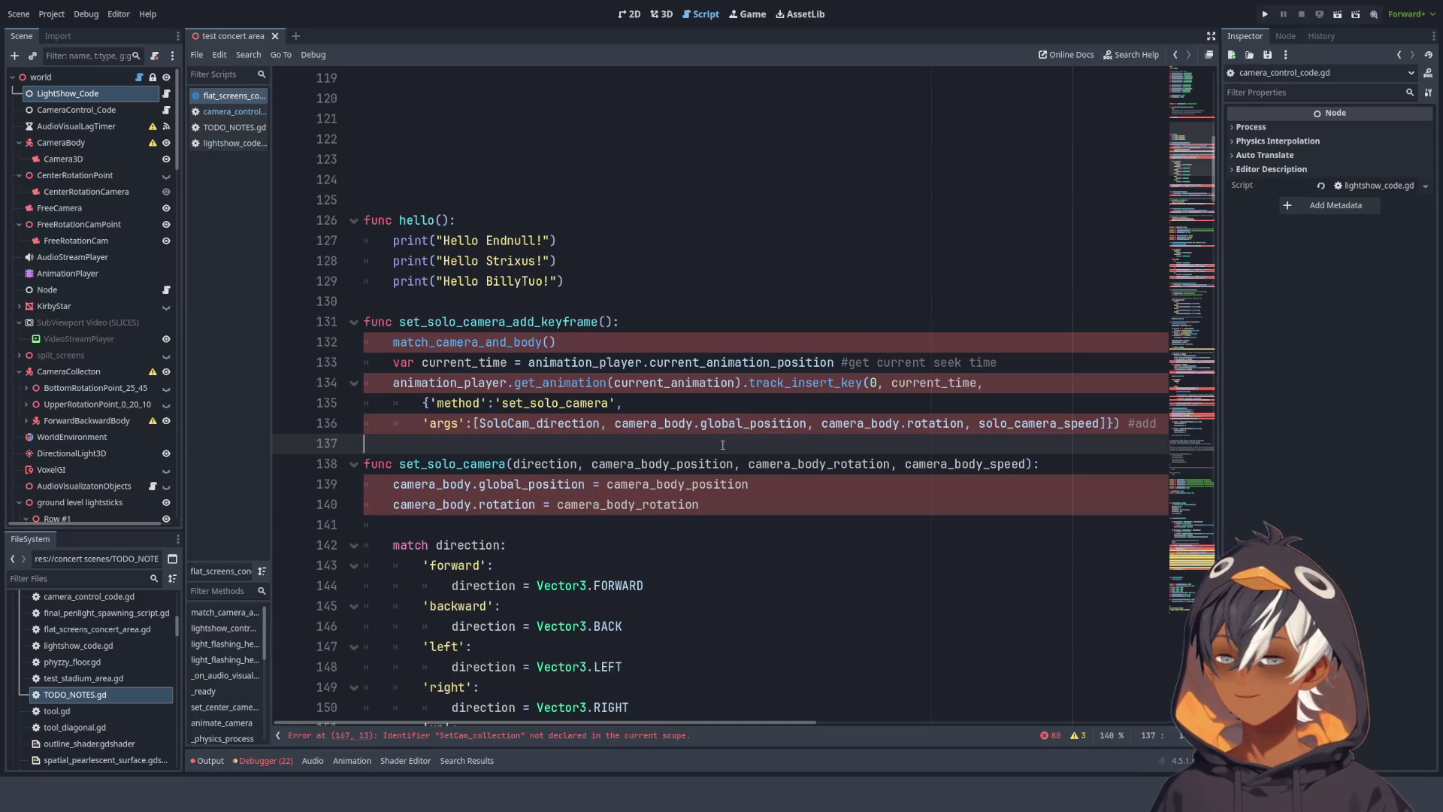
- Select both solo camera functions from line 131 down to line 160
scroll(722, 445, down, 8)
scroll(527, 361, up, 7)
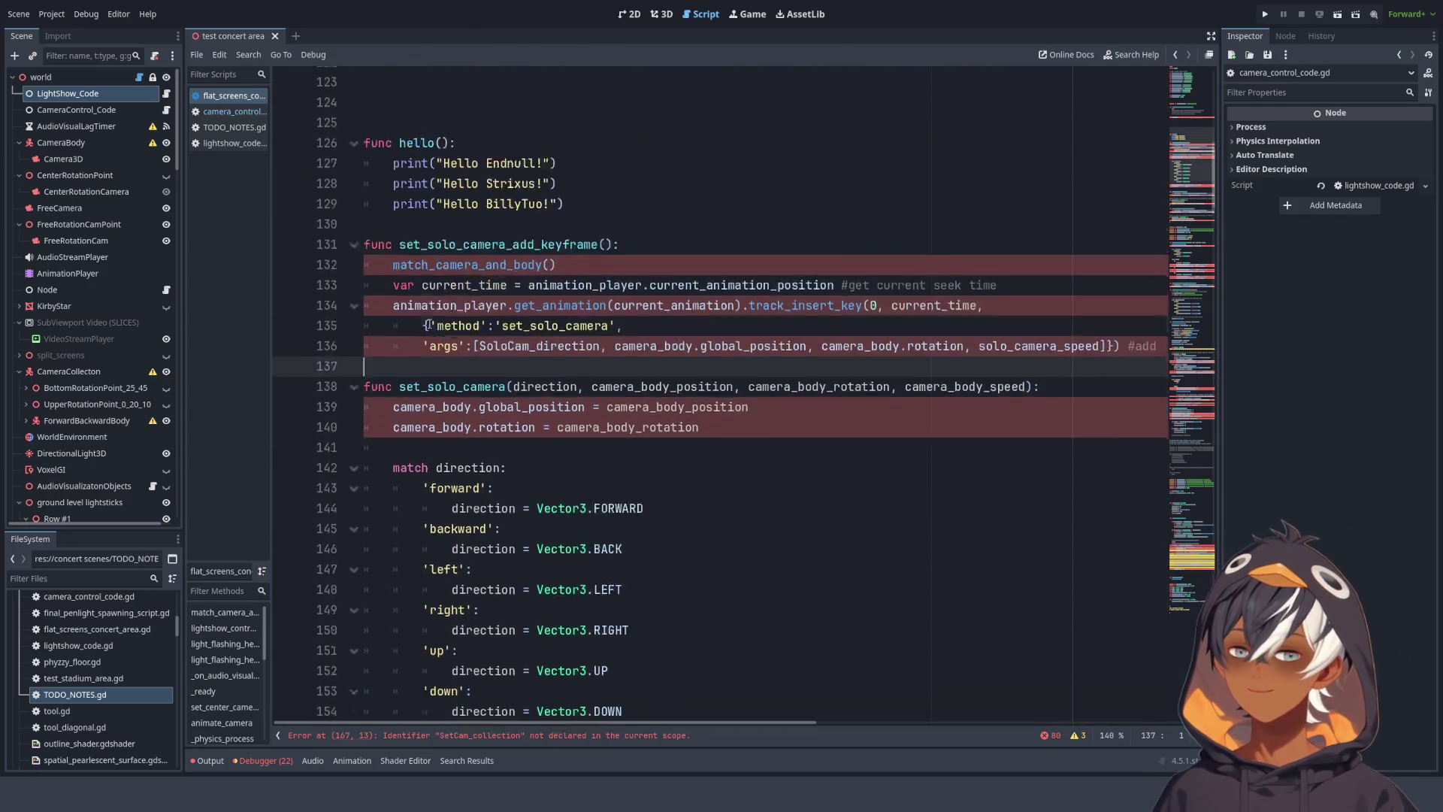
scroll(427, 324, up, 1)
click(676, 199)
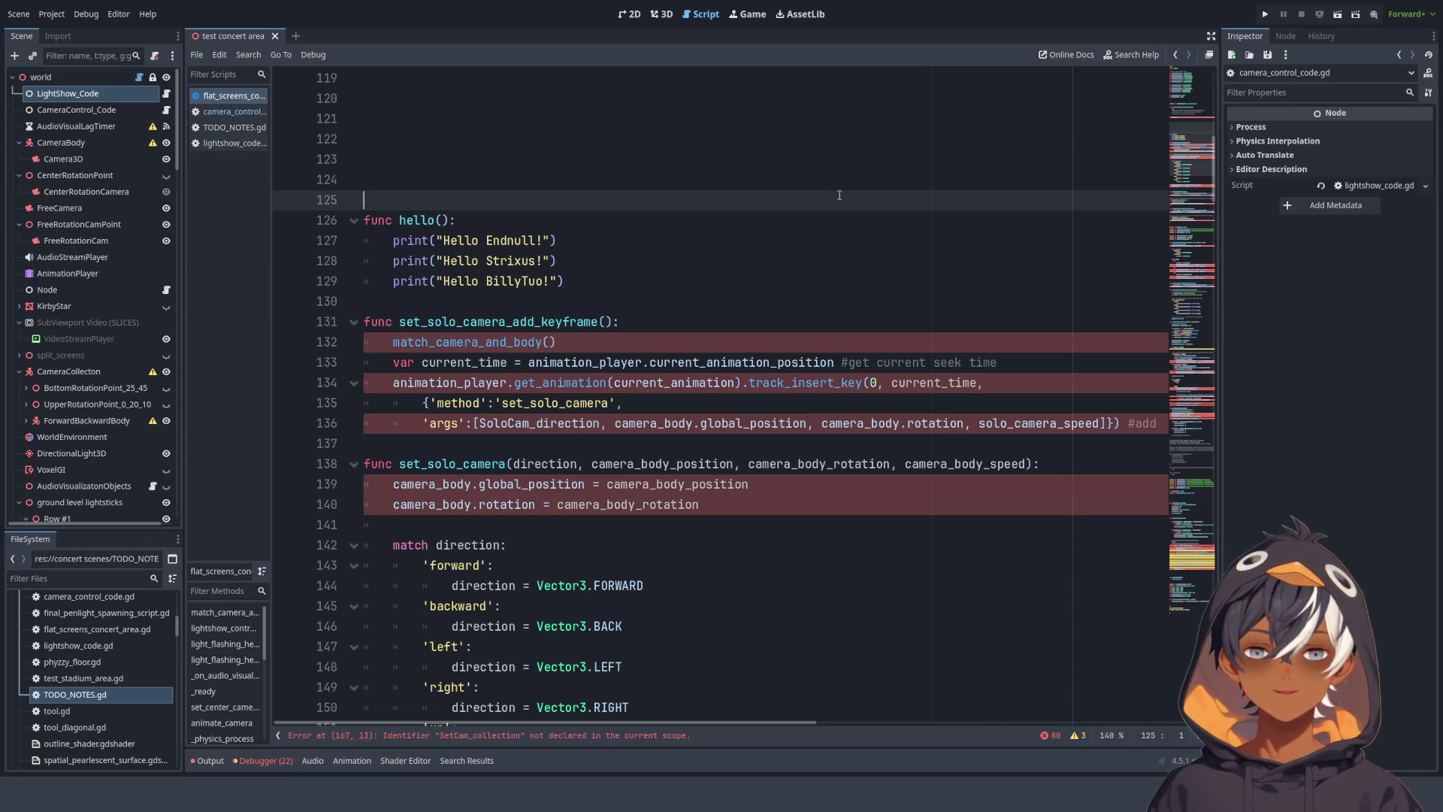
scroll(627, 237, down, 3)
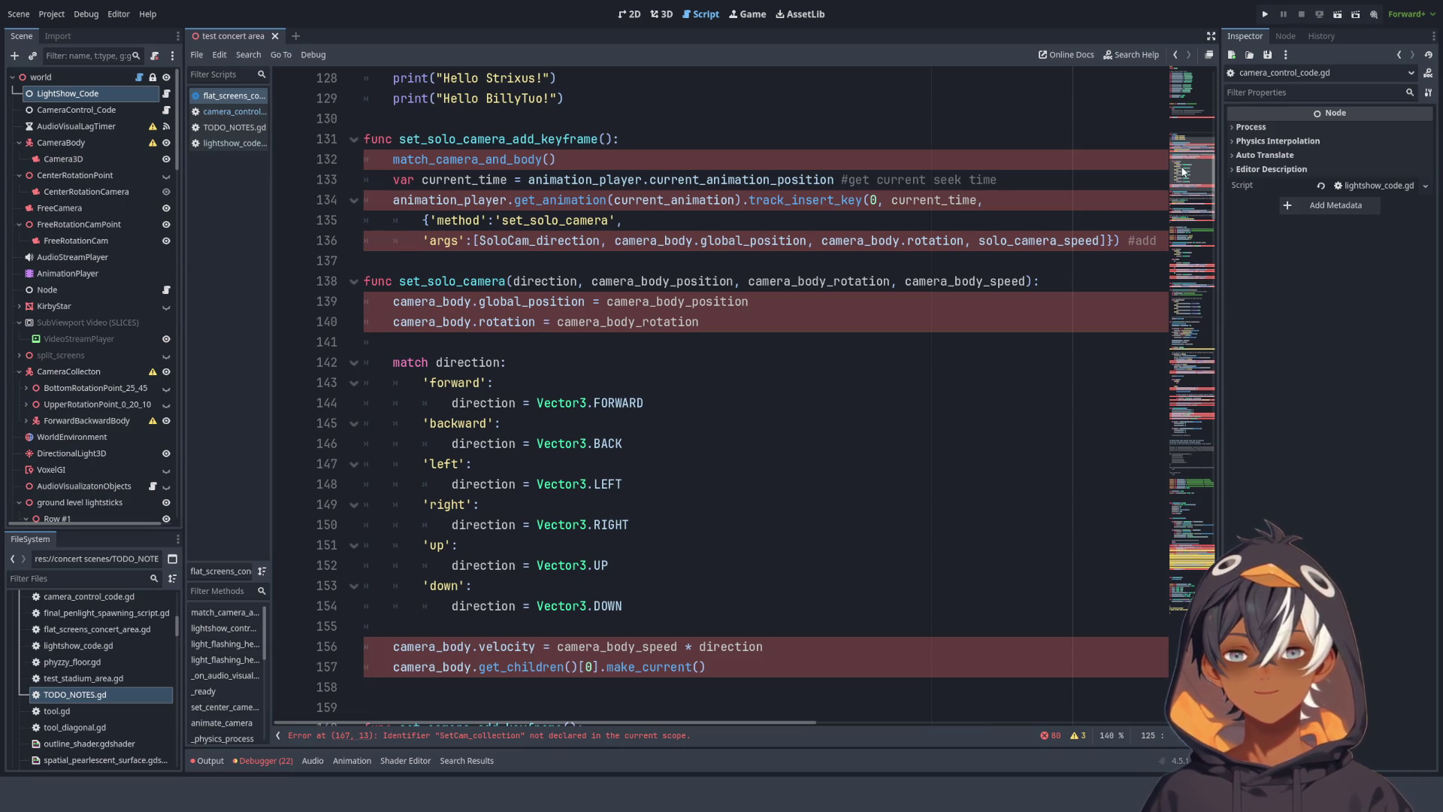
mouse_move(365, 131)
mouse_down()
mouse_move(629, 180)
mouse_move(647, 259)
mouse_move(708, 248)
mouse_move(716, 302)
mouse_up()
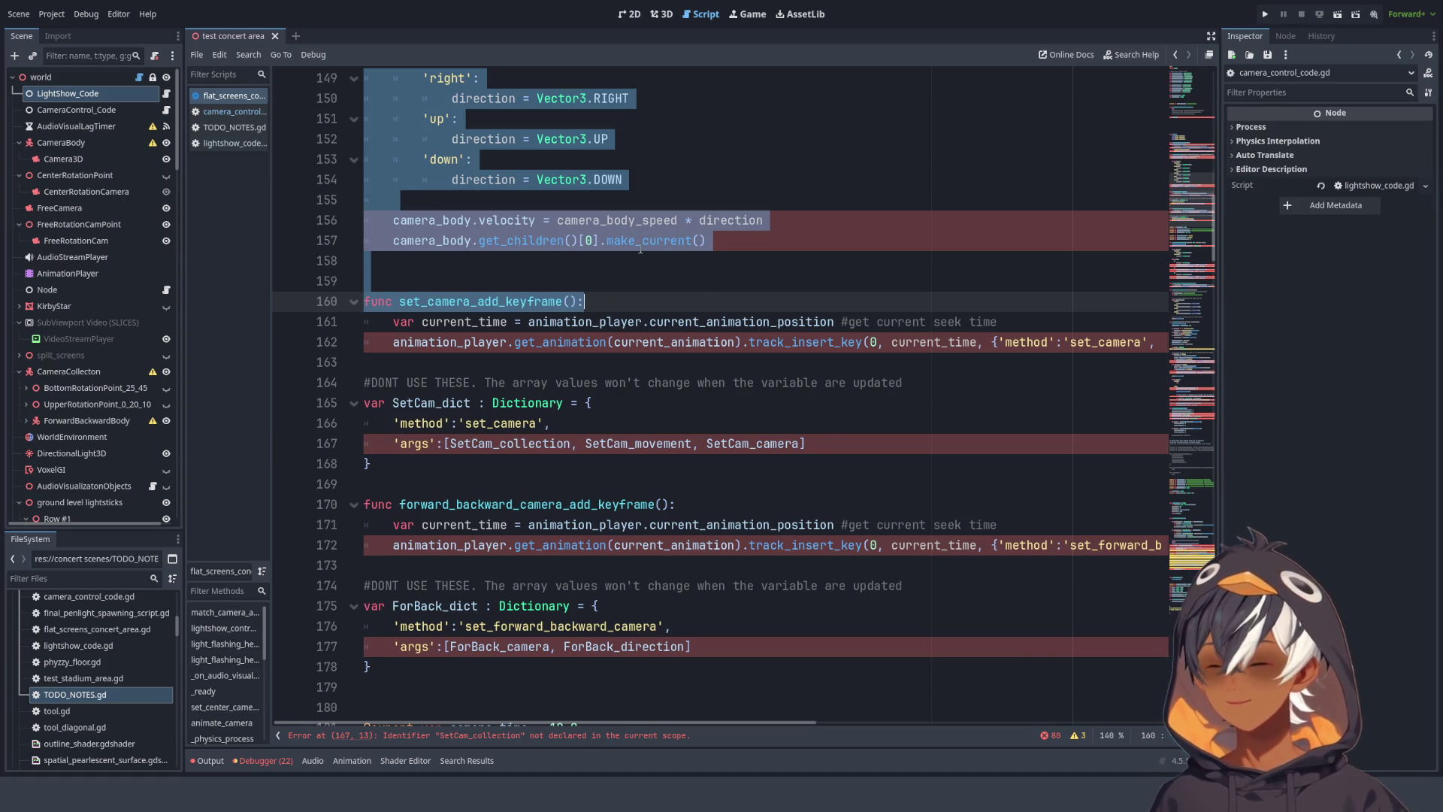
- Scroll through the rest of the concert-area script to review the remaining code
scroll(639, 245, down, 10)
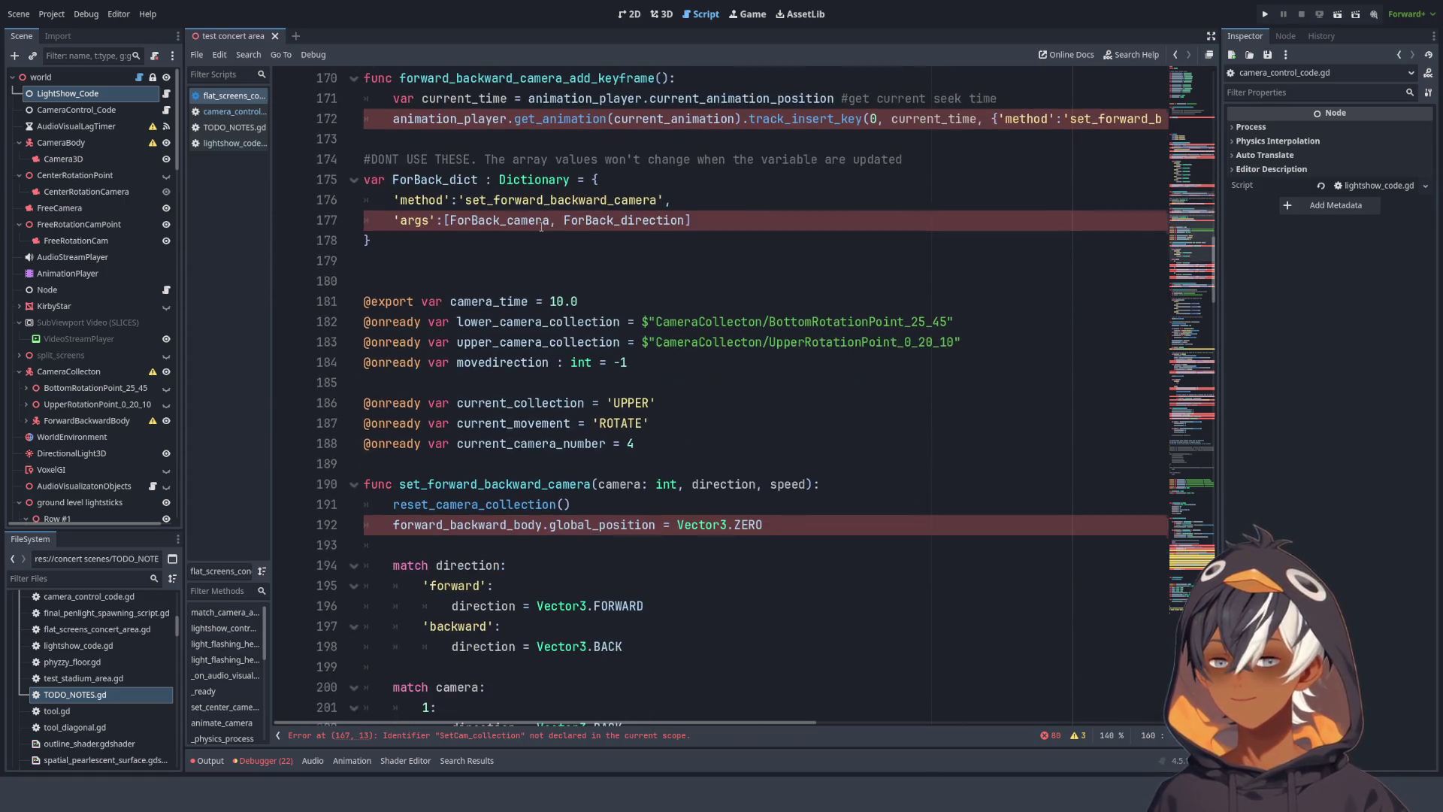
scroll(533, 233, down, 2)
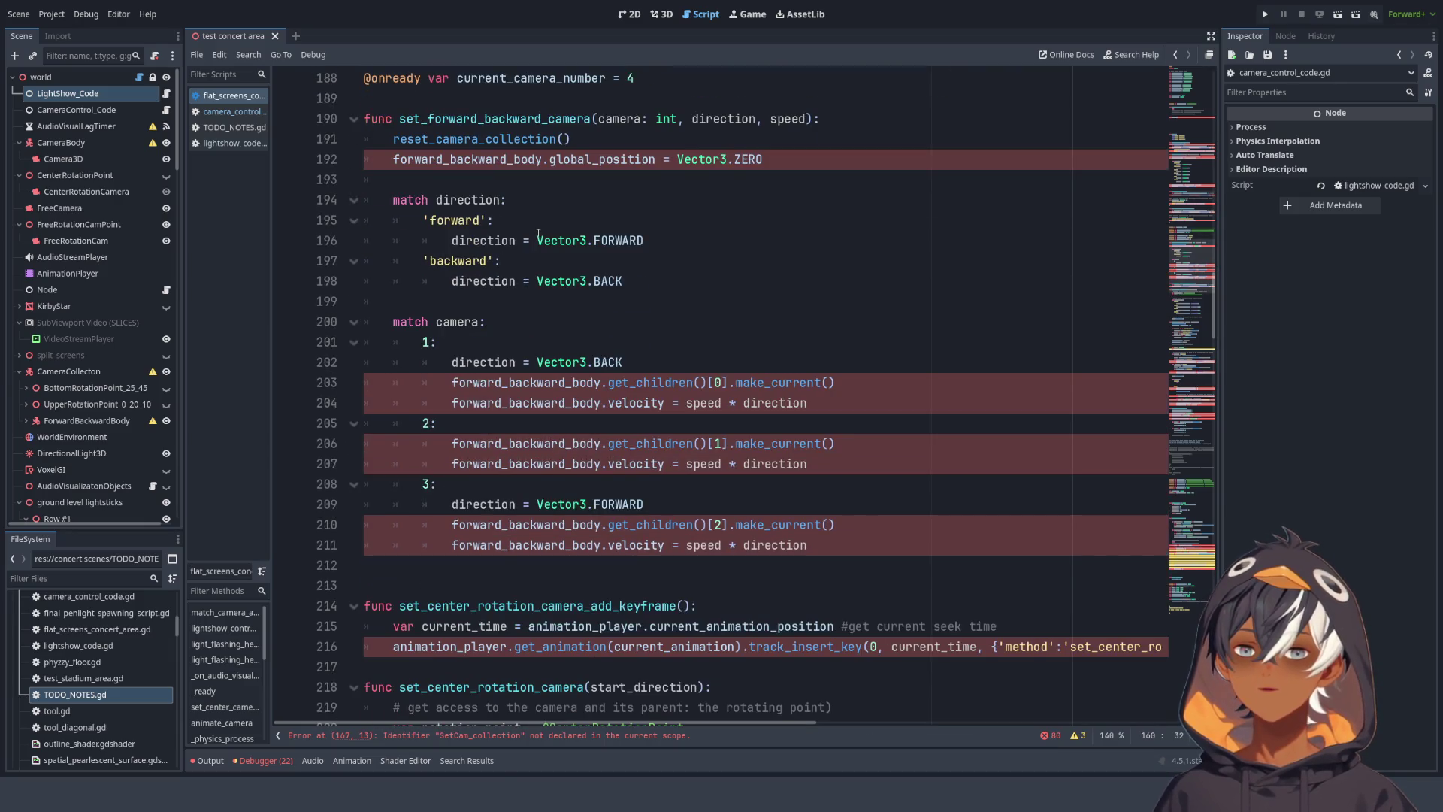
scroll(538, 233, down, 3)
scroll(539, 233, down, 10)
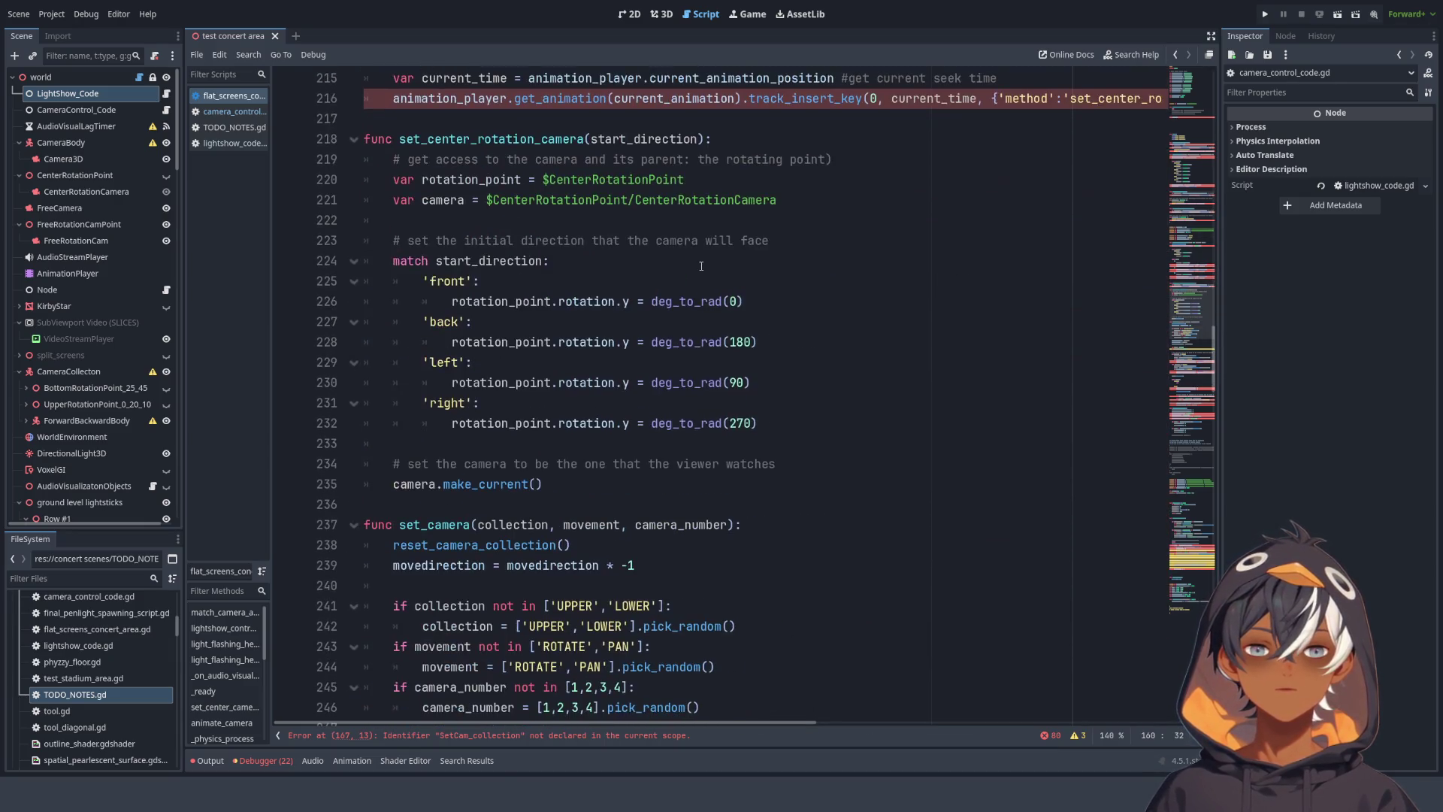
scroll(690, 268, down, 8)
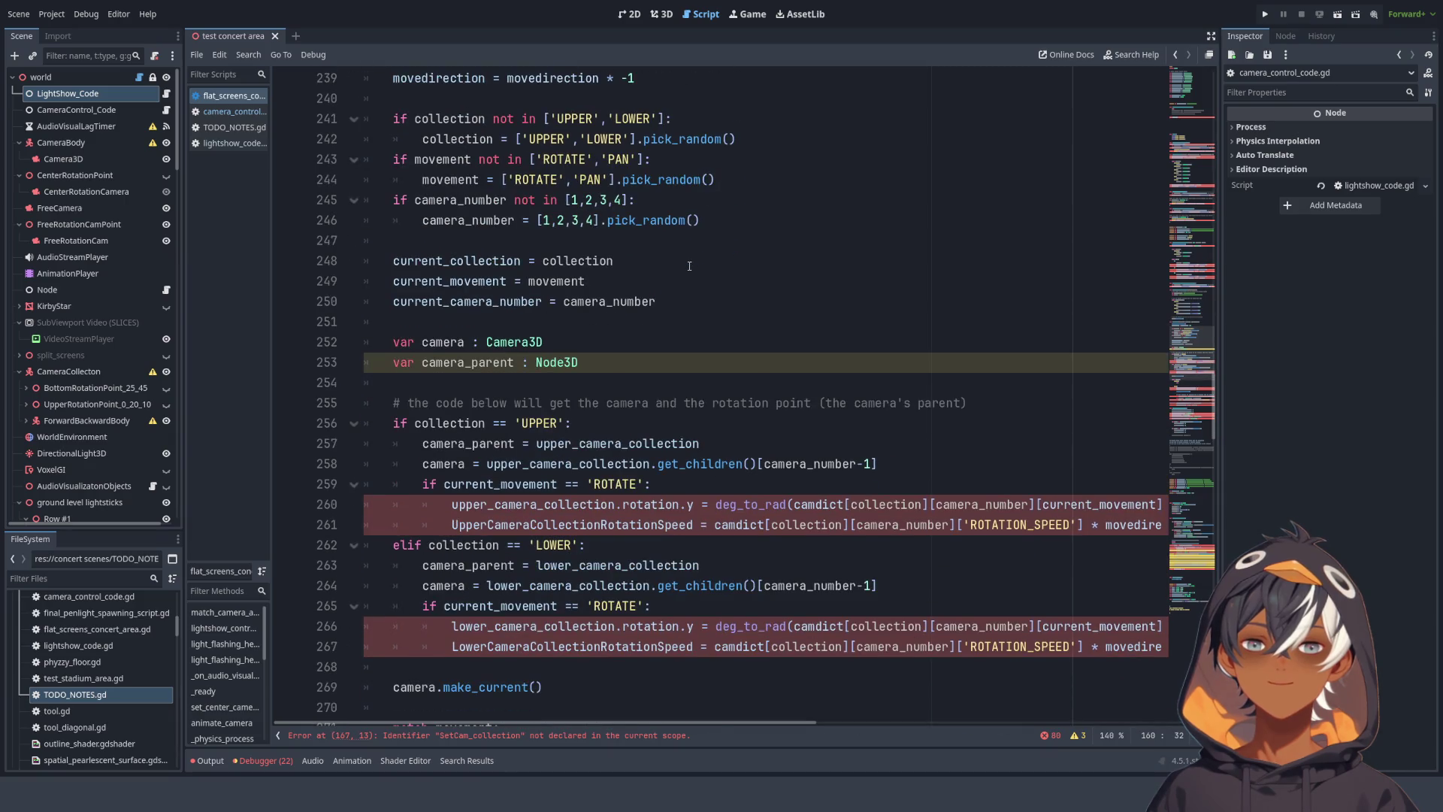
scroll(688, 270, up, 14)
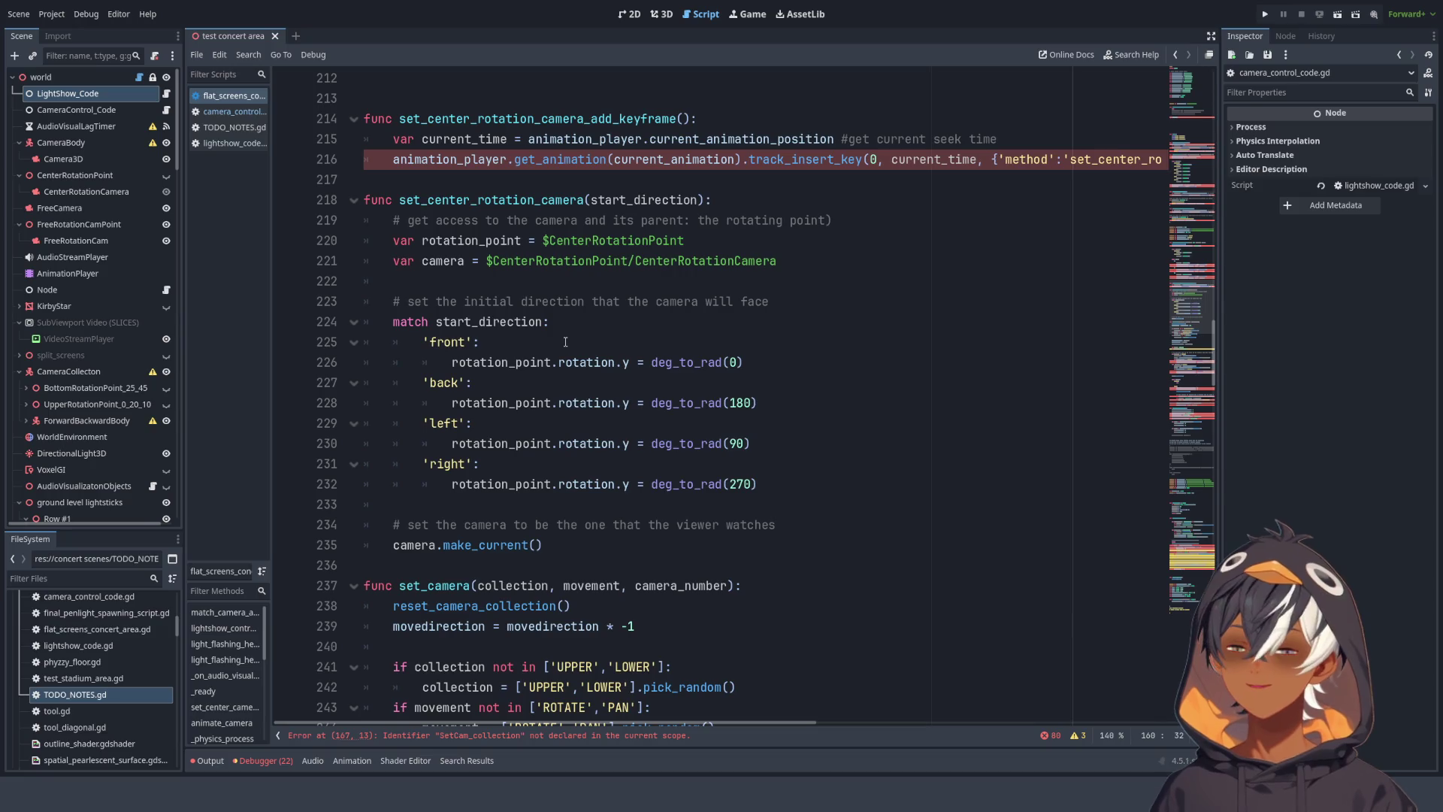
scroll(550, 328, up, 20)
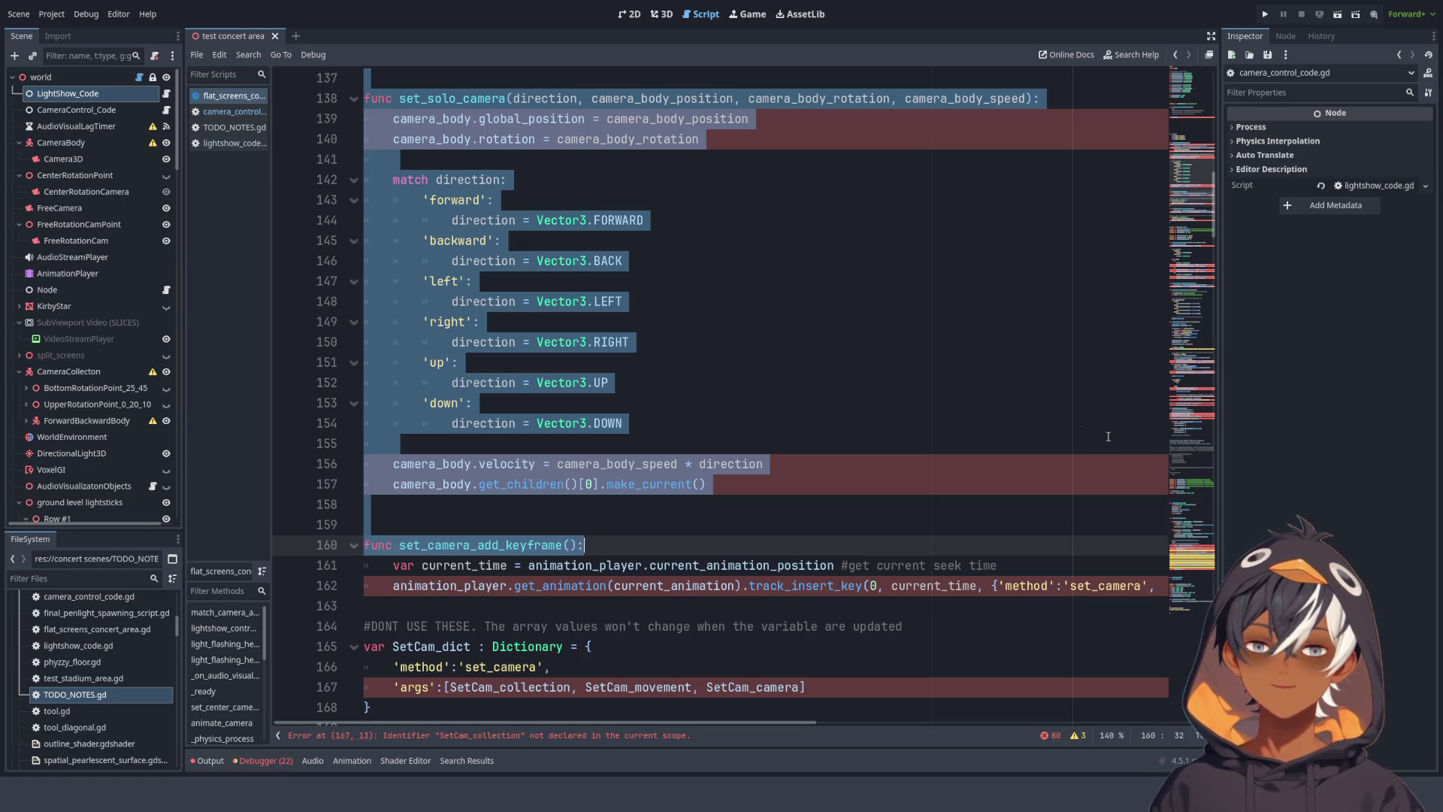
- Select the code from set_solo_camera_add_keyframe at line 131 through set_solo_camera to line 159
scroll(449, 323, up, 8)
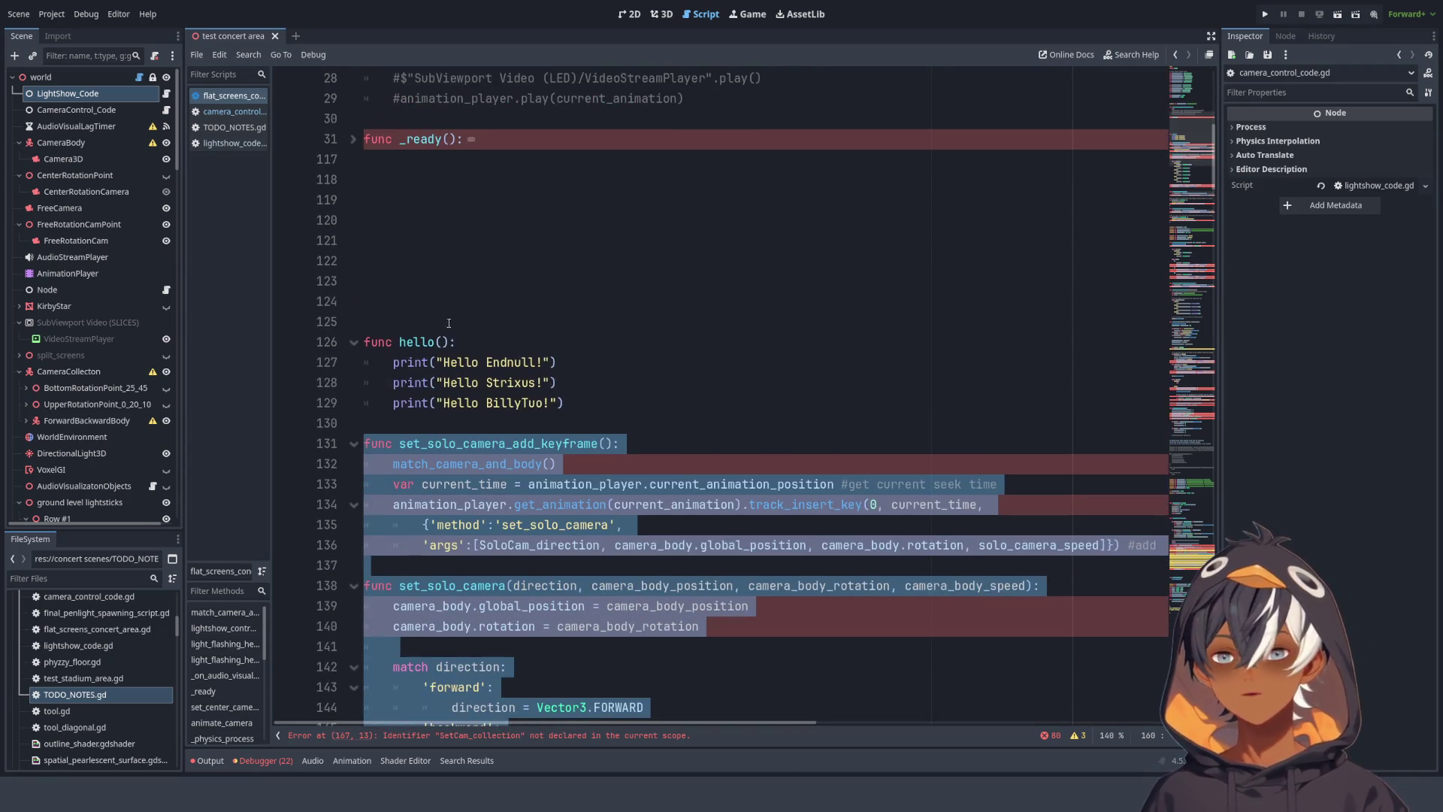
scroll(733, 348, down, 2)
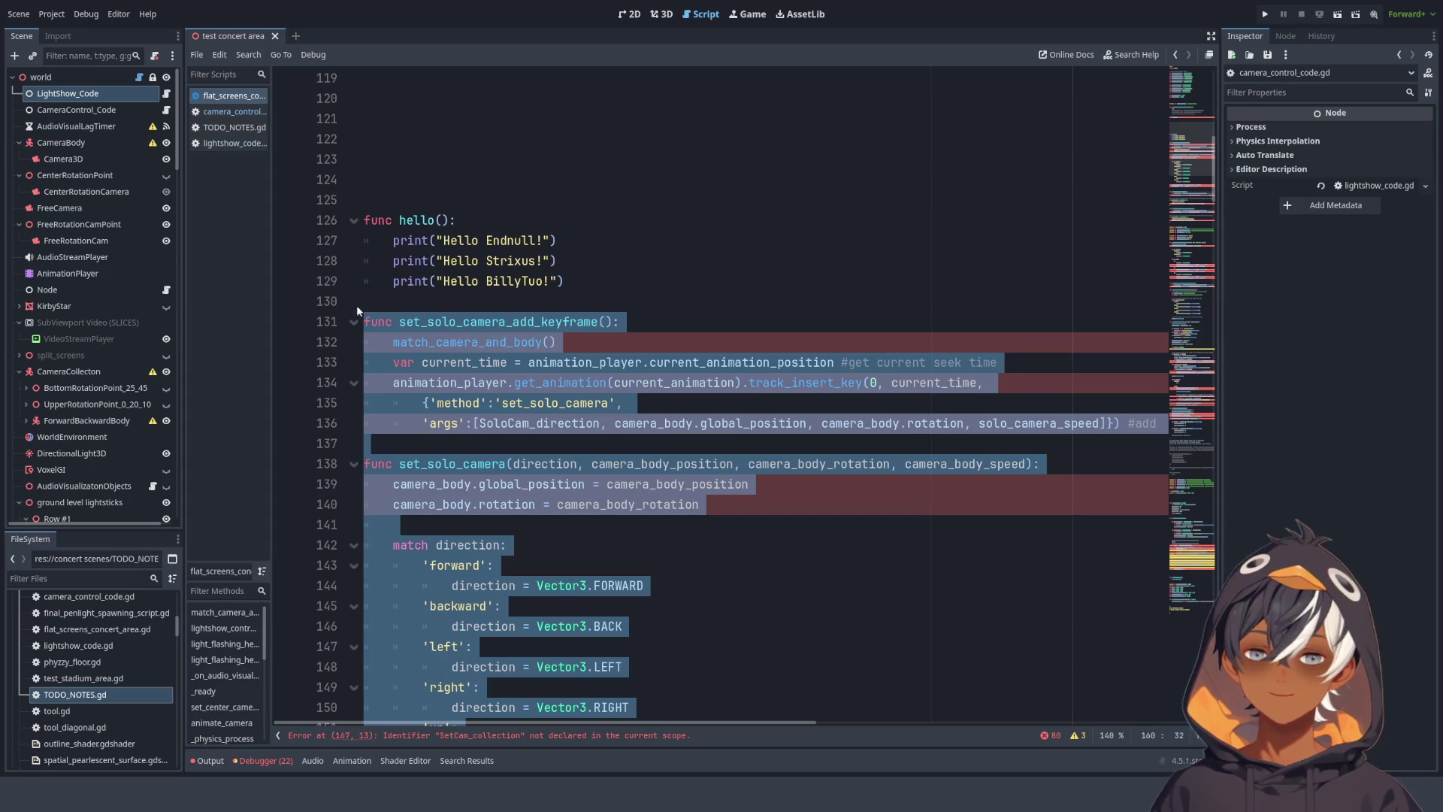
scroll(361, 301, down, 3)
scroll(395, 265, up, 2)
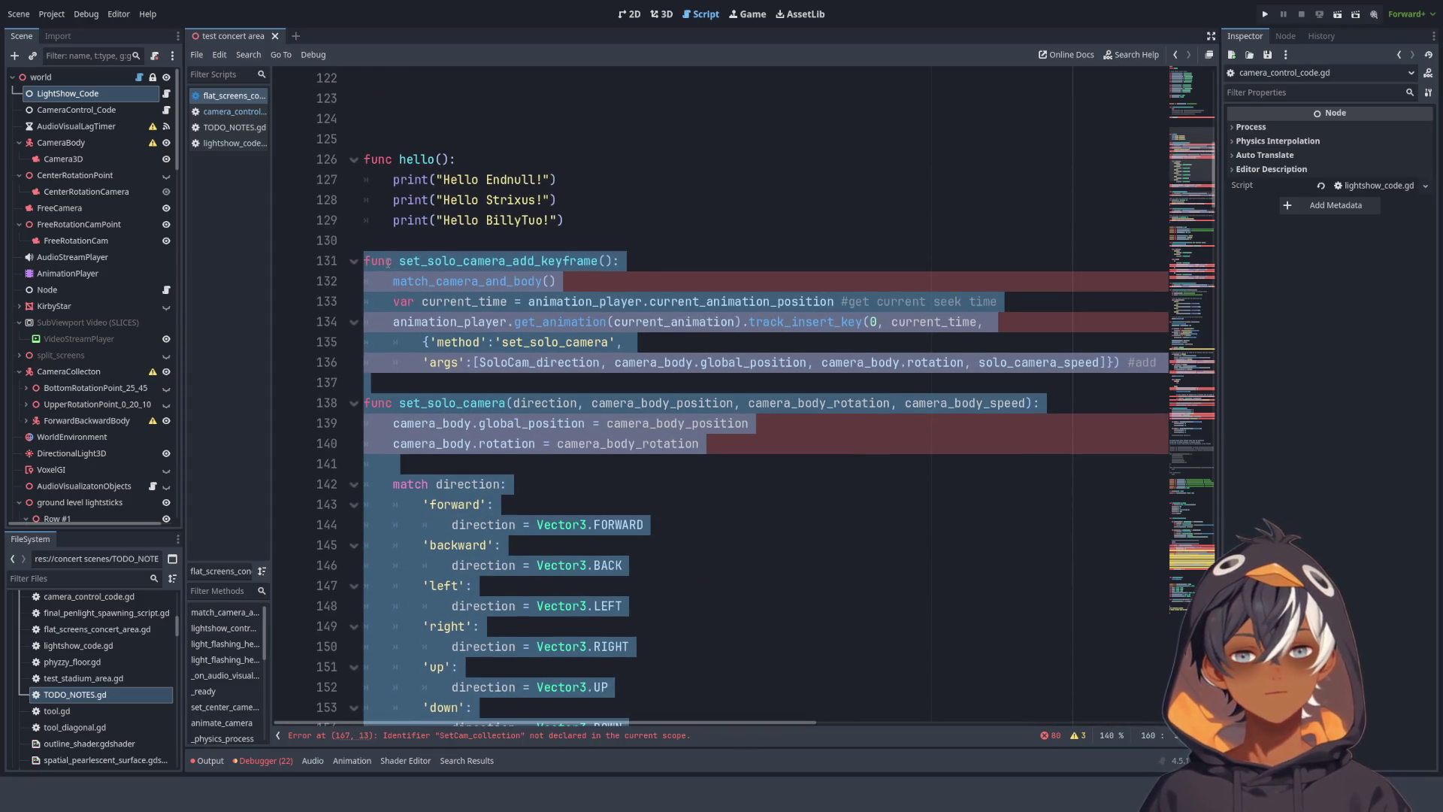
key(Left)
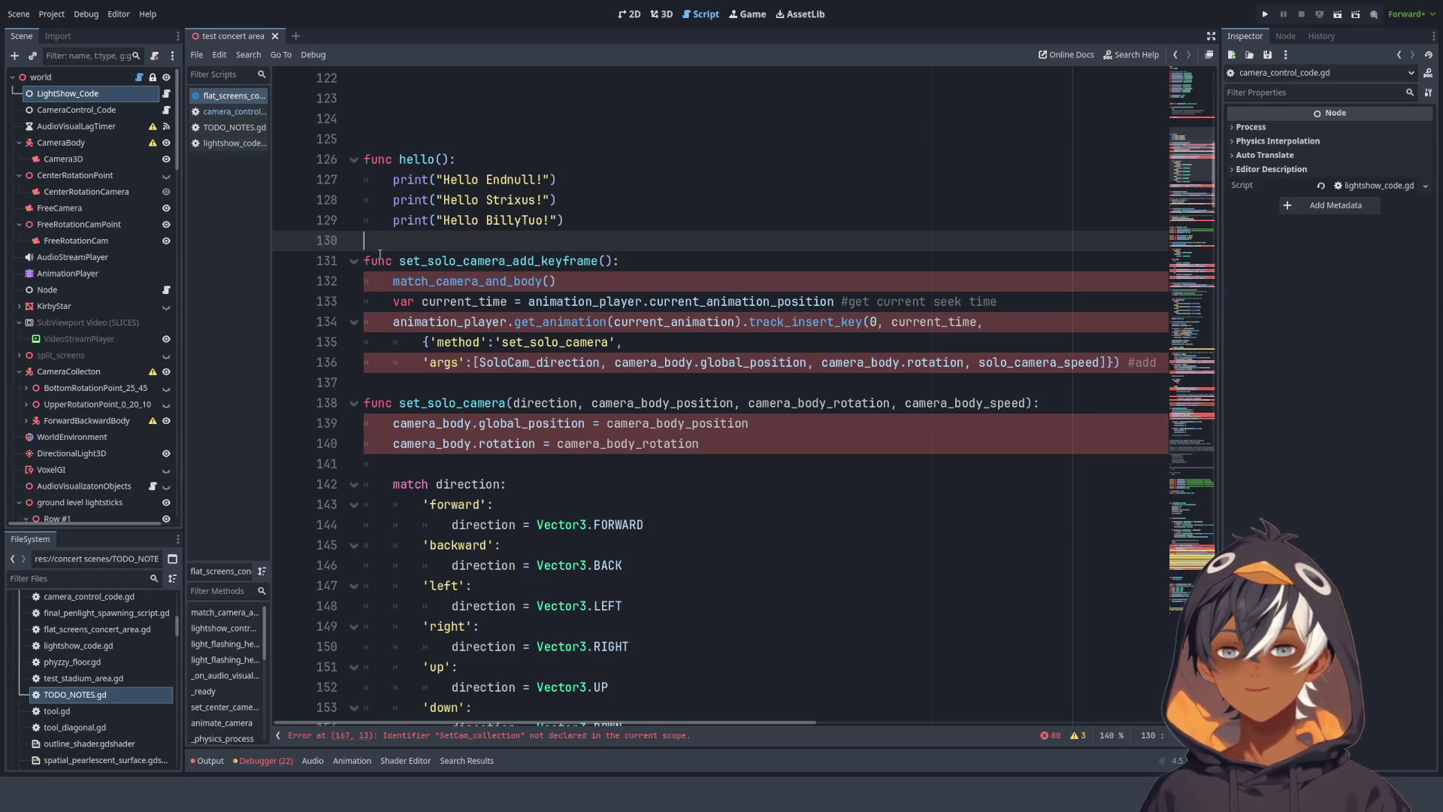
mouse_move(365, 261)
mouse_down()
mouse_move(713, 270)
mouse_move(693, 324)
mouse_up()
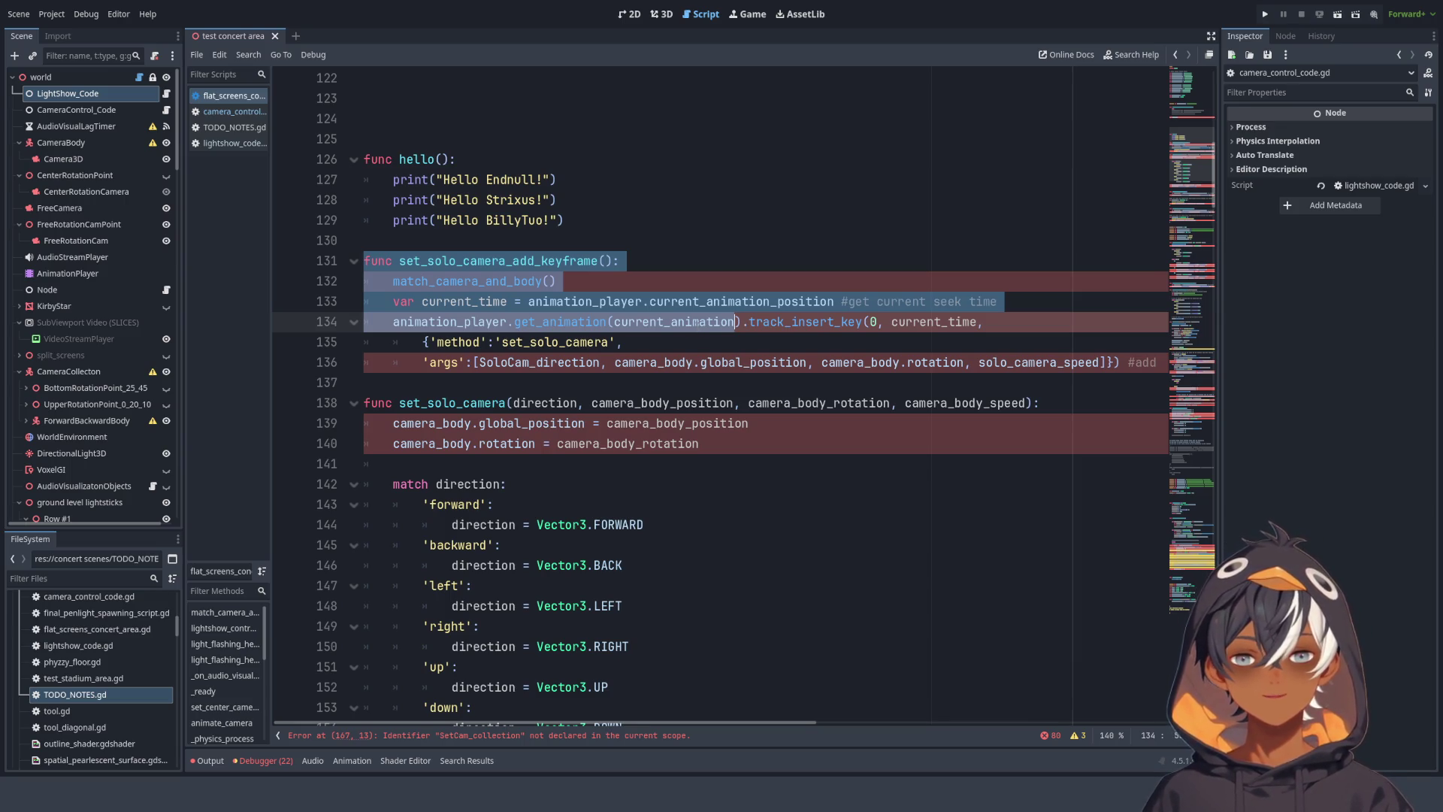
mouse_move(735, 323)
mouse_down()
mouse_move(691, 481)
mouse_move(686, 190)
mouse_up()
scroll(690, 286, down, 3)
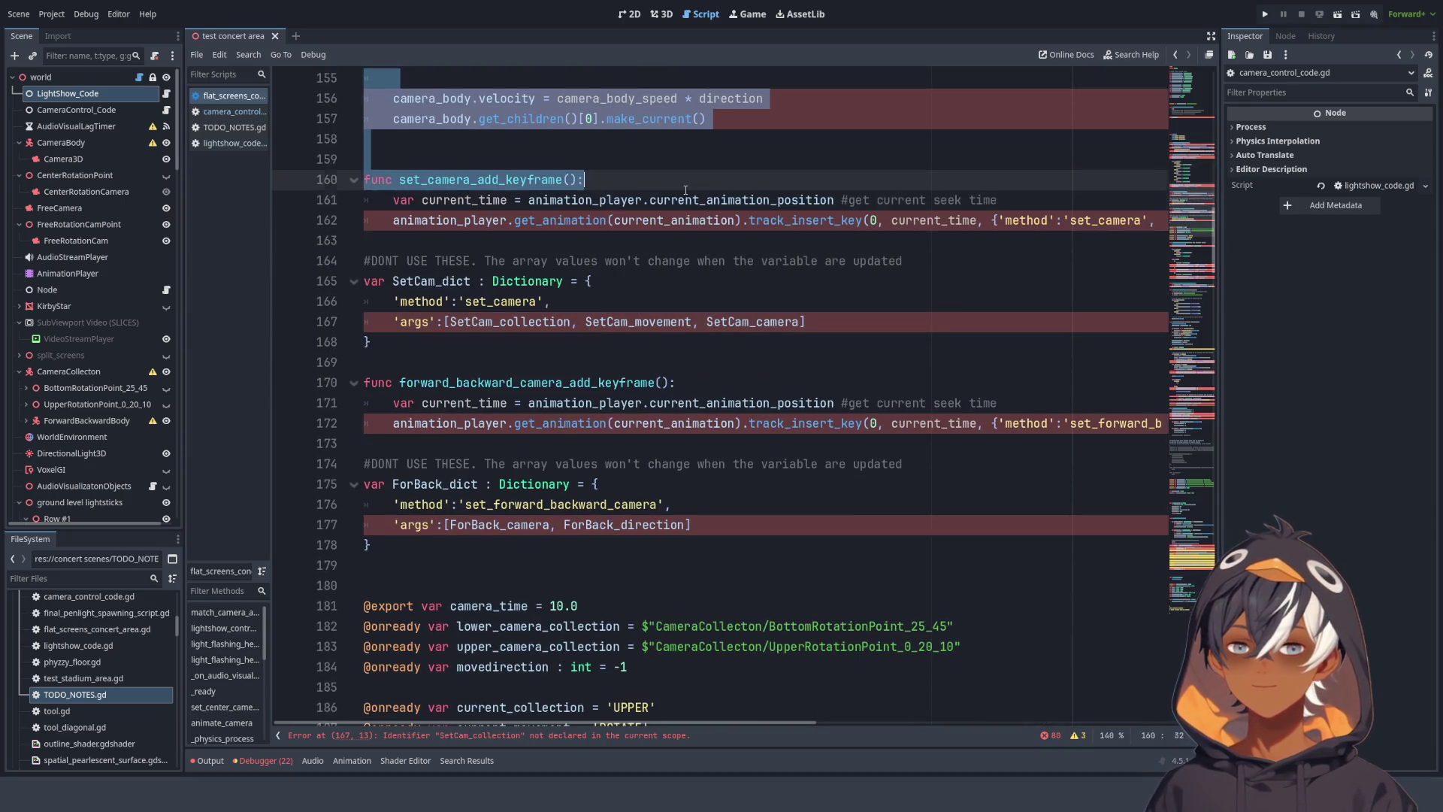
- Move the ForBack_dict block and its DONT USE THESE comment directly below SetCam_dict
click(614, 294)
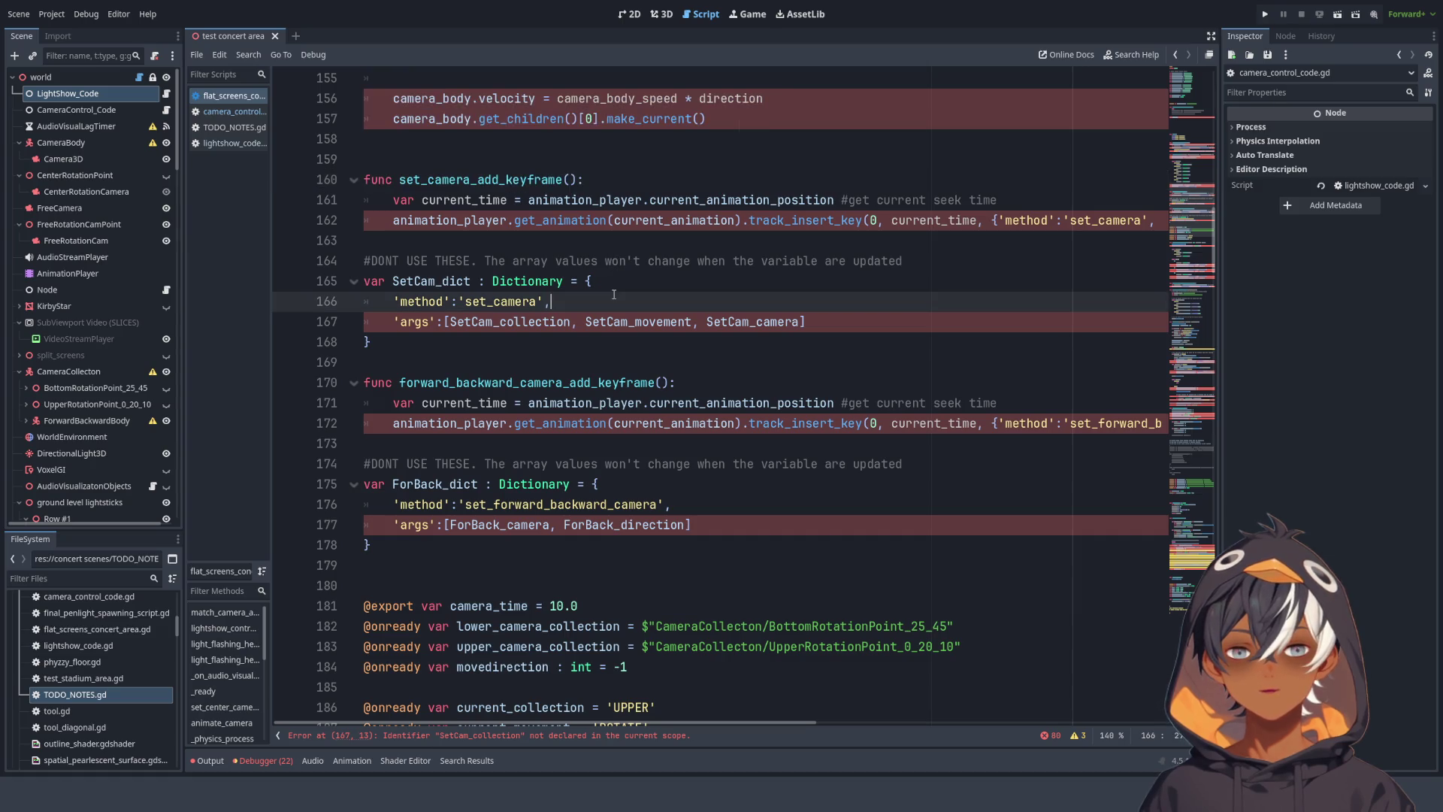
click(886, 328)
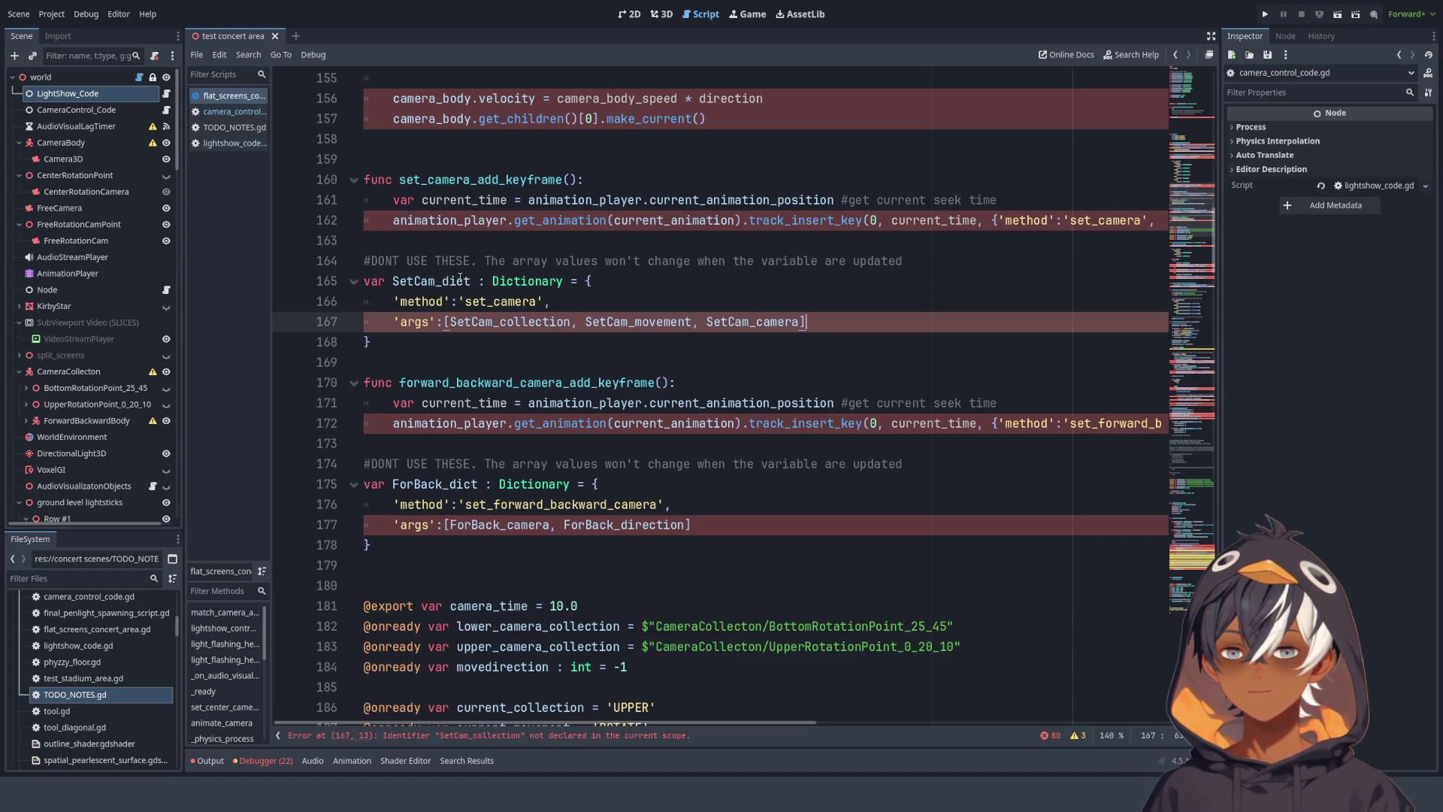
drag(372, 261, 671, 253)
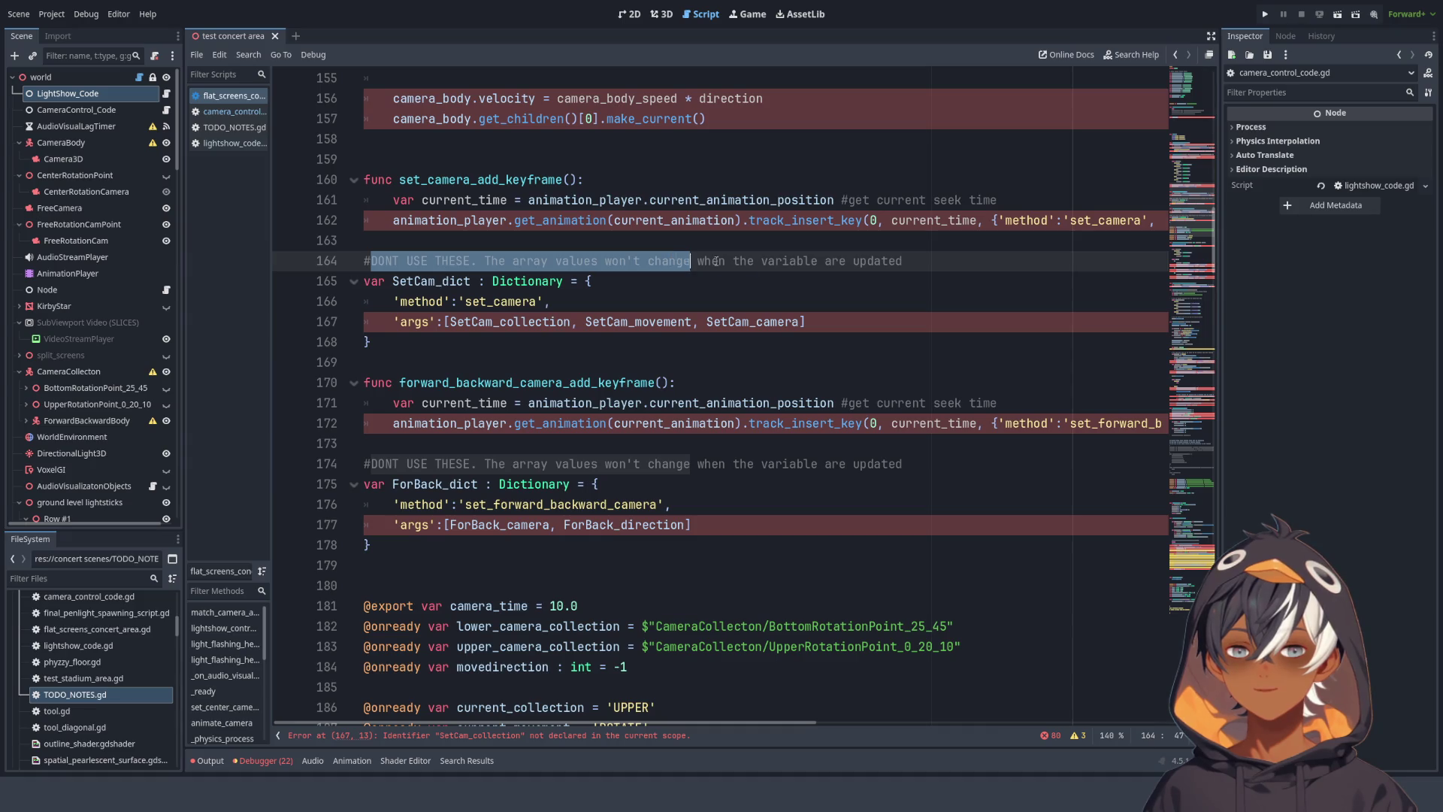
mouse_move(290, 358)
mouse_down()
mouse_move(331, 344)
mouse_move(354, 288)
mouse_up()
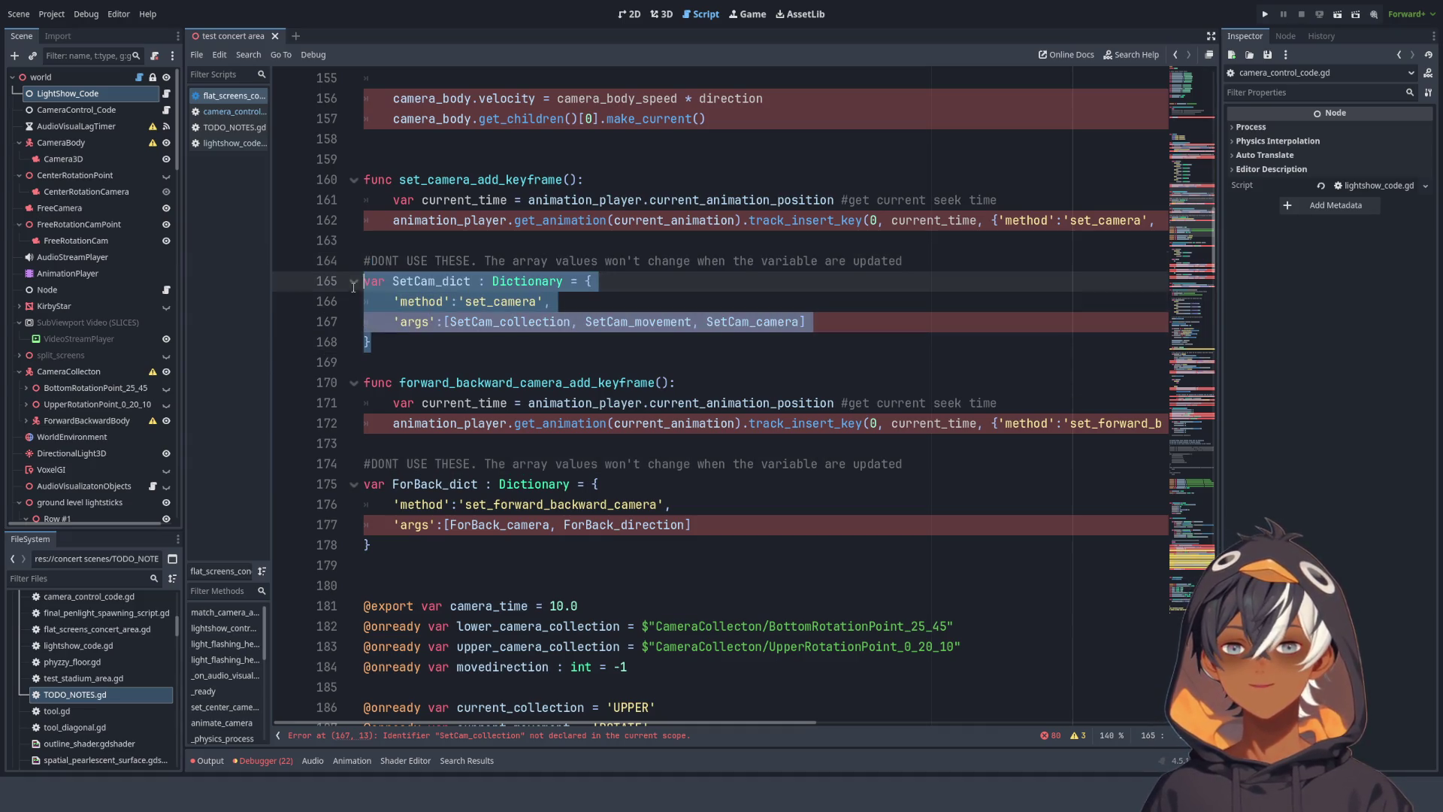
mouse_move(379, 545)
mouse_down()
mouse_move(350, 464)
mouse_move(347, 491)
mouse_up()
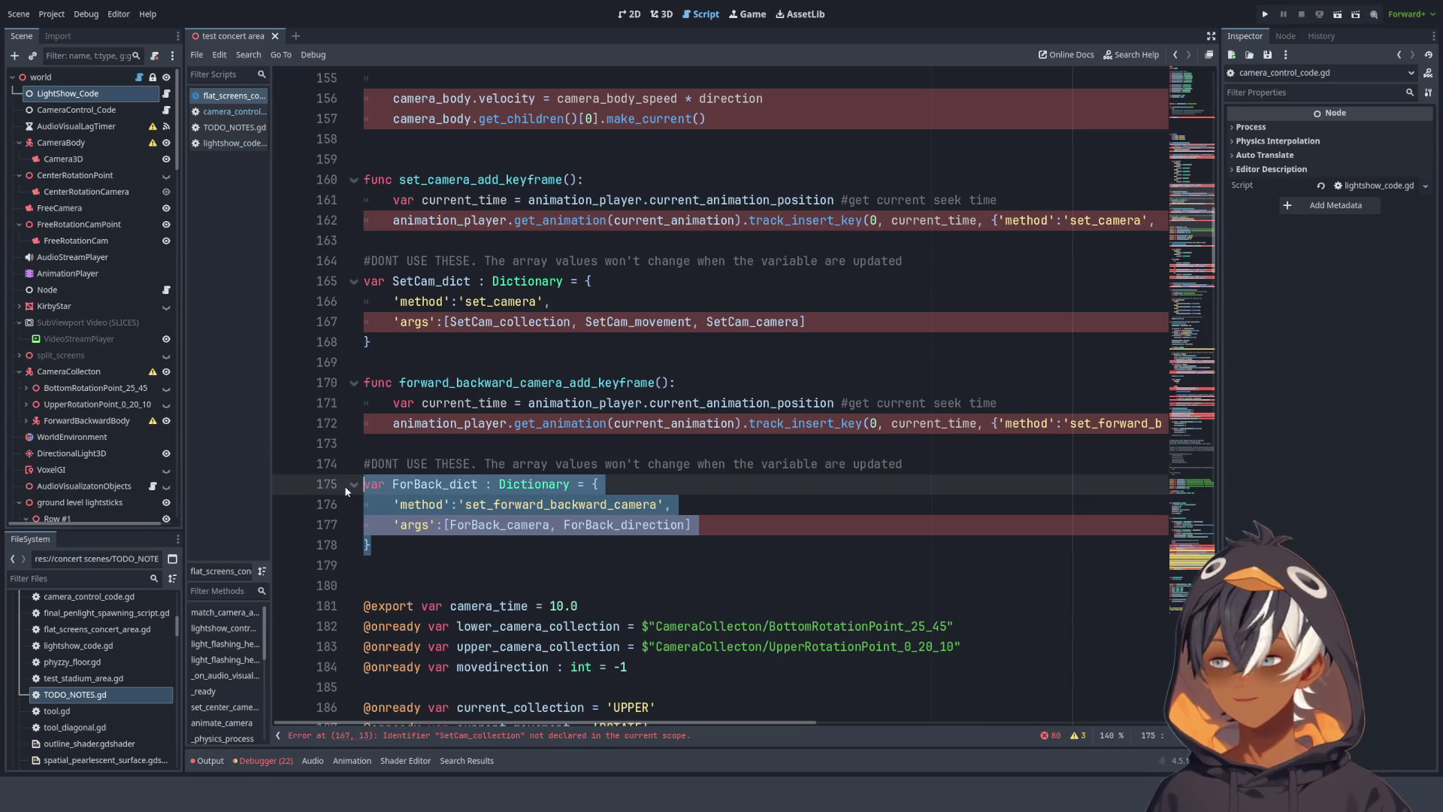
click(485, 354)
drag(378, 545, 350, 466)
key(ctrl+c)
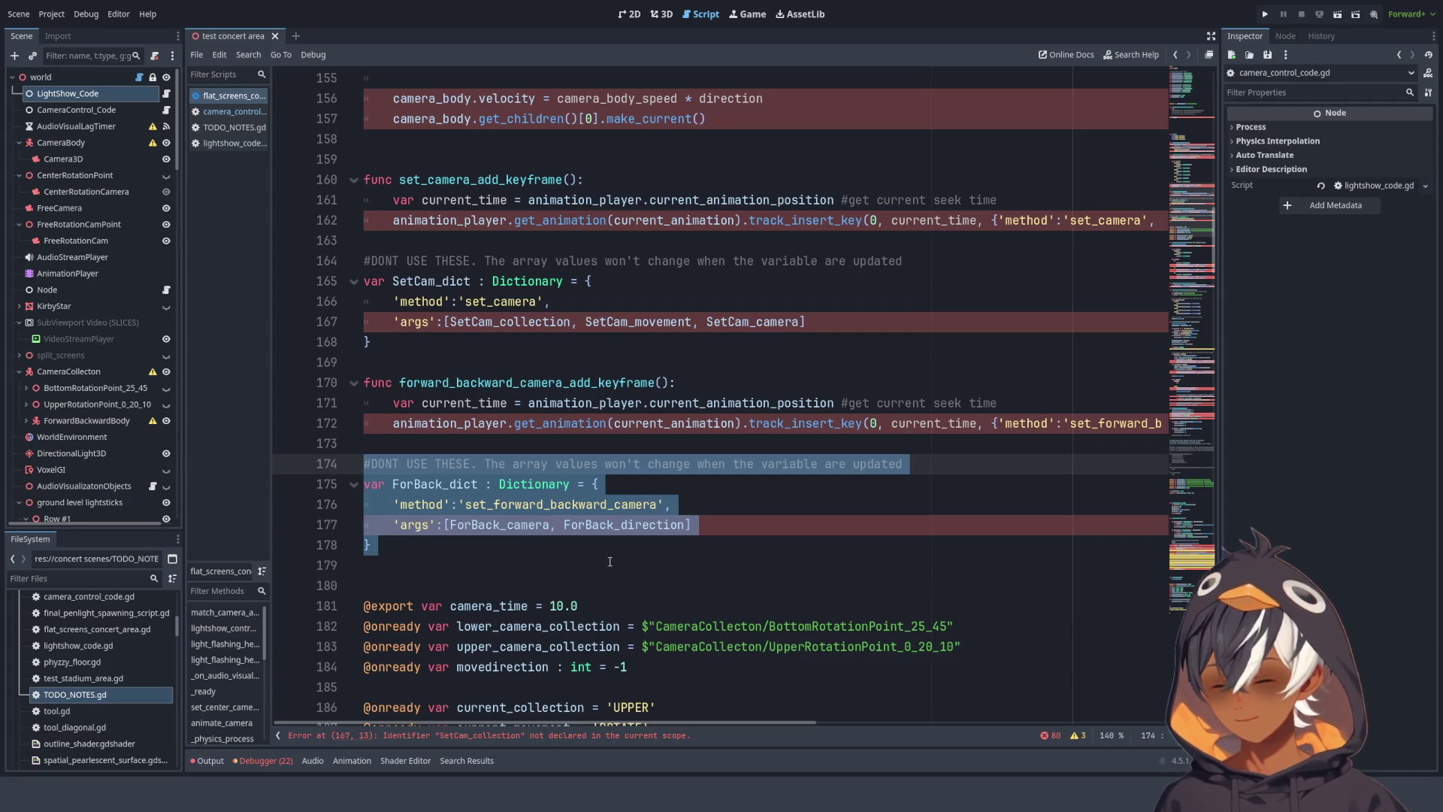
key(BackSpace)
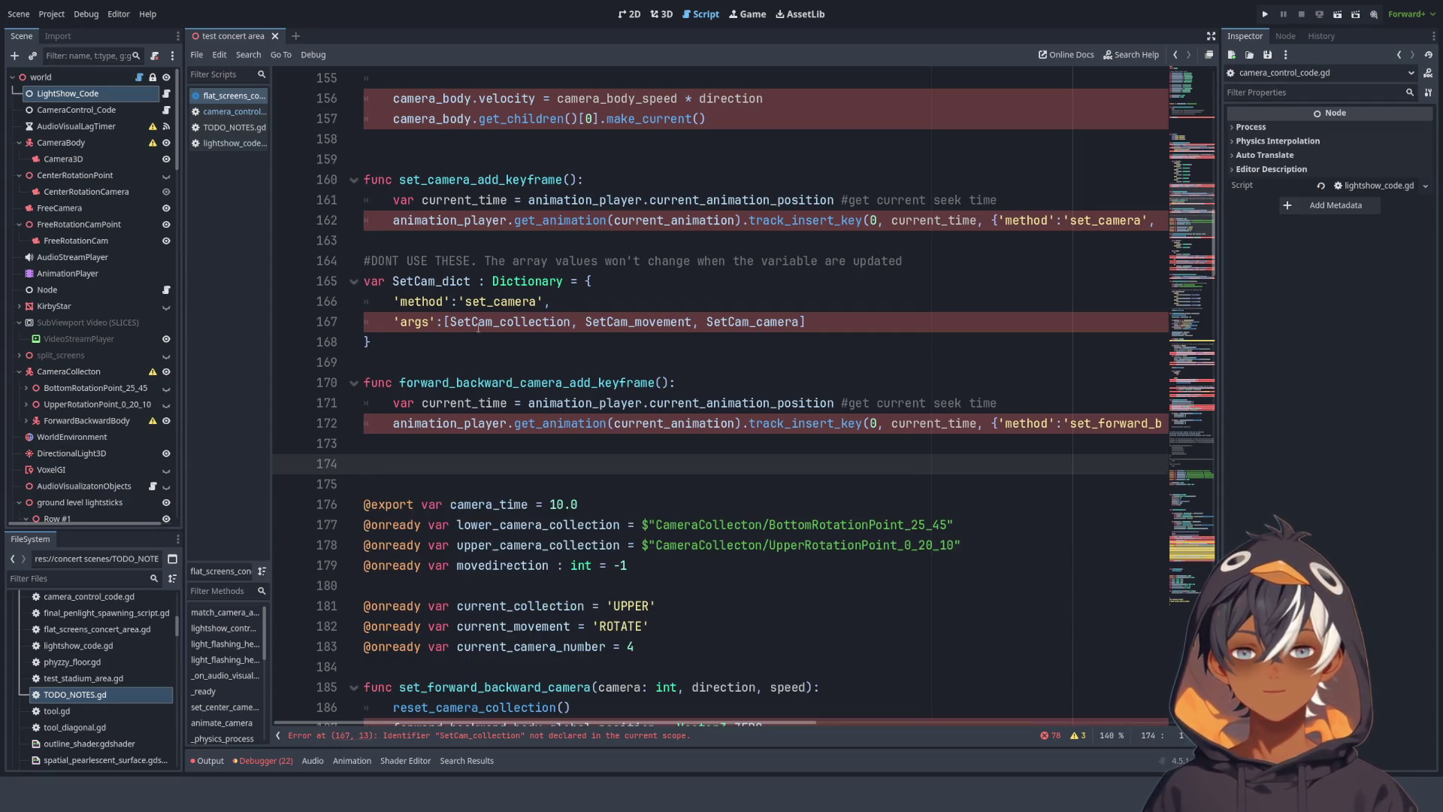
click(384, 367)
key(Return)
key(Return)
key(Return)
key(ctrl+v)
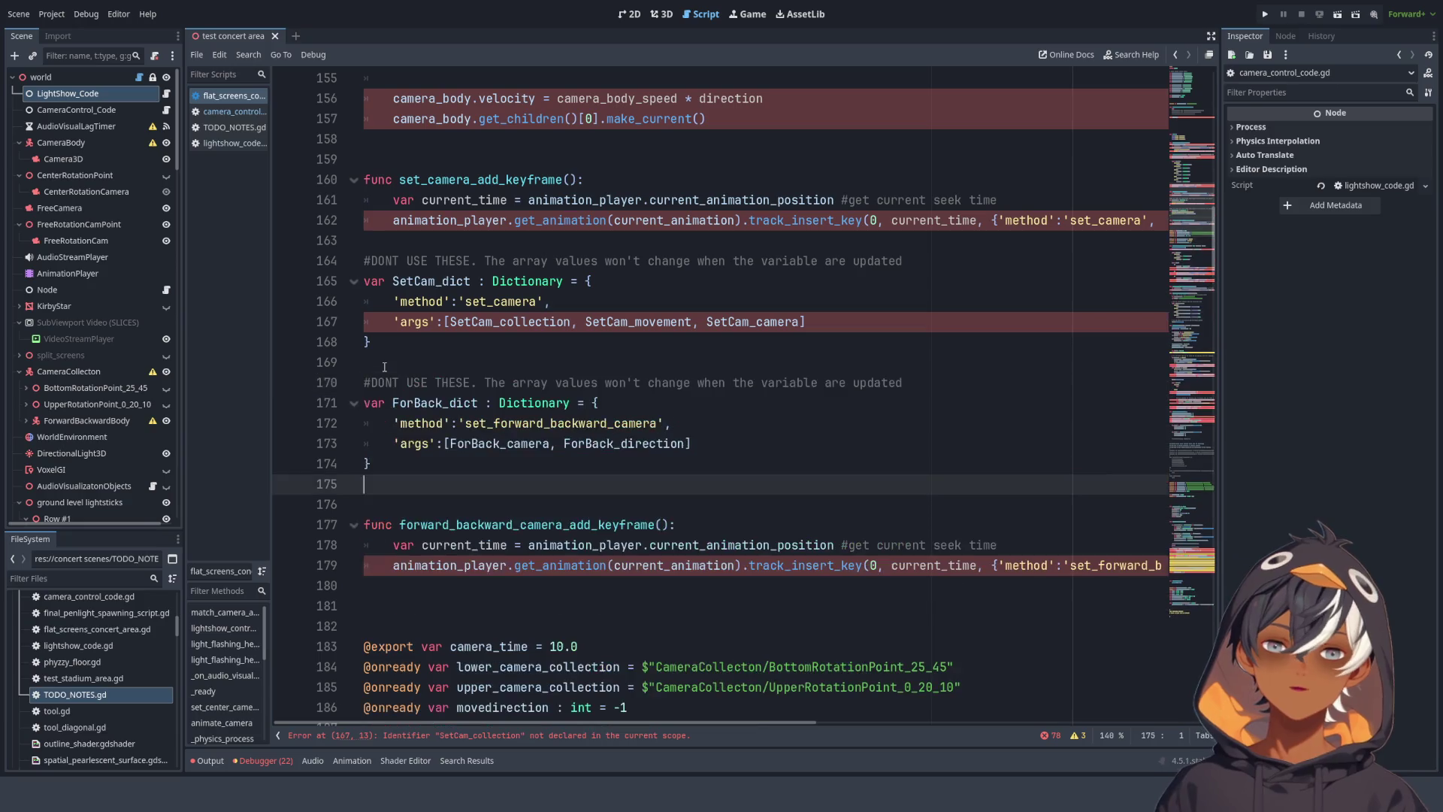
- Delete both DONT USE THESE comments along with the SetCam_dict and ForBack_dict dictionaries
drag(391, 382, 928, 378)
drag(905, 261, 326, 264)
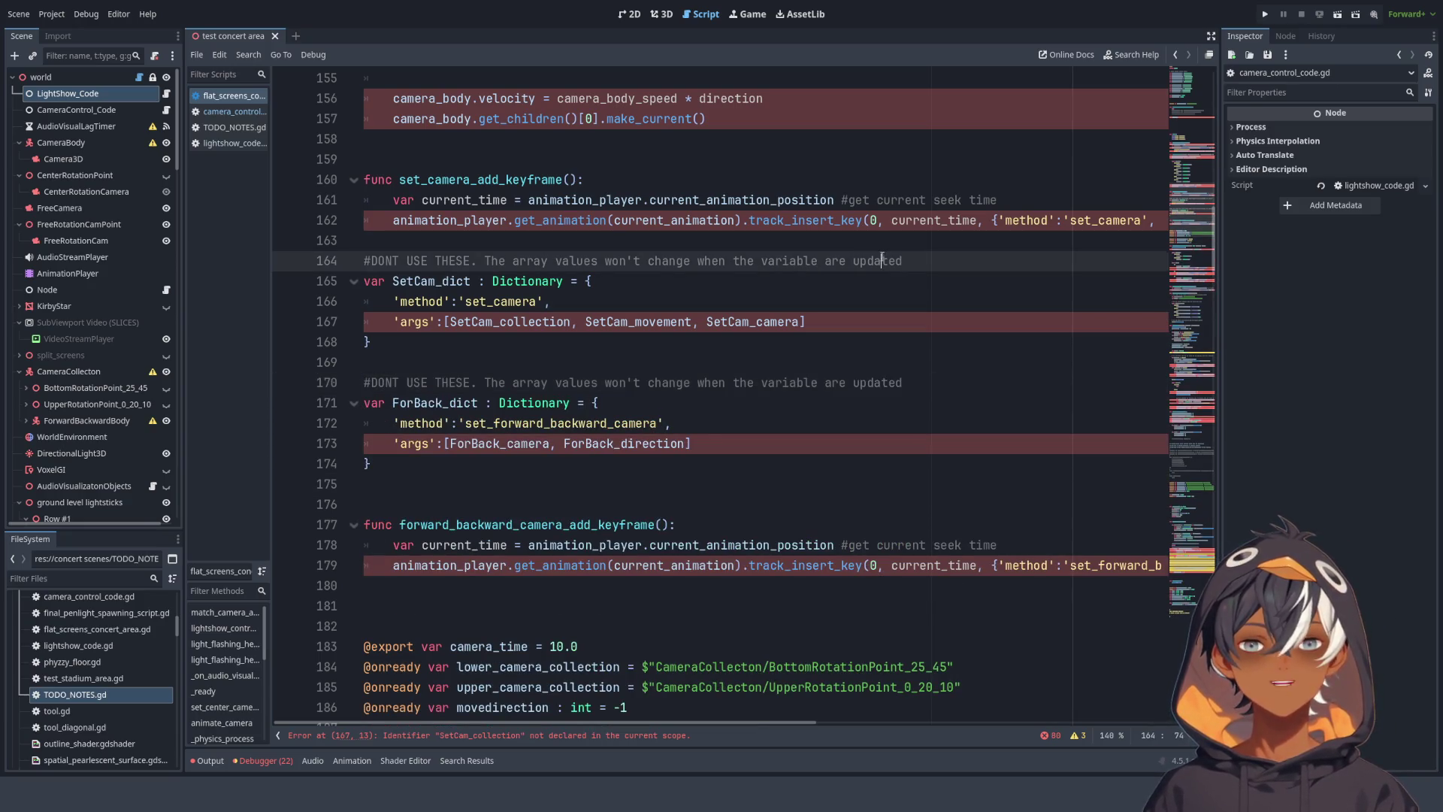
click(431, 422)
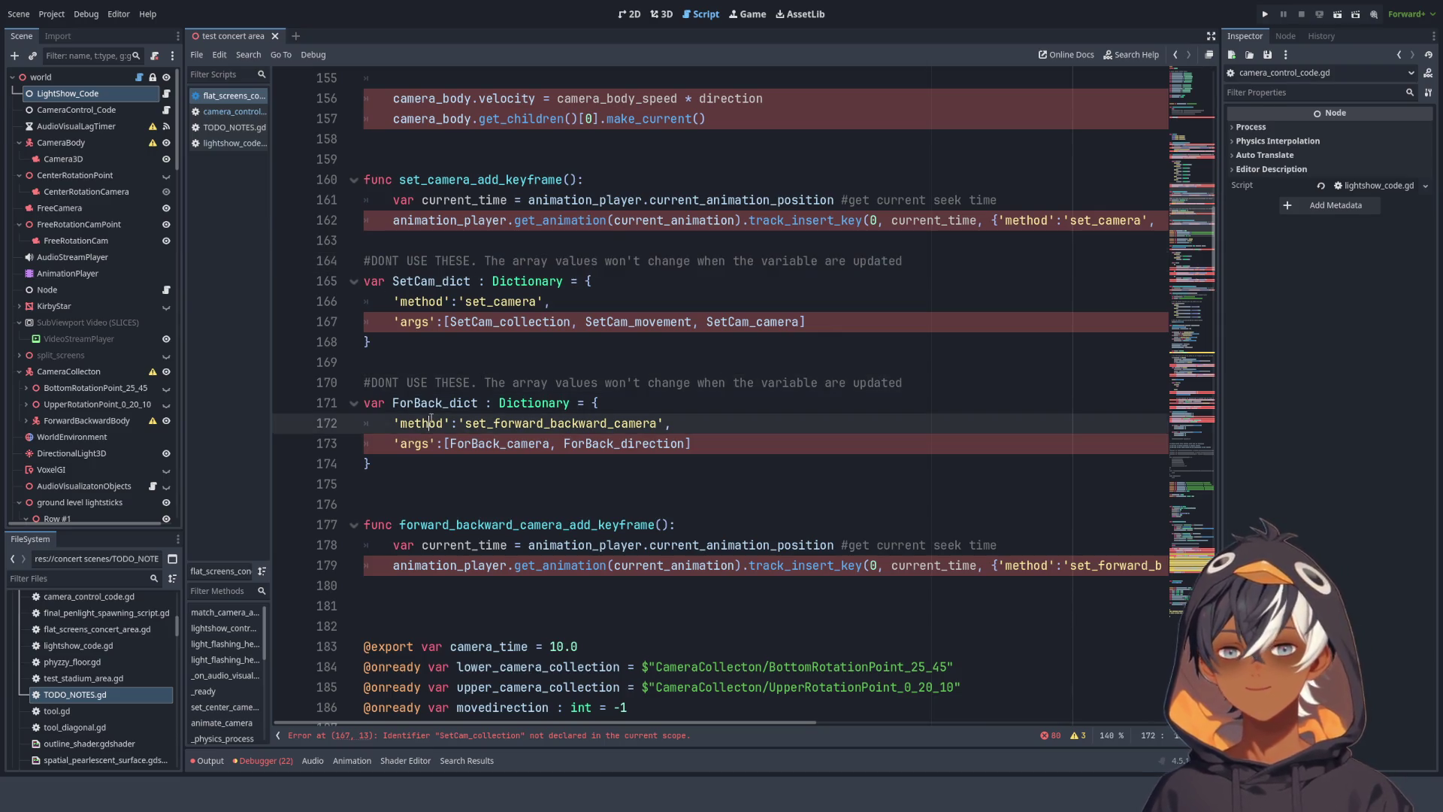
drag(407, 470, 260, 271)
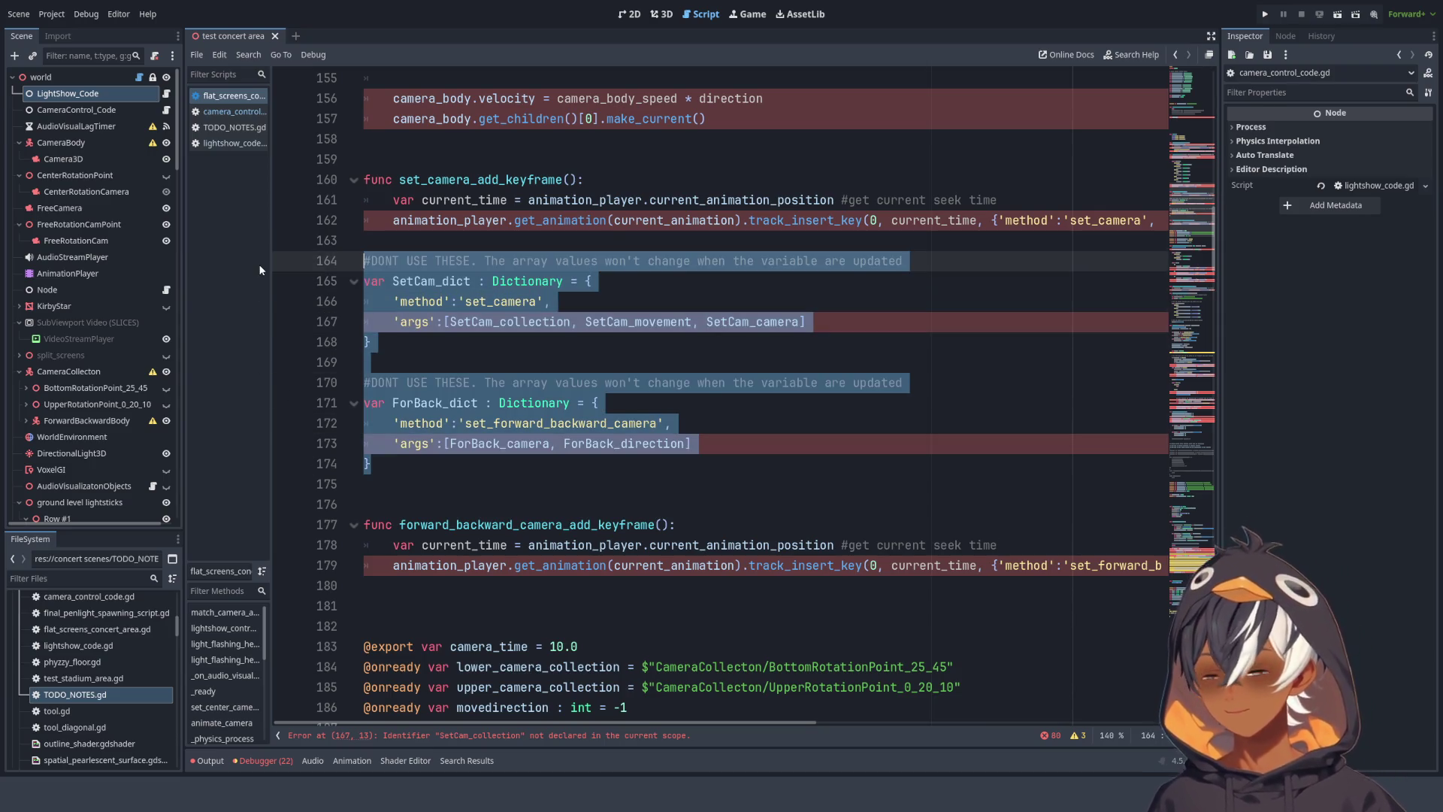
key(BackSpace)
key(BackSpace)
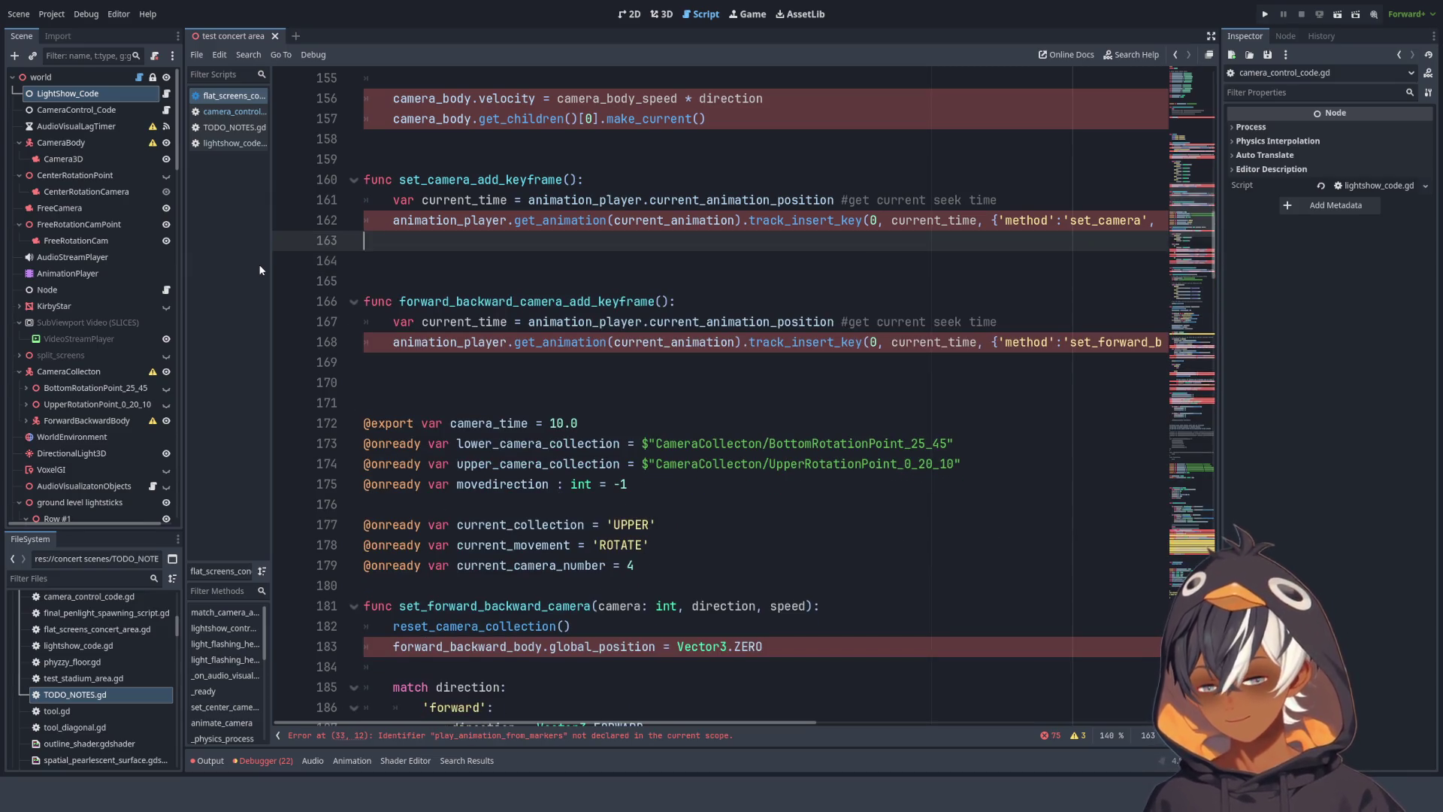
click(436, 284)
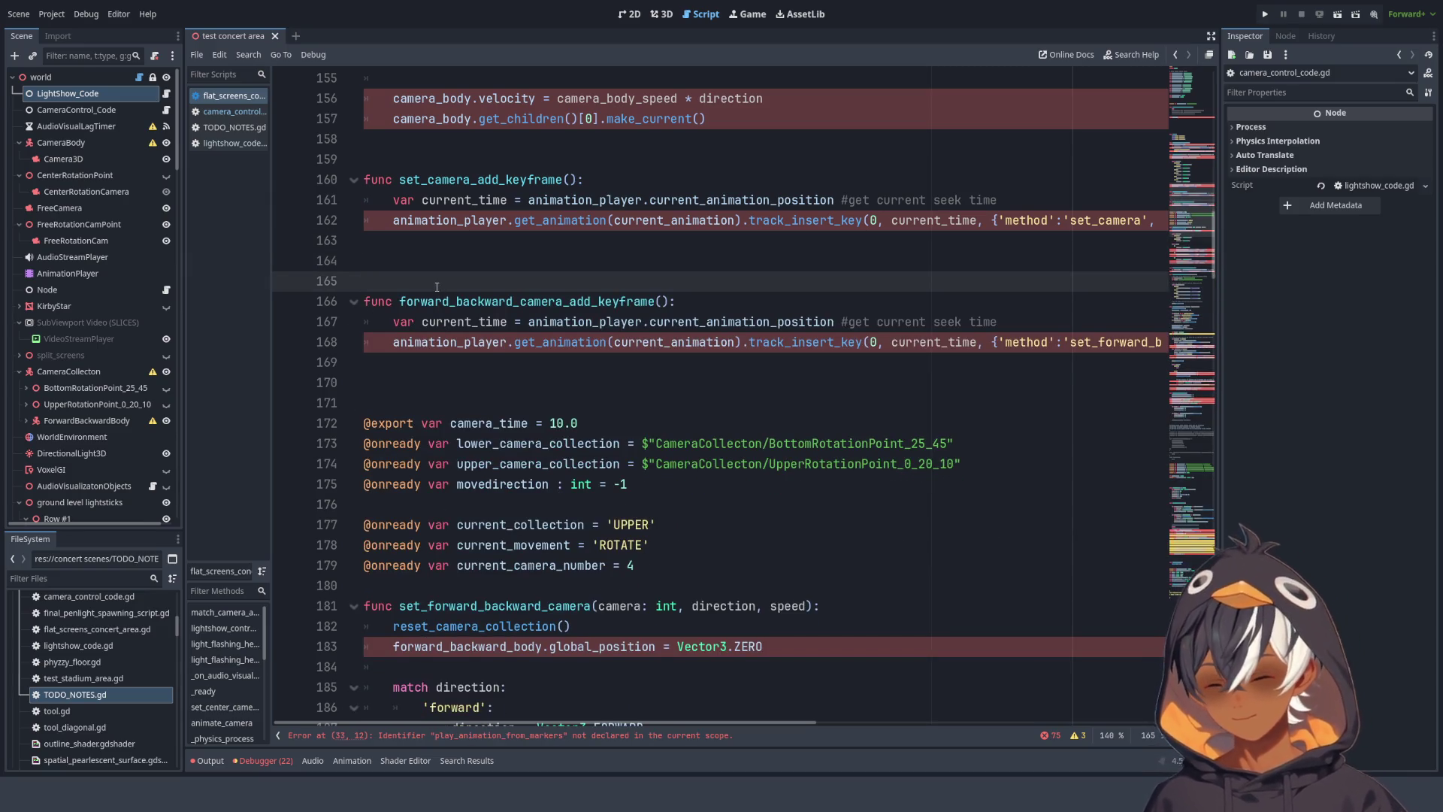
- Remove the extra blank lines between the keyframe functions
key(BackSpace)
key(BackSpace)
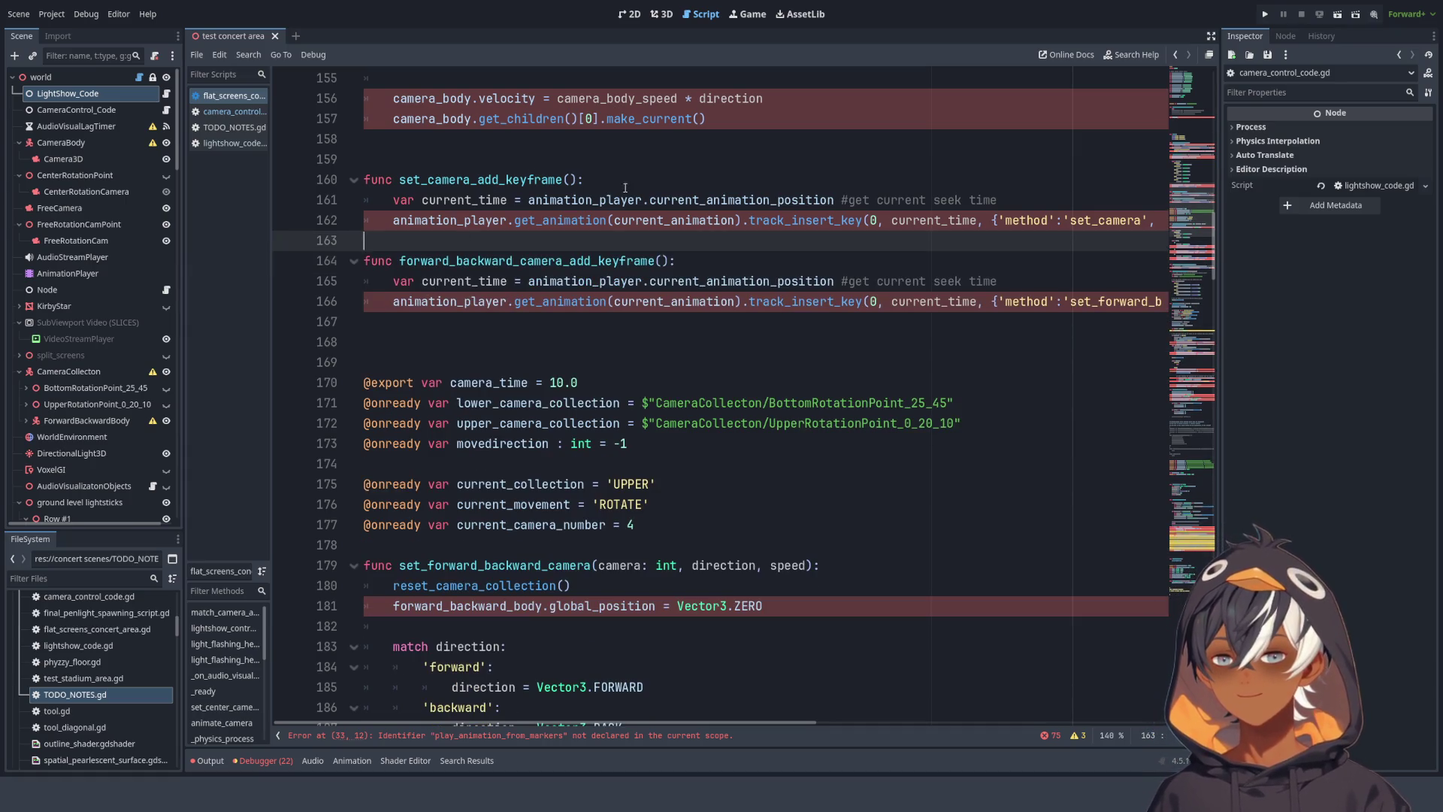
click(624, 186)
key(Up)
key(Up)
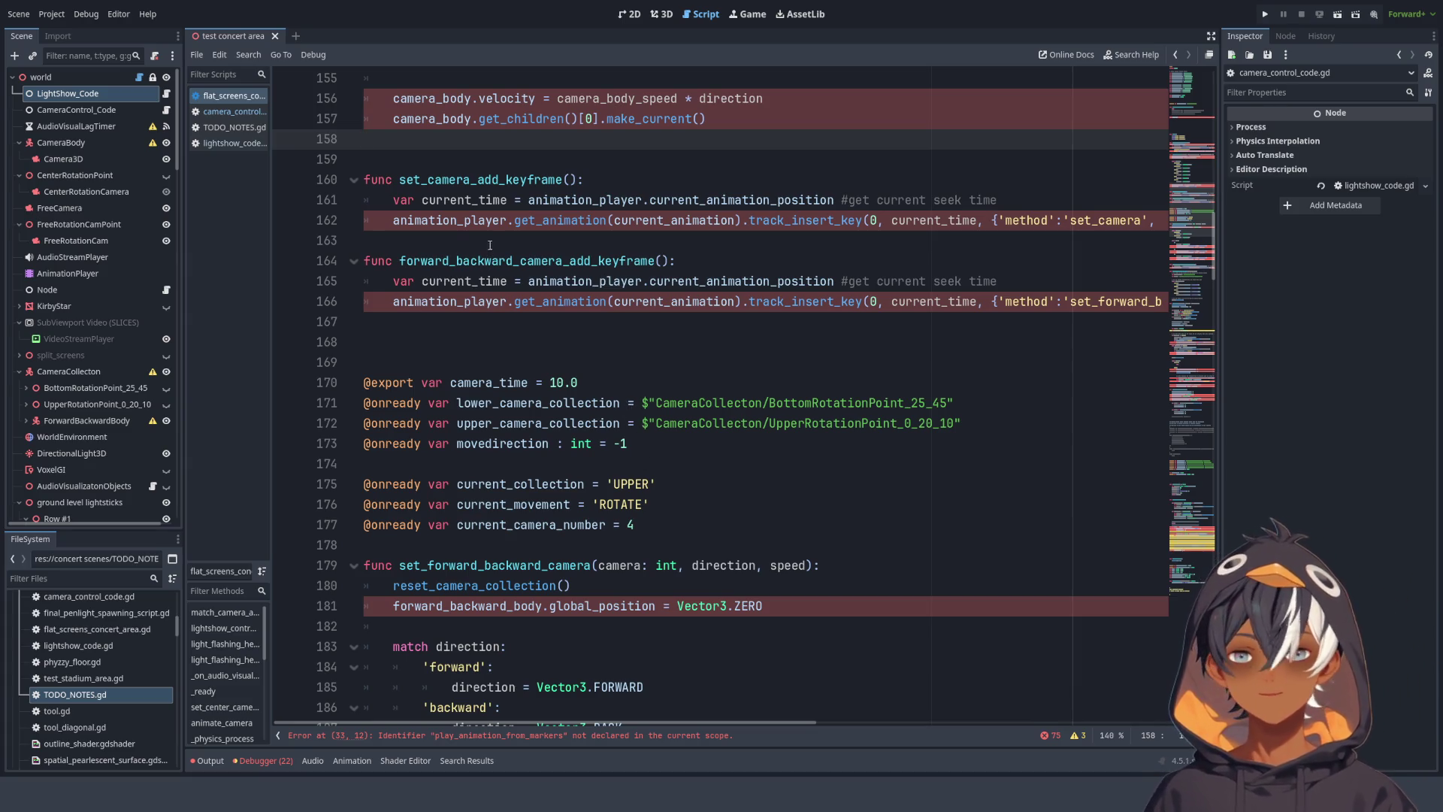
scroll(466, 233, down, 2)
scroll(522, 259, up, 2)
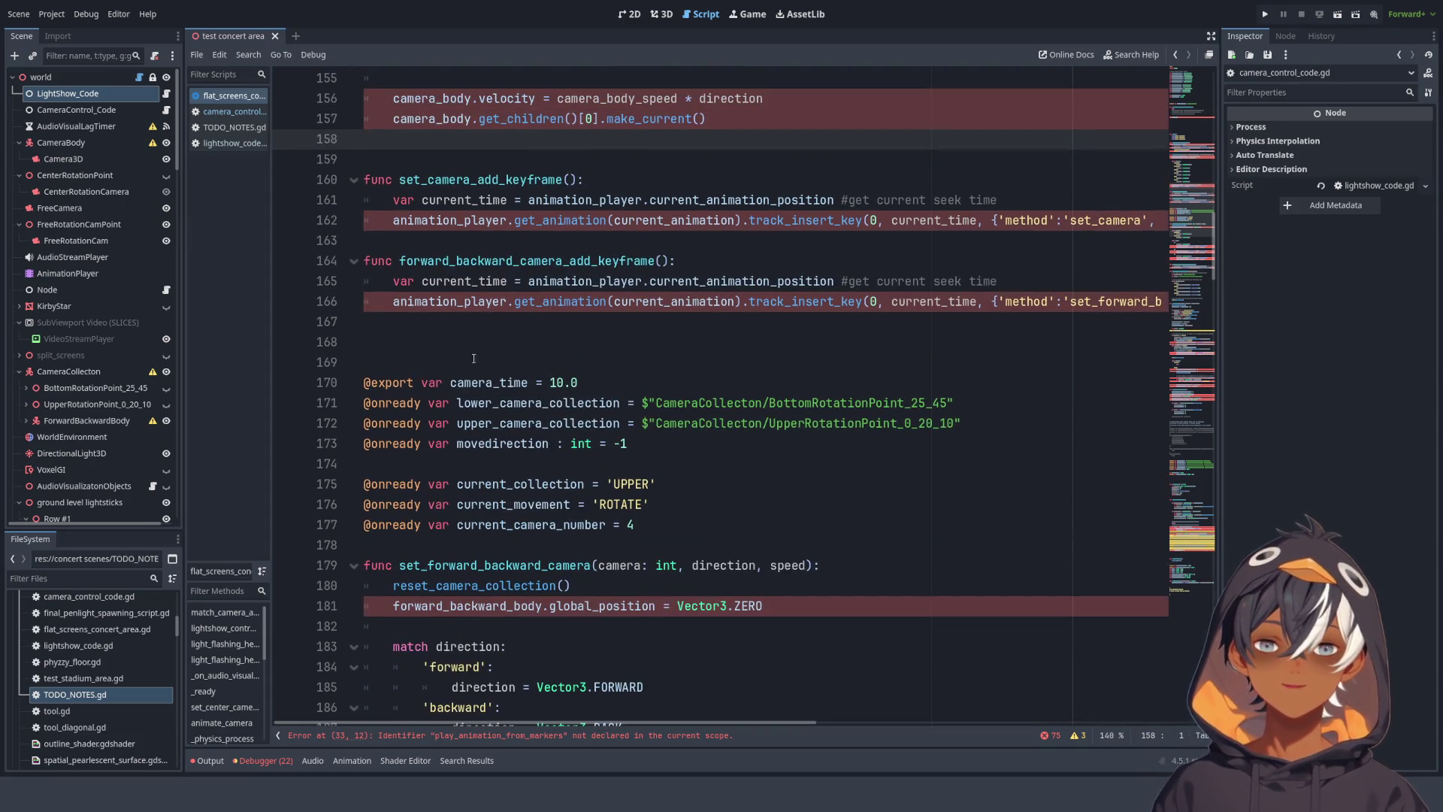
click(515, 359)
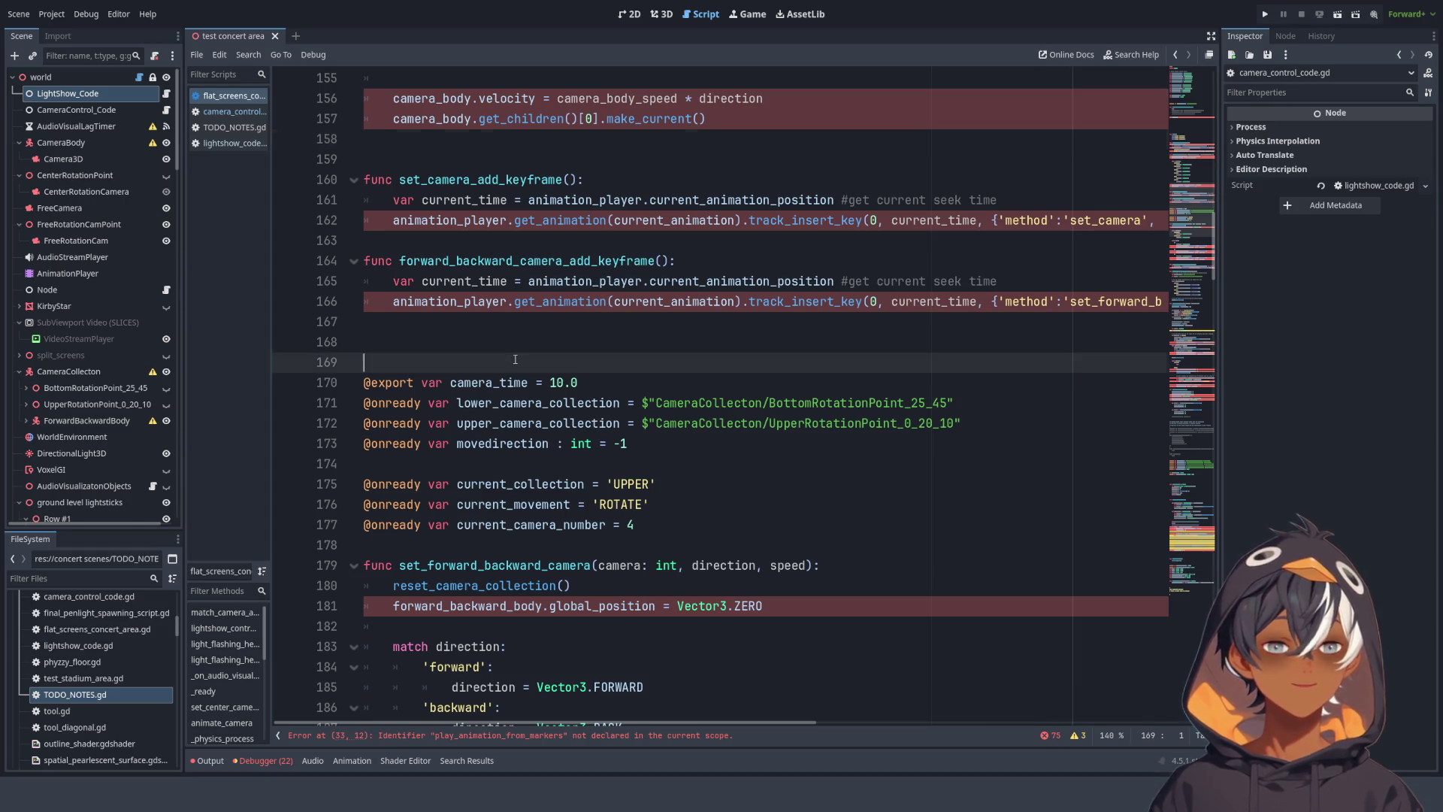
key(BackSpace)
key(BackSpace)
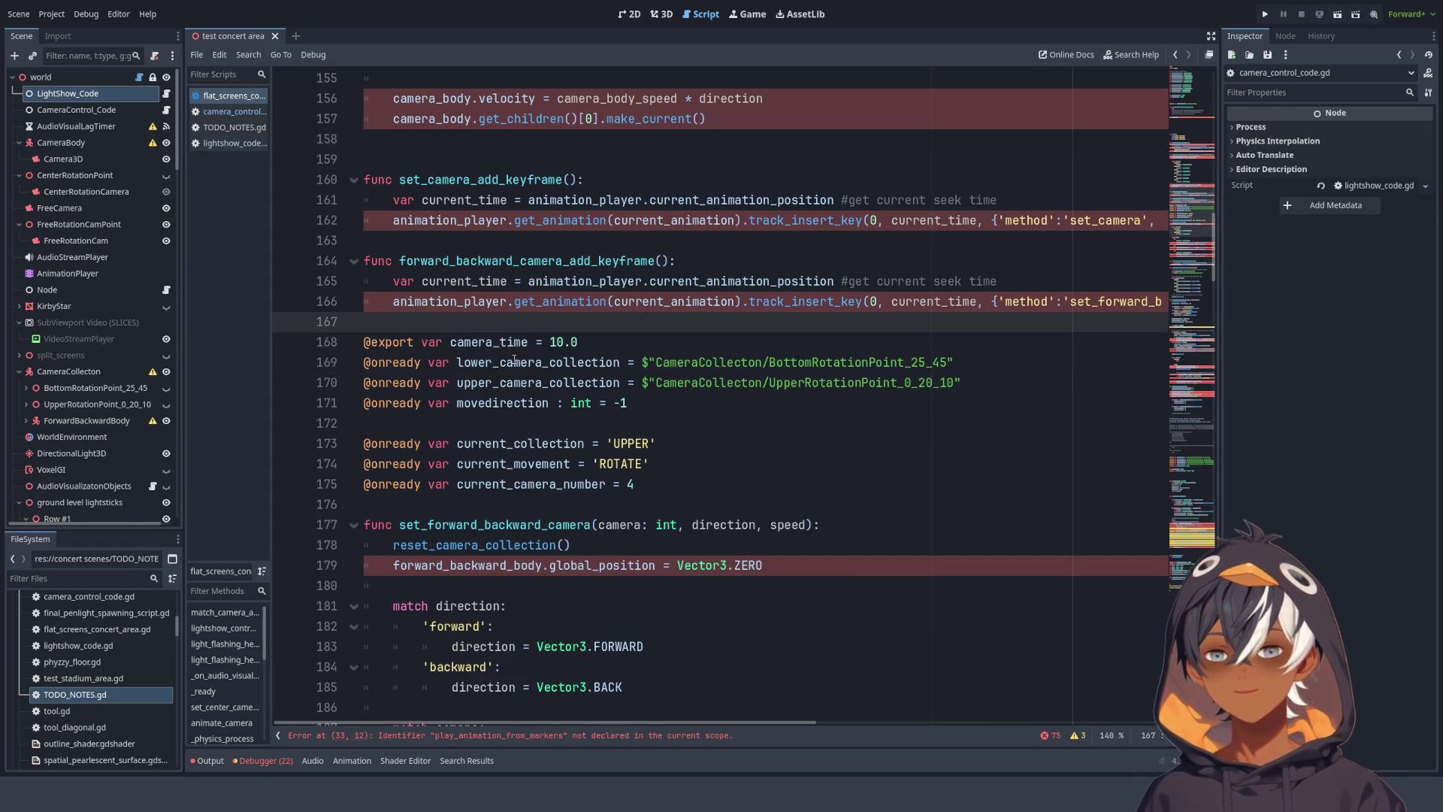
scroll(641, 392, down, 12)
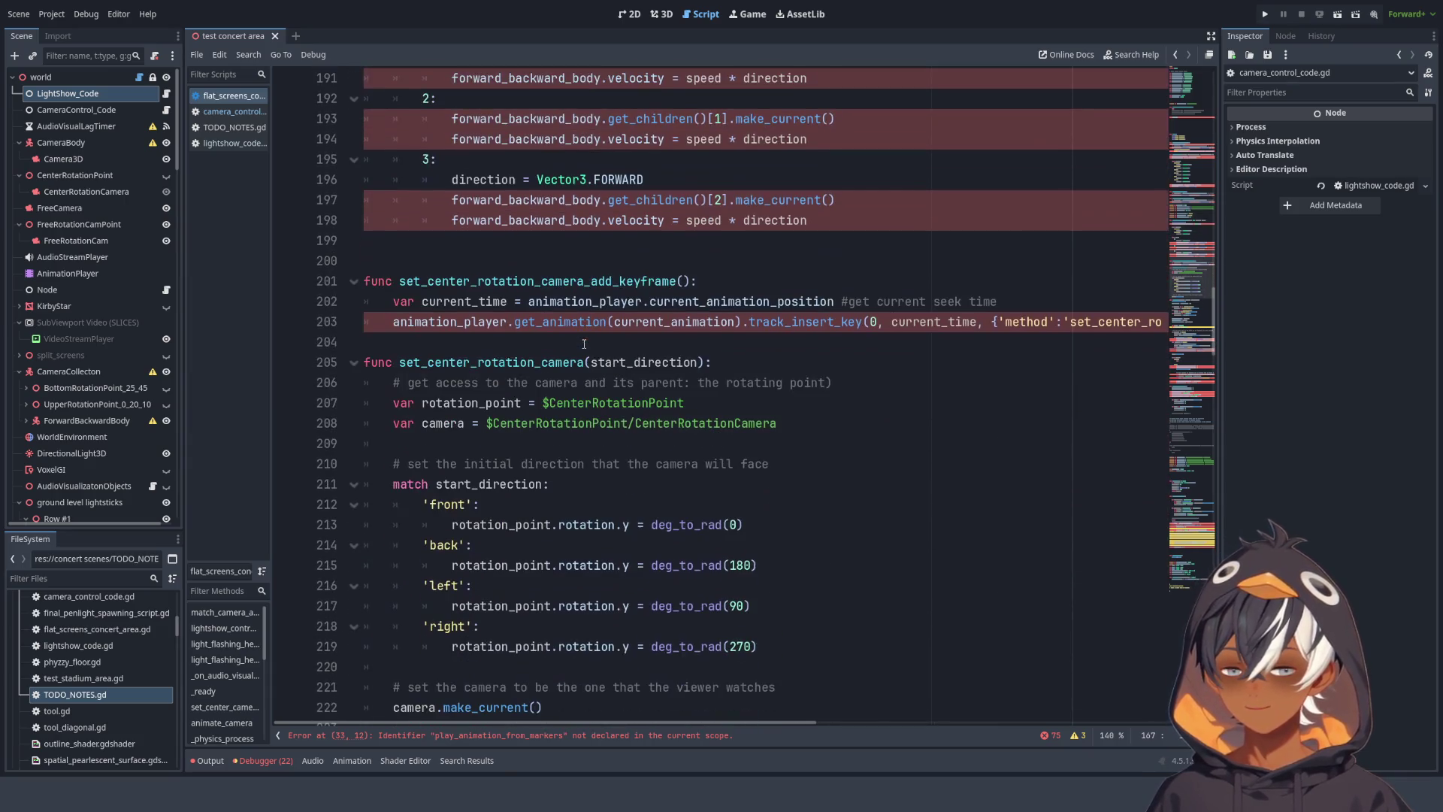
scroll(632, 254, down, 9)
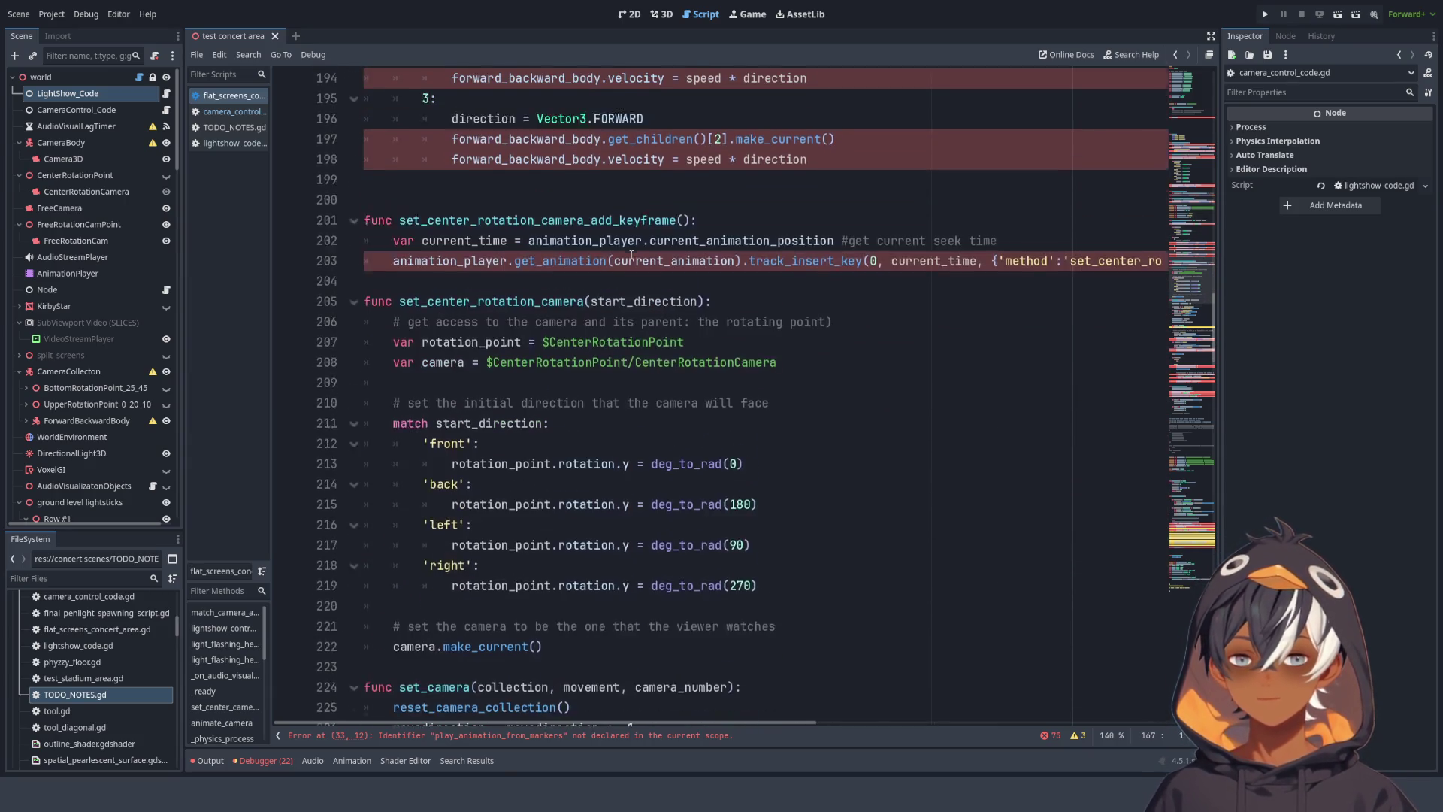
scroll(667, 251, down, 4)
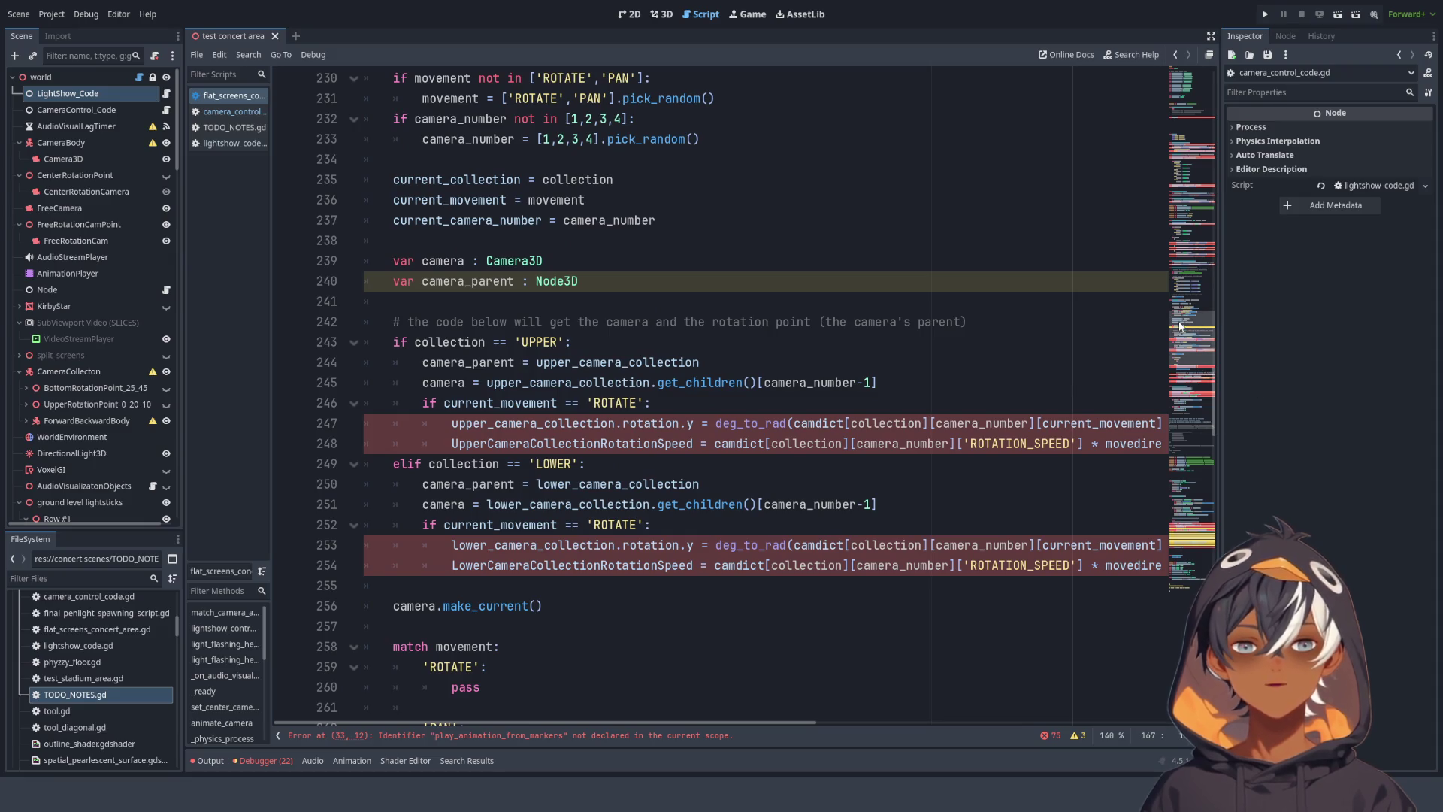
scroll(1173, 361, down, 8)
- Select lines 131–291, from set_solo_camera_add_keyframe through the camera reset code, and delete them
mouse_move(1169, 367)
mouse_down()
mouse_move(1132, 479)
mouse_move(1107, 89)
mouse_move(1095, 154)
mouse_up()
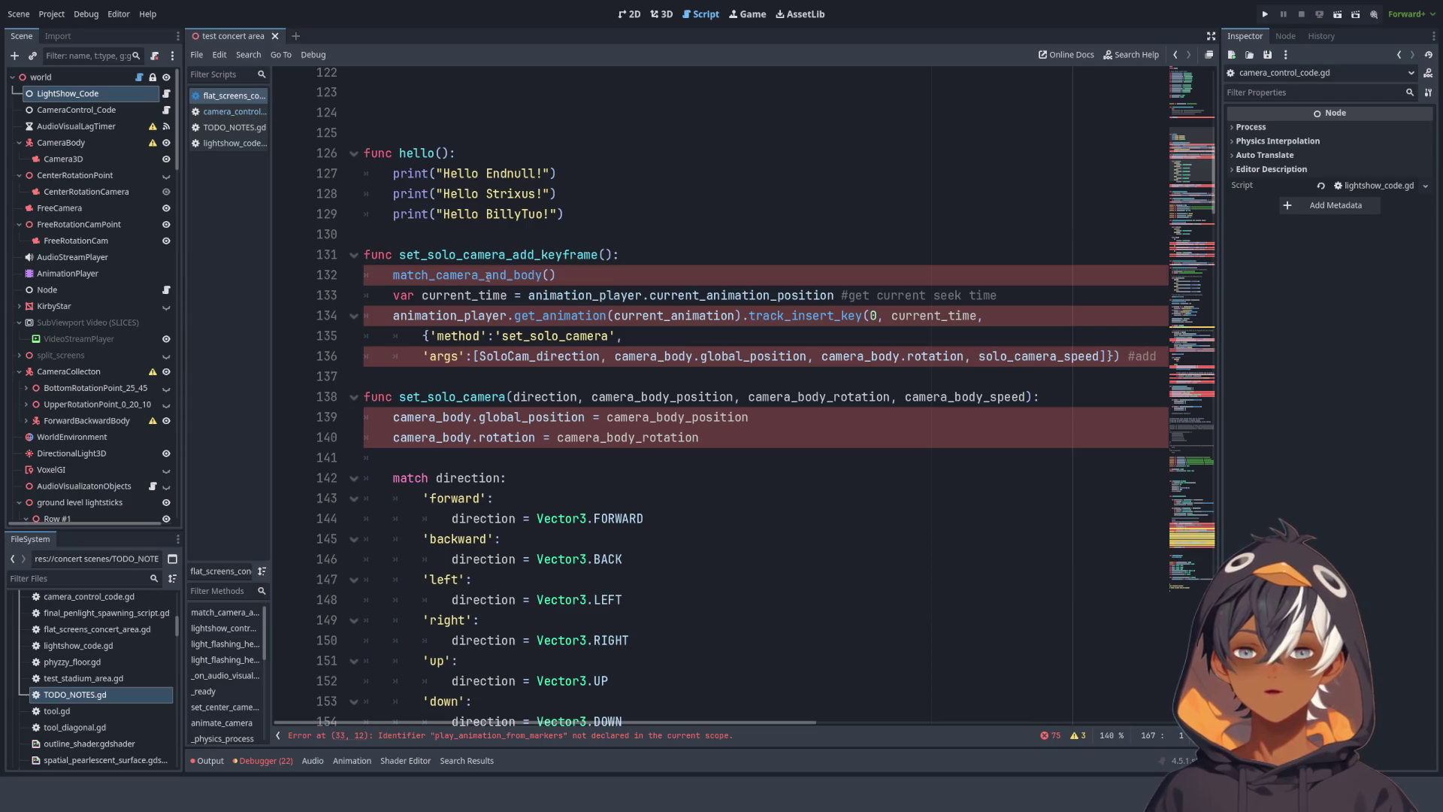
mouse_move(370, 264)
mouse_down()
mouse_move(526, 289)
mouse_move(575, 253)
mouse_move(602, 353)
mouse_move(714, 297)
mouse_move(714, 194)
mouse_move(579, 275)
mouse_move(714, 255)
mouse_move(676, 218)
mouse_move(627, 256)
mouse_move(681, 385)
mouse_move(526, 355)
mouse_move(526, 263)
mouse_move(624, 338)
mouse_move(566, 335)
mouse_move(557, 194)
mouse_move(762, 218)
mouse_move(770, 335)
mouse_move(774, 218)
mouse_move(782, 262)
mouse_move(755, 276)
mouse_move(759, 153)
mouse_move(776, 336)
mouse_up()
scroll(770, 335, down, 6)
scroll(776, 260, down, 3)
scroll(778, 262, down, 9)
scroll(783, 264, down, 5)
scroll(781, 263, down, 1)
scroll(767, 259, down, 4)
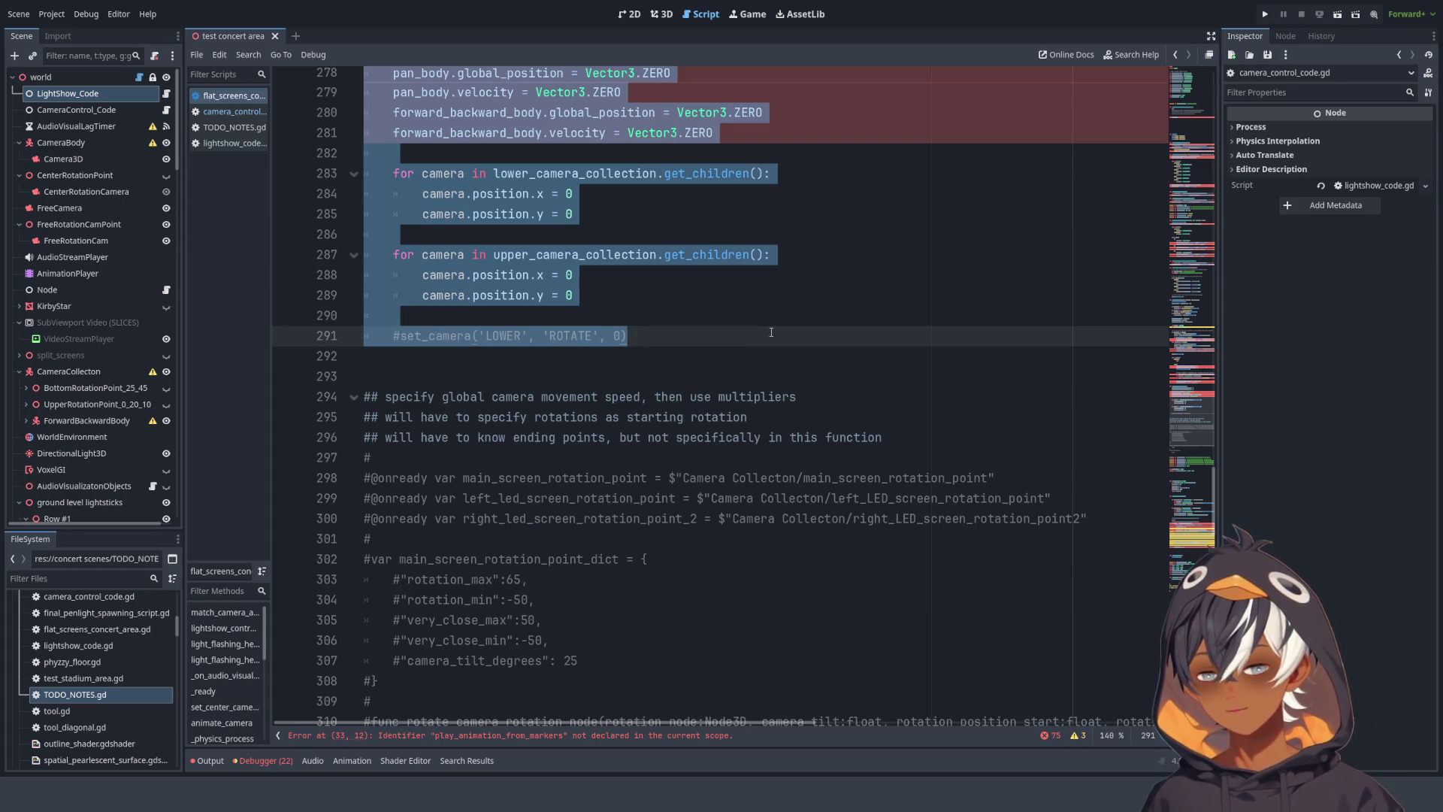
key(BackSpace)
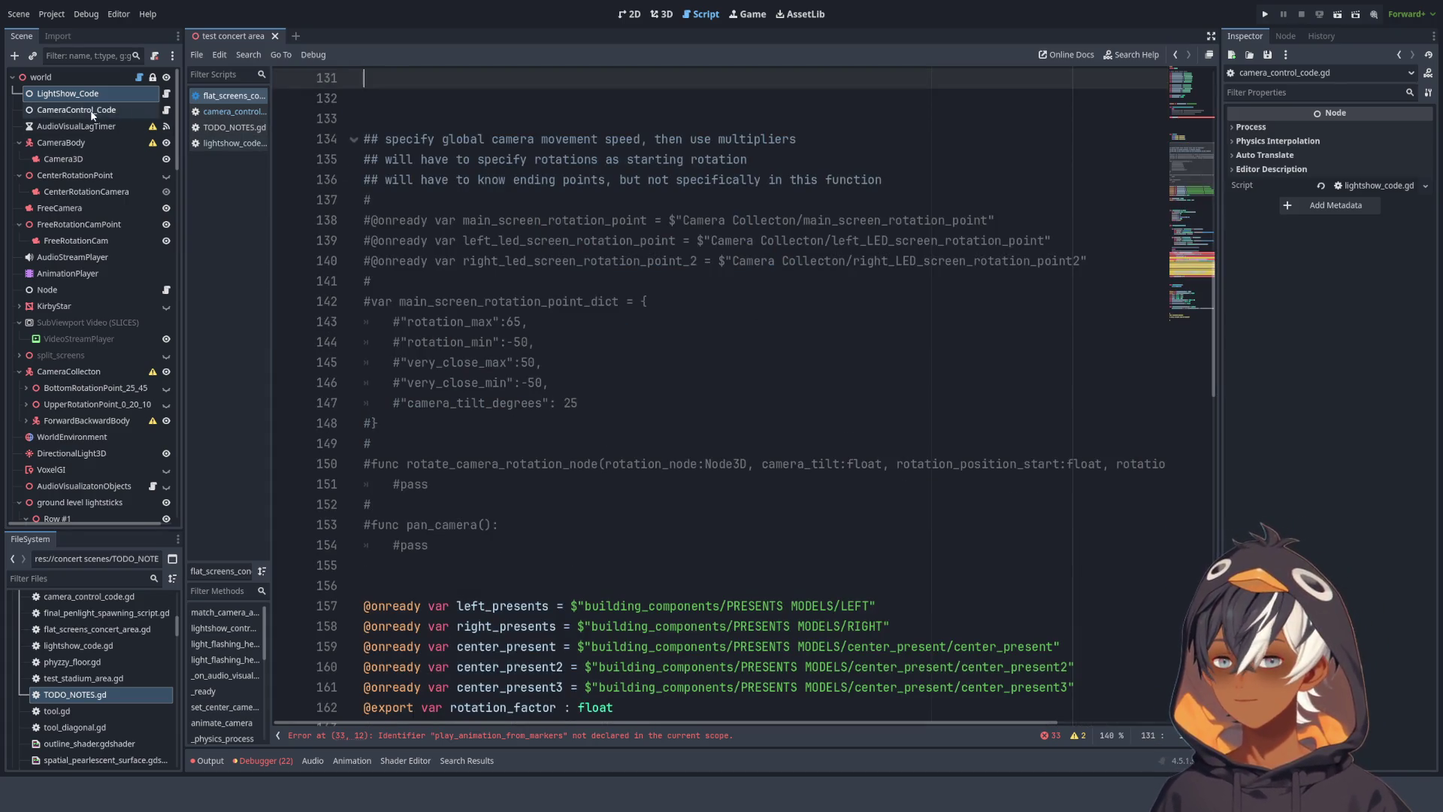
click(167, 111)
- Paste the cut camera functions after the camdict closing brace at line 242 of camera_control_code.gd
scroll(526, 450, up, 6)
scroll(526, 451, down, 6)
click(433, 681)
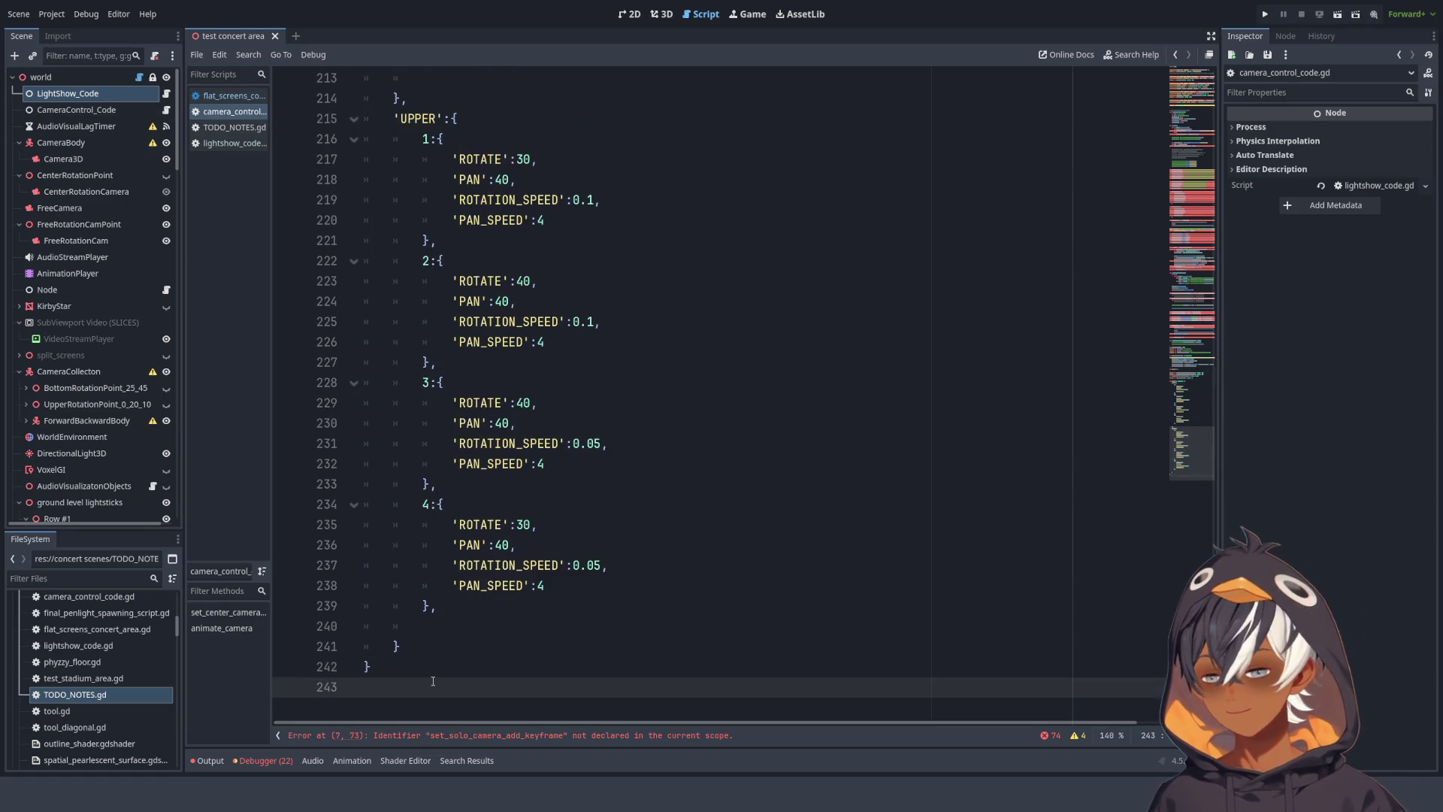
key(ctrl+v)
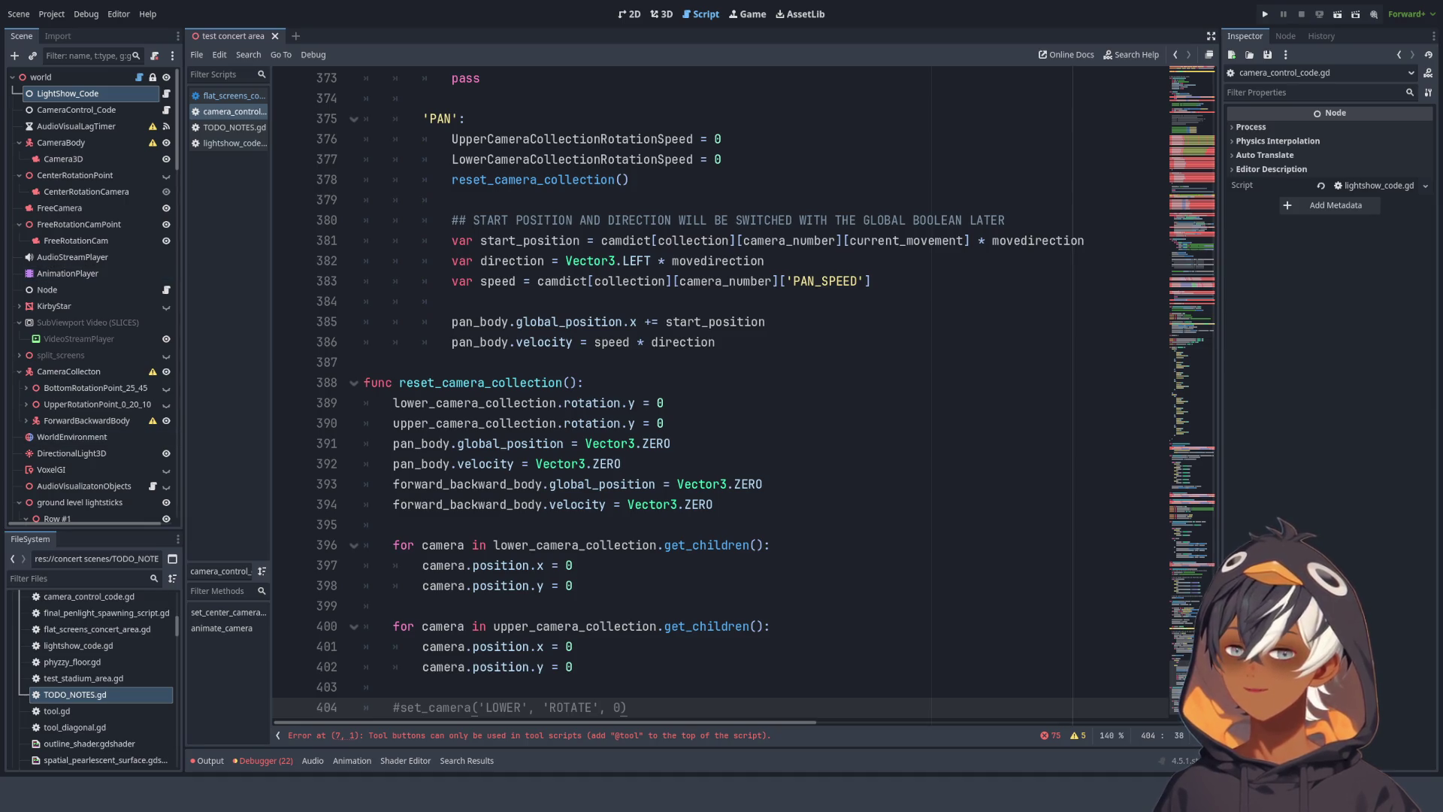
- Leave reset_camera_collection in camera_control_code.gd and switch back to flat_screens_concert_area.gd
click(671, 443)
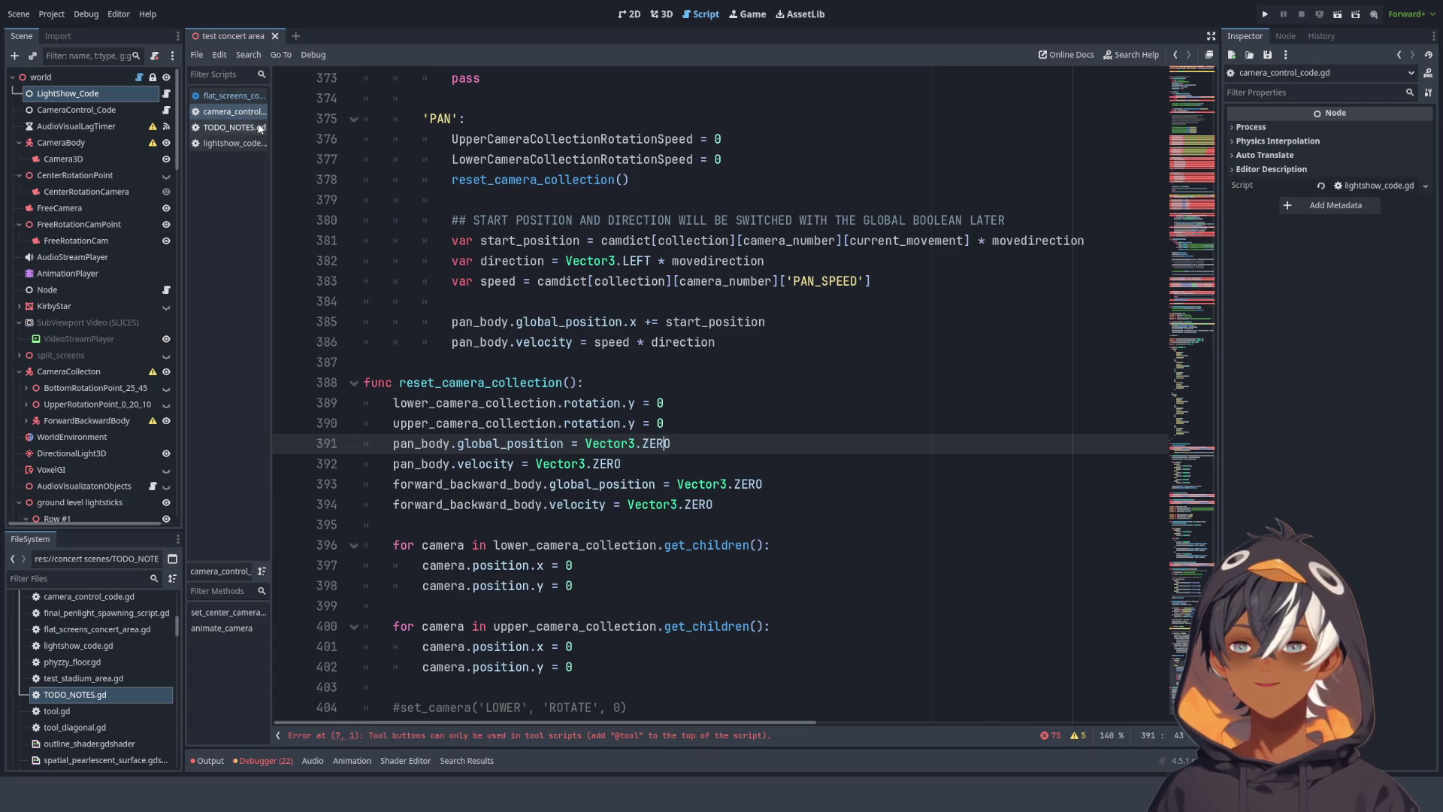
click(138, 77)
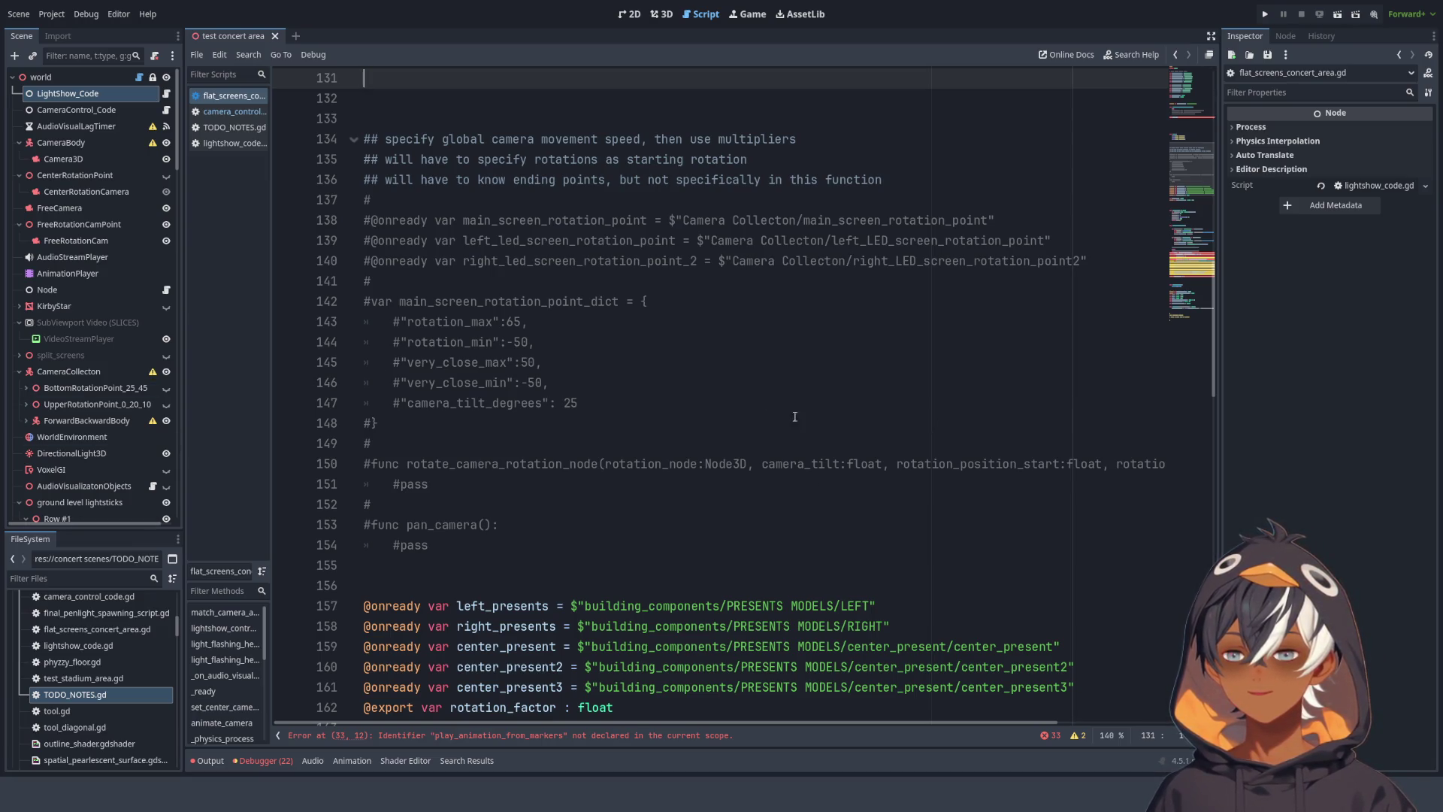
- Delete one empty line above func hello() in flat_screens_concert_area.gd
scroll(601, 316, up, 8)
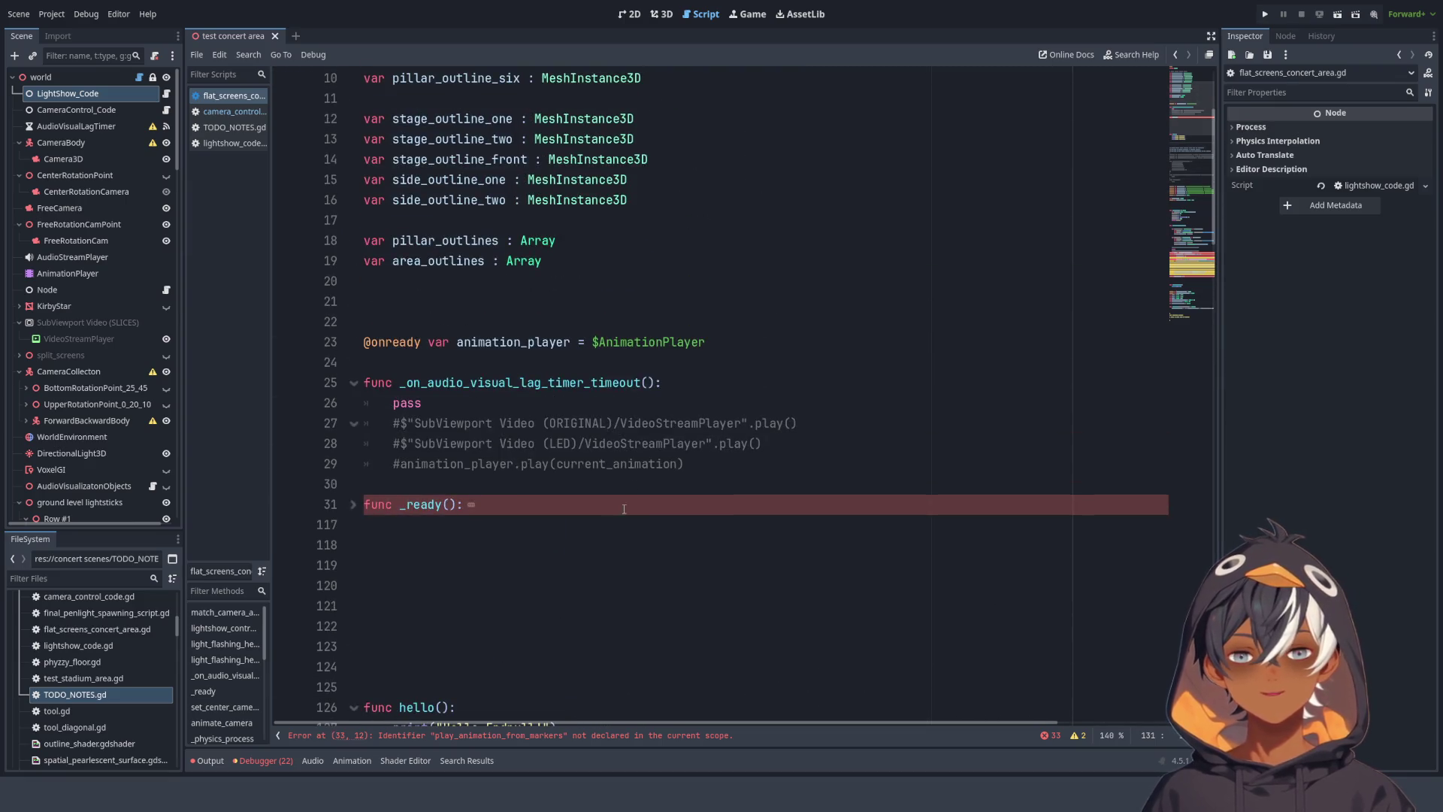
scroll(376, 494, down, 1)
click(395, 385)
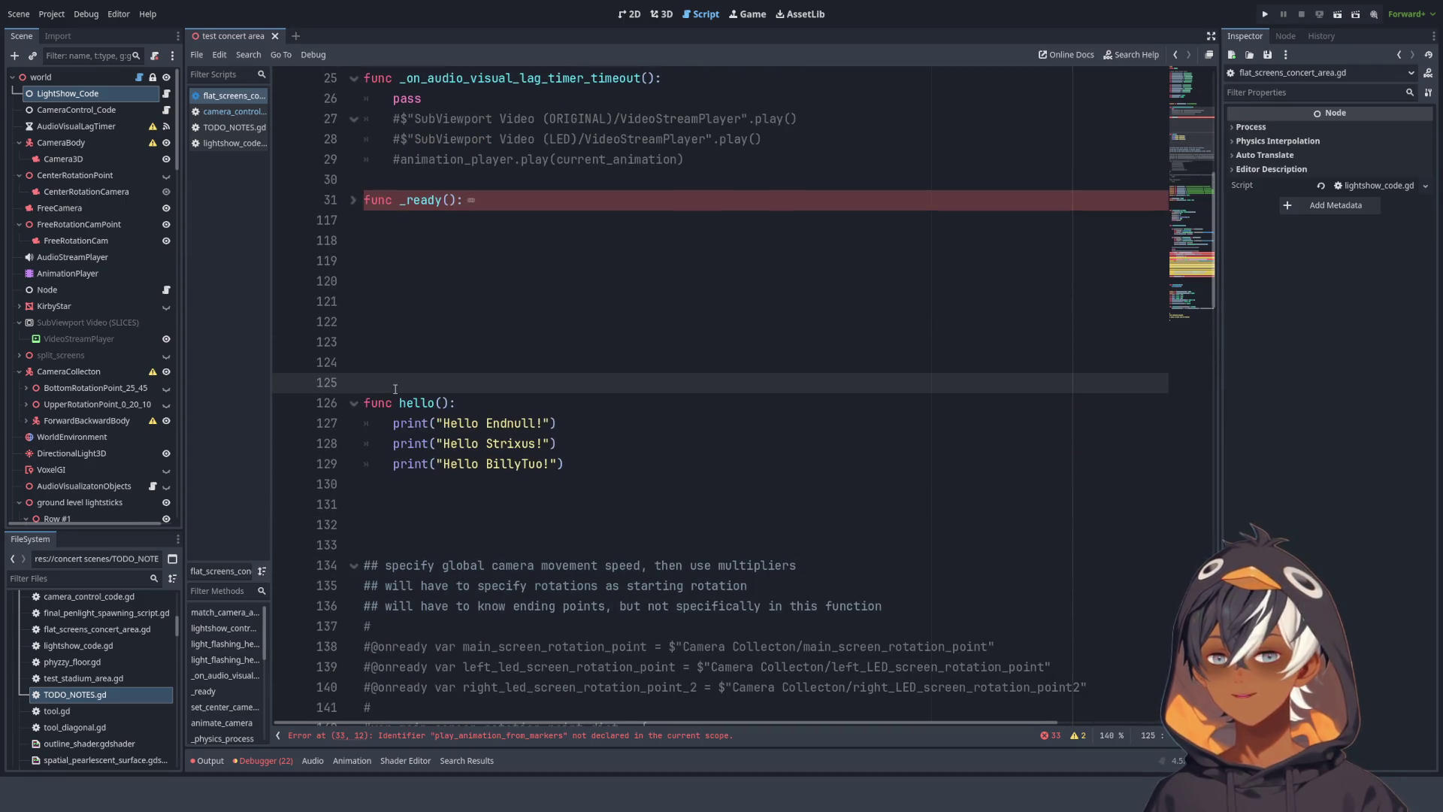
key(BackSpace)
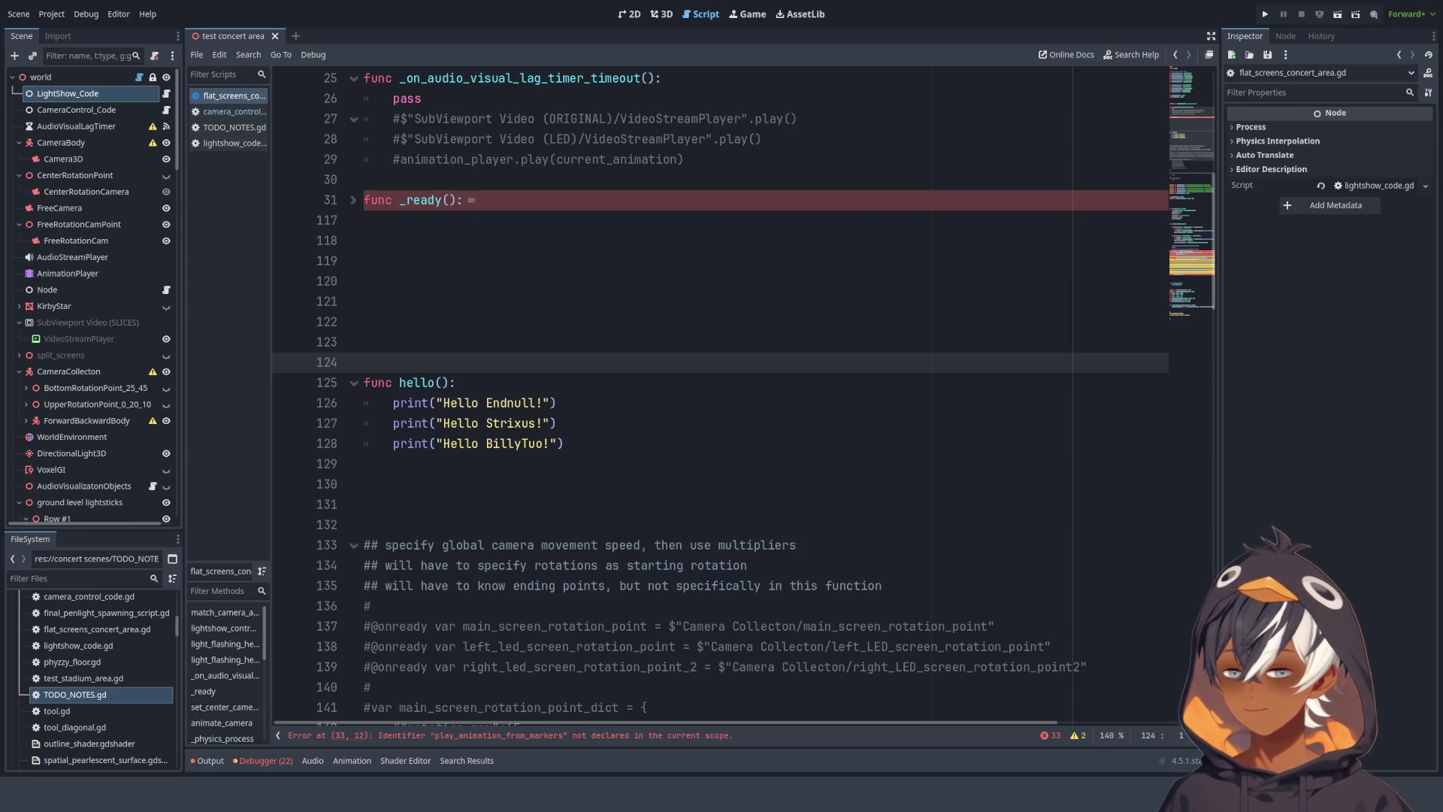
click(828, 340)
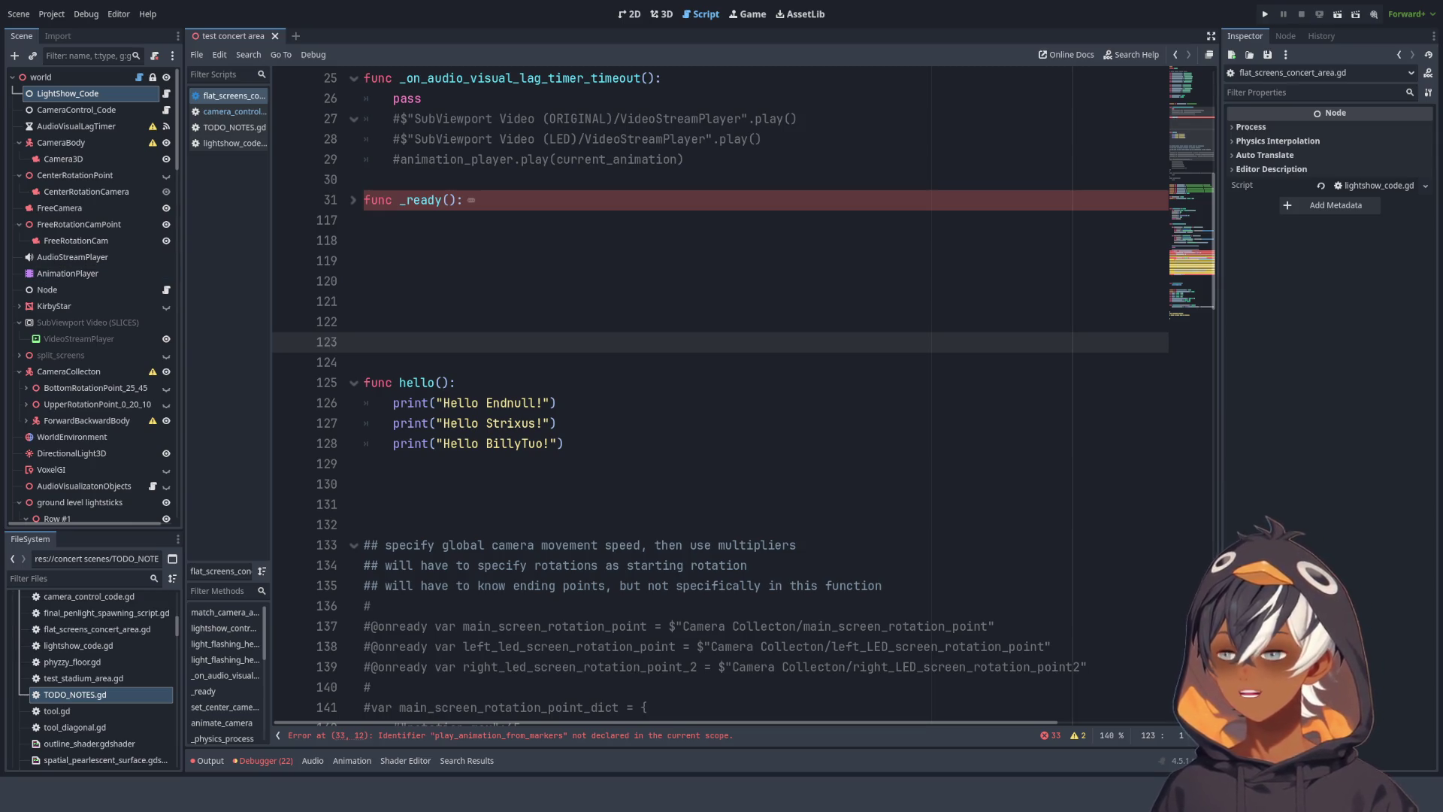
- Remove the five blank lines above hello() and the two blank lines after it
click(431, 367)
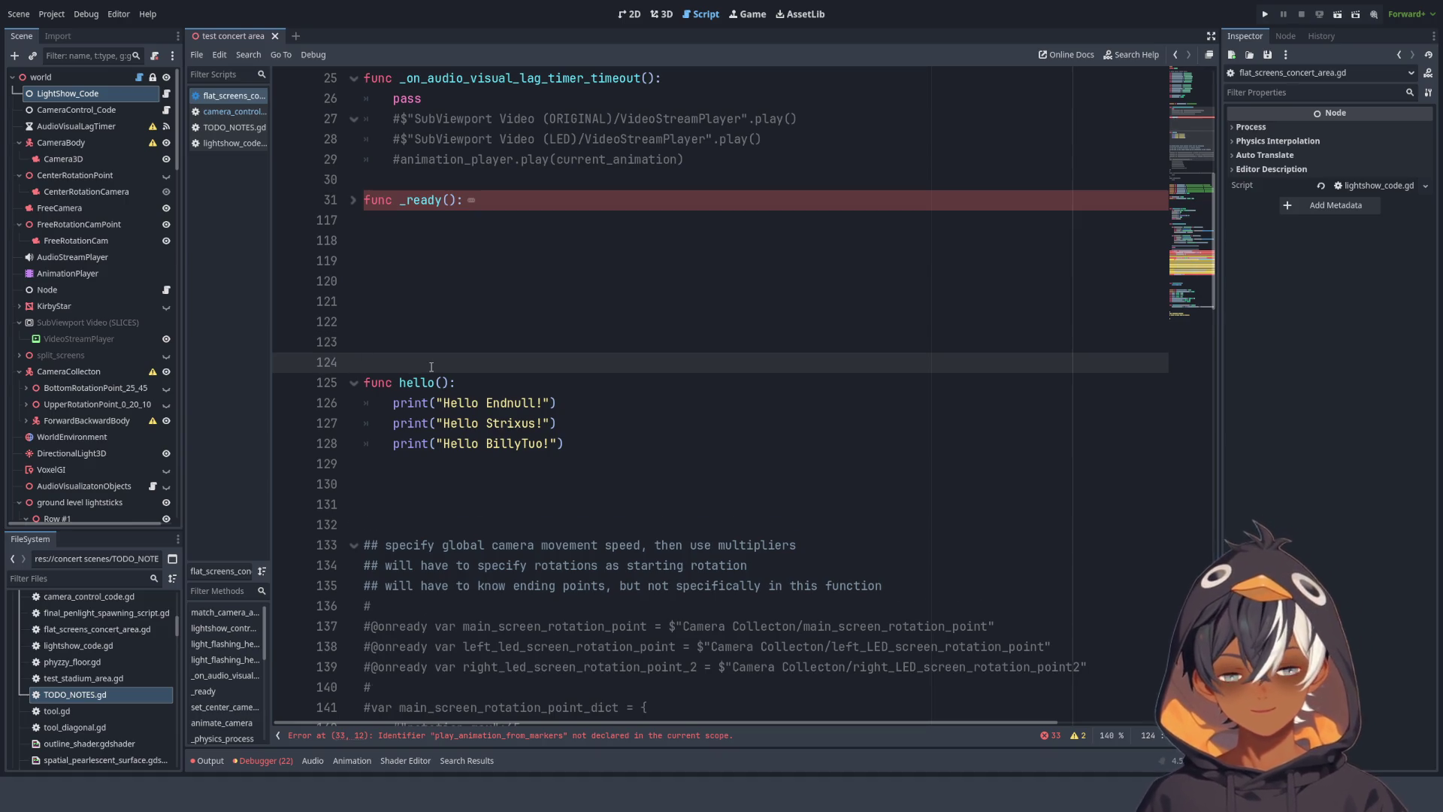
key(BackSpace)
key(BackSpace)
key(BackSpace)
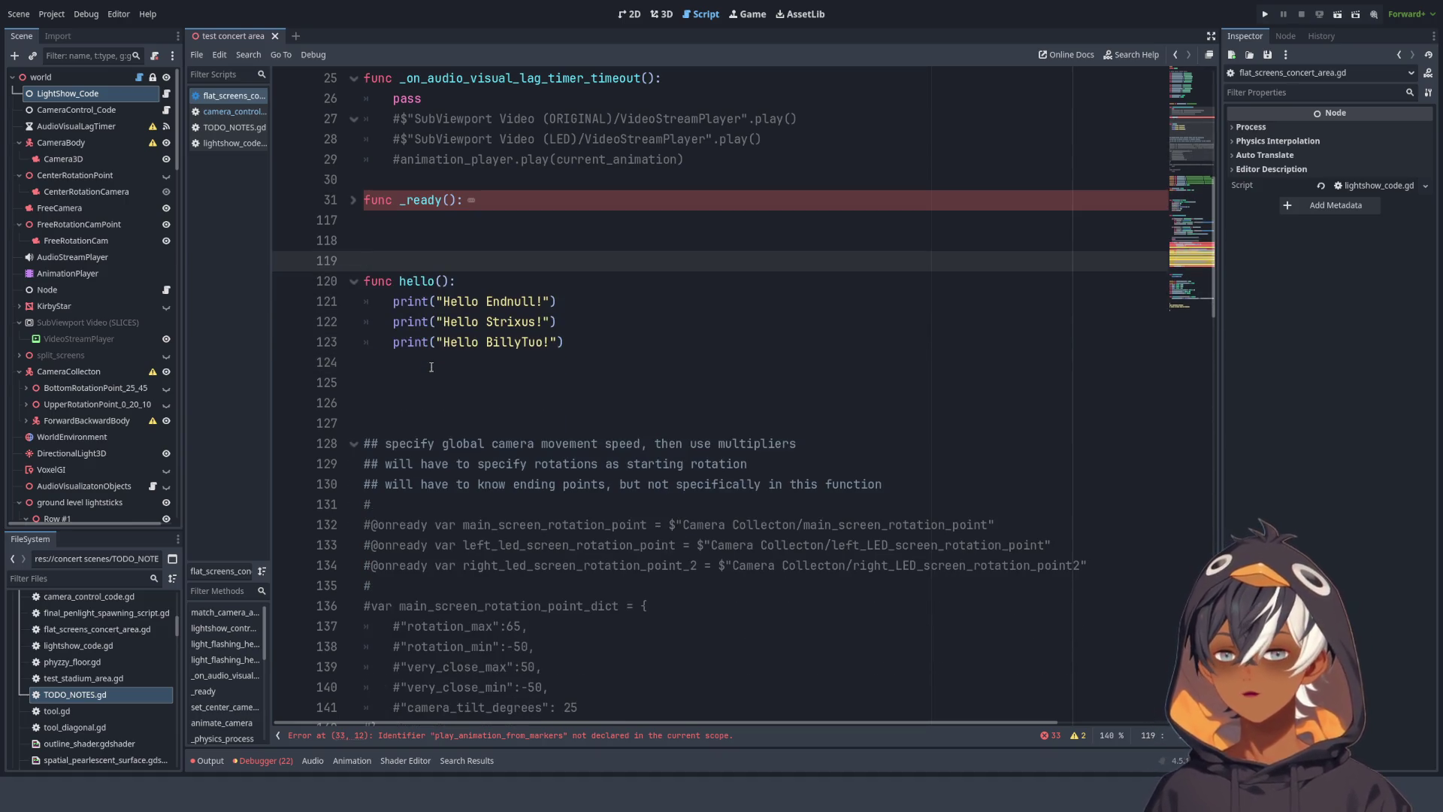
click(452, 426)
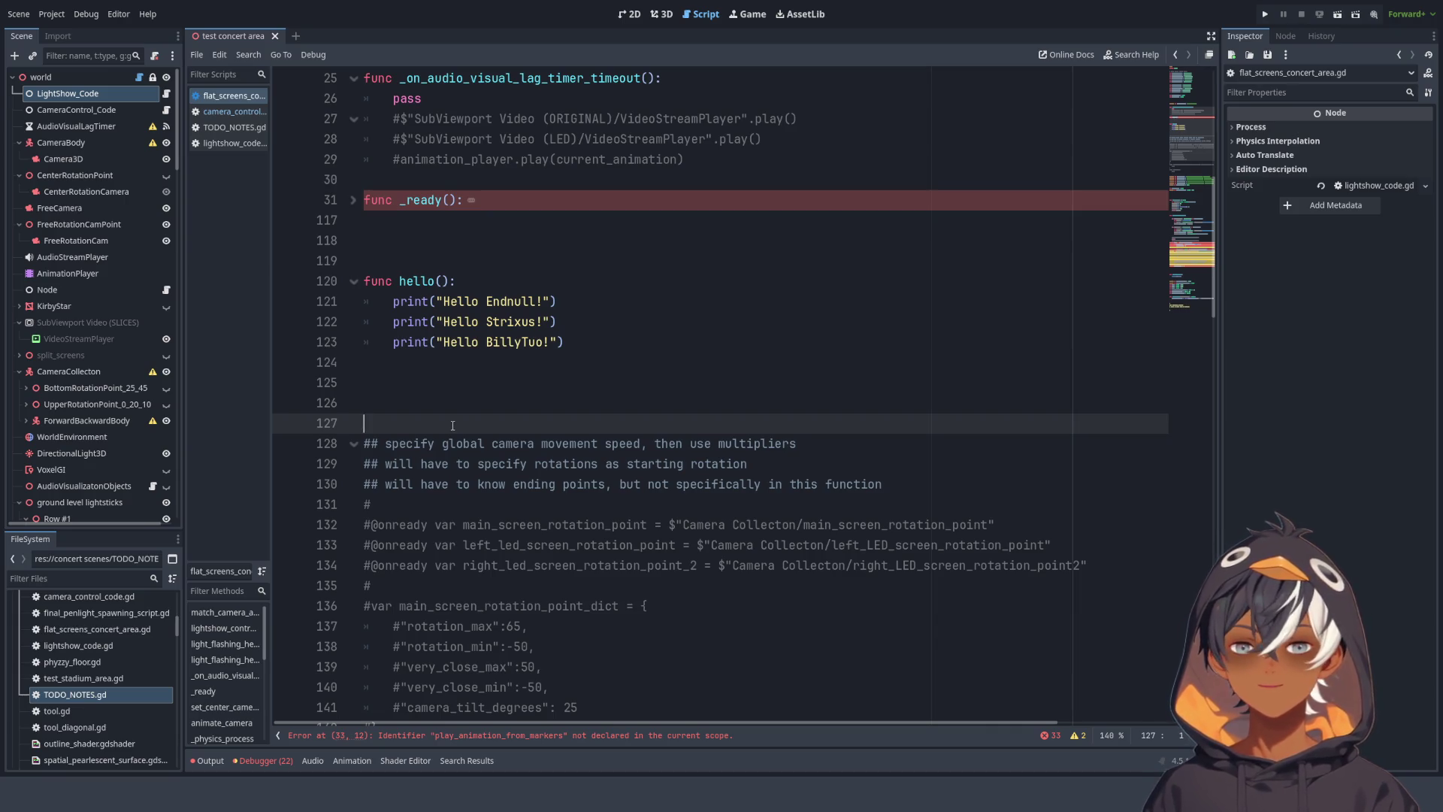
key(BackSpace)
key(BackSpace)
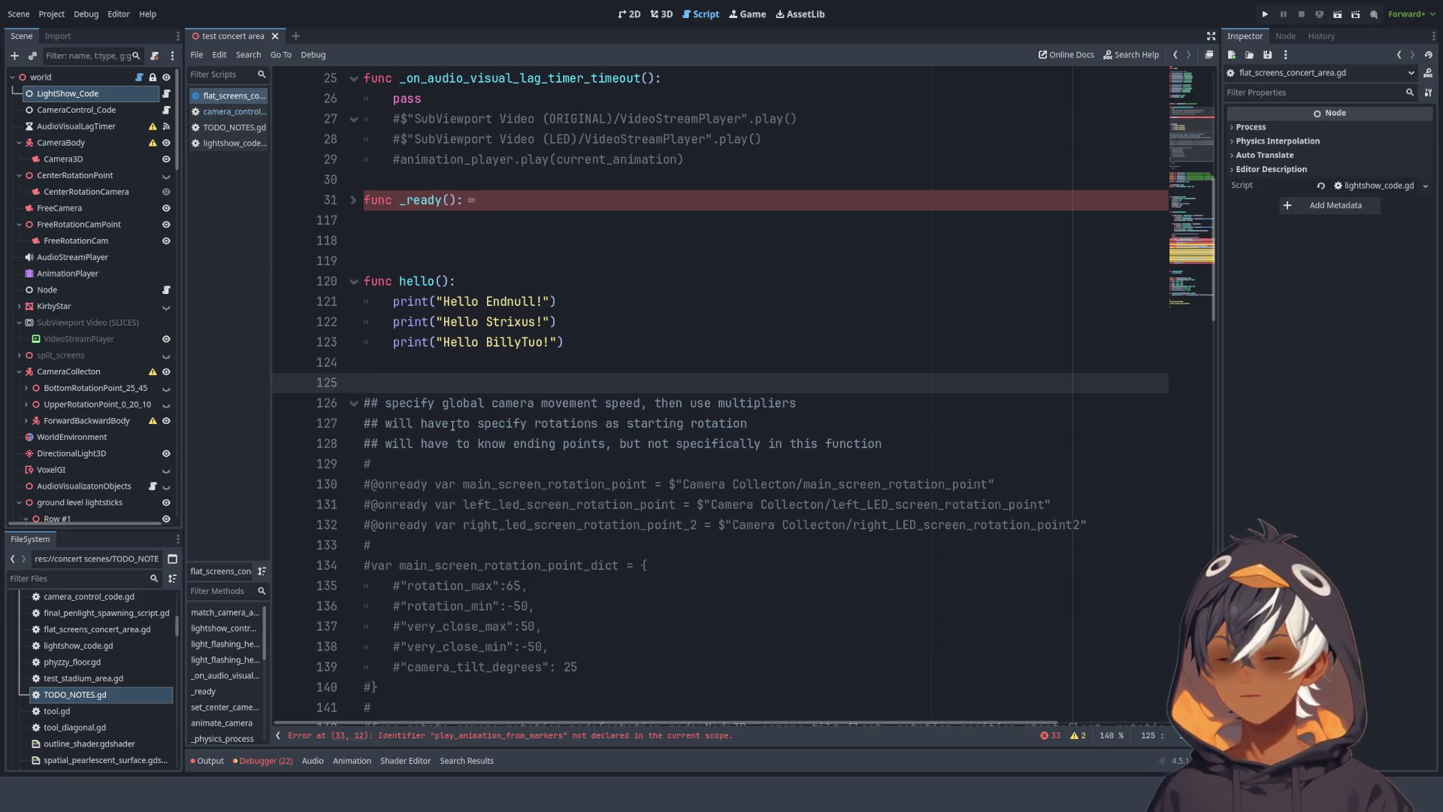
scroll(484, 375, down, 10)
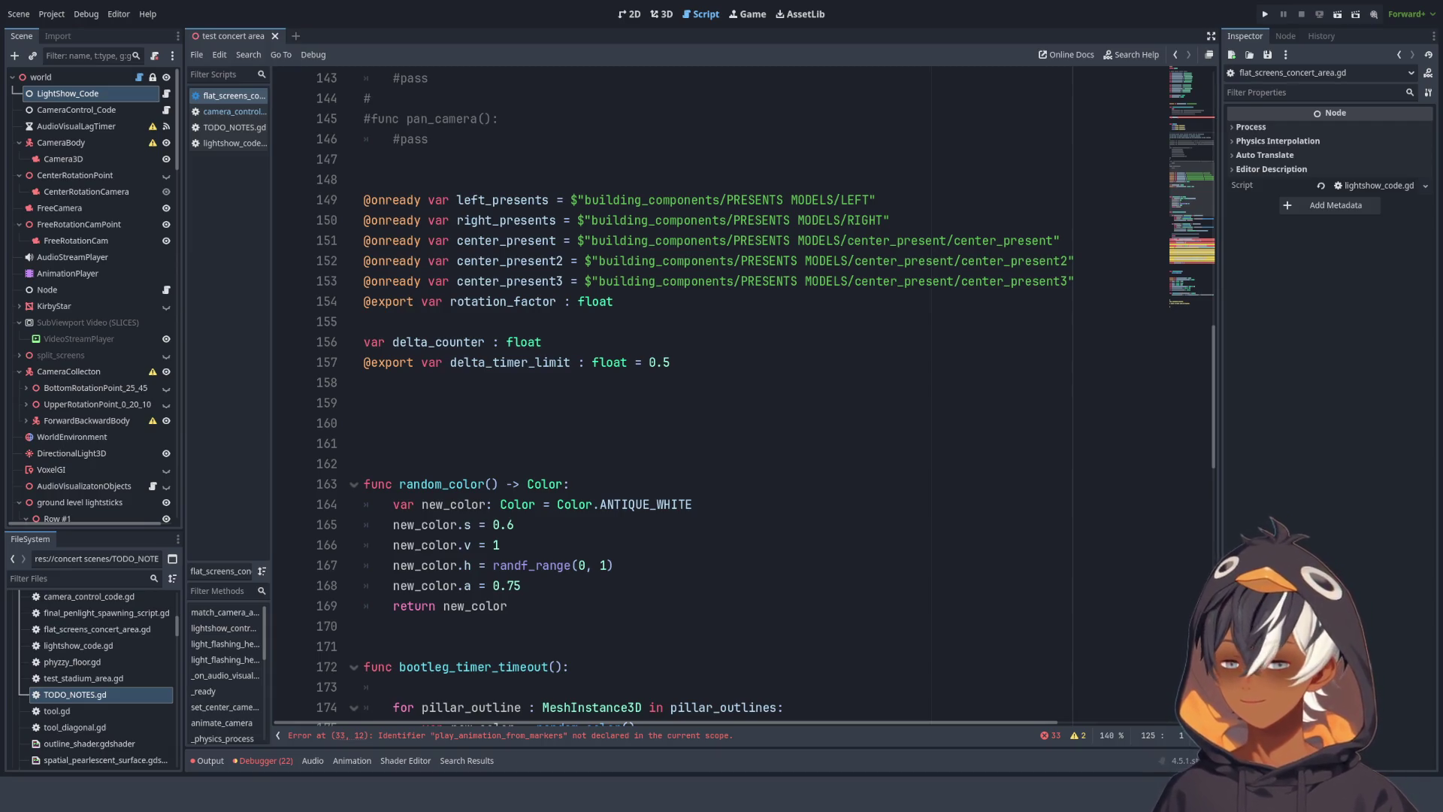
click(633, 343)
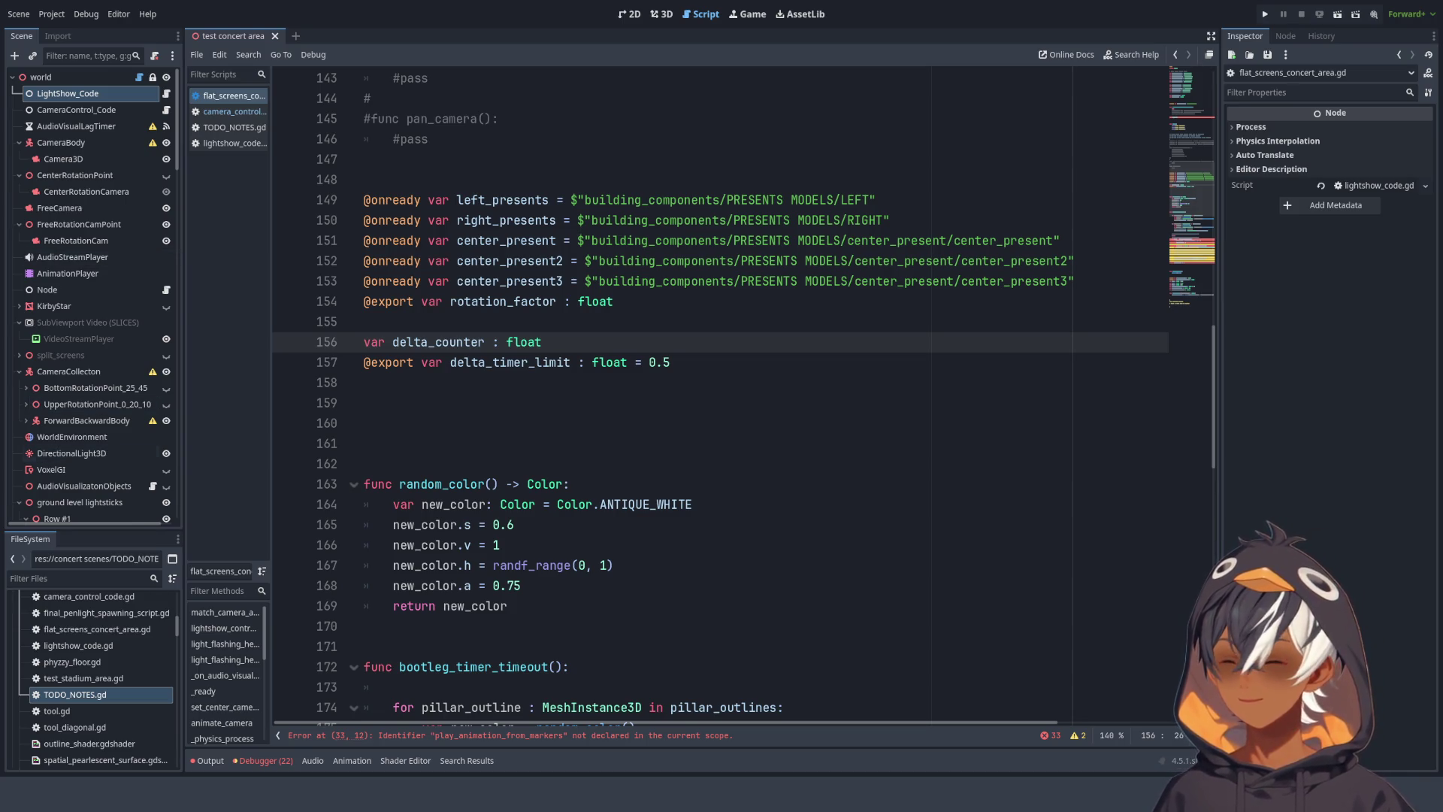
click(471, 177)
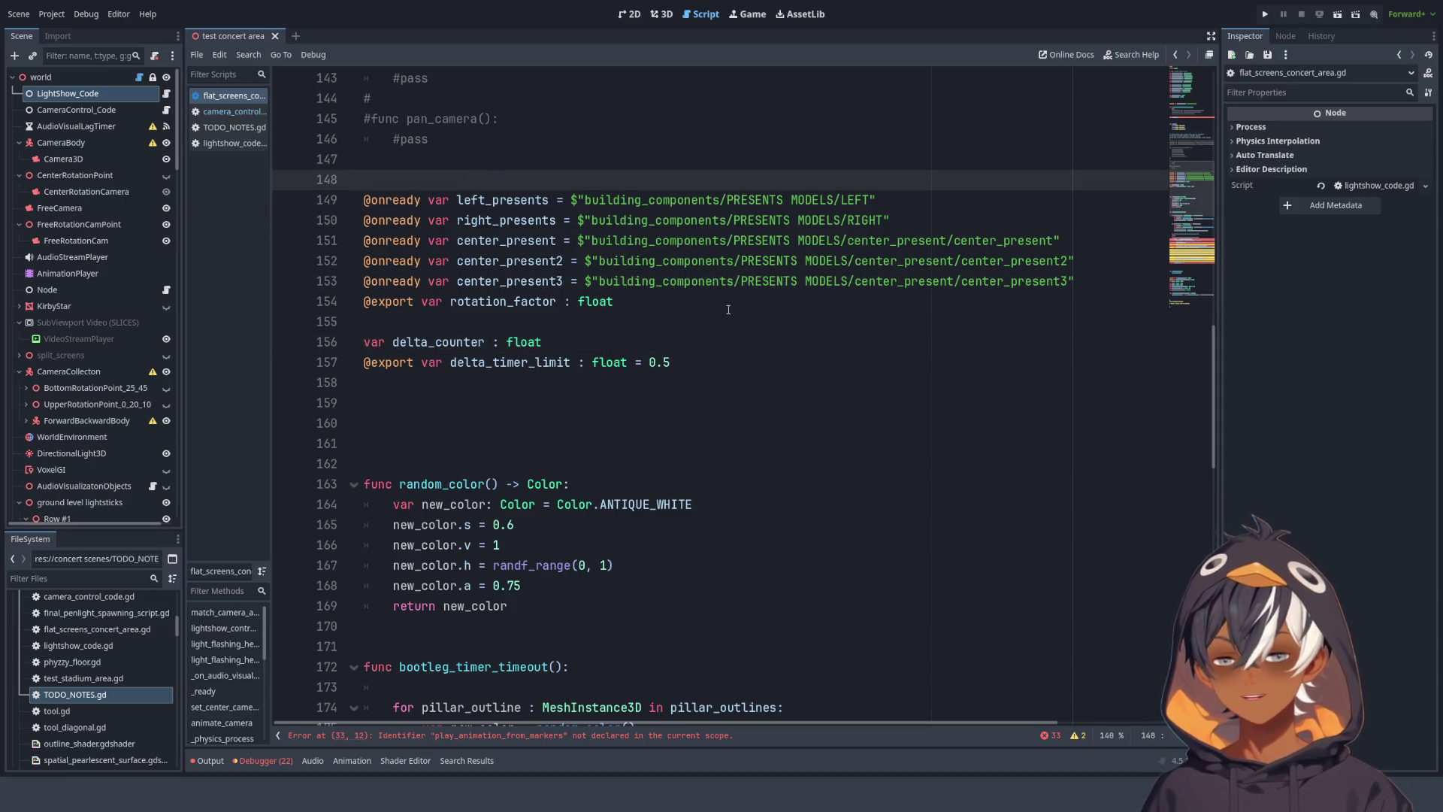
double_click(502, 199)
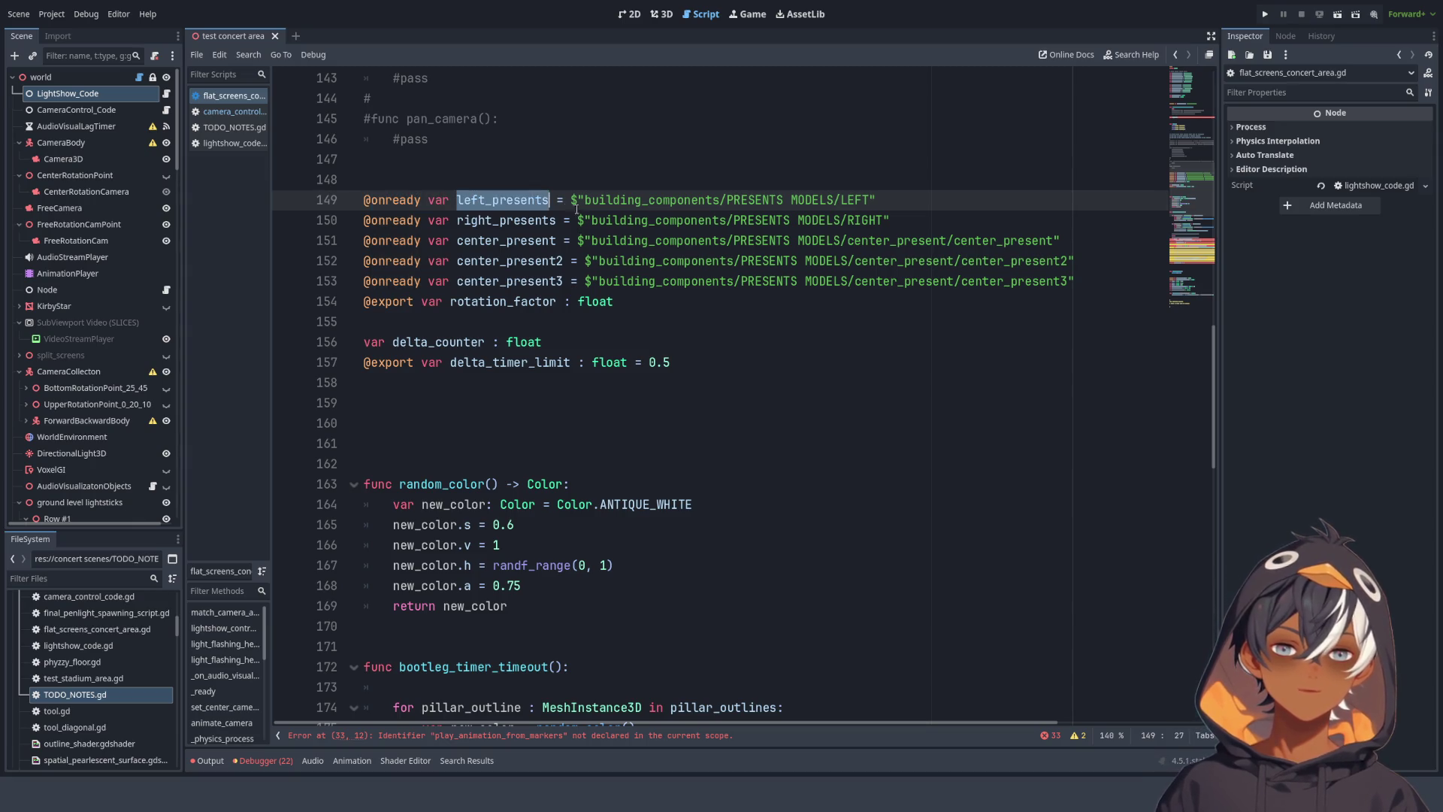
click(770, 199)
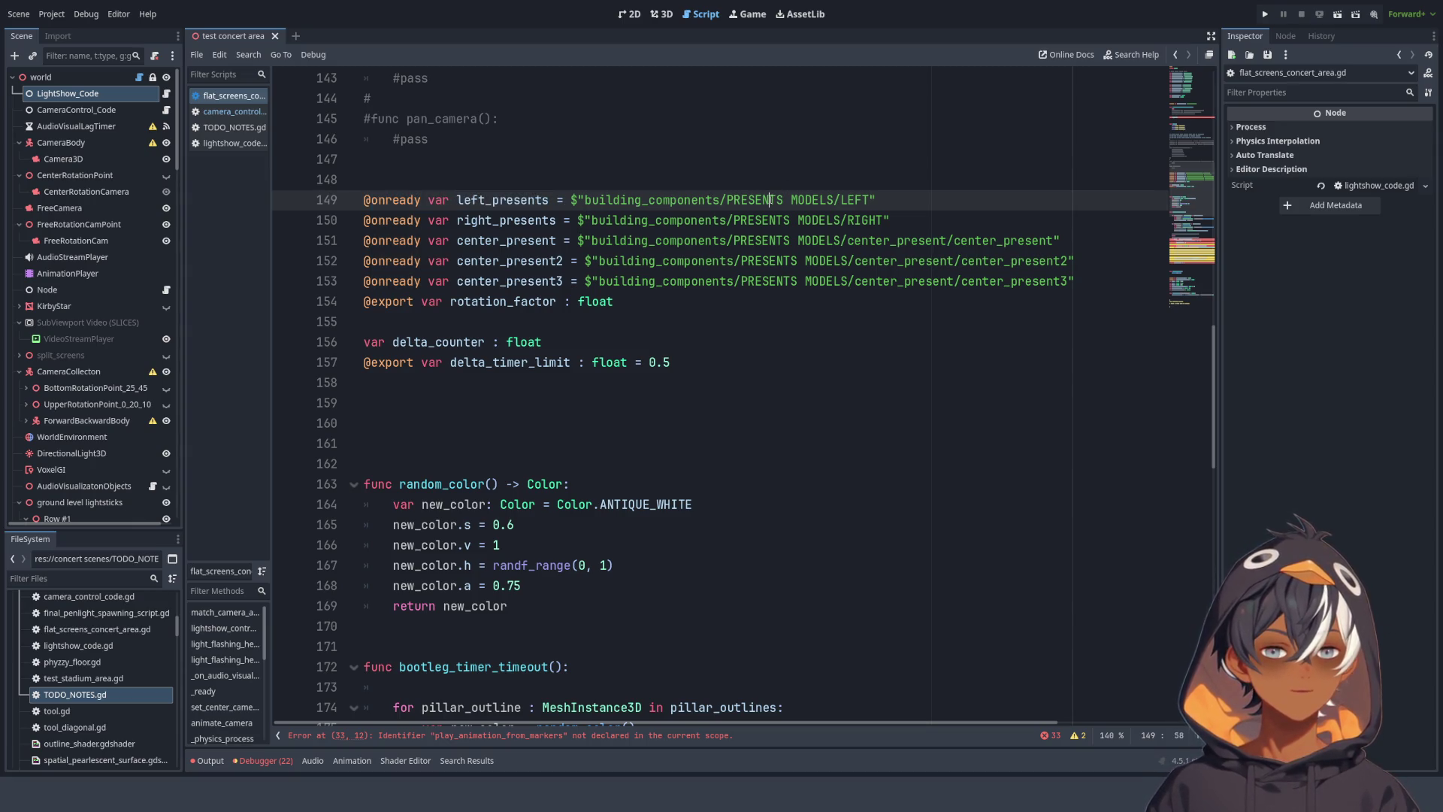
double_click(854, 199)
click(537, 200)
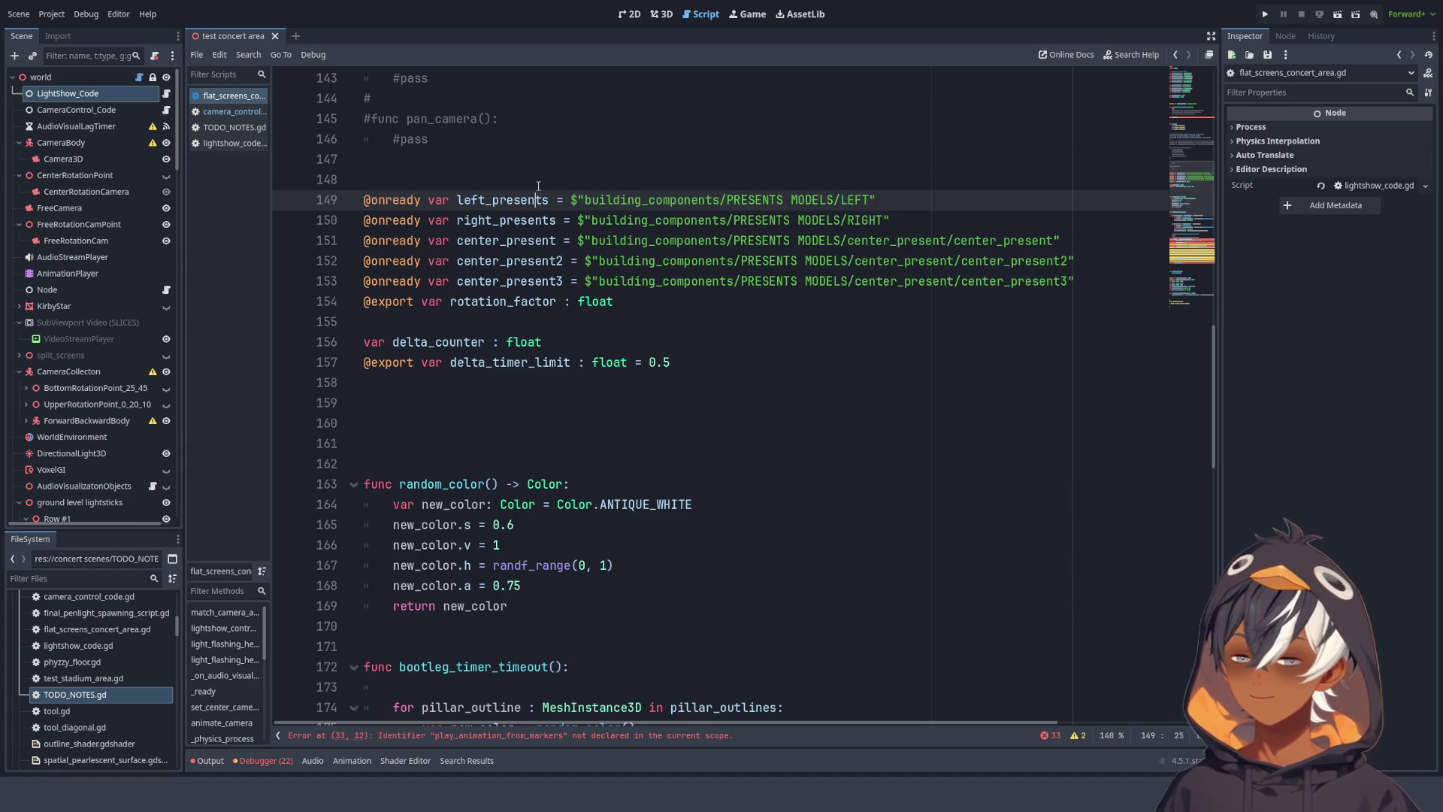
double_click(537, 261)
click(529, 261)
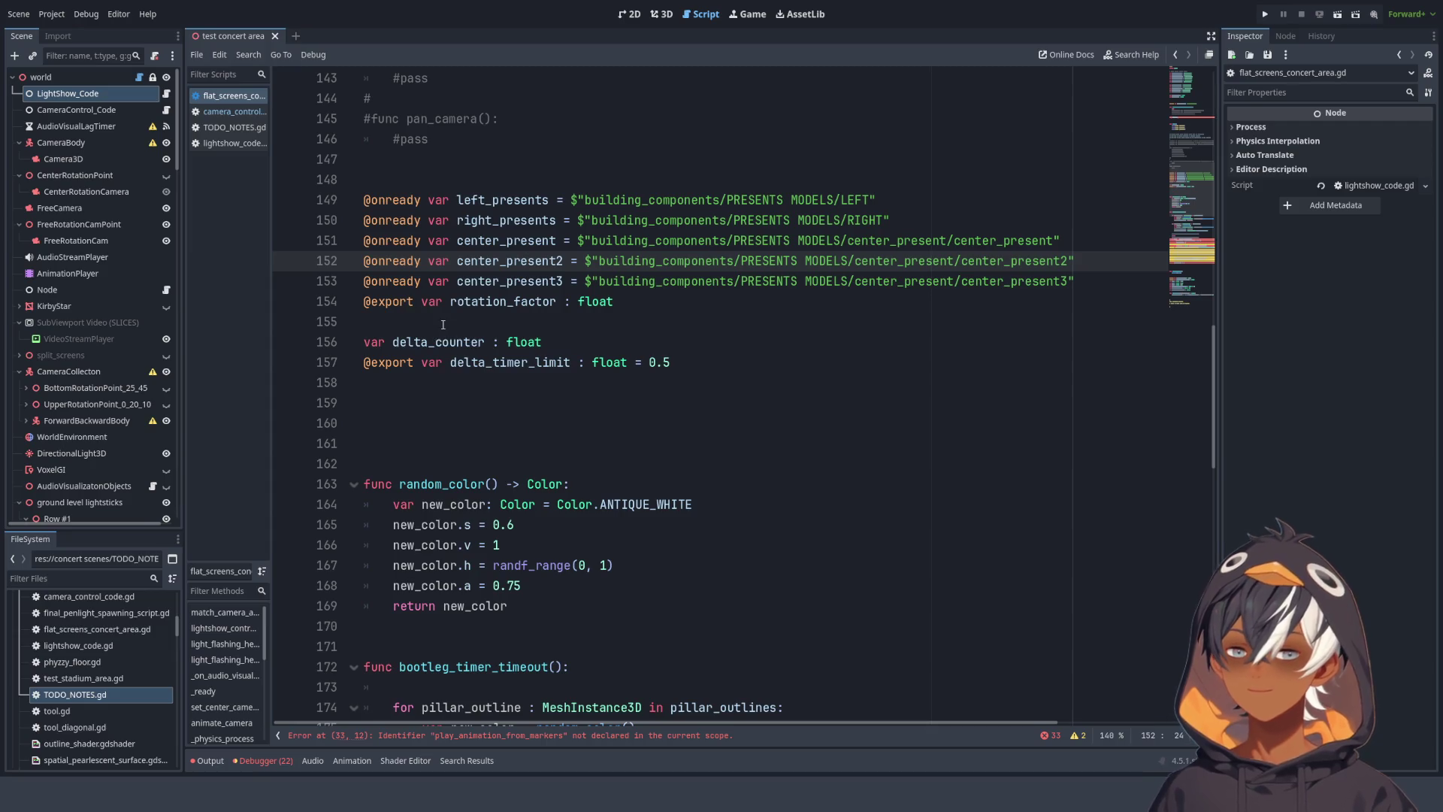
double_click(530, 302)
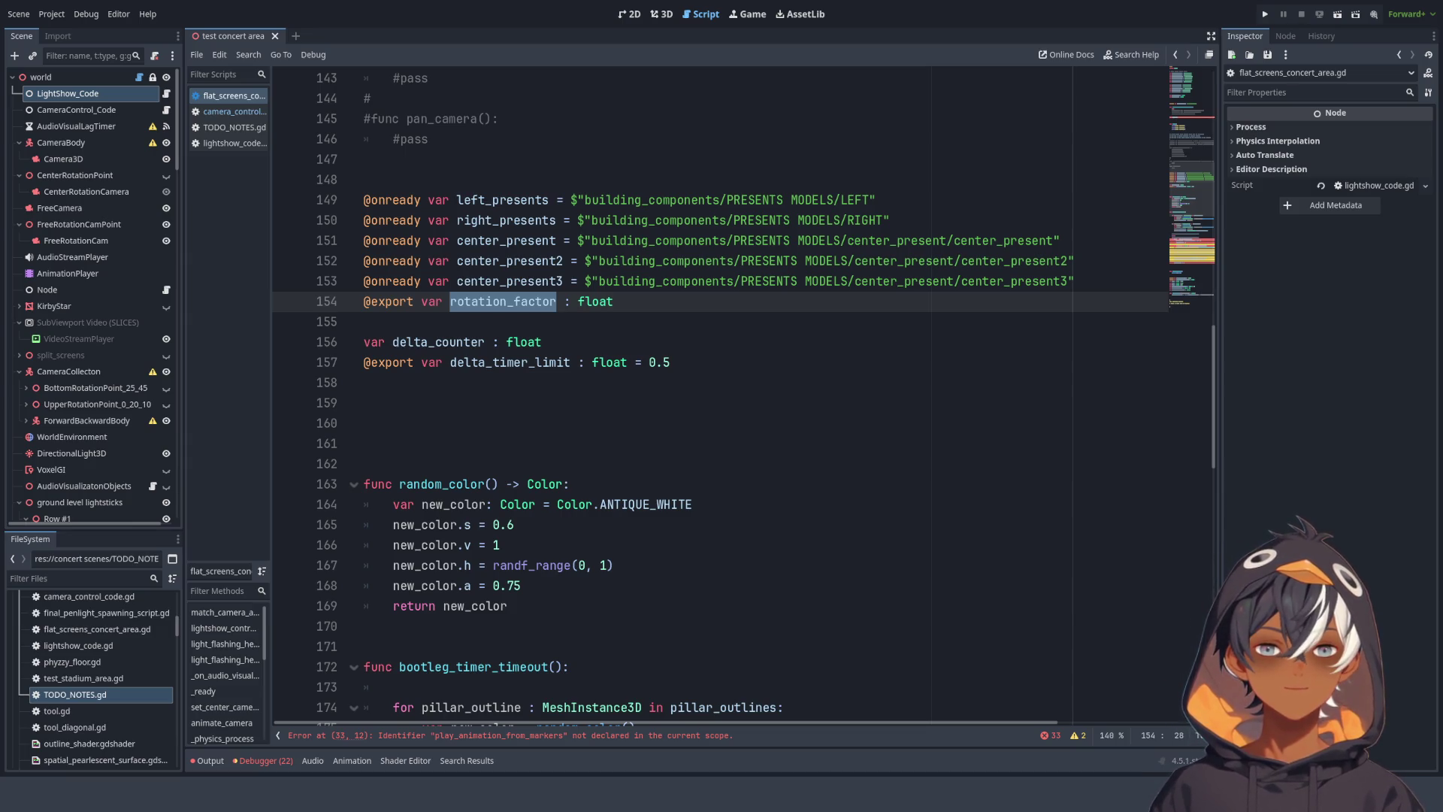
triple_click(495, 301)
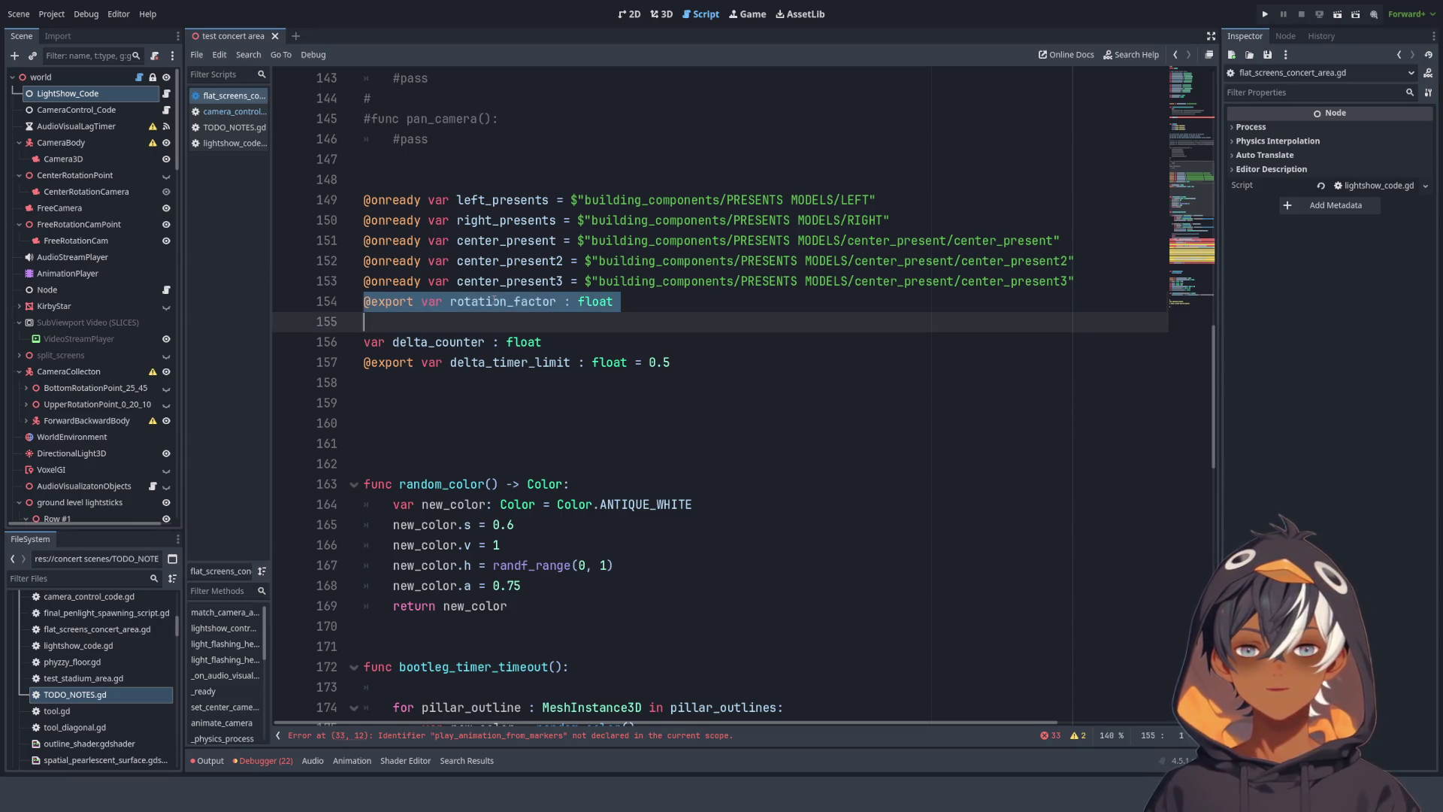
double_click(495, 301)
click(495, 300)
double_click(495, 300)
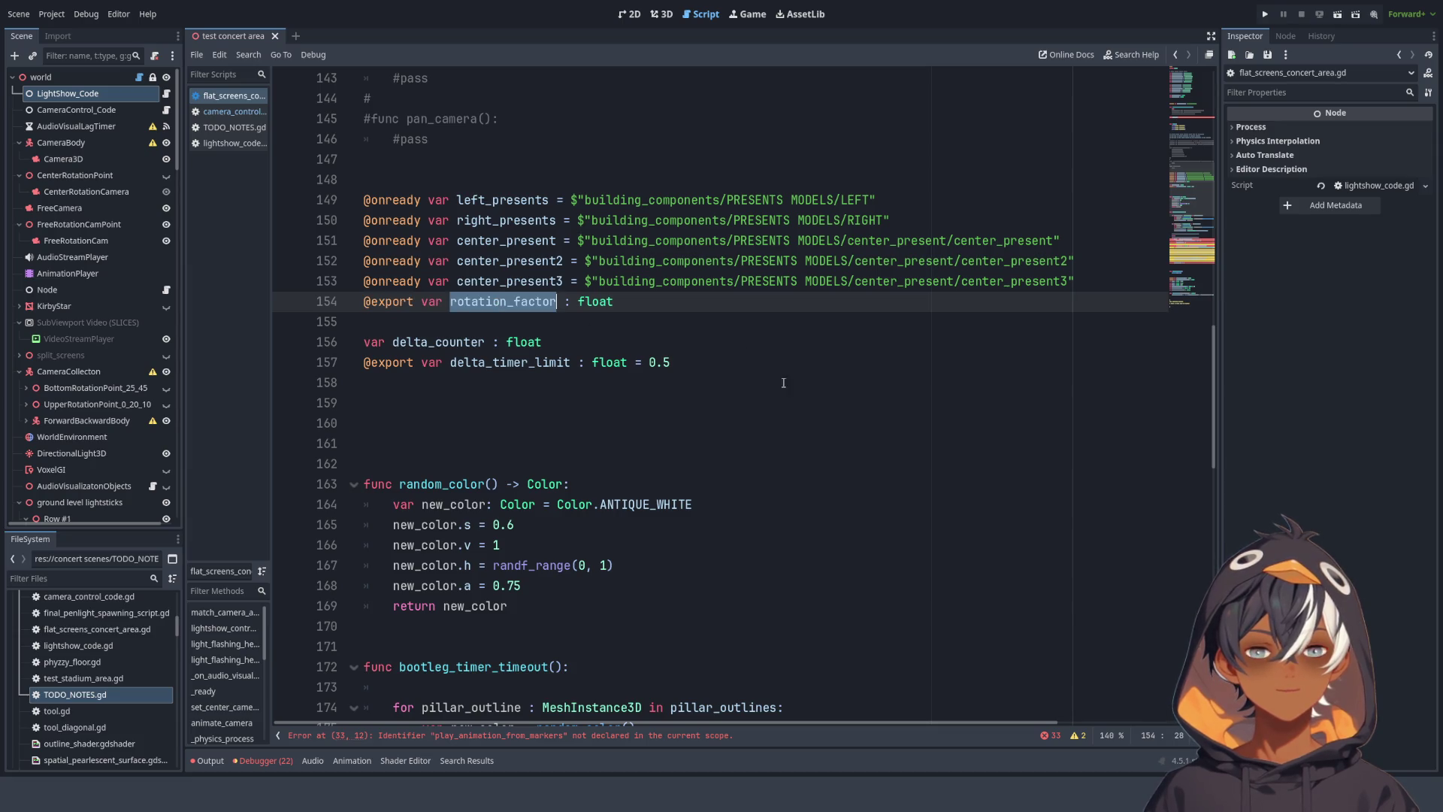
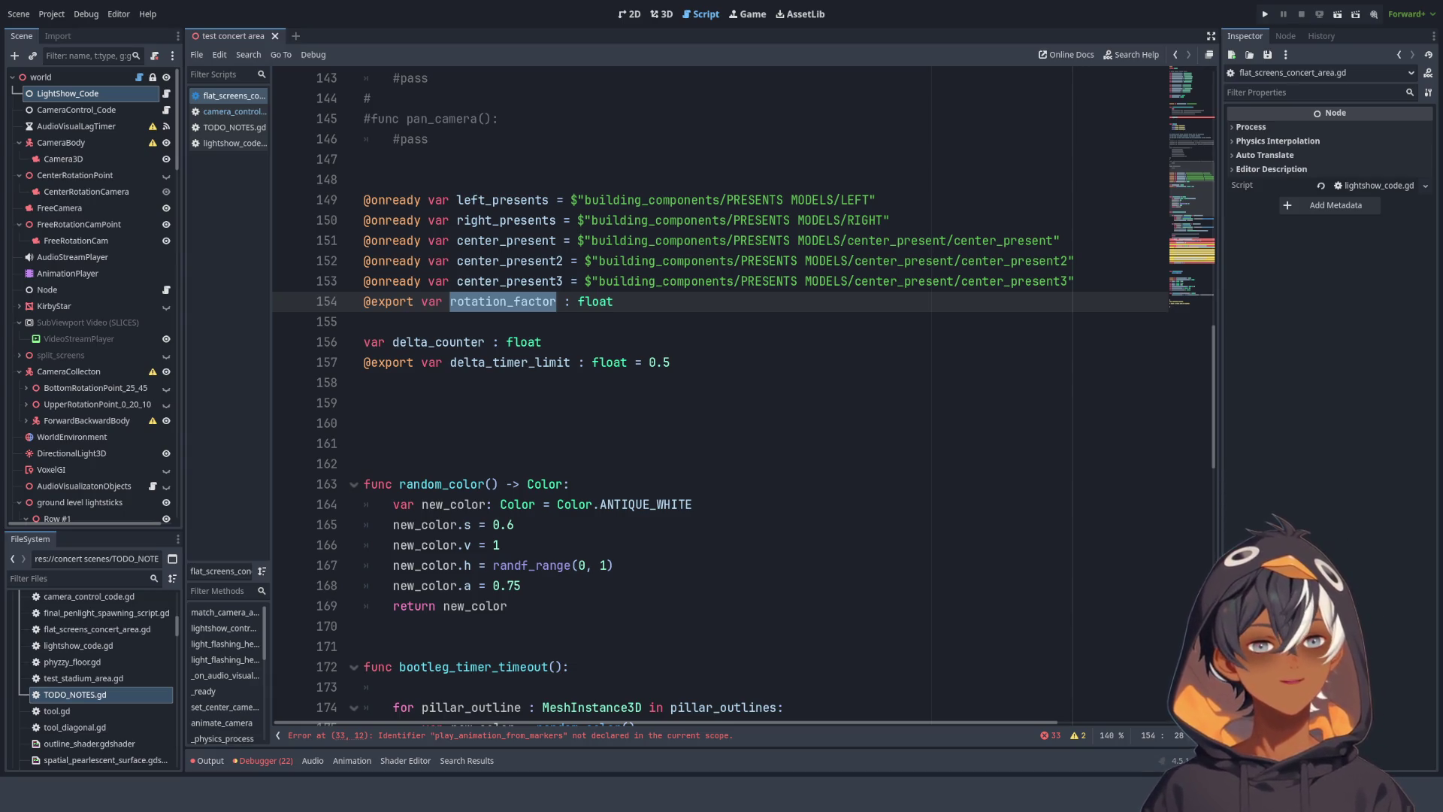
- Look over the present-model variable declarations around line 154
drag(615, 301, 324, 203)
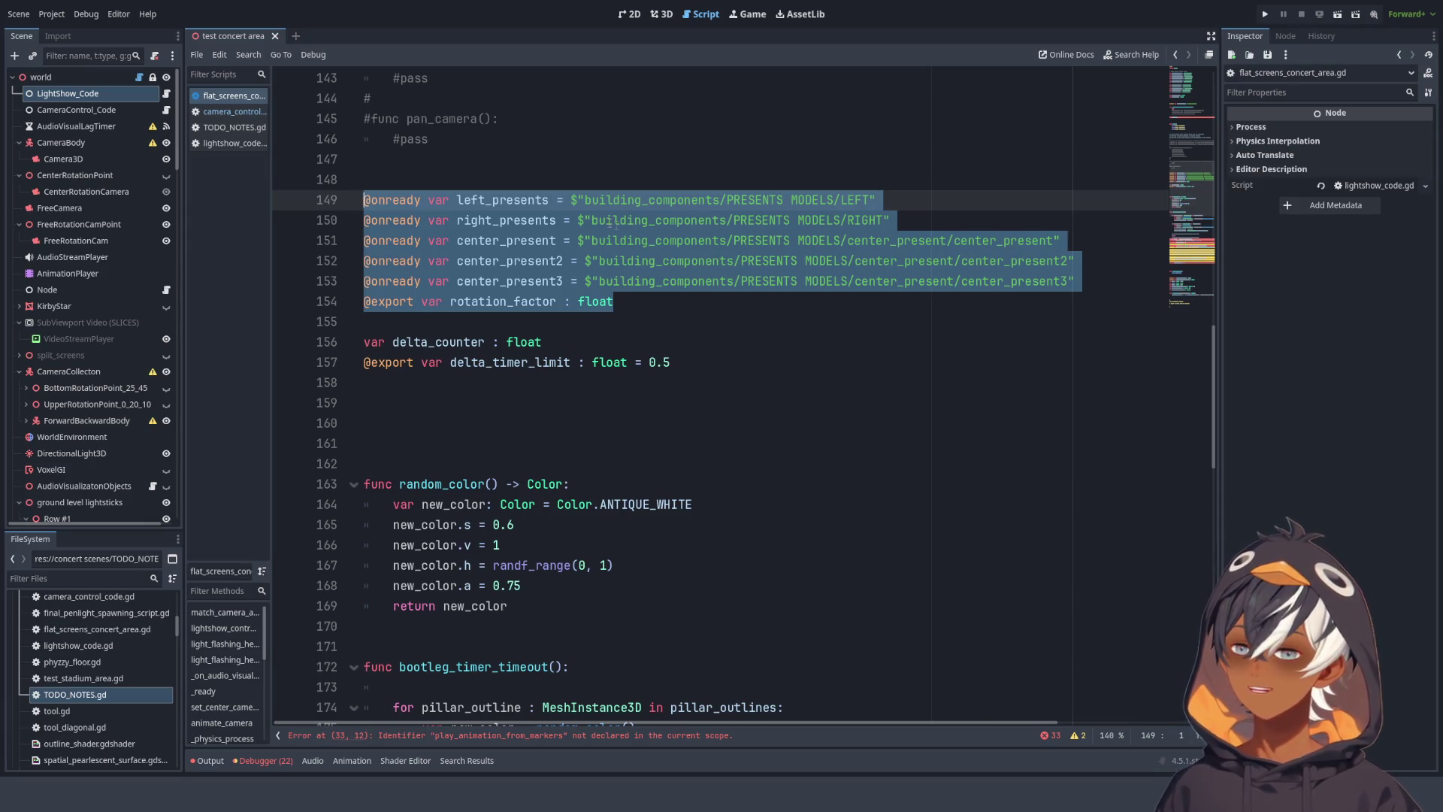
click(666, 264)
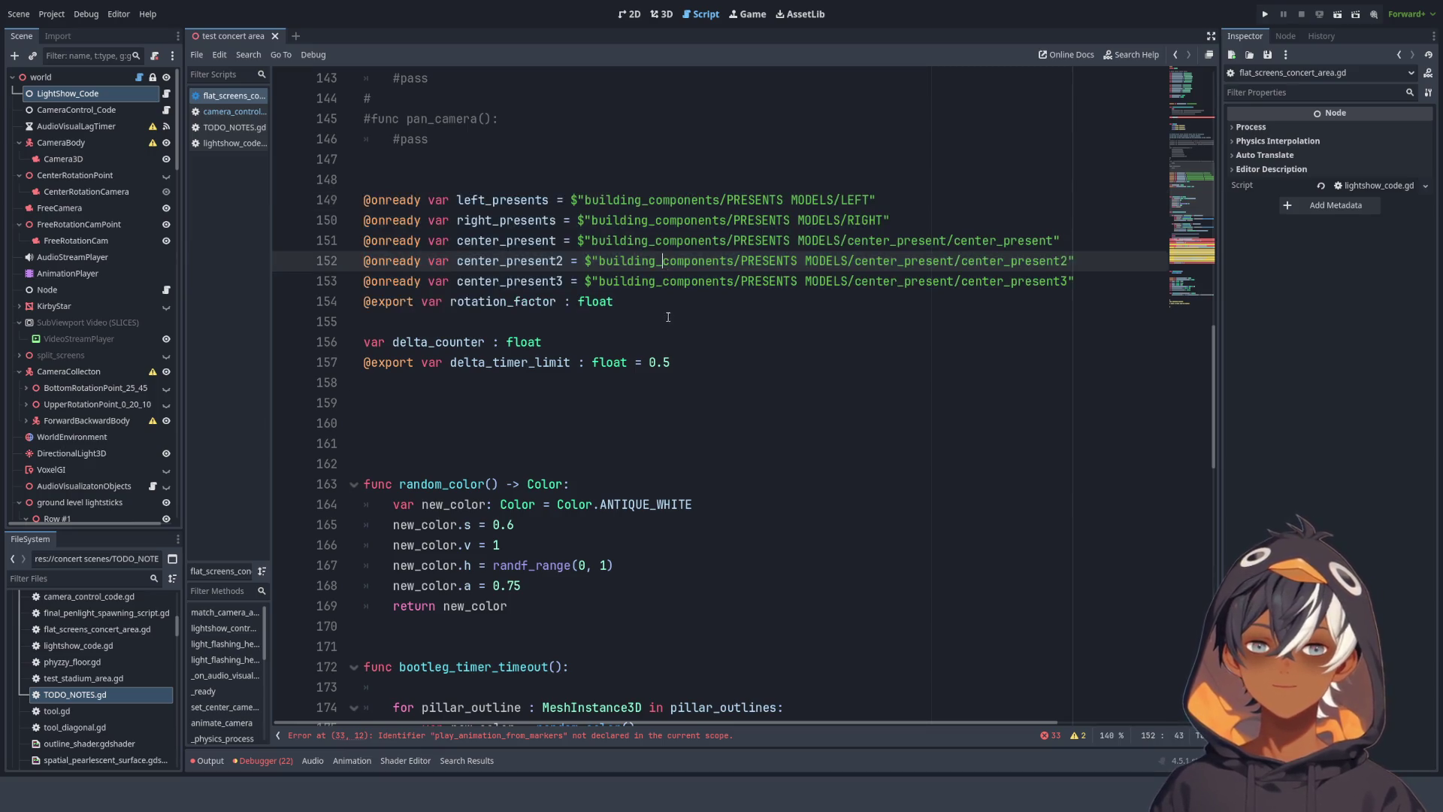
click(657, 306)
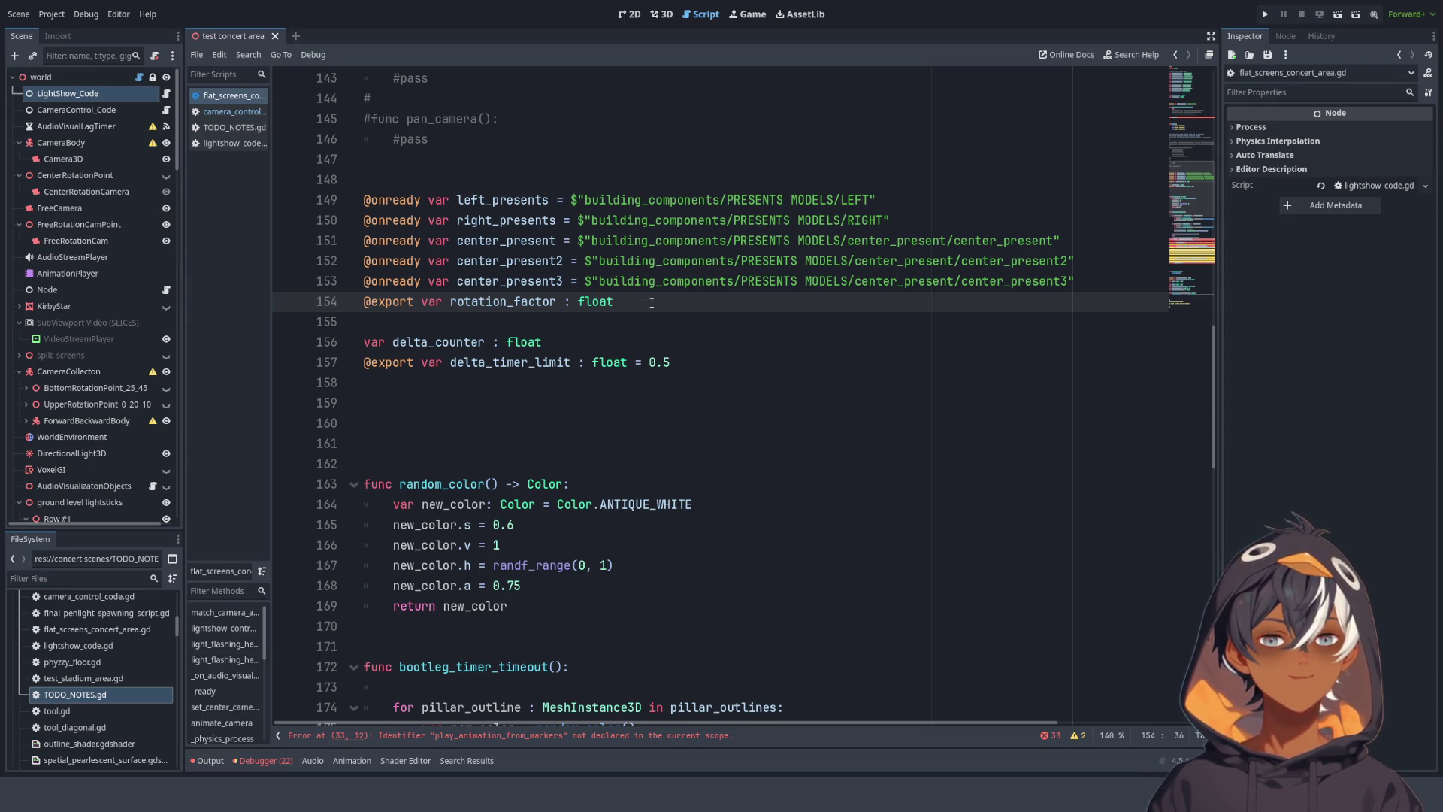
scroll(579, 293, down, 3)
scroll(601, 271, up, 2)
scroll(690, 321, down, 3)
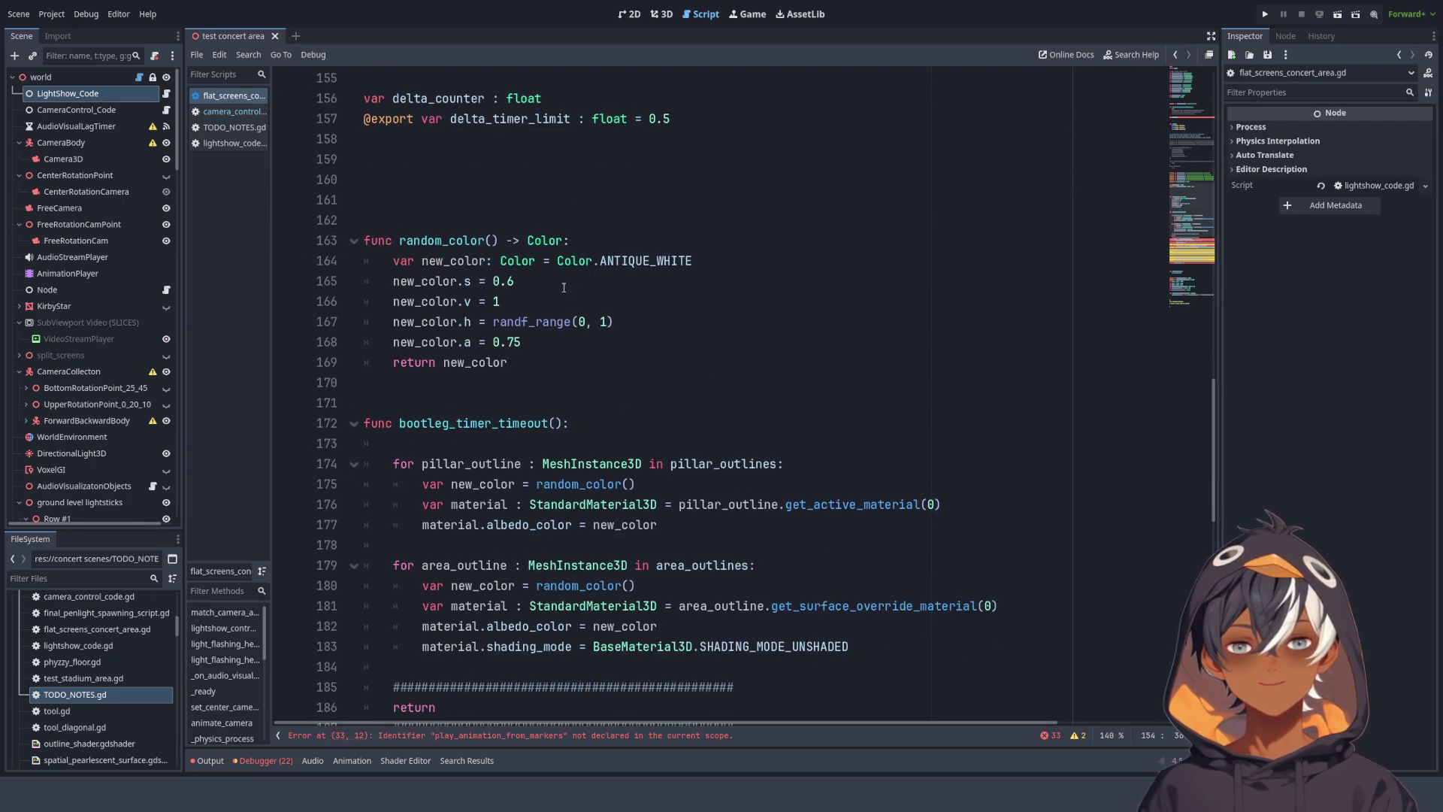
- Select lines 160–202, the random_color and bootleg_timer_timeout functions, and delete them
click(440, 224)
click(537, 322)
mouse_move(564, 373)
mouse_down()
mouse_move(376, 319)
mouse_move(271, 238)
mouse_up()
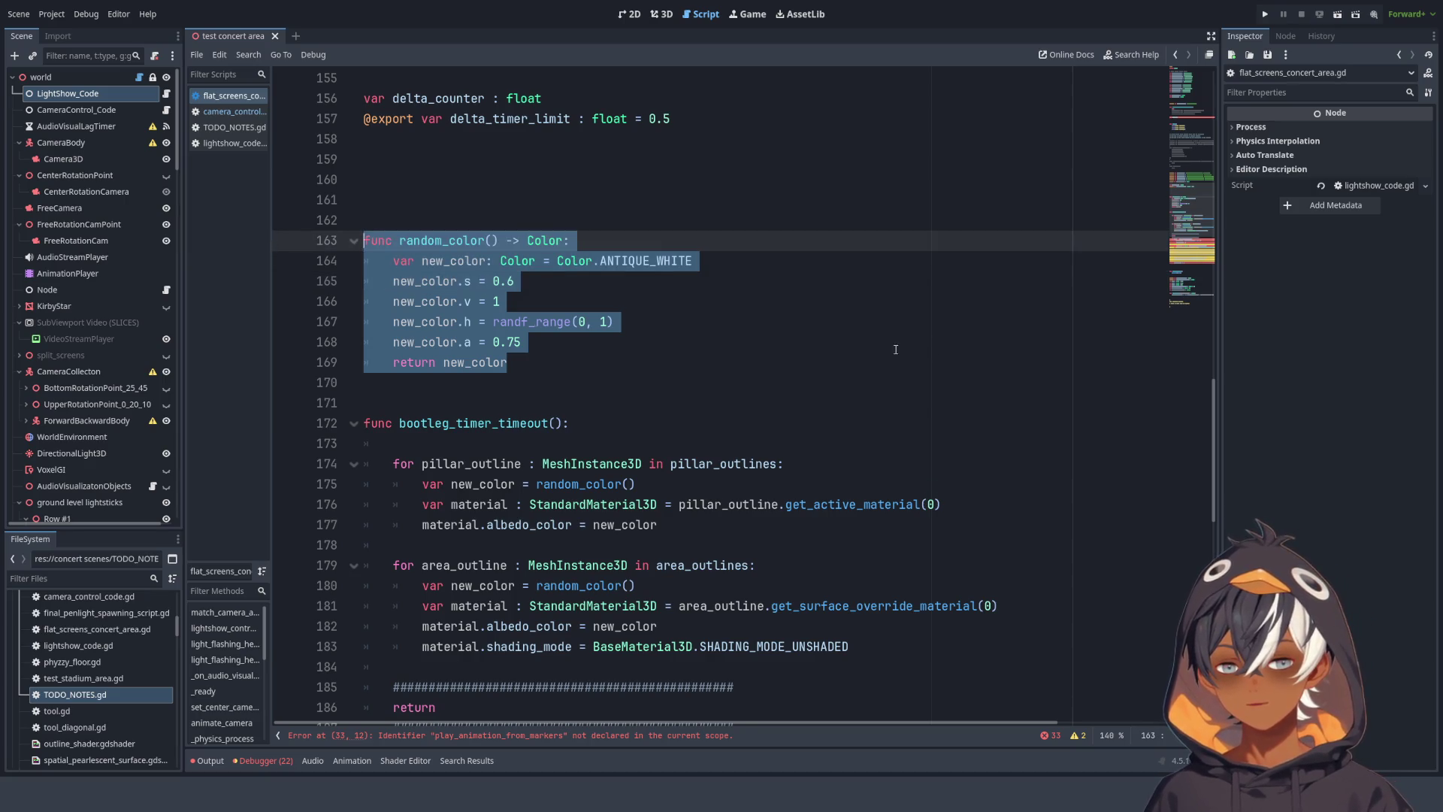
scroll(866, 341, down, 9)
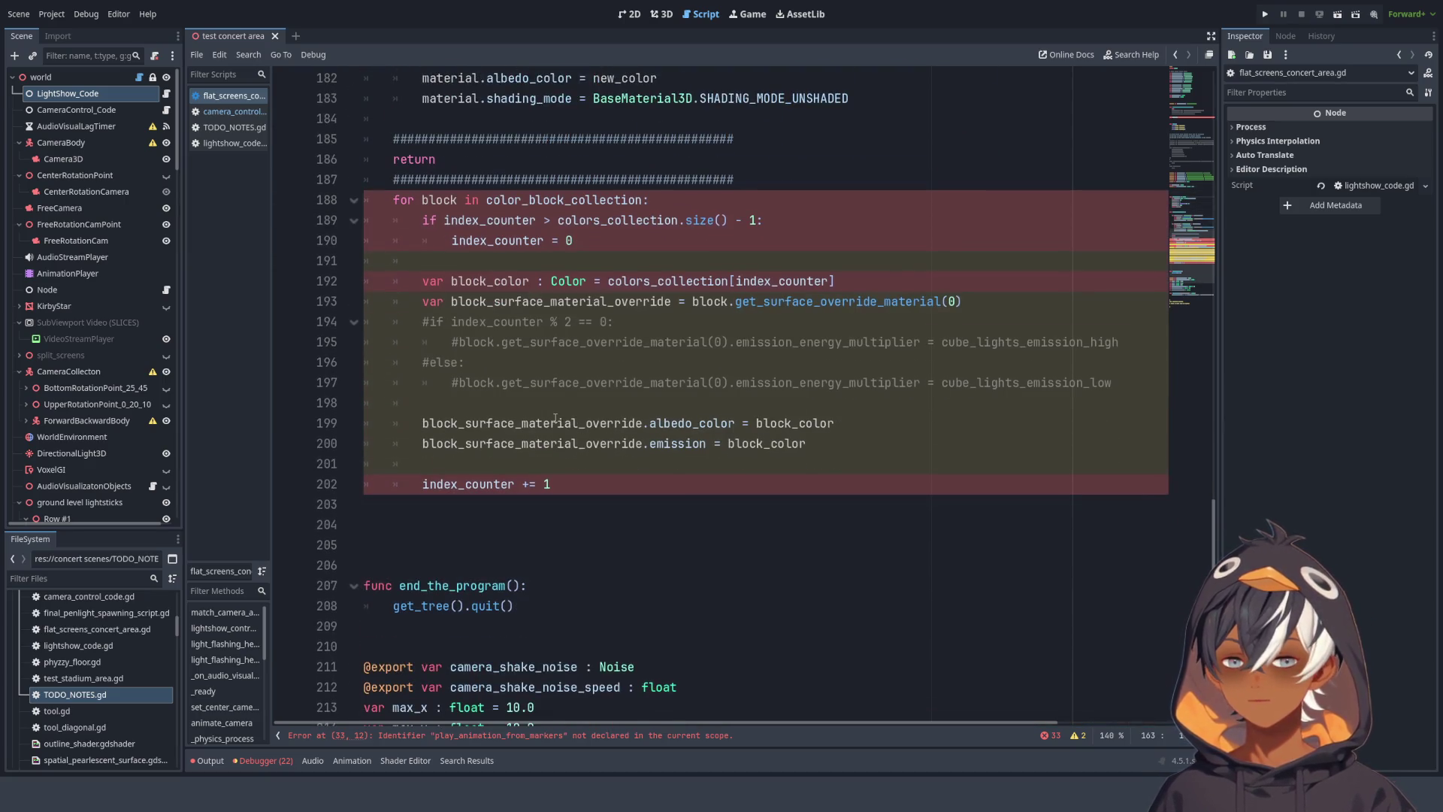
scroll(554, 418, up, 3)
mouse_move(597, 676)
mouse_down()
mouse_move(586, 654)
mouse_move(421, 590)
mouse_move(376, 547)
mouse_move(315, 293)
mouse_move(311, 380)
mouse_move(309, 357)
mouse_up()
key(Delete)
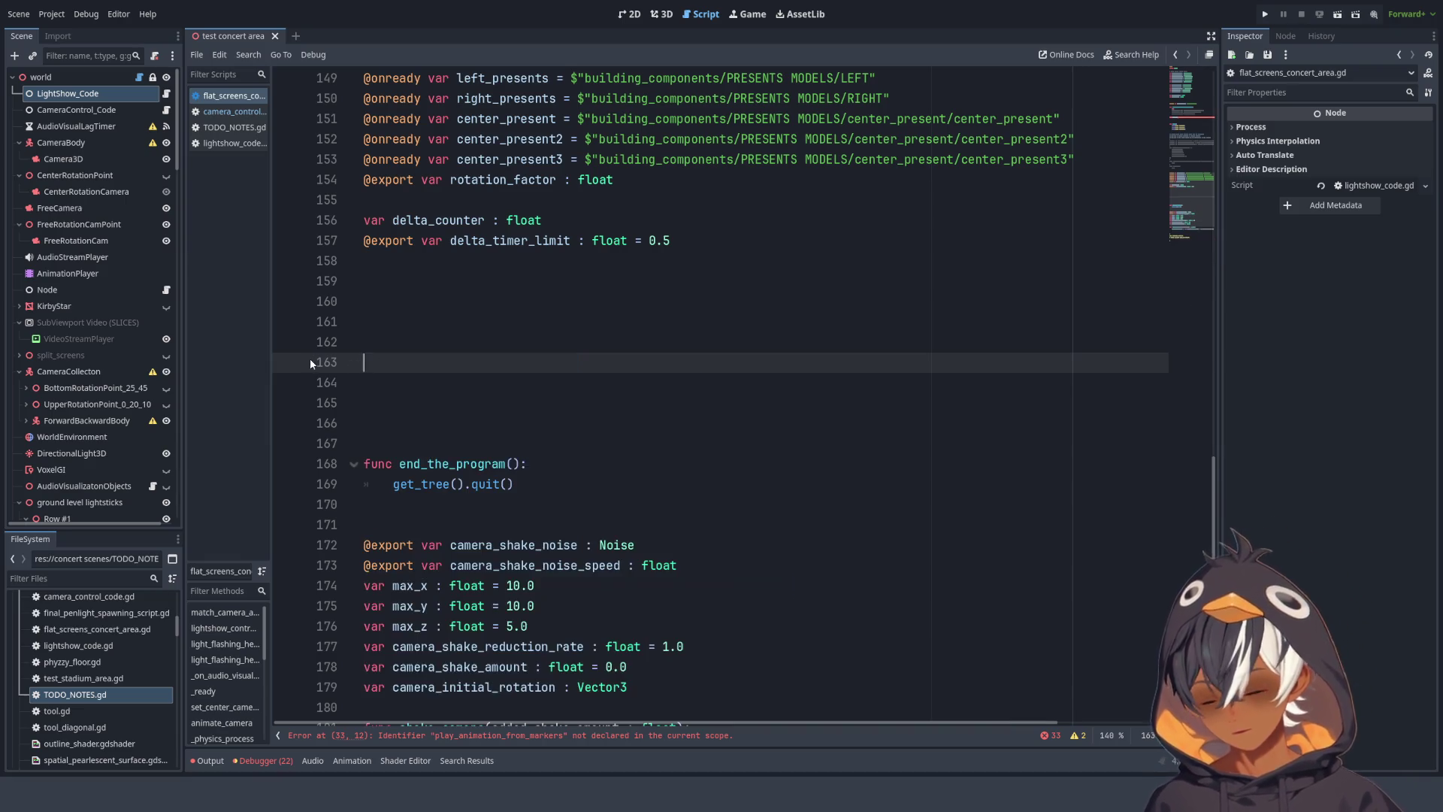
- Open lightshow_code.gd and jump to the end of the file
click(166, 93)
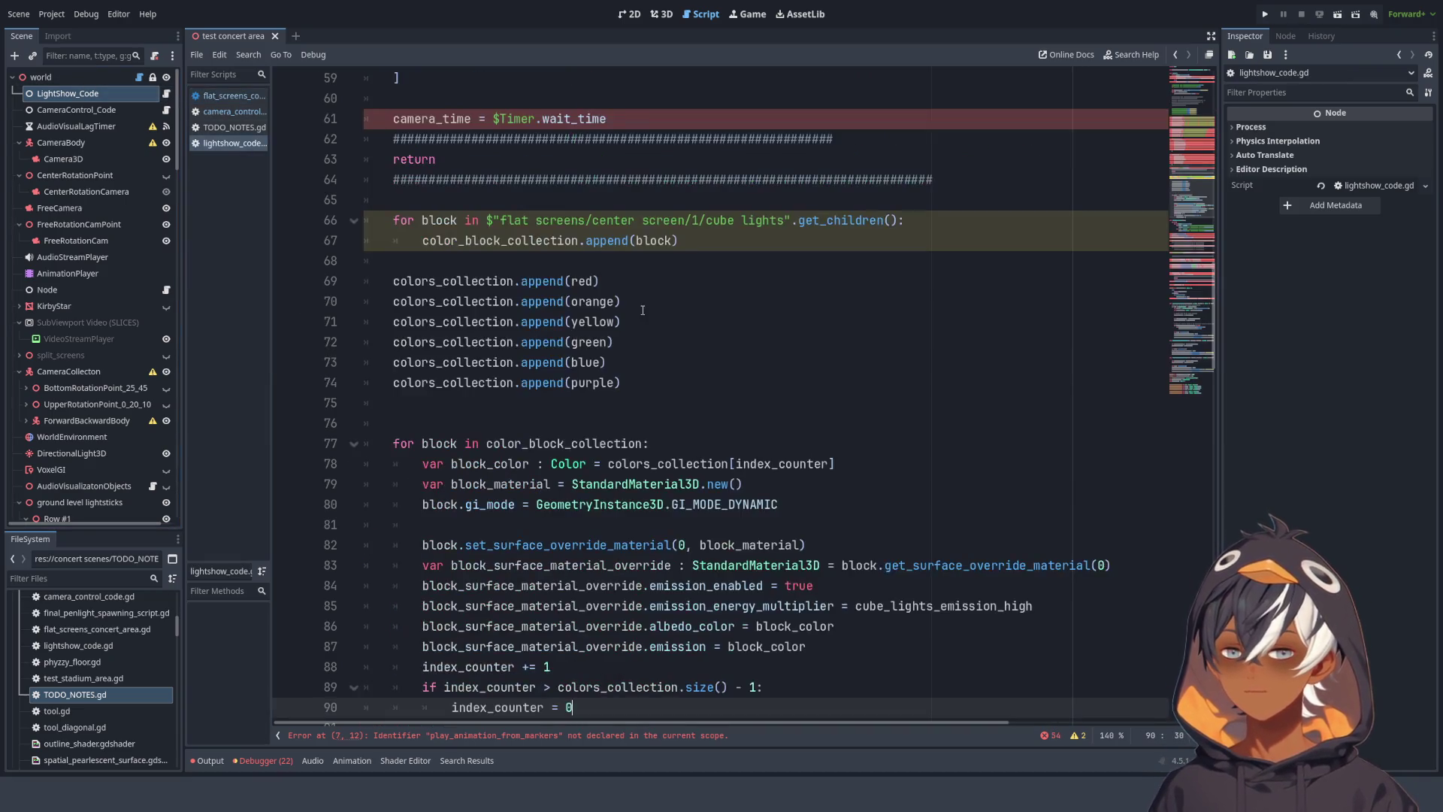
scroll(642, 309, up, 15)
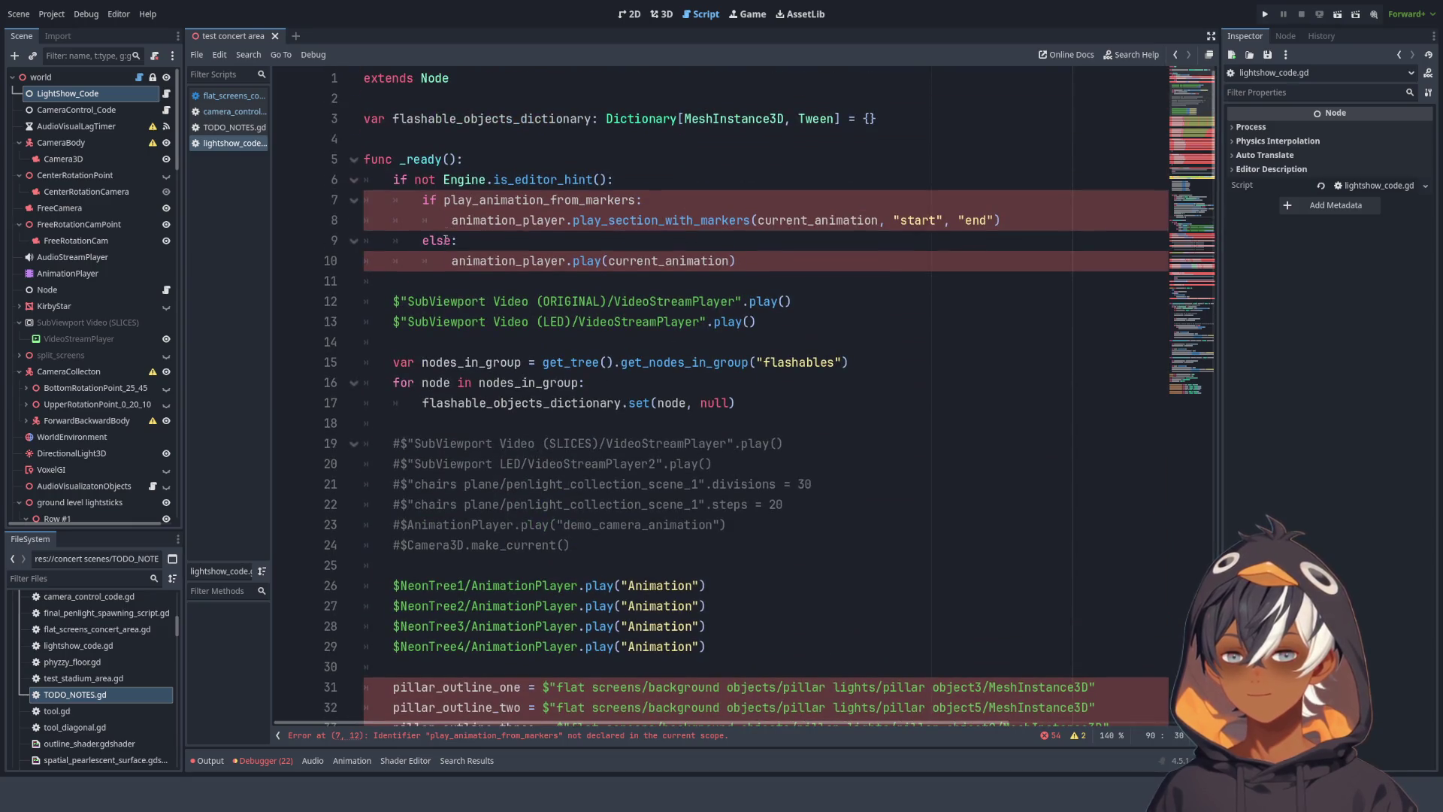
scroll(451, 225, down, 12)
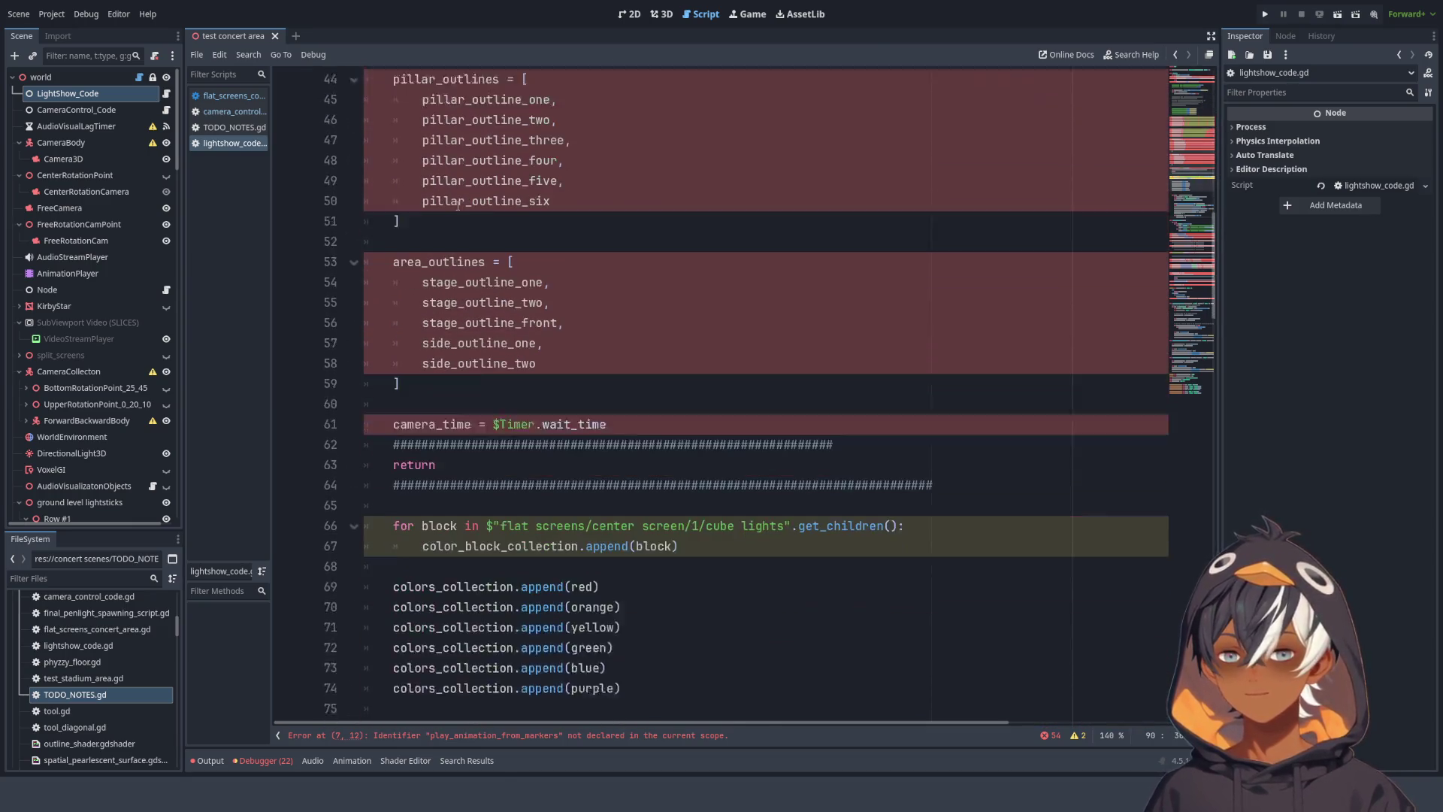
scroll(457, 205, down, 5)
drag(1180, 171, 1207, 471)
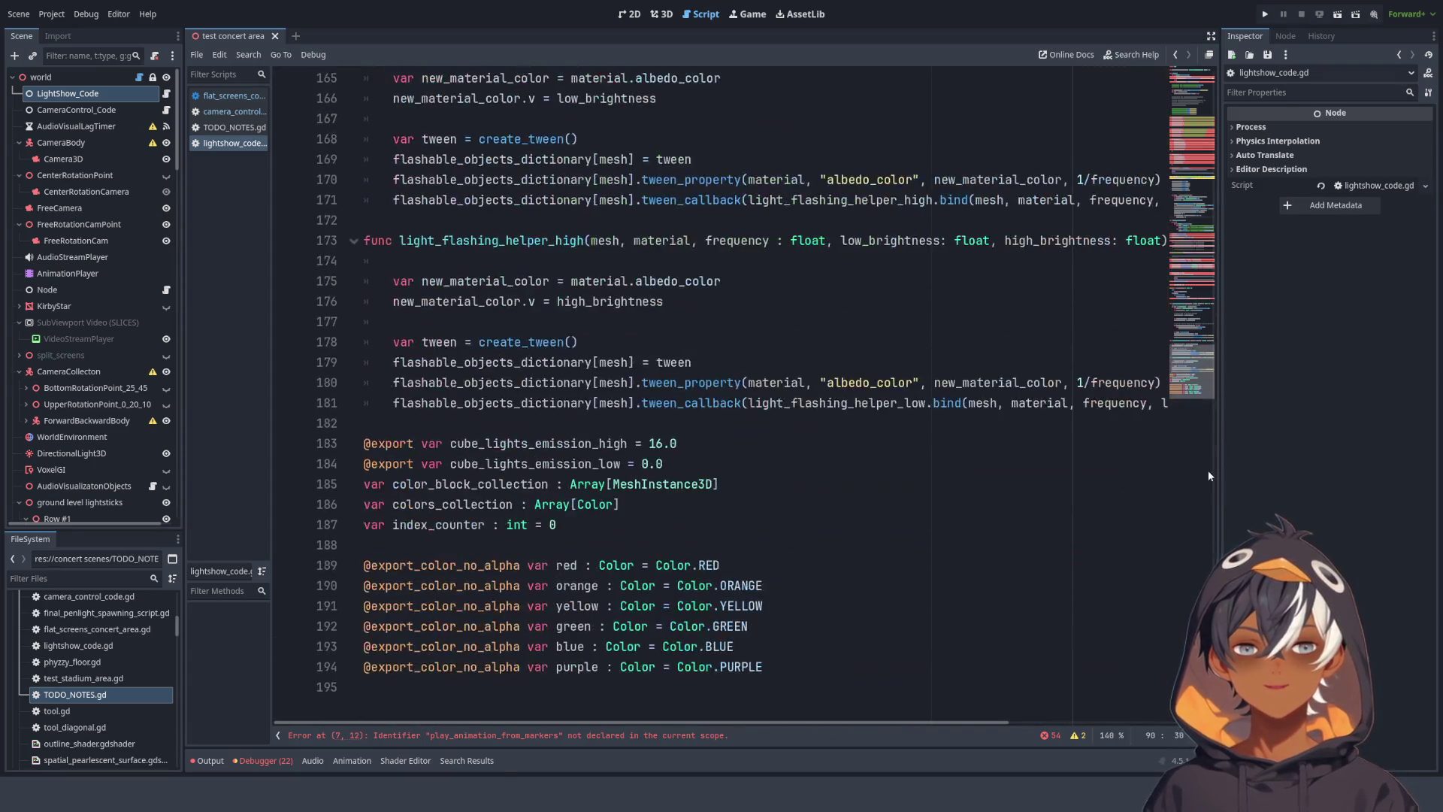
- Paste the cut functions on a new last line, then go back to flat_screens_concert_area.gd
click(516, 687)
key(Return)
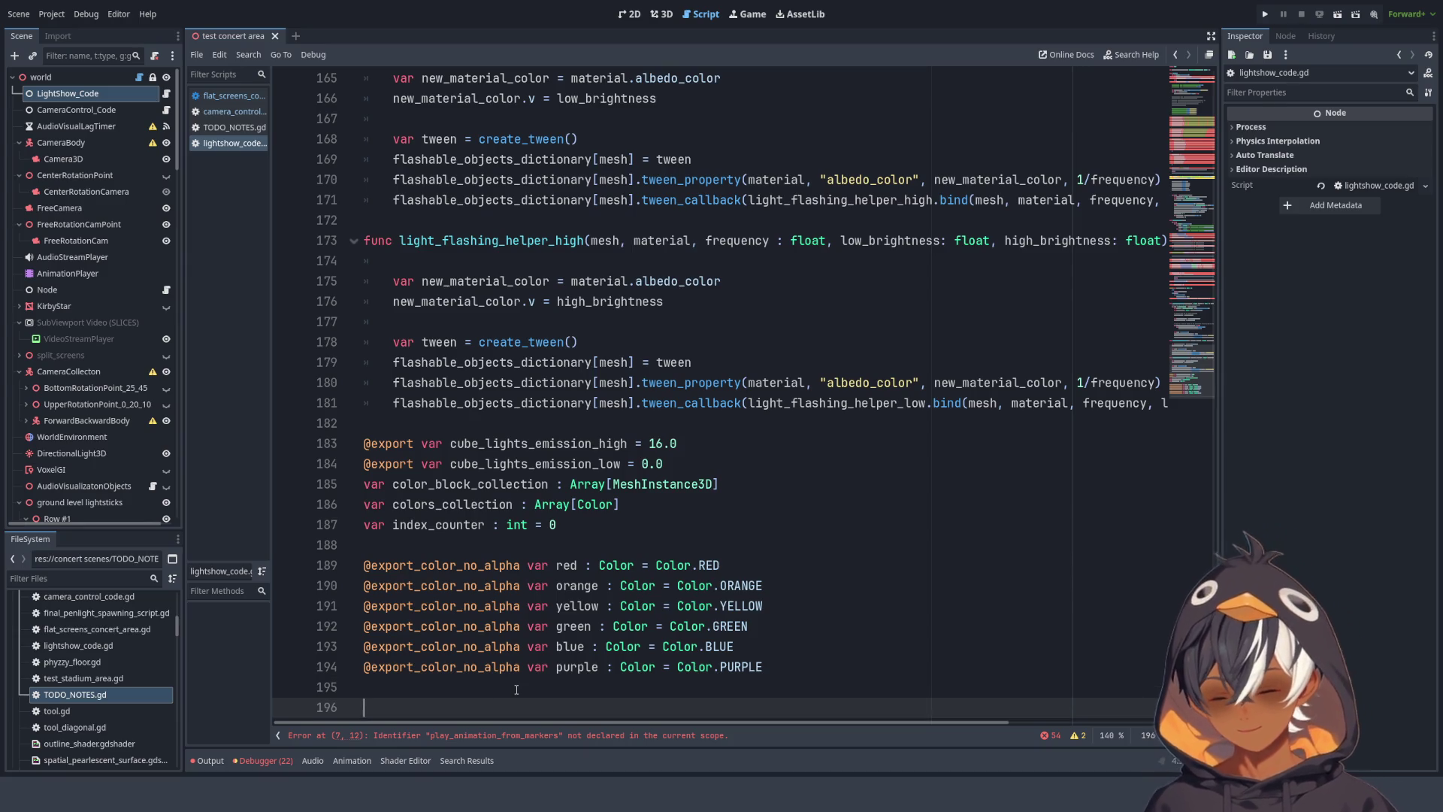
key(ctrl+v)
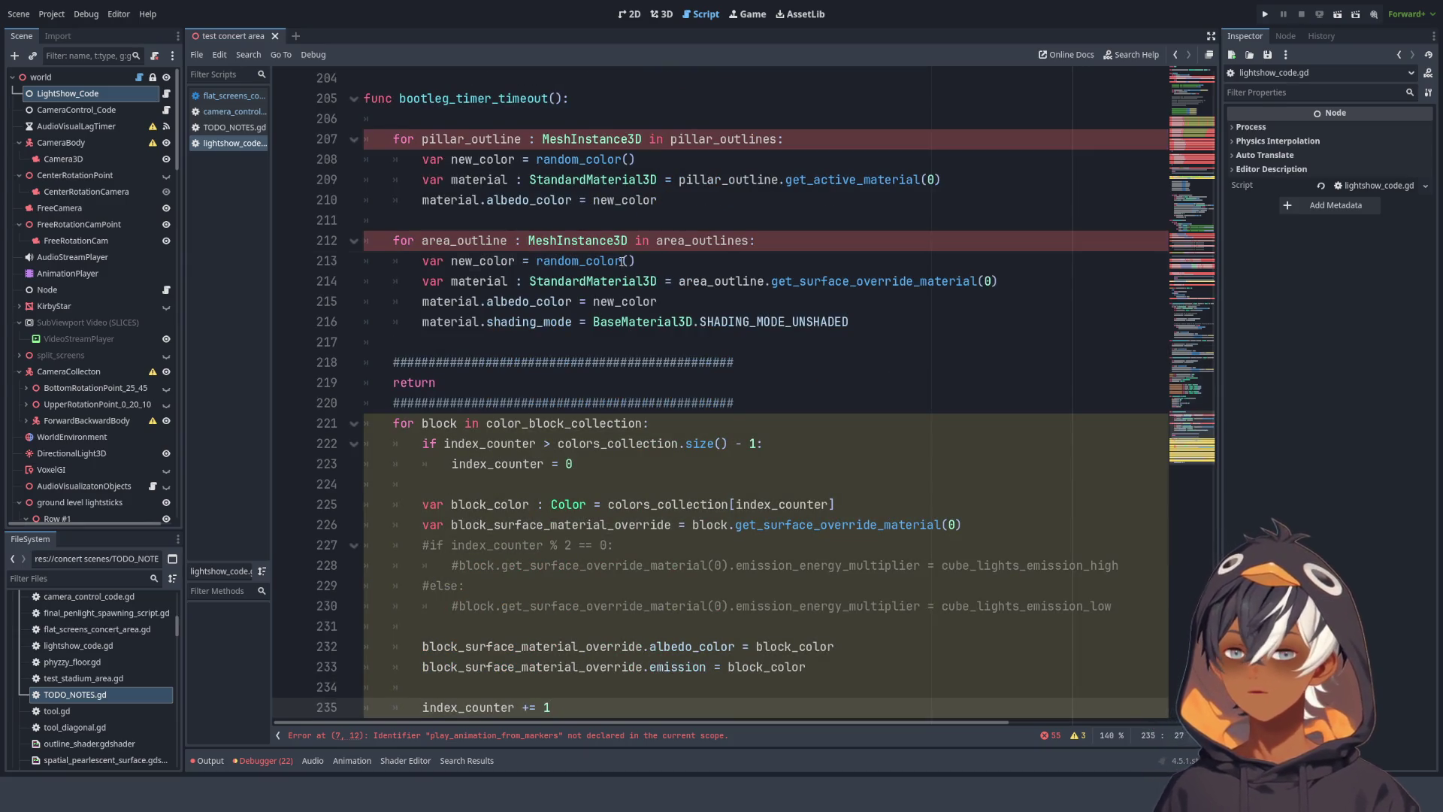
click(621, 261)
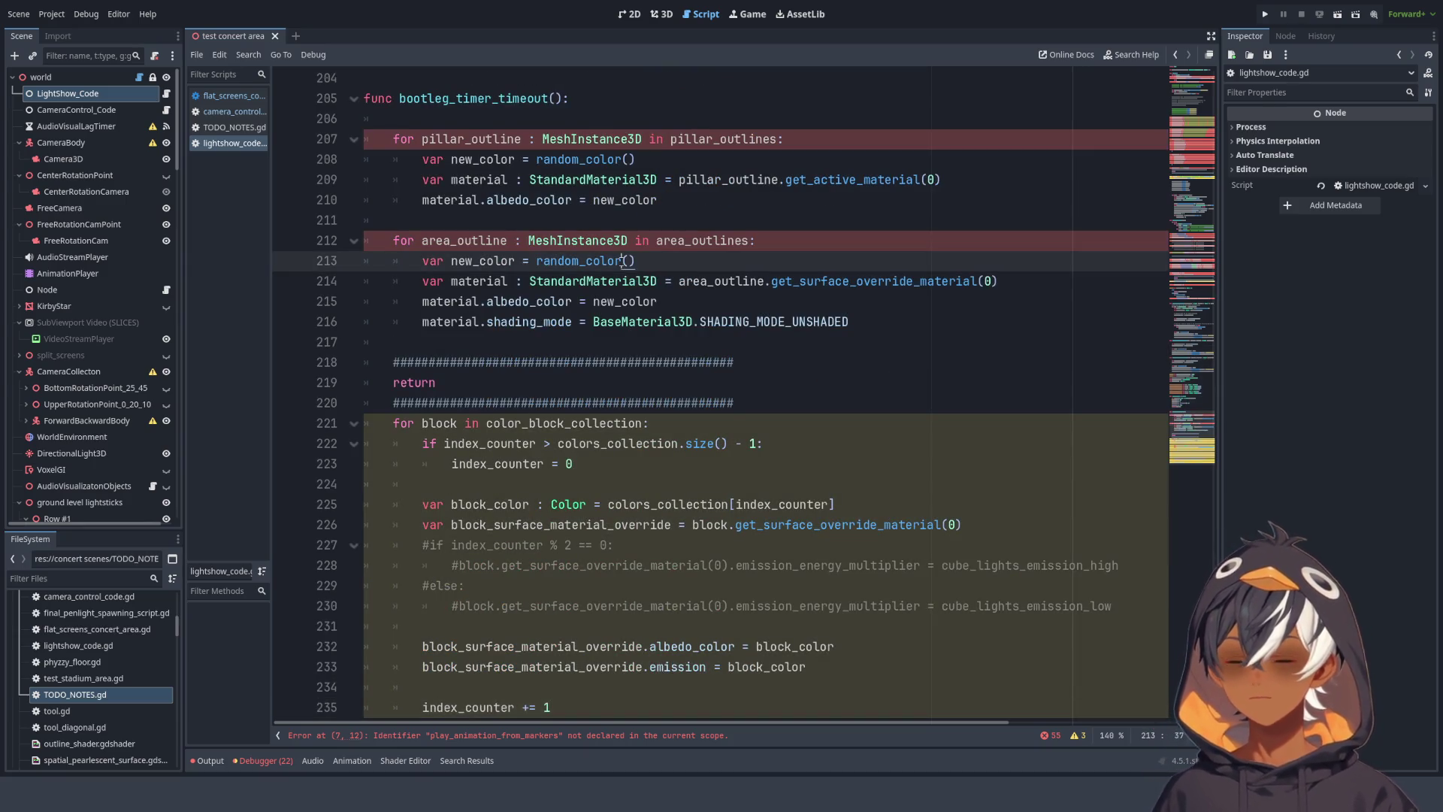
click(252, 98)
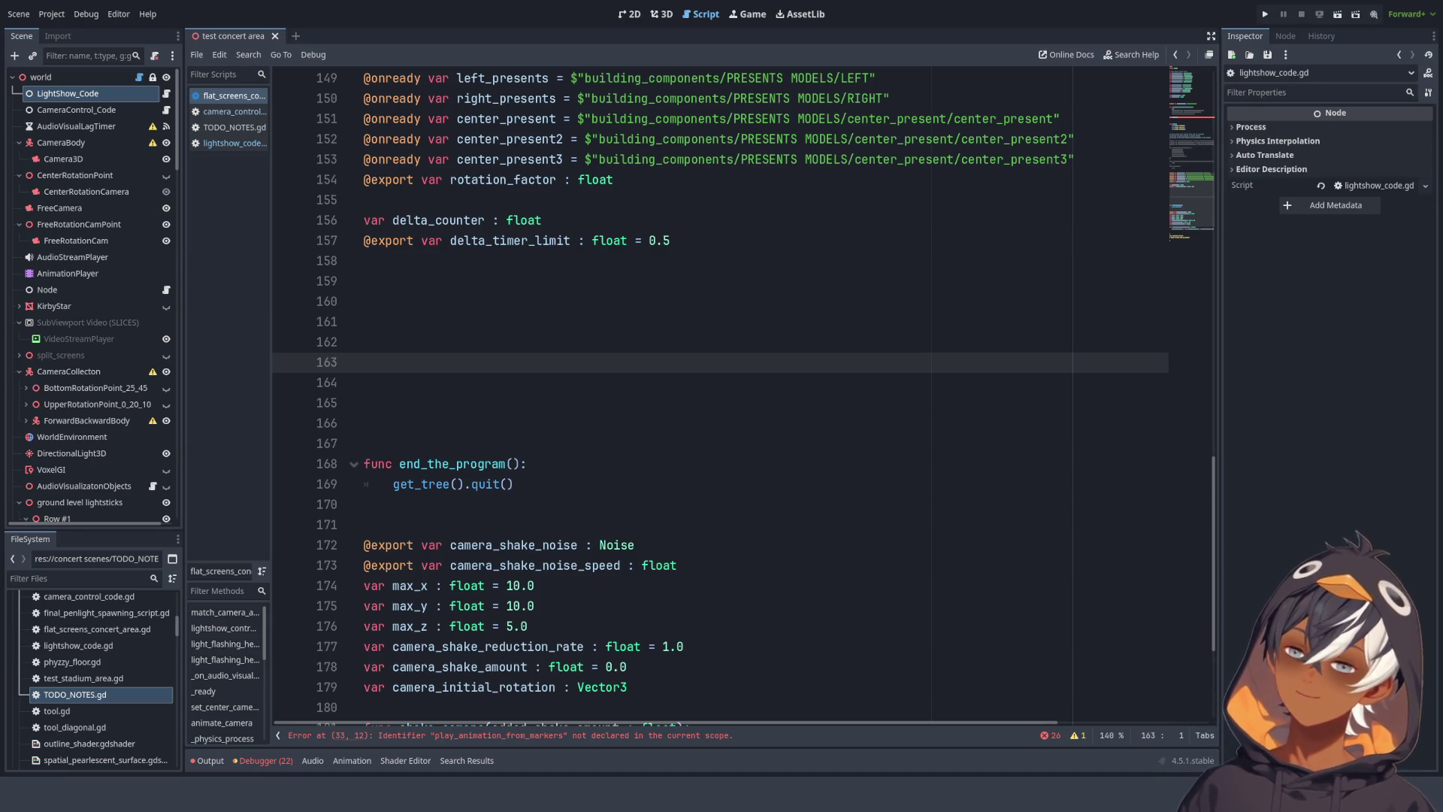
click(799, 476)
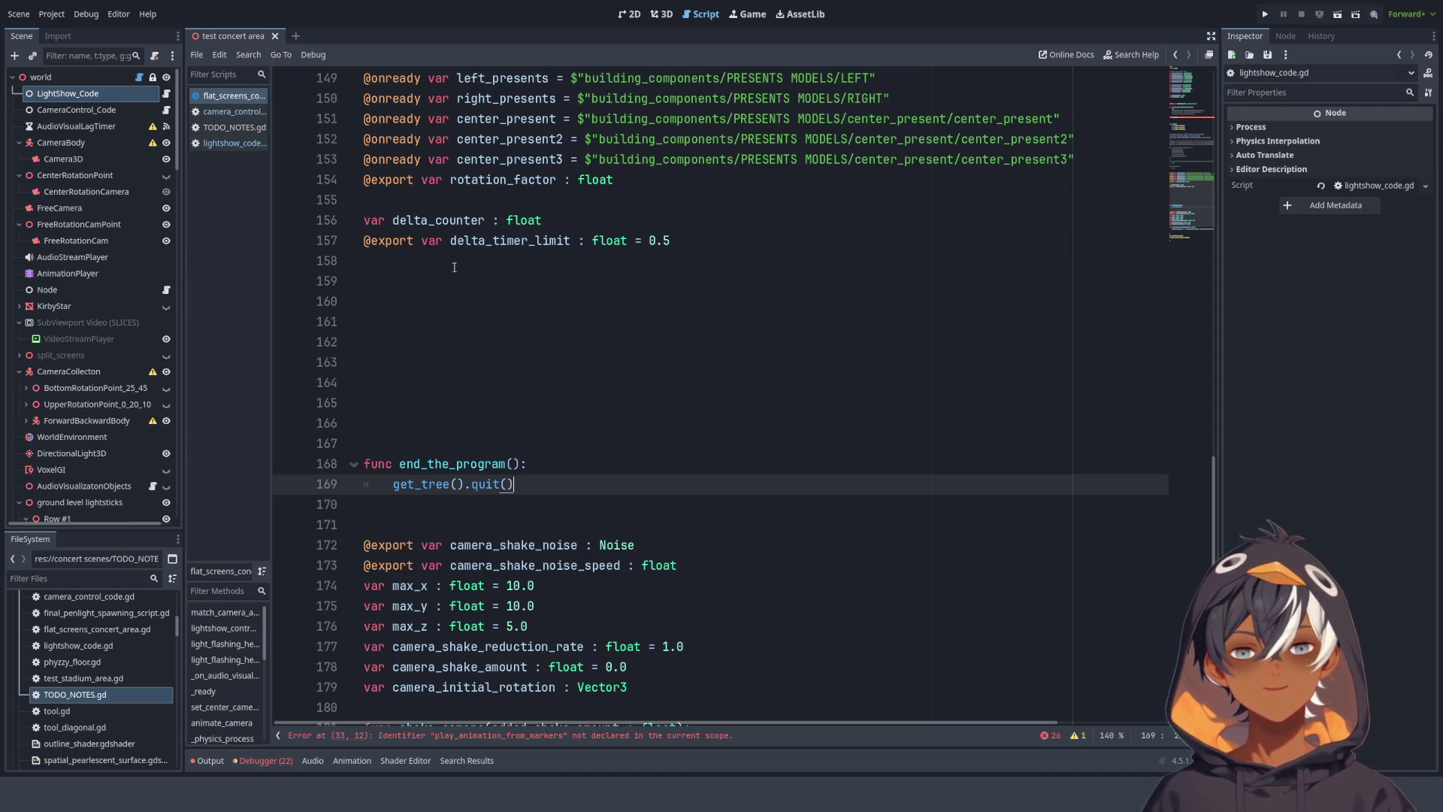
- Check where delta_counter and delta_timer_limit are used in the script
mouse_move(705, 245)
mouse_down()
mouse_move(451, 240)
mouse_move(340, 220)
mouse_up()
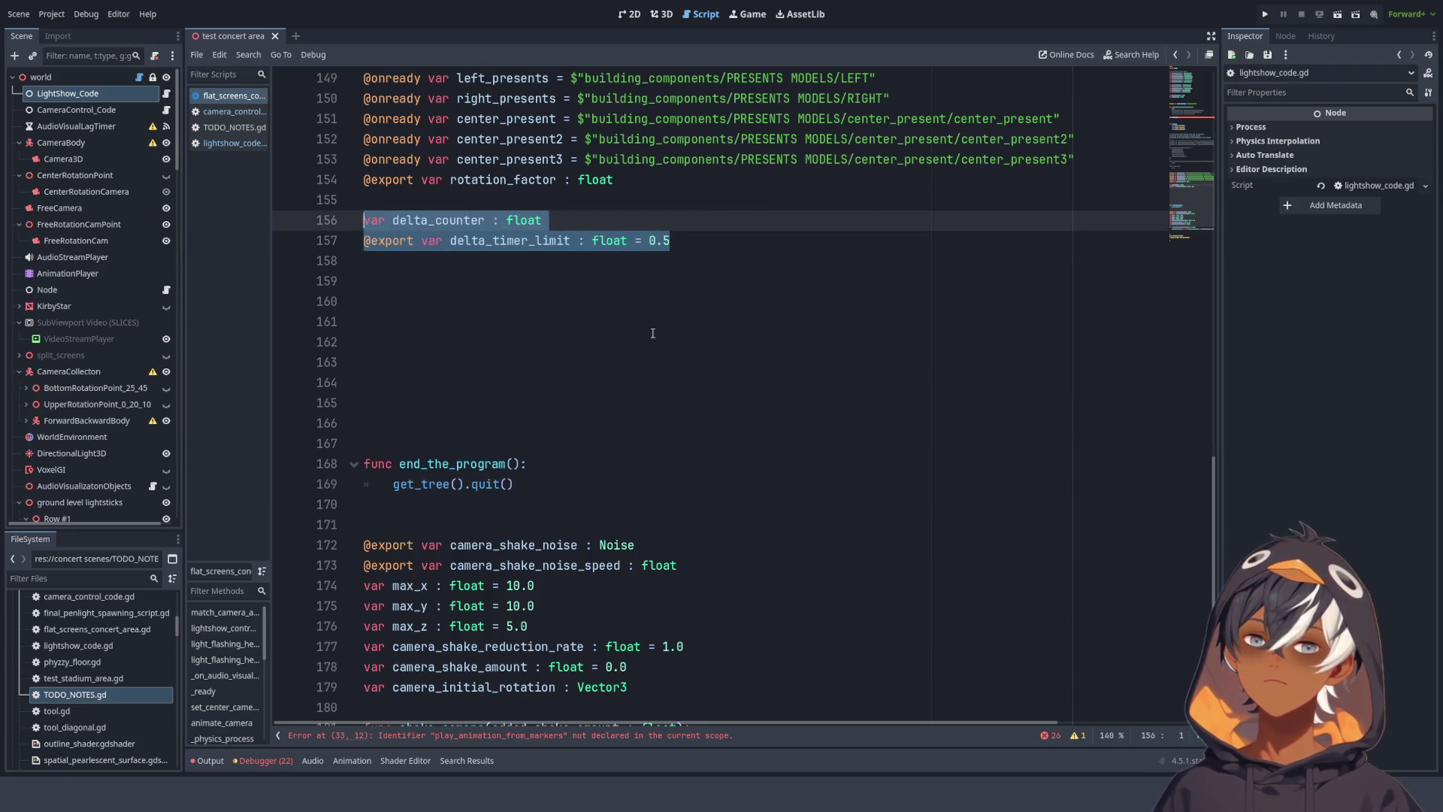
click(413, 321)
double_click(436, 220)
click(486, 240)
double_click(486, 240)
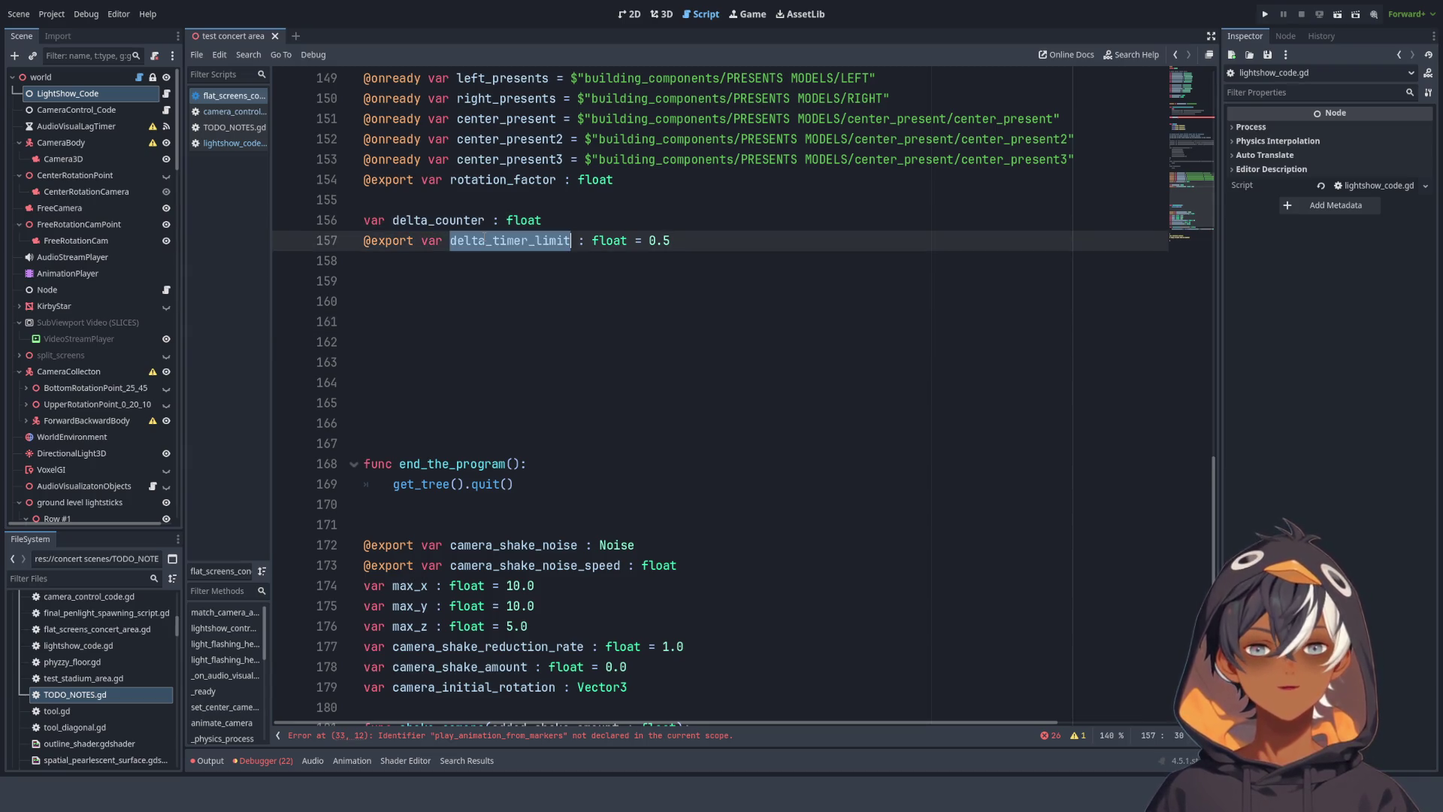
click(450, 221)
double_click(451, 224)
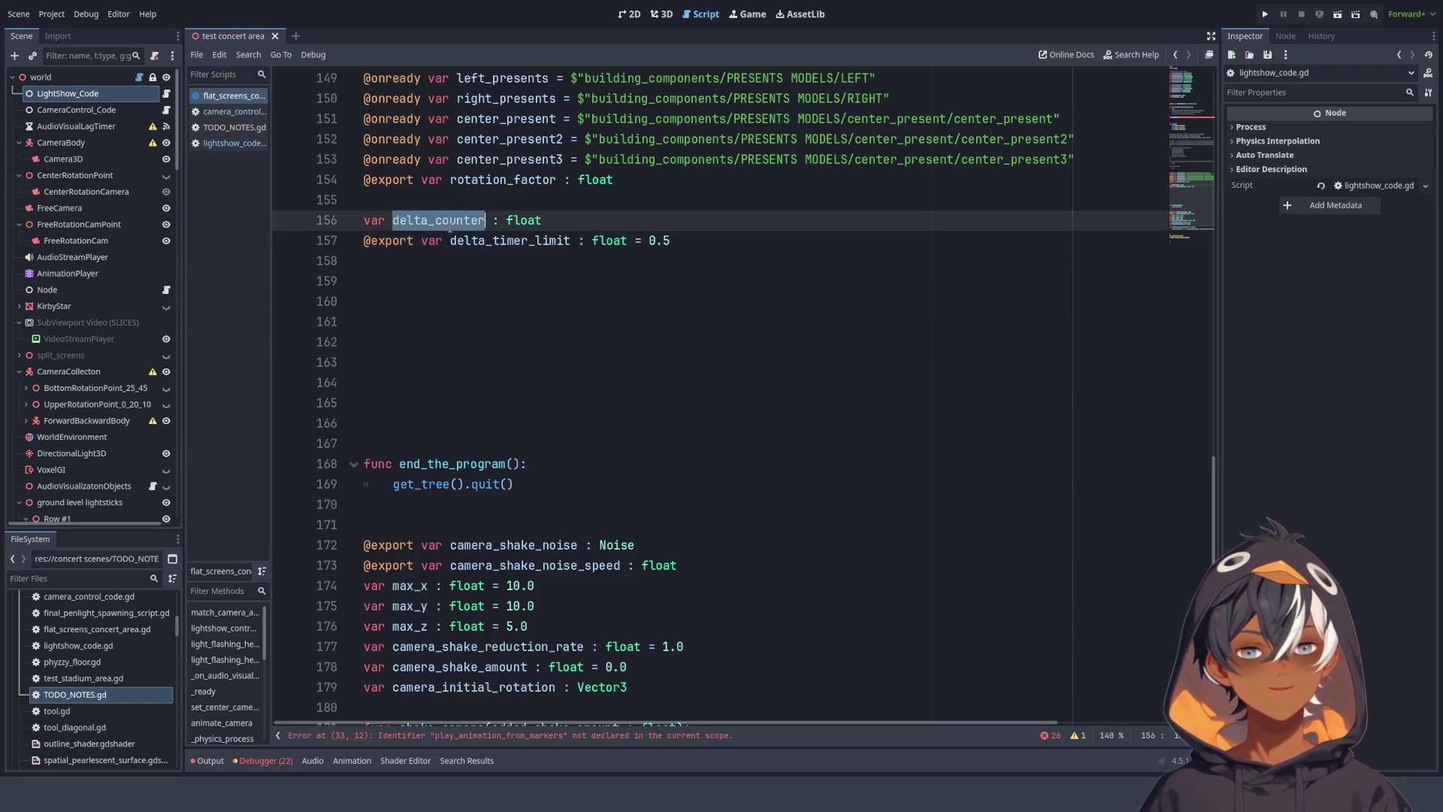
scroll(692, 281, up, 15)
scroll(693, 281, up, 4)
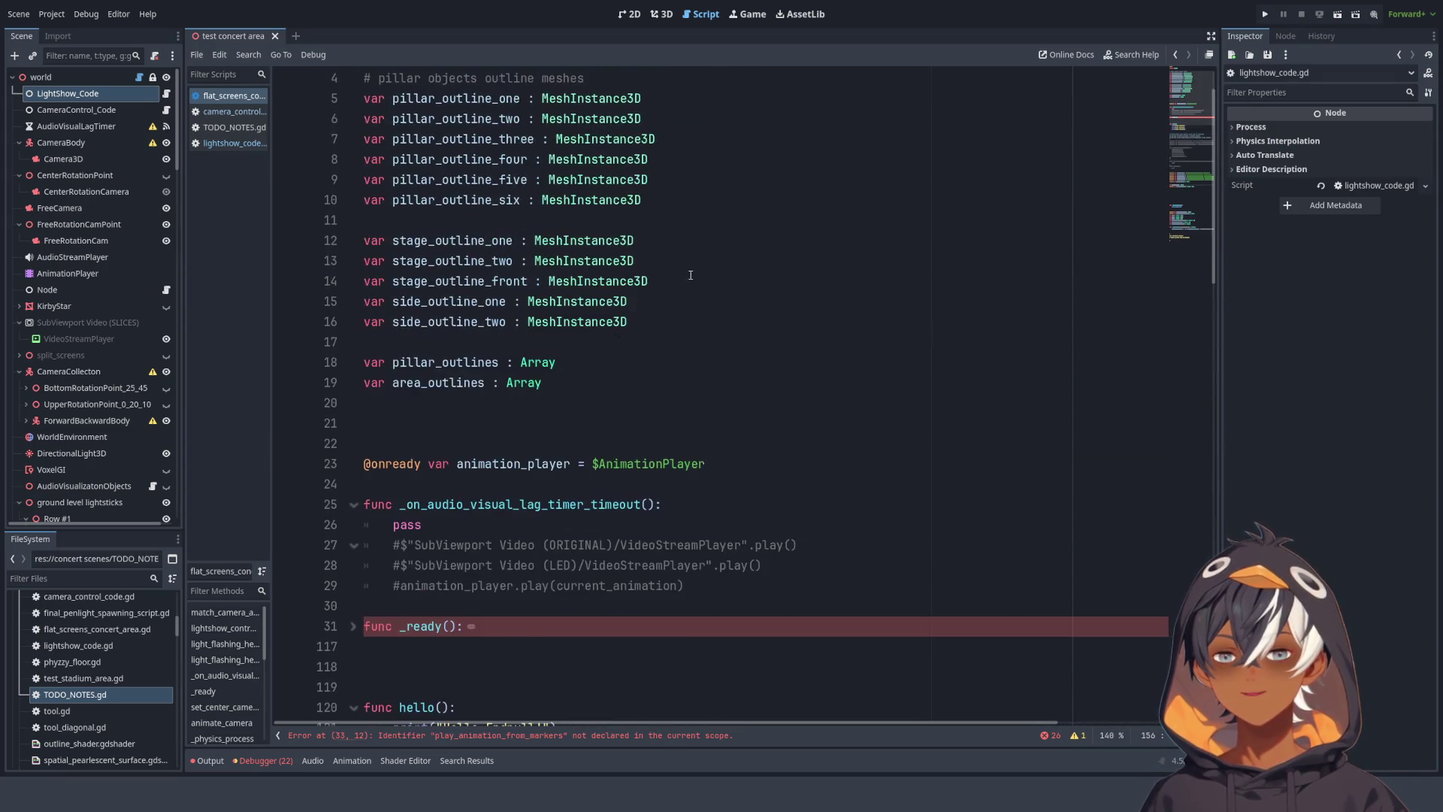
scroll(651, 260, down, 5)
scroll(651, 261, down, 12)
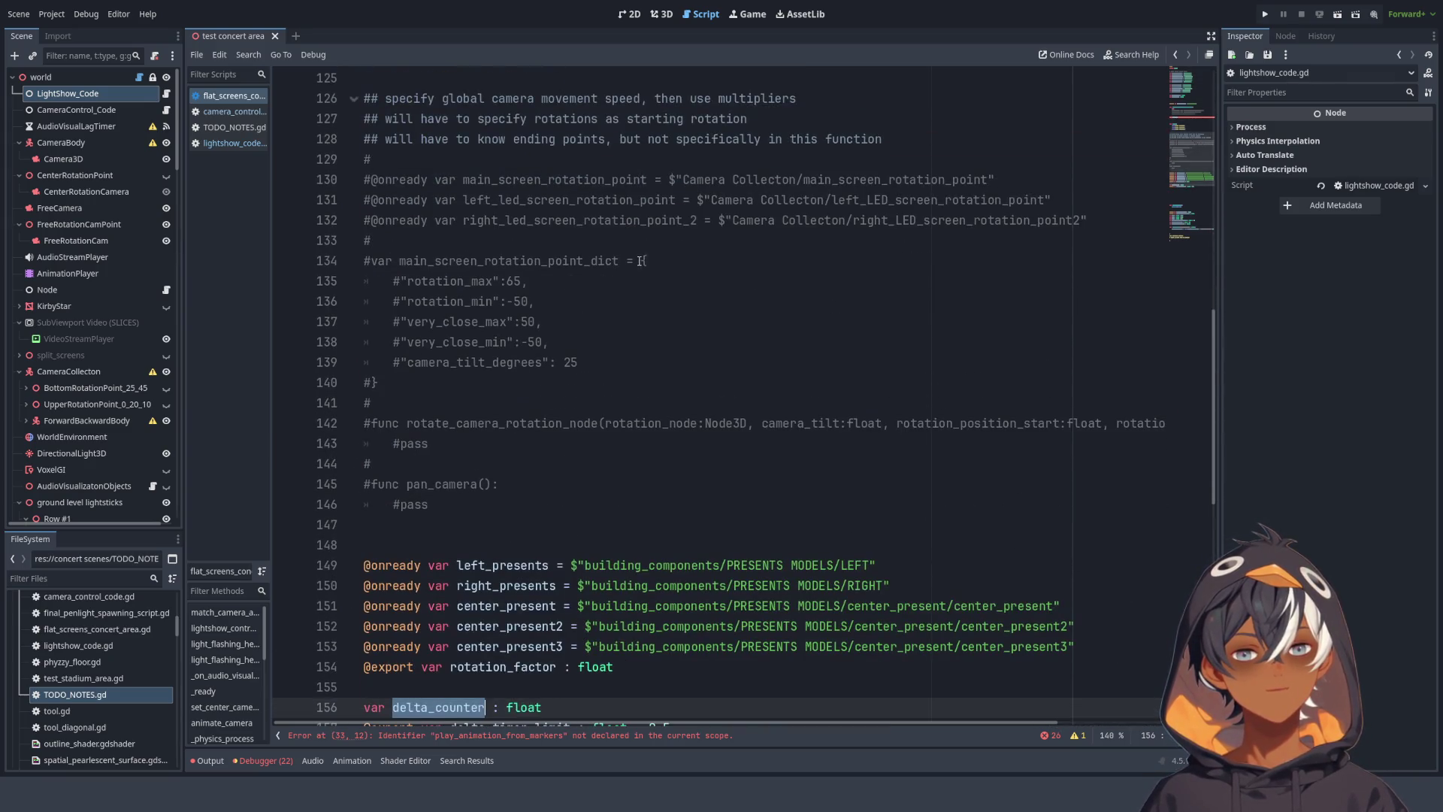
scroll(663, 262, down, 3)
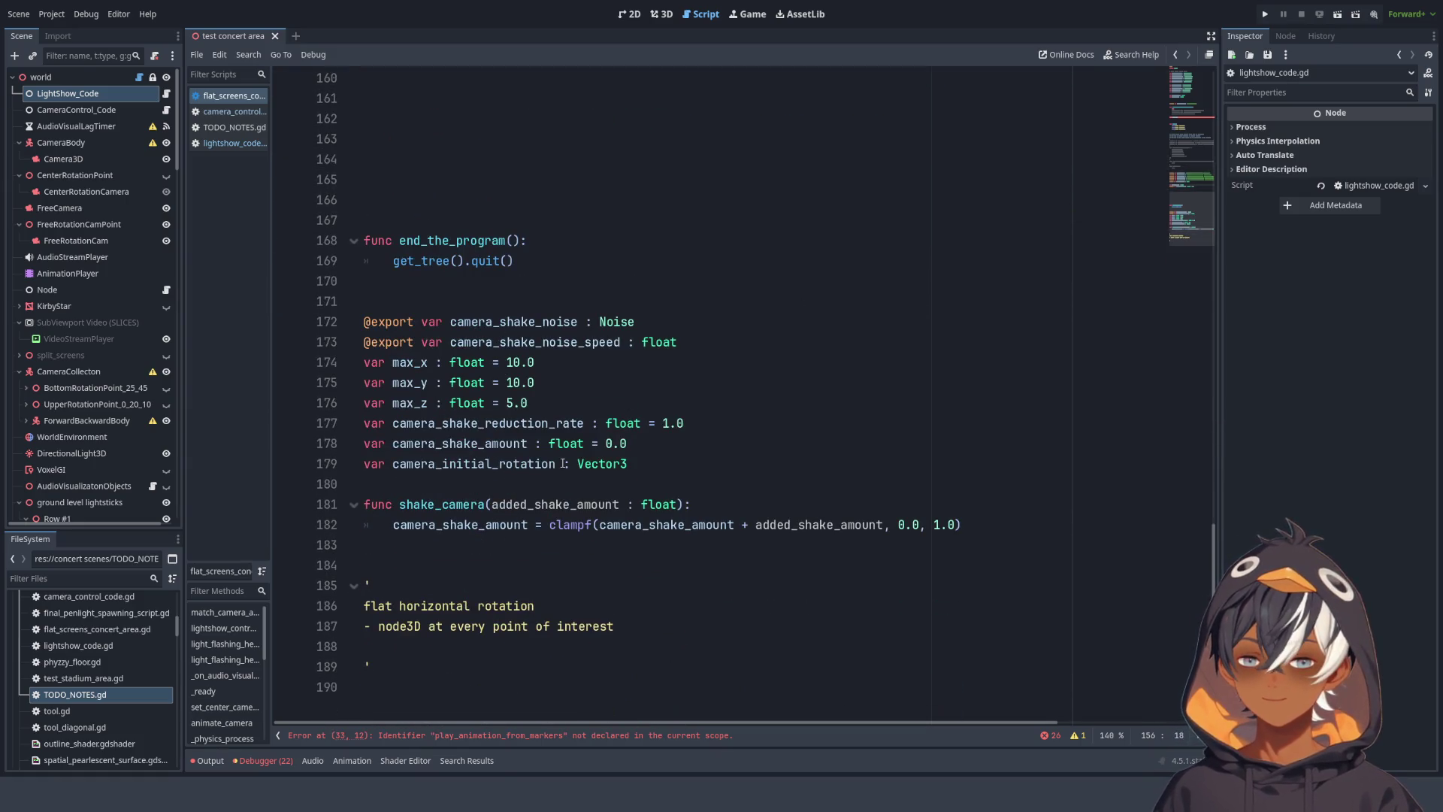
- Delete lines 172–182 (camera-shake variables and shake_camera), then open camera_control_code.gd
mouse_move(370, 322)
mouse_down()
mouse_move(677, 344)
mouse_move(753, 373)
mouse_move(841, 487)
mouse_move(955, 526)
mouse_move(1067, 514)
mouse_move(999, 530)
mouse_move(761, 526)
mouse_move(315, 364)
mouse_move(255, 314)
mouse_up()
key(BackSpace)
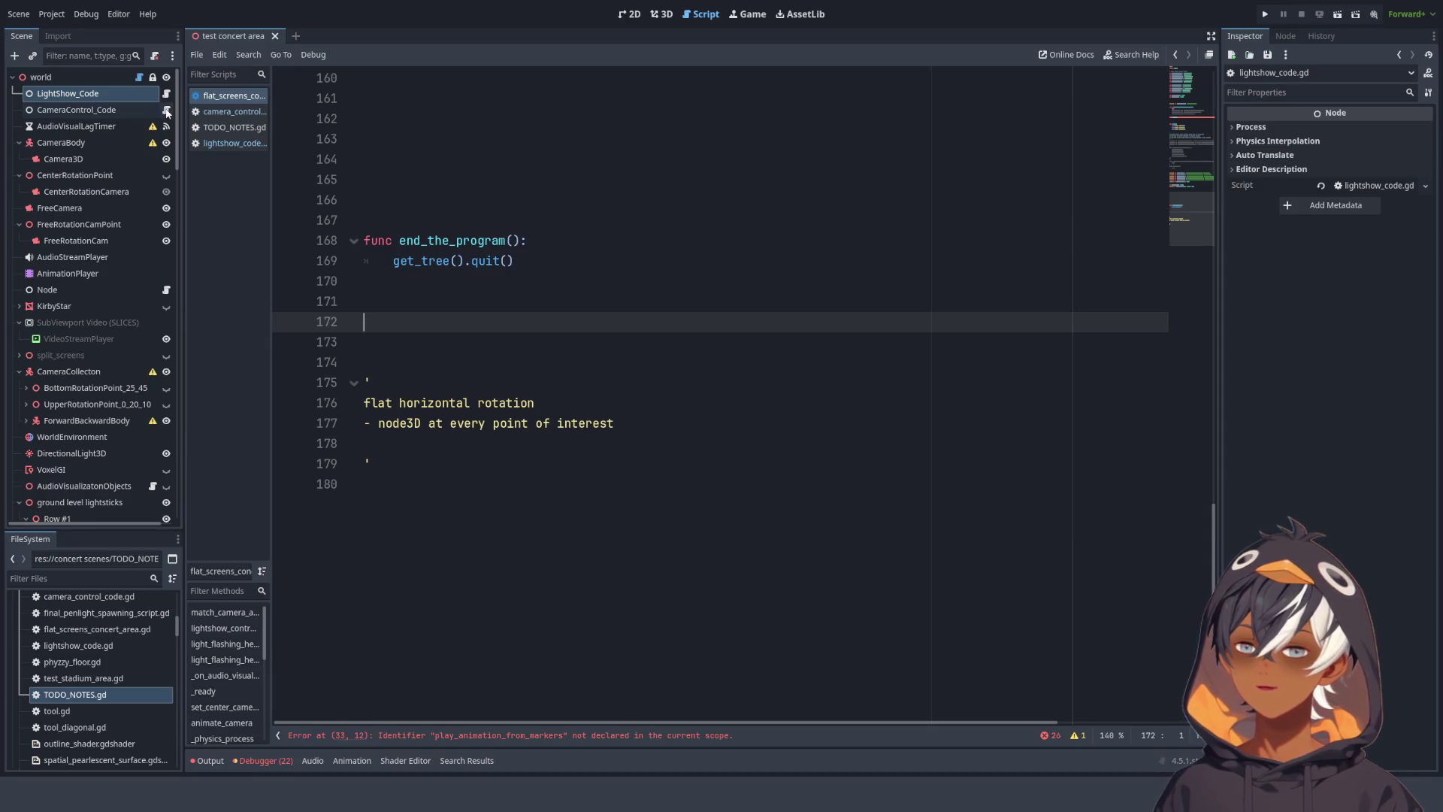
click(167, 111)
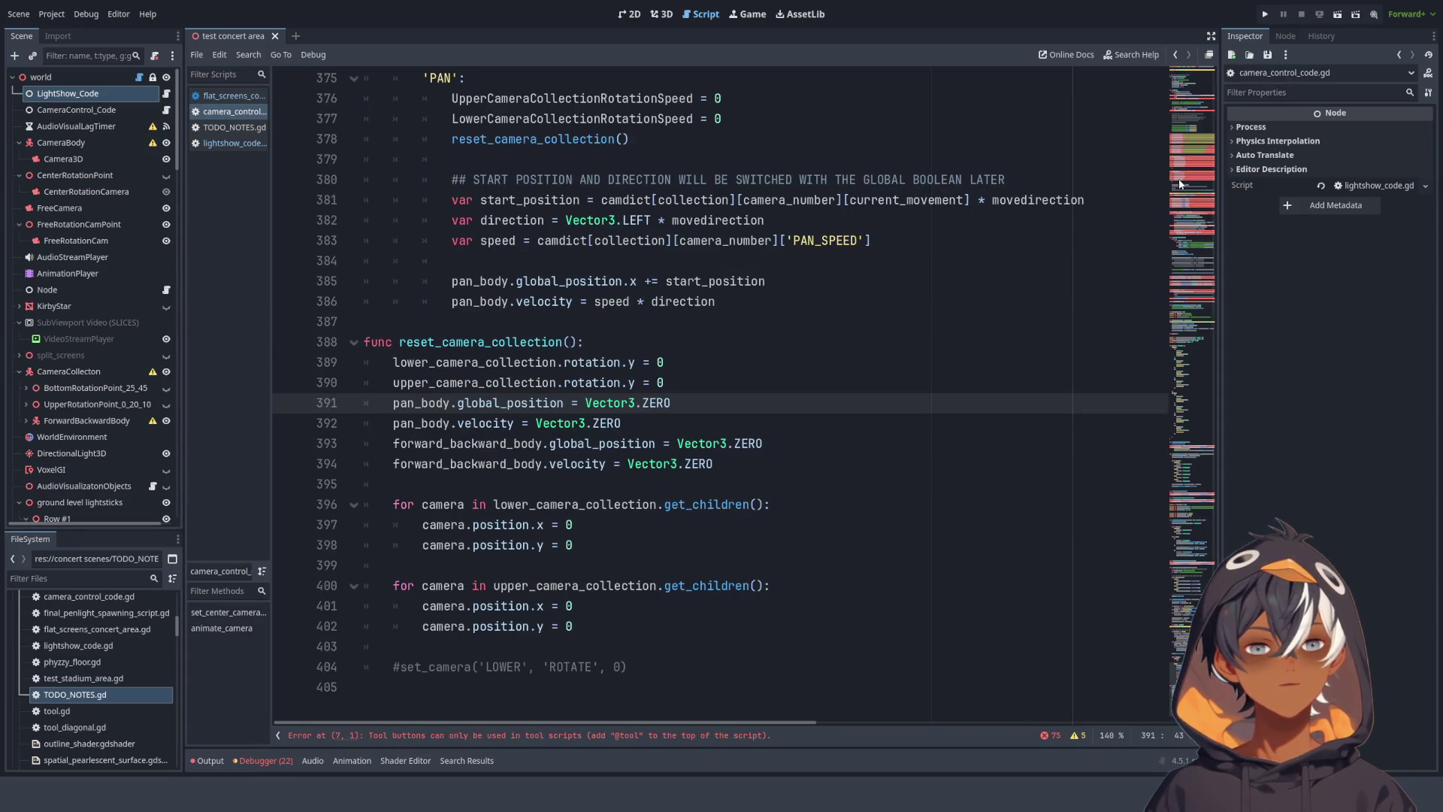
scroll(940, 414, up, 6)
scroll(826, 564, down, 6)
click(473, 699)
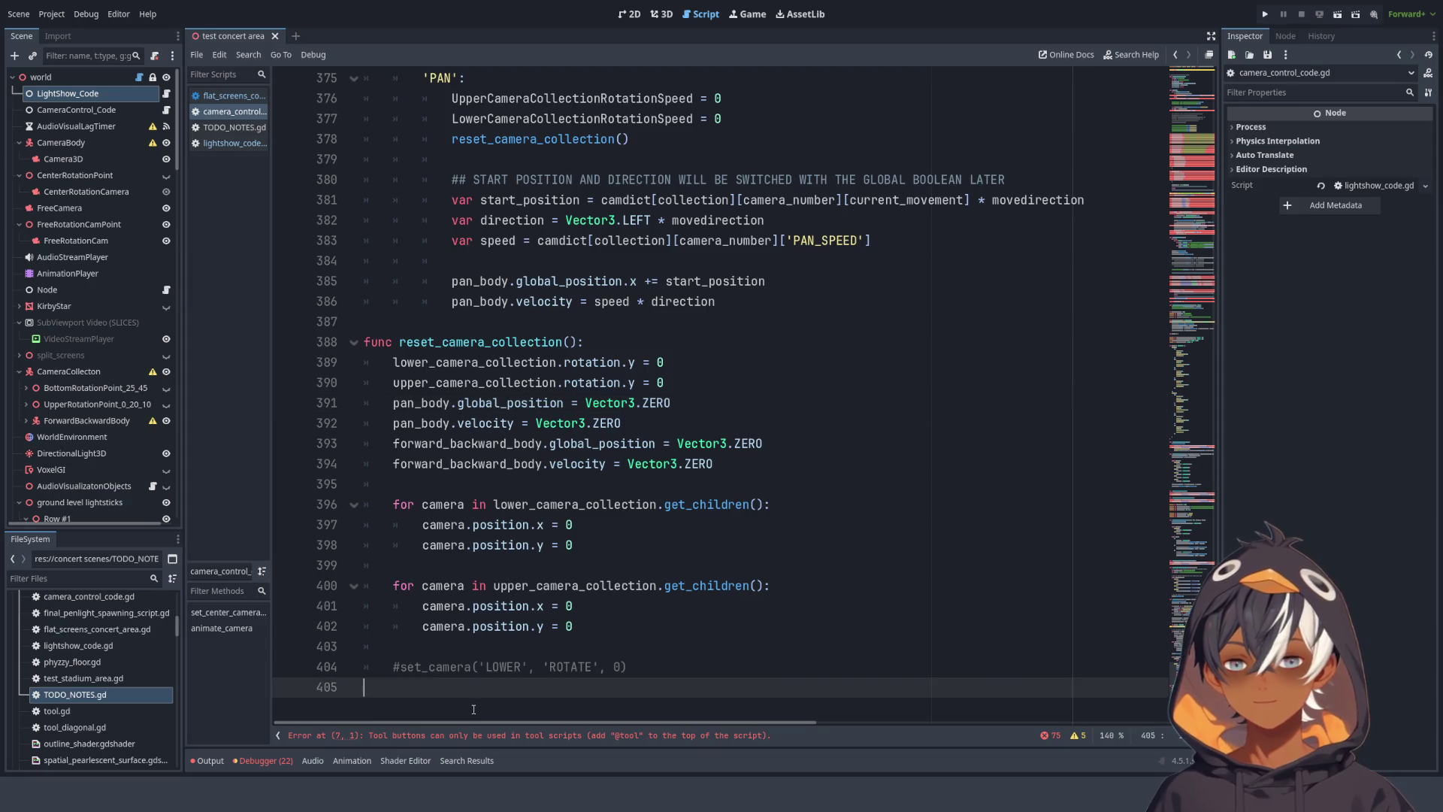
text(@export var camera_shake_noise : Noise @export var camera_shake_noise_speed : float var max_x : float = 10.0 var max_y : float = 10.0 var max_z : float = 5.0 var camera_shake_reduction_rate : float = 1.0 var camera_shake_amount : float = 0.0 var camera_initial_rotation : Vector3  func shake_camera(added_shake_amount : float): 	camera_shake_amount = clampf(camera_shake_amount + added_shake_amount, 0.0, 1.0))
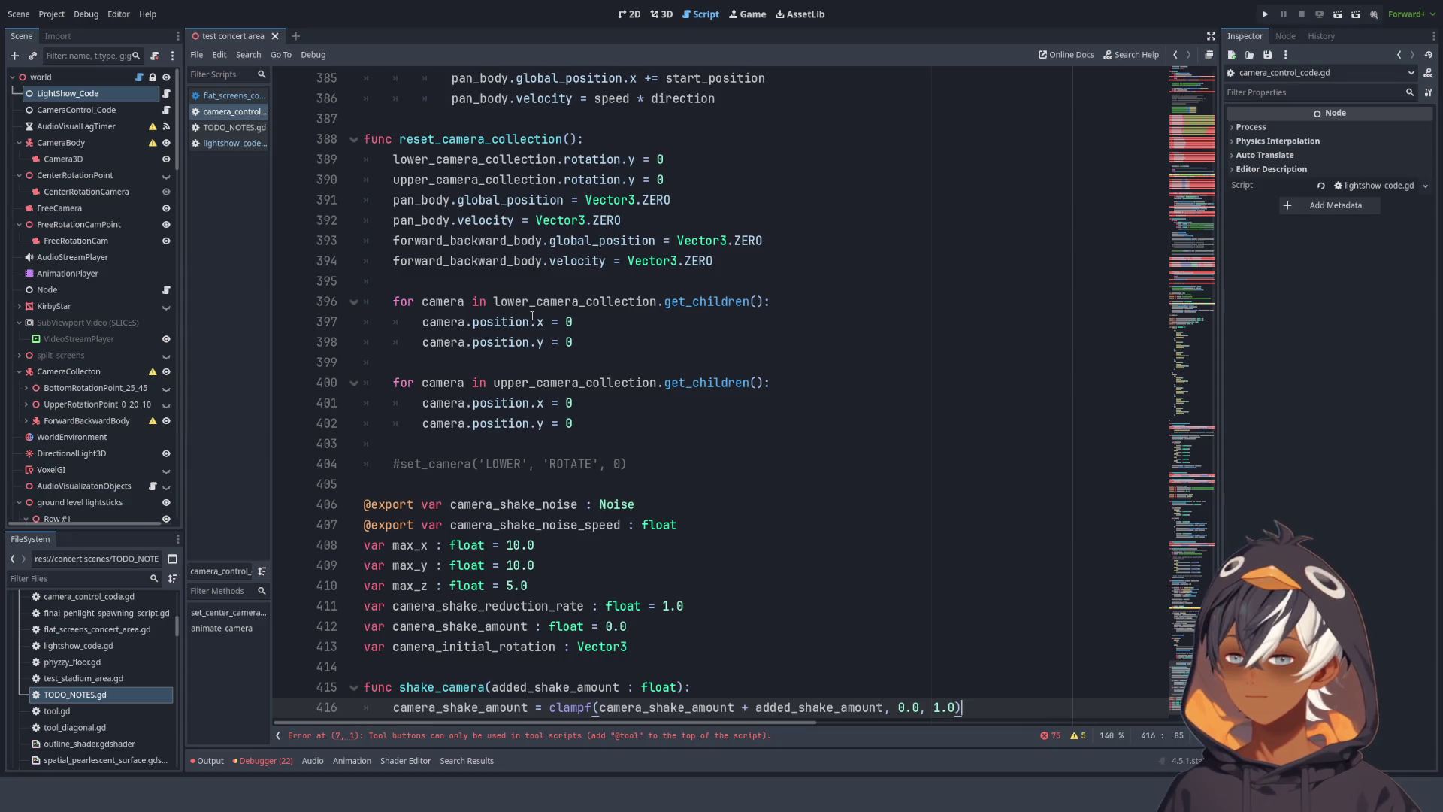
scroll(532, 316, up, 1)
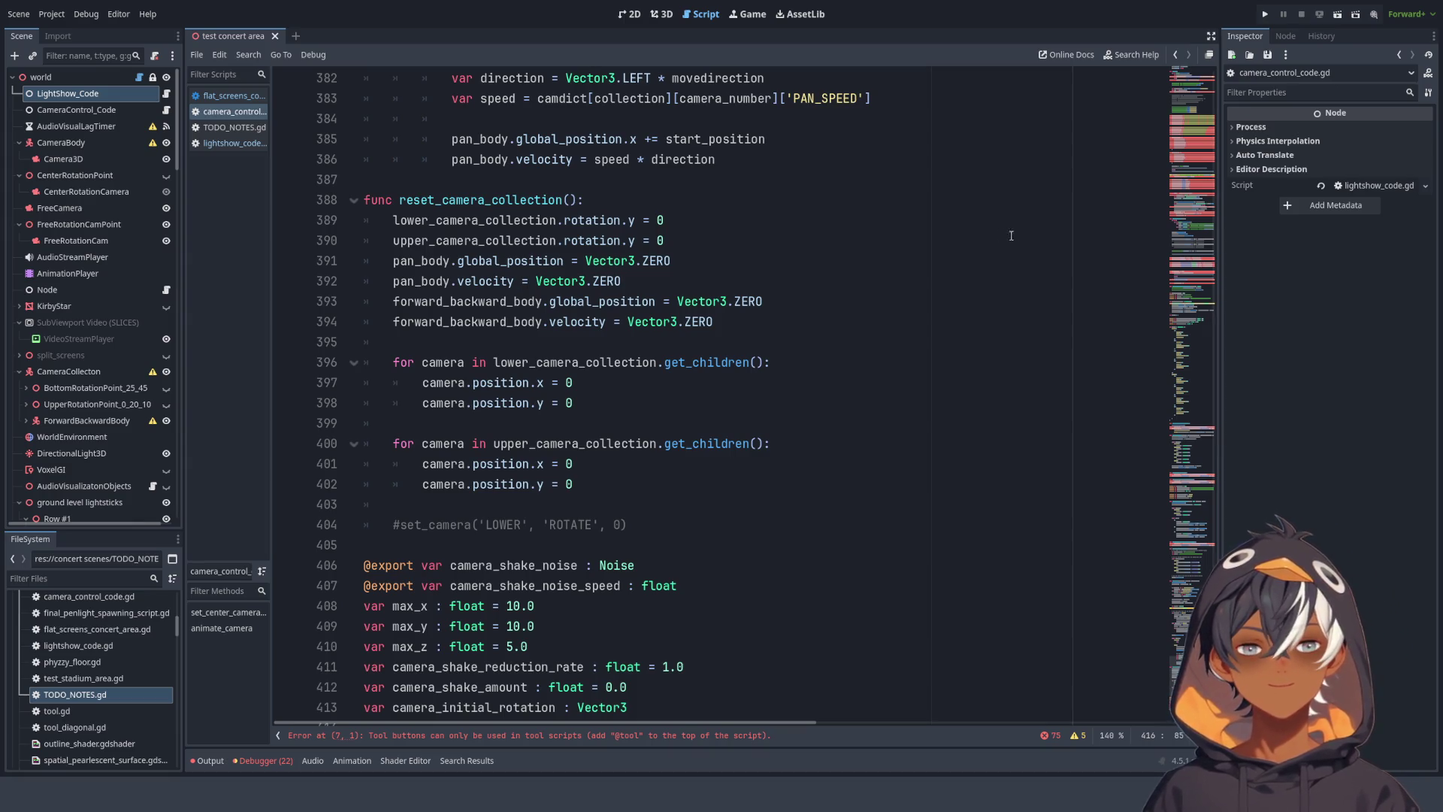
scroll(1177, 178, up, 20)
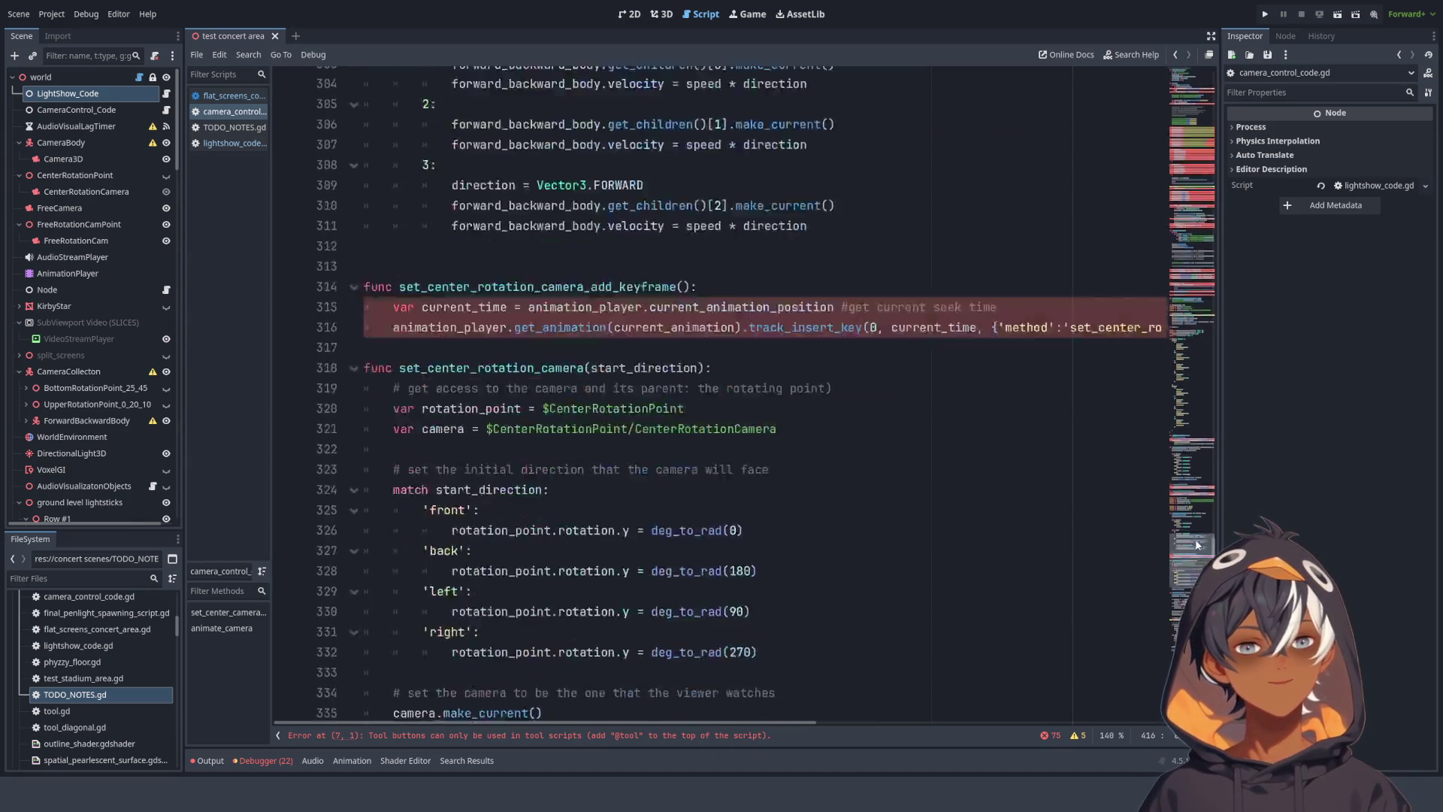
scroll(1176, 178, up, 5)
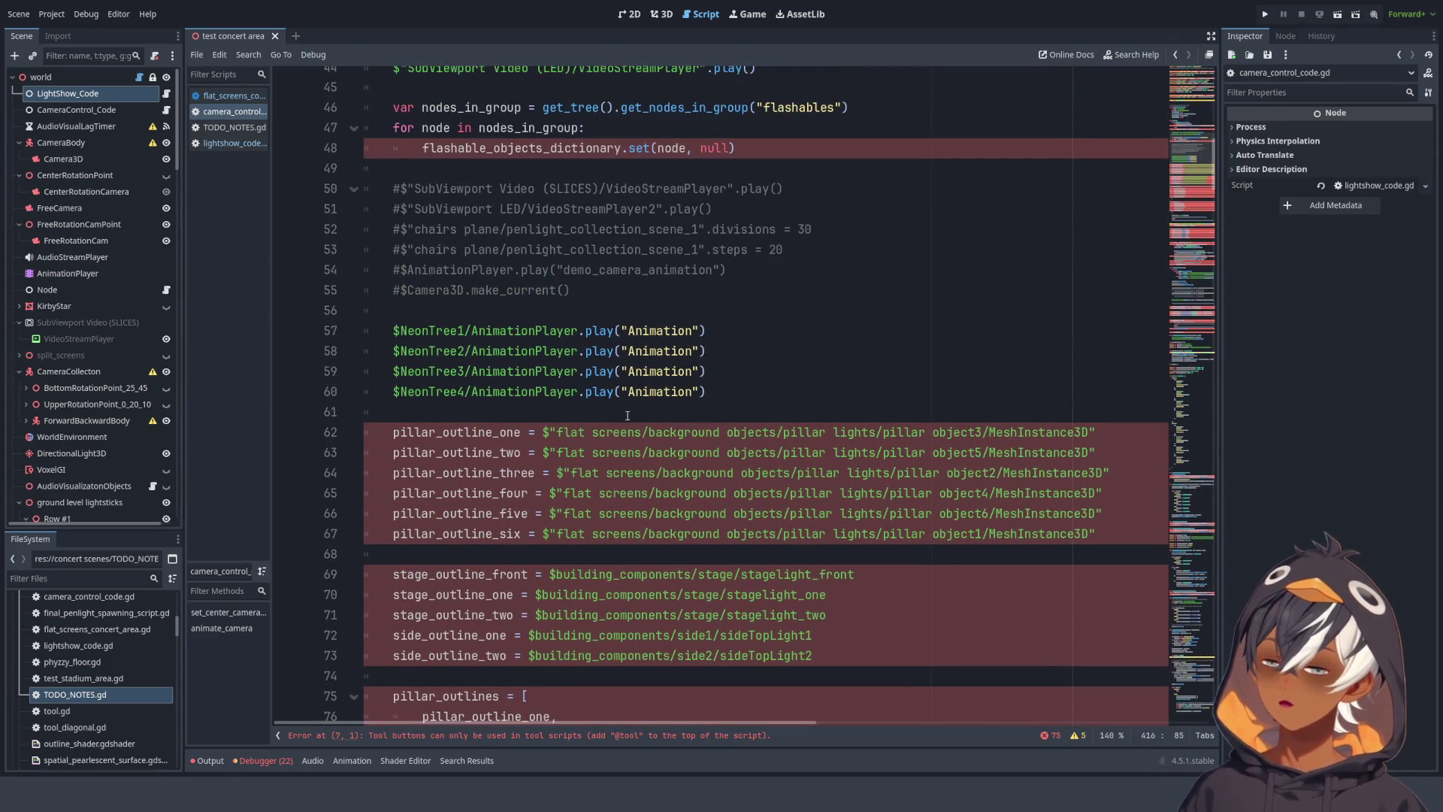
click(566, 400)
scroll(564, 391, up, 14)
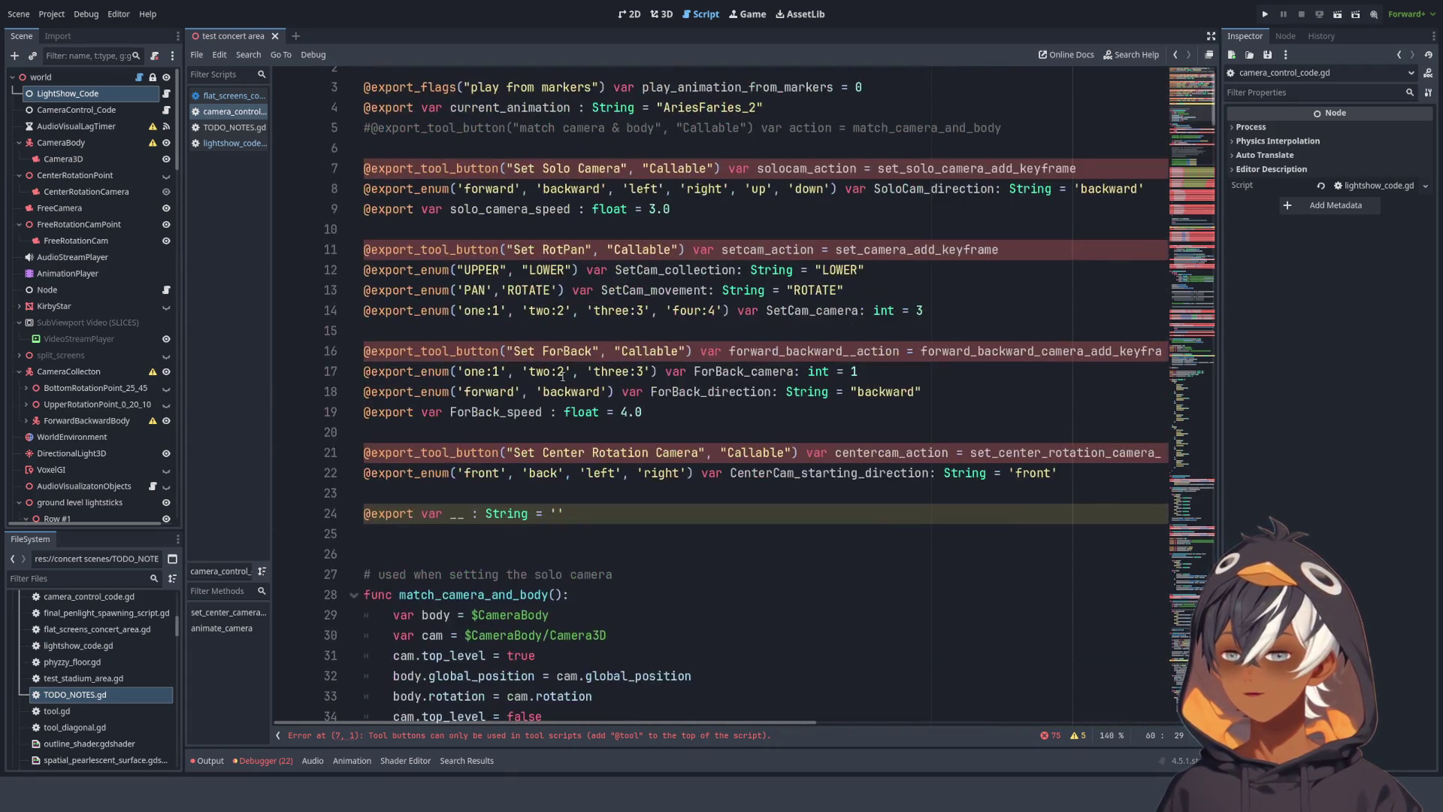
key(Page_Down)
key(Page_Down)
key(Page_Down)
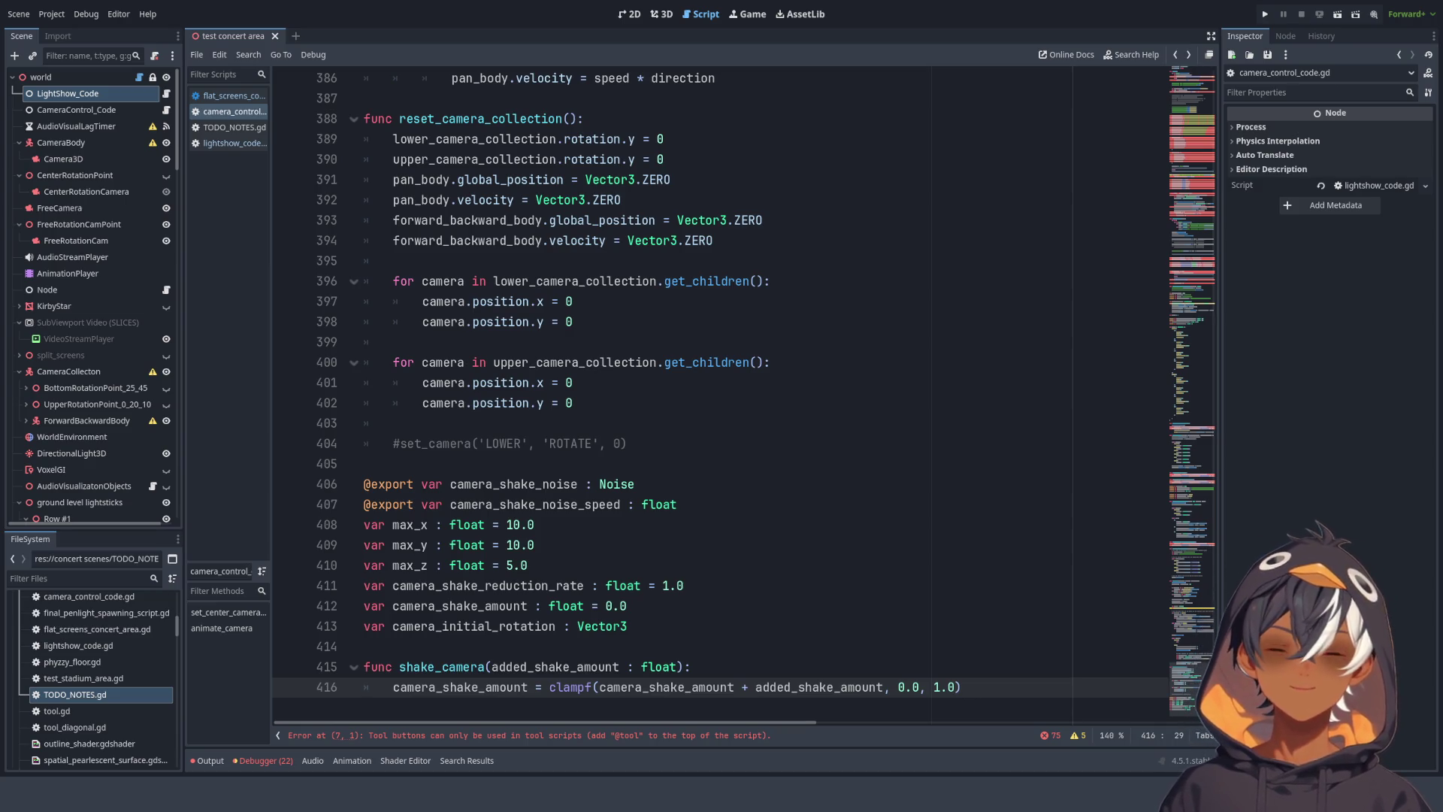
scroll(1197, 554, up, 5)
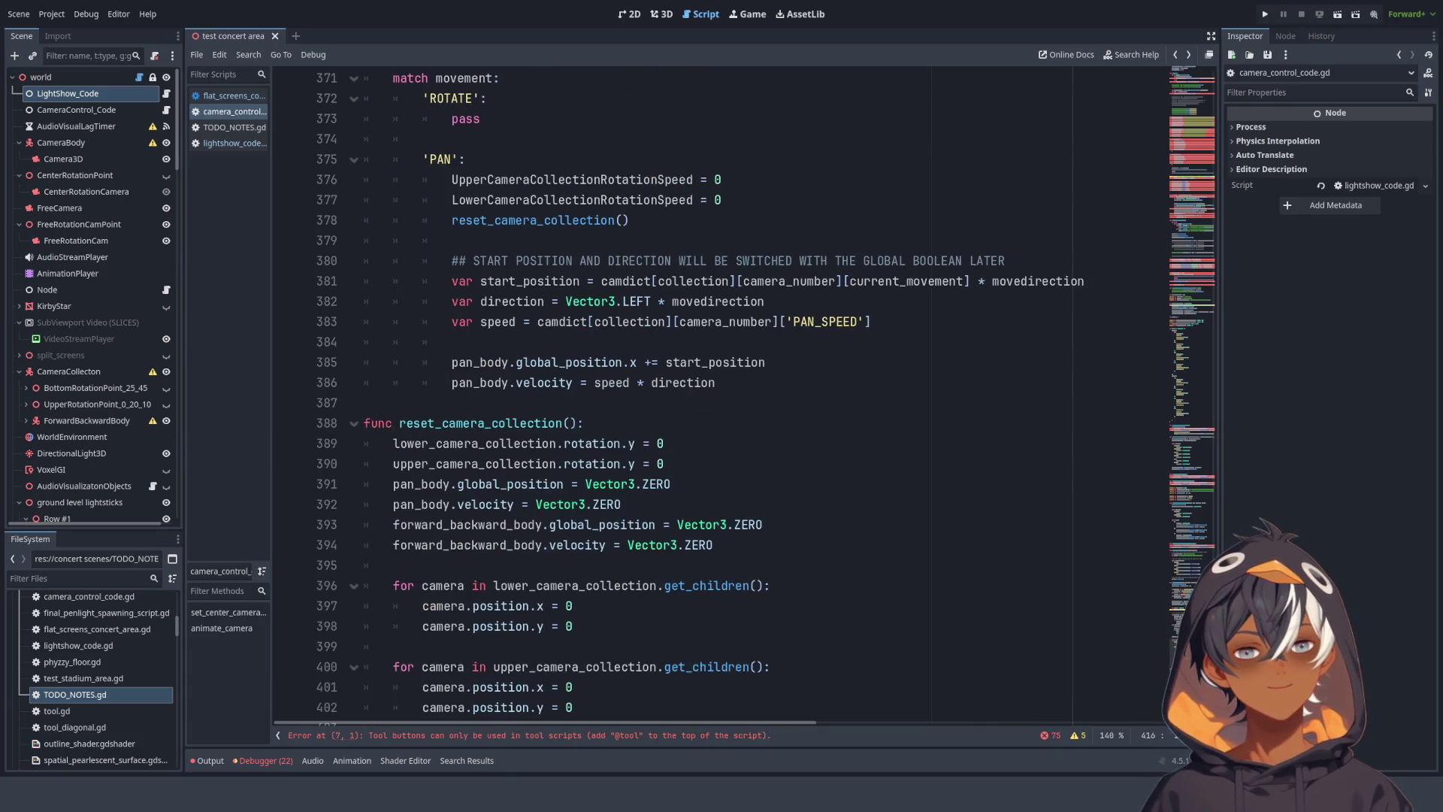
scroll(1197, 554, up, 20)
mouse_move(1197, 554)
mouse_down()
mouse_move(1198, 508)
mouse_move(1198, 699)
mouse_up()
scroll(720, 390, down, 2)
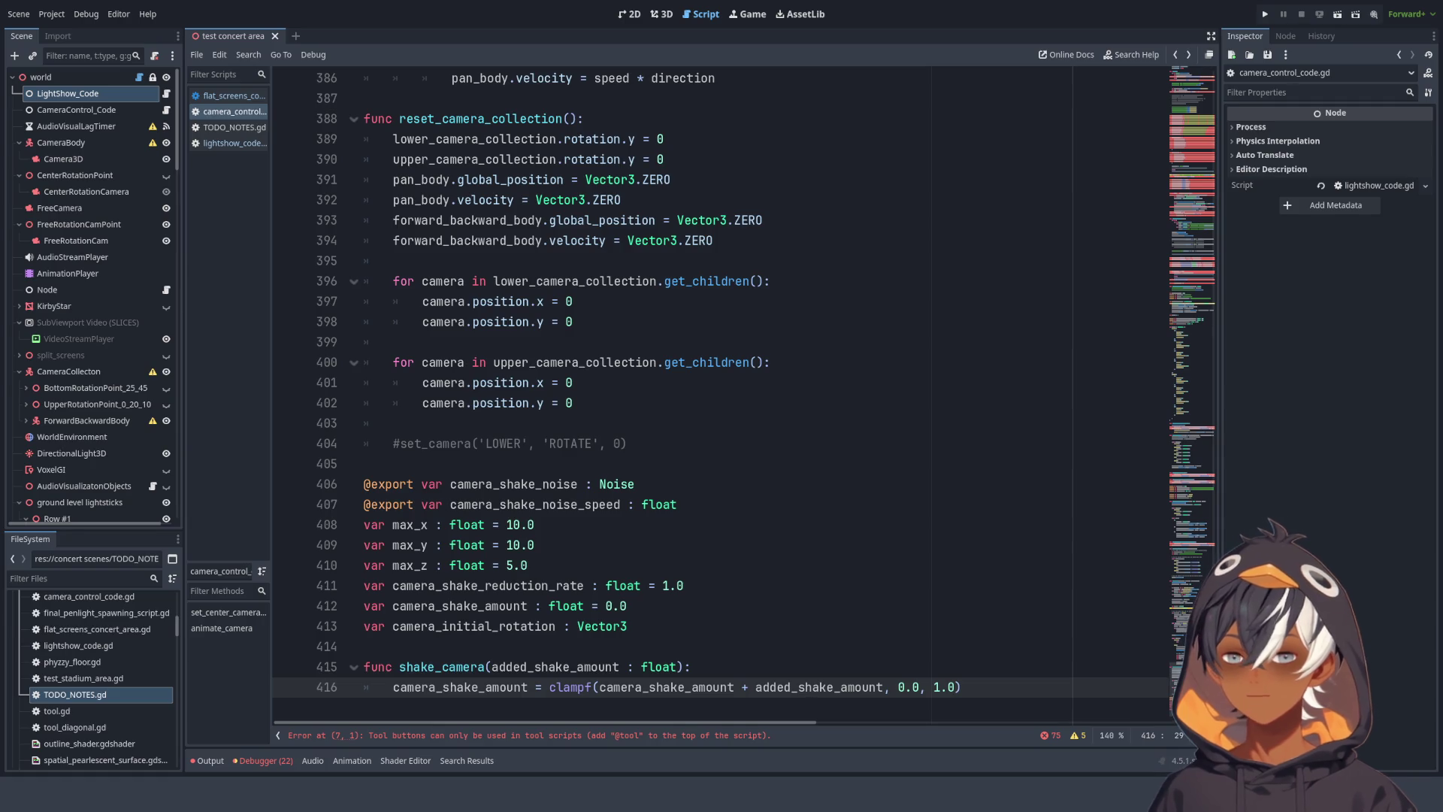
click(663, 220)
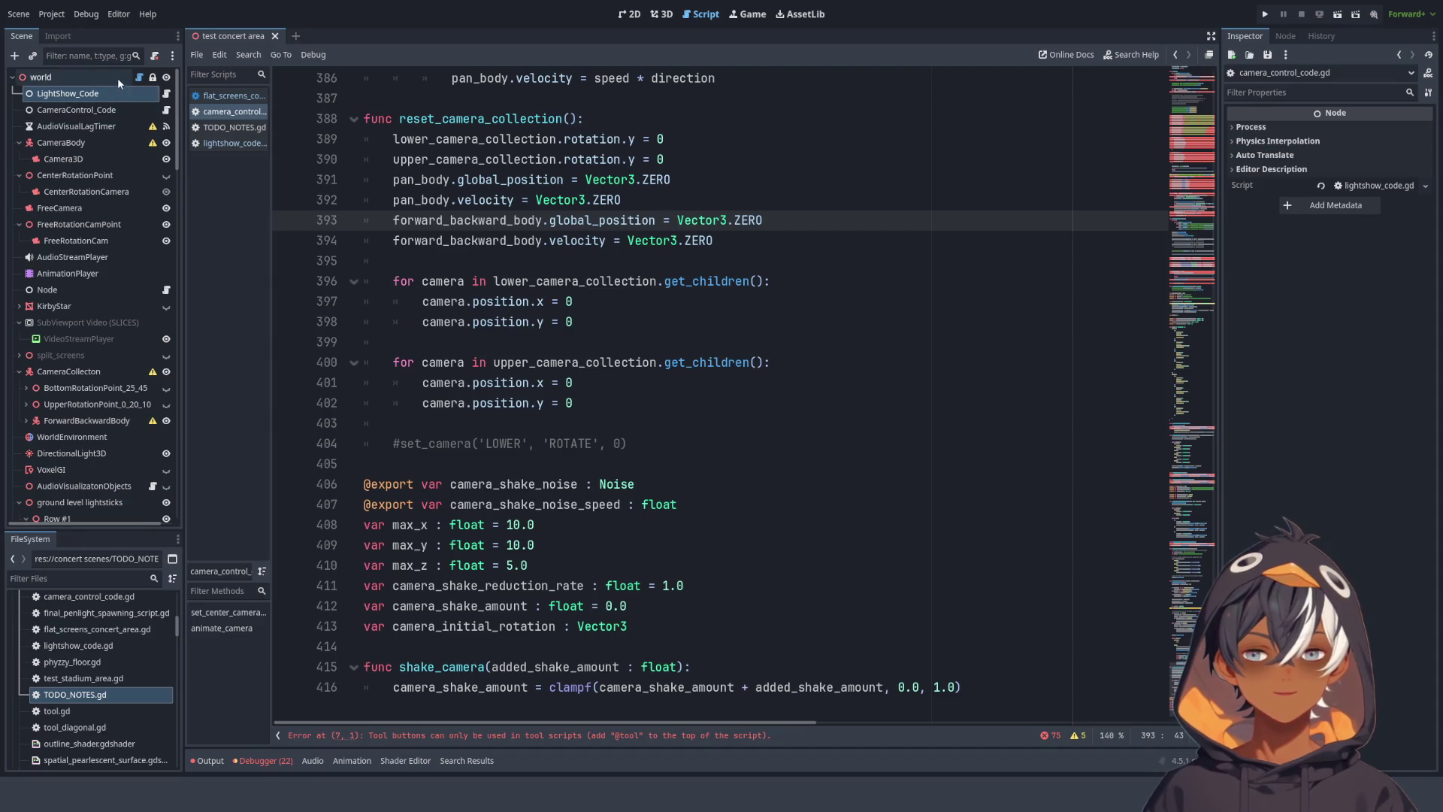
click(139, 78)
scroll(990, 184, up, 10)
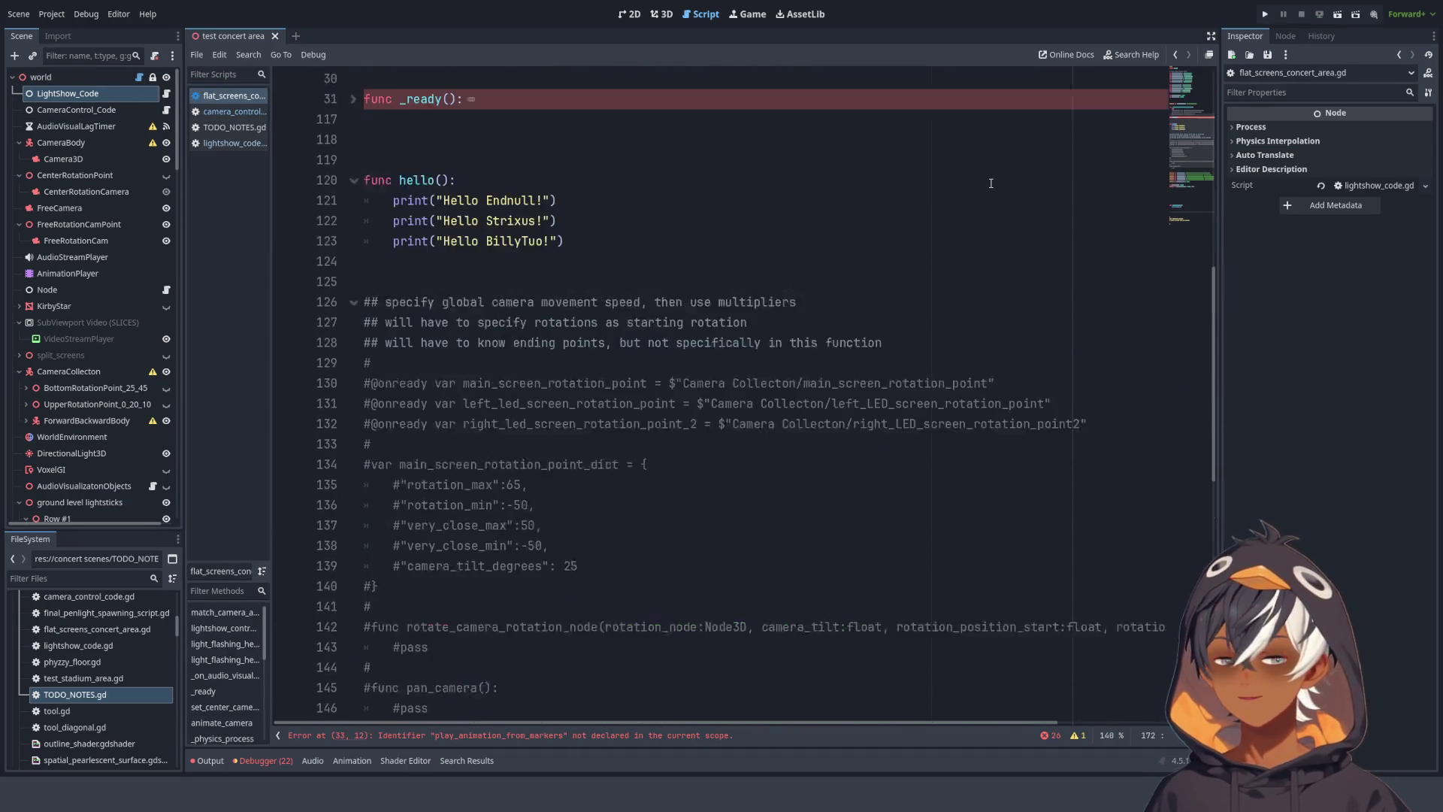
scroll(991, 183, up, 1)
scroll(1174, 256, down, 20)
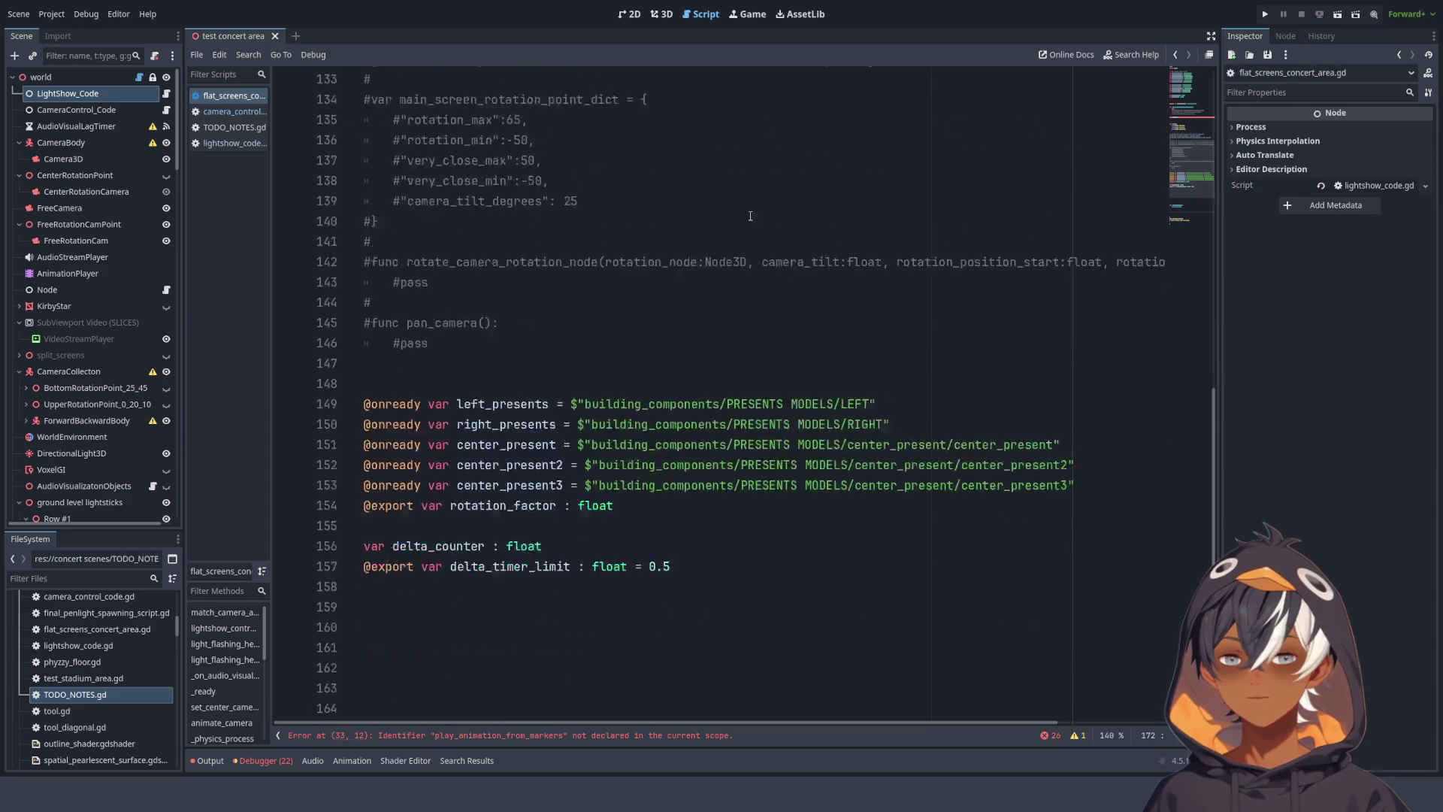
mouse_move(1174, 251)
mouse_down()
mouse_move(1189, 48)
mouse_move(1189, 249)
mouse_move(1209, 64)
mouse_move(1211, 255)
mouse_up()
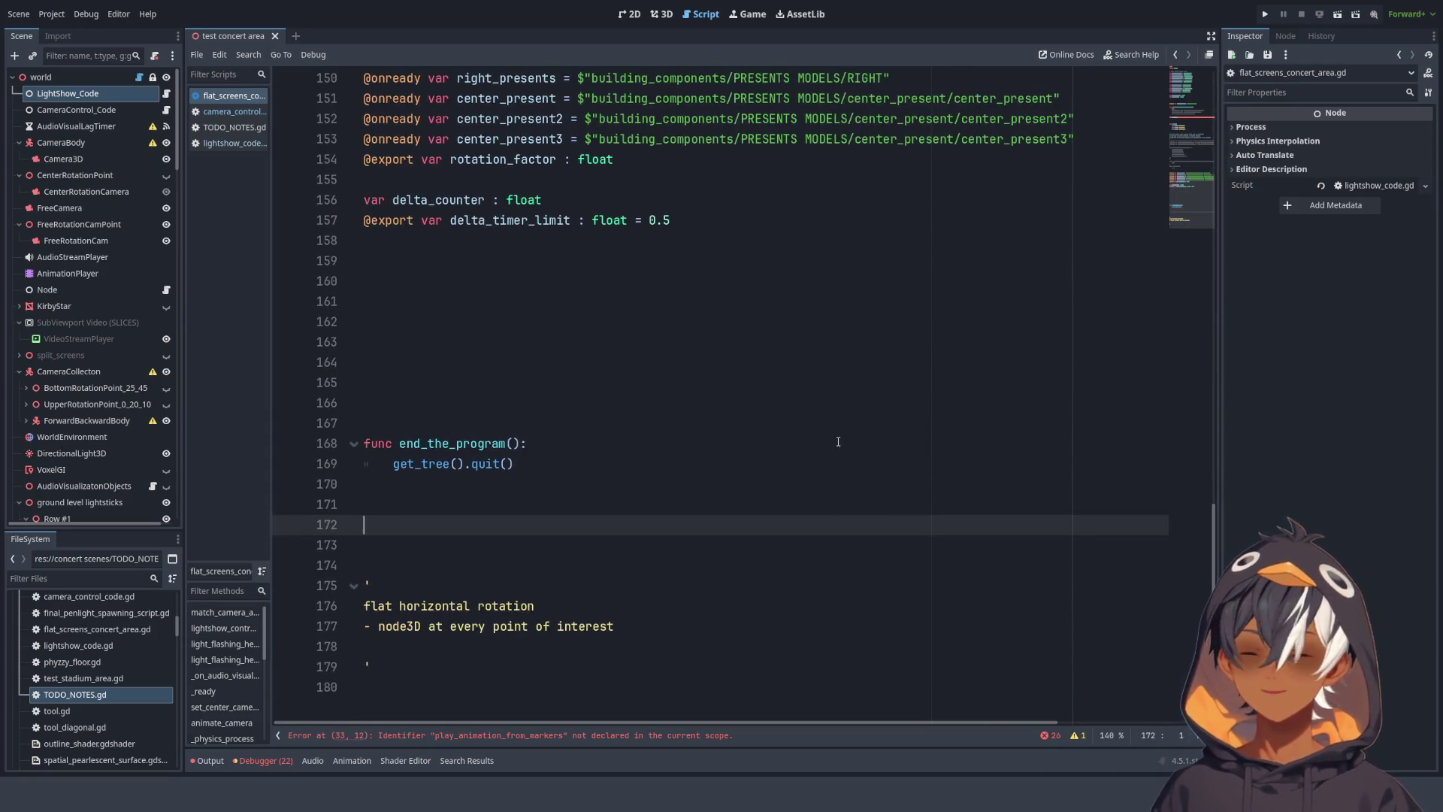
click(1192, 143)
mouse_move(1183, 156)
mouse_down()
mouse_move(1188, 66)
mouse_move(1171, 263)
mouse_move(1189, 66)
mouse_up()
click(166, 93)
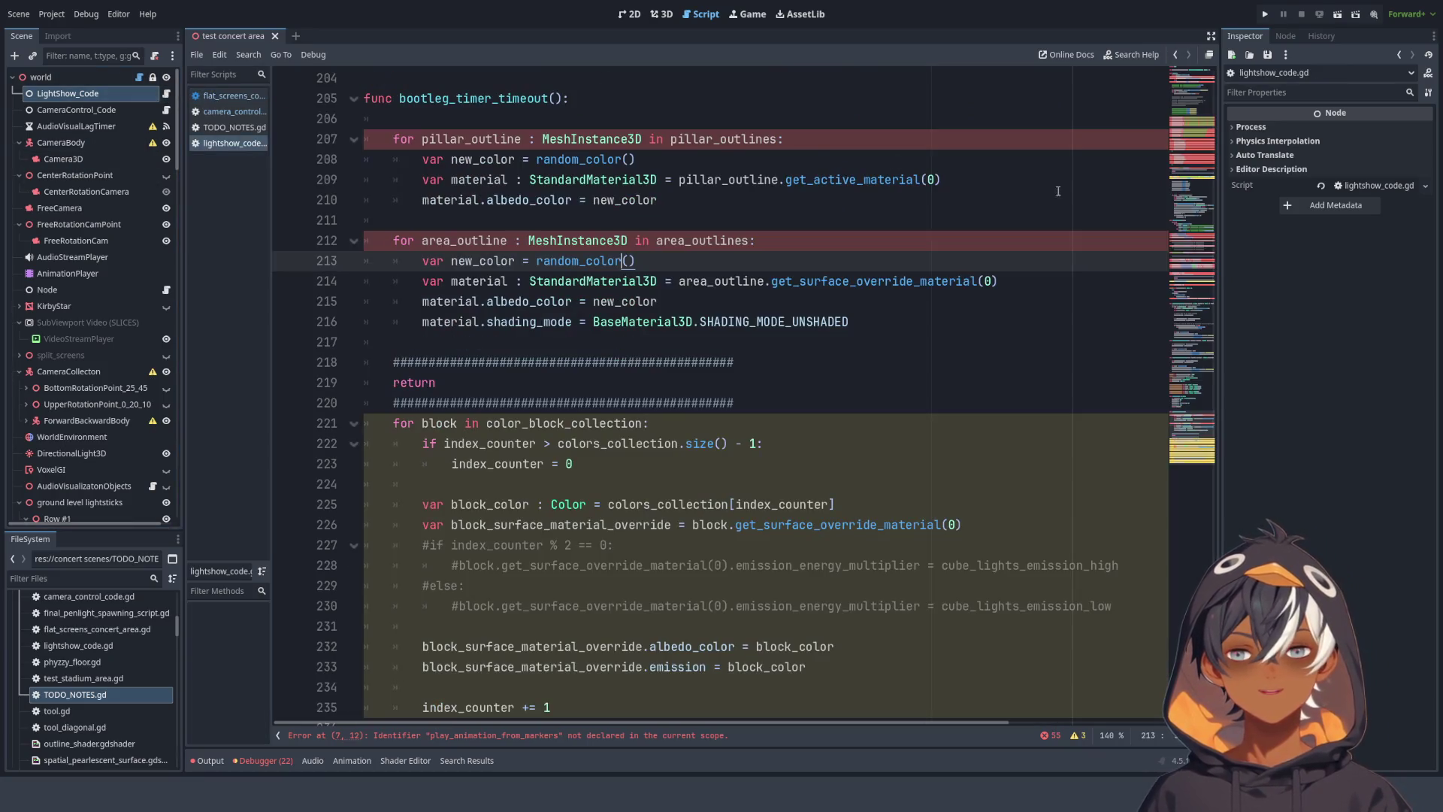
click(1180, 111)
mouse_move(1180, 111)
mouse_down()
mouse_move(1152, 83)
mouse_move(1173, 91)
mouse_up()
key(alt+Left)
mouse_move(1187, 363)
mouse_down()
mouse_move(1165, 711)
mouse_move(1121, 75)
mouse_up()
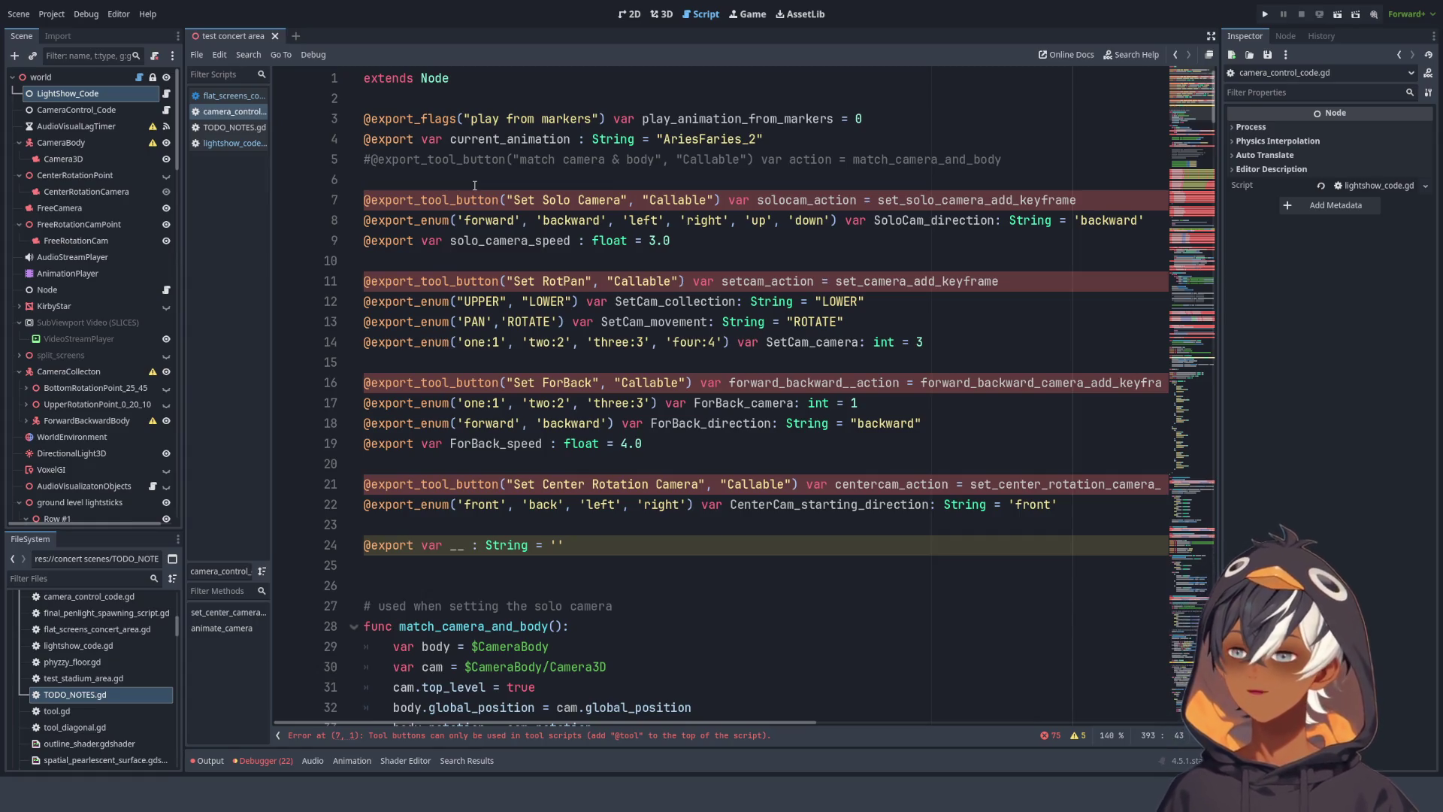
click(456, 99)
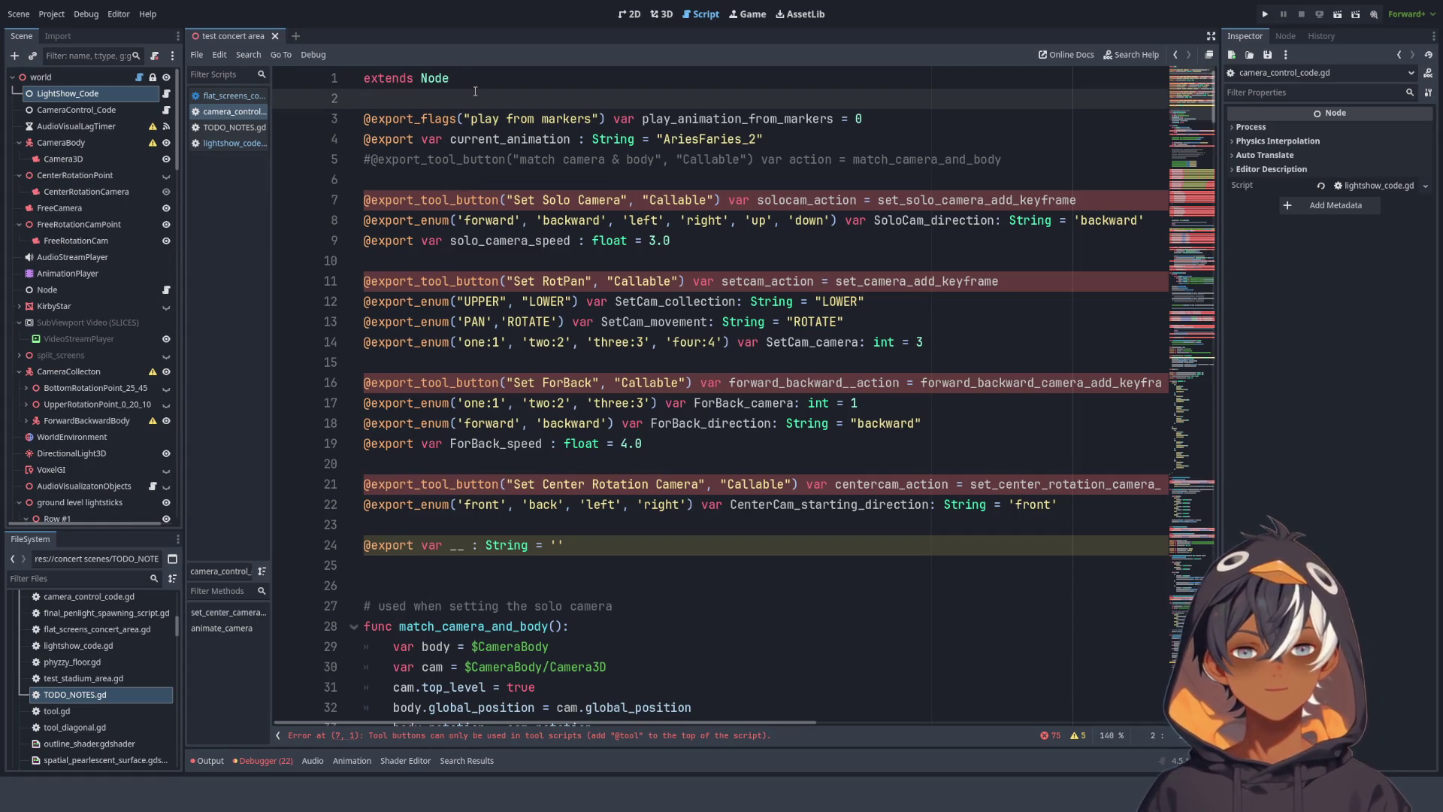
- Add a blank line below line 2 and inspect the CameraControl_Code node's properties
key(Return)
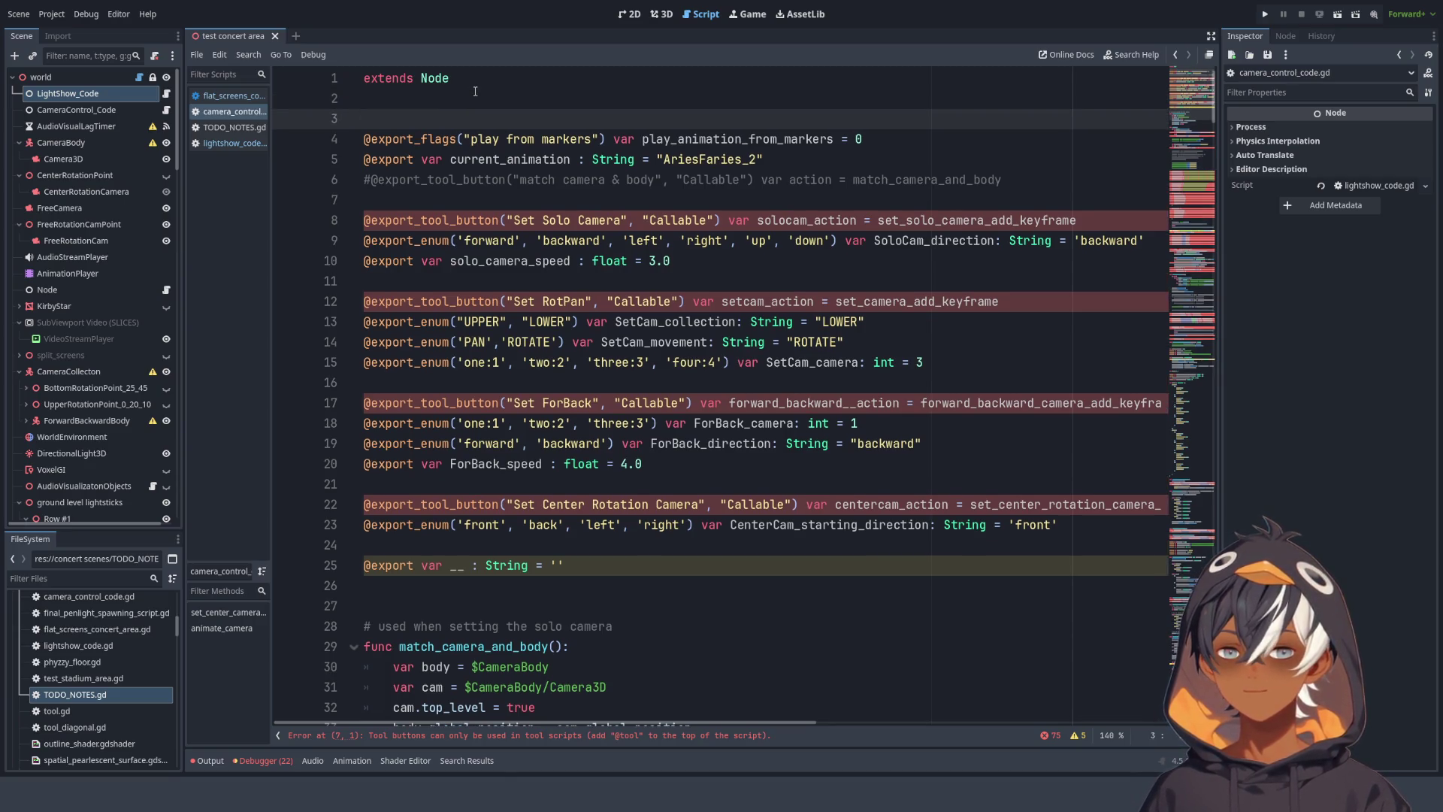
click(80, 108)
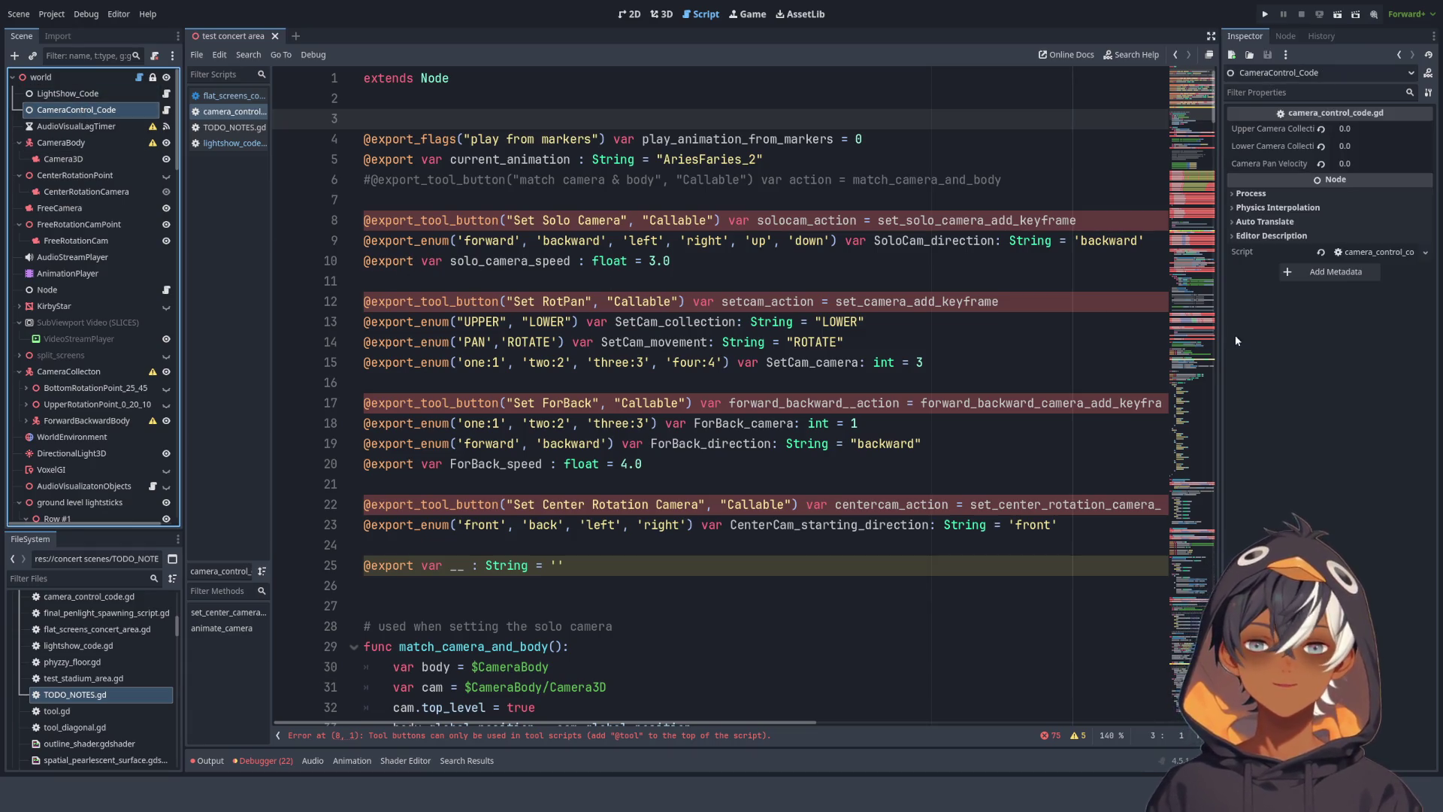
click(1203, 193)
mouse_move(1203, 192)
mouse_down()
mouse_move(1169, 533)
mouse_move(1183, 741)
mouse_up()
click(1193, 503)
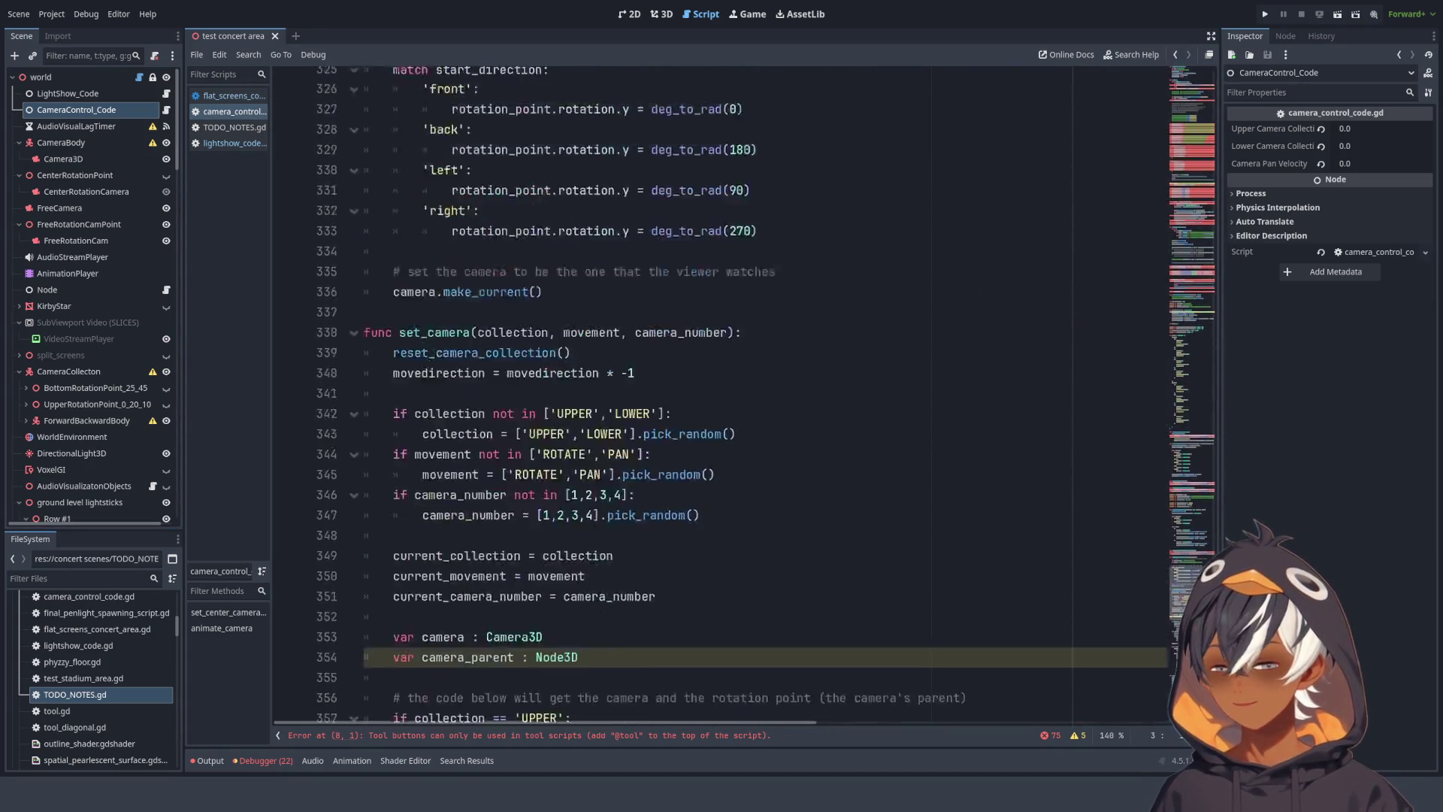
mouse_move(1193, 503)
mouse_down()
mouse_move(1165, 475)
mouse_move(1143, 328)
mouse_move(1158, 175)
mouse_up()
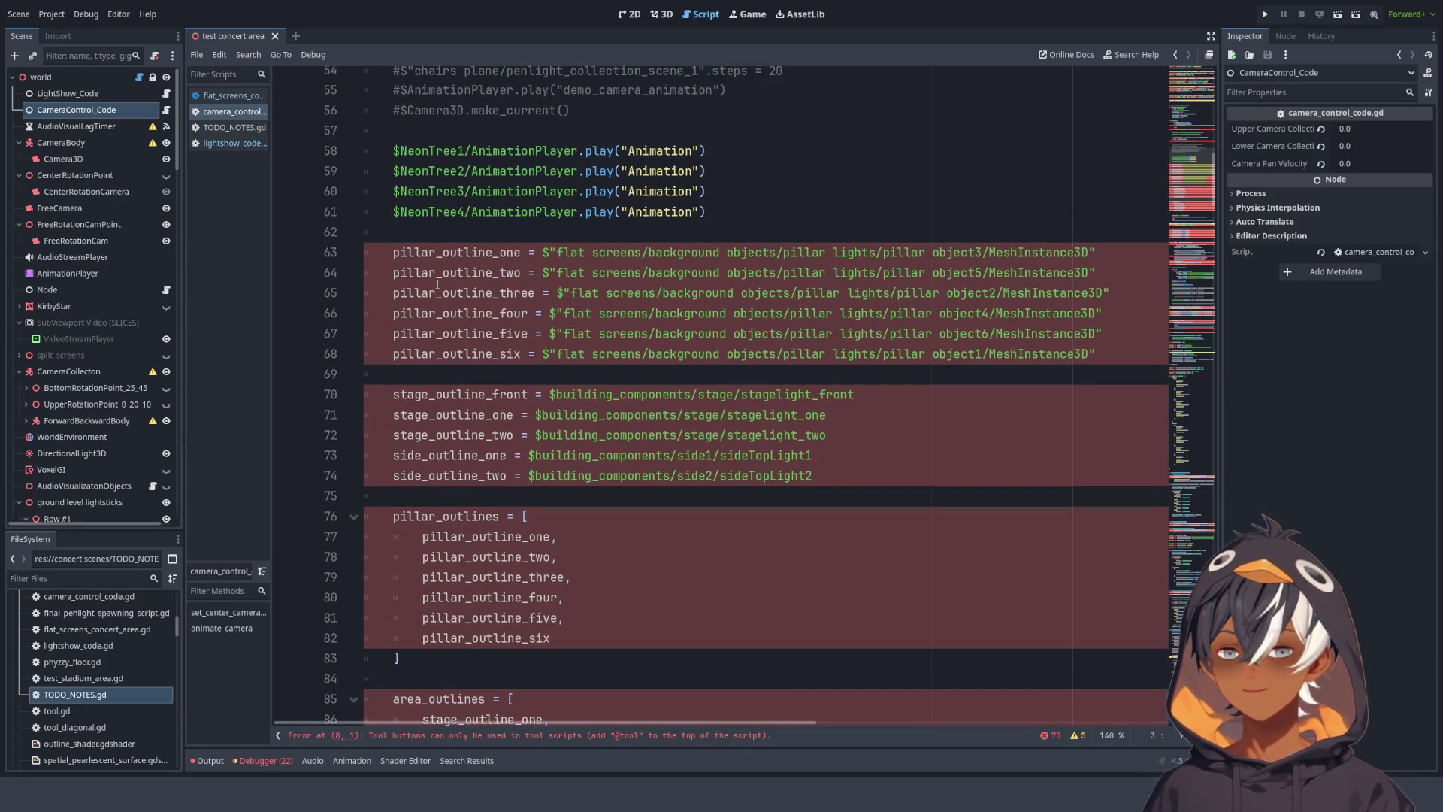
scroll(577, 331, up, 4)
scroll(578, 330, down, 3)
- Delete the first block of old setup code inside _ready
click(456, 312)
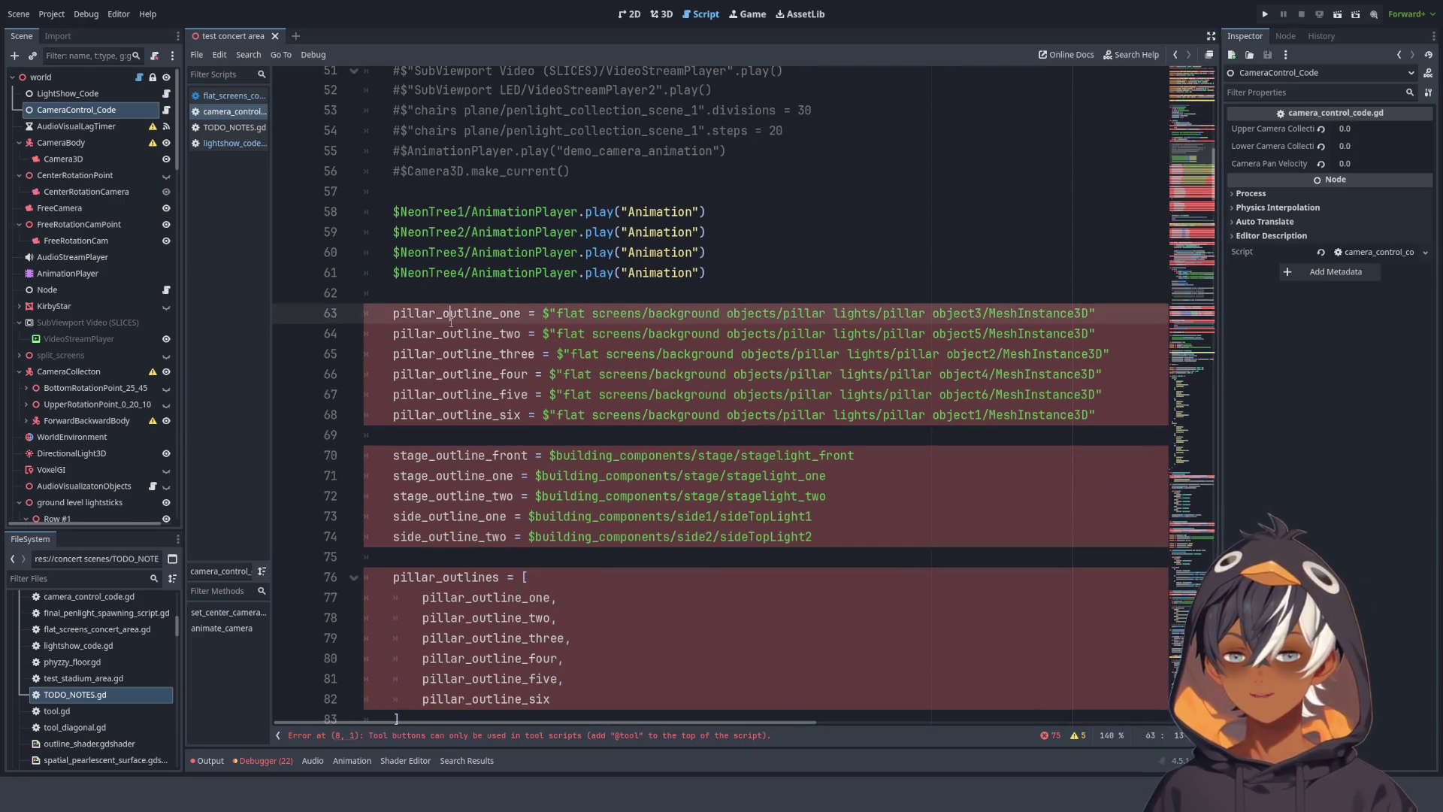
key(Up)
scroll(488, 315, up, 7)
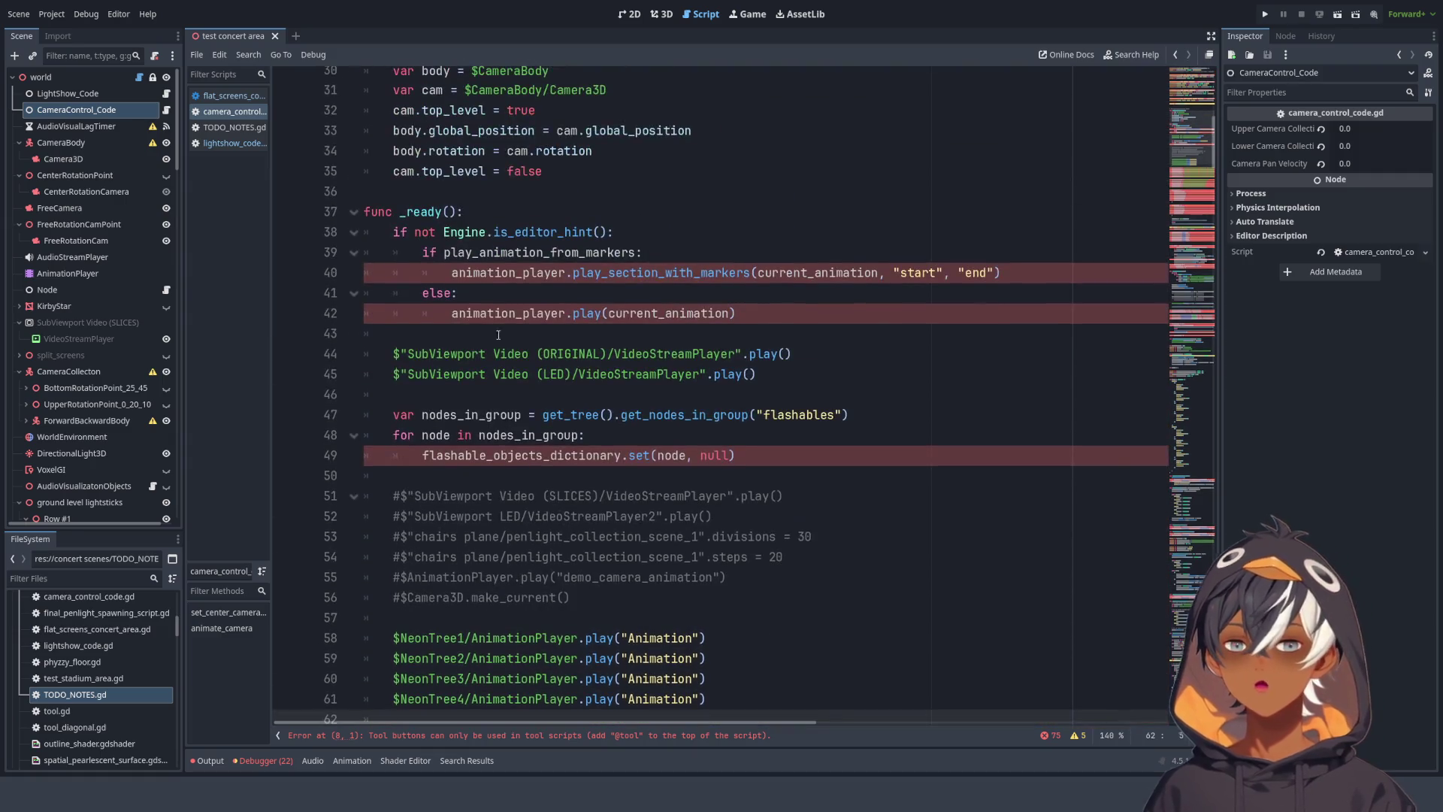
scroll(530, 319, down, 5)
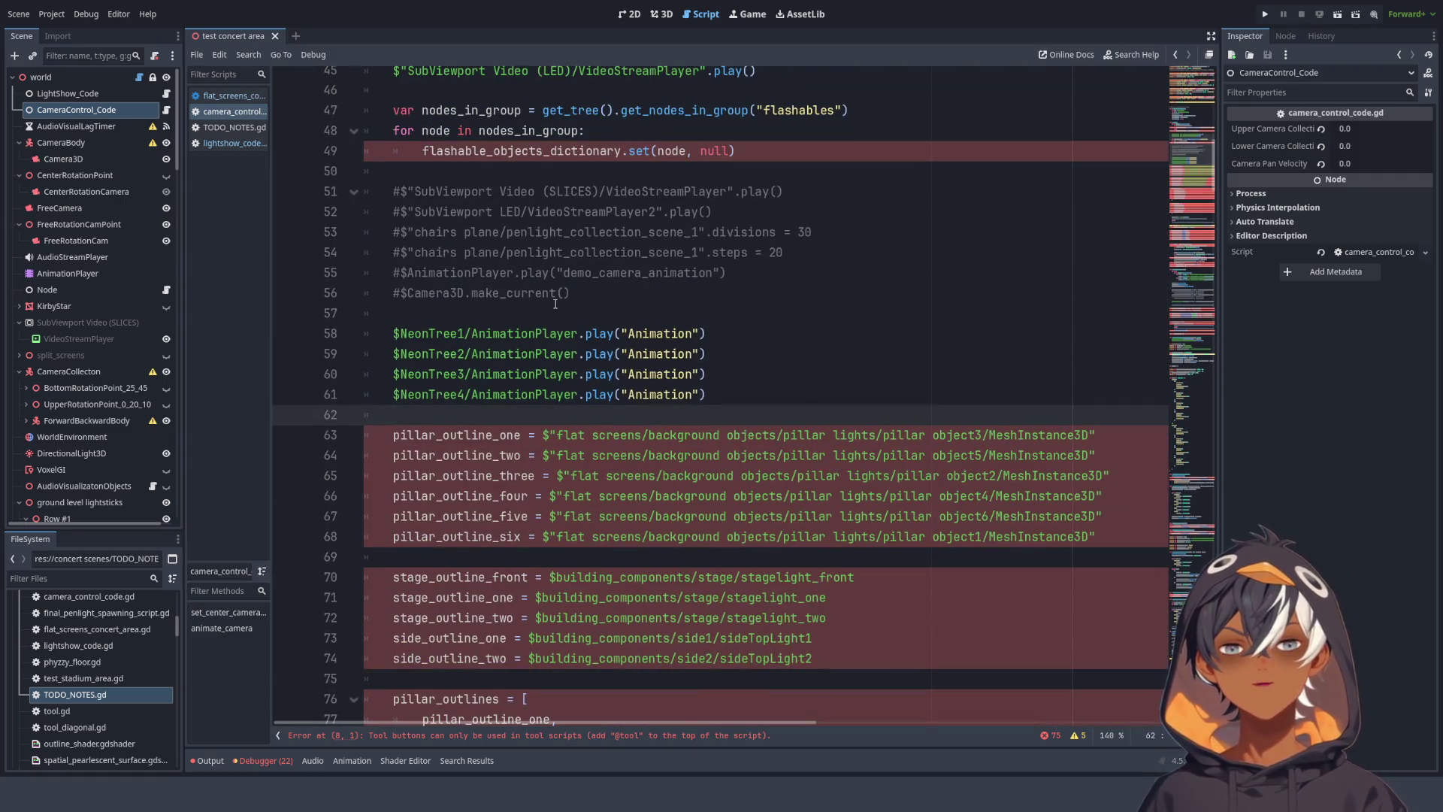
scroll(526, 300, down, 13)
scroll(526, 296, up, 3)
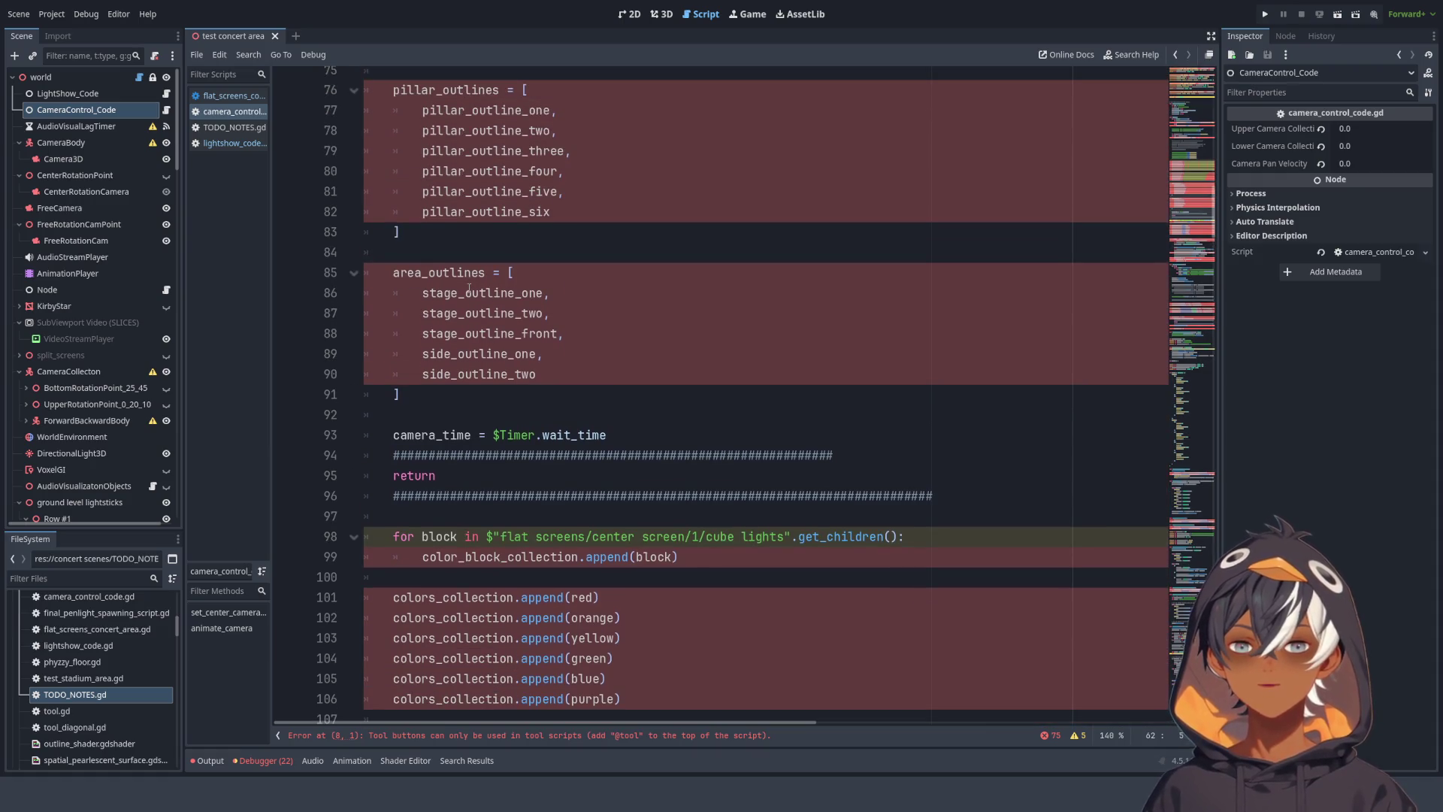
scroll(488, 307, up, 4)
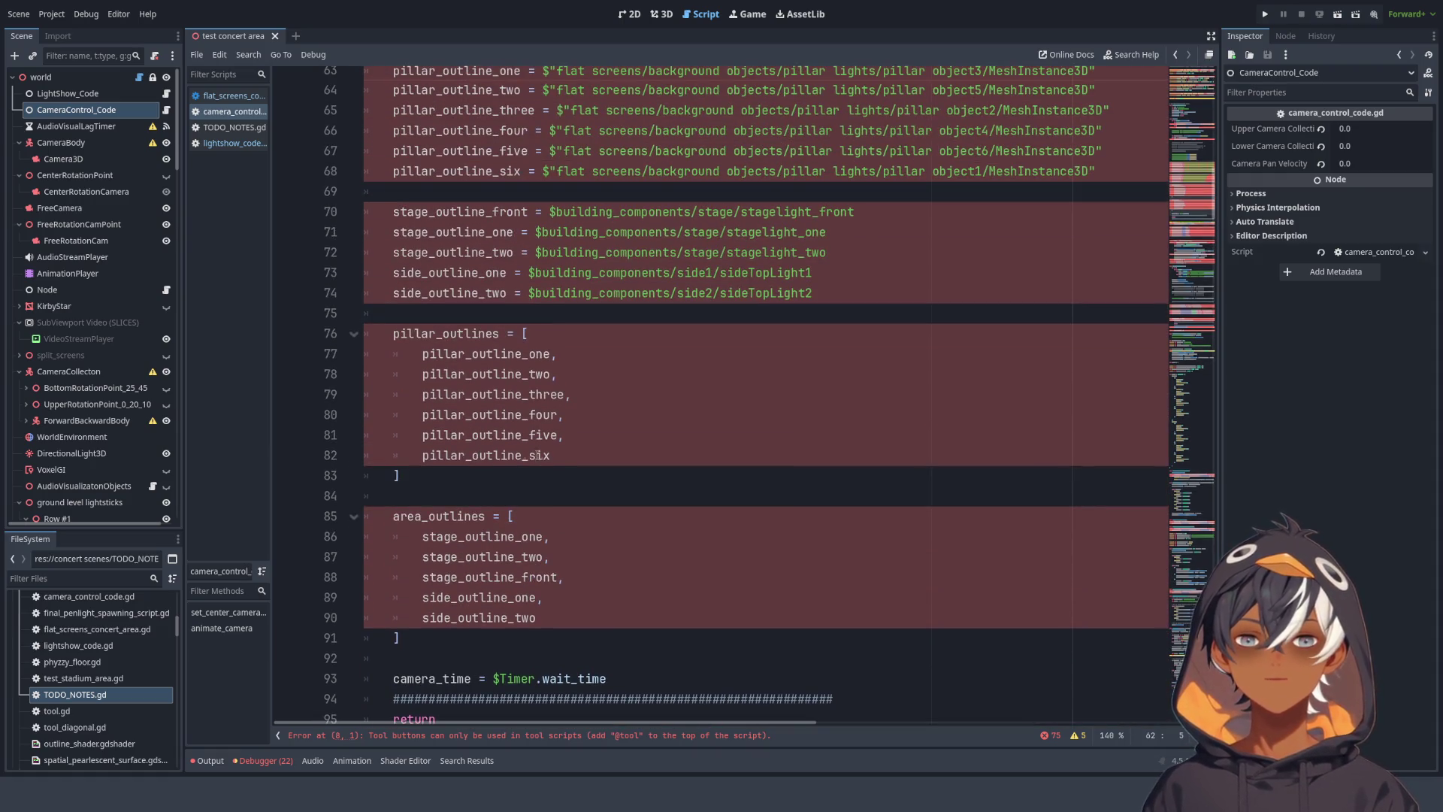
scroll(538, 454, up, 5)
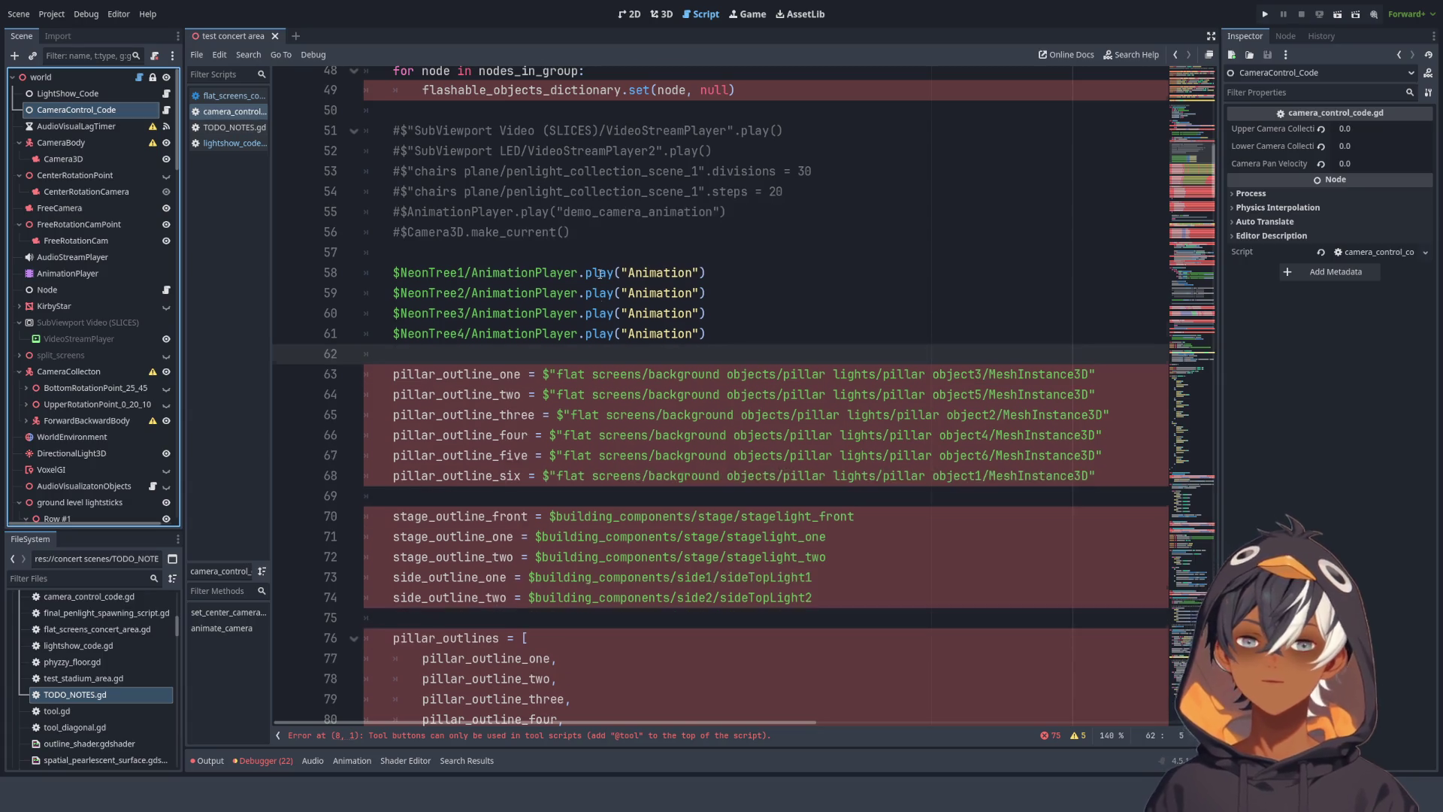
scroll(599, 275, down, 13)
scroll(454, 333, up, 7)
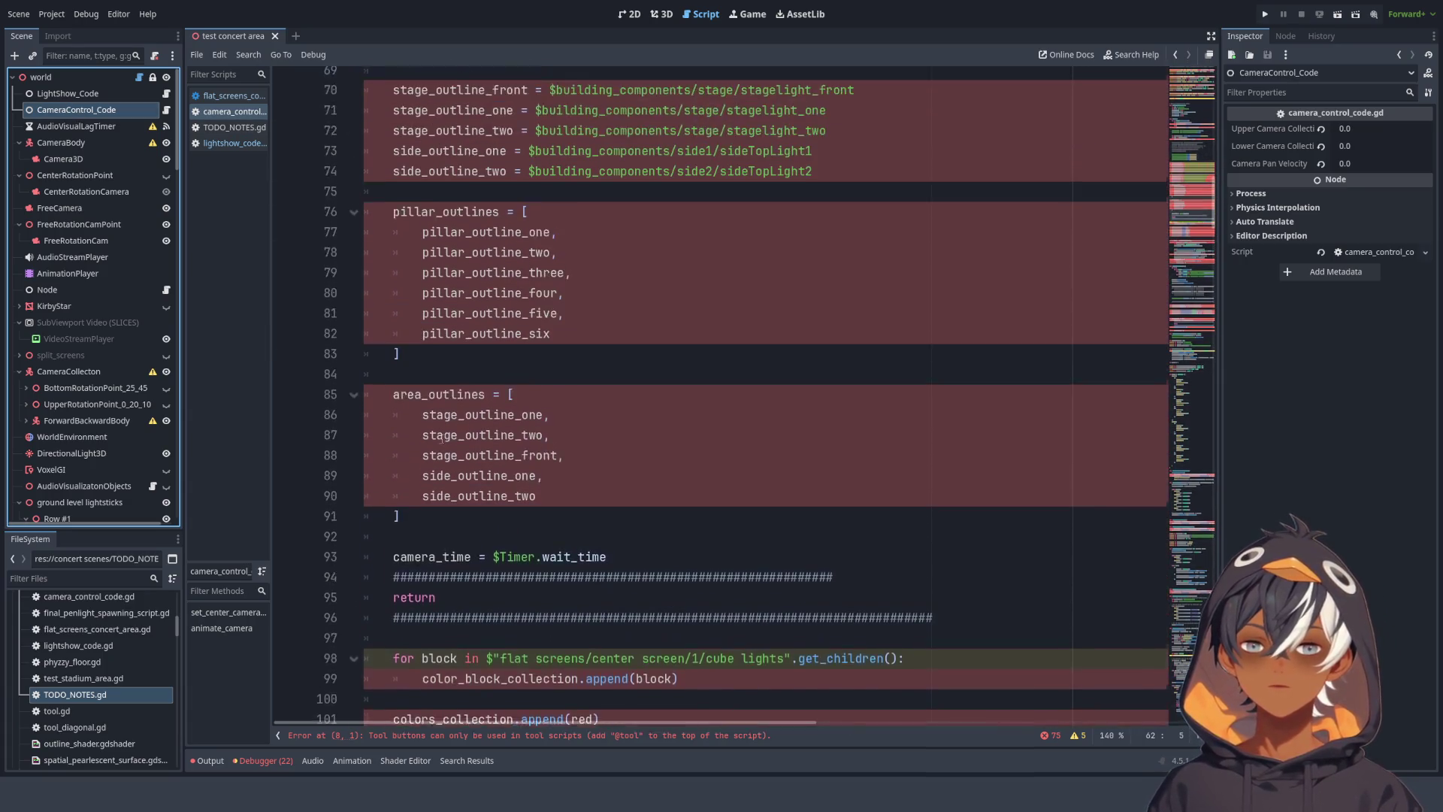
mouse_move(432, 590)
mouse_down()
mouse_move(421, 572)
mouse_move(466, 671)
mouse_move(375, 601)
mouse_move(346, 554)
mouse_move(376, 500)
mouse_move(376, 457)
mouse_move(368, 475)
mouse_move(410, 480)
mouse_move(422, 517)
mouse_up()
scroll(466, 671, up, 9)
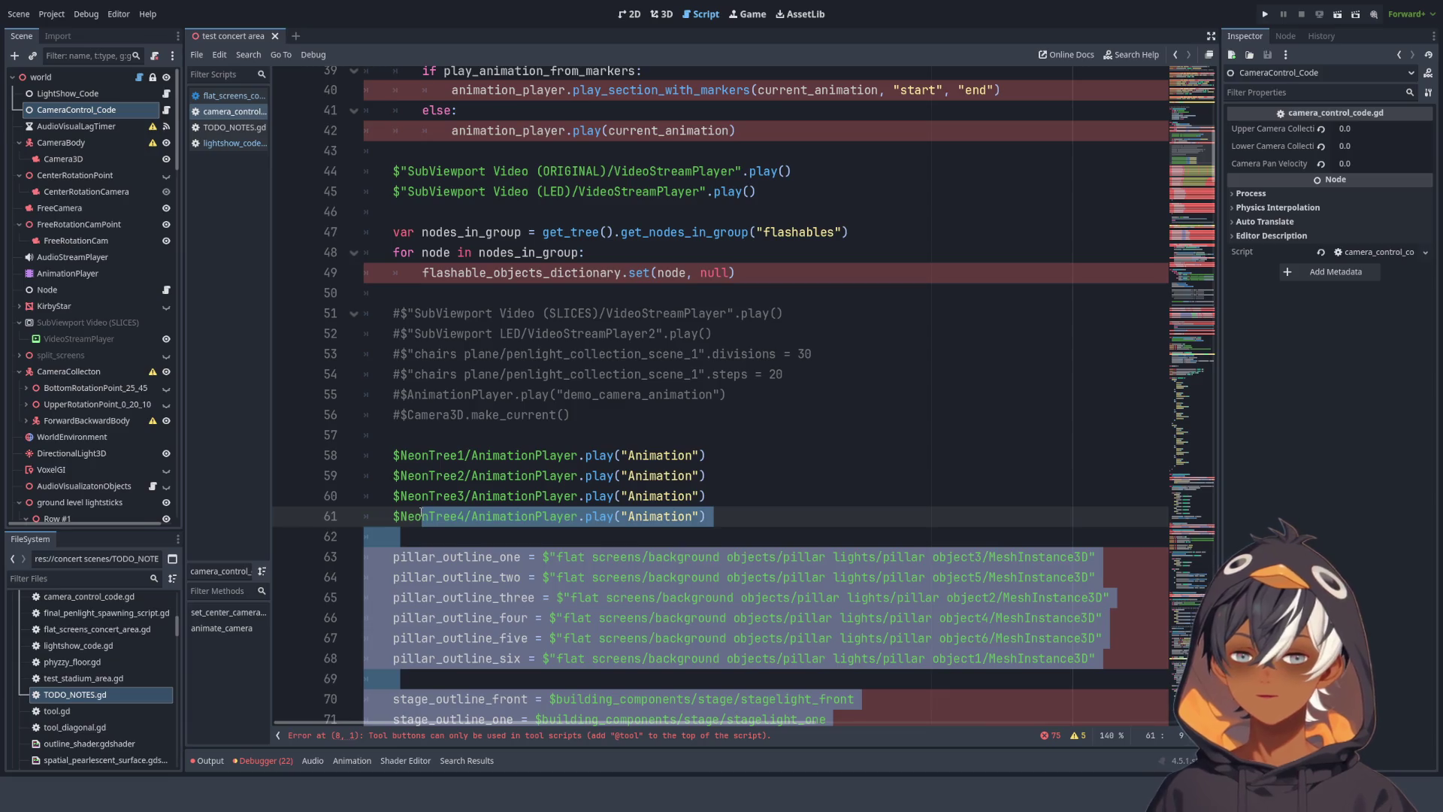
mouse_move(422, 516)
mouse_down()
mouse_move(421, 436)
mouse_move(451, 594)
mouse_move(852, 516)
mouse_move(616, 435)
mouse_move(537, 383)
mouse_move(511, 347)
mouse_move(530, 322)
mouse_up()
scroll(451, 594, up, 3)
drag(422, 314, 419, 220)
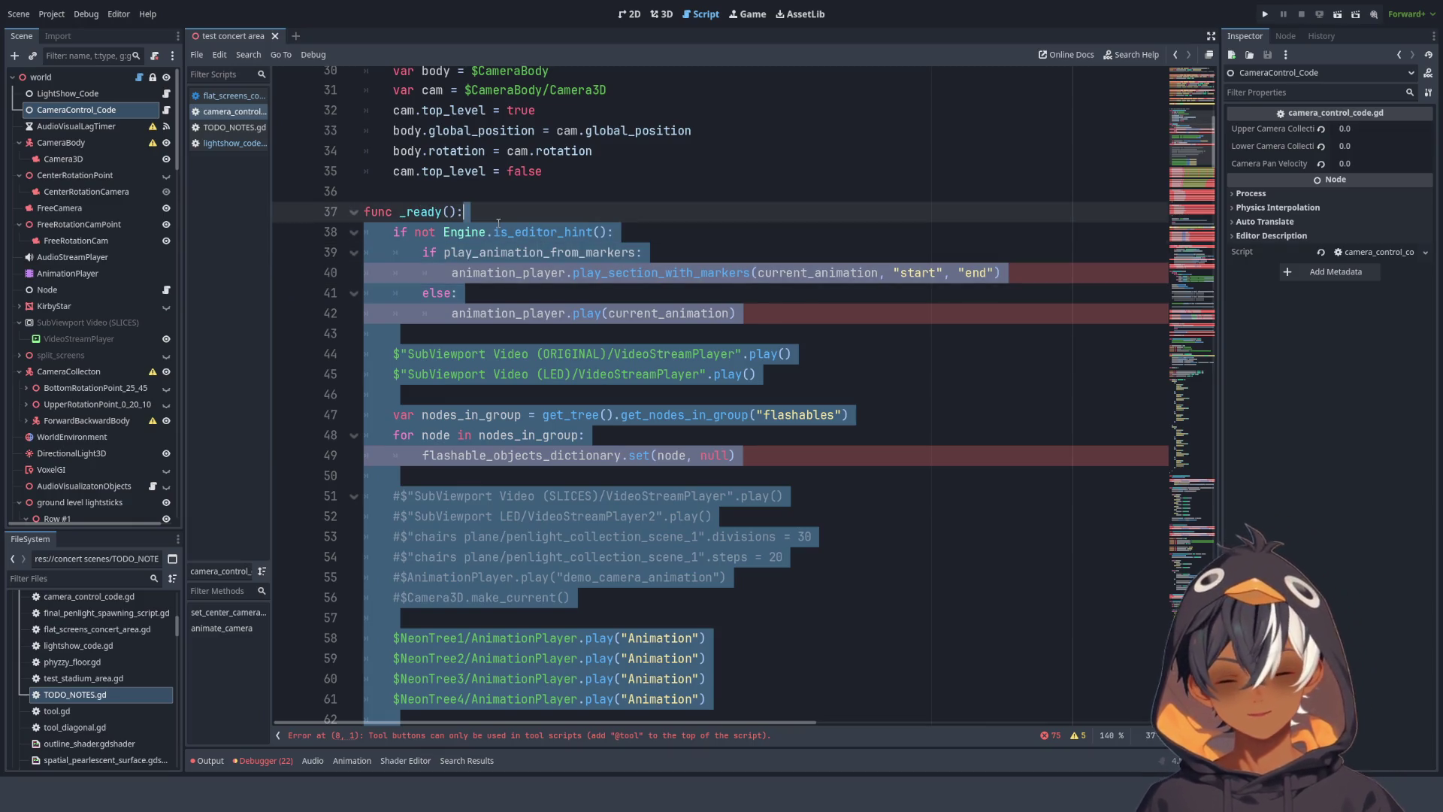
key(Delete)
- Select the colors_collection append lines down to line 68
mouse_move(672, 534)
mouse_down()
mouse_move(624, 475)
mouse_move(592, 393)
mouse_move(422, 374)
mouse_move(422, 353)
mouse_move(586, 374)
mouse_move(601, 414)
mouse_up()
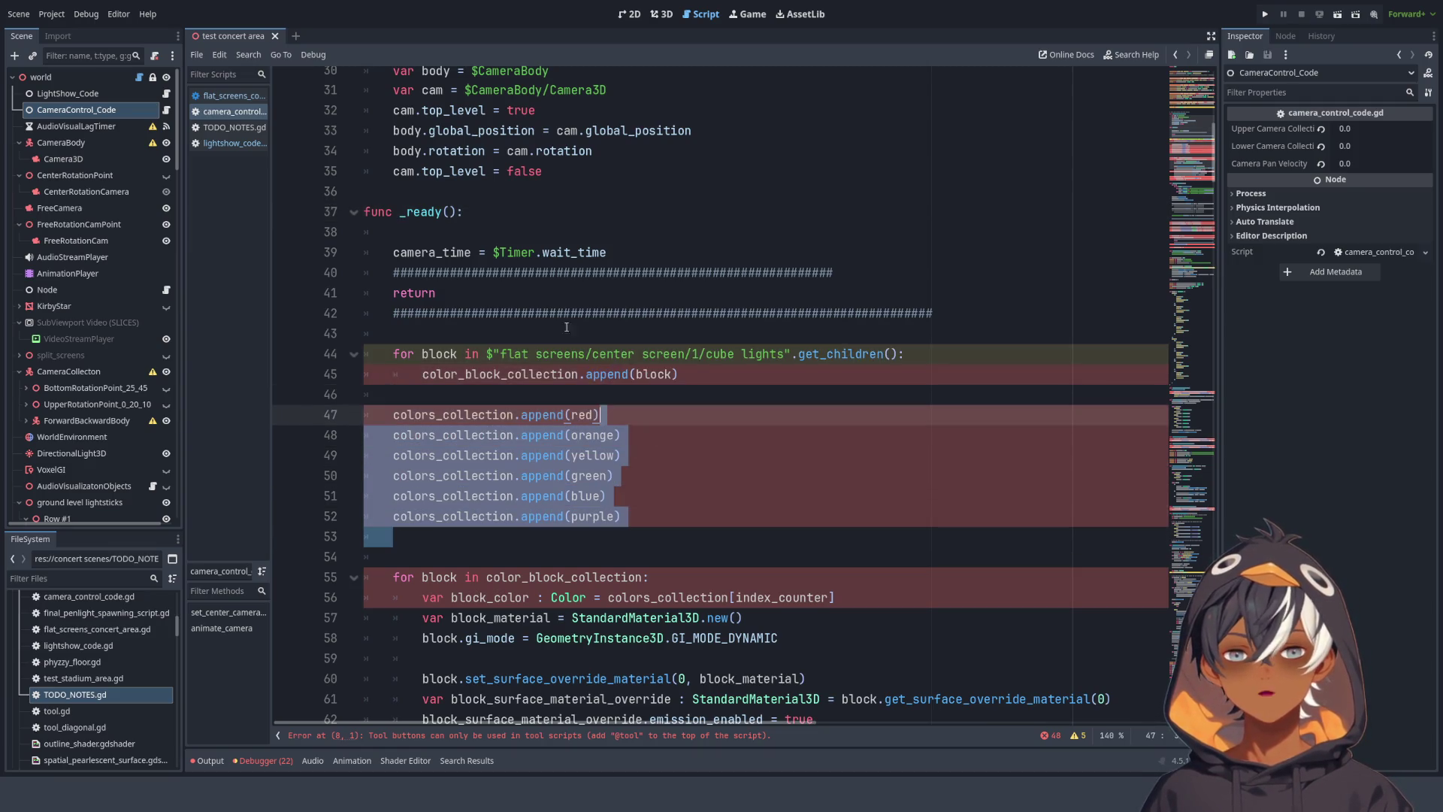
scroll(567, 327, down, 10)
scroll(445, 329, up, 10)
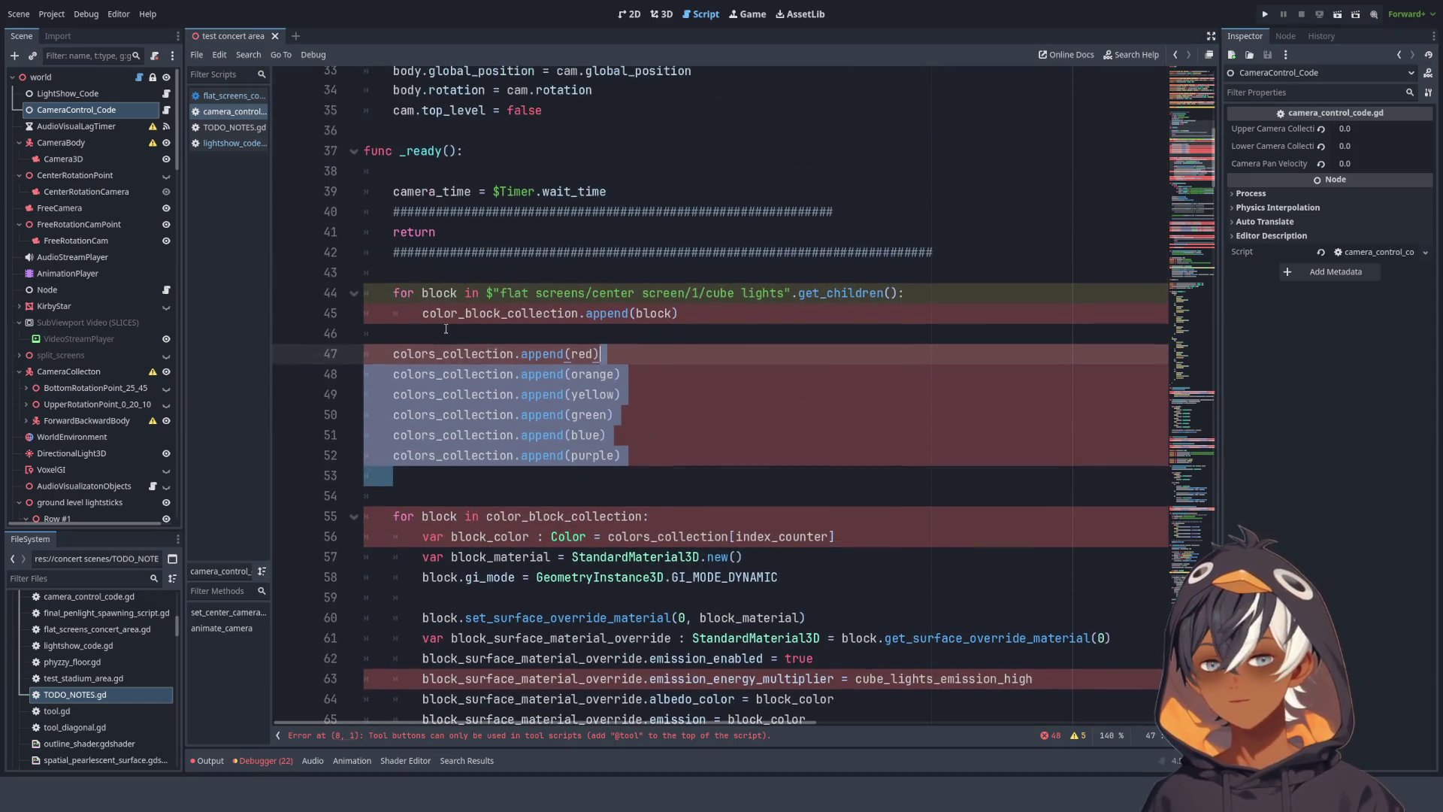
scroll(505, 280, down, 6)
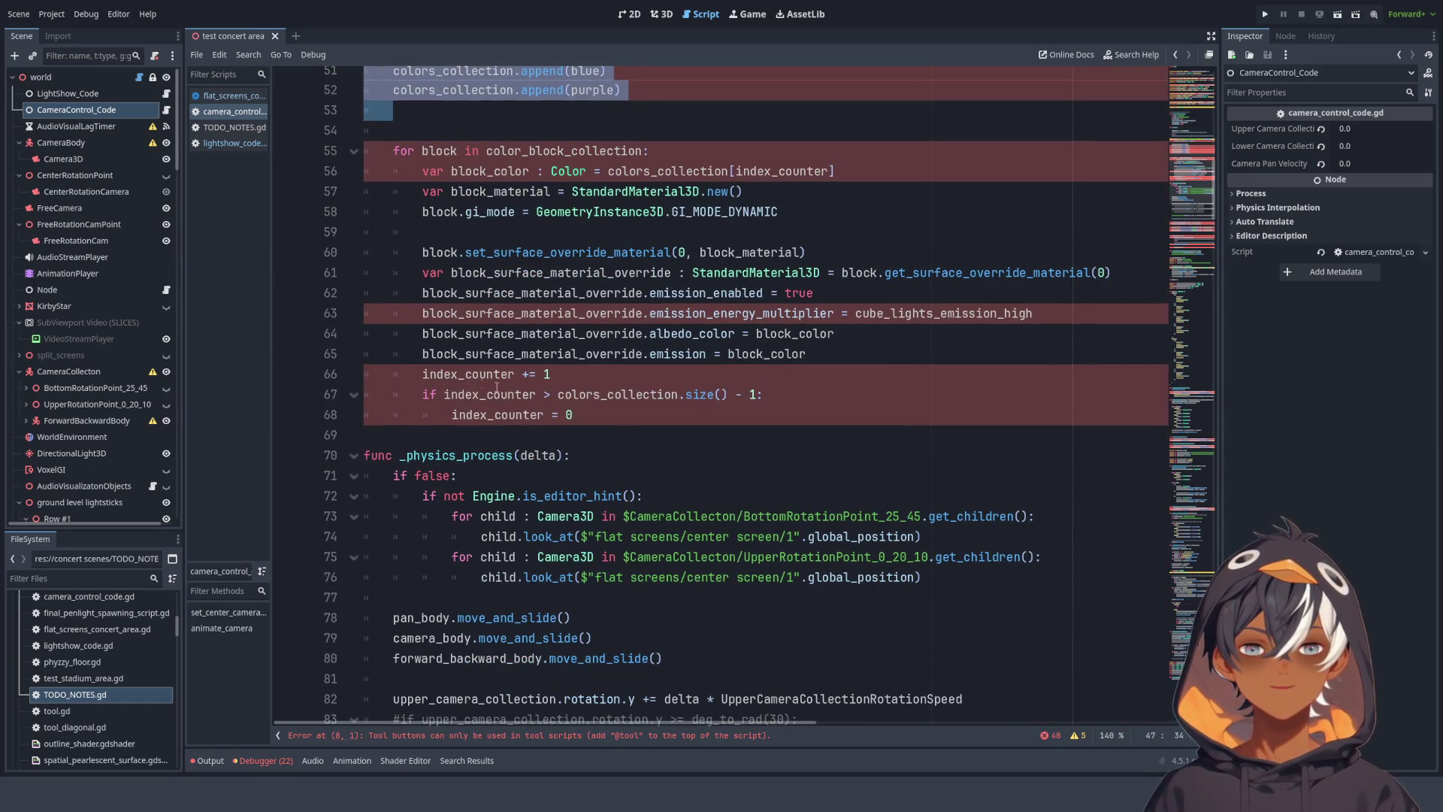
scroll(496, 387, up, 3)
click(588, 597)
mouse_move(588, 596)
mouse_down()
mouse_move(421, 556)
mouse_move(661, 515)
mouse_up()
click(572, 597)
mouse_move(568, 597)
mouse_down()
mouse_move(451, 495)
mouse_move(424, 435)
mouse_move(444, 481)
mouse_move(488, 414)
mouse_move(586, 374)
mouse_move(583, 330)
mouse_move(557, 374)
mouse_move(451, 414)
mouse_move(639, 409)
mouse_move(713, 369)
mouse_move(579, 462)
mouse_up()
- Delete the colour-block setup code below the camera_time assignment on line 39
double_click(432, 373)
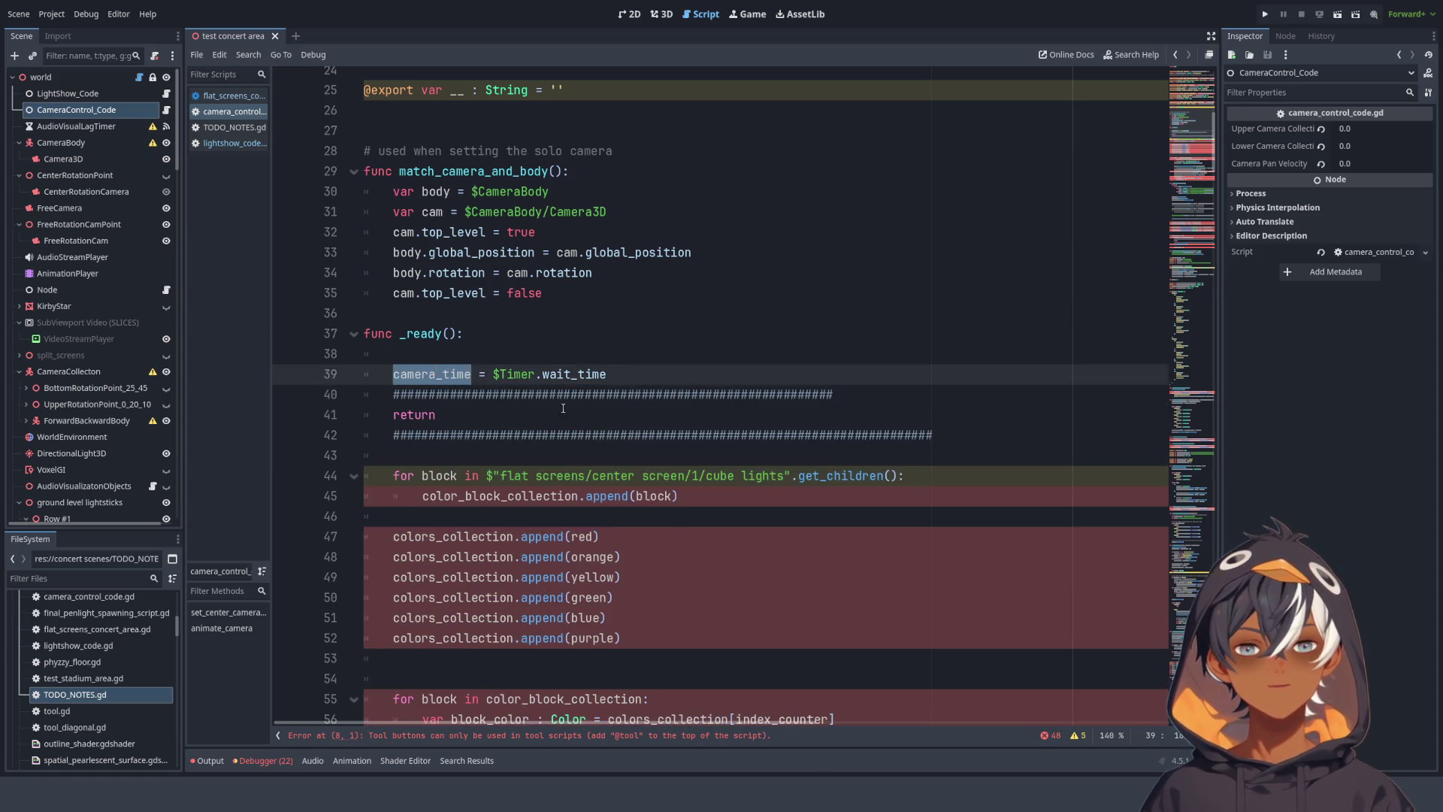
scroll(563, 408, down, 13)
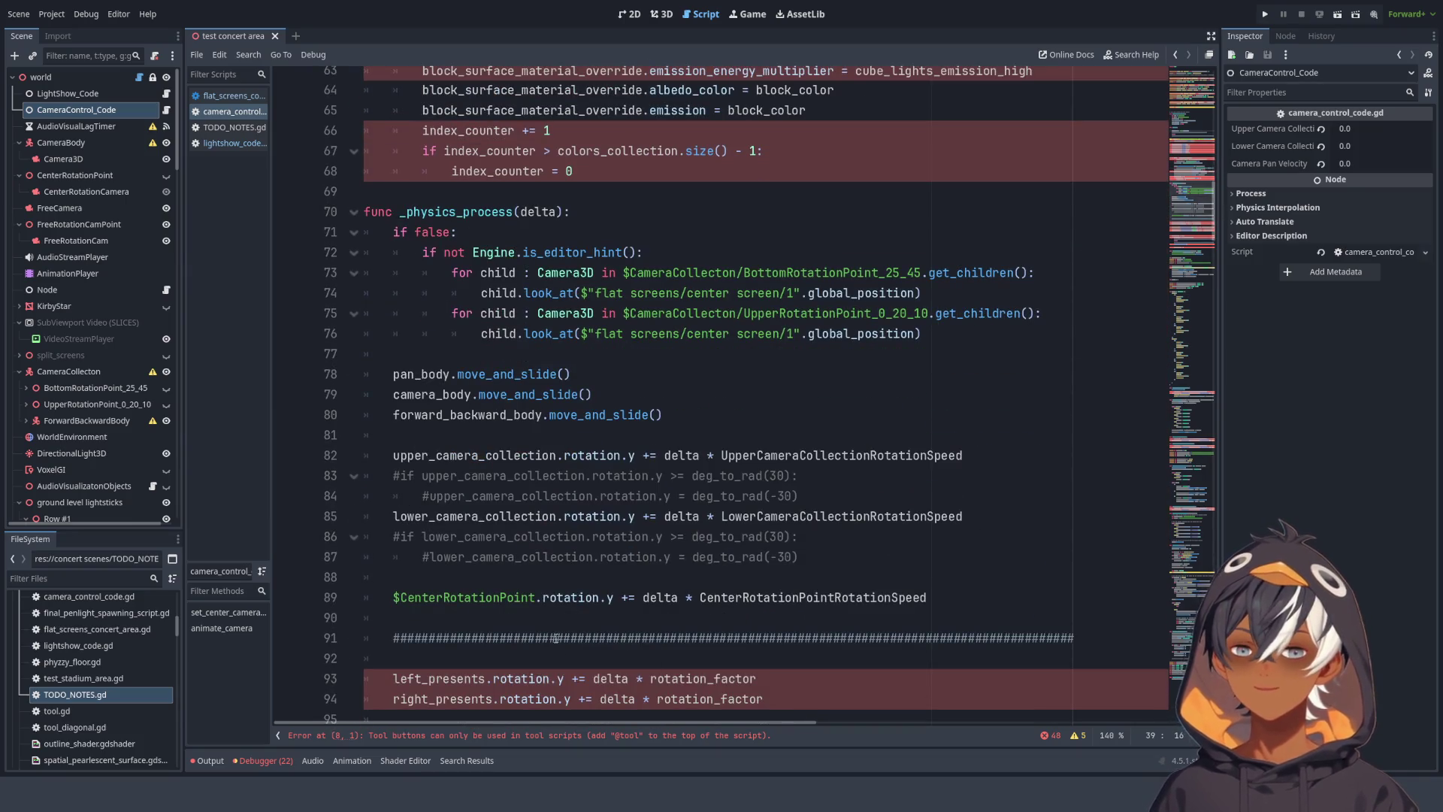
scroll(749, 620, down, 3)
scroll(523, 567, up, 10)
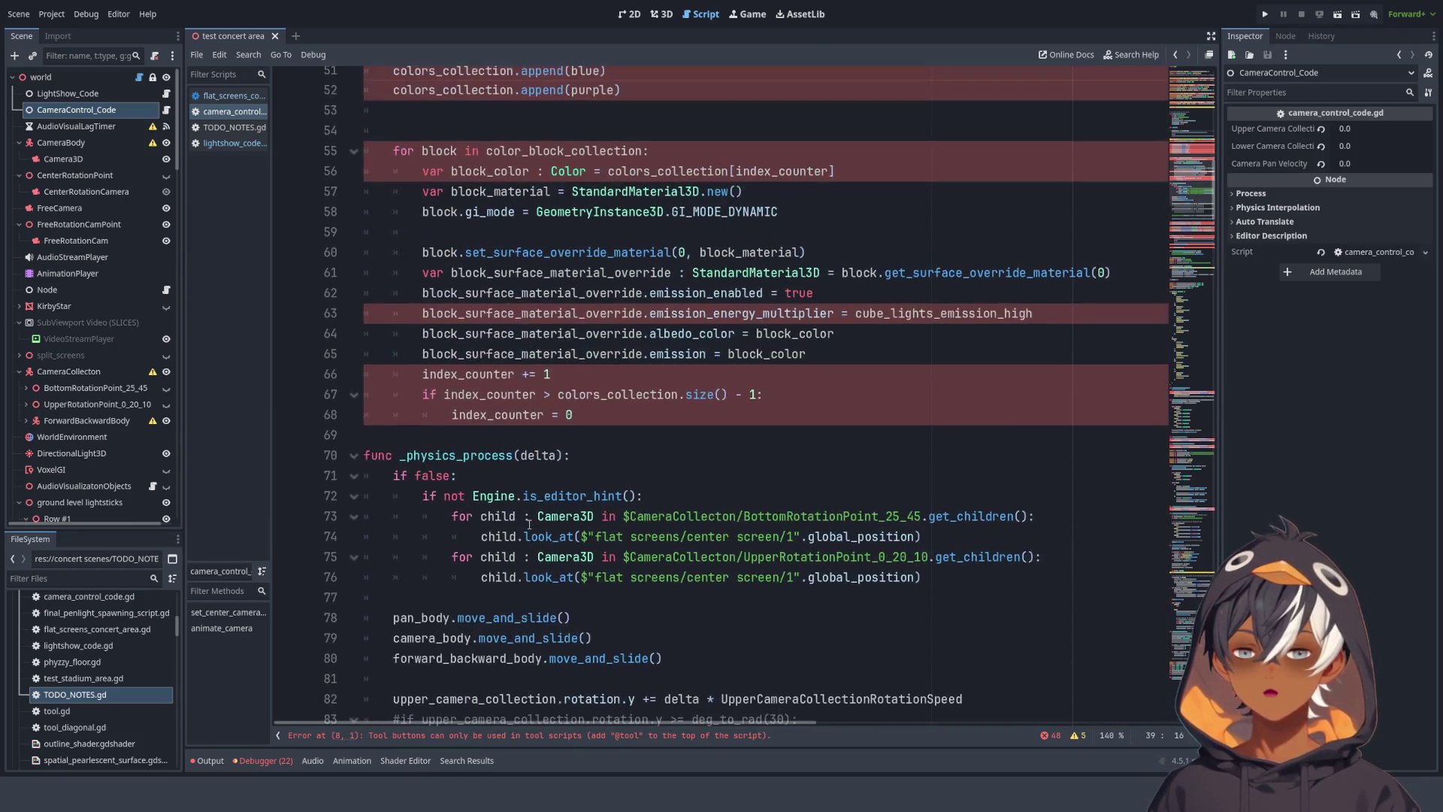
scroll(522, 568, up, 2)
mouse_move(593, 658)
mouse_down()
mouse_move(632, 536)
mouse_move(644, 255)
mouse_up()
scroll(632, 511, up, 3)
key(Delete)
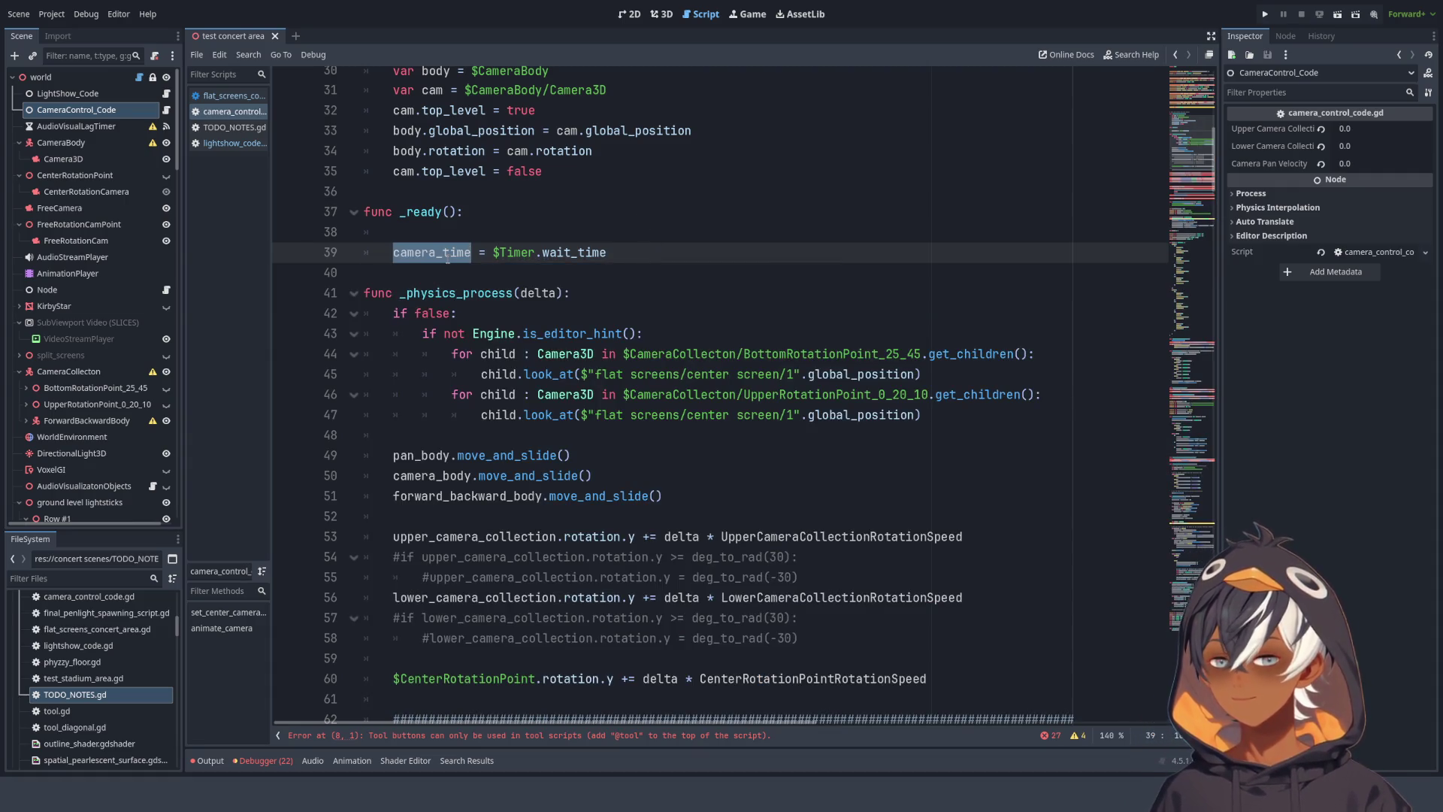
key(ctrl+f)
key(Return)
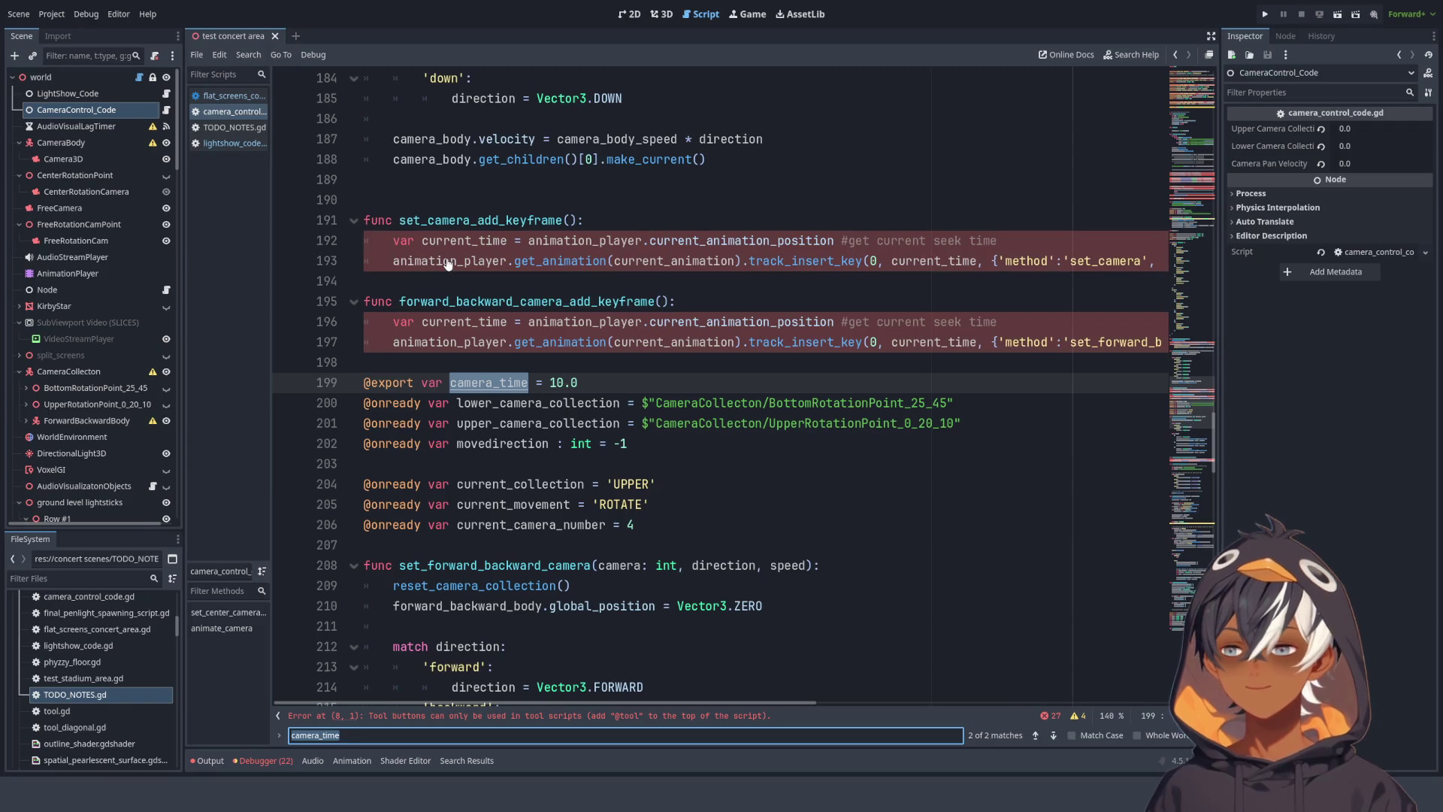
key(Return)
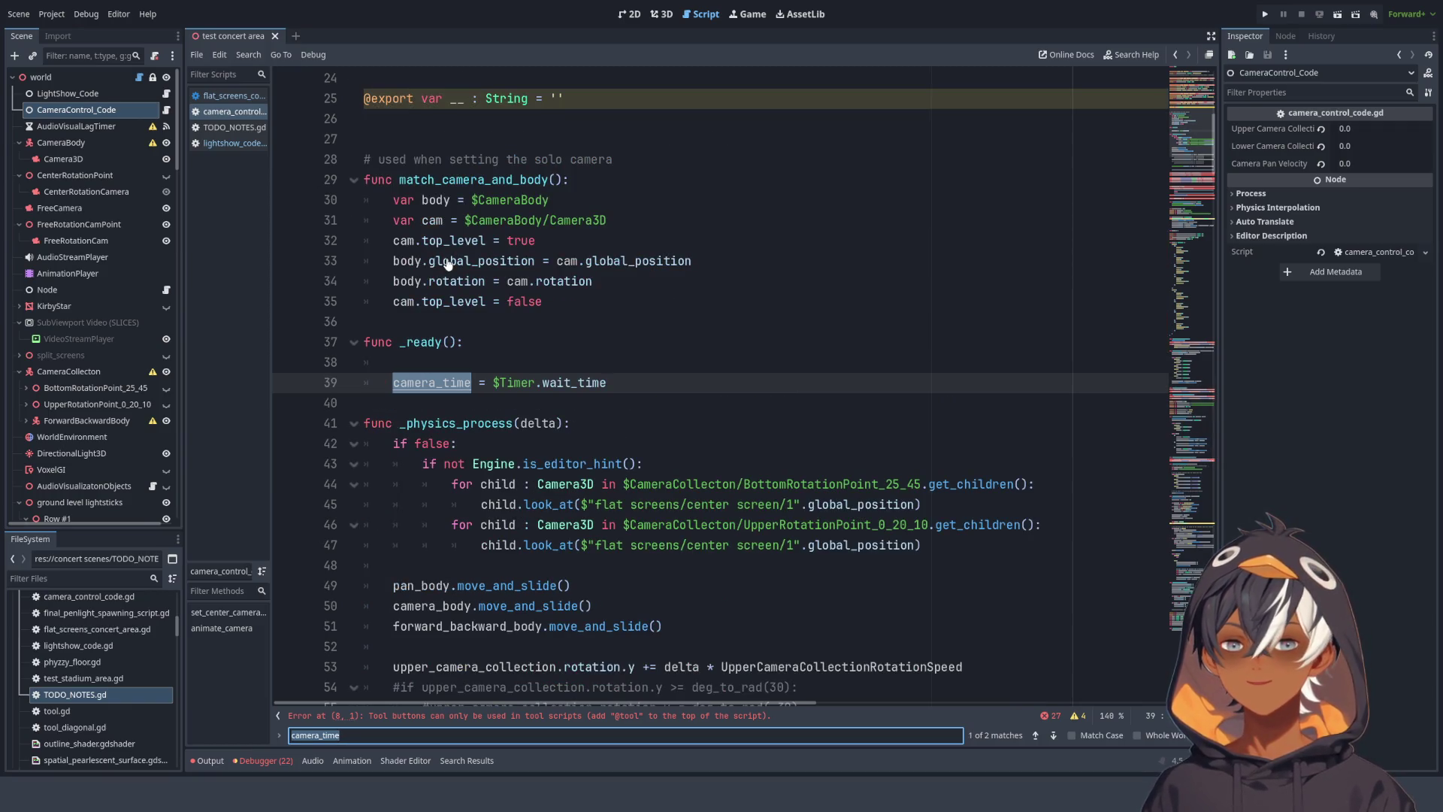
key(Return)
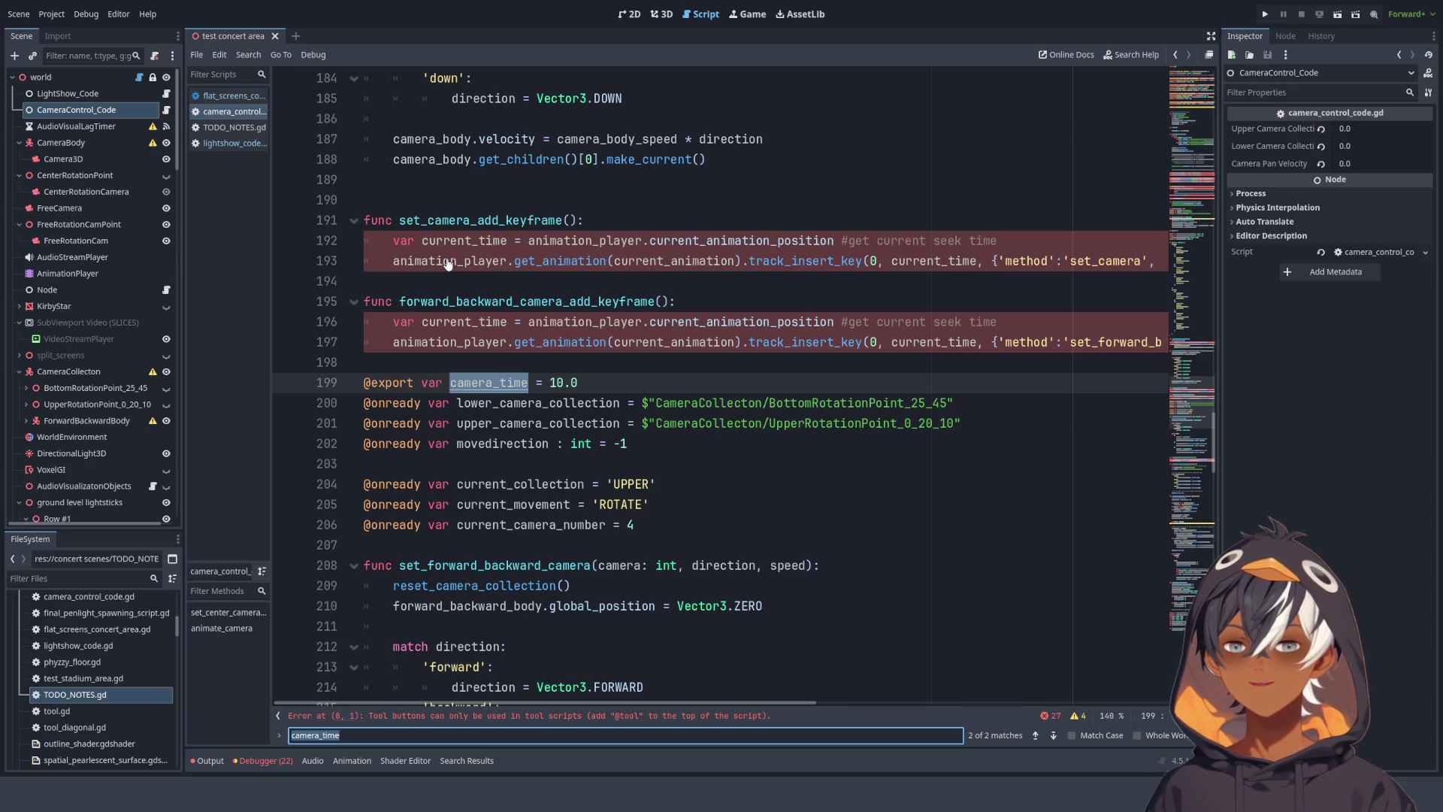
key(Return)
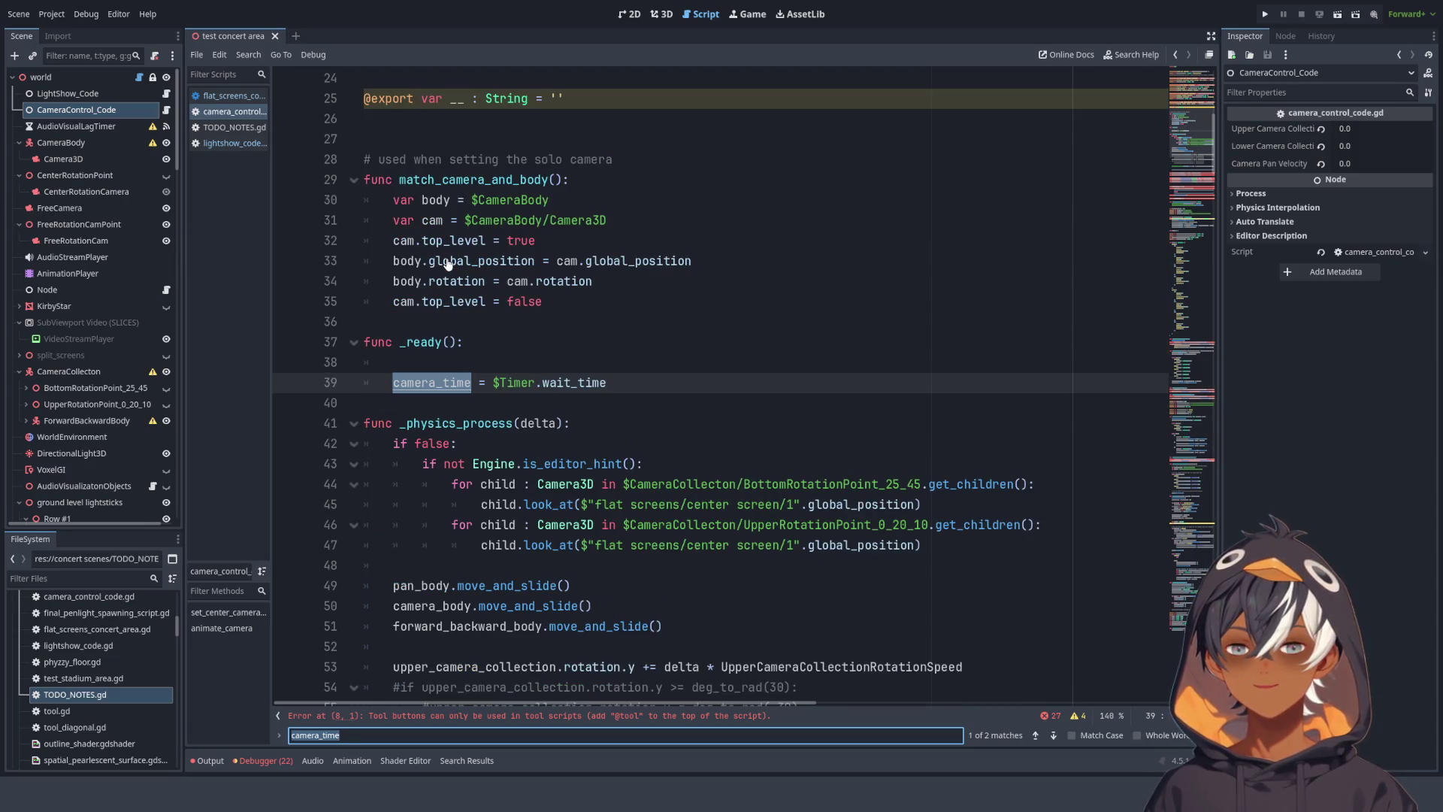
key(Return)
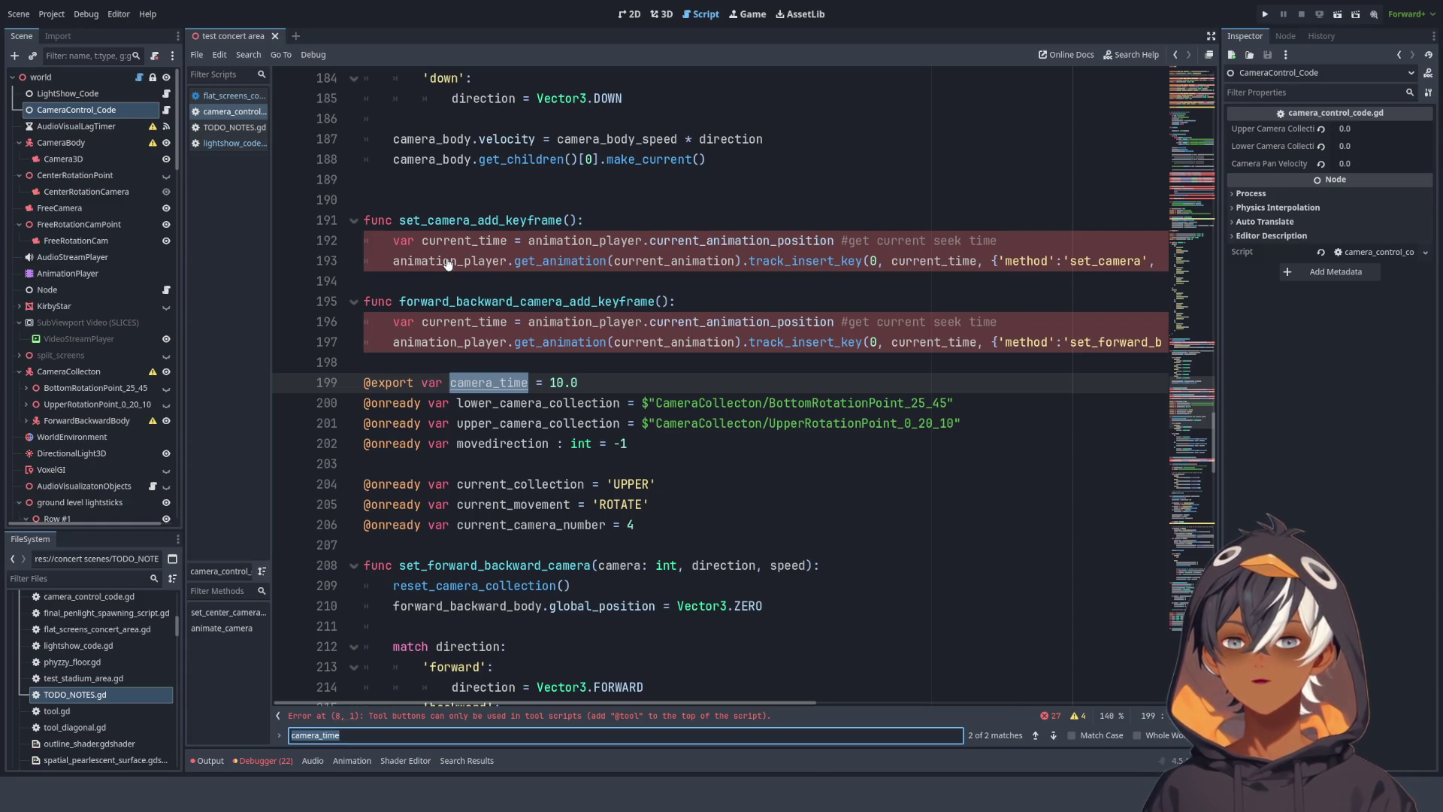
key(Return)
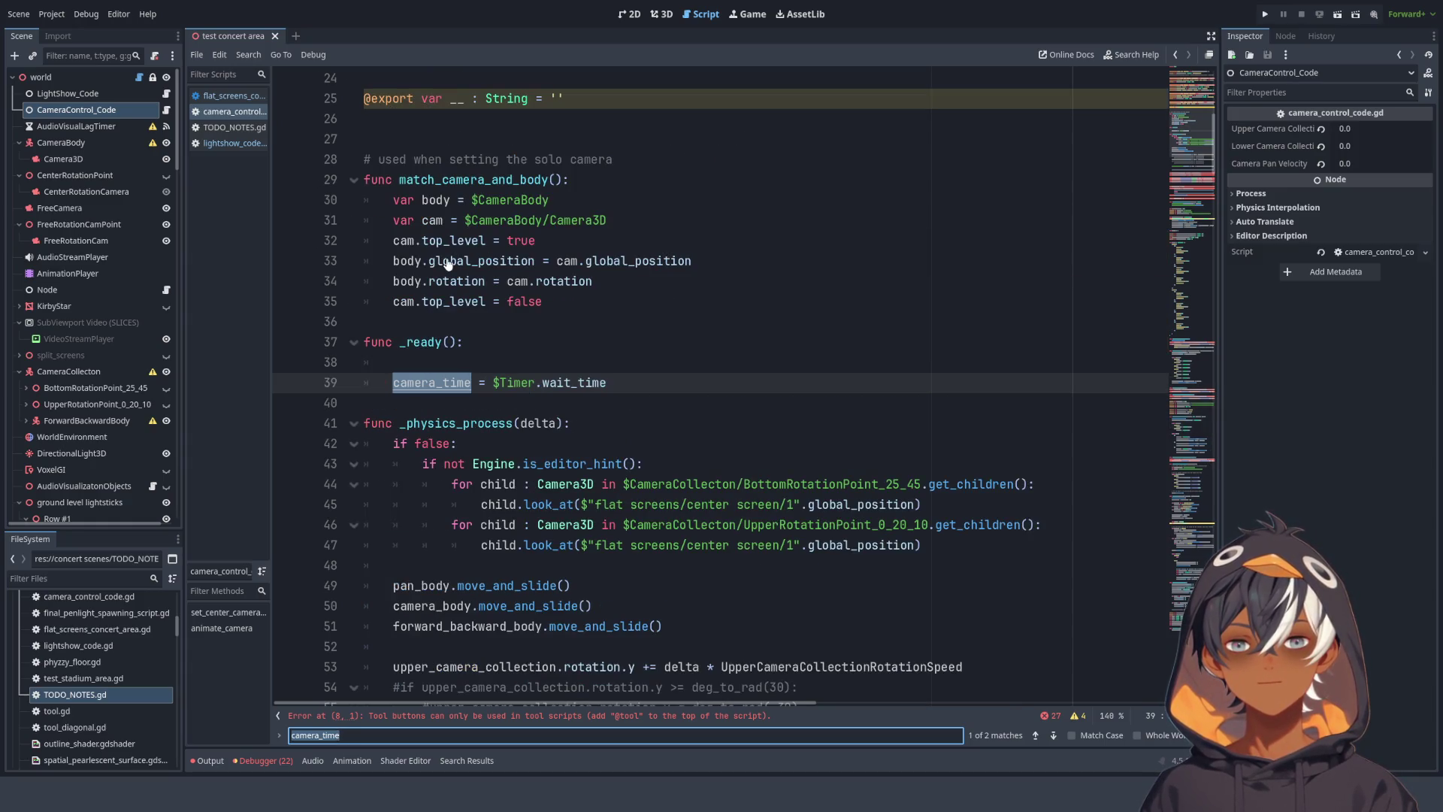
key(Return)
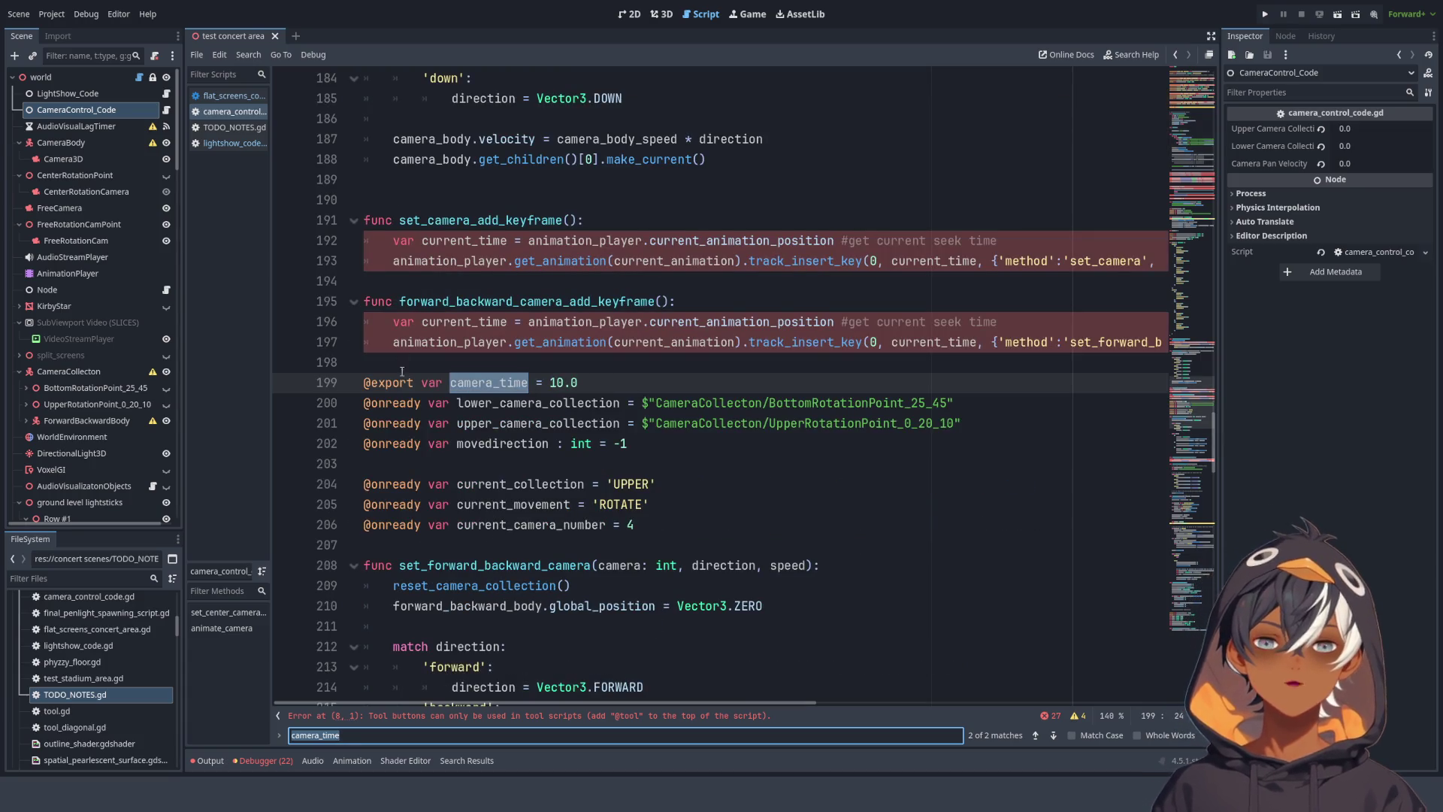
drag(587, 384, 587, 371)
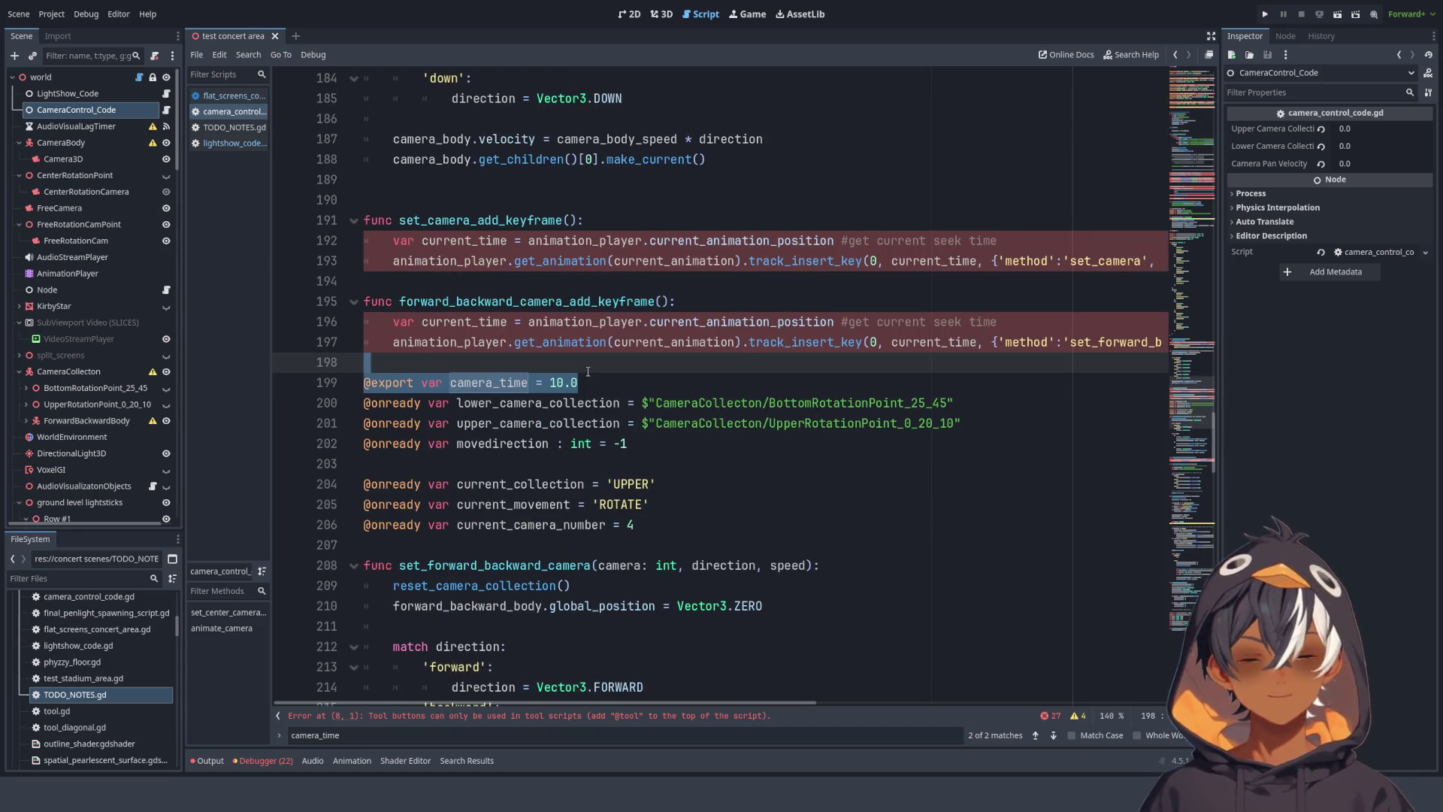
key(Delete)
- Delete the _ready function that still assigned camera_time
click(370, 734)
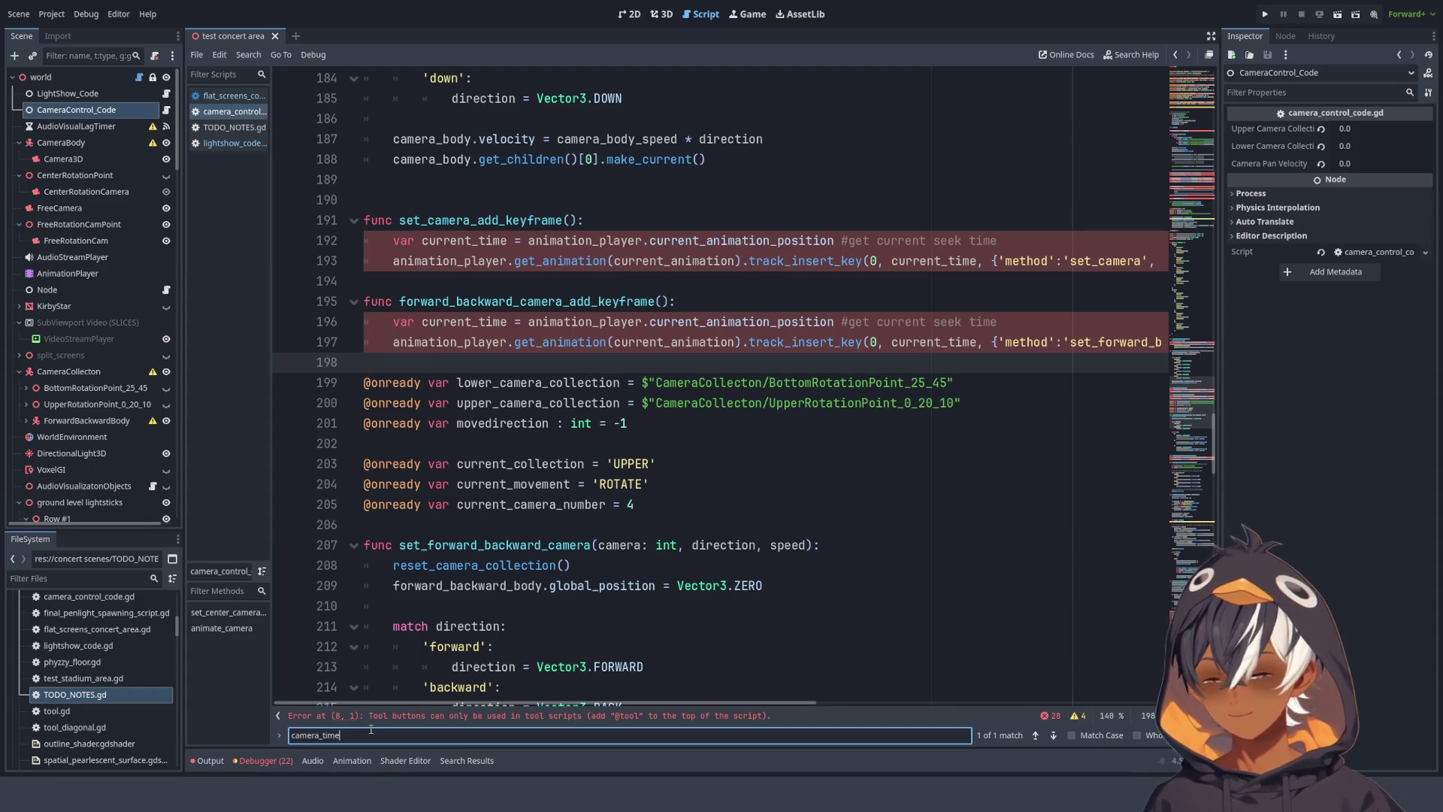
key(Return)
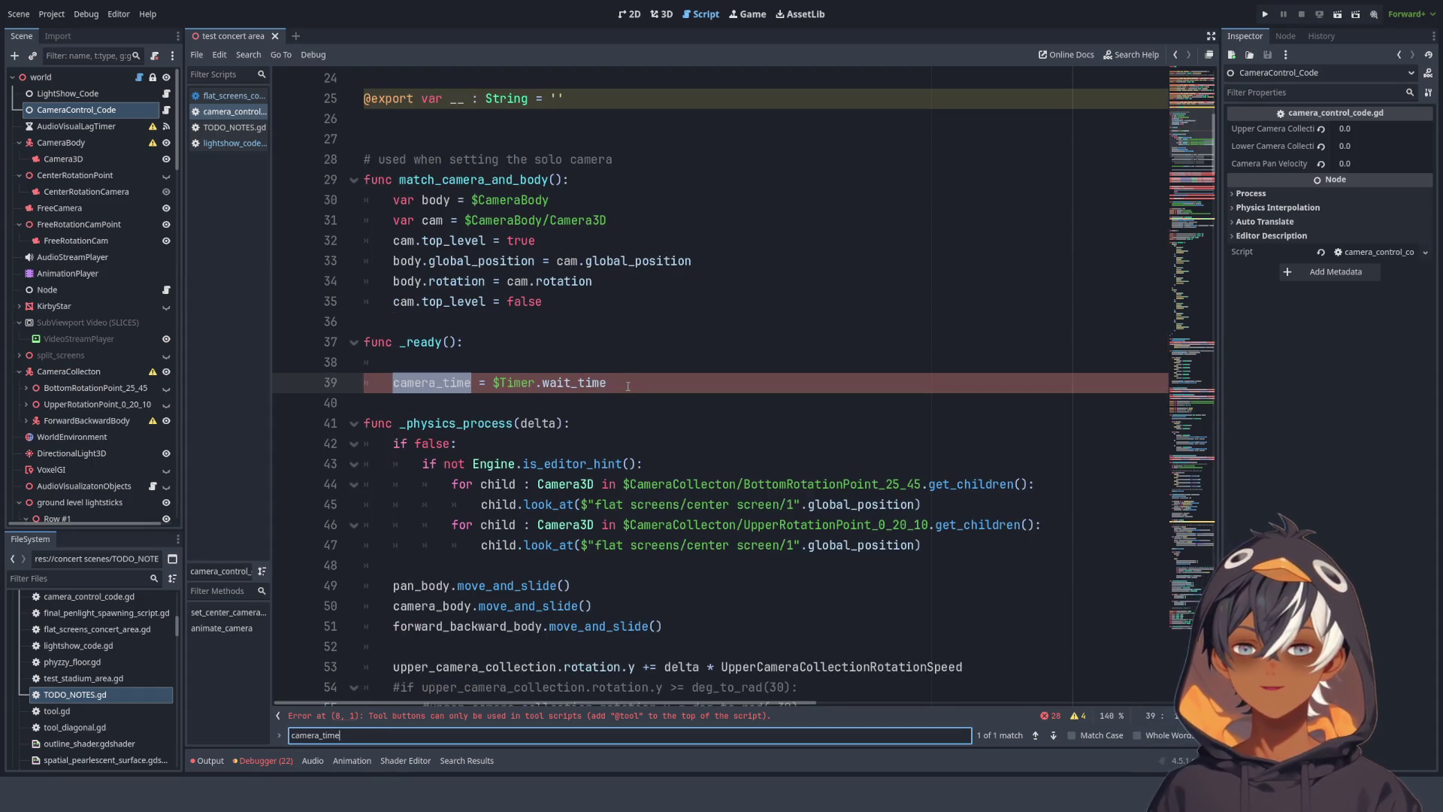
drag(628, 385, 638, 325)
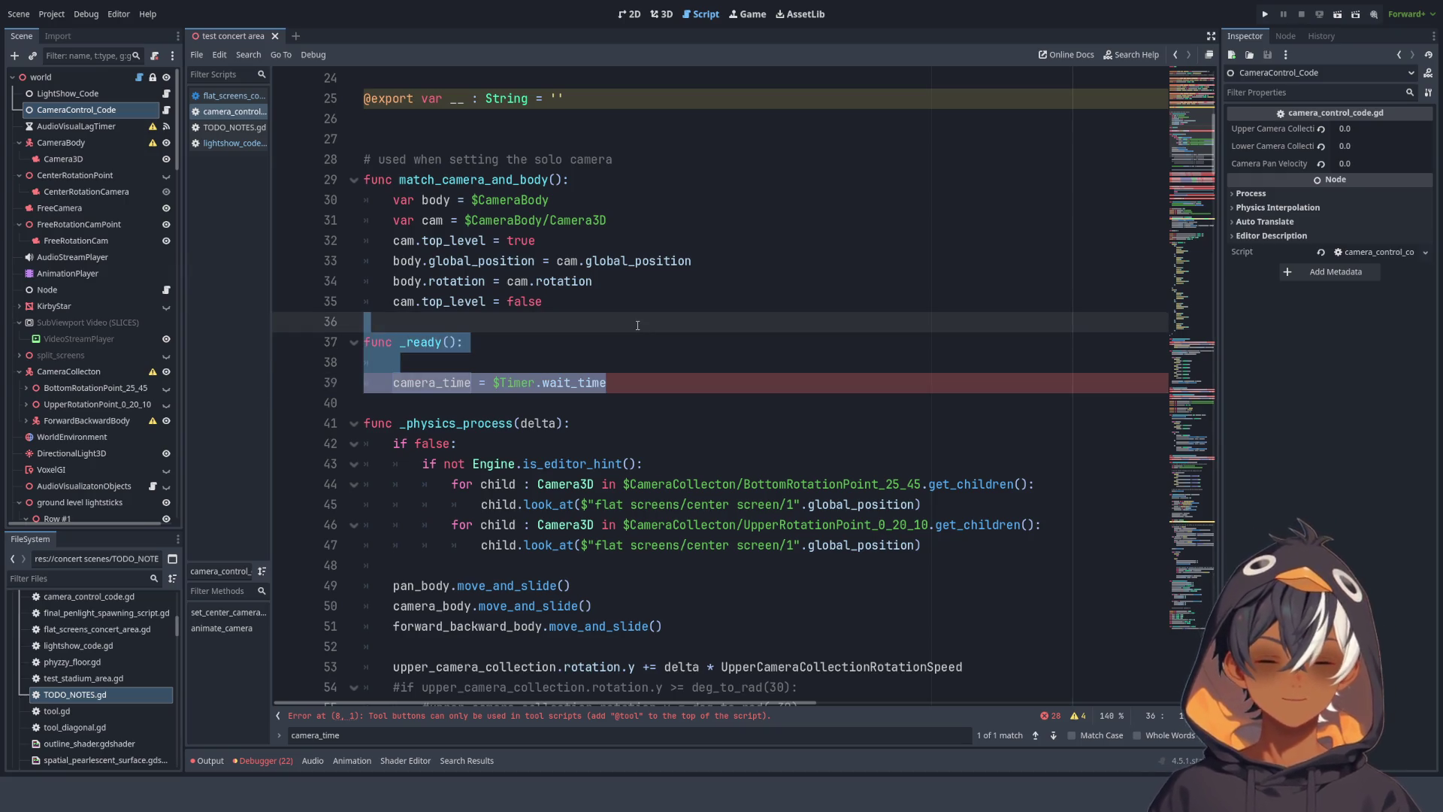
key(Delete)
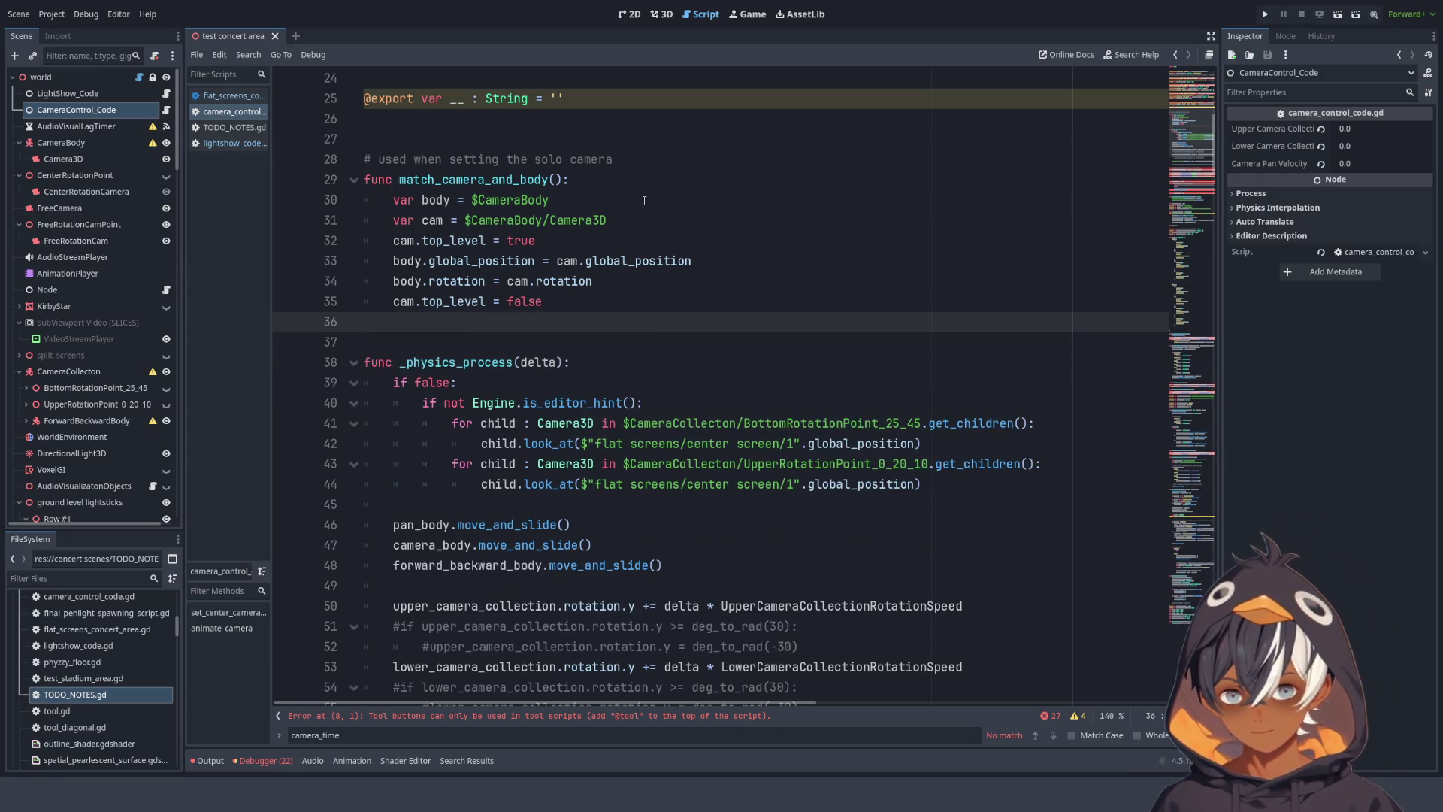
- Select the look_at lines 40–44 in _physics_process
scroll(666, 485, down, 4)
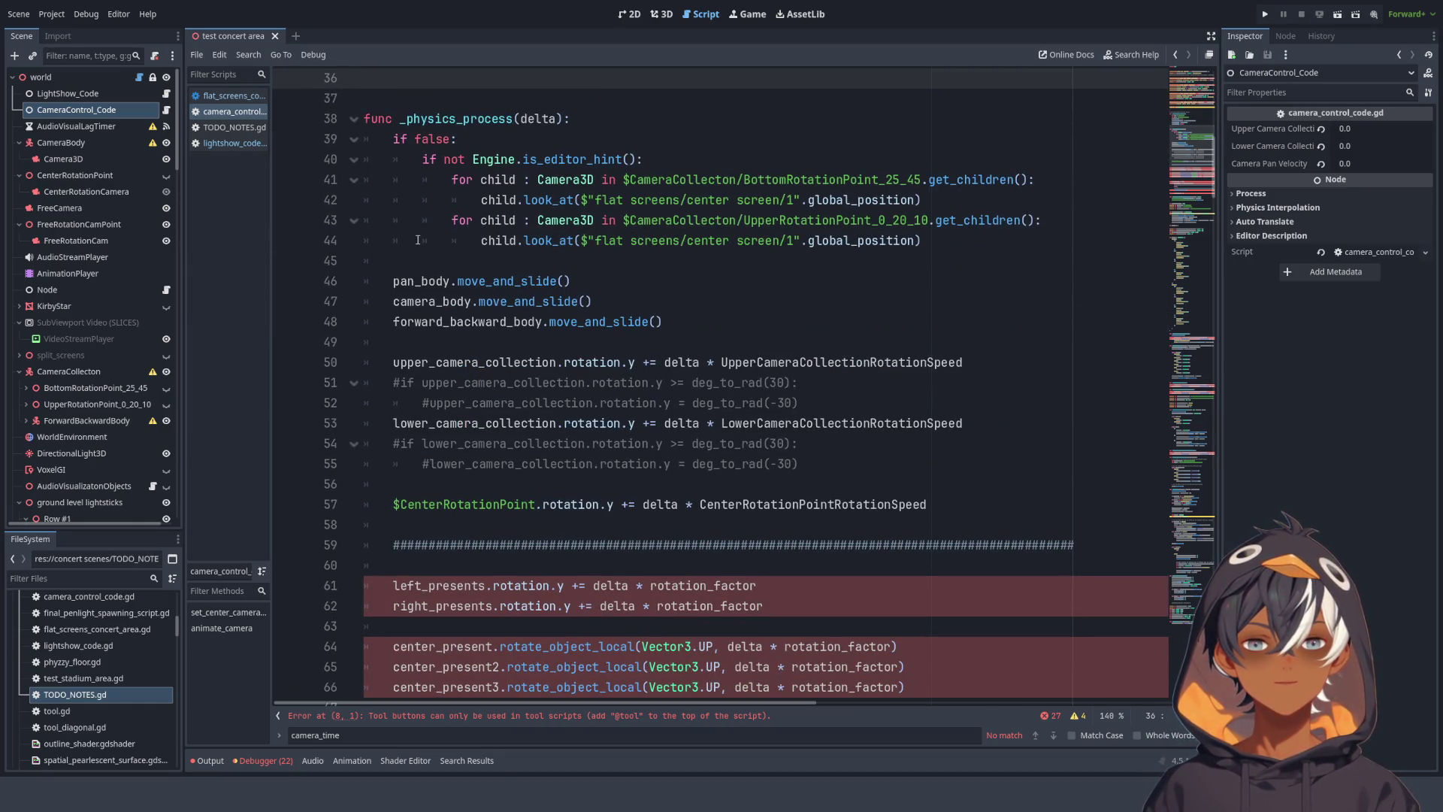
scroll(472, 143, up, 3)
mouse_move(941, 428)
mouse_down()
mouse_move(510, 423)
mouse_move(657, 410)
mouse_up()
drag(793, 408, 914, 421)
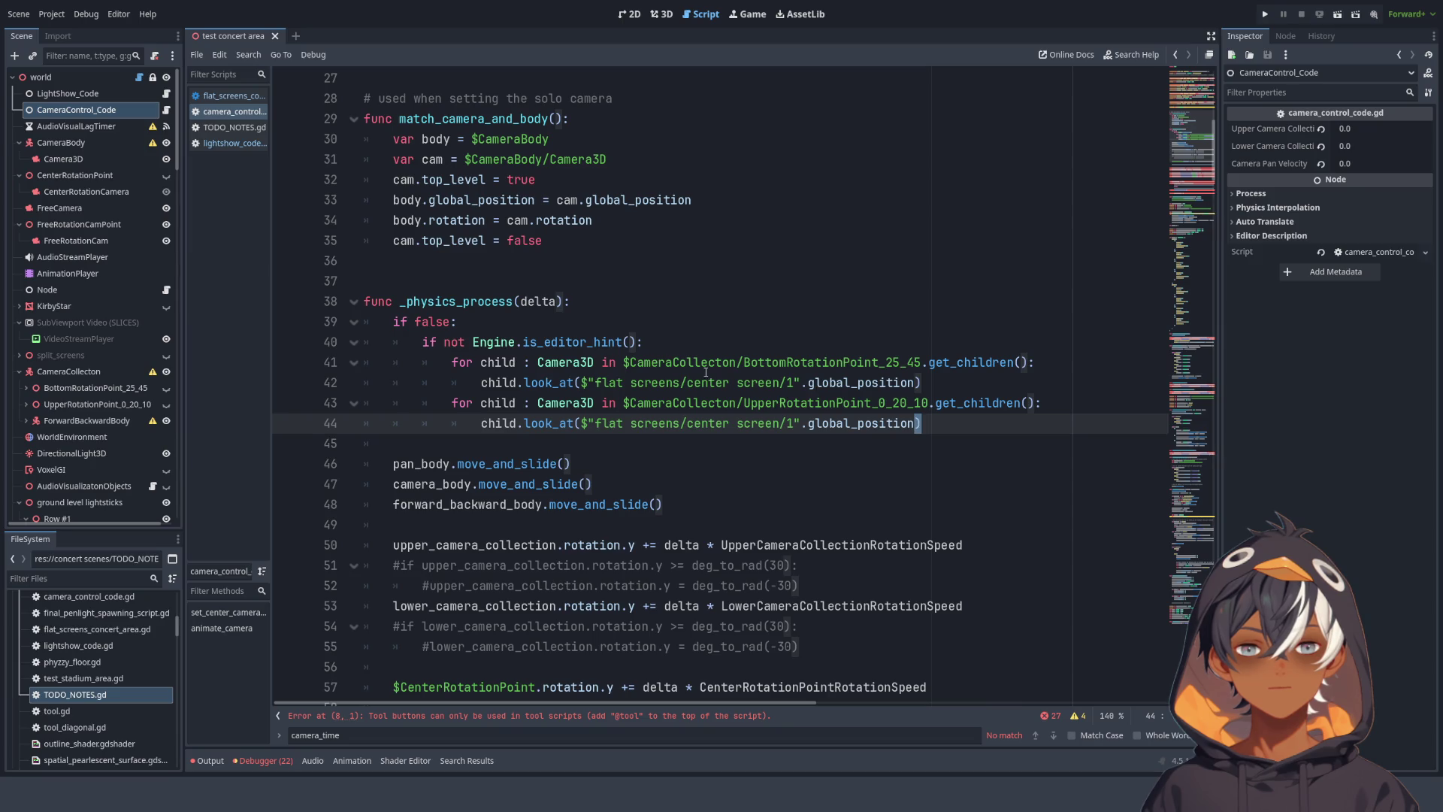
double_click(651, 363)
mouse_move(651, 363)
mouse_down()
mouse_move(1028, 363)
mouse_move(950, 354)
mouse_up()
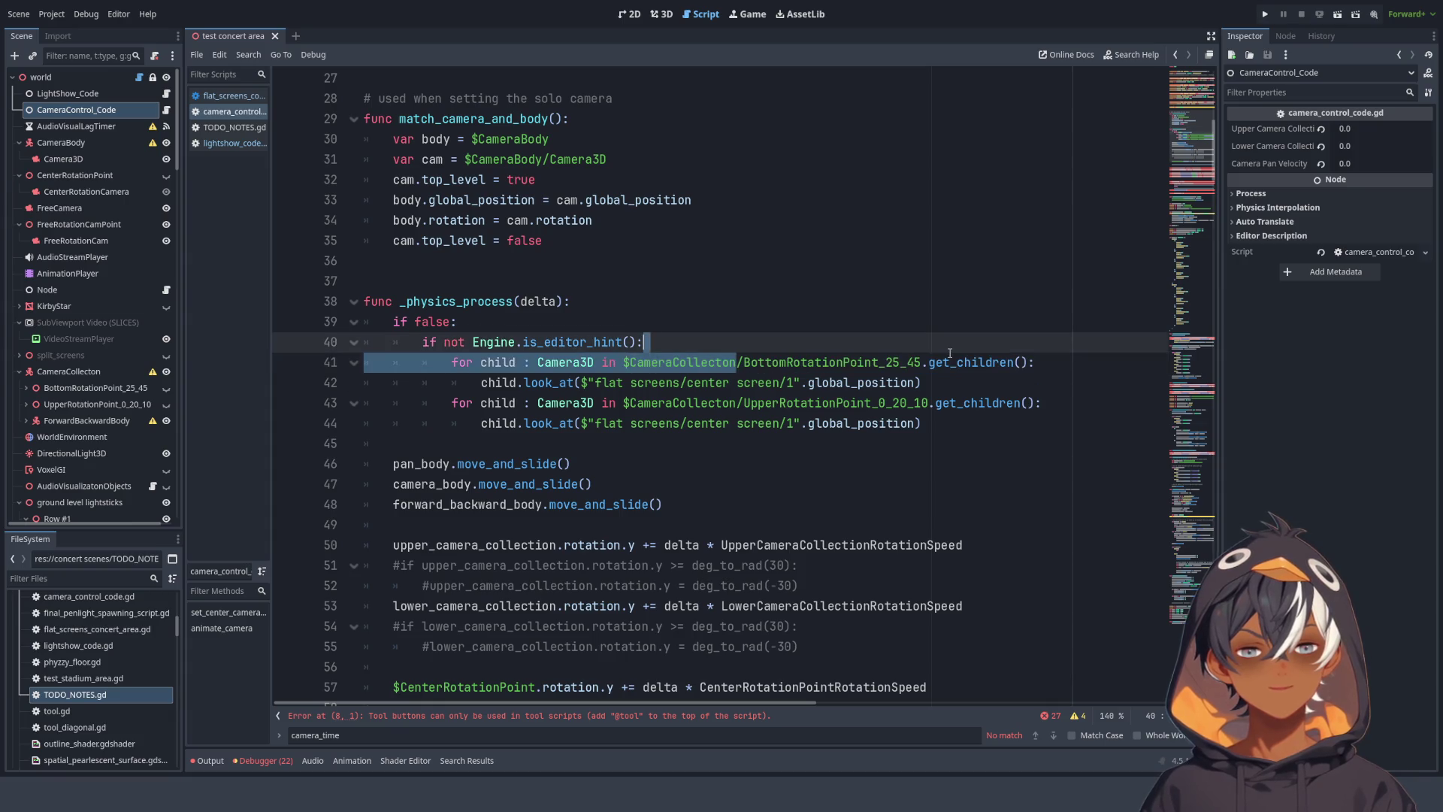
drag(481, 382, 916, 382)
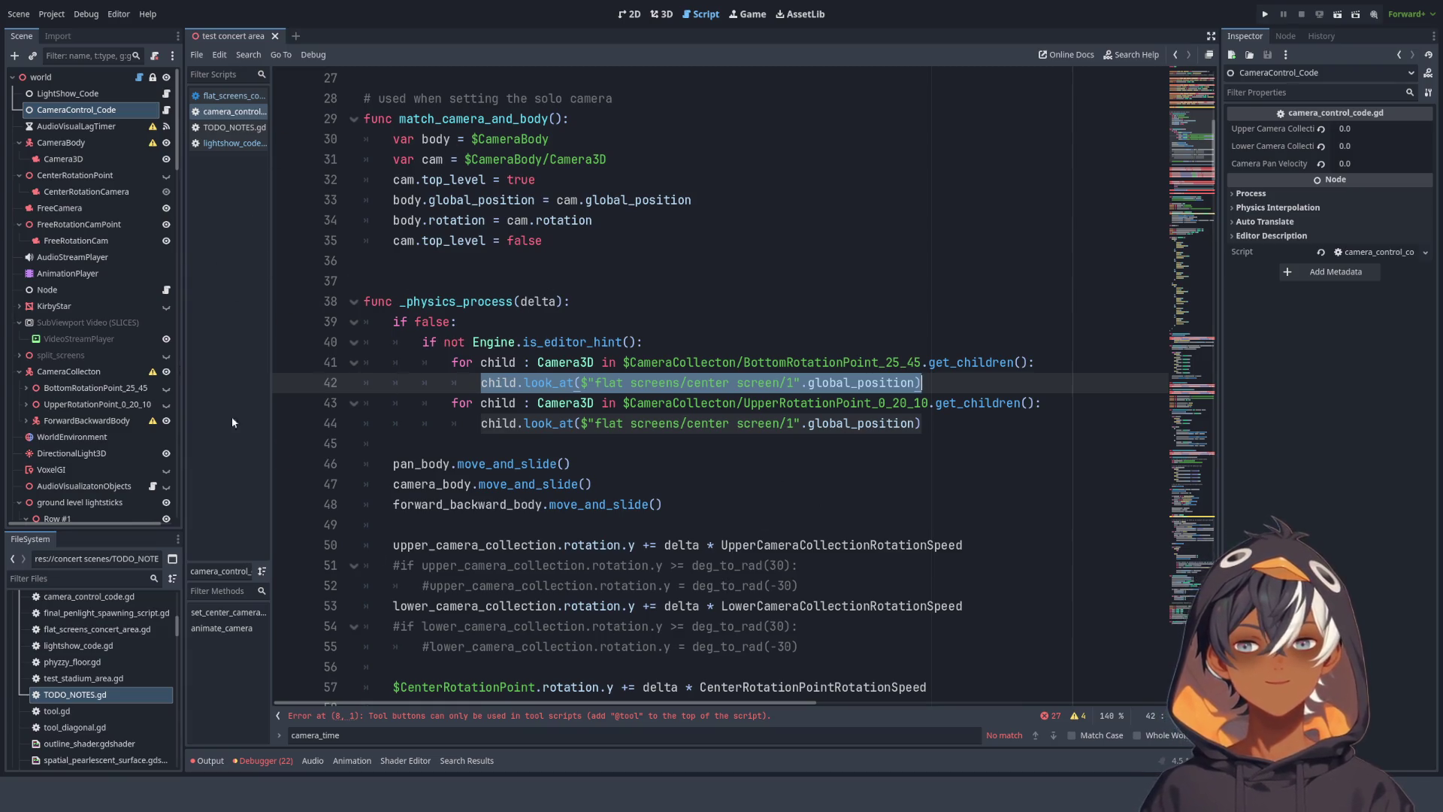
- Show the test concert area scene in 3D and orbit around the camera gizmos
click(661, 14)
mouse_move(729, 478)
mouse_down()
mouse_move(628, 389)
mouse_move(924, 457)
mouse_move(986, 449)
mouse_move(532, 412)
mouse_move(313, 432)
mouse_move(467, 564)
mouse_move(688, 627)
mouse_move(924, 667)
mouse_move(1180, 625)
mouse_move(428, 599)
mouse_move(657, 80)
mouse_move(245, 412)
mouse_move(923, 626)
mouse_move(581, 744)
mouse_move(316, 116)
mouse_move(1040, 145)
mouse_move(764, 150)
mouse_up()
mouse_move(825, 186)
mouse_down()
mouse_move(1062, 235)
mouse_move(364, 251)
mouse_move(1122, 188)
mouse_move(419, 187)
mouse_move(396, 213)
mouse_move(1132, 285)
mouse_move(977, 263)
mouse_move(870, 360)
mouse_move(718, 551)
mouse_move(297, 150)
mouse_move(1063, 273)
mouse_move(487, 441)
mouse_move(1179, 465)
mouse_move(940, 485)
mouse_move(316, 598)
mouse_move(697, 601)
mouse_move(1146, 660)
mouse_move(538, 677)
mouse_move(1083, 647)
mouse_move(493, 585)
mouse_move(215, 738)
mouse_move(798, 165)
mouse_move(415, 264)
mouse_move(853, 275)
mouse_move(444, 236)
mouse_up()
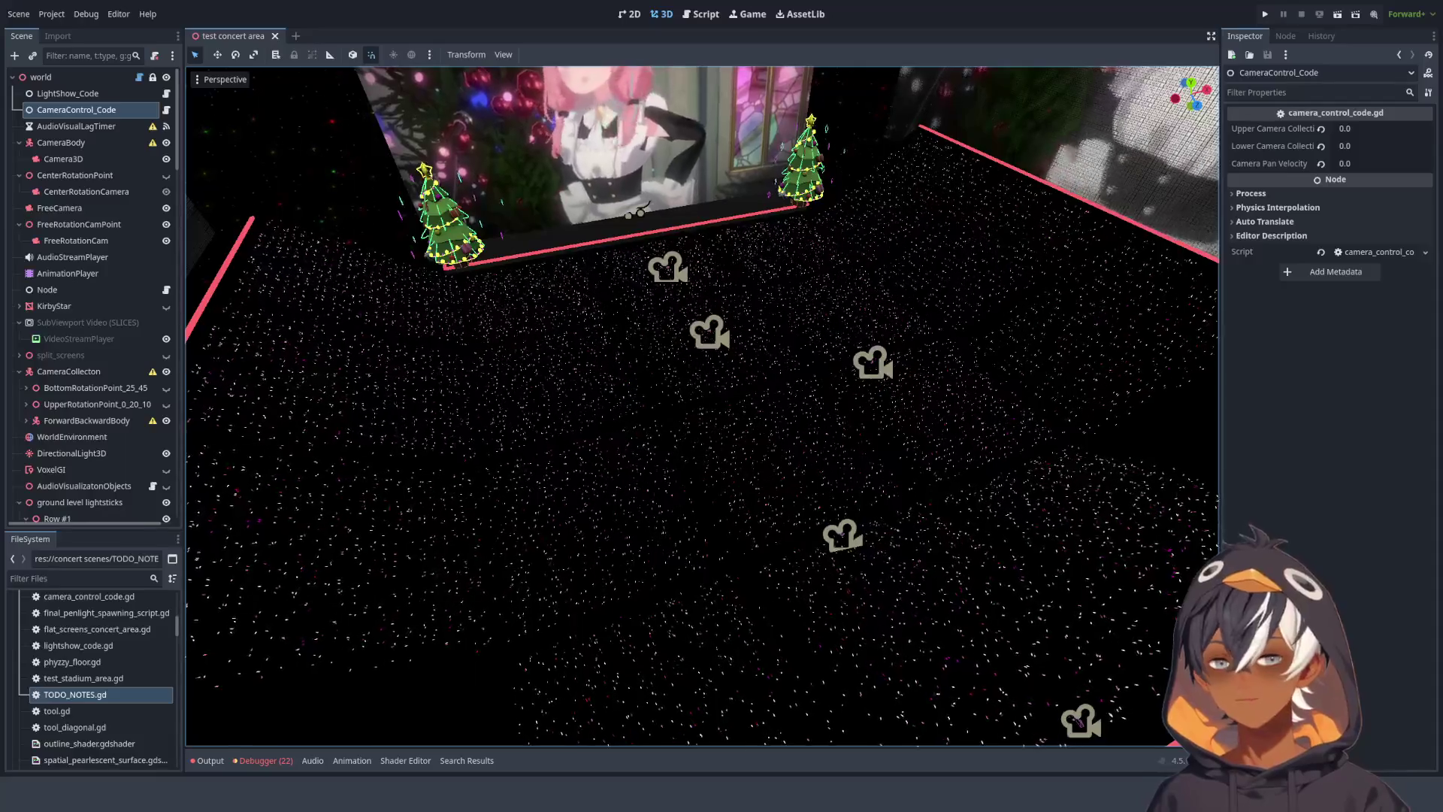
- Tilt the 3D view toward the stage, then return to _physics_process in camera_control_code.gd
mouse_move(691, 412)
mouse_down()
mouse_move(751, 428)
mouse_move(523, 415)
mouse_move(786, 383)
mouse_up()
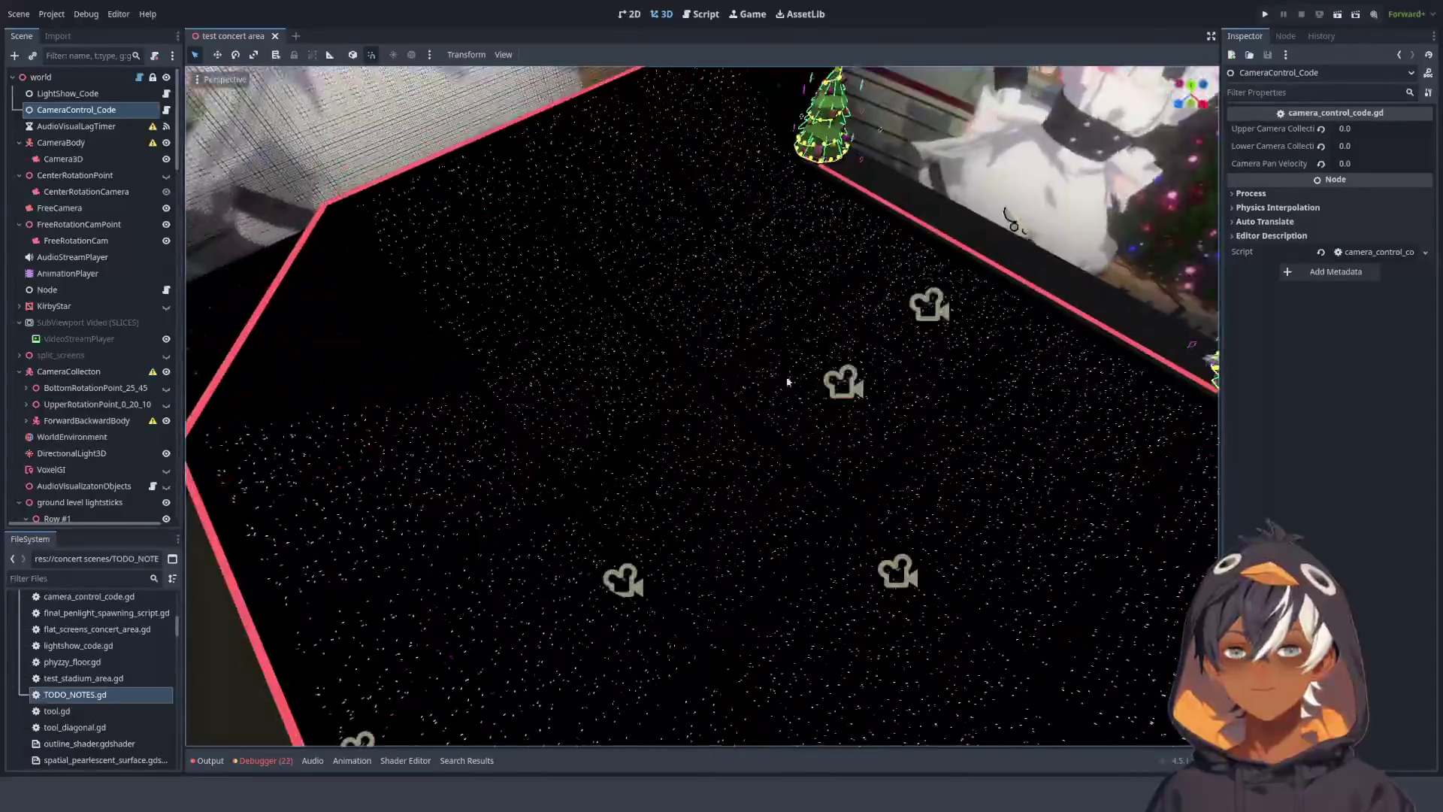
click(692, 14)
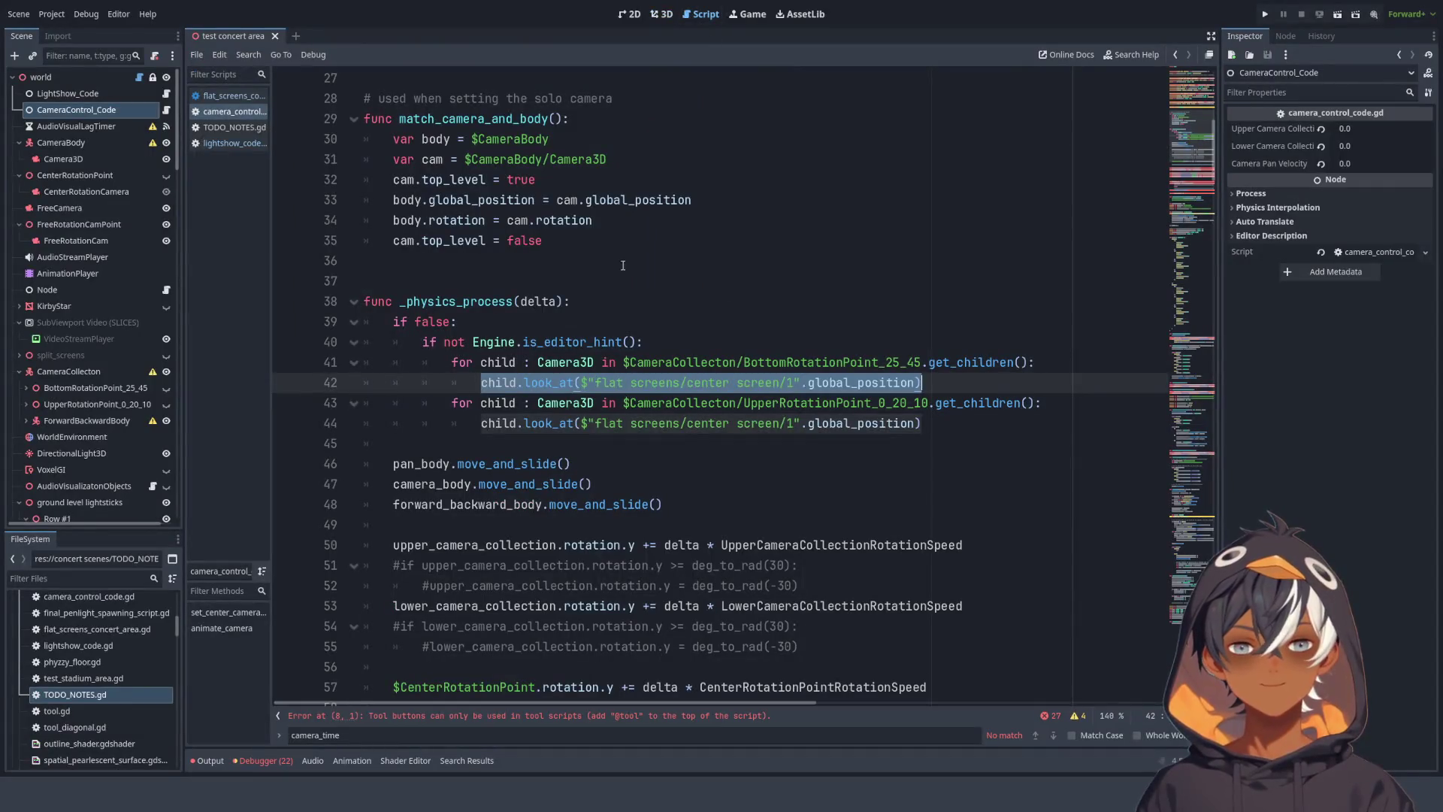
click(559, 260)
scroll(559, 196, down, 3)
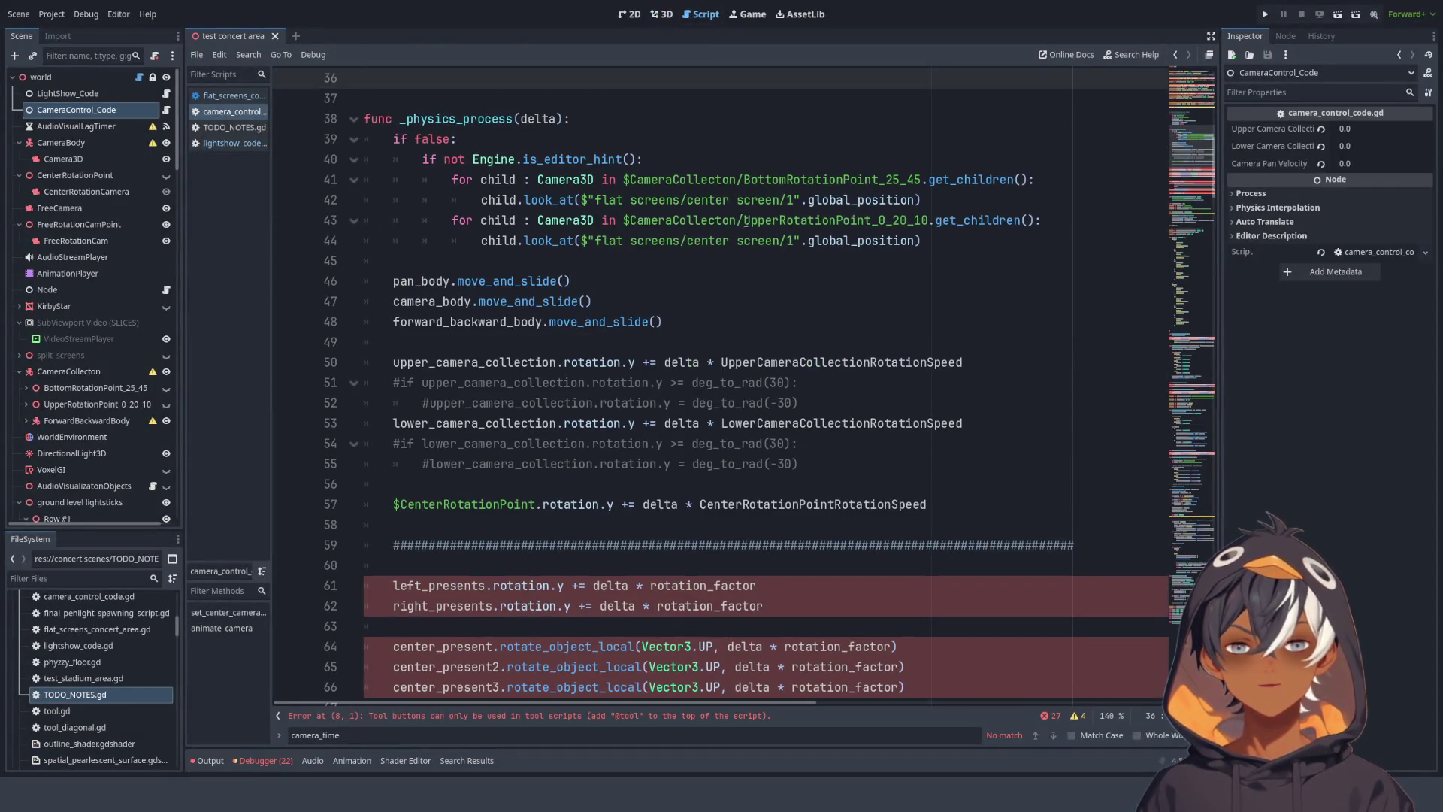
- Review the look_at calls and UpperRotationPoint paths in the if false block
click(580, 240)
click(703, 240)
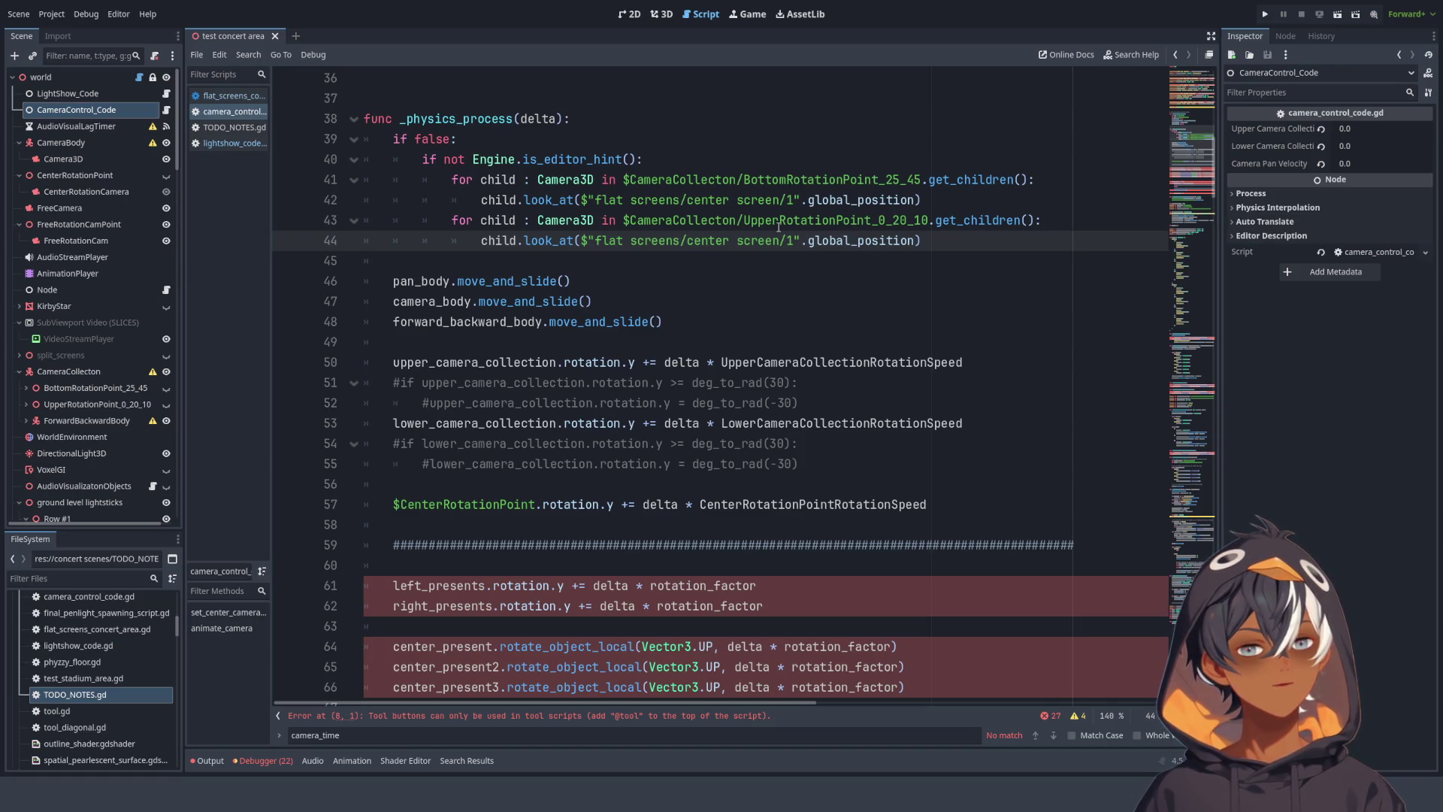
drag(743, 220, 1049, 223)
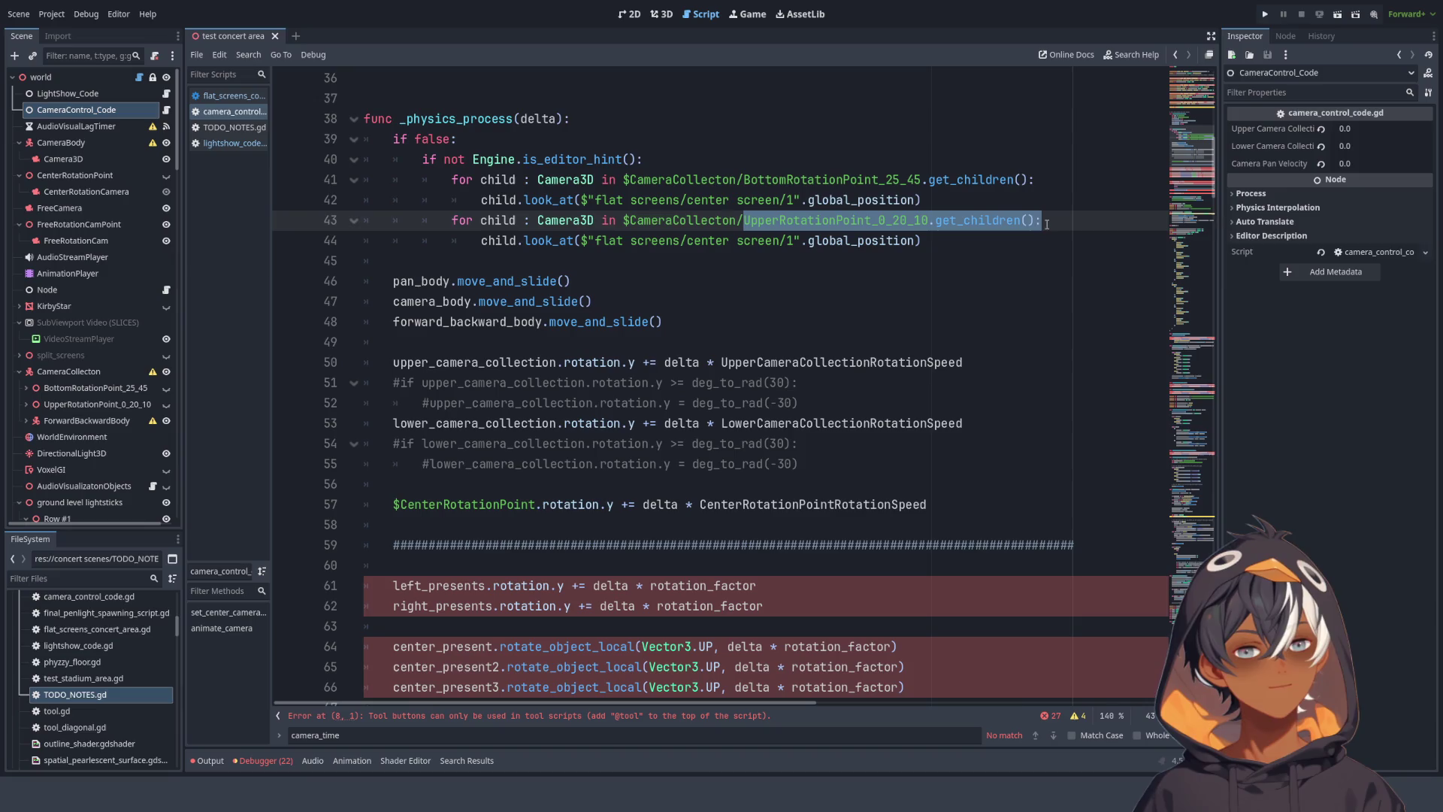
double_click(714, 221)
click(853, 220)
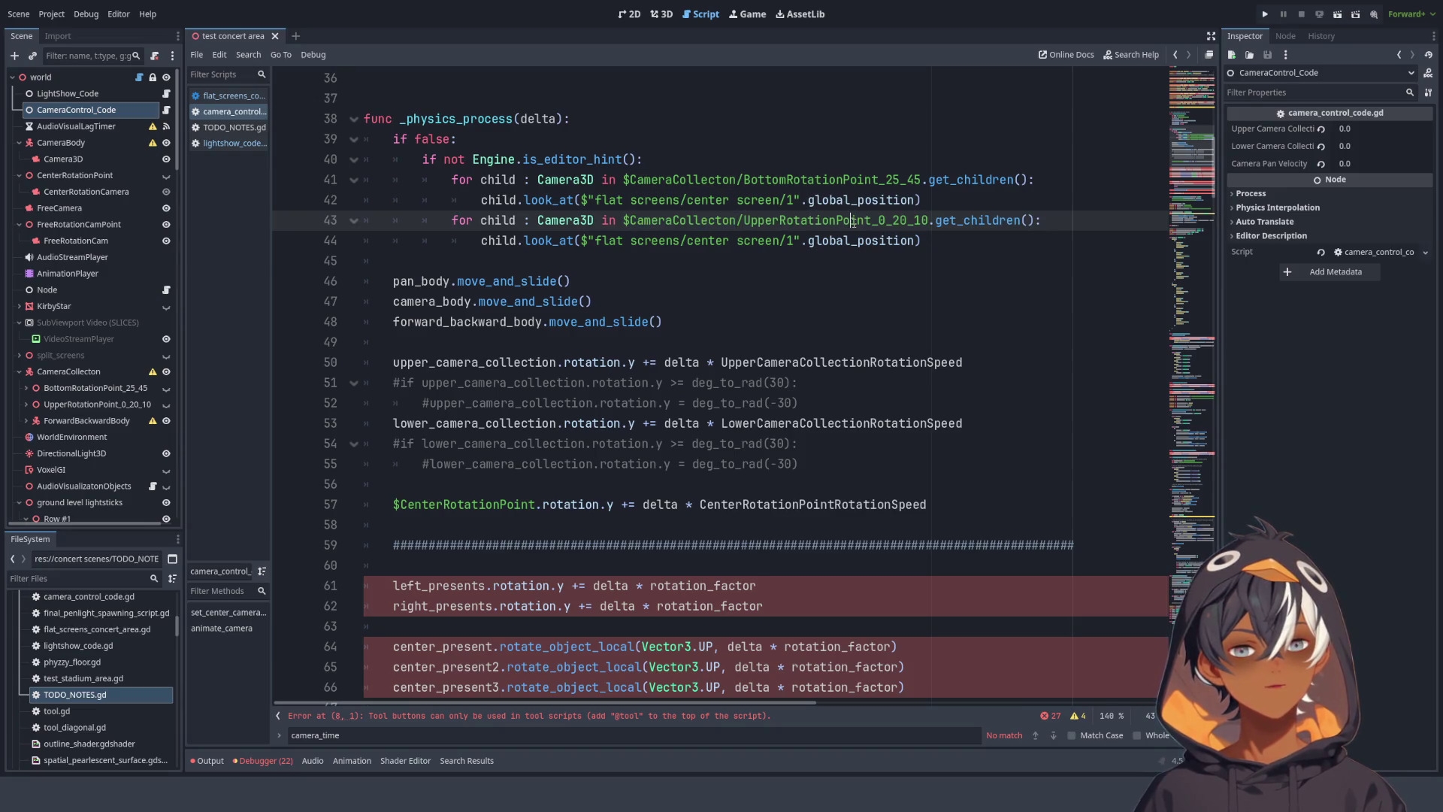
click(826, 179)
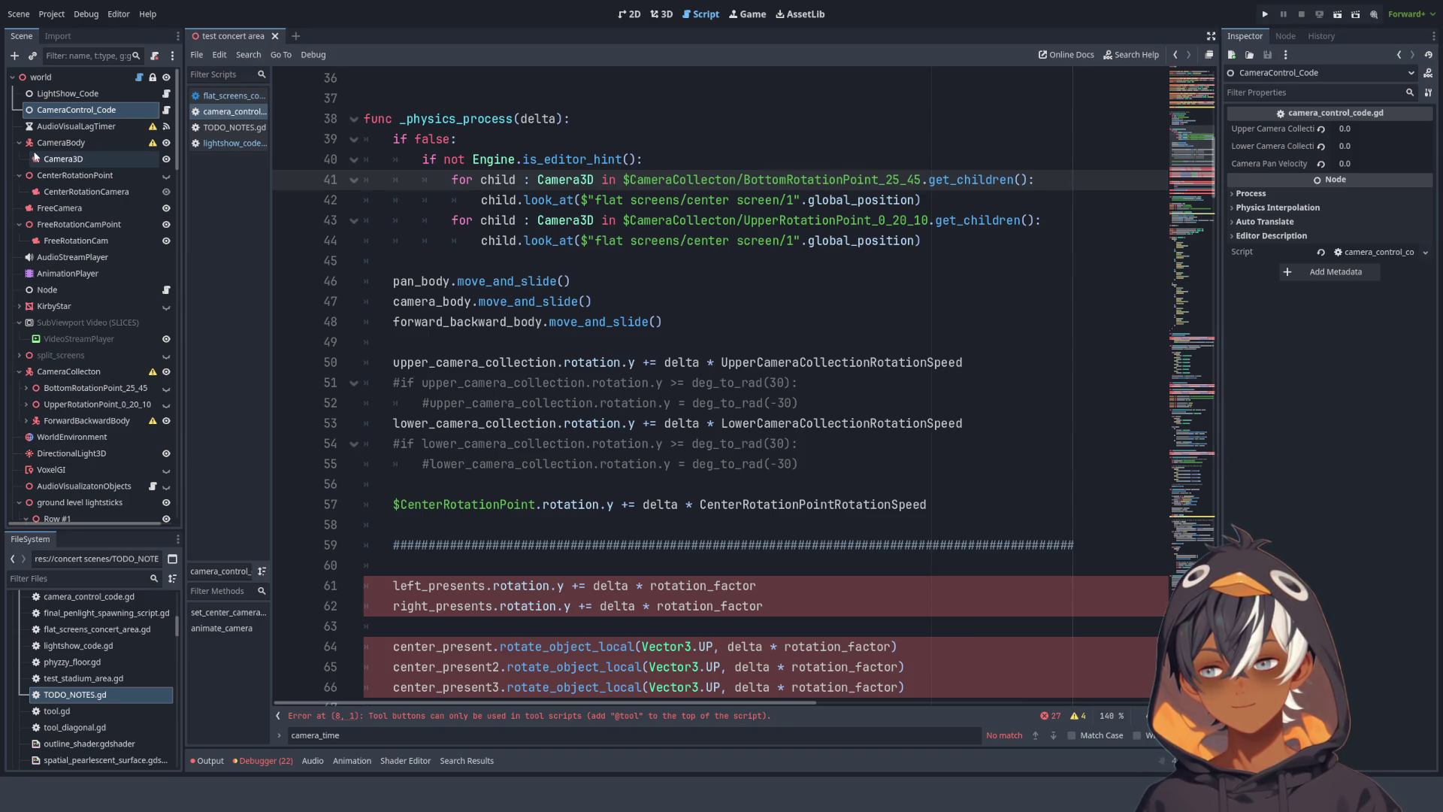
click(706, 153)
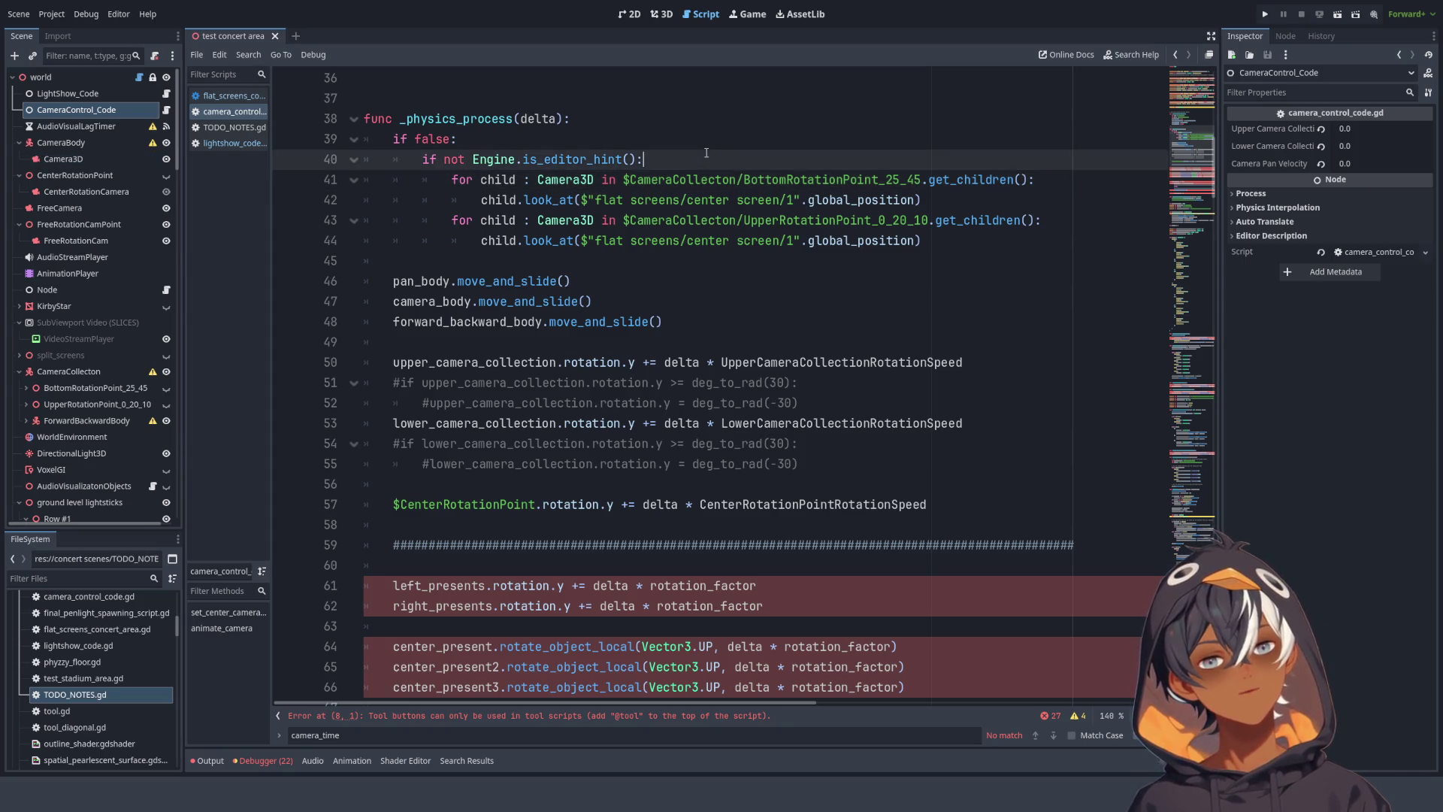
click(689, 132)
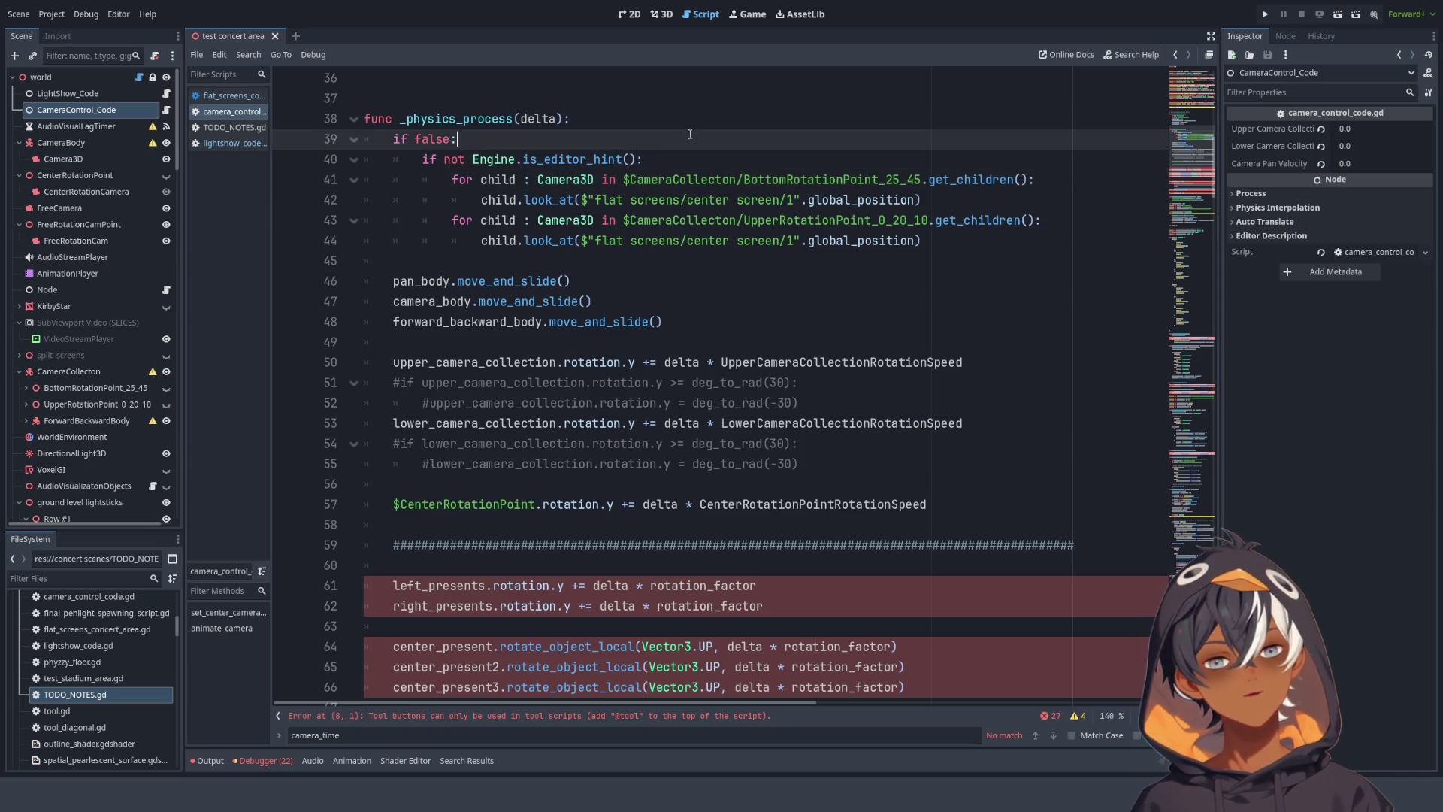
- Delete the if false look_at block (lines 39–44) and its leftover empty line
double_click(417, 138)
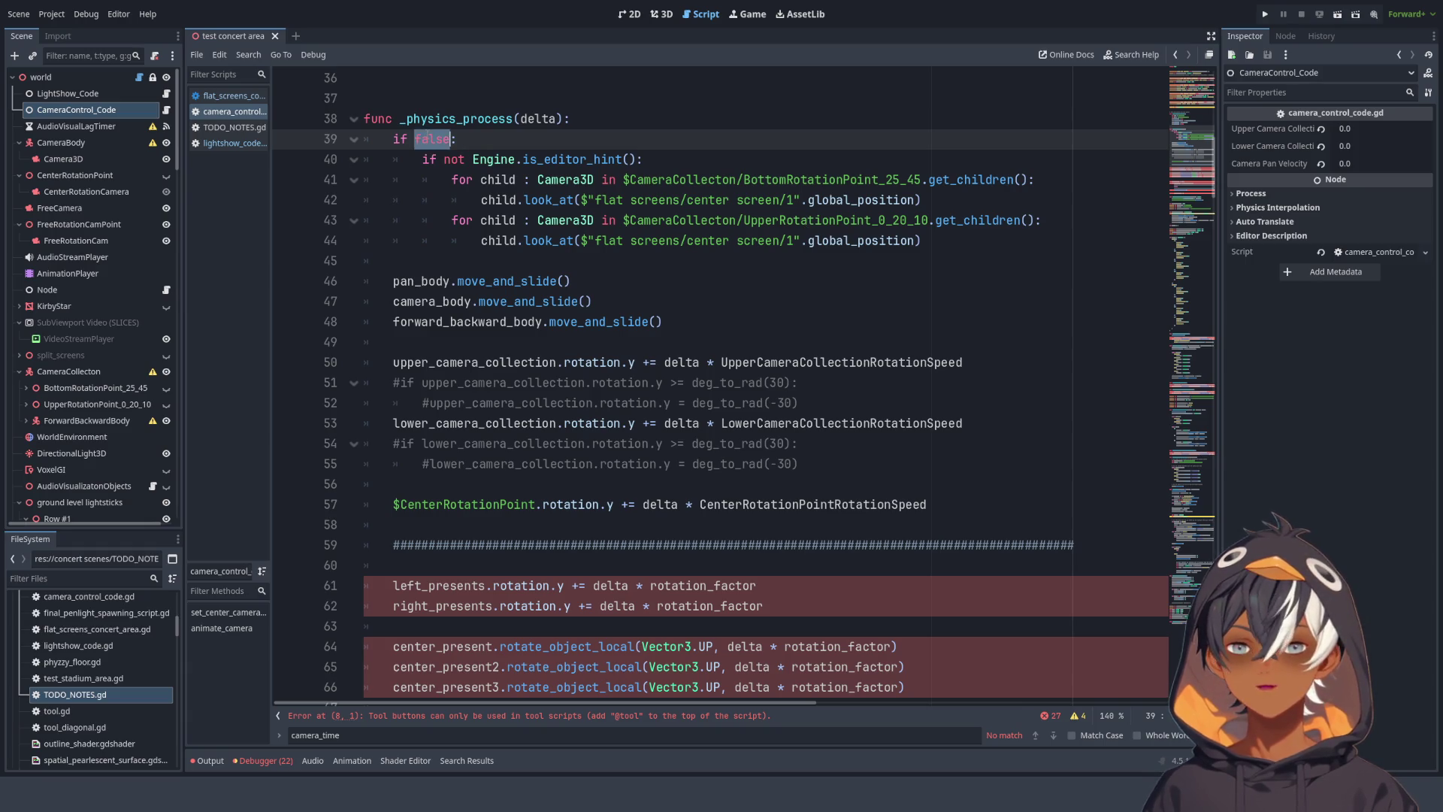
mouse_move(950, 245)
mouse_down()
mouse_move(874, 105)
mouse_move(874, 117)
mouse_up()
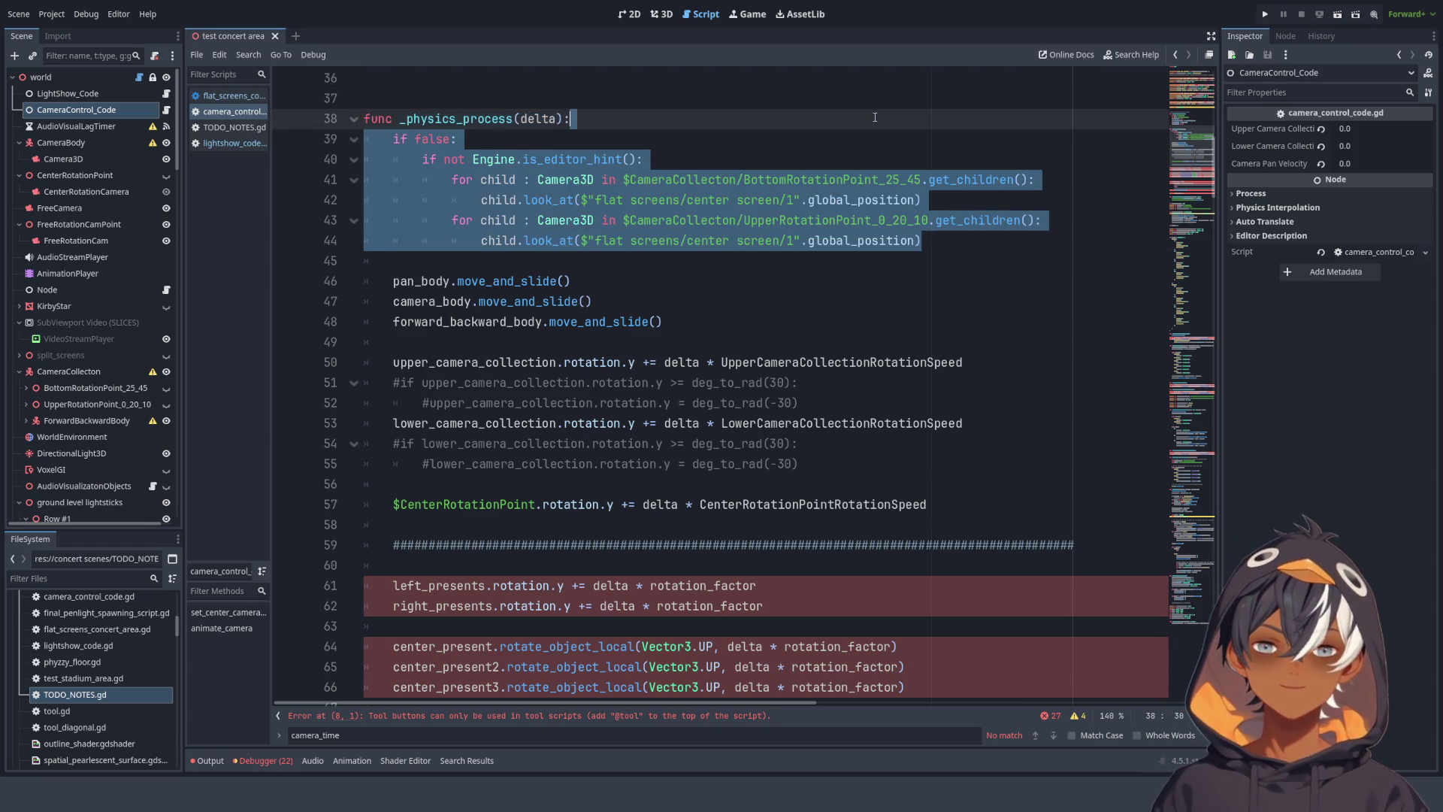
key(BackSpace)
key(Down)
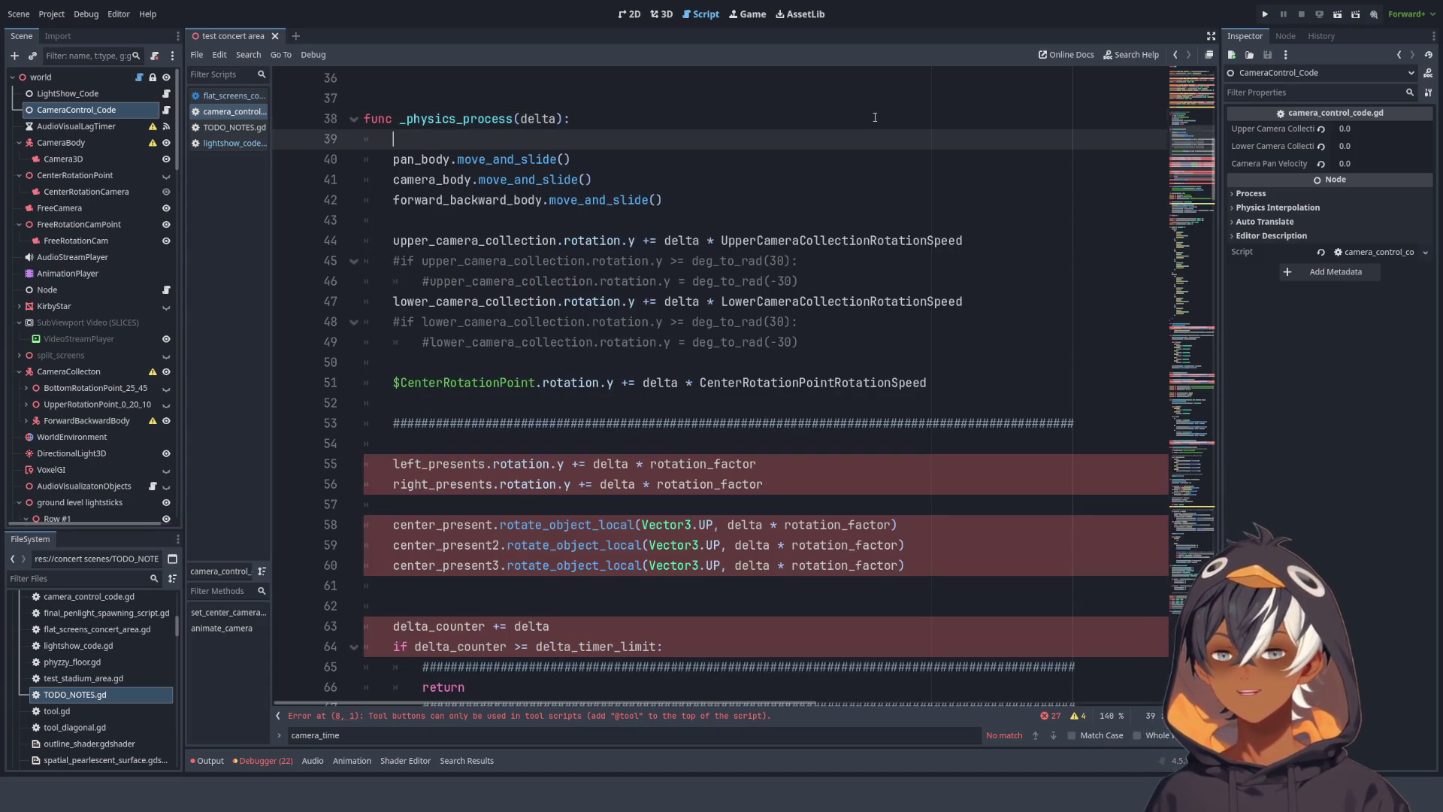
key(BackSpace)
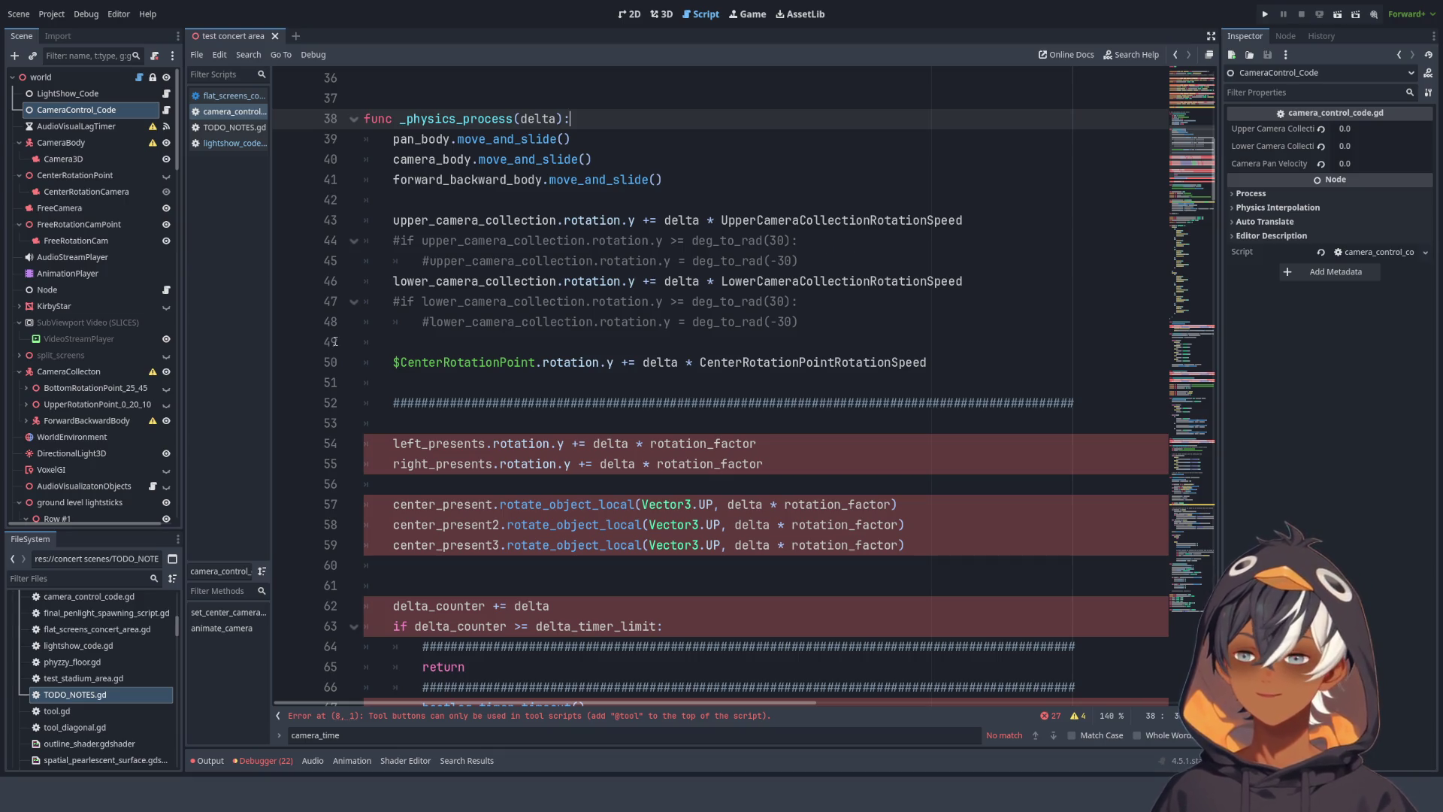
- Select the whole upper camera rotation line
click(464, 218)
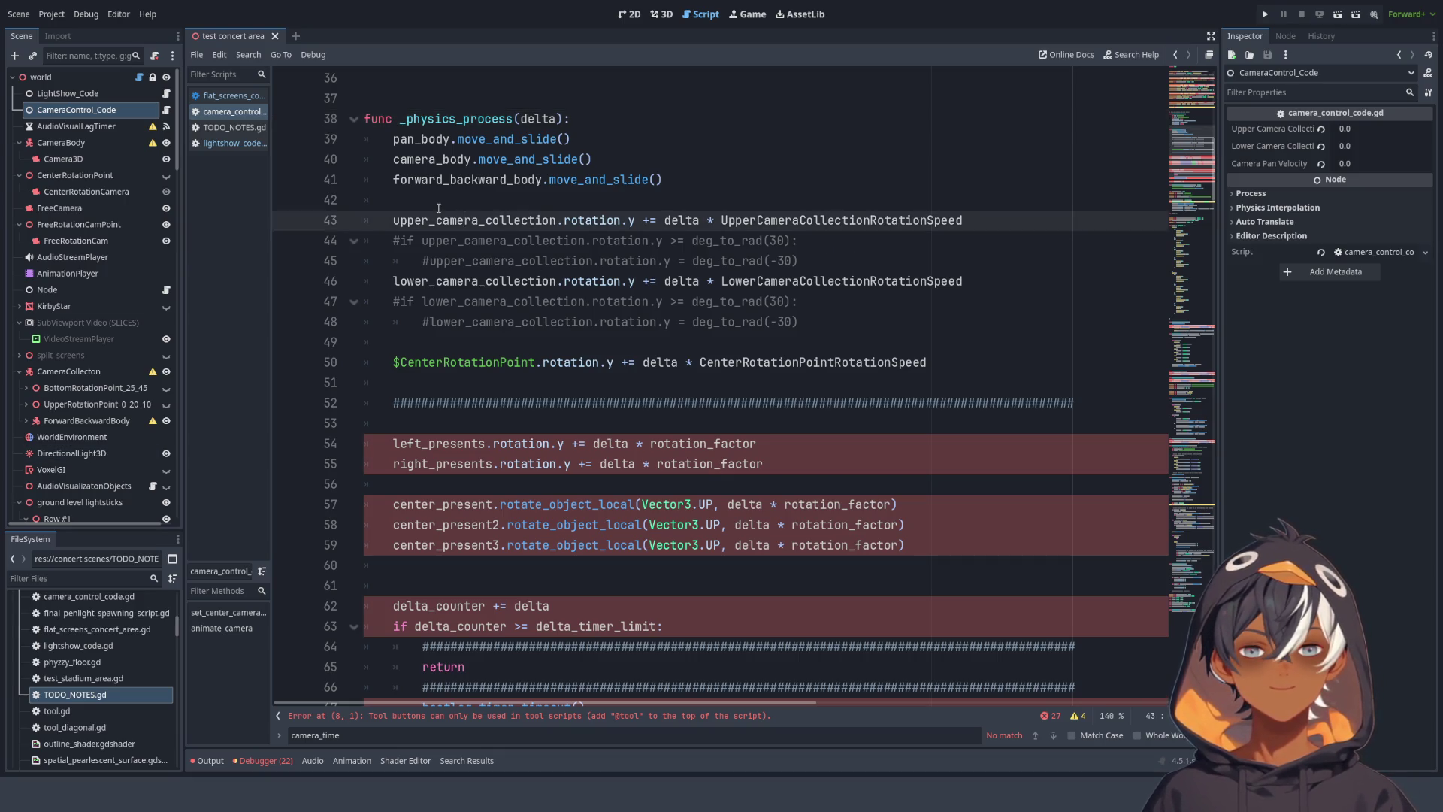
drag(423, 220, 1075, 224)
click(1044, 229)
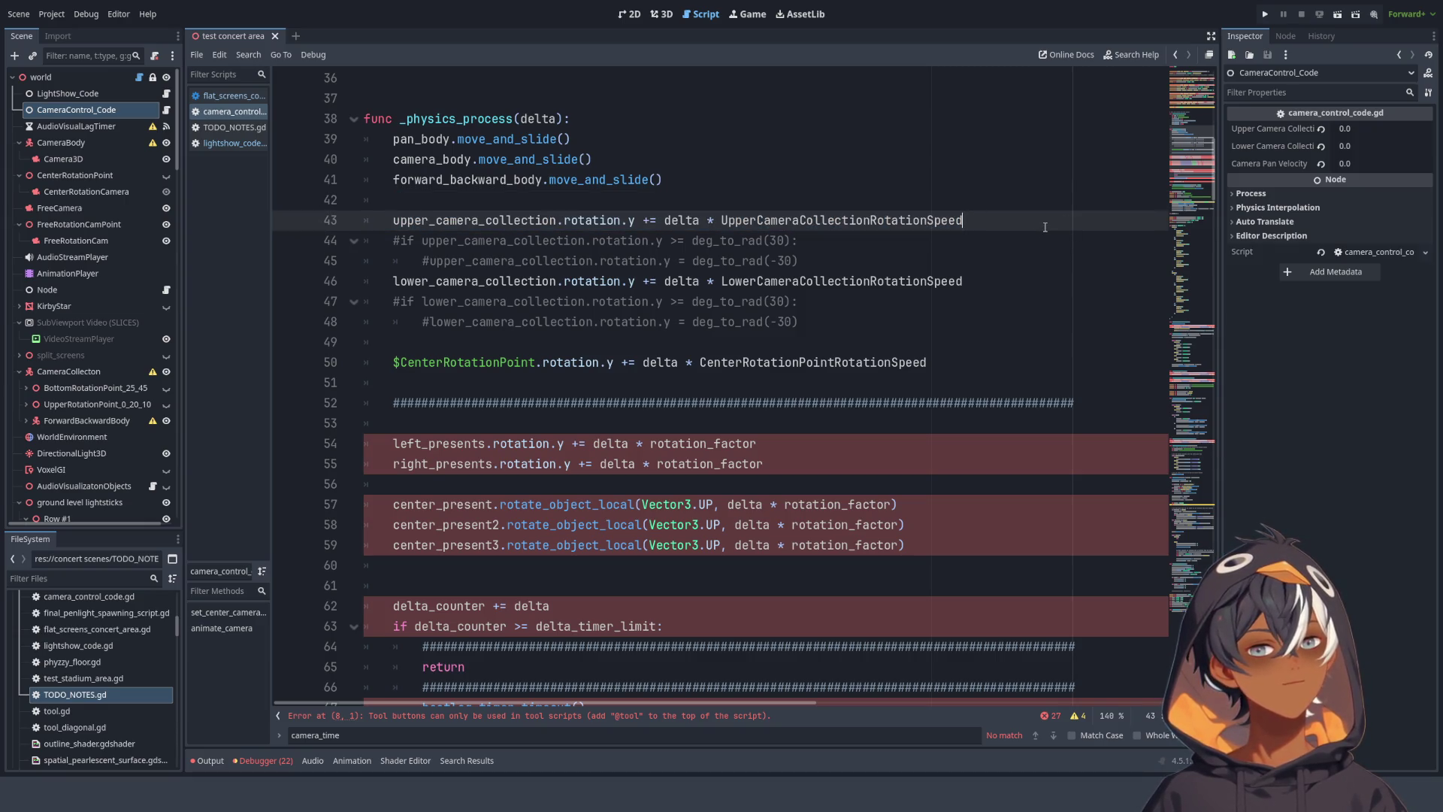
drag(392, 221, 999, 214)
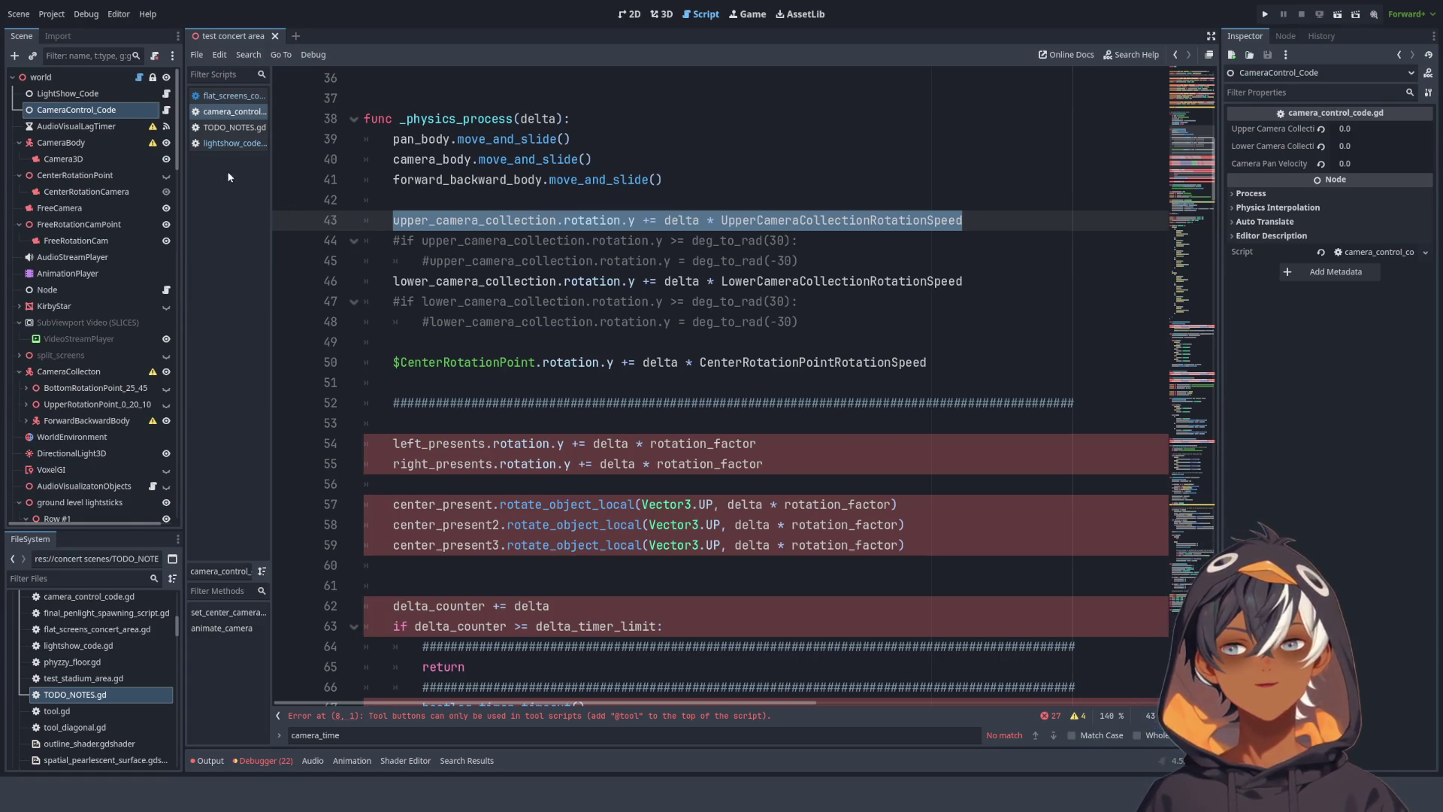
- In the 3D view, select ForwardBackwardBody, its rotation points and cameras to inspect the rig
click(662, 15)
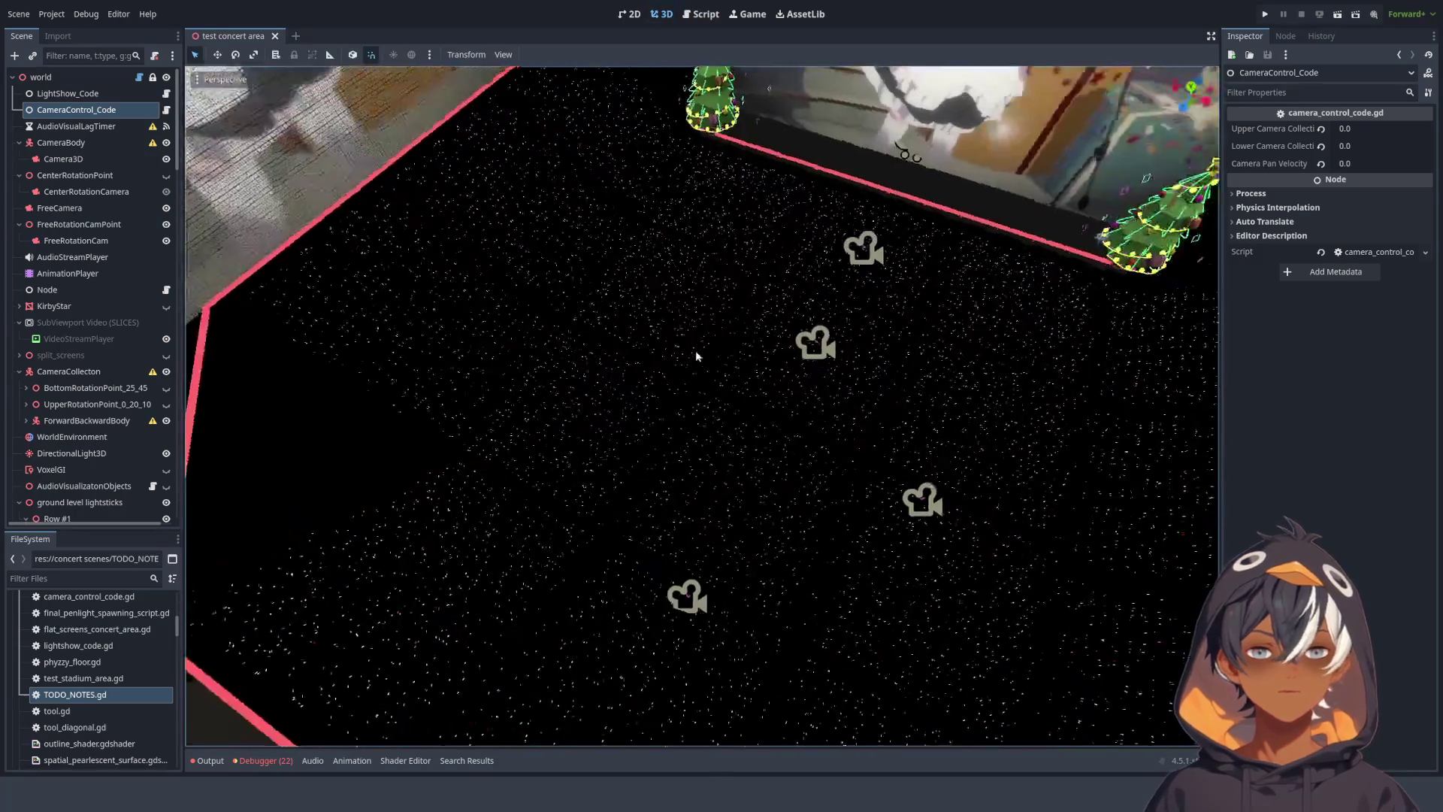
scroll(758, 371, down, 3)
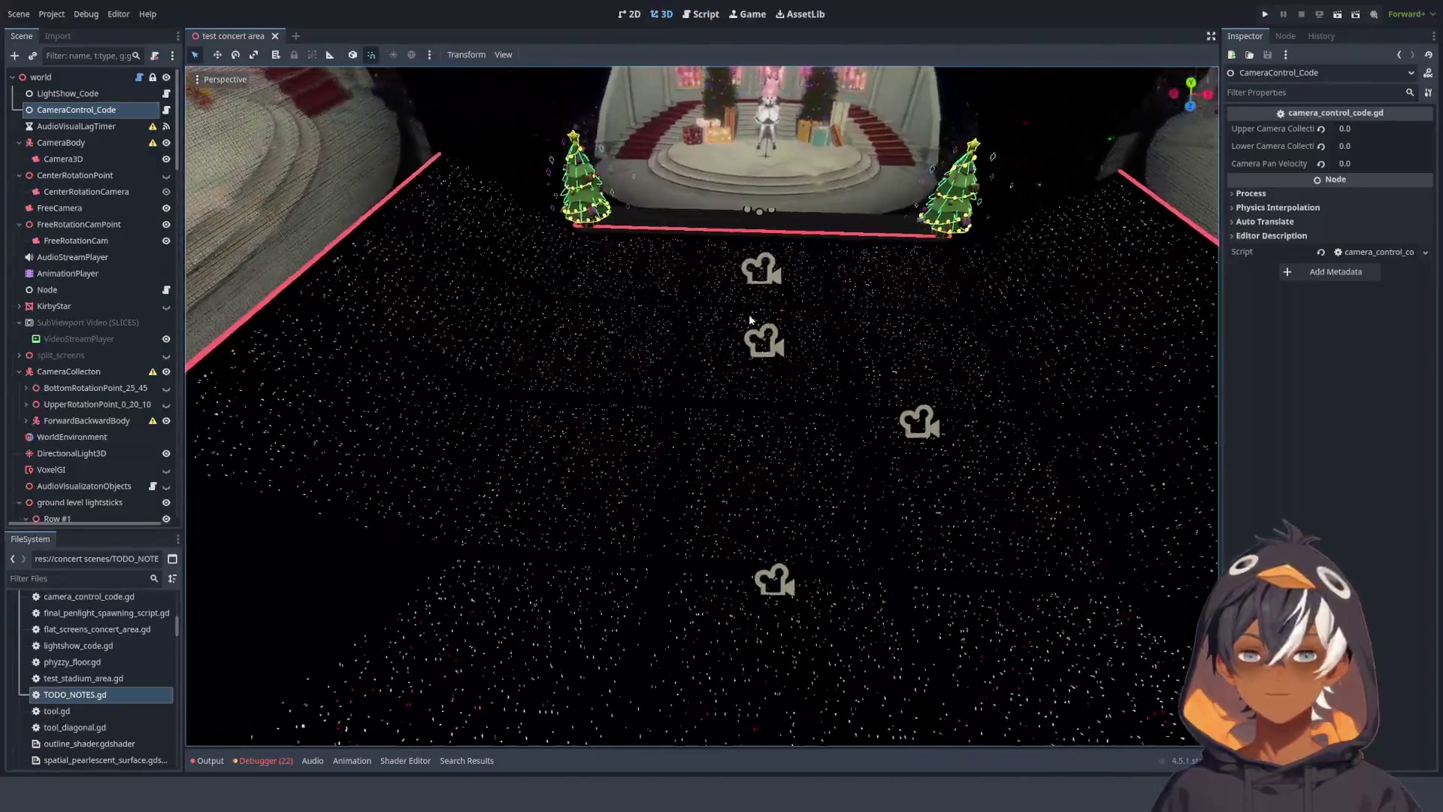
click(759, 342)
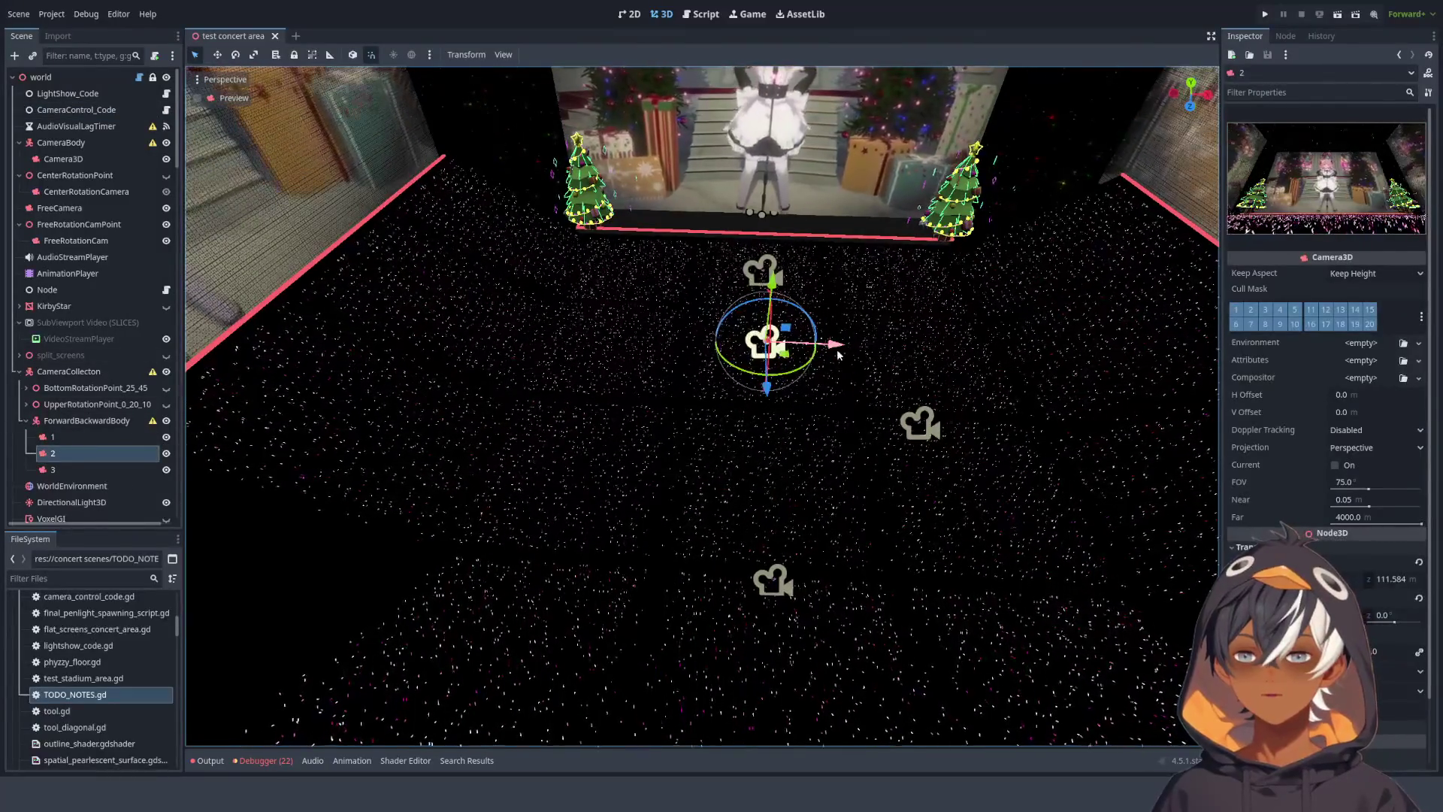
click(87, 420)
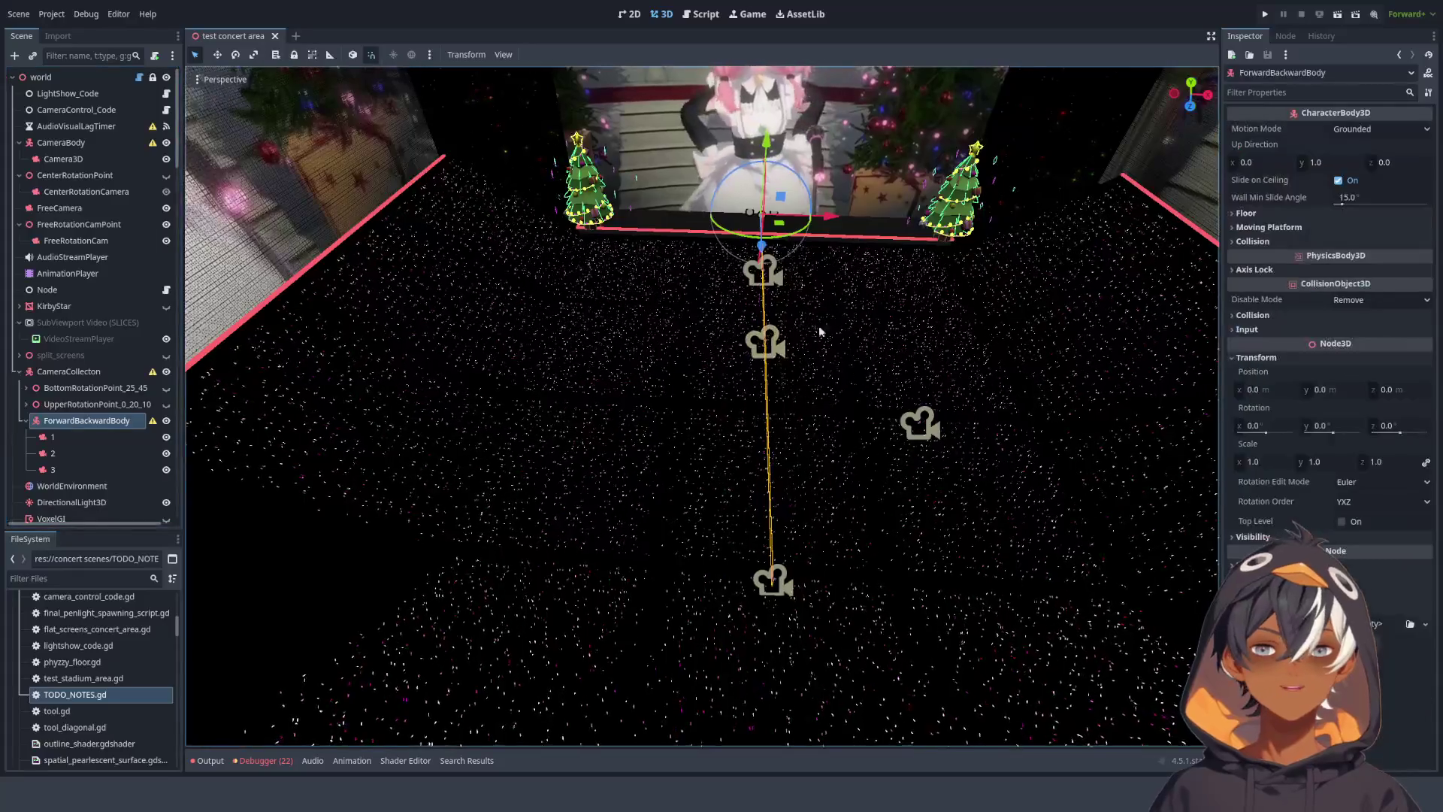
click(87, 404)
click(94, 388)
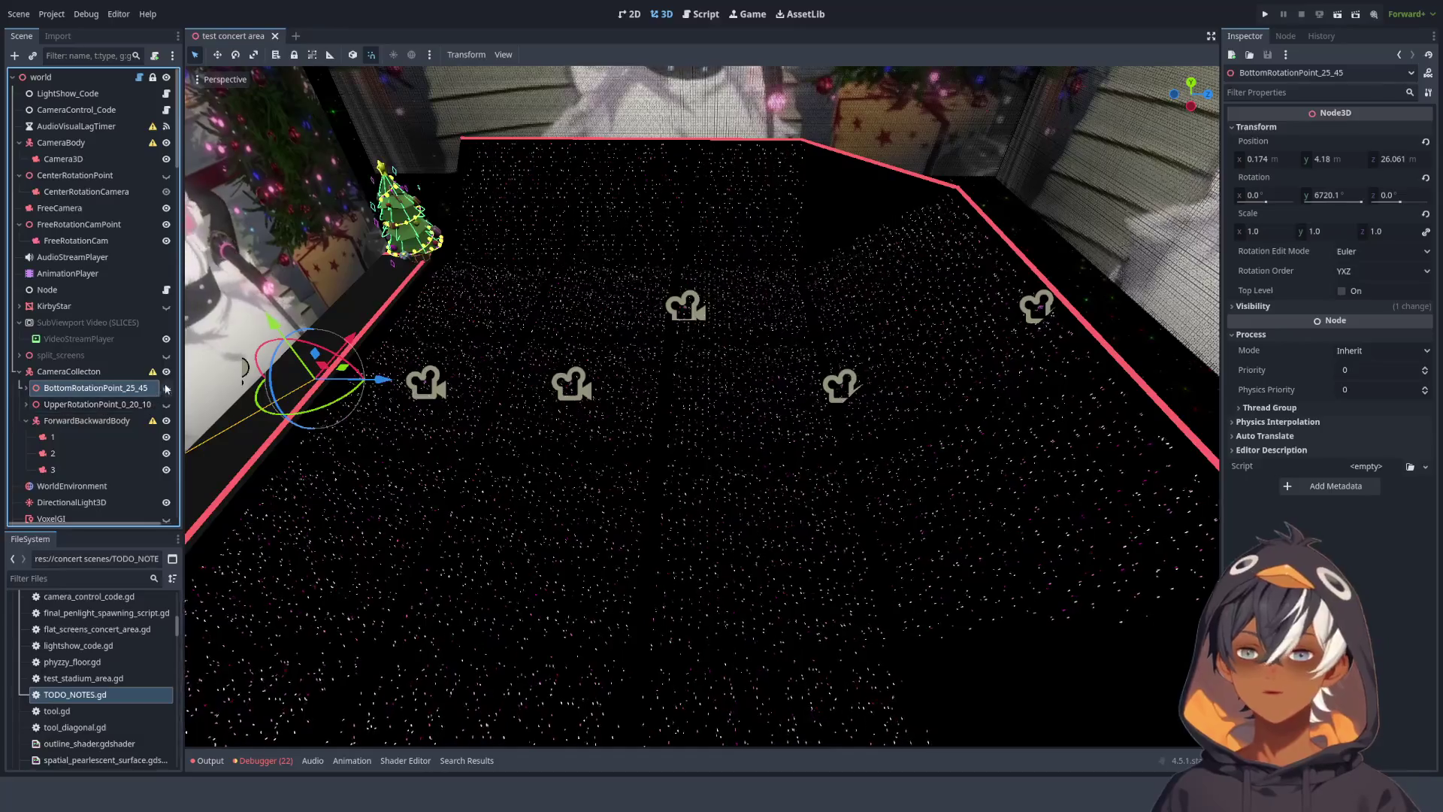
click(87, 420)
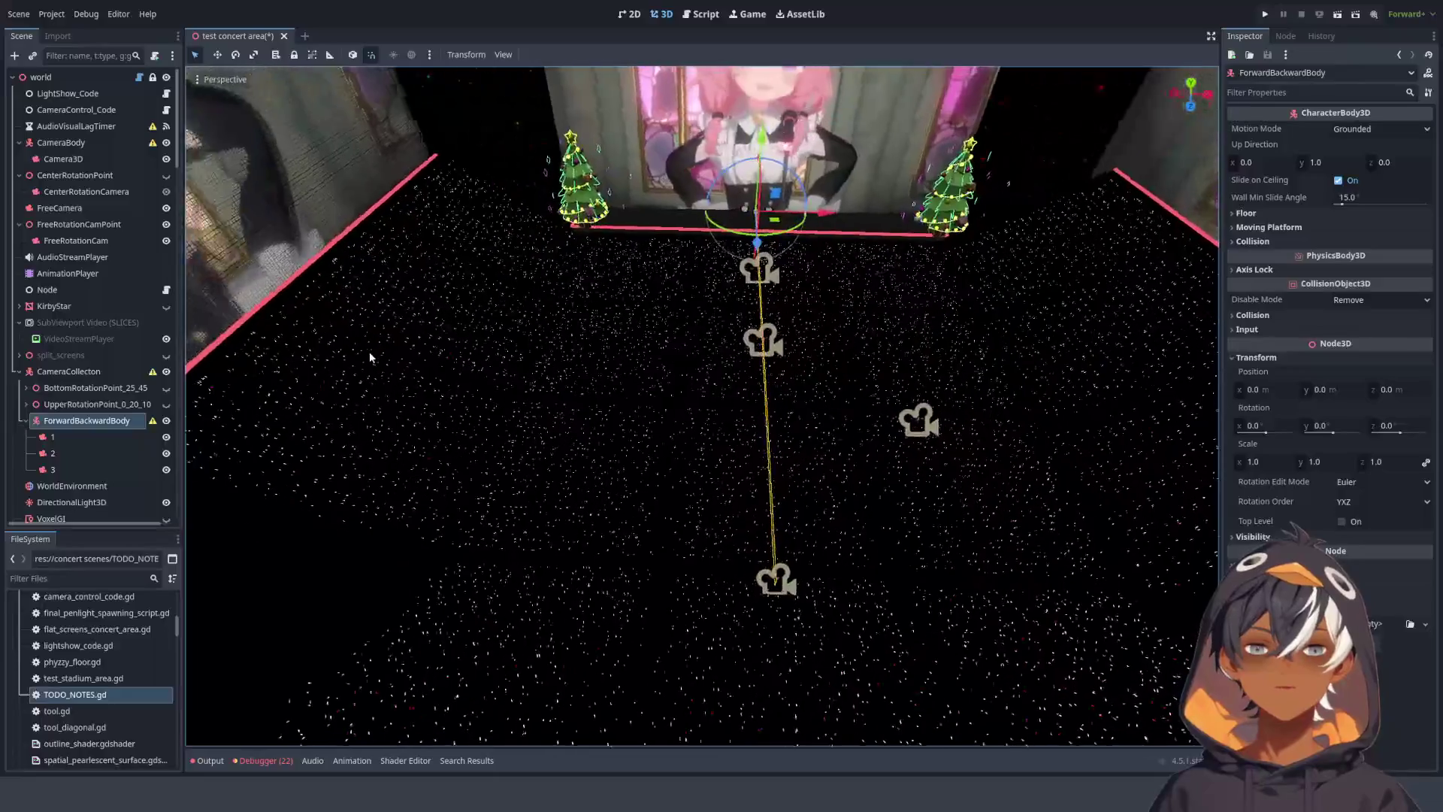
click(86, 439)
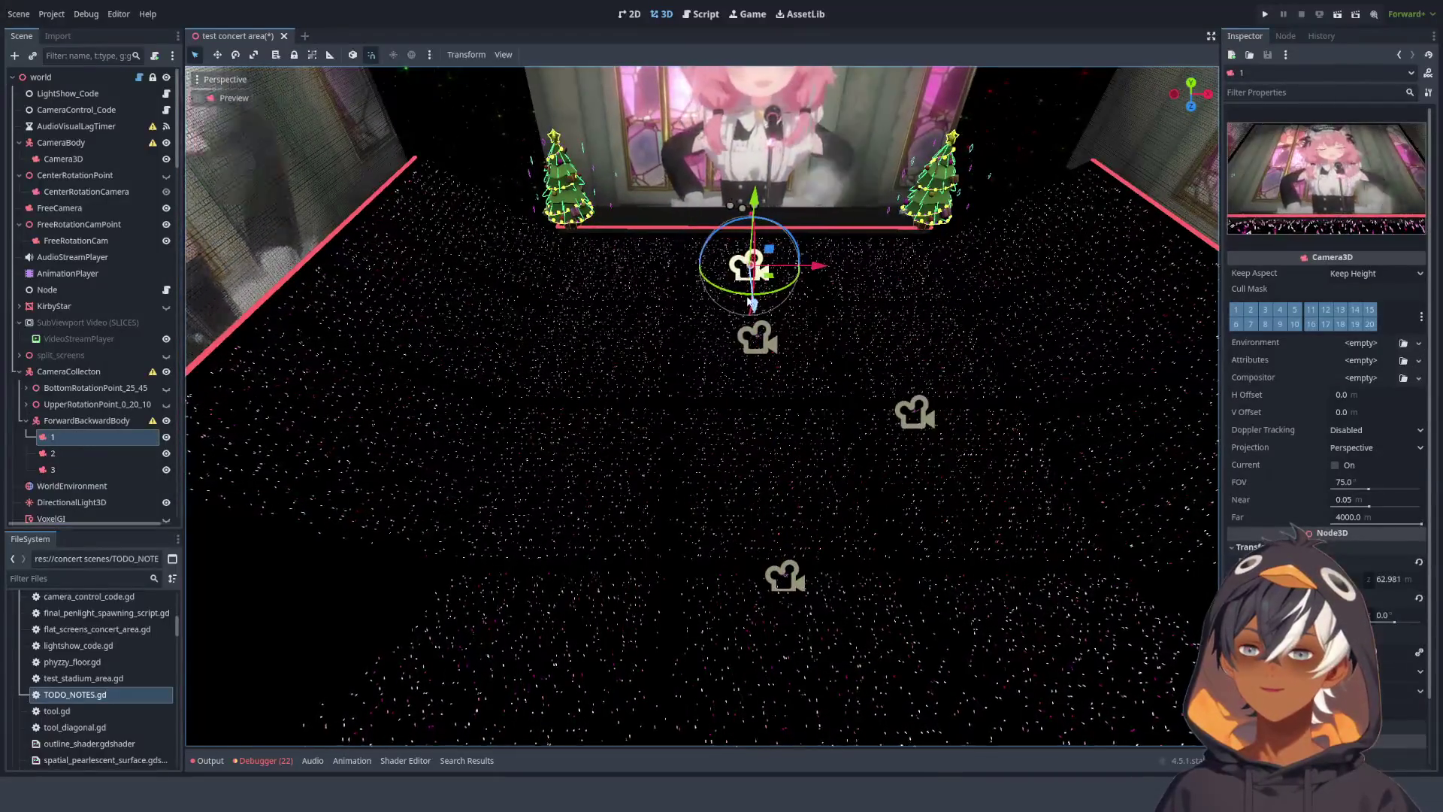
click(87, 420)
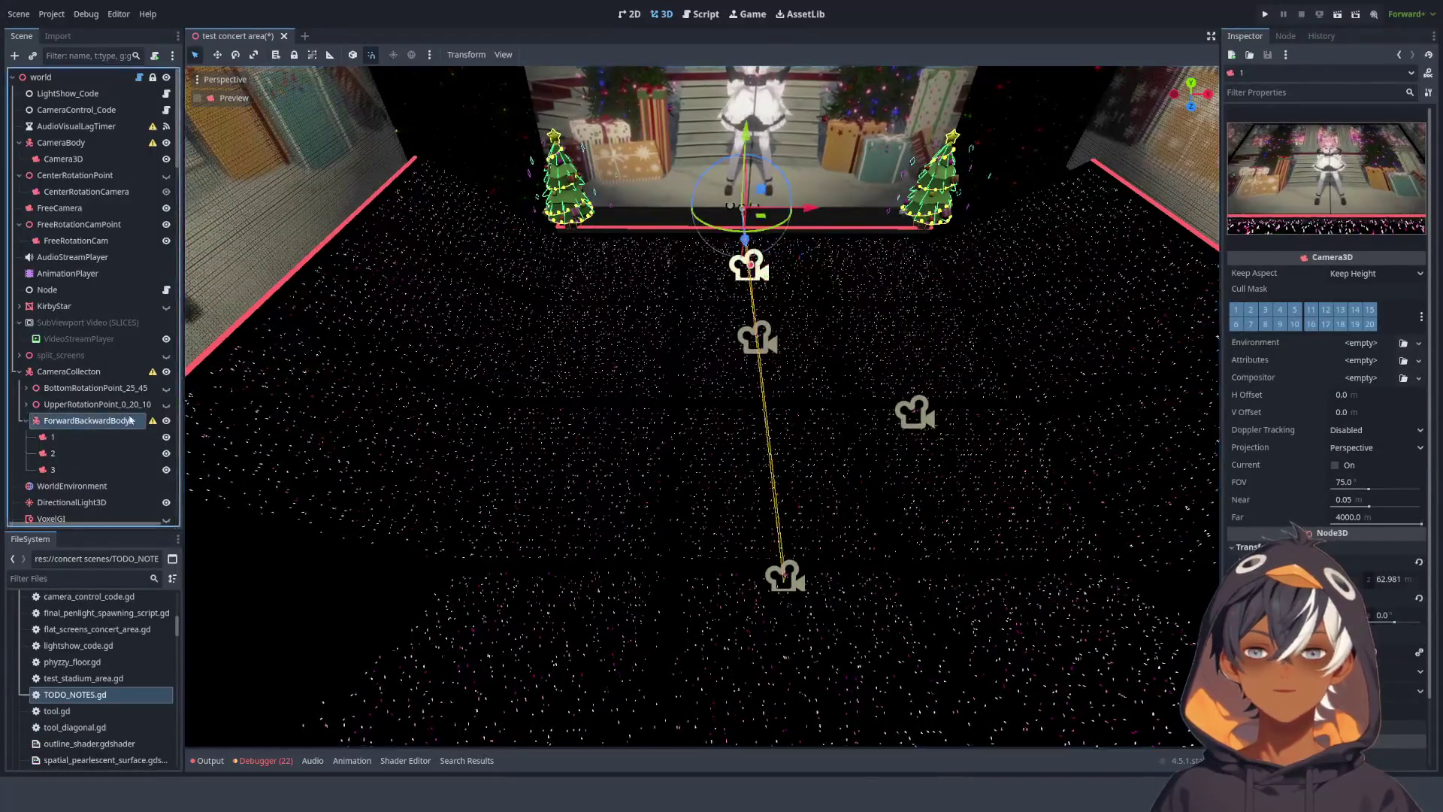
- Try rotating the rig 30° and 45° on Y and sliding camera 1 along X, then undo the rotation
drag(743, 239, 714, 251)
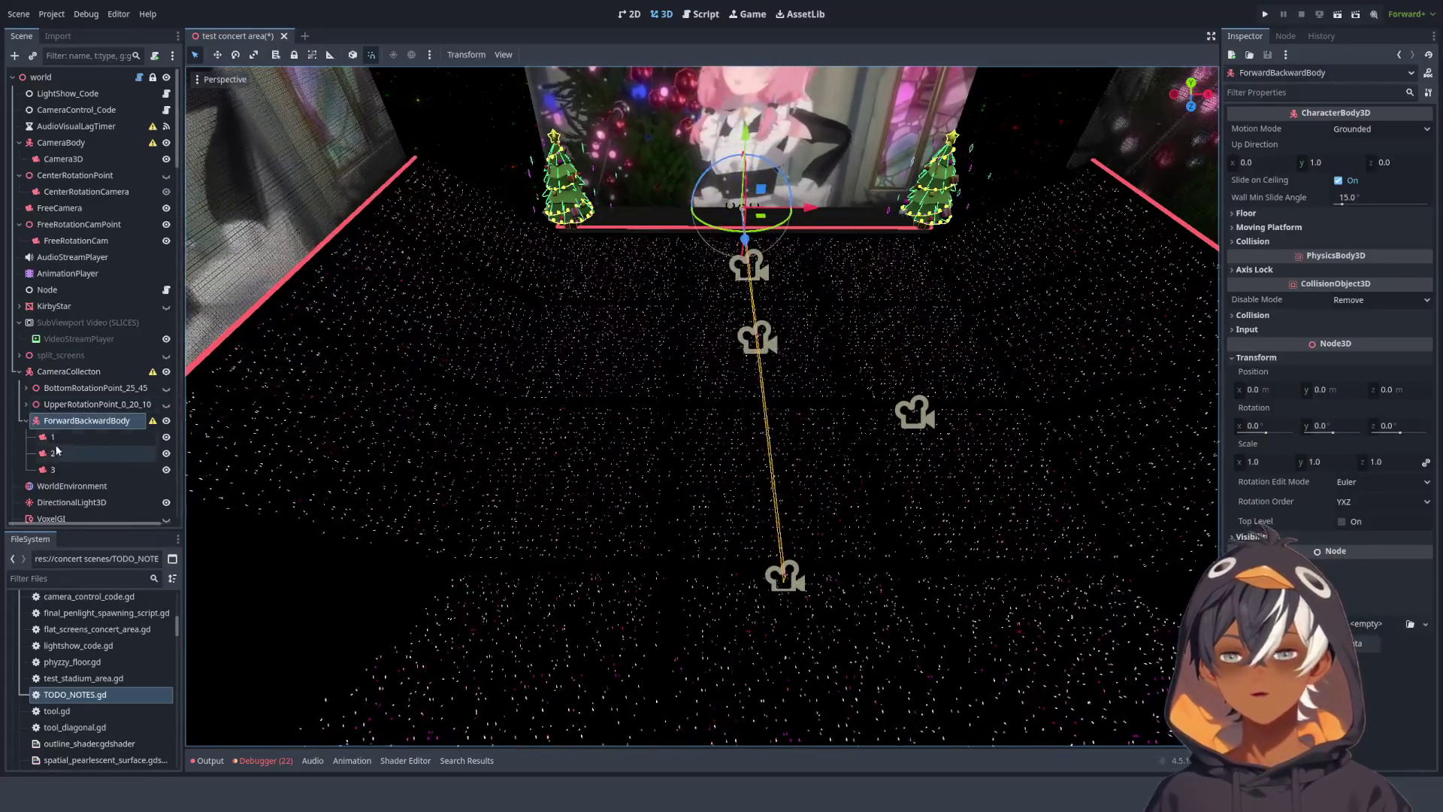
click(748, 265)
mouse_move(836, 272)
mouse_down()
mouse_move(657, 283)
mouse_move(1082, 285)
mouse_move(669, 305)
mouse_move(702, 308)
mouse_move(680, 301)
mouse_move(983, 267)
mouse_move(631, 259)
mouse_up()
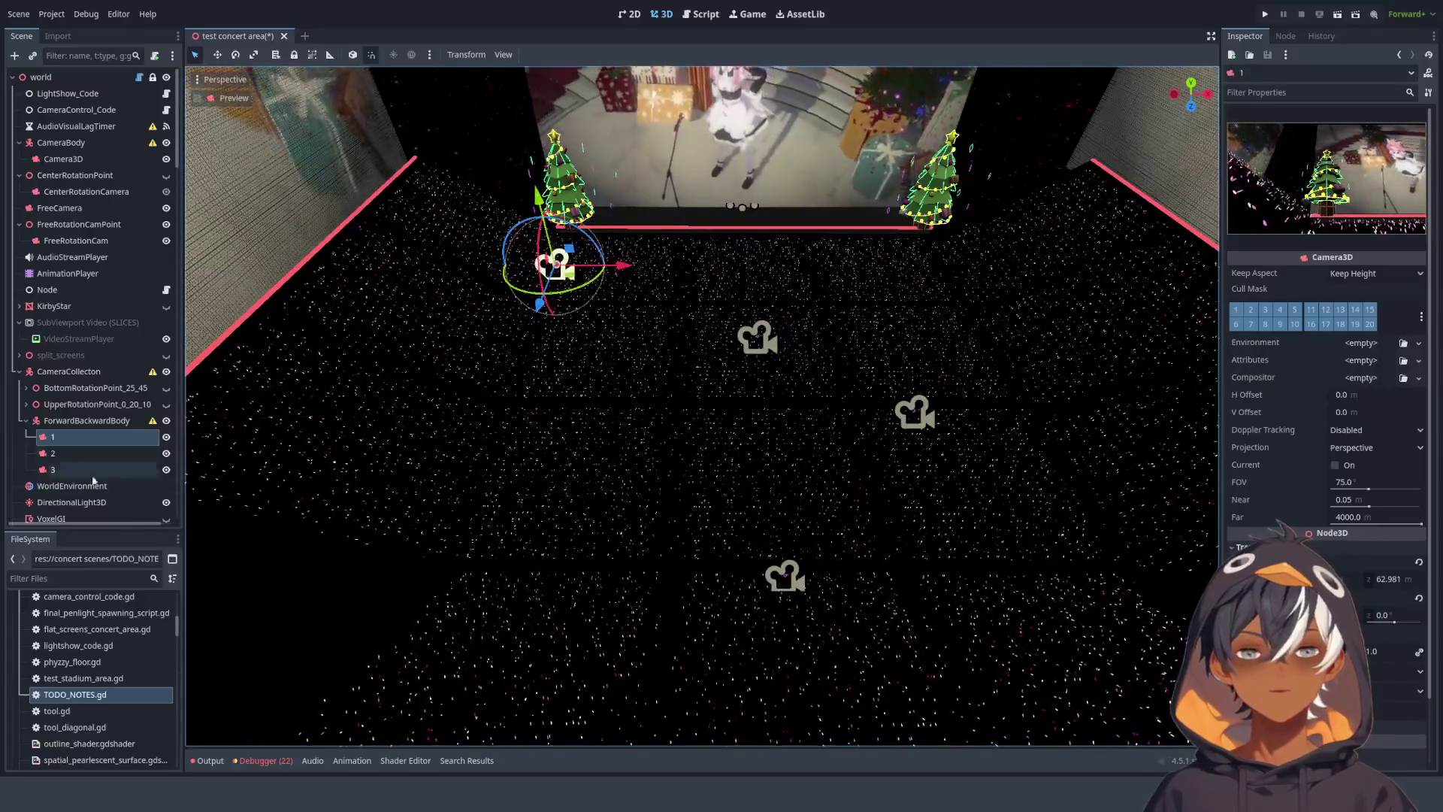
click(86, 420)
drag(767, 224, 740, 243)
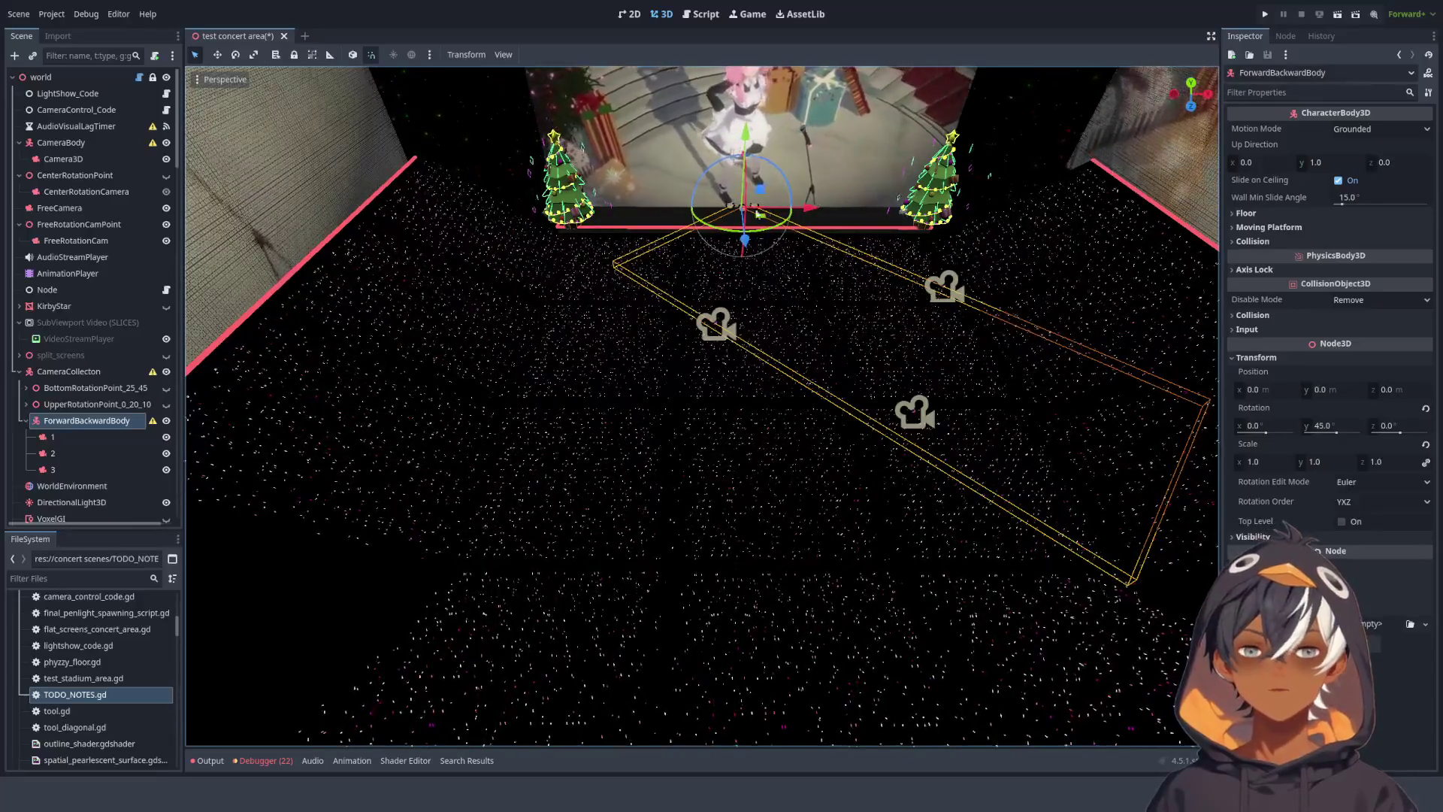
key(ctrl+z)
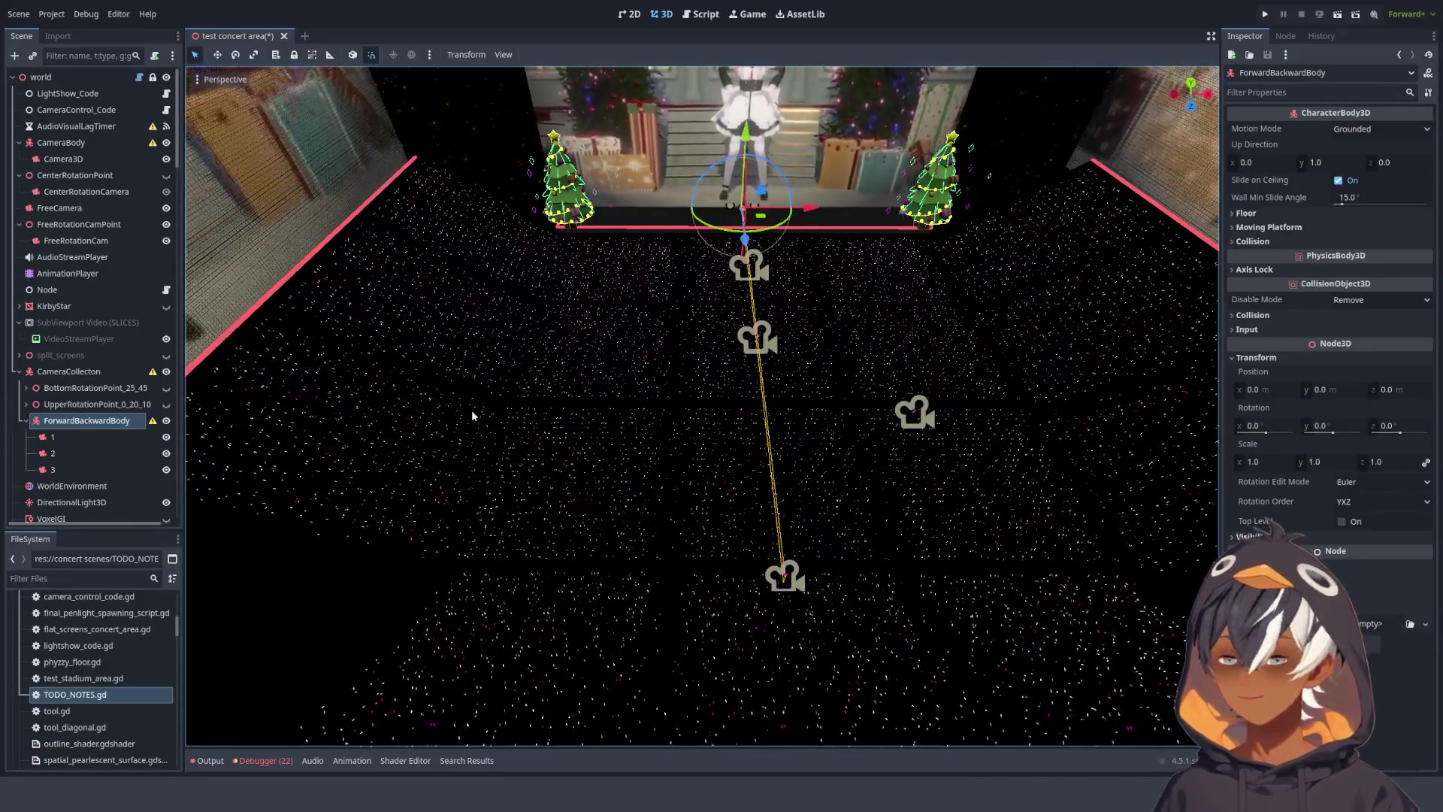
click(687, 18)
- Delete the commented-out upper and lower rotation limit lines in _physics_process
click(722, 132)
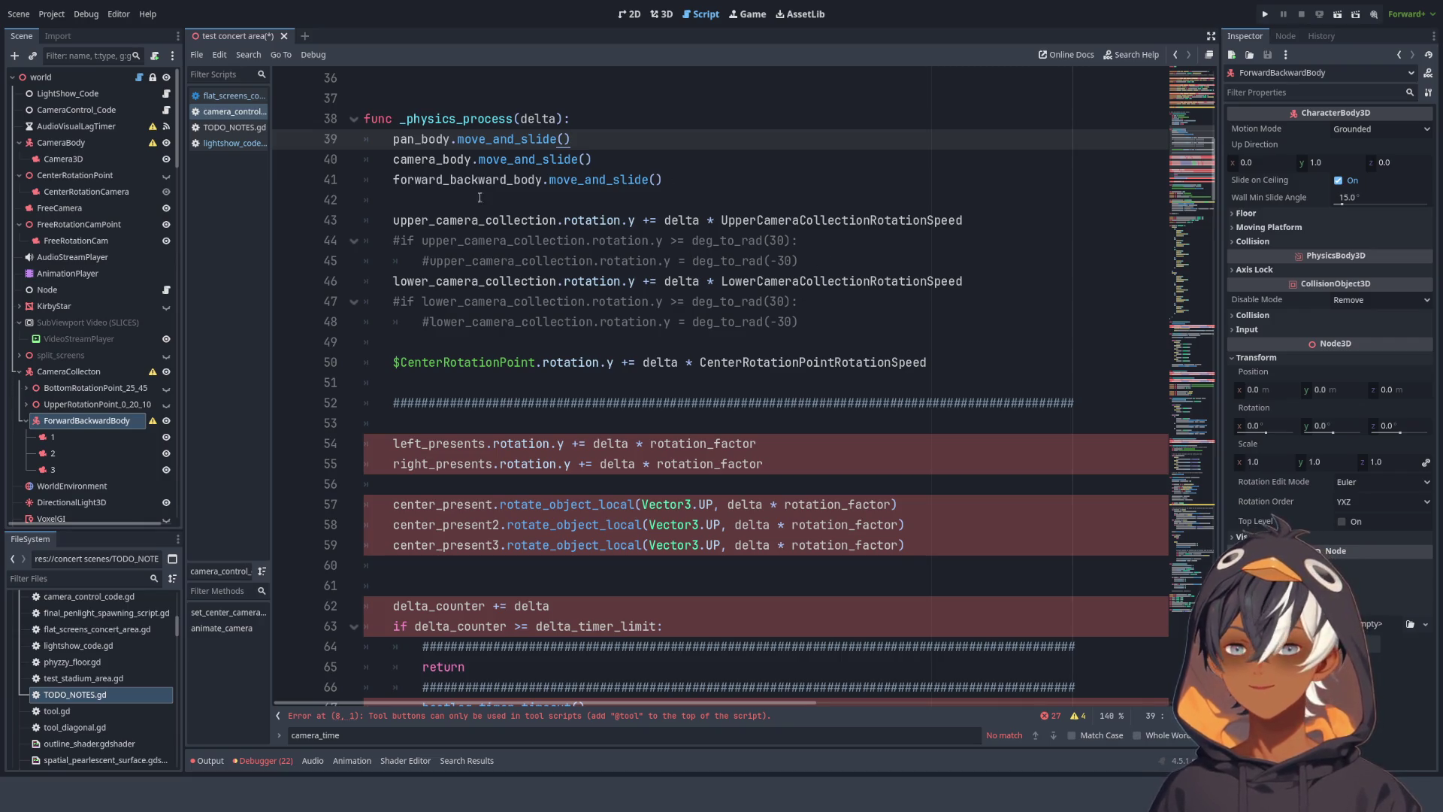
drag(819, 261, 1025, 213)
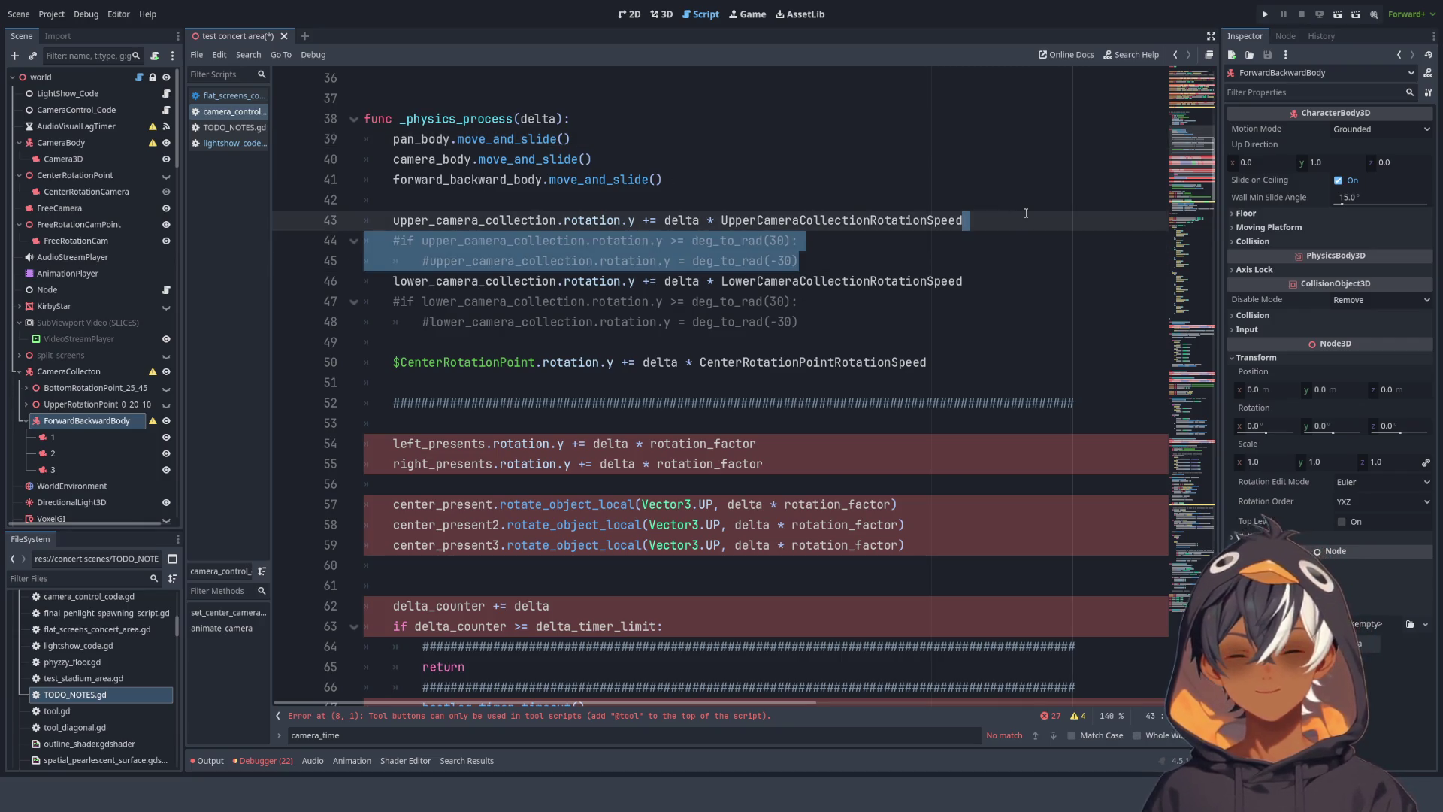
key(Delete)
mouse_move(801, 281)
mouse_down()
mouse_move(368, 261)
mouse_move(1046, 239)
mouse_up()
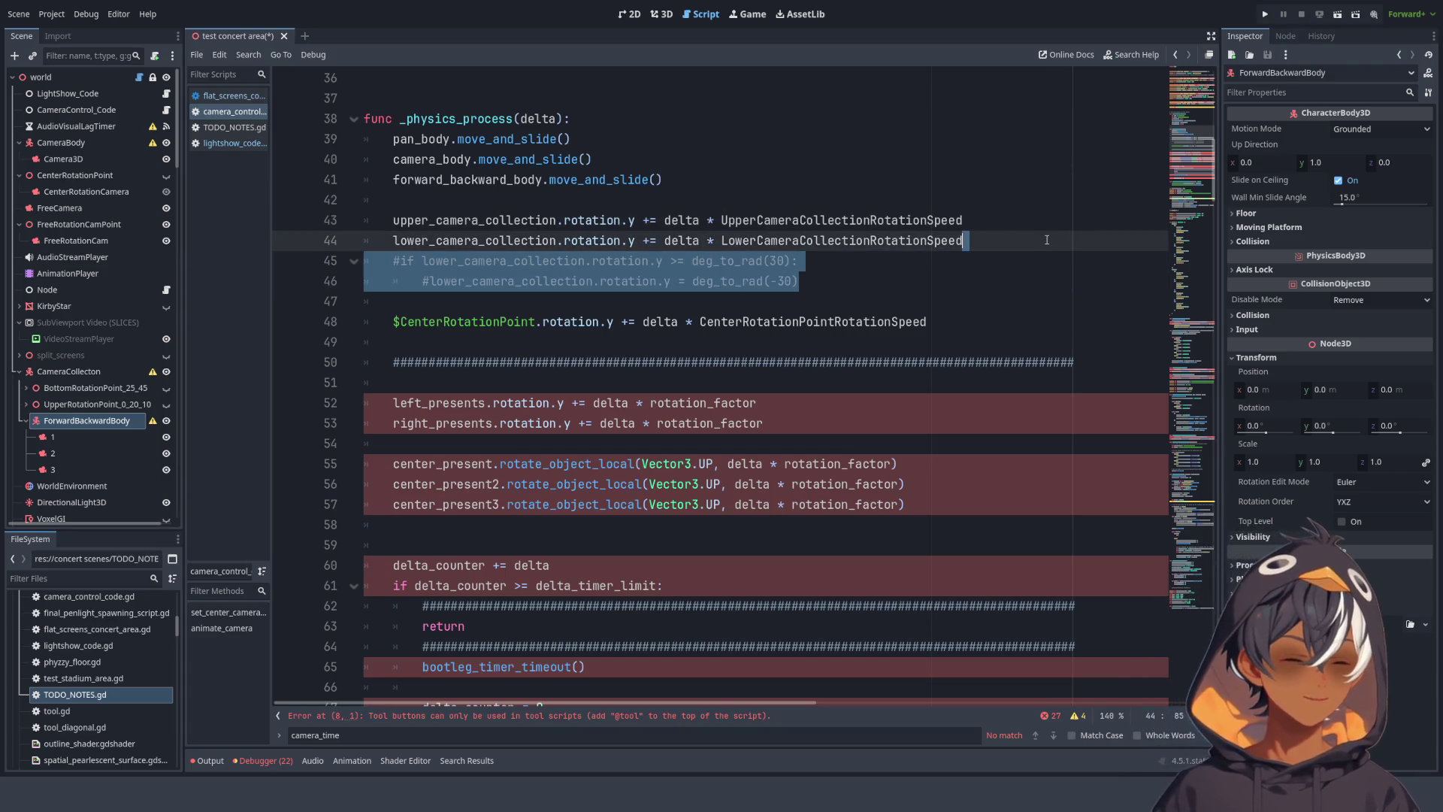
key(Delete)
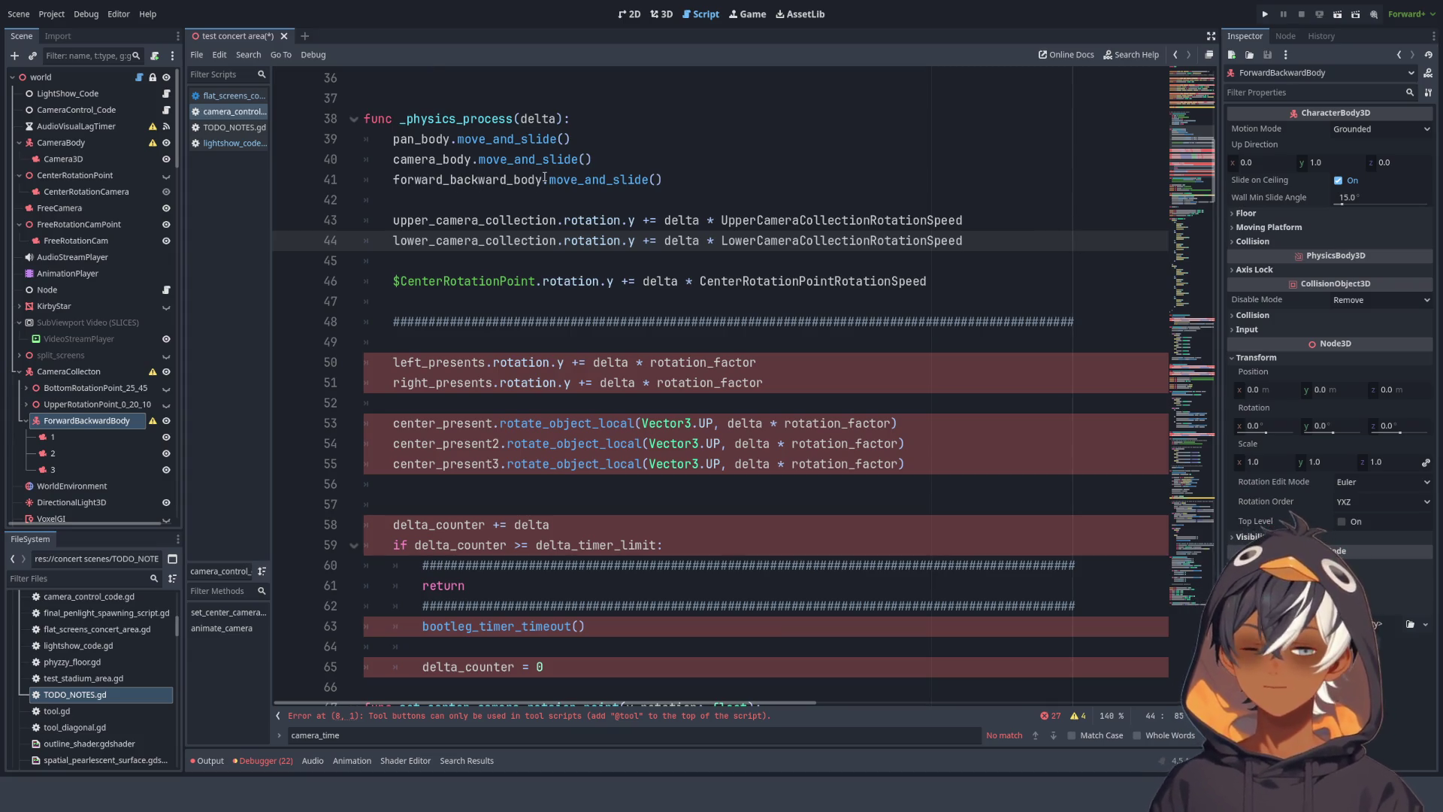
- Select the upper and lower camera-collection rotation lines to review them
double_click(439, 220)
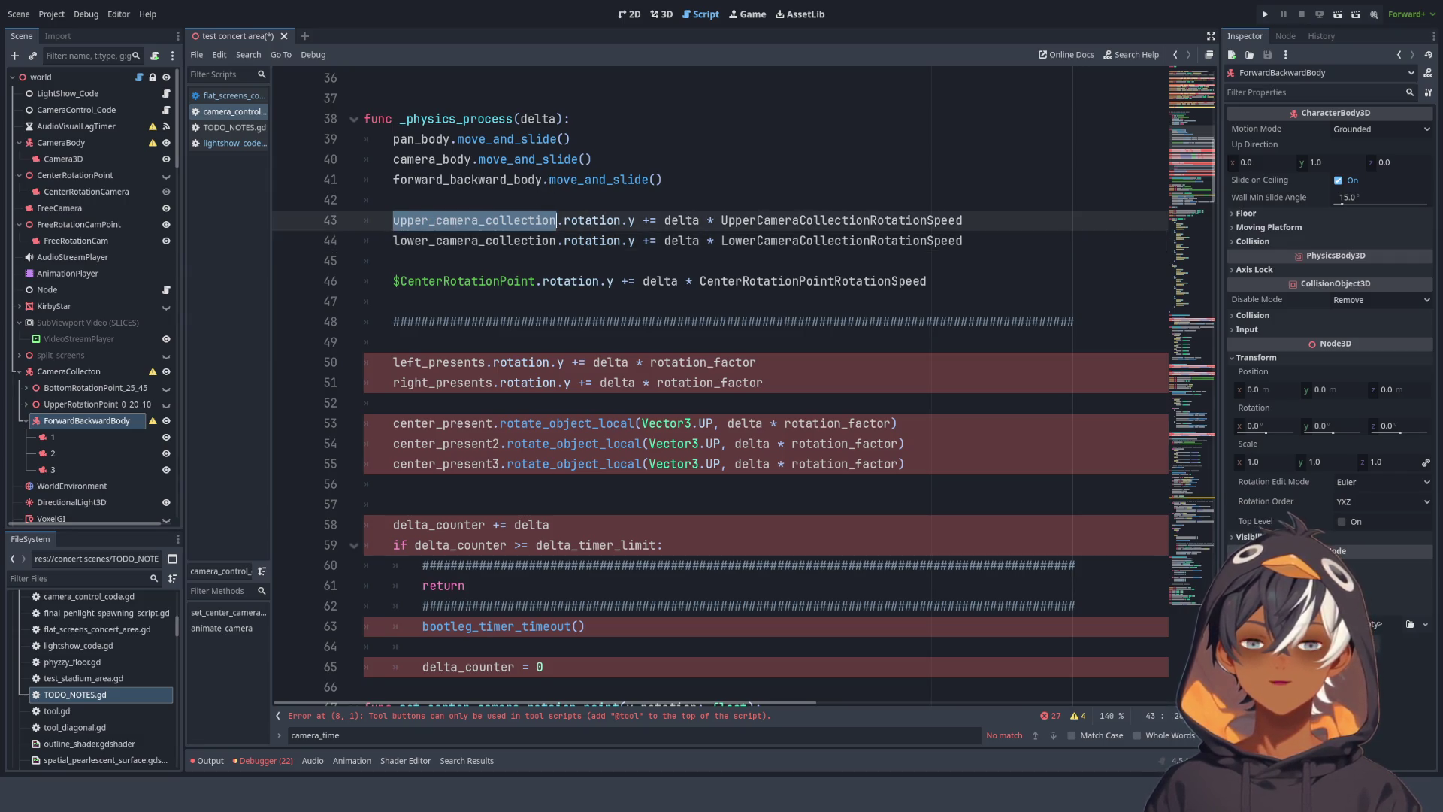
key(shift+Up)
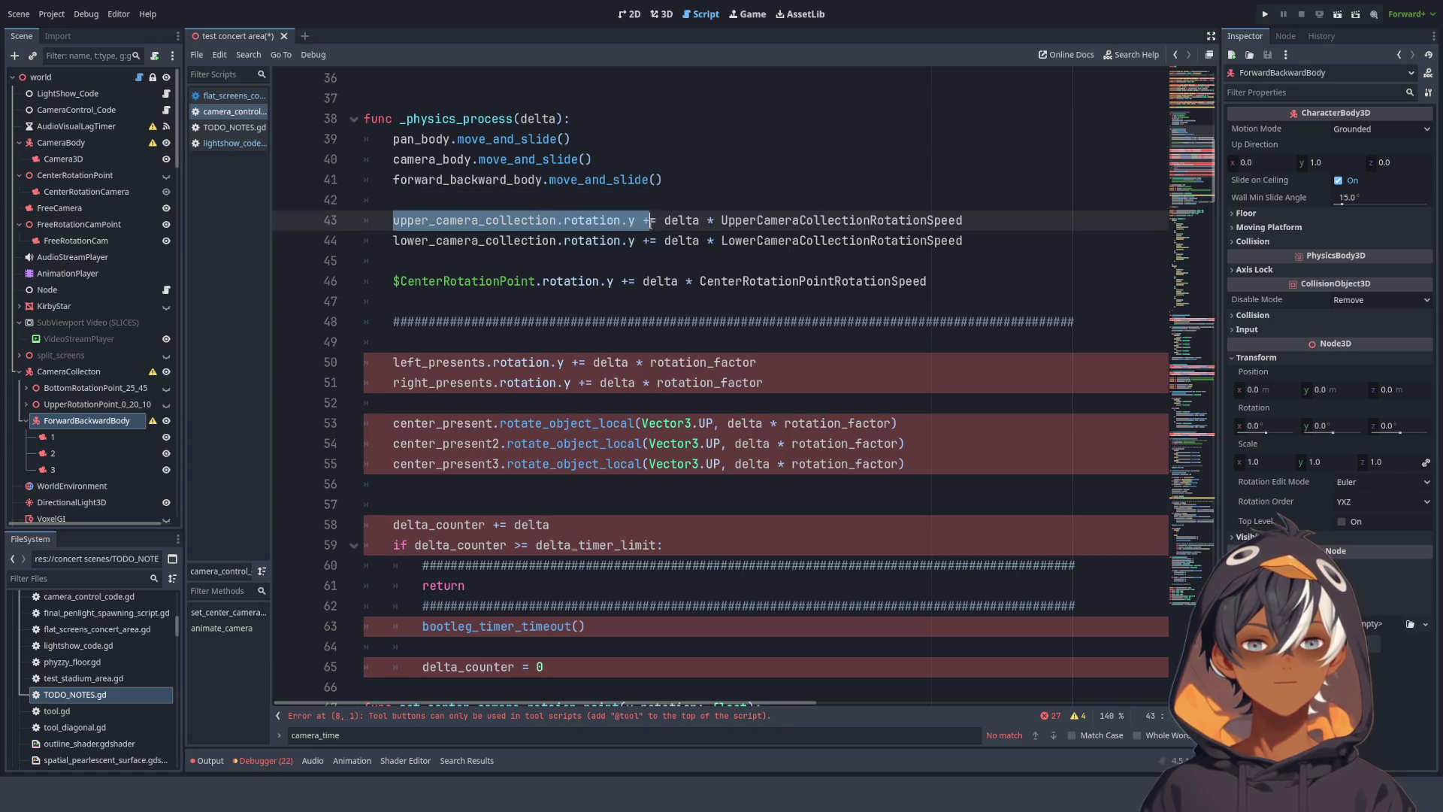
key(Down)
key(shift+End)
key(Down)
key(shift+Home)
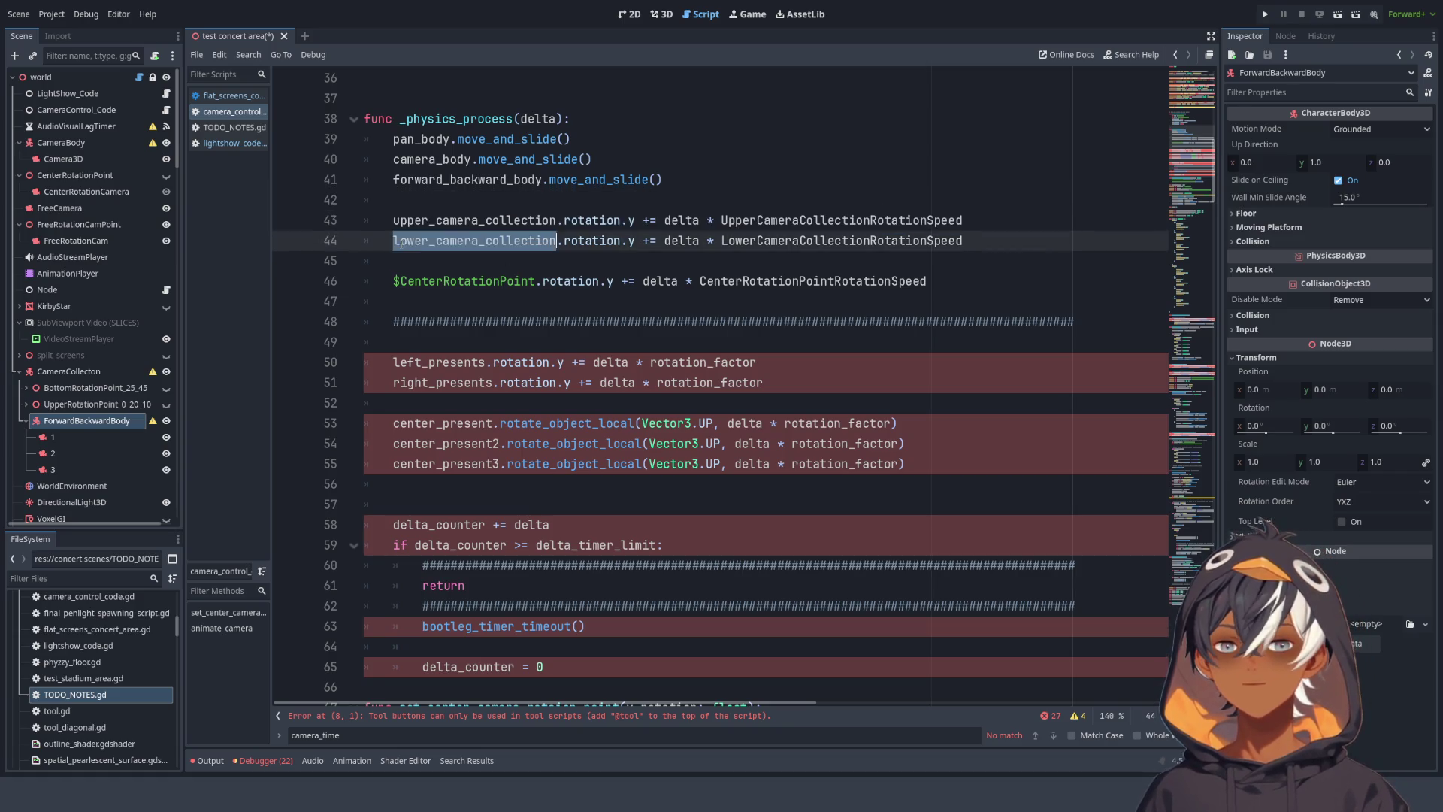
click(972, 241)
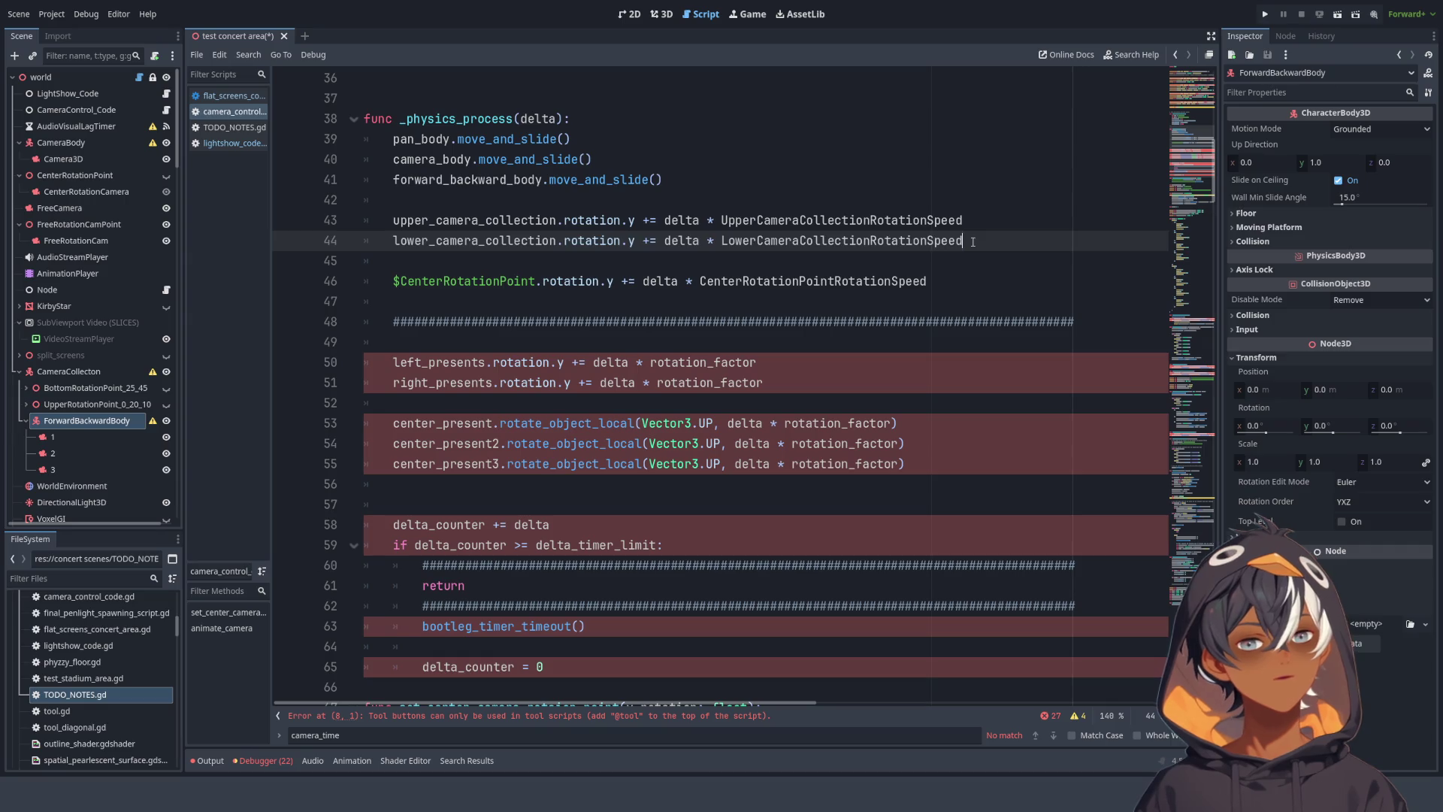
- Insert a comment line above the rotation code that begins 'this rotates the'
click(573, 199)
key(Return)
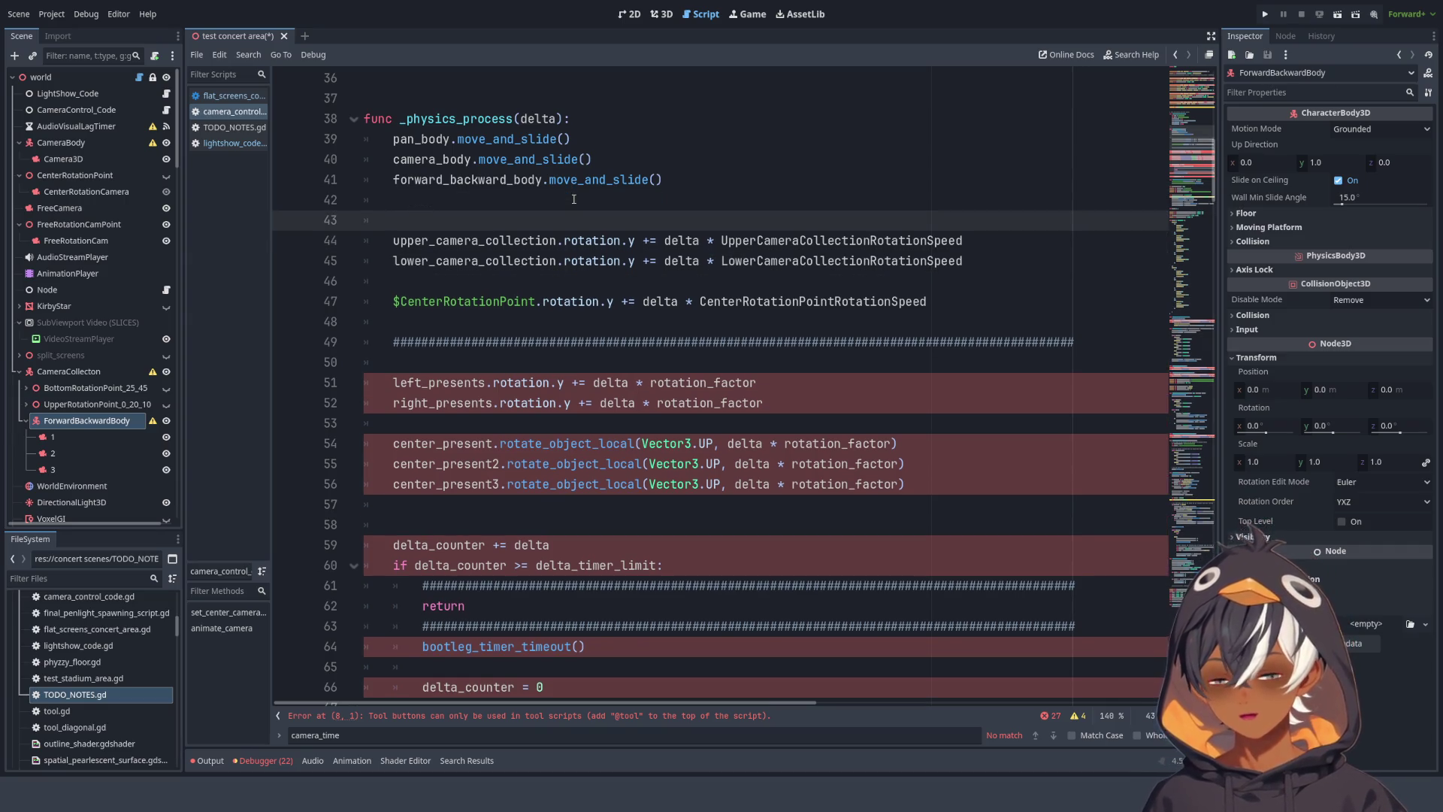
text(# t)
key(BackSpace)
key(BackSpace)
text(#)
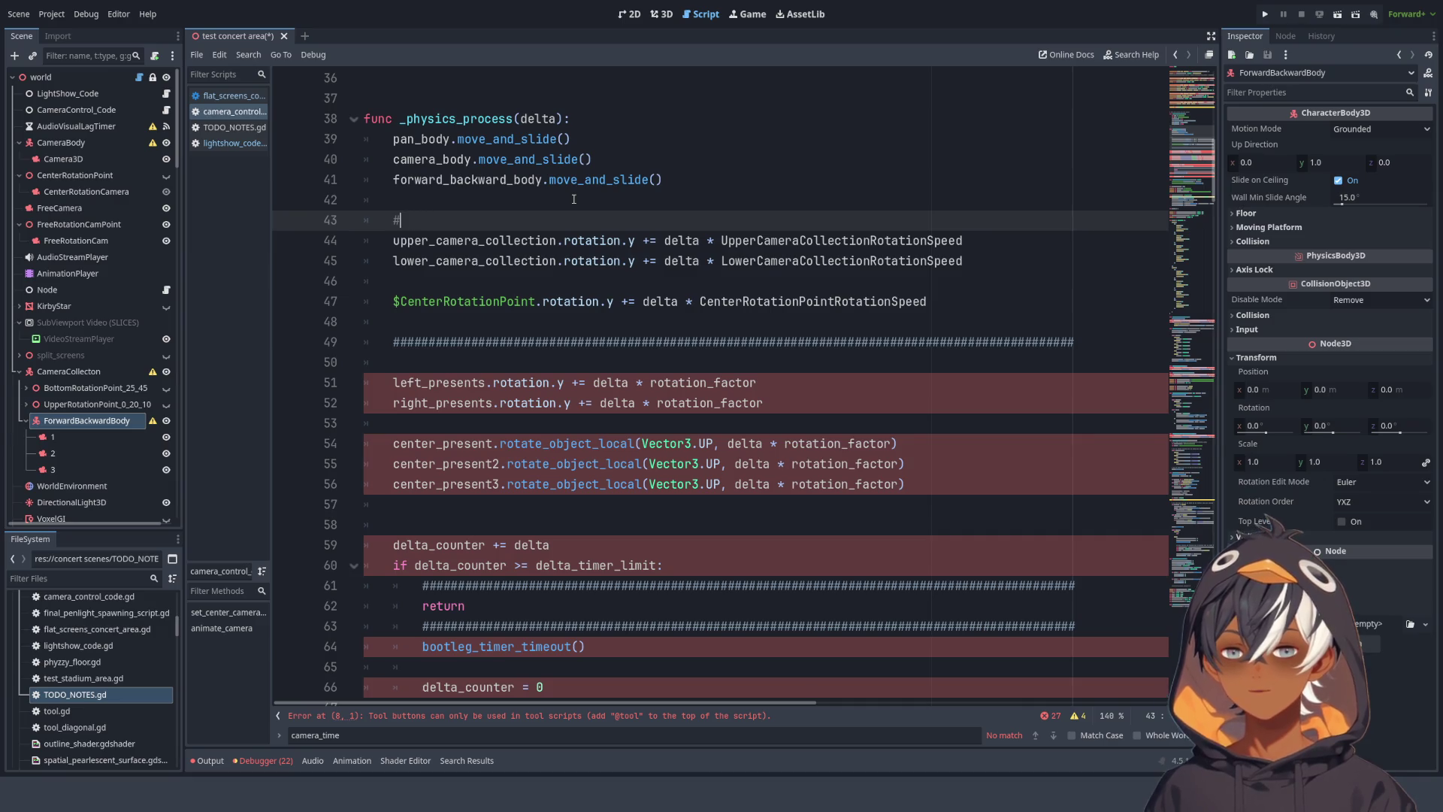
scroll(521, 233, up, 10)
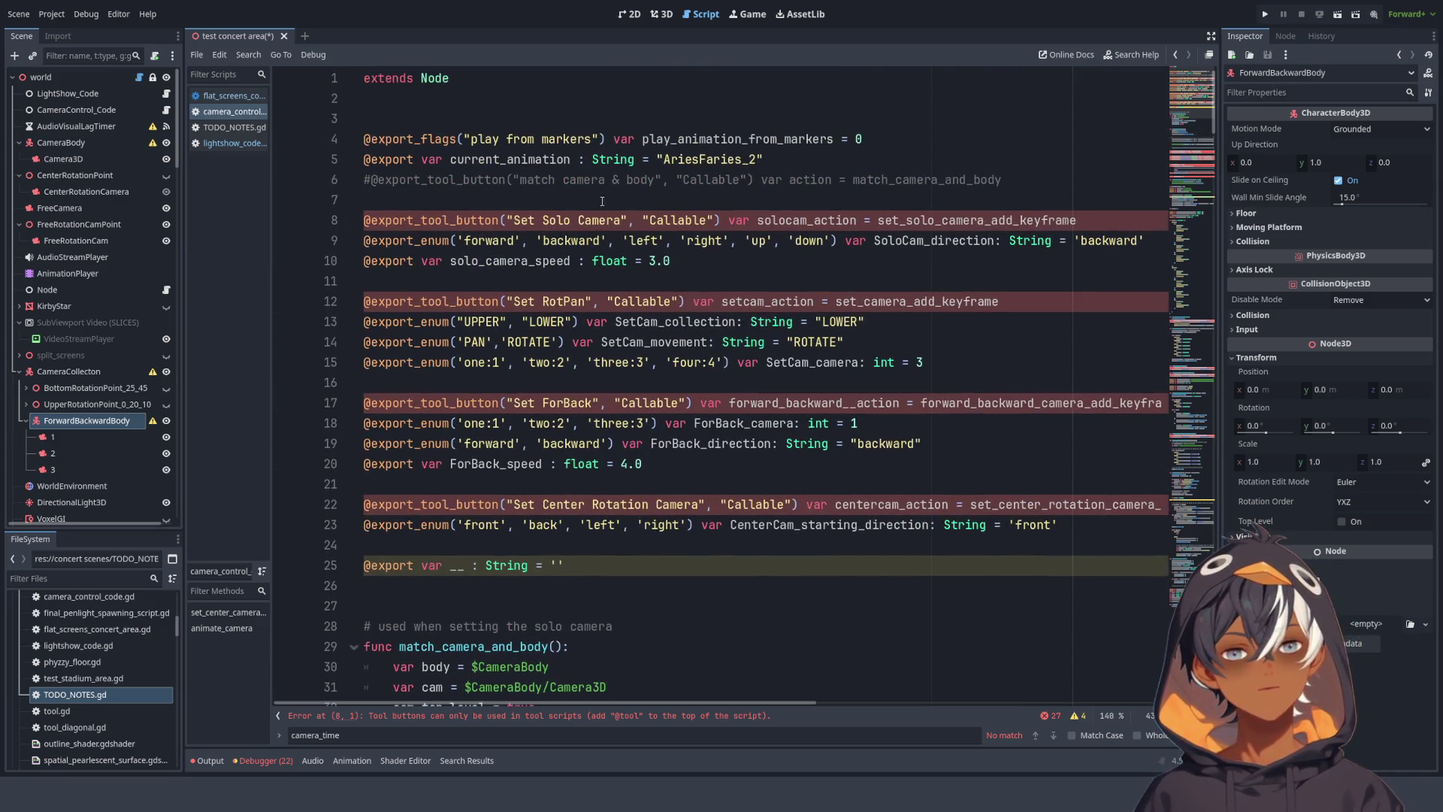
scroll(602, 201, down, 12)
scroll(490, 211, up, 4)
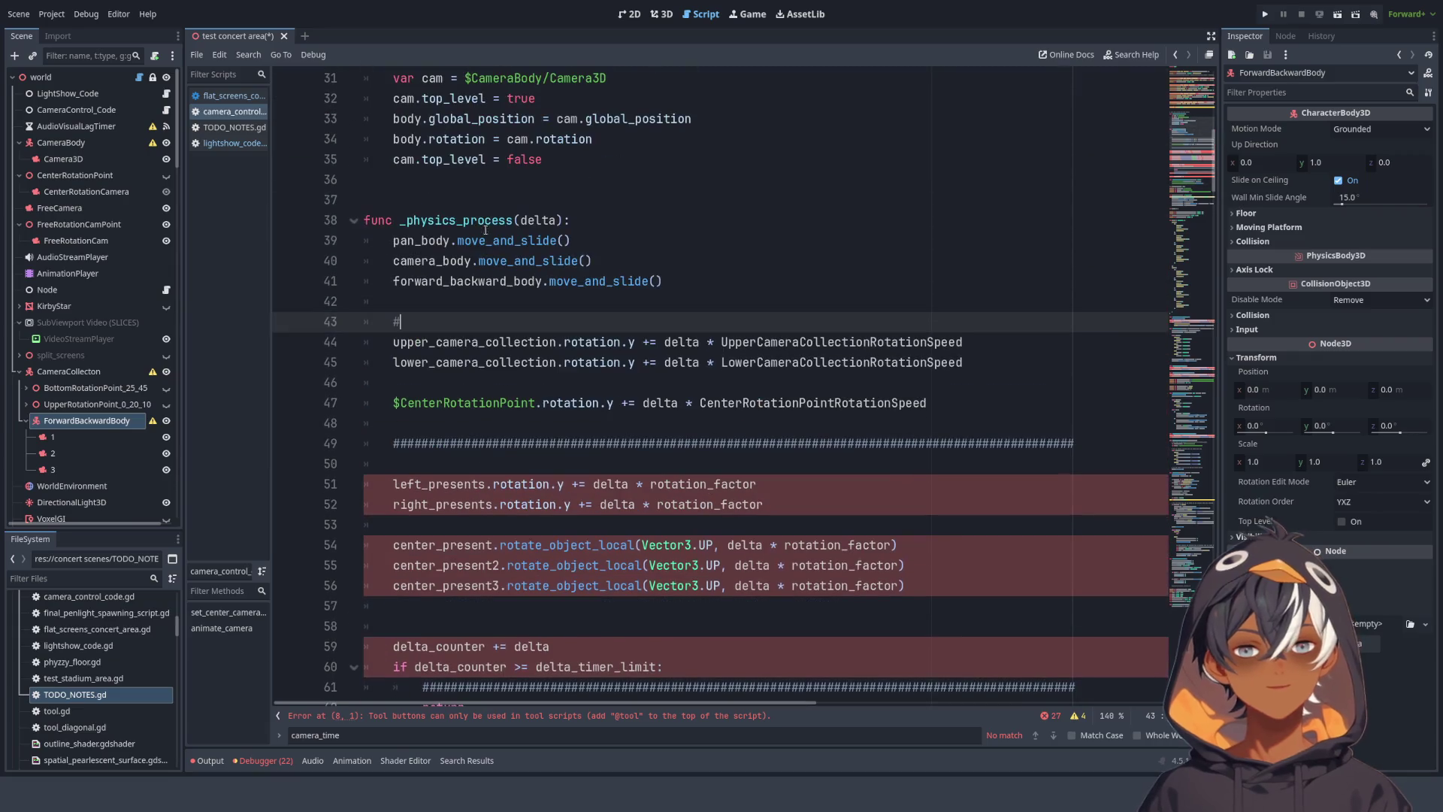
text(this )
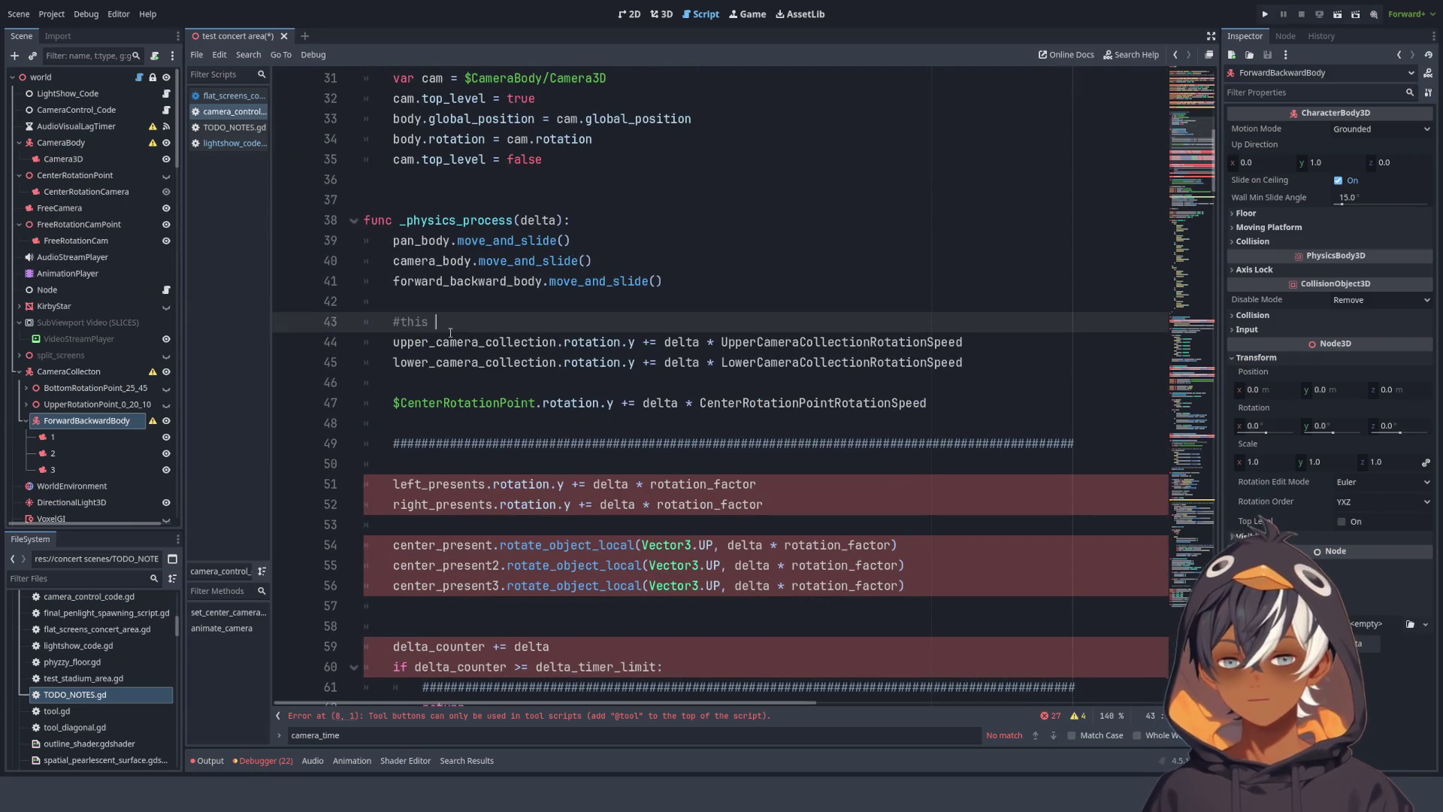
text(rotate)
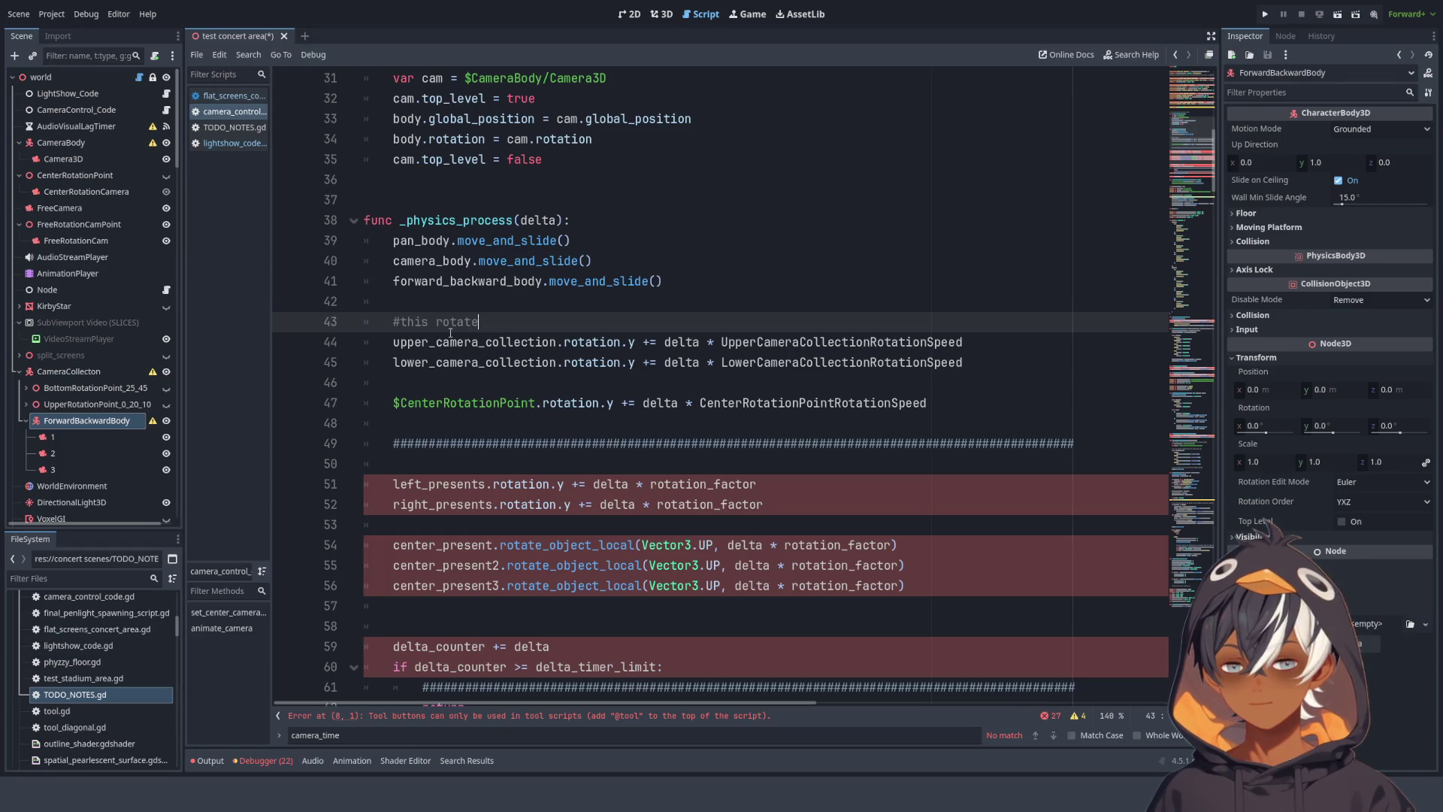
text(s the)
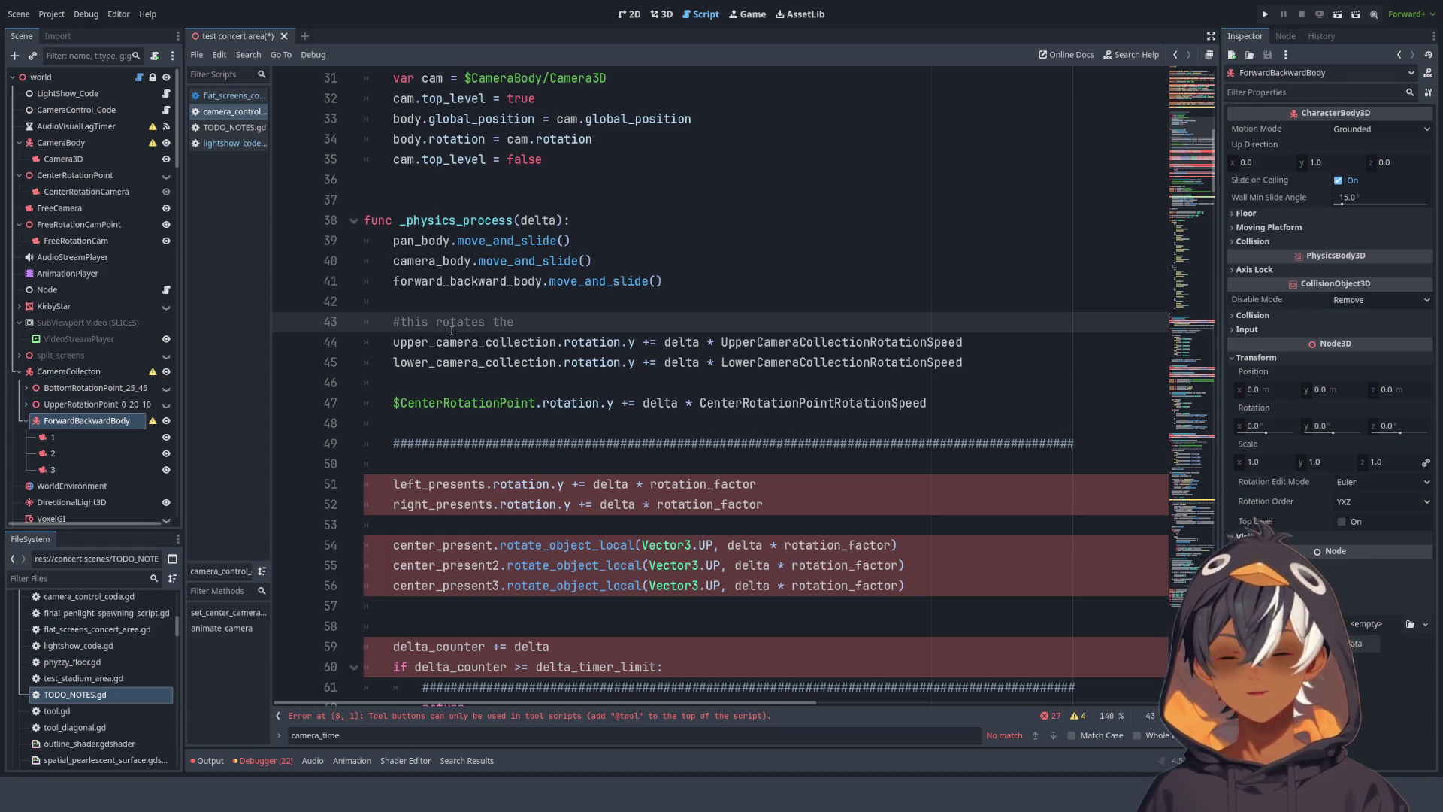
- Inspect the BottomRotationPoint_25_45 and UpperRotationPoint_0_20_10 nodes in the Scene dock
click(82, 388)
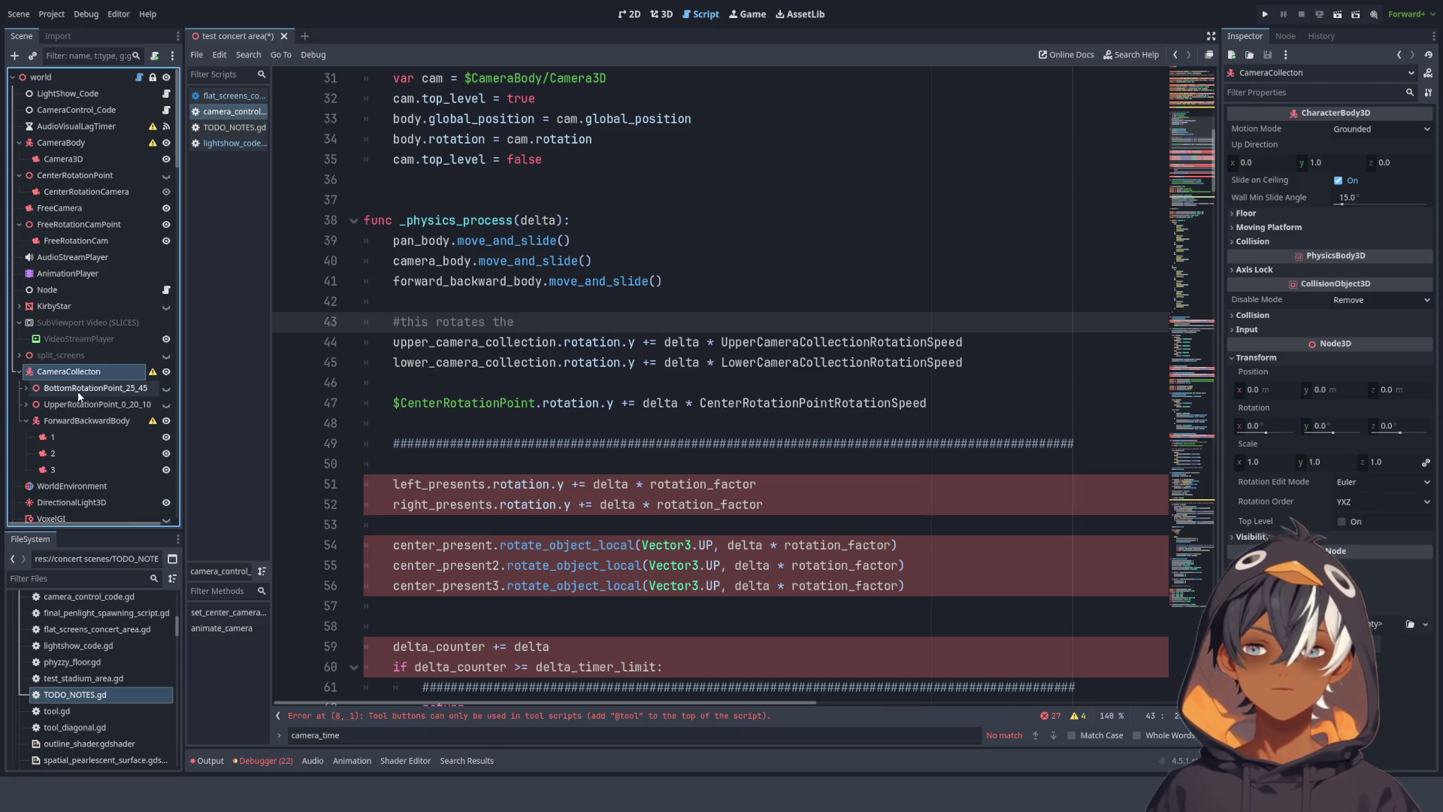
click(84, 406)
click(82, 388)
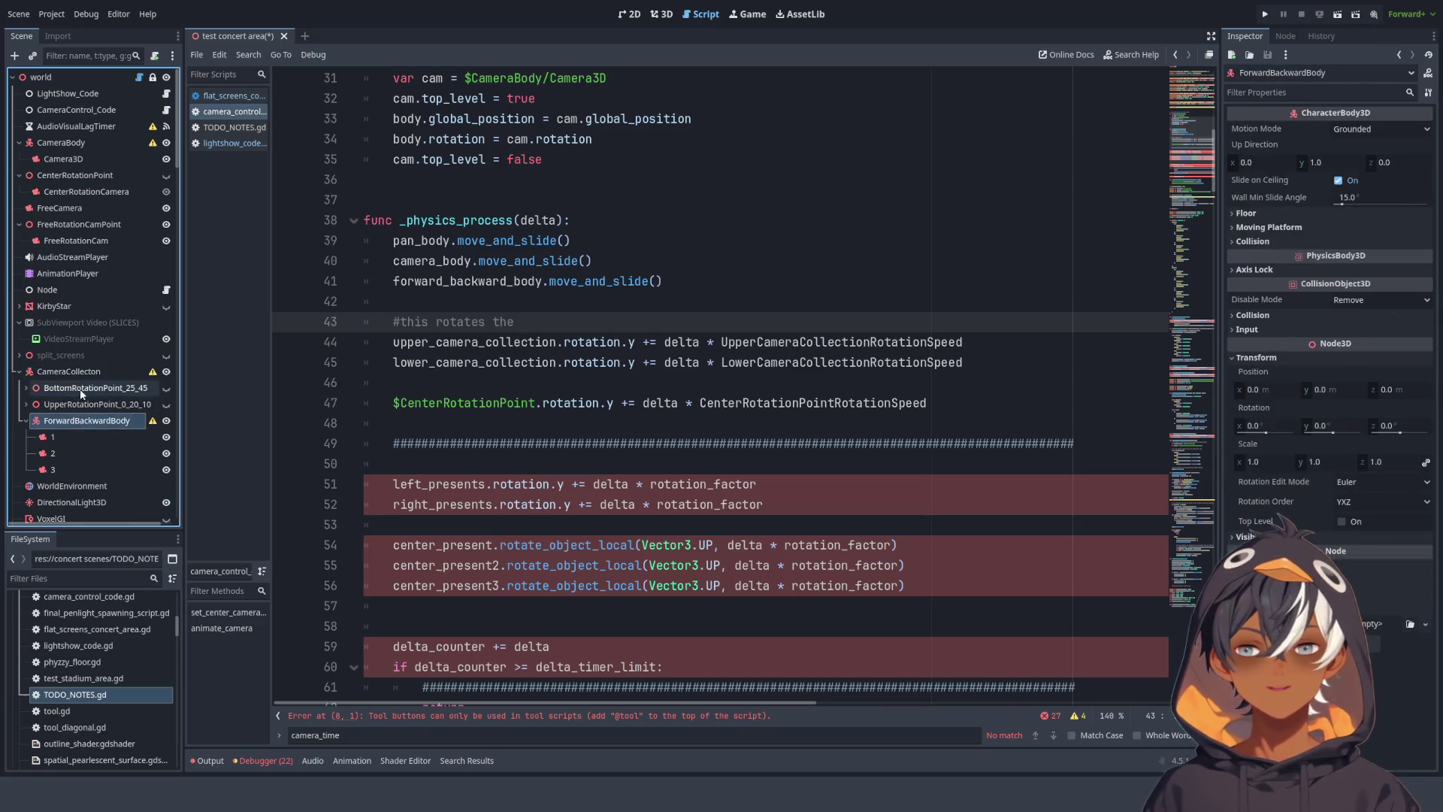
- Extend the comment with 'upper and camera collections at a slow speed', fixing the typo
click(625, 330)
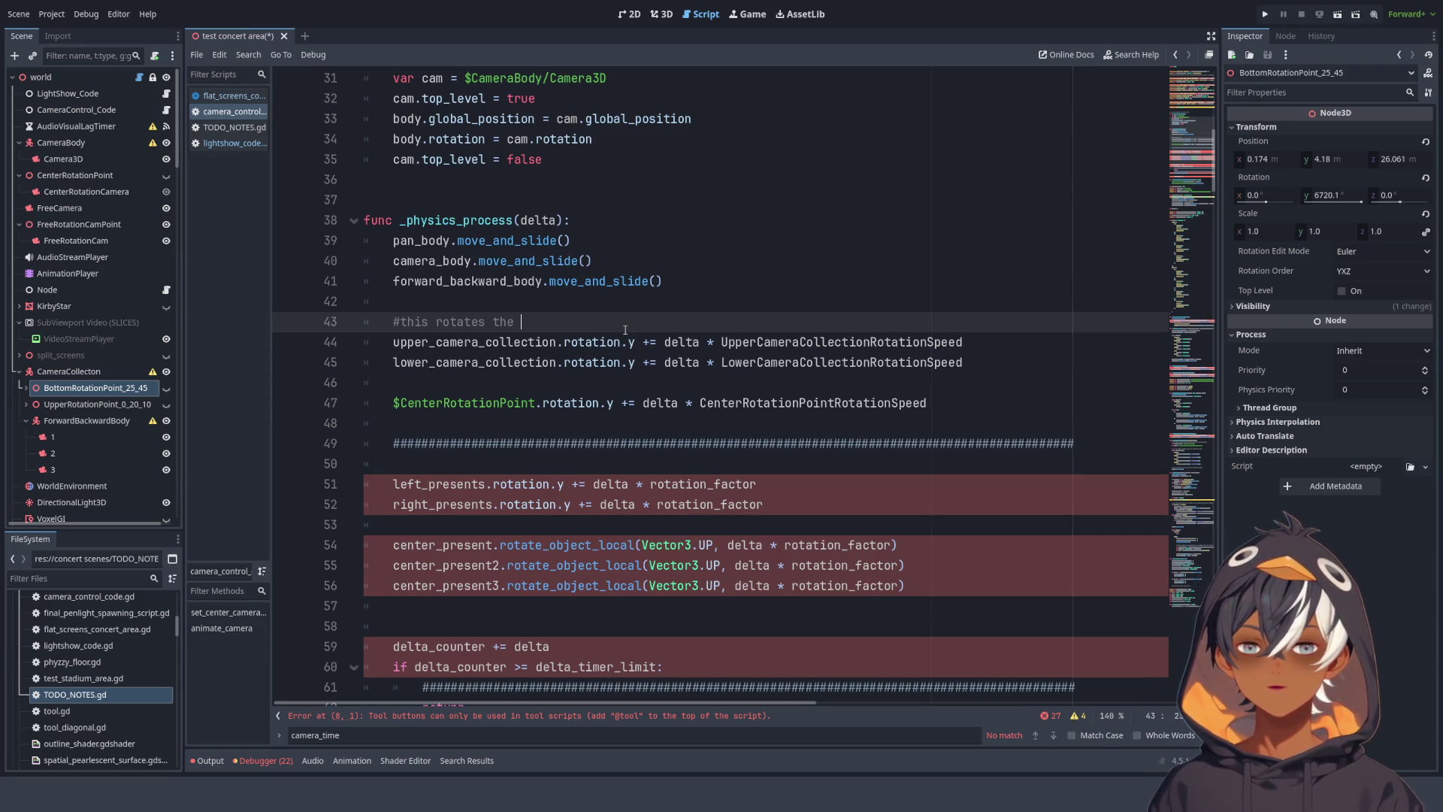
text(upp)
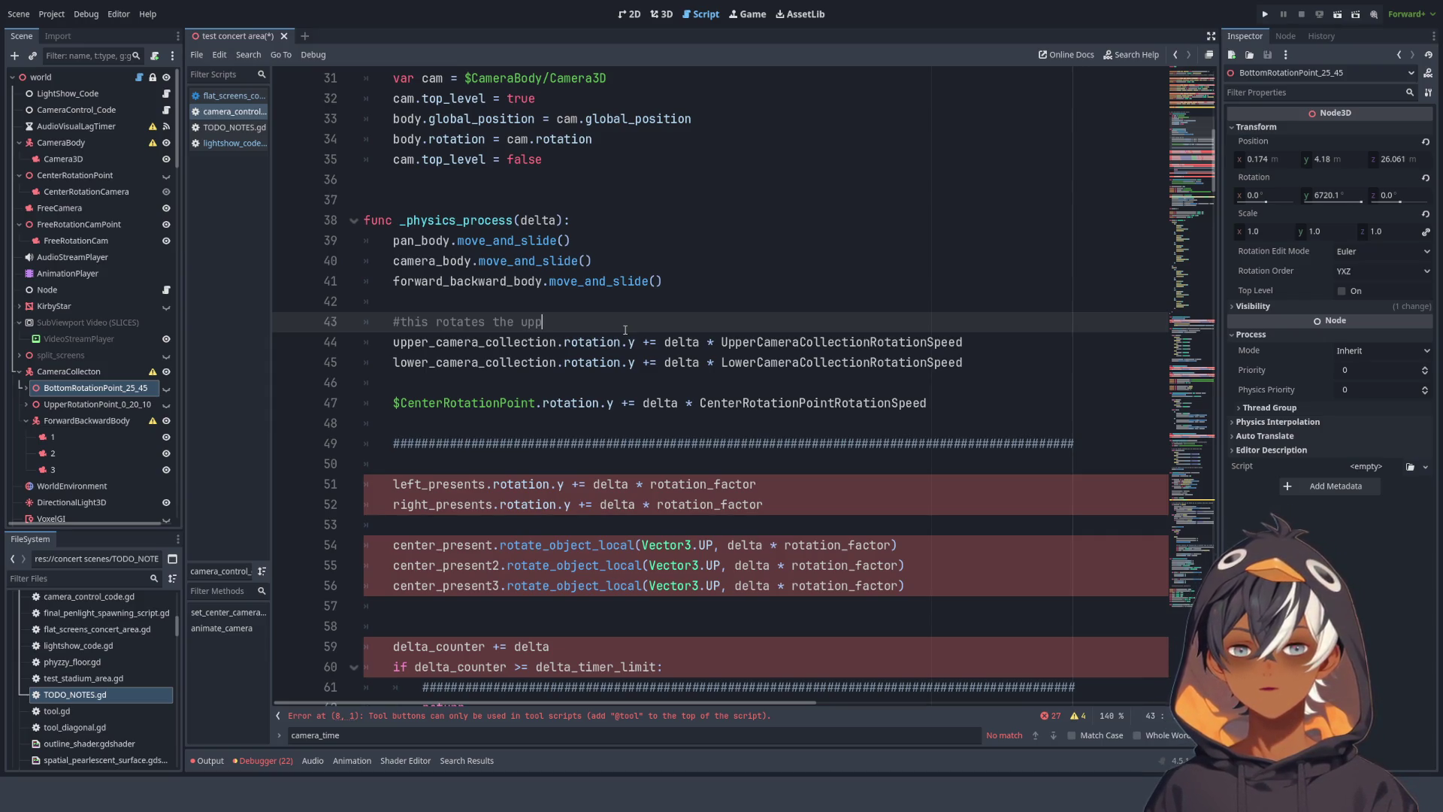
text(er and camera )
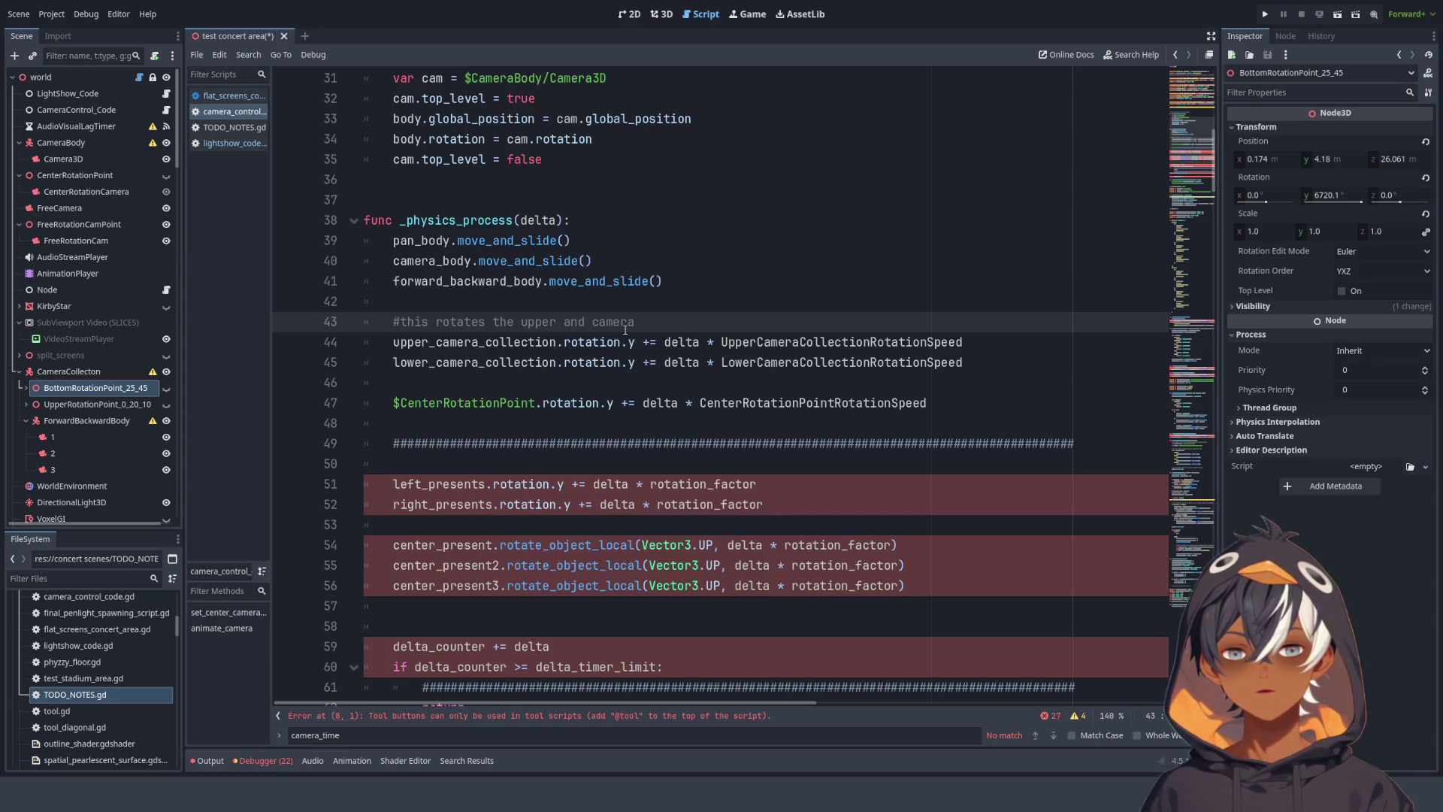
text(col)
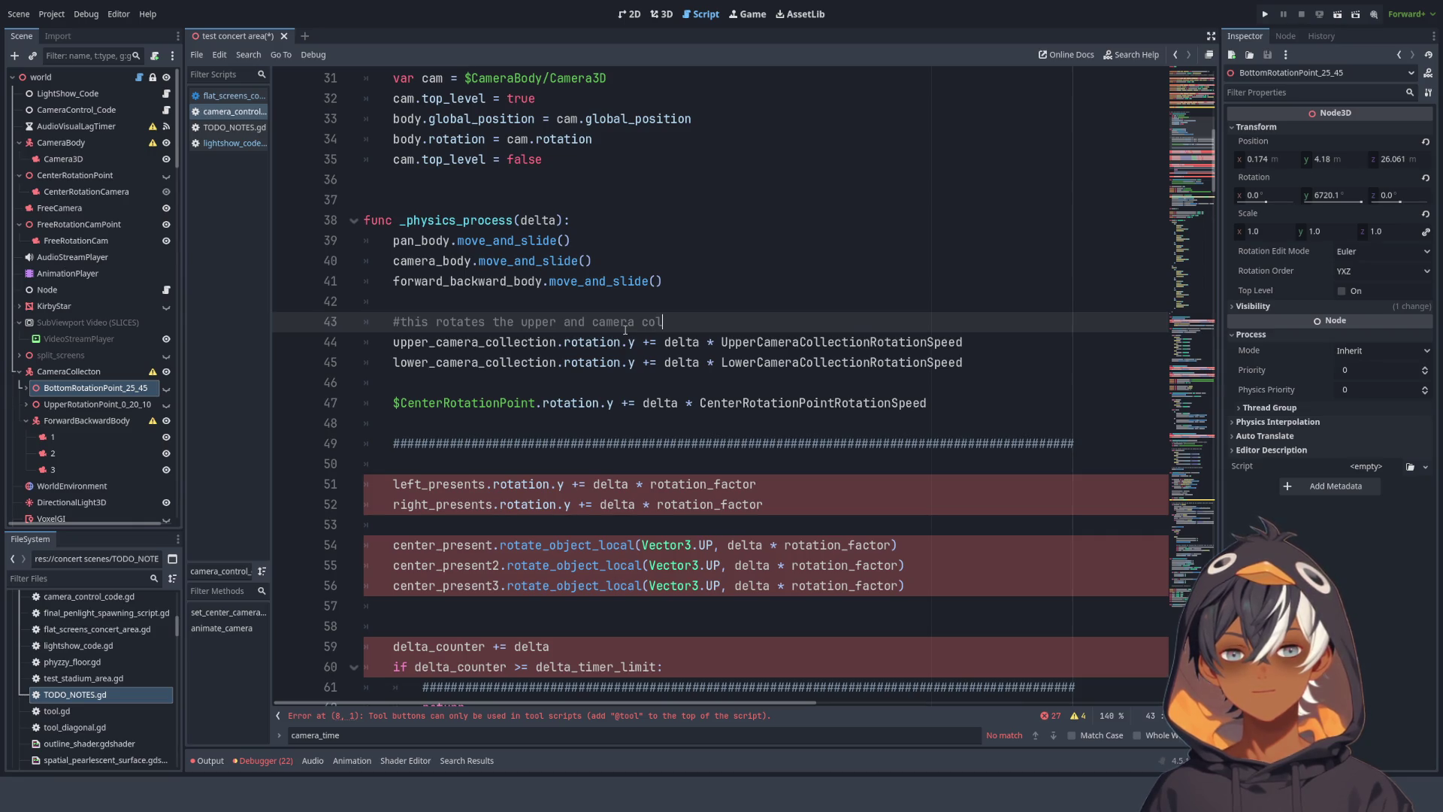
text(lections at a sppee)
key(BackSpace)
key(BackSpace)
key(BackSpace)
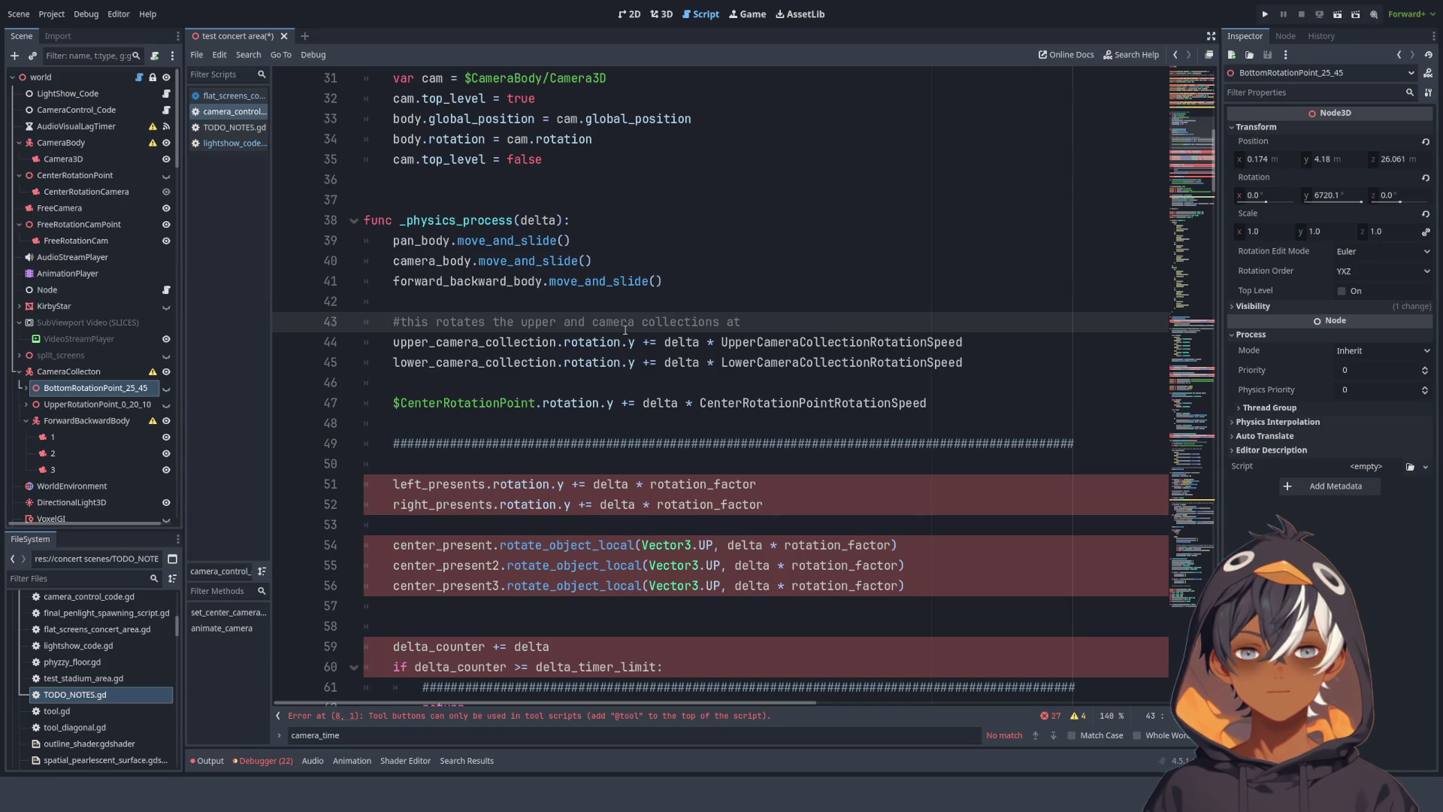
text(a s)
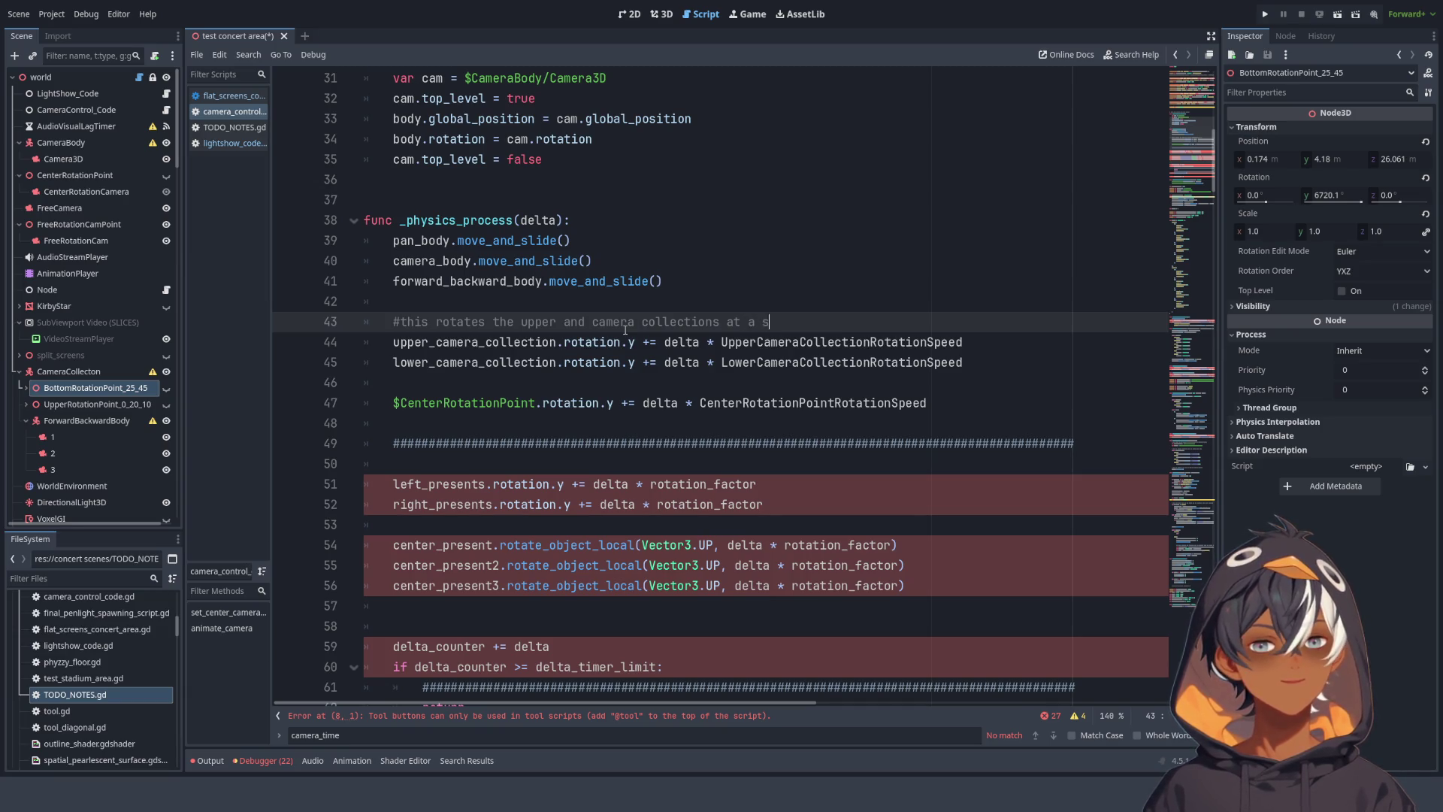
text(low speed)
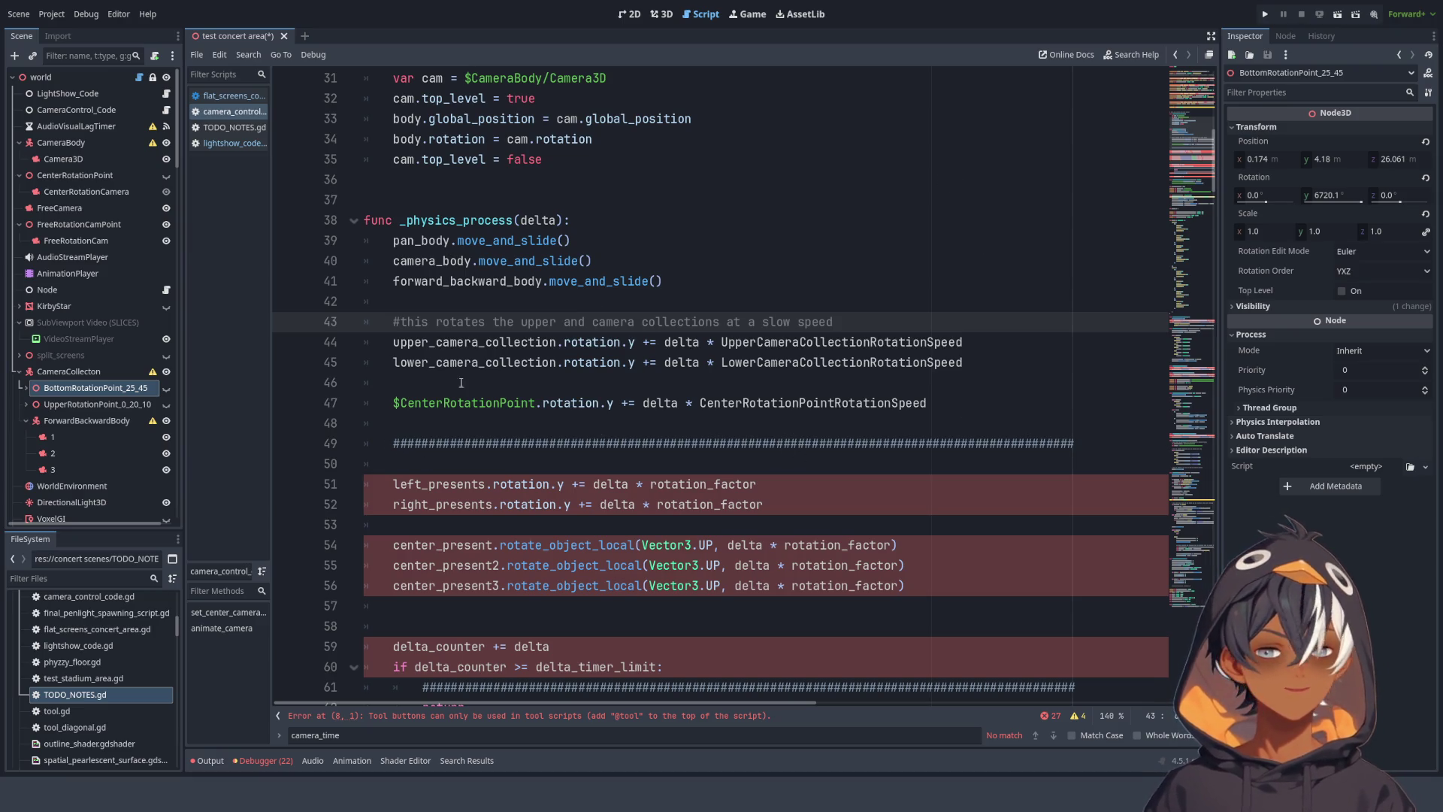
click(640, 376)
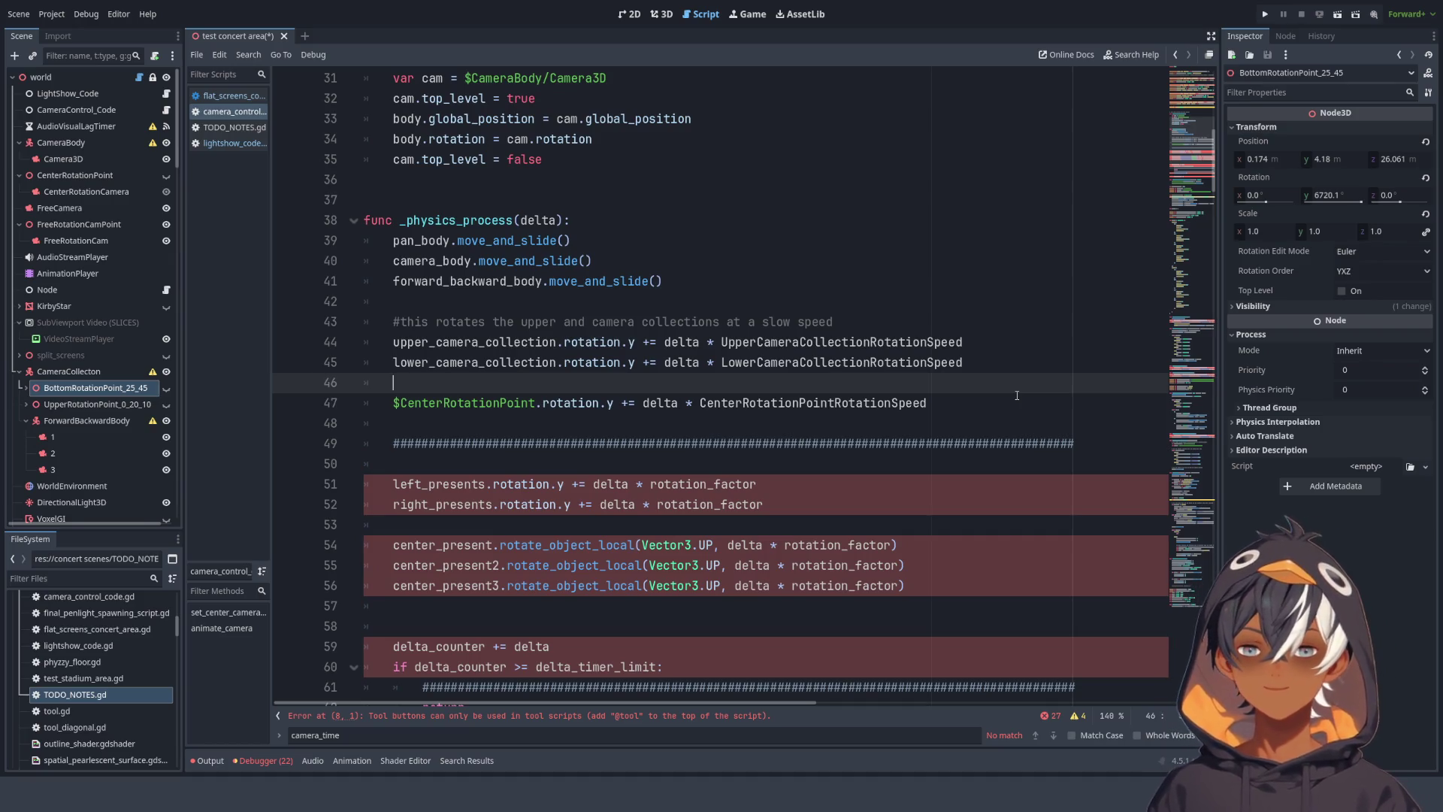
- Remove the blank lines above the CenterRotationPoint rotation line
key(Return)
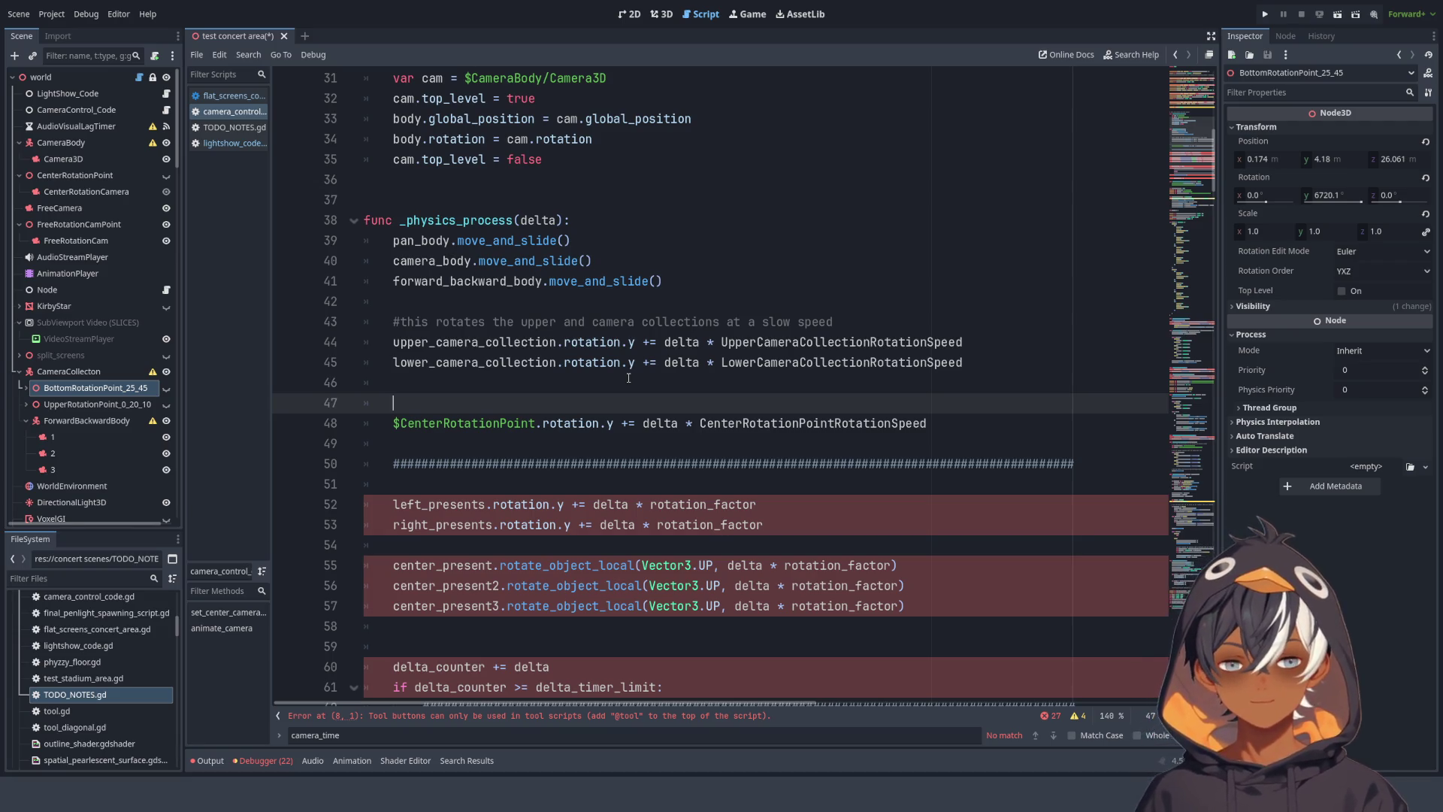
key(BackSpace)
key(BackSpace)
key(BackSpace)
key(Up)
key(Up)
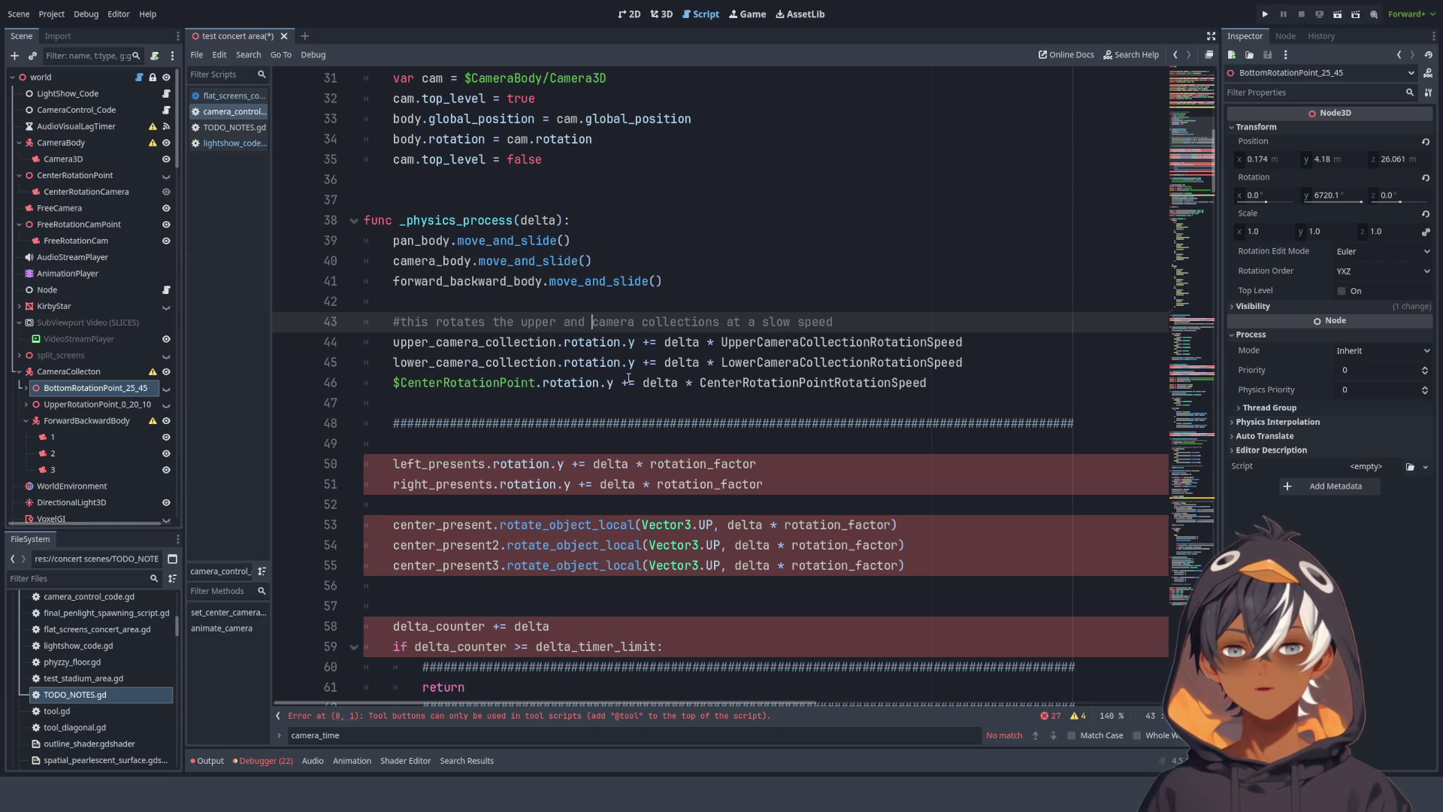
- Reword the comment to 'upper and lower camera collections (and the center camera)'
key(BackSpace)
key(BackSpace)
key(BackSpace)
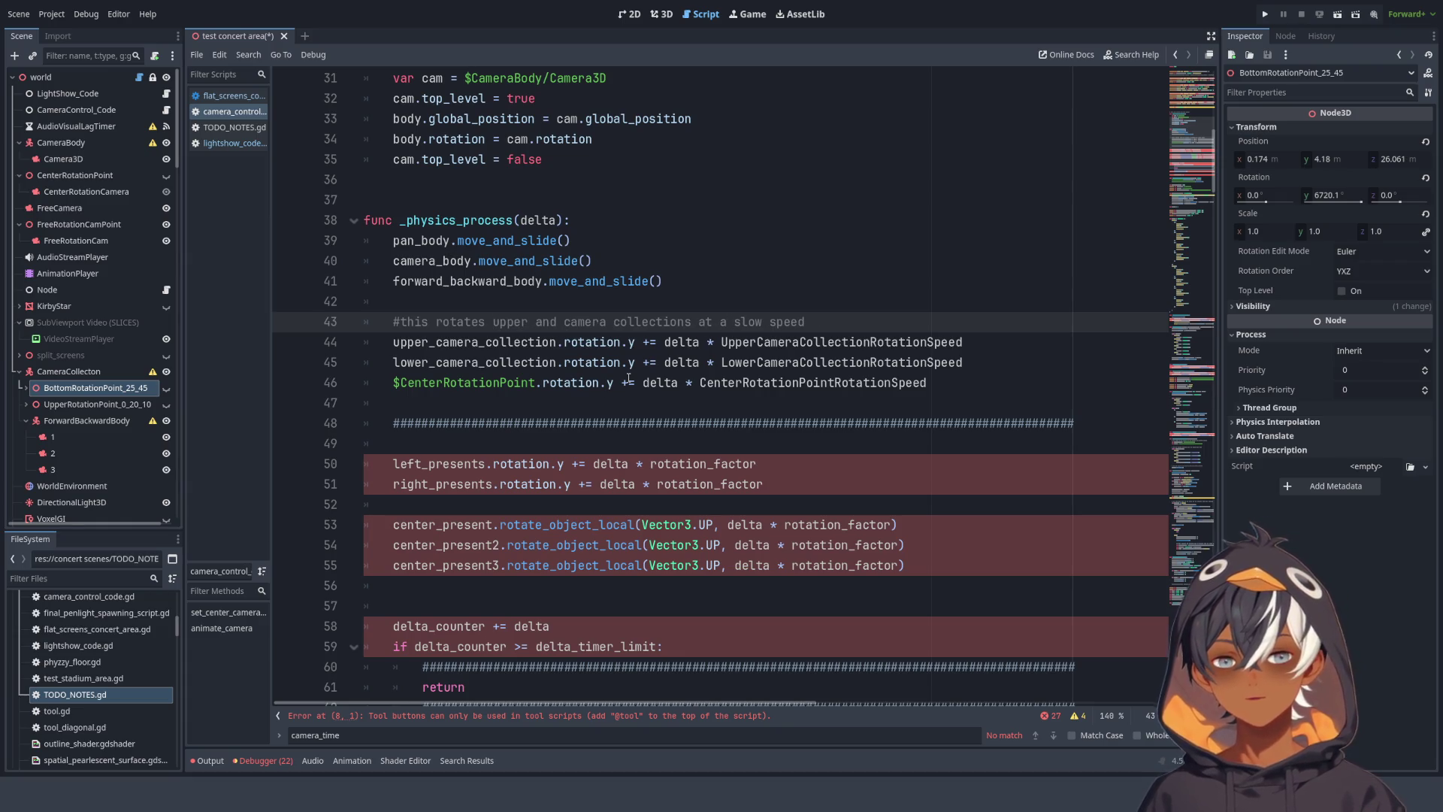
text(the)
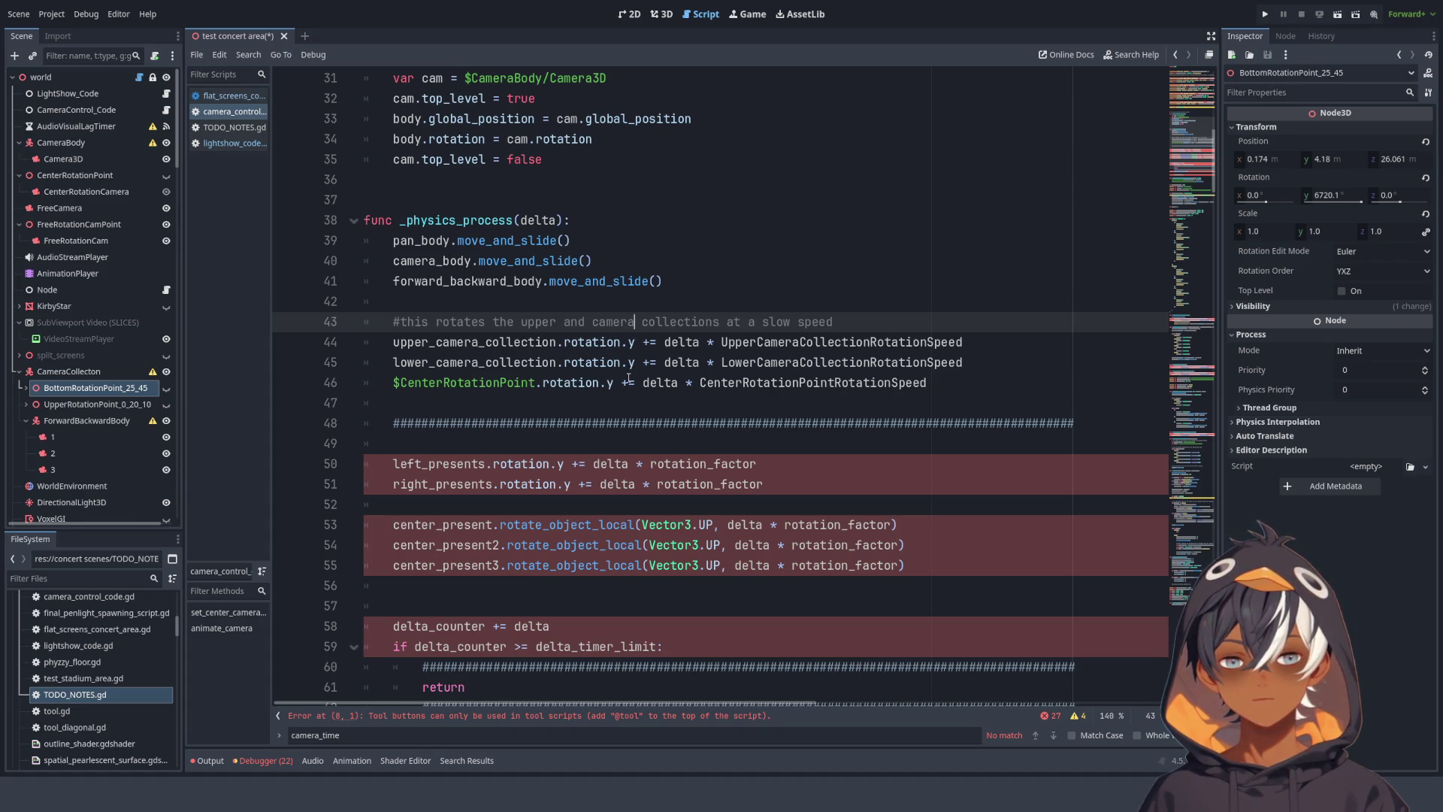
key(BackSpace)
key(BackSpace)
key(BackSpace)
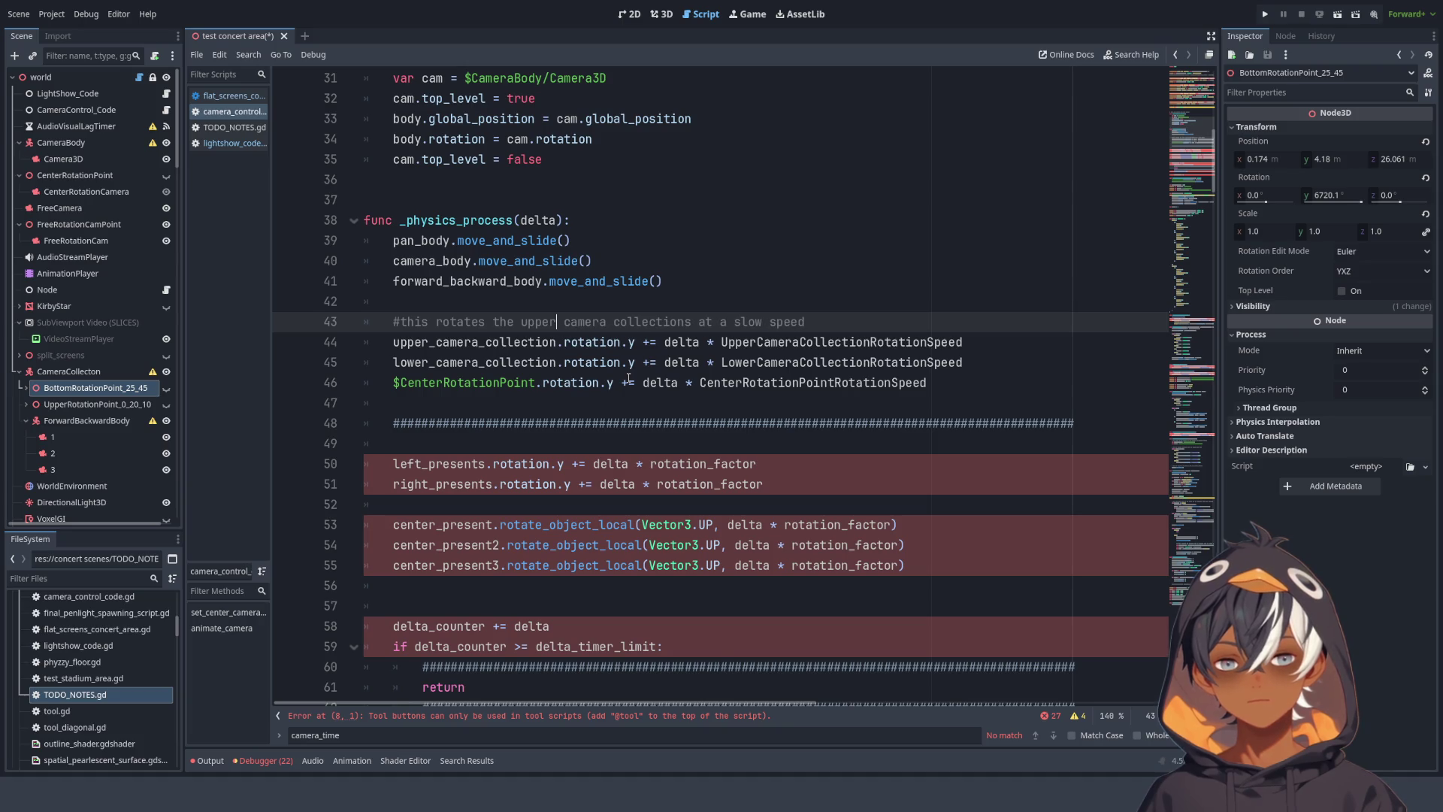
text(,)
key(BackSpace)
text(and lower)
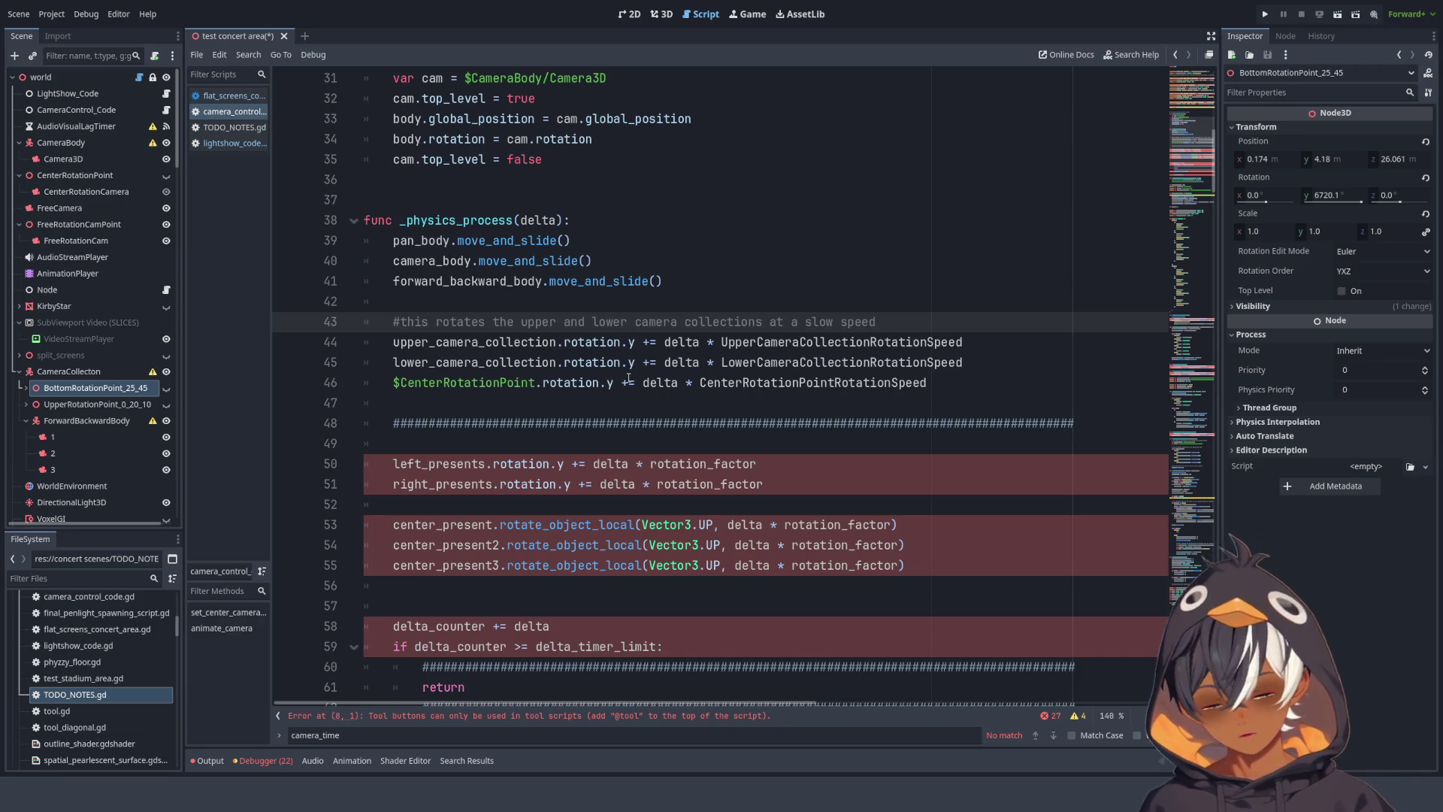
text( camera collections (and the cenet)
key(BackSpace)
key(BackSpace)
text(ter camera)
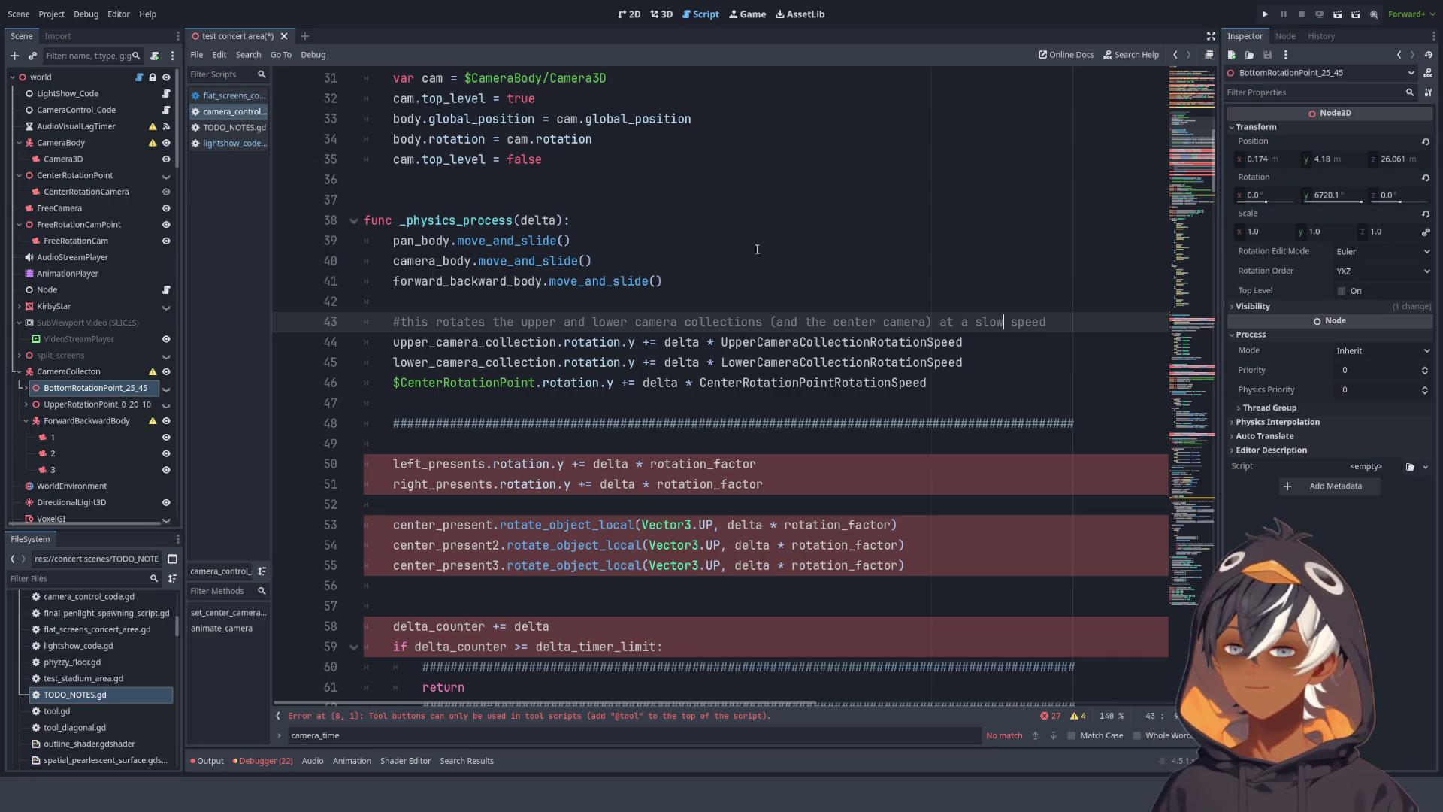
- Insert an unindented blank line at the top of _physics_process, above the pan_body call
scroll(757, 249, down, 4)
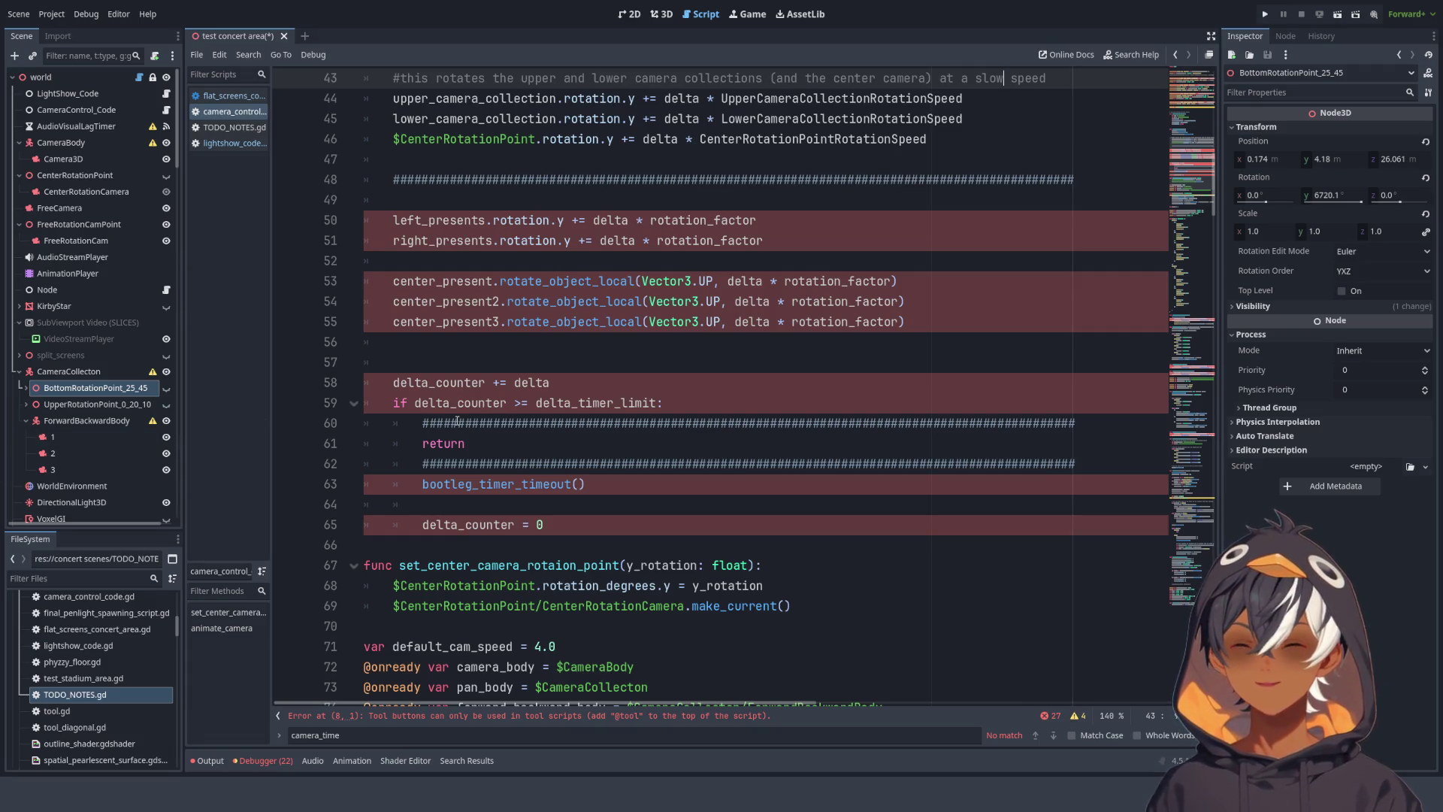
scroll(674, 155, up, 6)
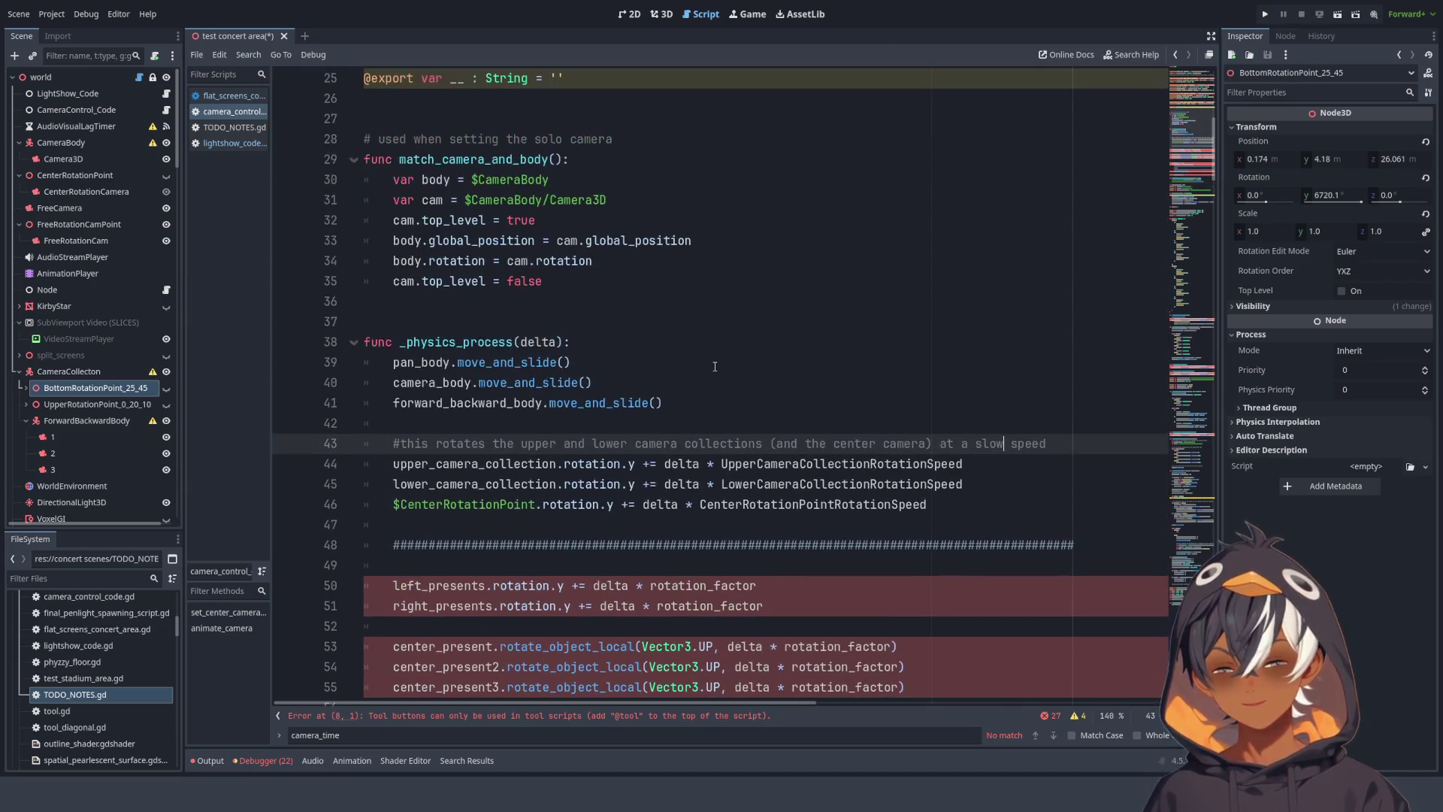
scroll(709, 423, down, 1)
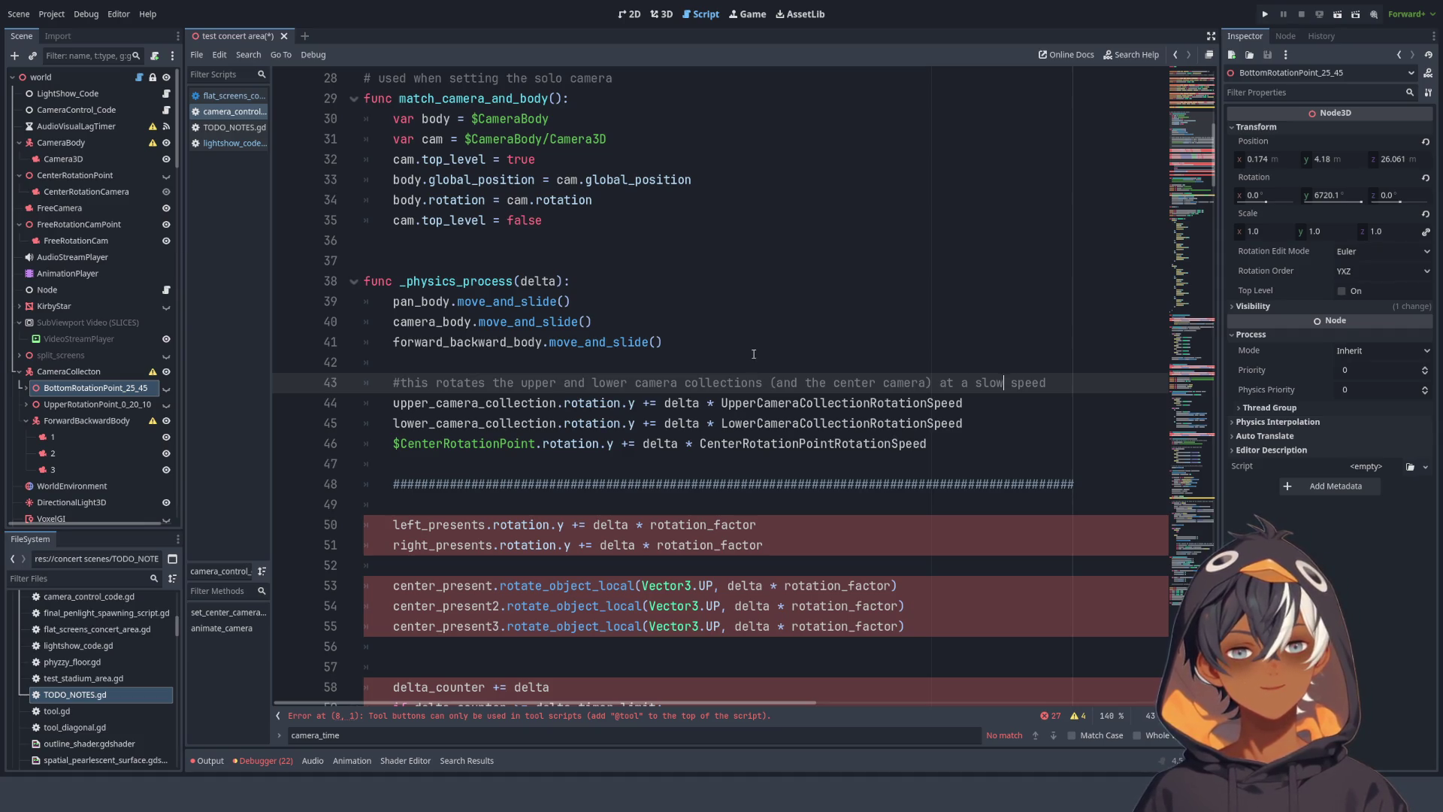
click(421, 309)
drag(421, 309, 685, 339)
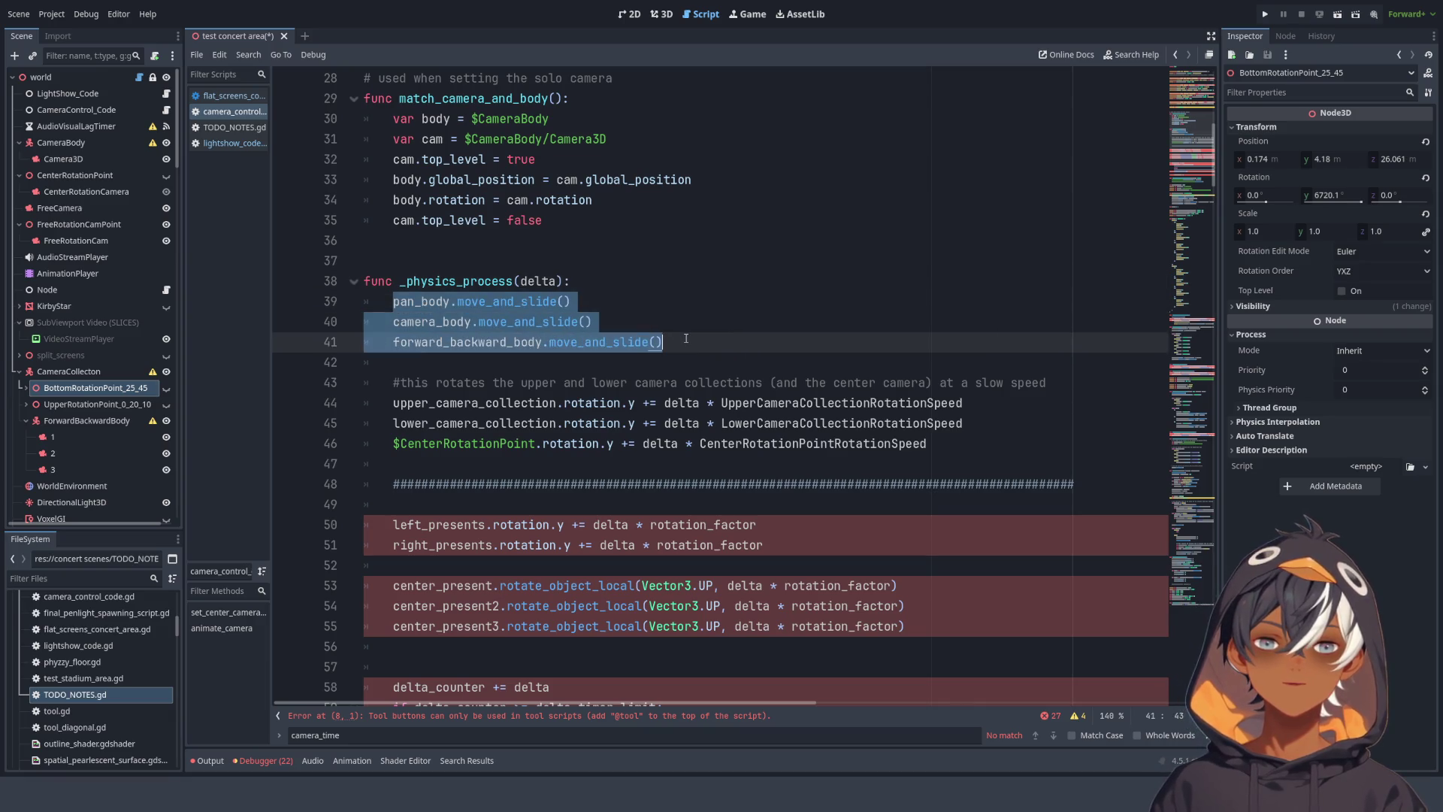
click(650, 241)
click(633, 301)
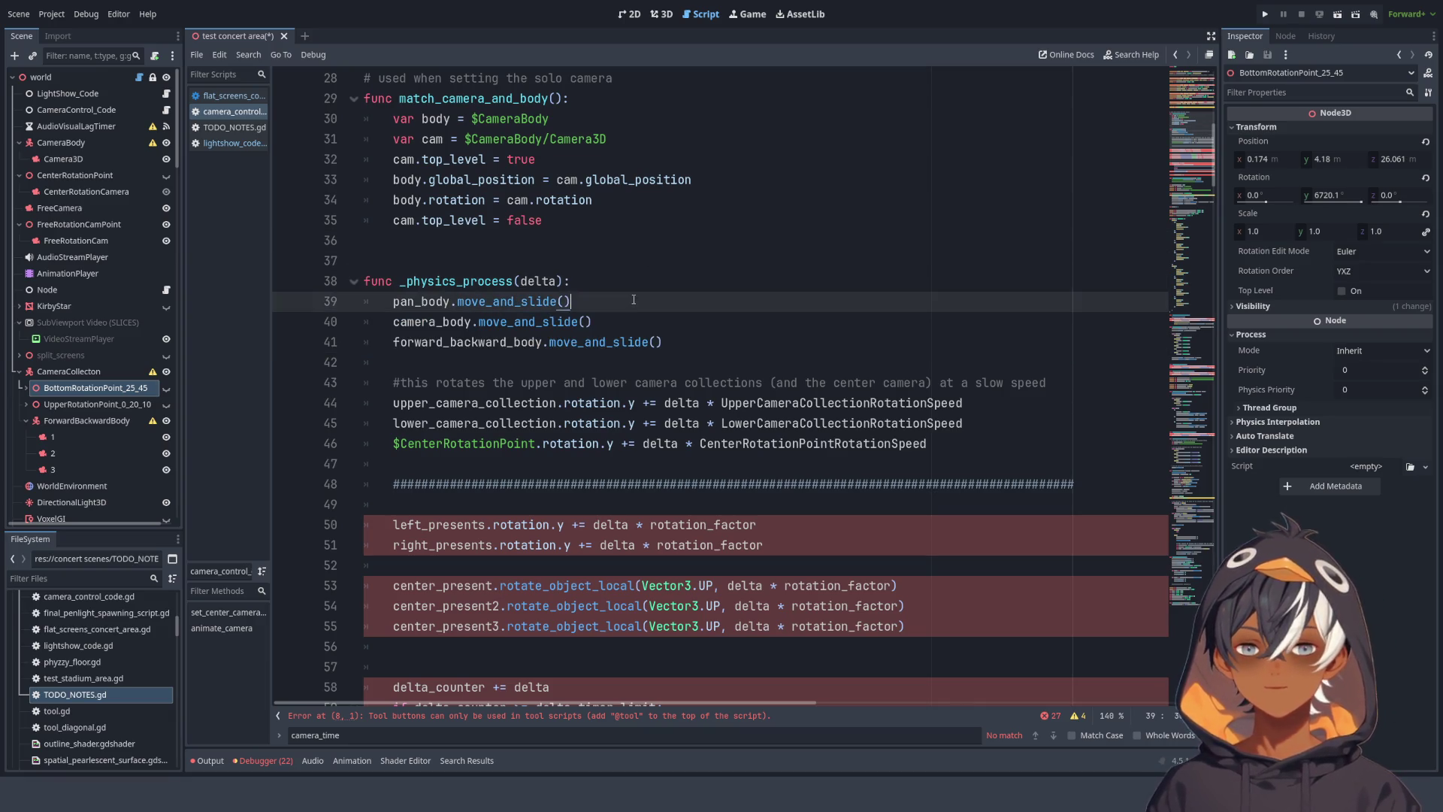
key(Up)
key(Return)
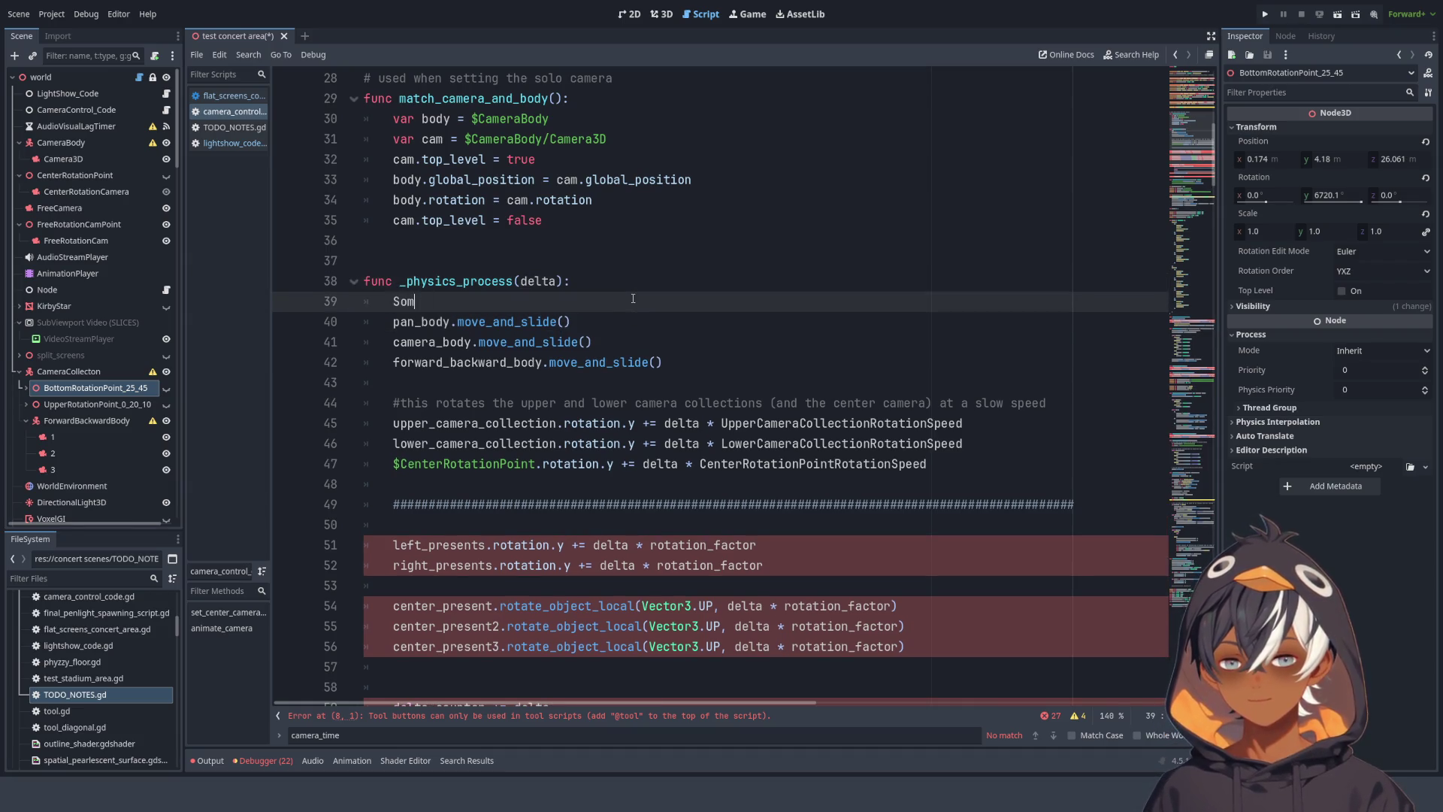
key(BackSpace)
- Write the comment 'some cameras movements are controlled by setting velocities of their parent CharacterBody3D nodes'
text(# )
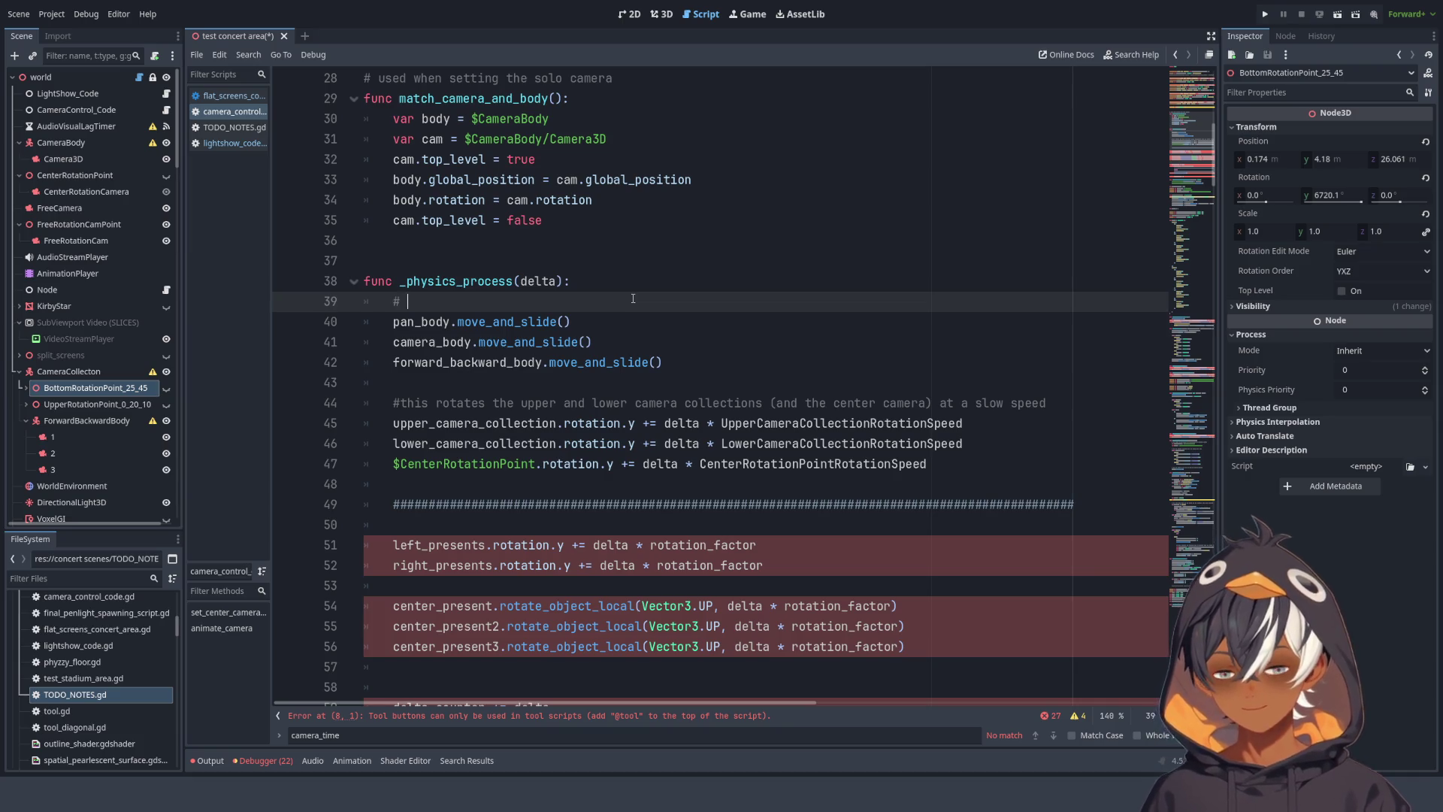
text(some camera)
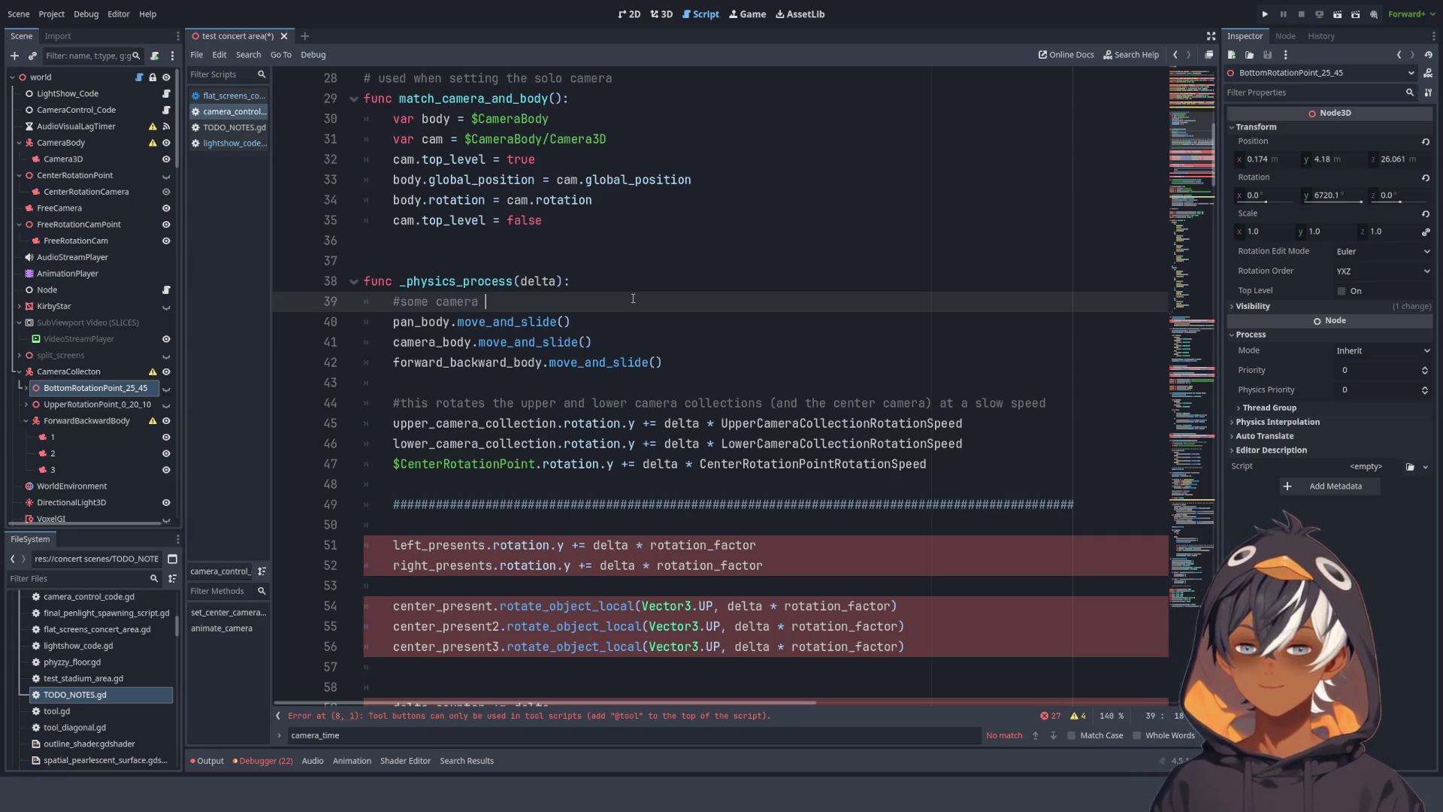
key(BackSpace)
text(s are con)
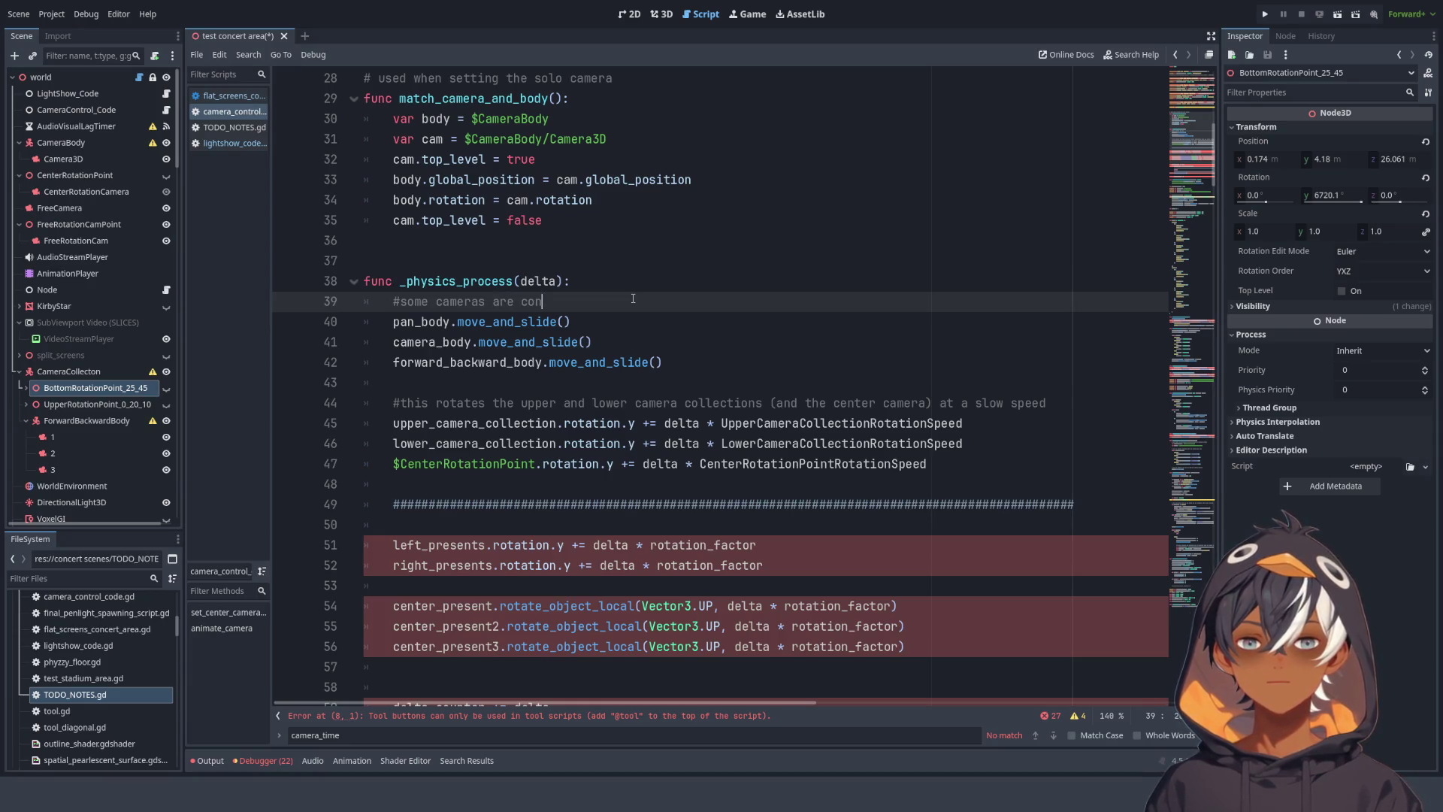
key(ctrl+BackSpace)
key(ctrl+BackSpace)
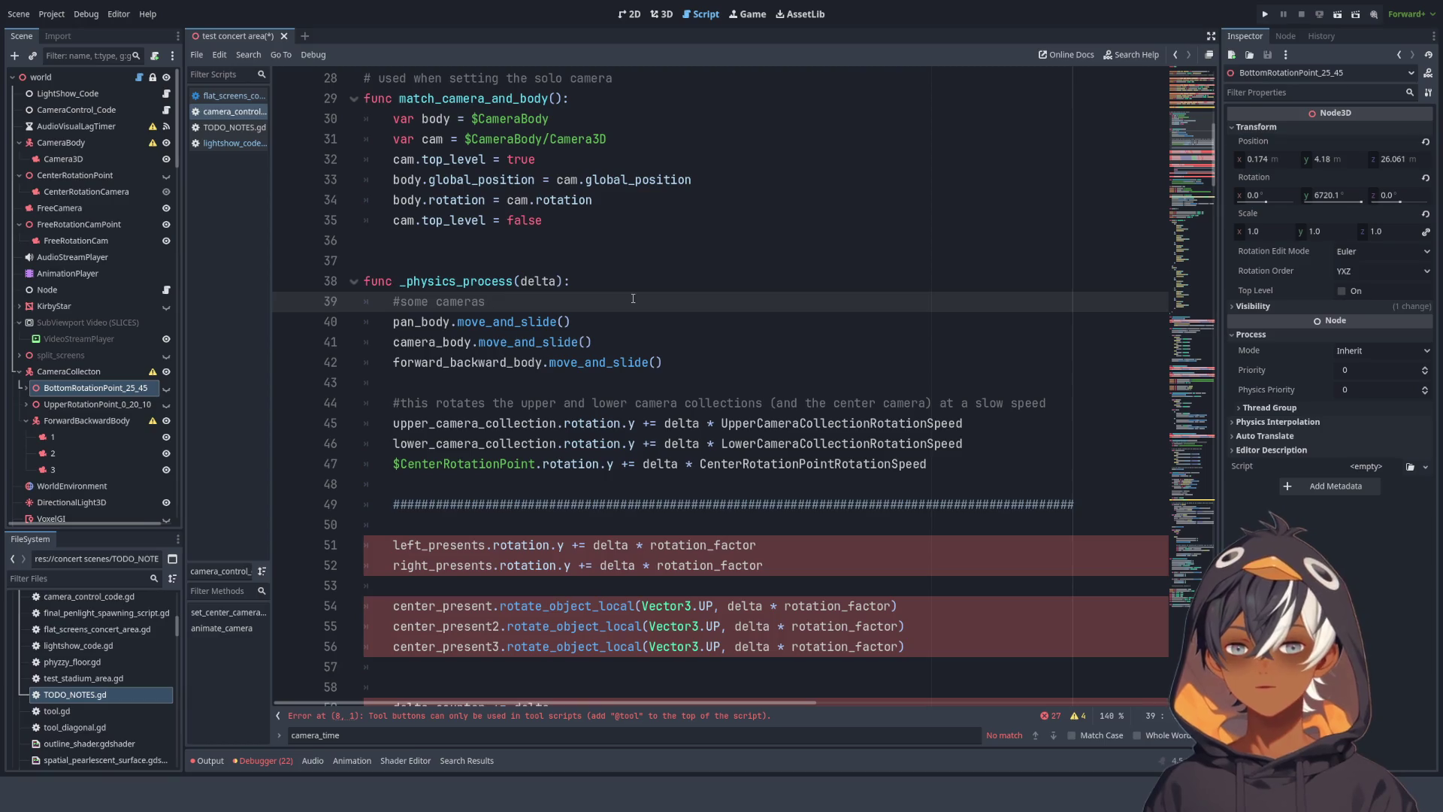
text(movements a)
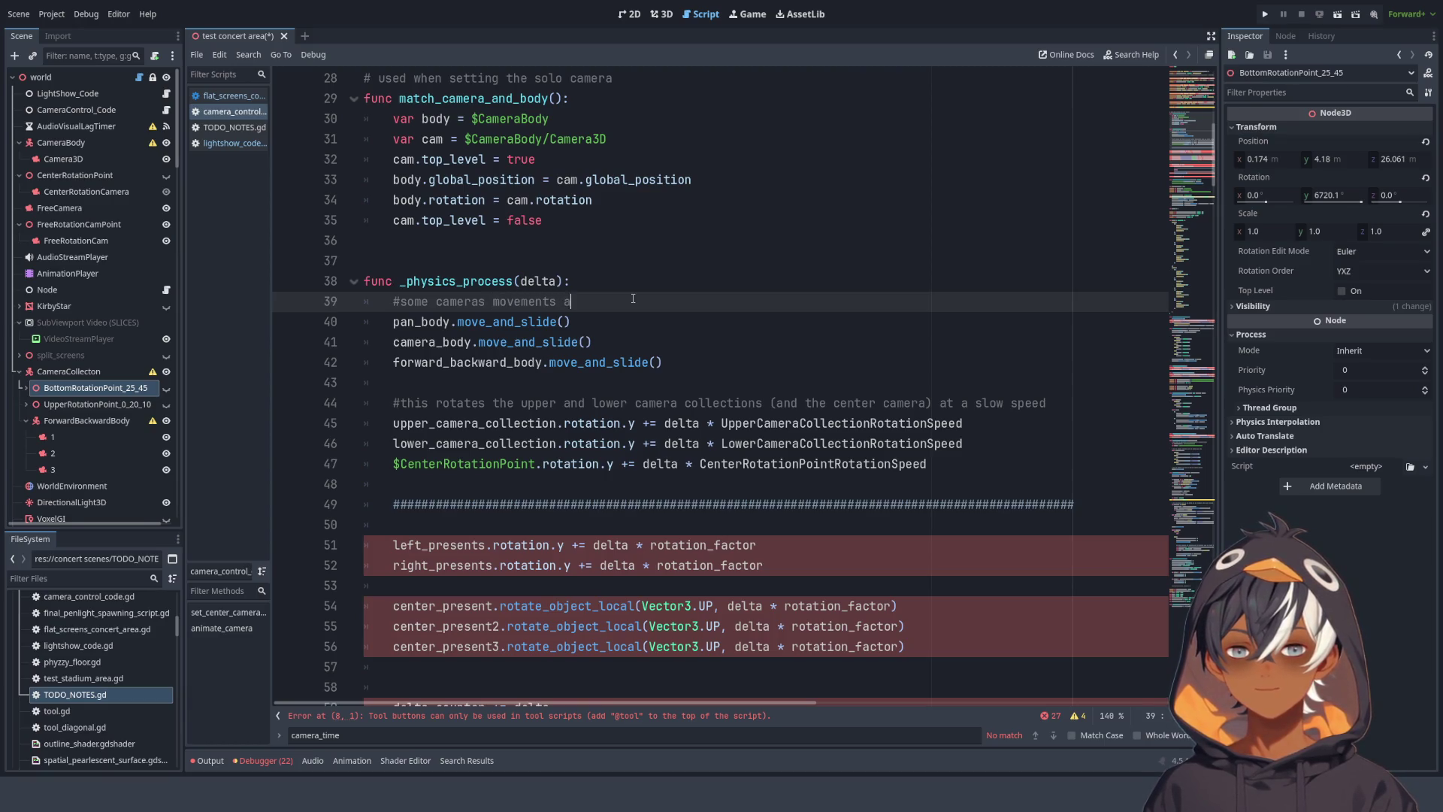
text(re controlled )
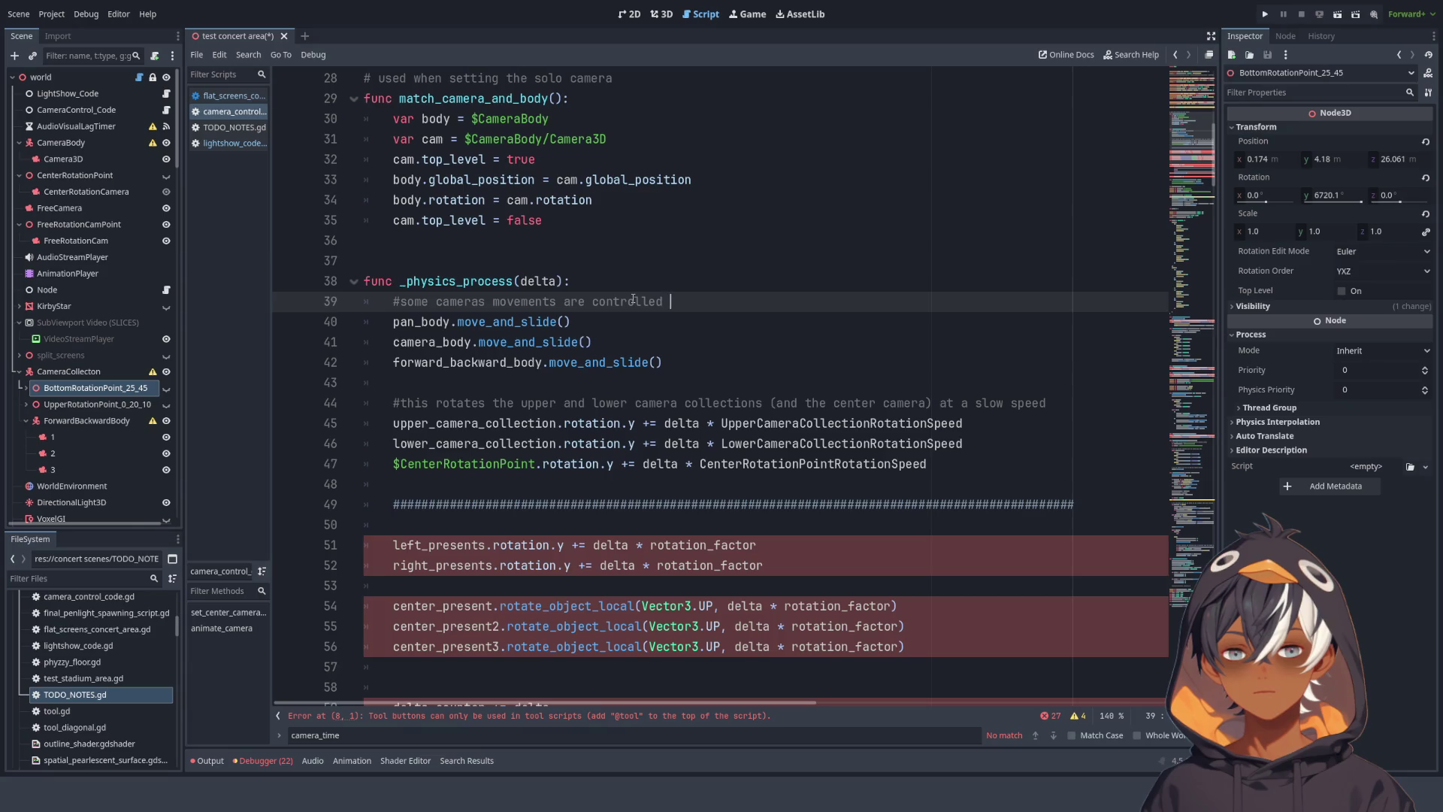
text(by)
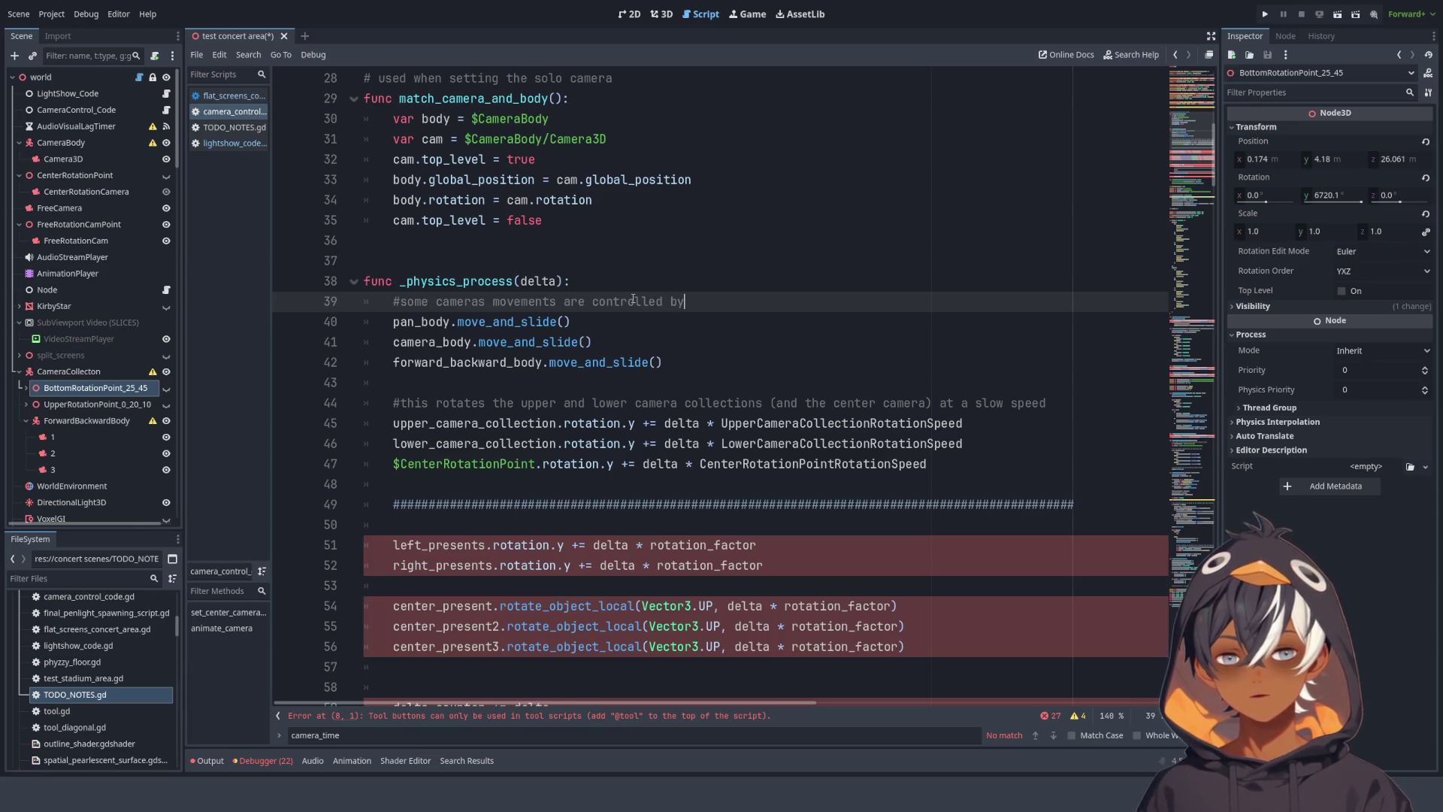
key(BackSpace)
key(BackSpace)
text(with)
key(BackSpace)
key(BackSpace)
key(BackSpace)
text(by se)
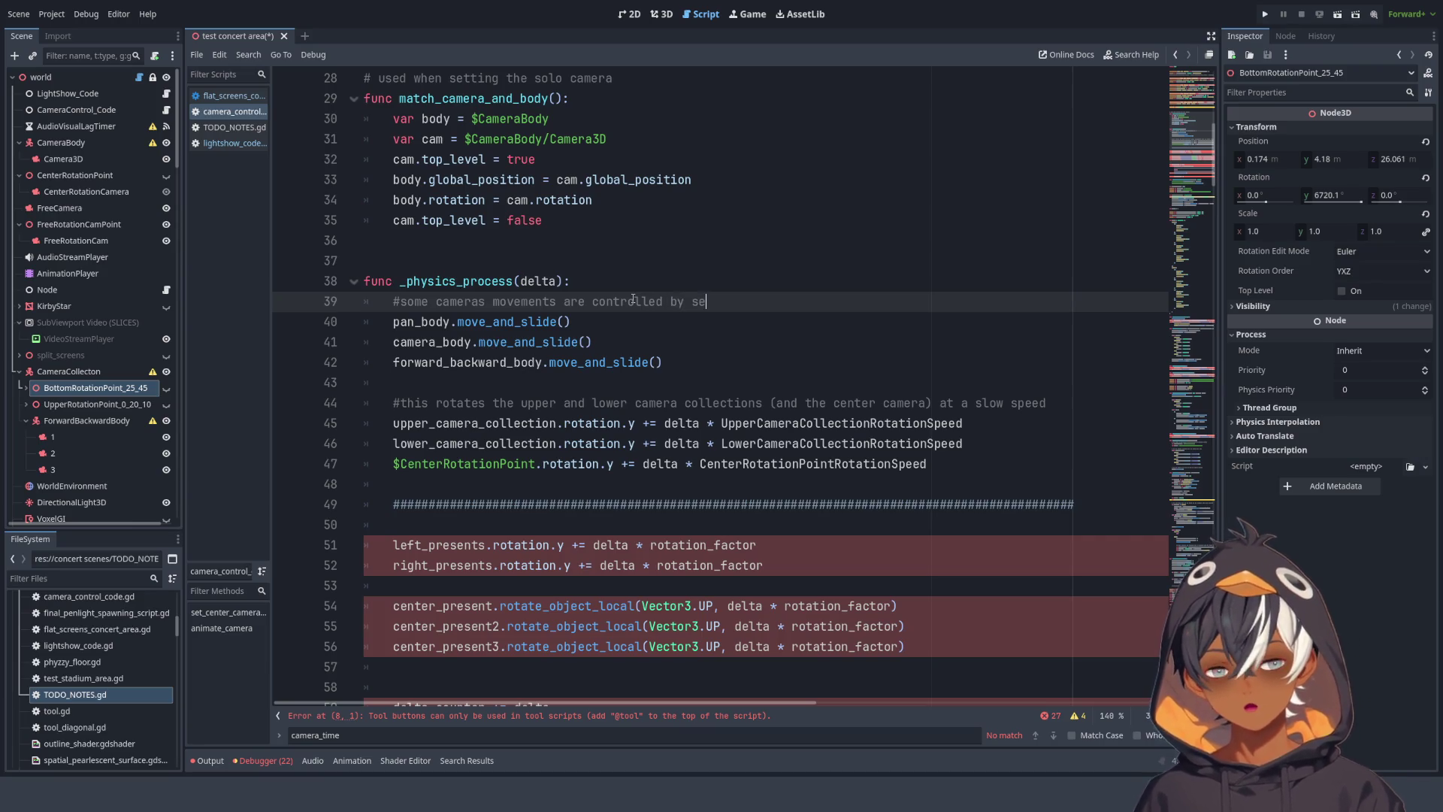
text(tting velocity)
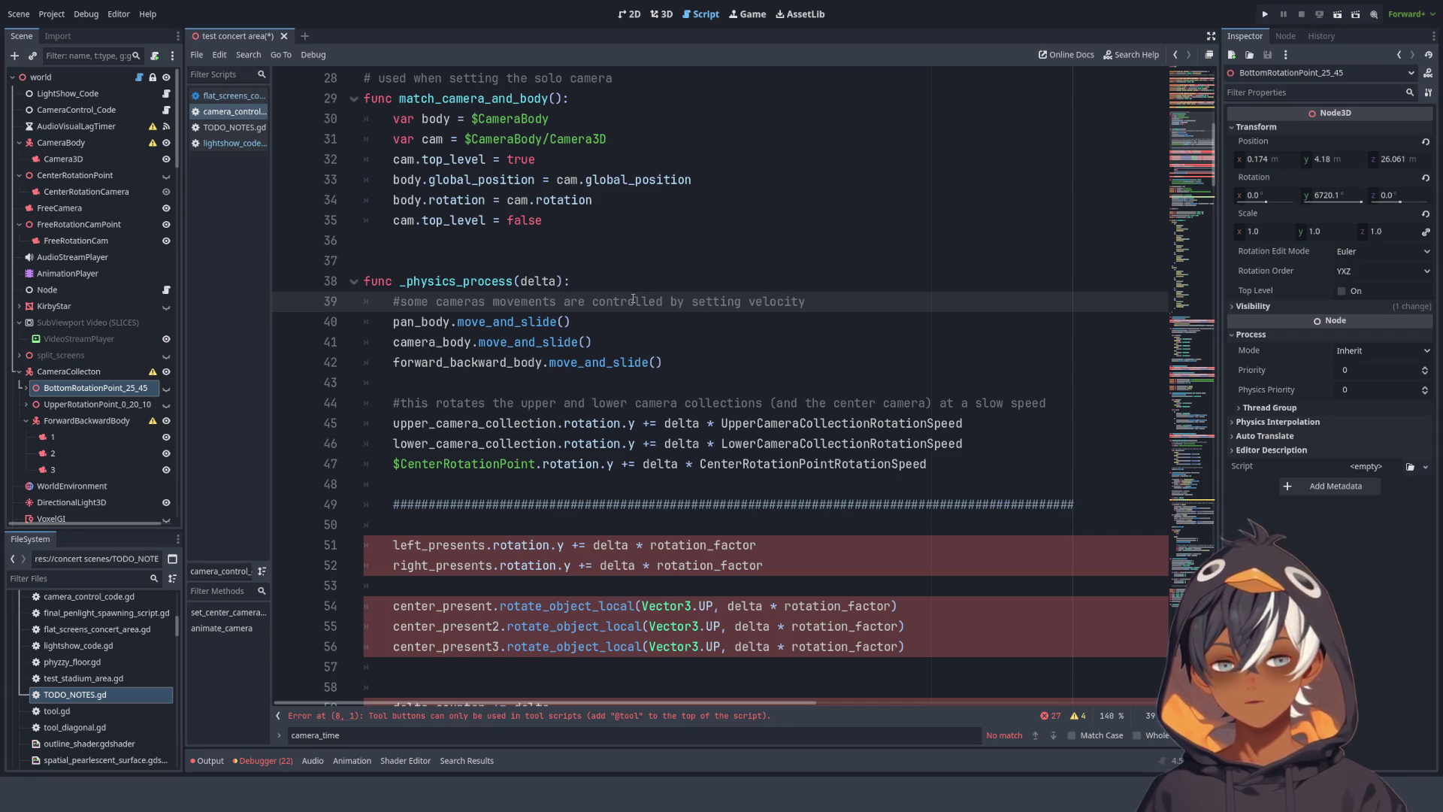
key(ctrl+BackSpace)
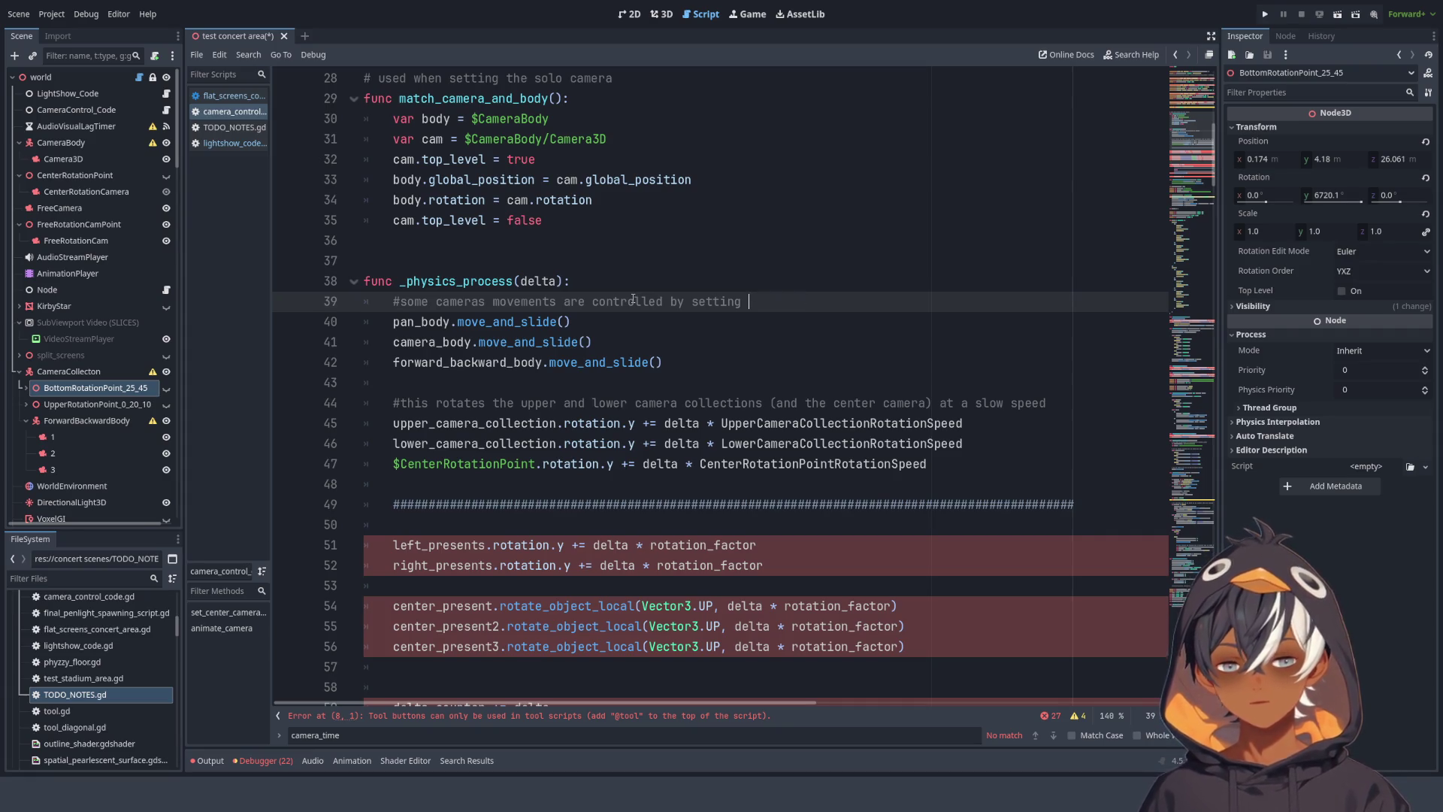
text(velocities of CharacterBody3D nodes)
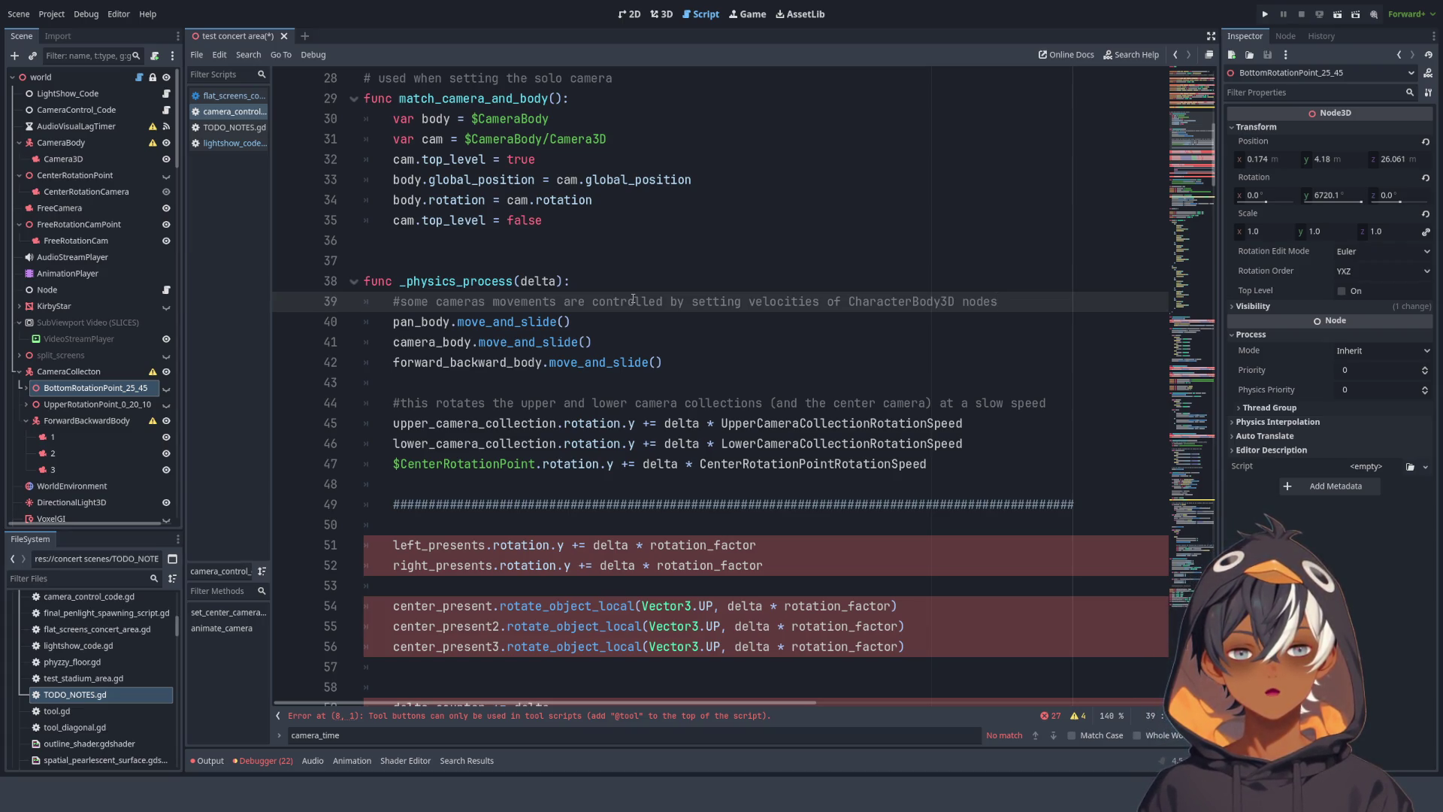
text(their parent)
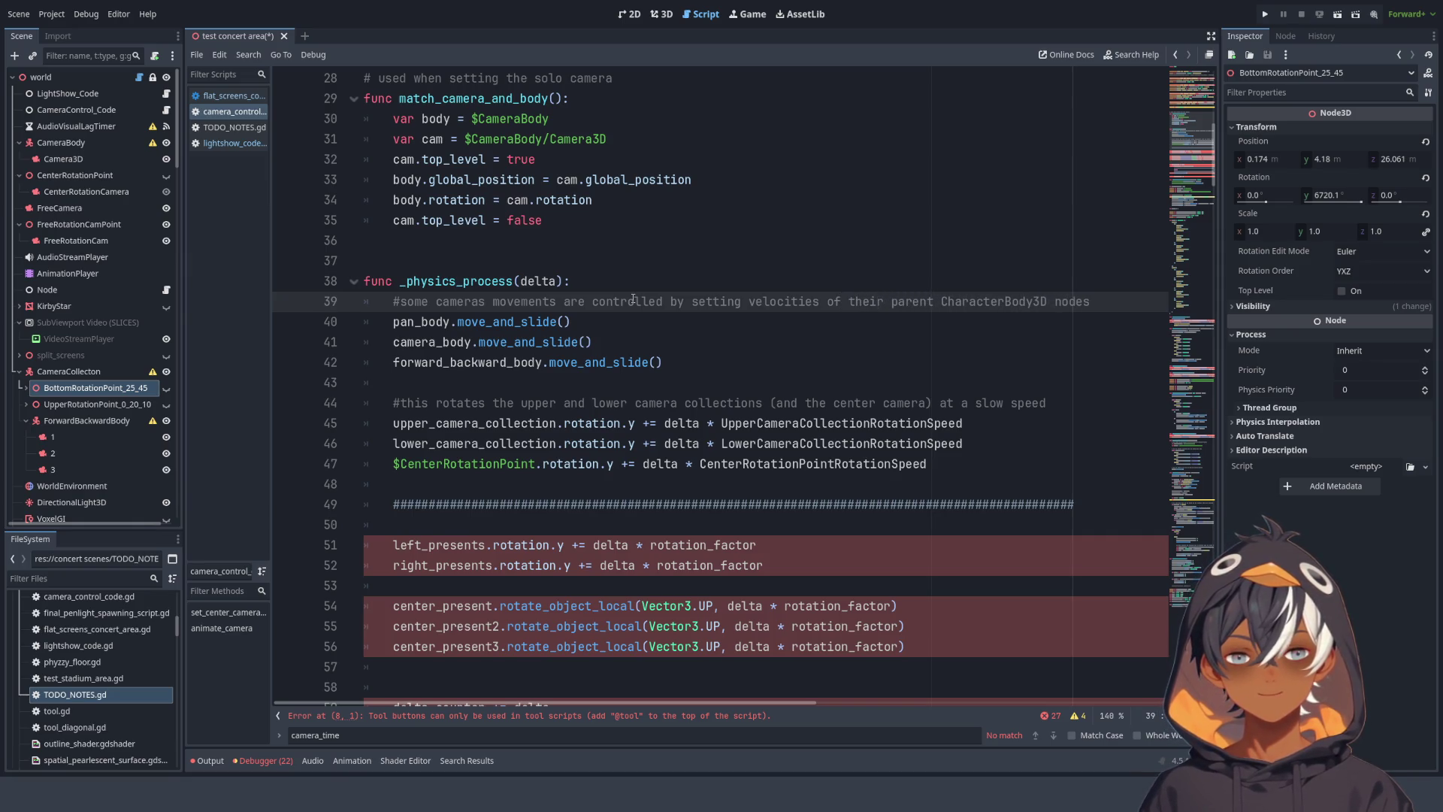
key(Return)
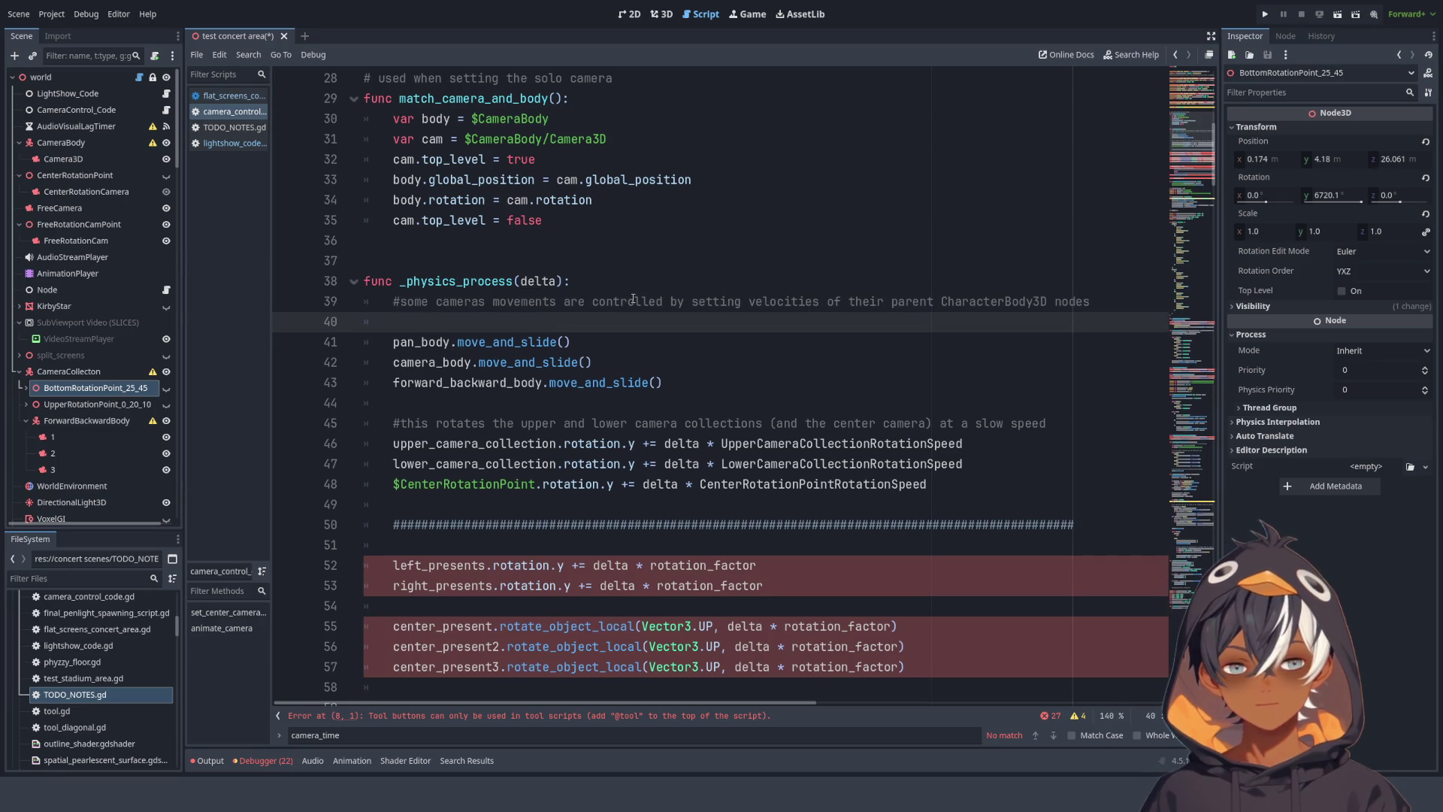
- Add the comment line '#move_and_slide() is necessary to move the parent CharacterBody3D nodes'
text(#move_and)
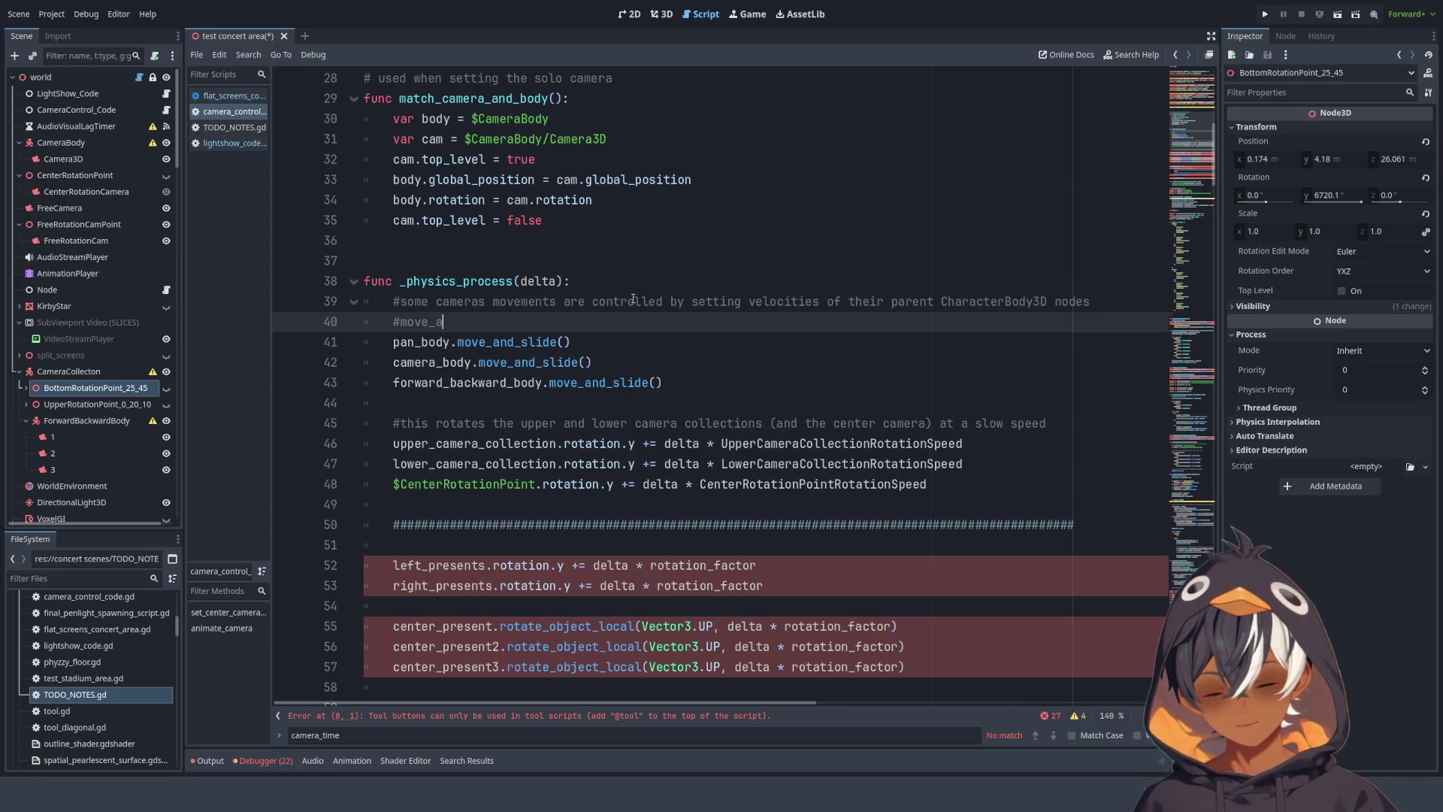
text(_sli)
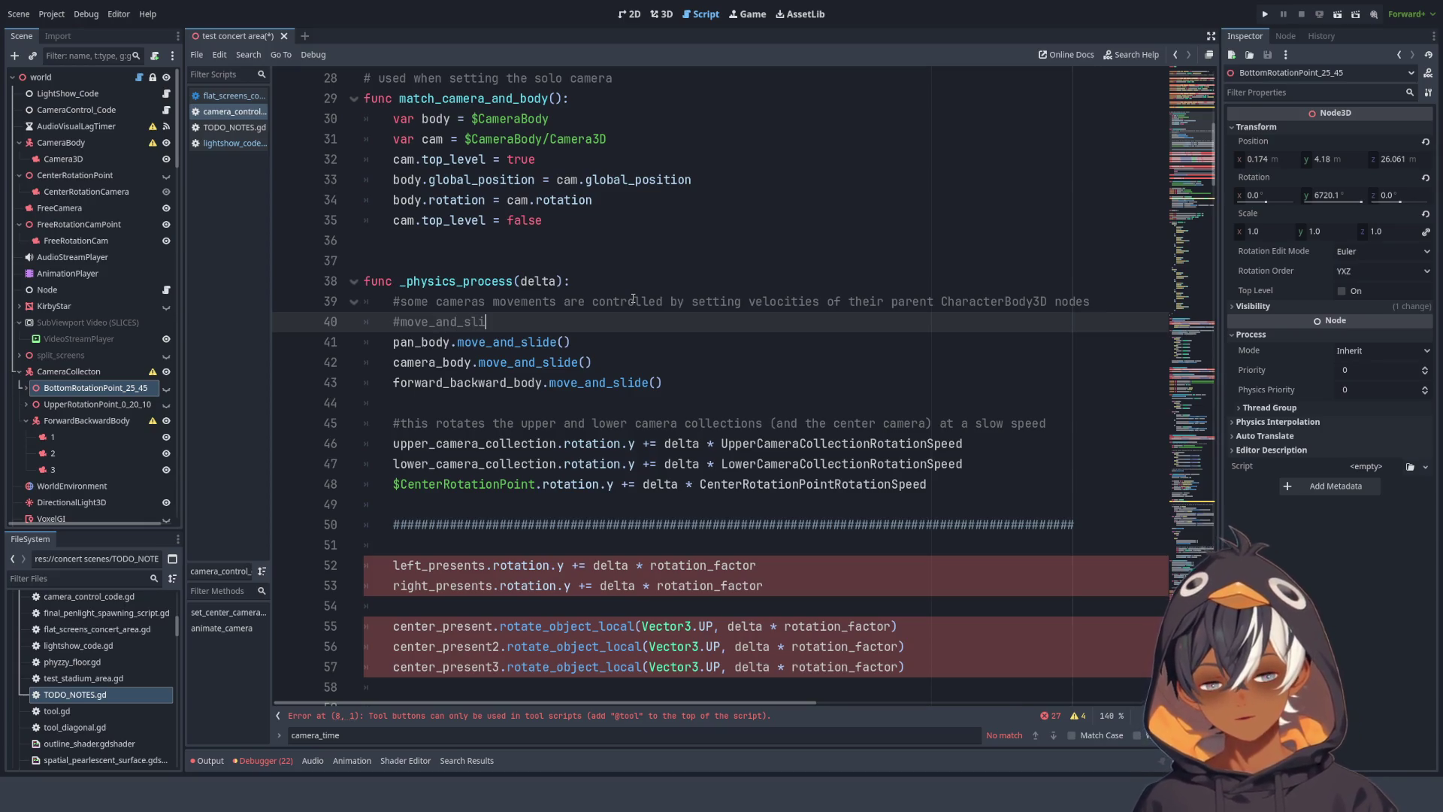
text(de() is )
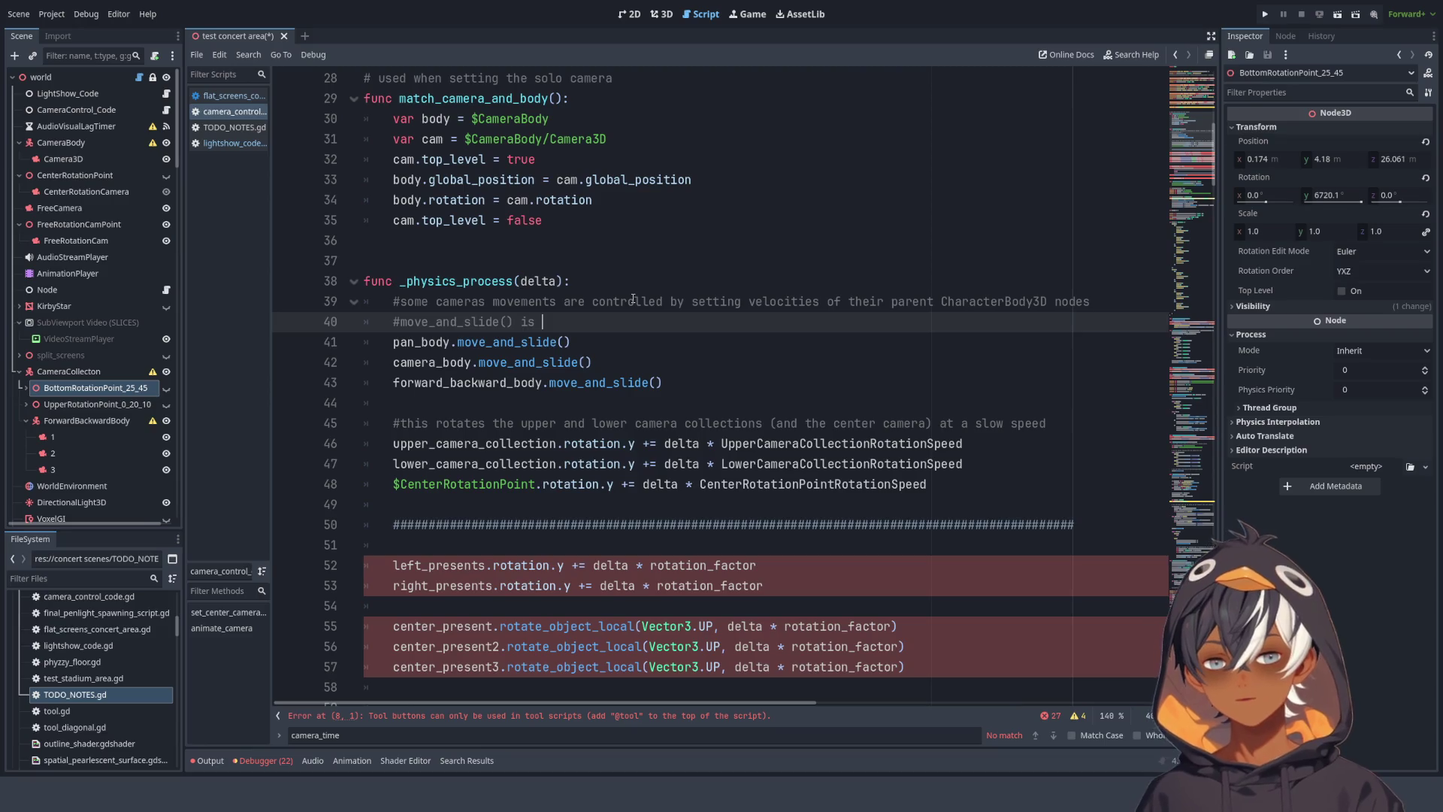
text(necessary )
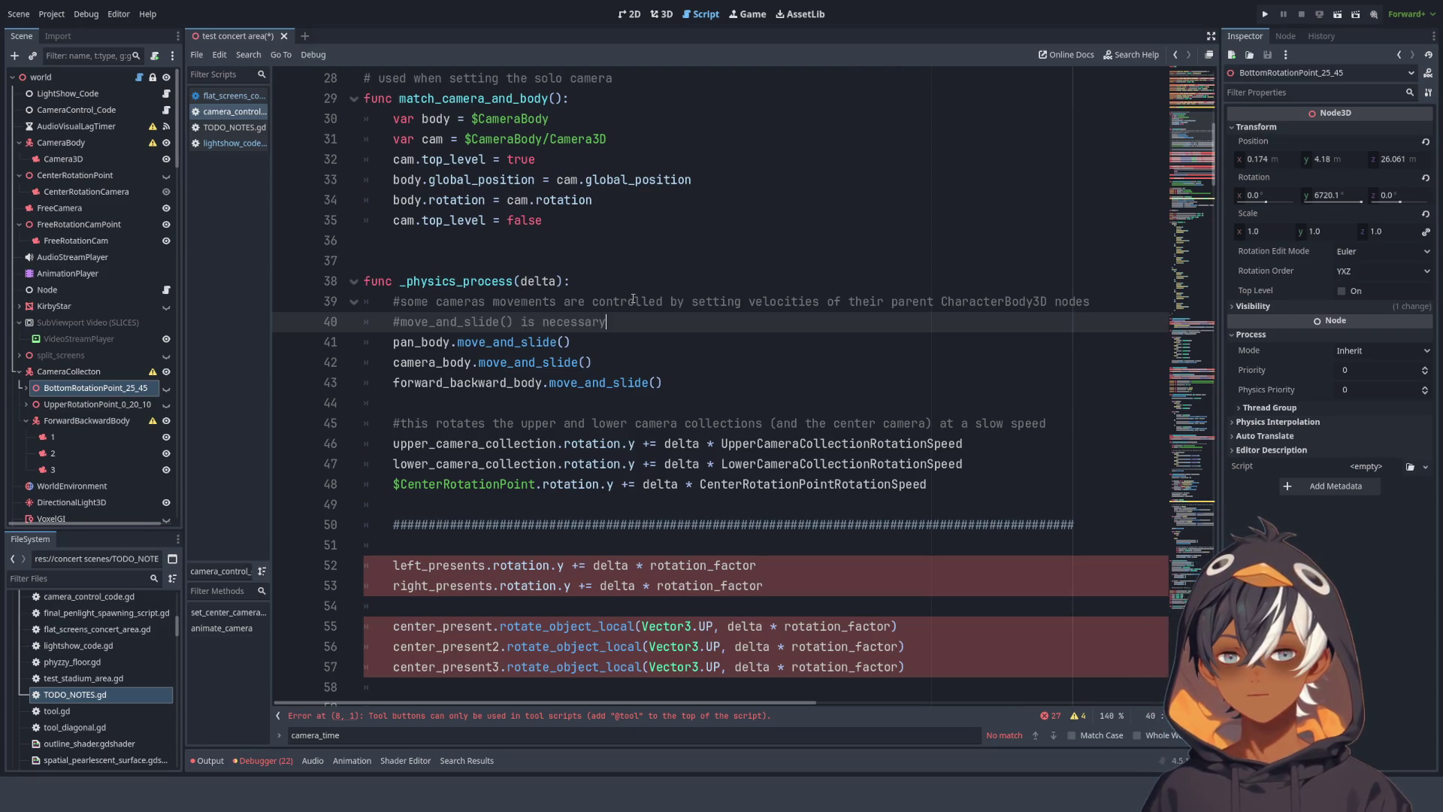
text(to move the)
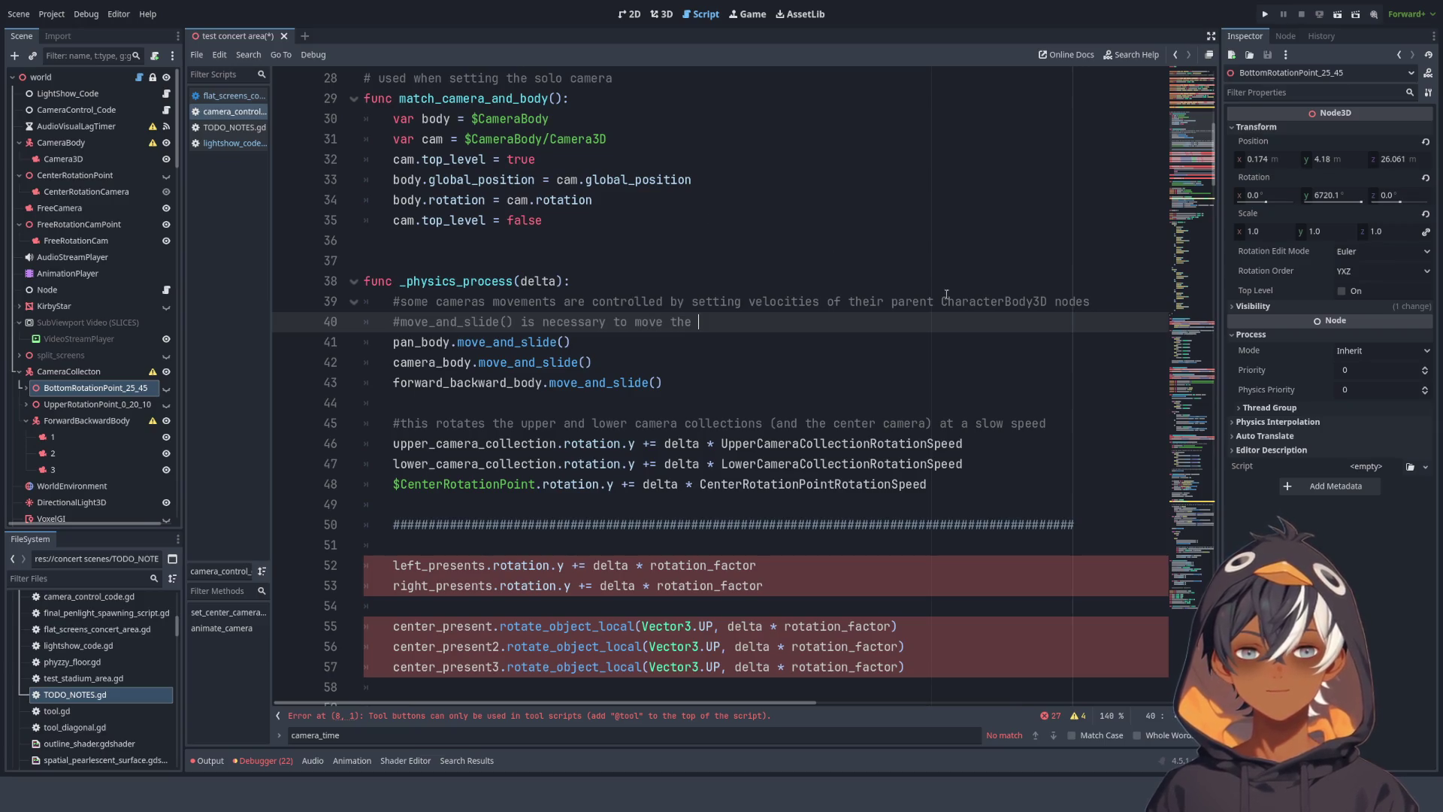
drag(941, 300, 1089, 301)
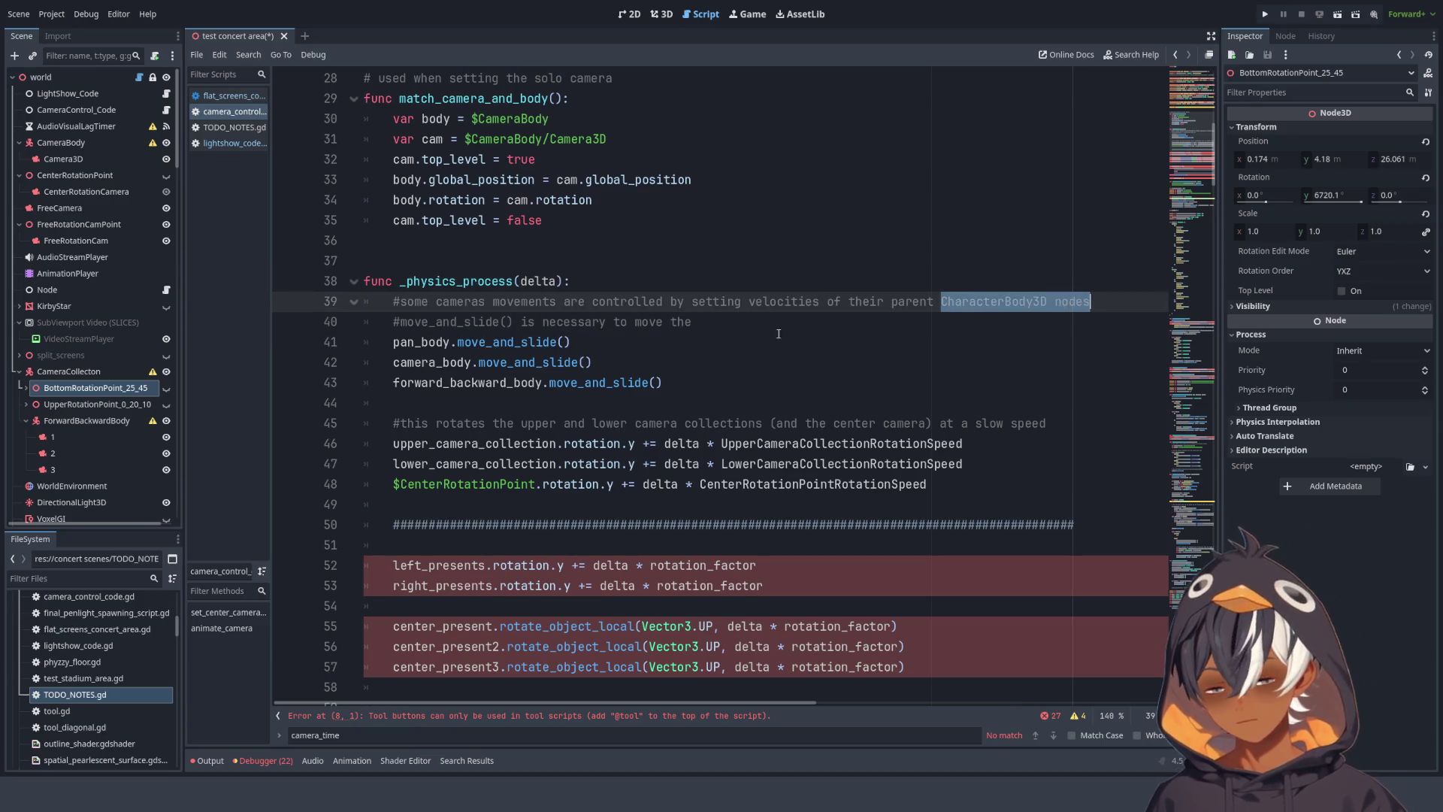
key(ctrl+c)
click(708, 325)
key(ctrl+v)
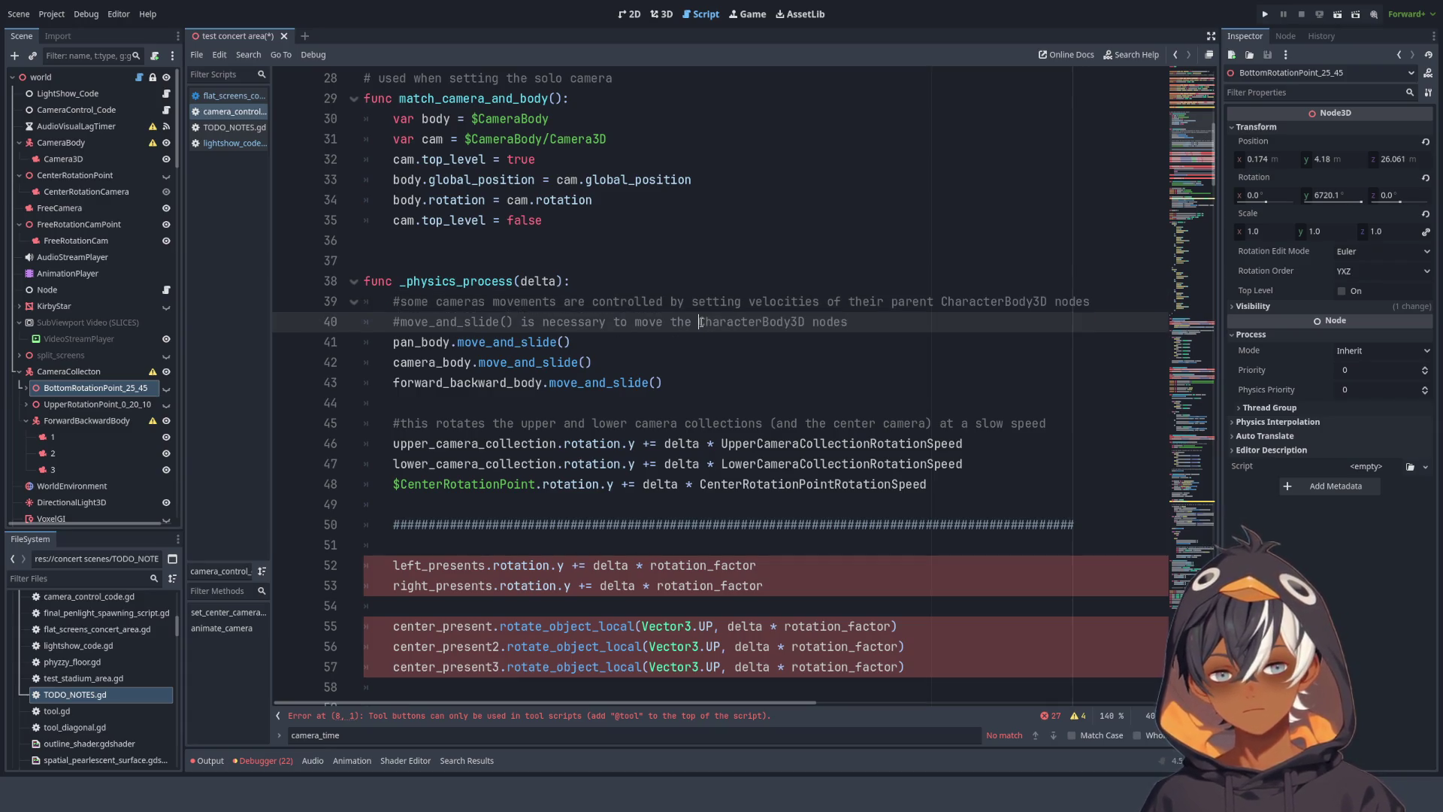
click(701, 321)
text(parent)
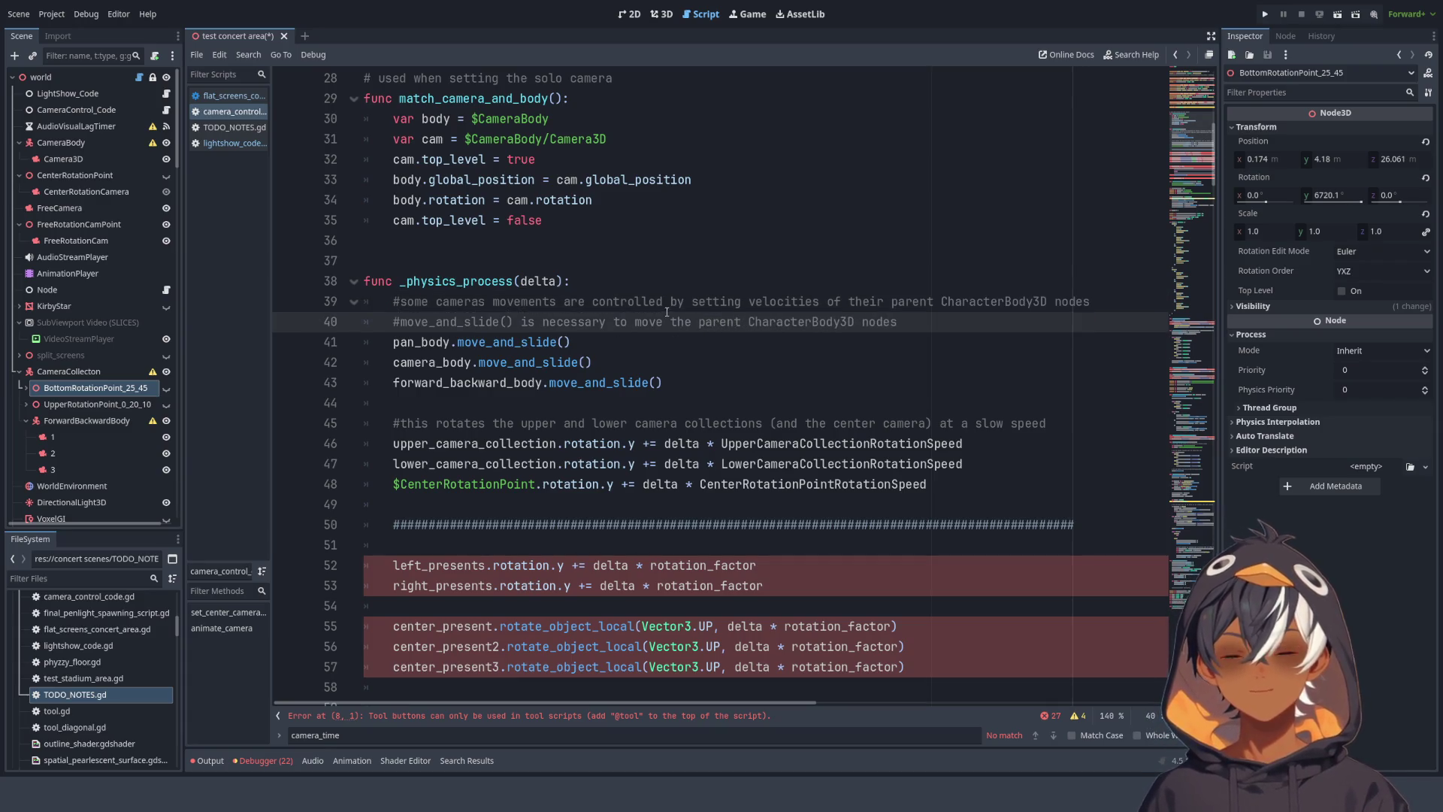
click(893, 347)
- Delete lines 49–57: the separator and left, right and center presents rotation lines
scroll(543, 330, down, 3)
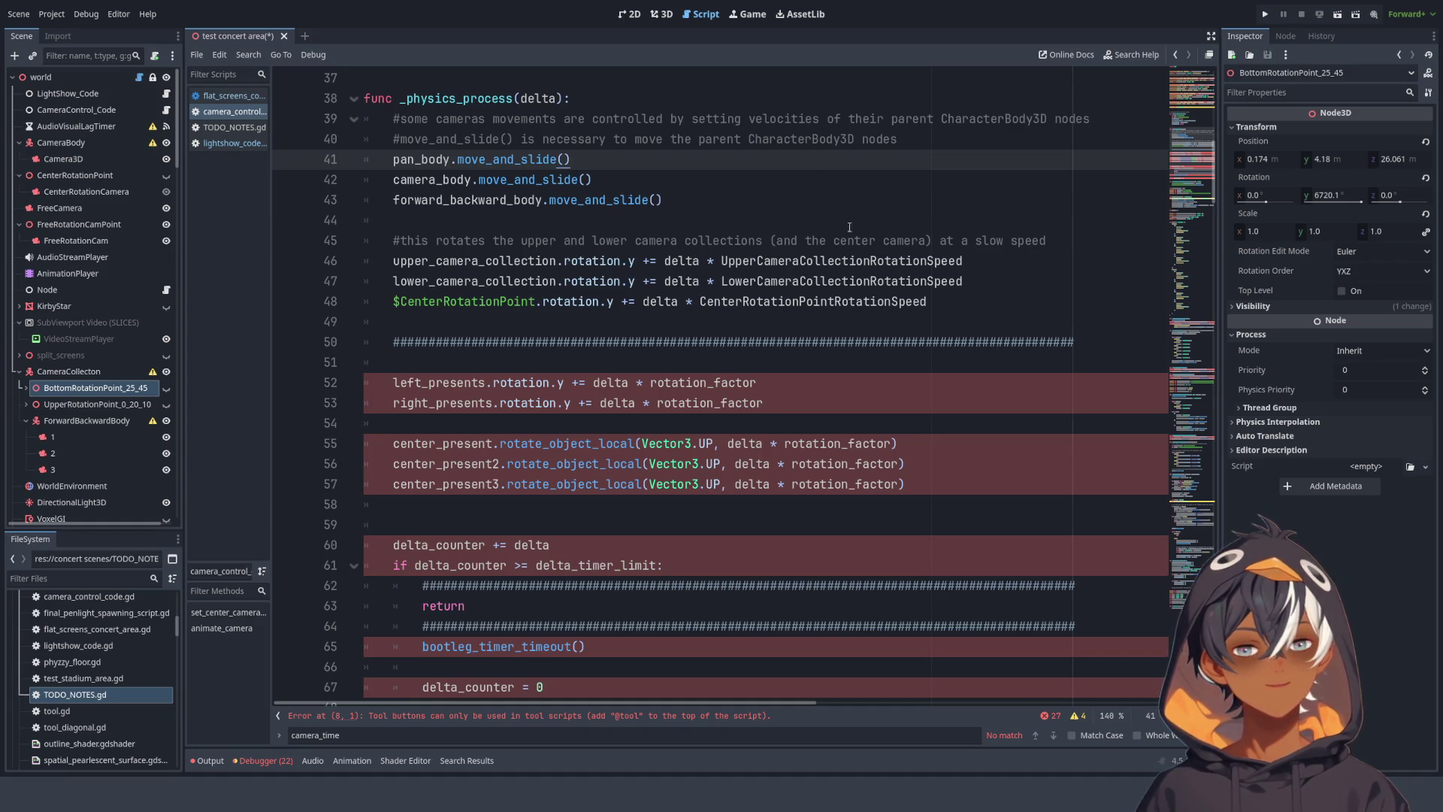
scroll(905, 245, down, 3)
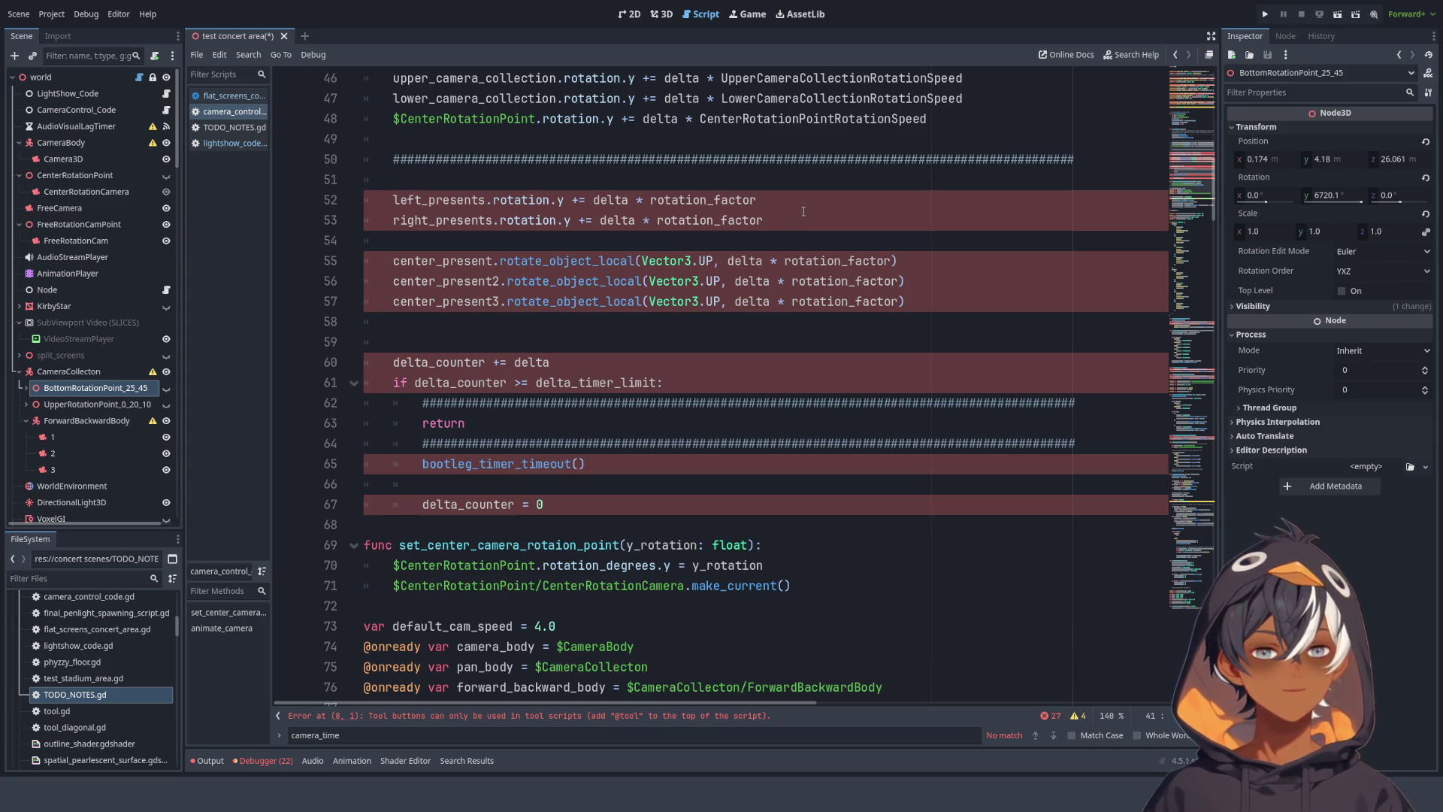
scroll(737, 241, down, 3)
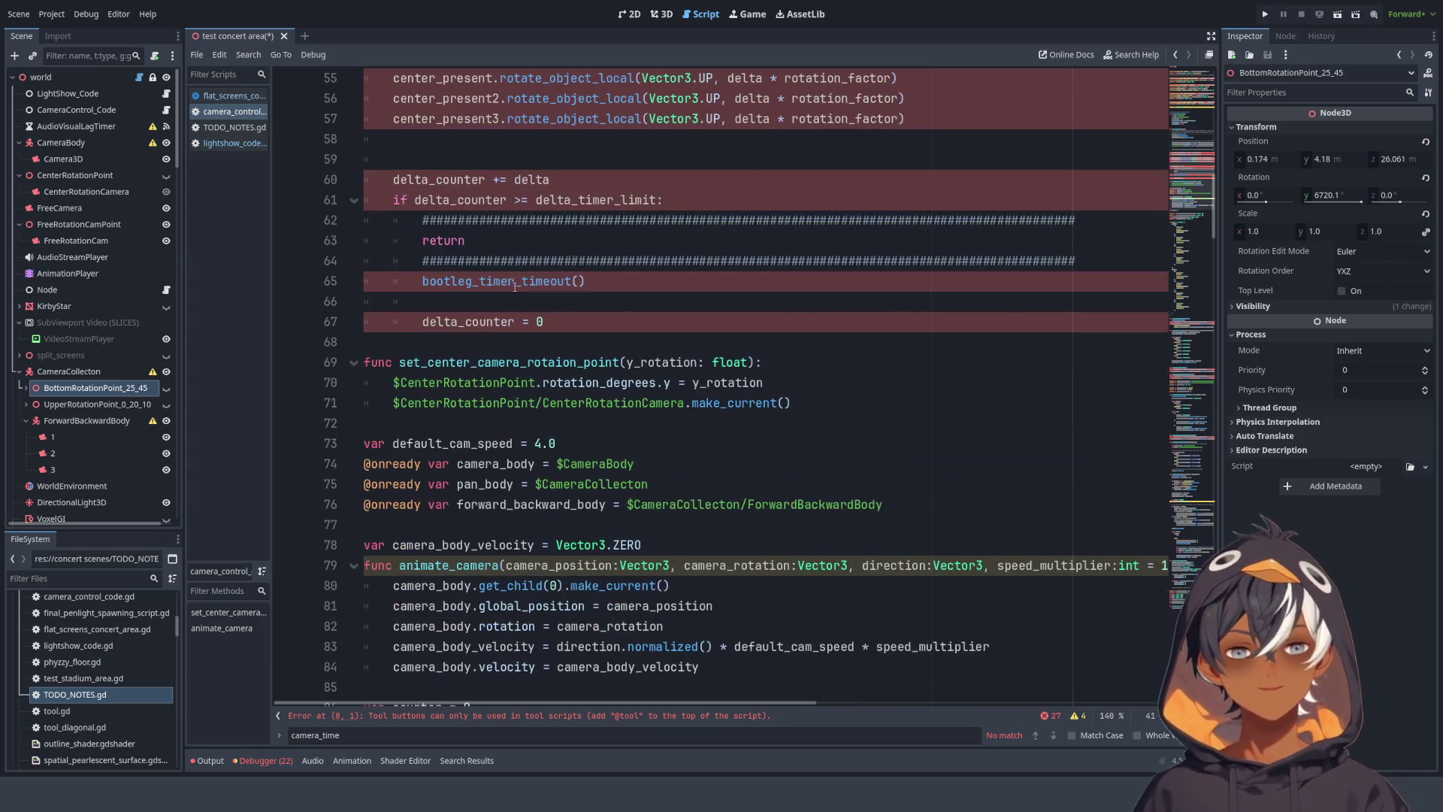
scroll(476, 256, up, 4)
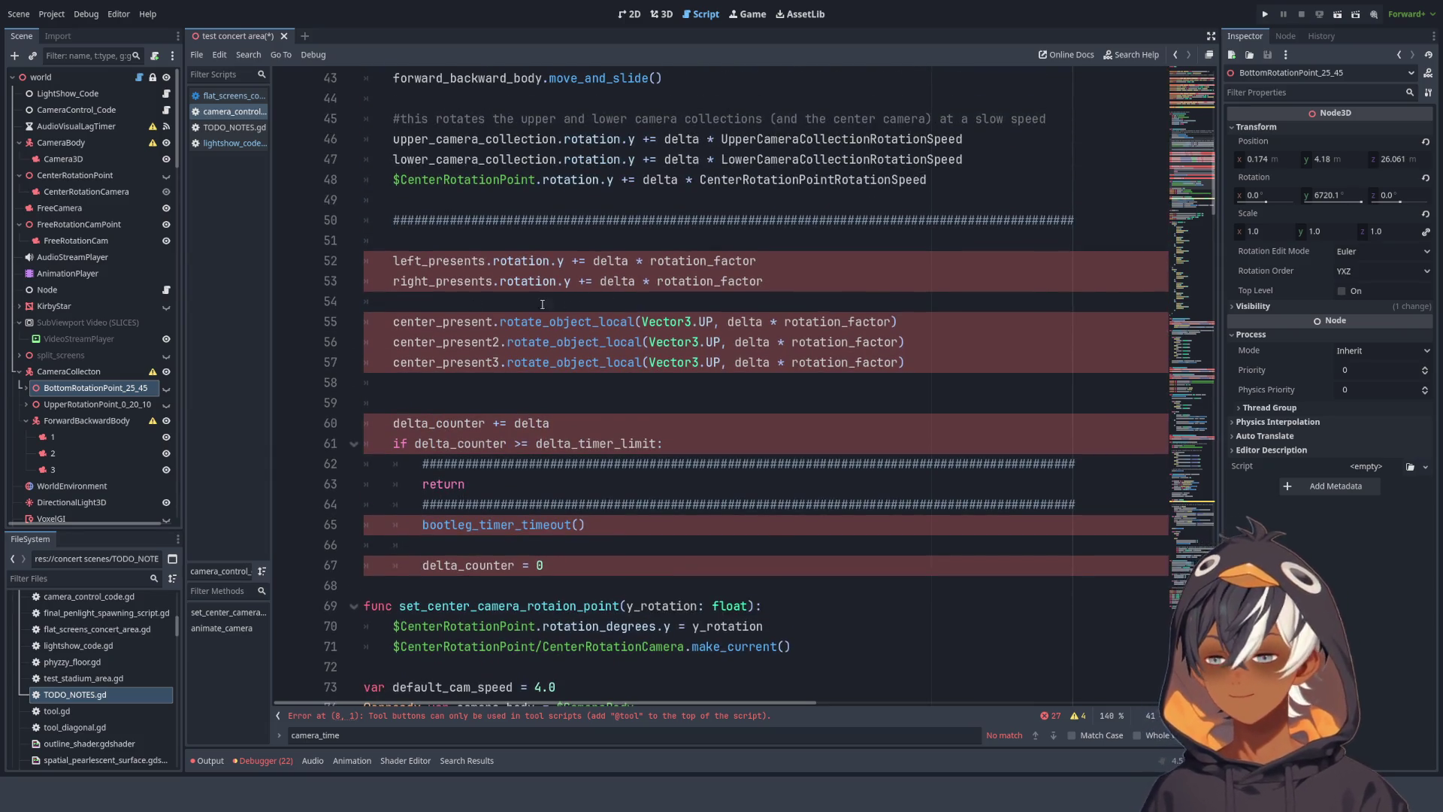
click(542, 304)
click(444, 322)
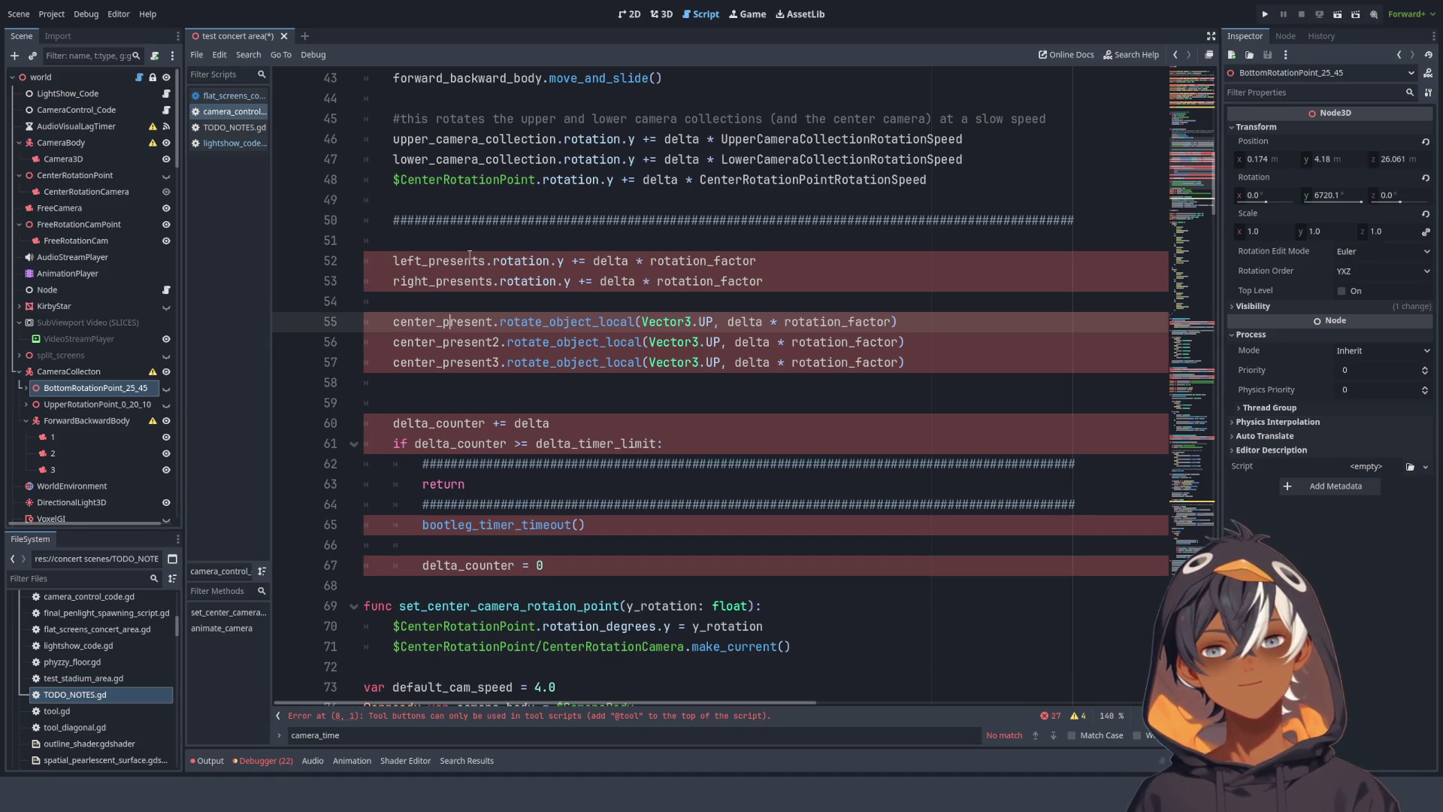
click(471, 258)
mouse_move(908, 363)
mouse_down()
mouse_move(977, 353)
mouse_move(1113, 222)
mouse_move(1122, 180)
mouse_up()
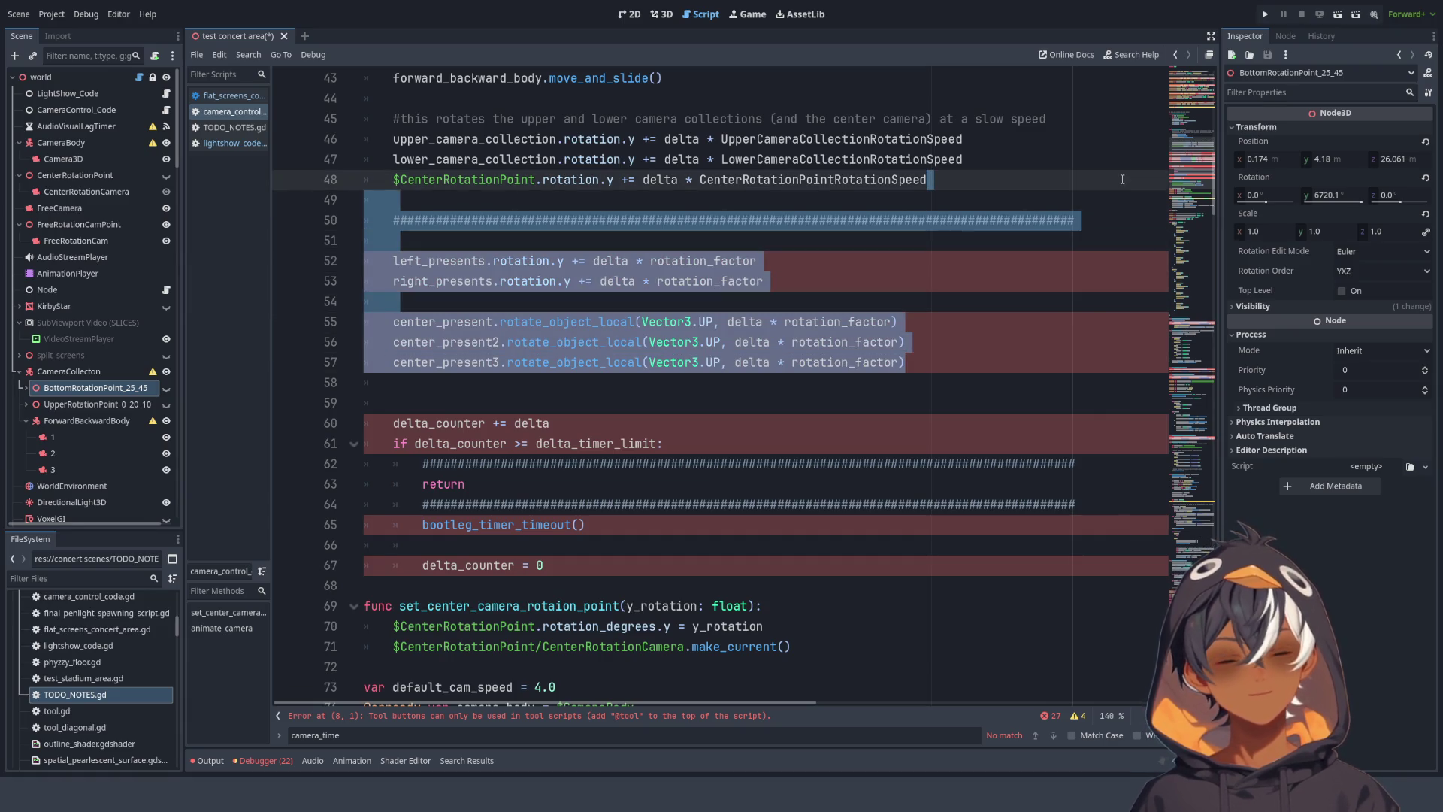
key(Delete)
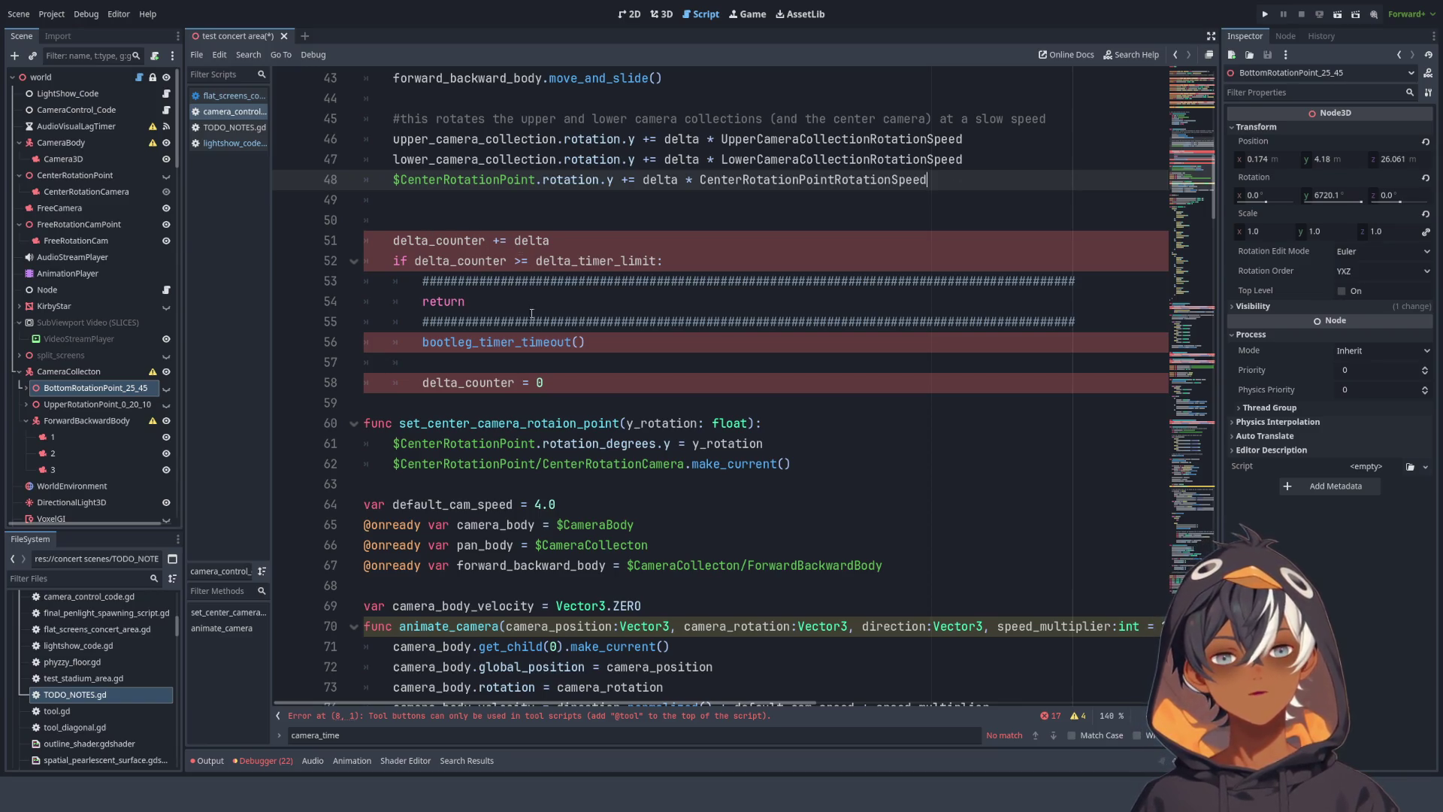
- Find the bootleg_timer_timeout function definition in lightshow_code.gd
double_click(511, 342)
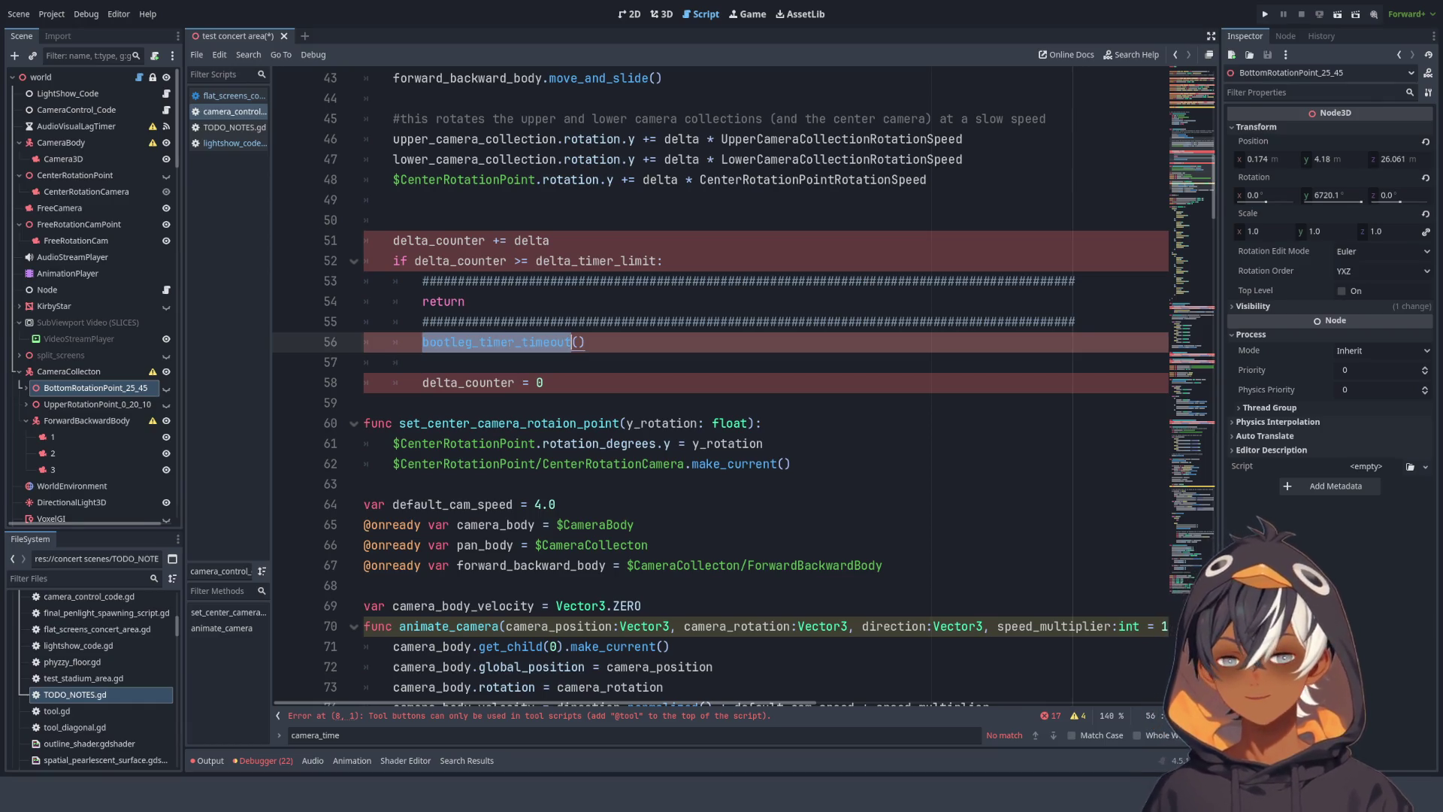
key(ctrl+f)
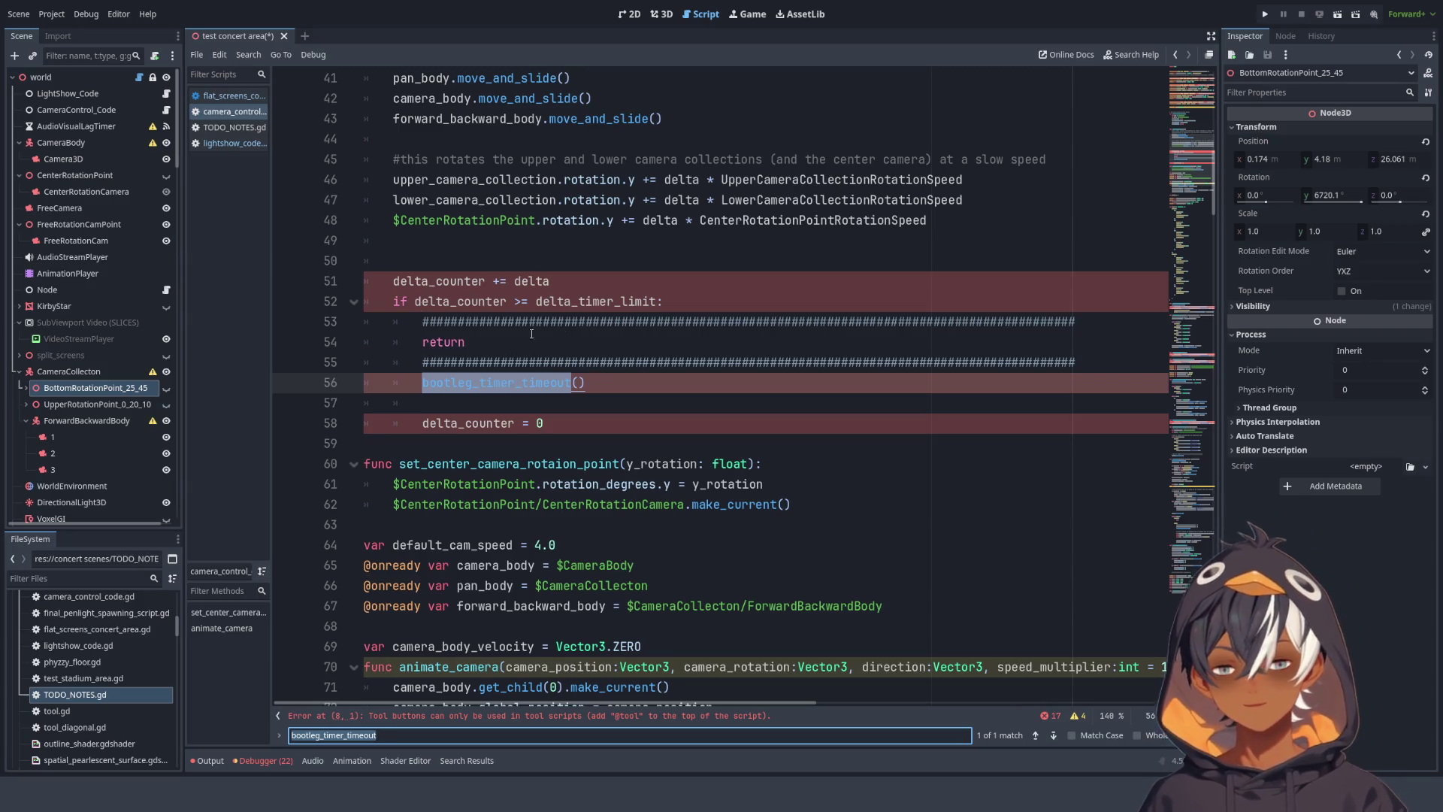
click(167, 93)
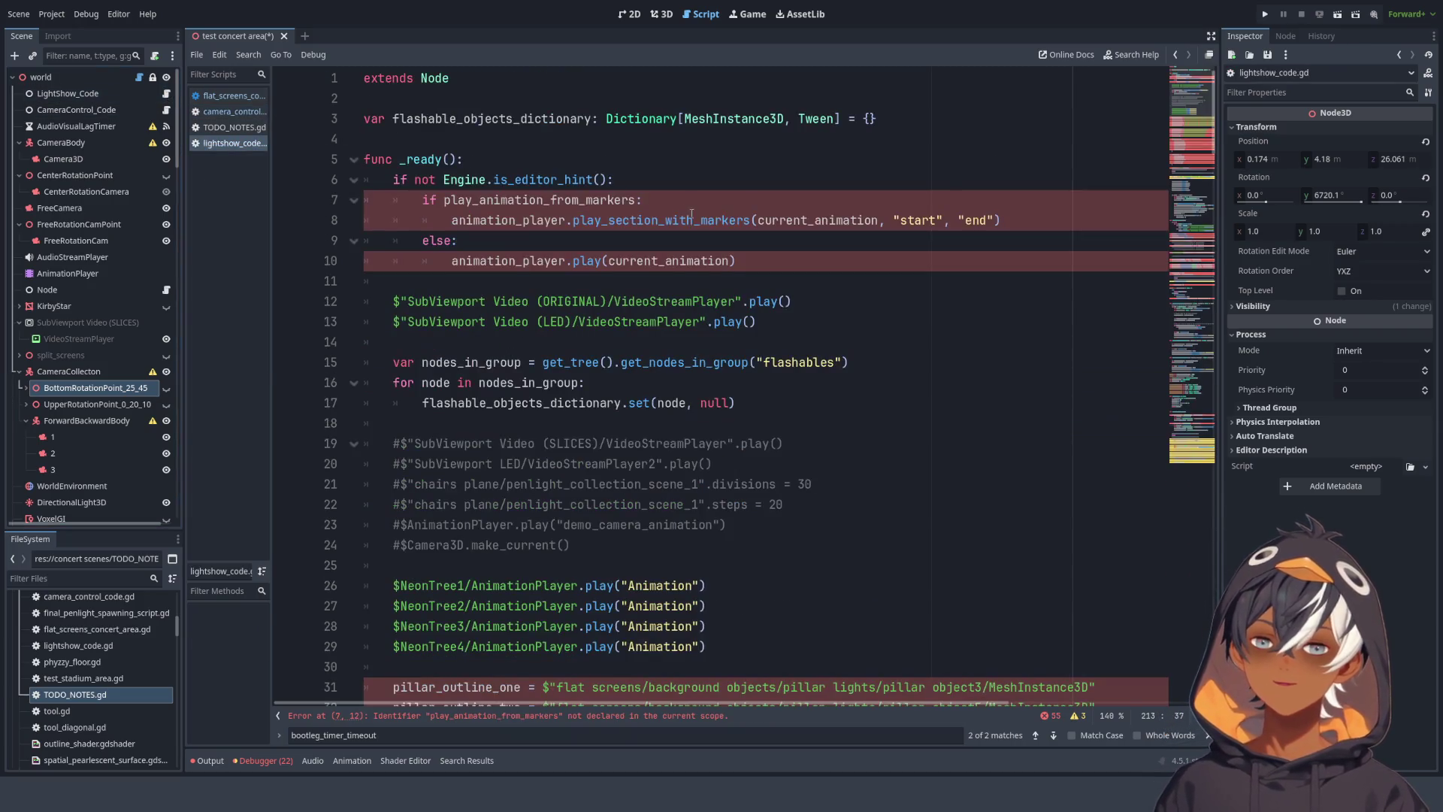
click(680, 209)
key(ctrl+f)
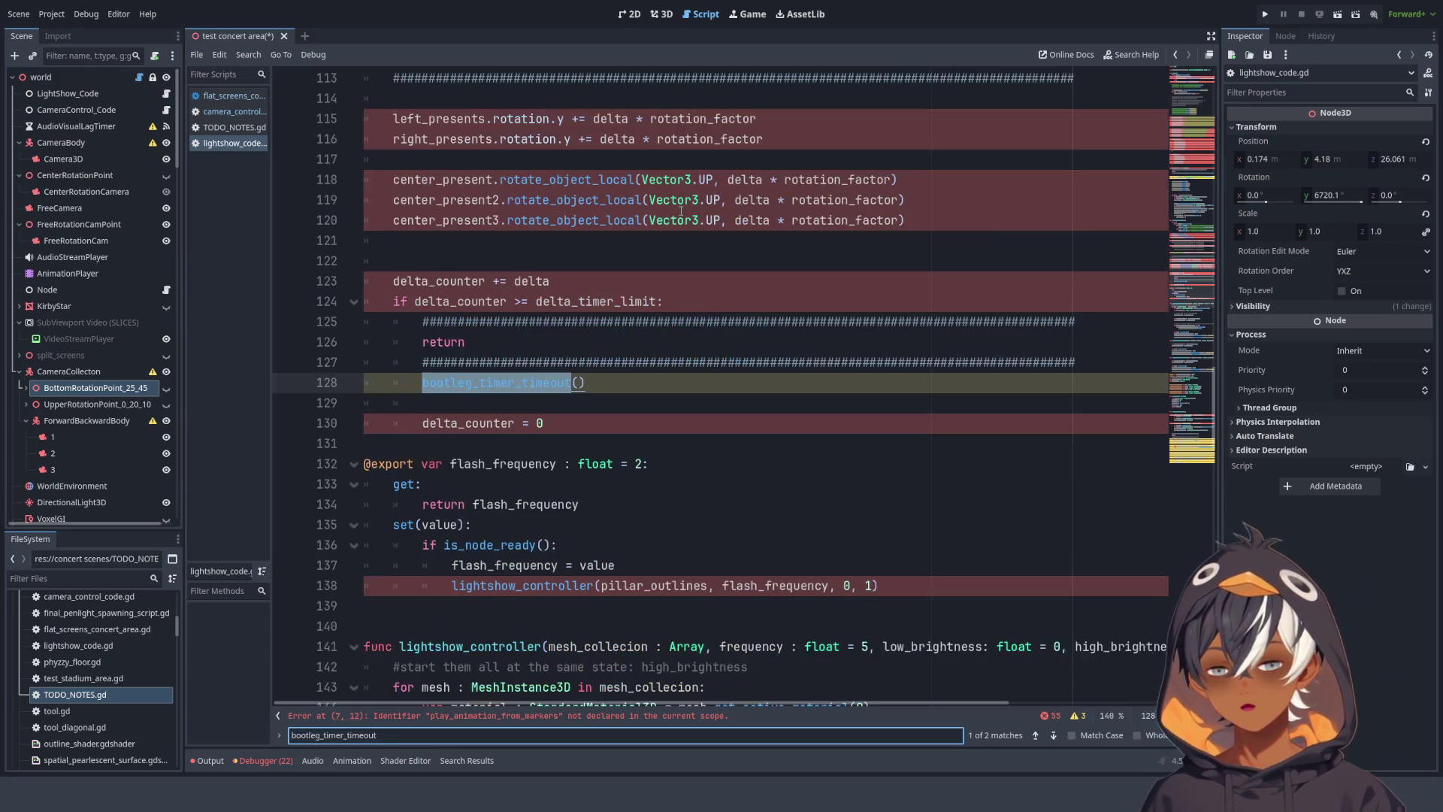
scroll(681, 211, down, 4)
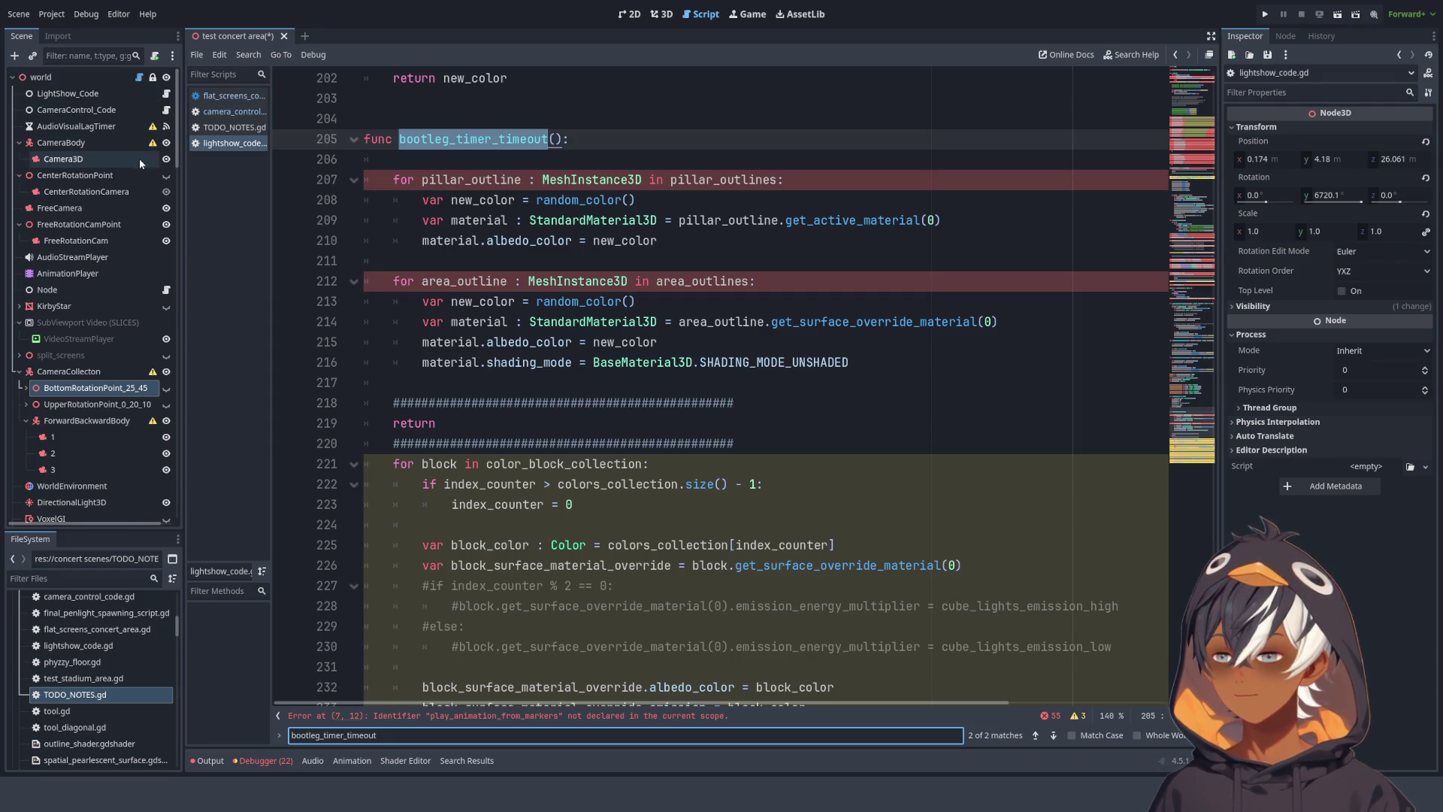
click(167, 98)
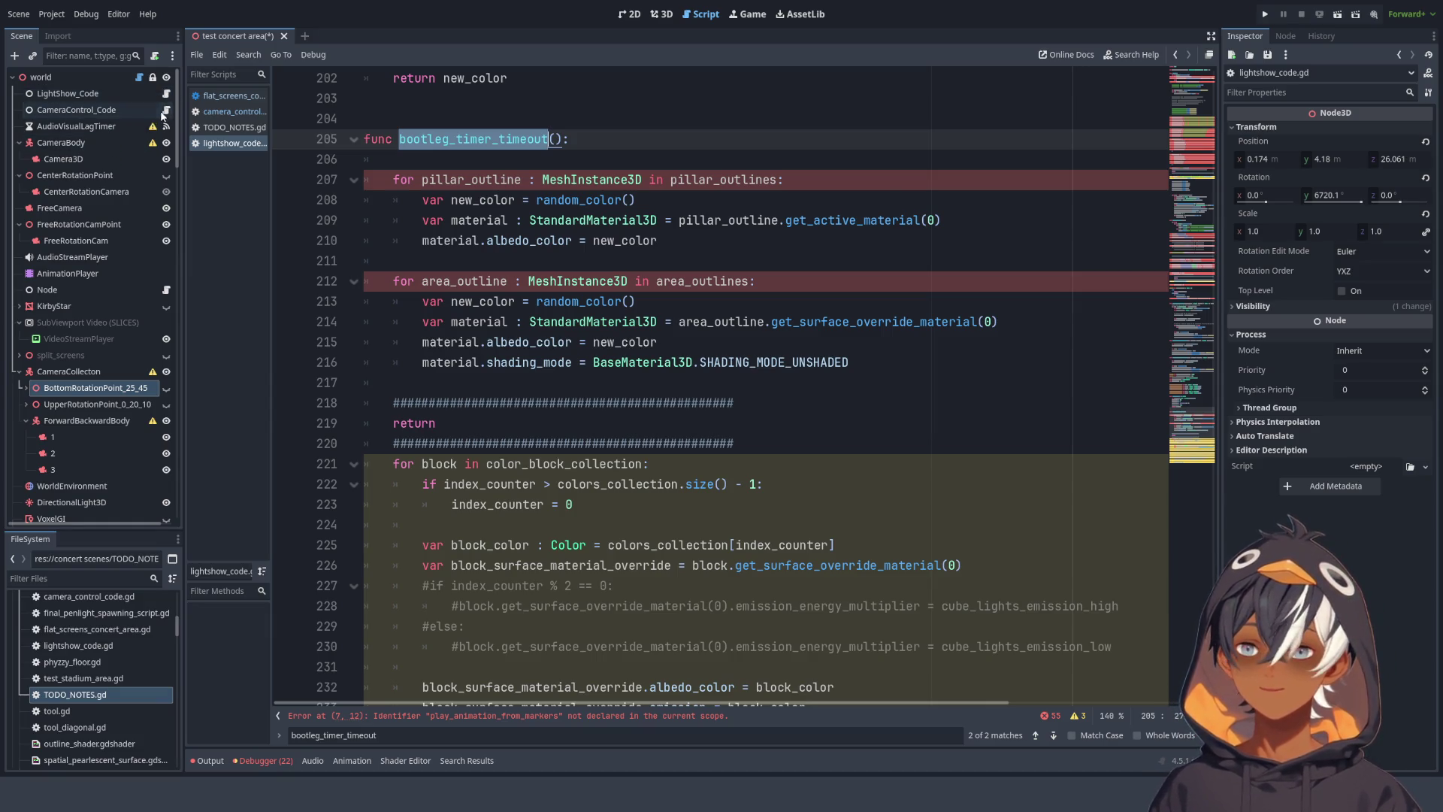
- Return to camera_control_code.gd with the caret just above the delta_counter timer block
click(166, 110)
scroll(530, 295, down, 3)
scroll(529, 296, up, 3)
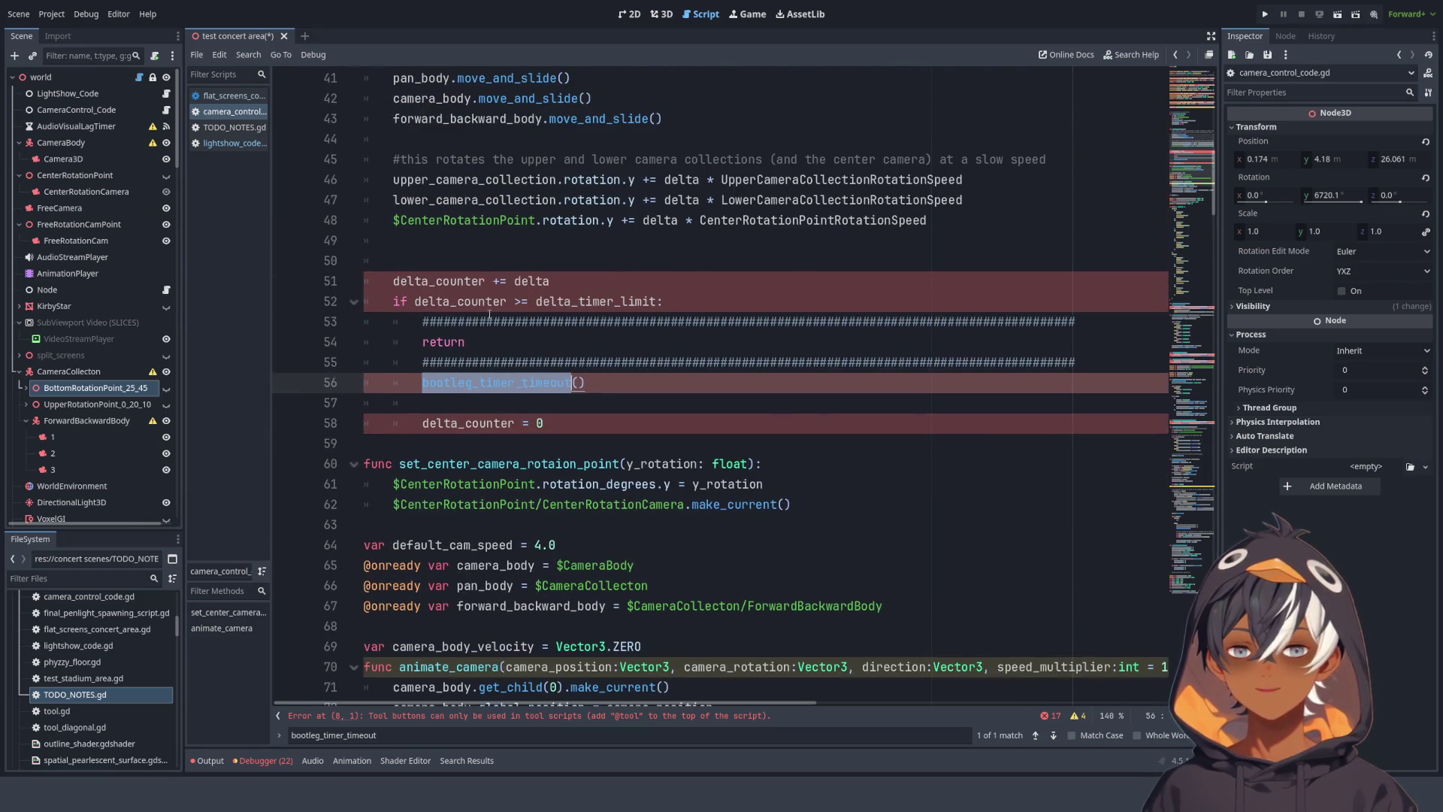
click(390, 280)
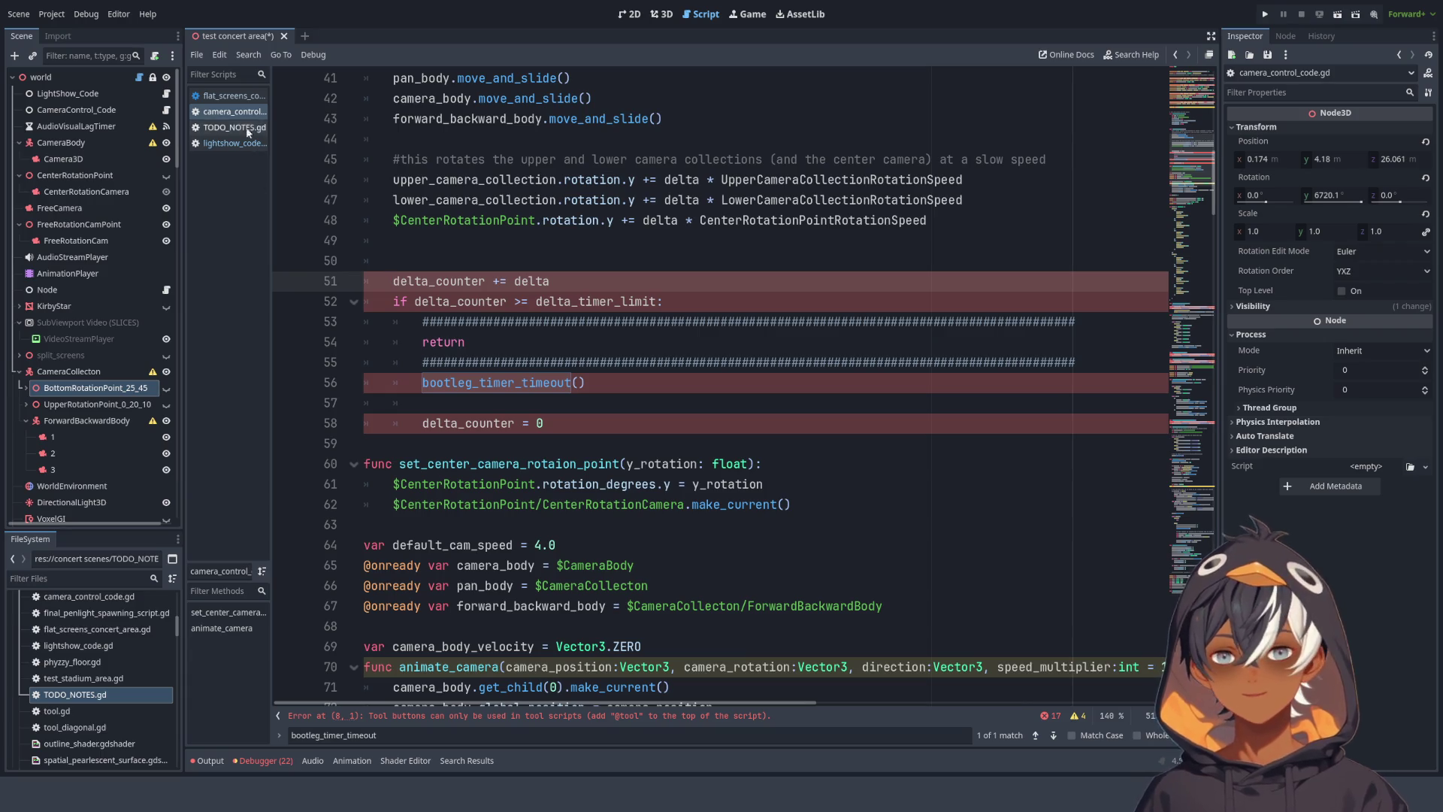
click(516, 269)
- Delete the delta_counter timer block on lines 51–58 and the leftover empty line
mouse_move(516, 264)
mouse_down()
mouse_move(526, 285)
mouse_move(685, 320)
mouse_move(704, 422)
mouse_up()
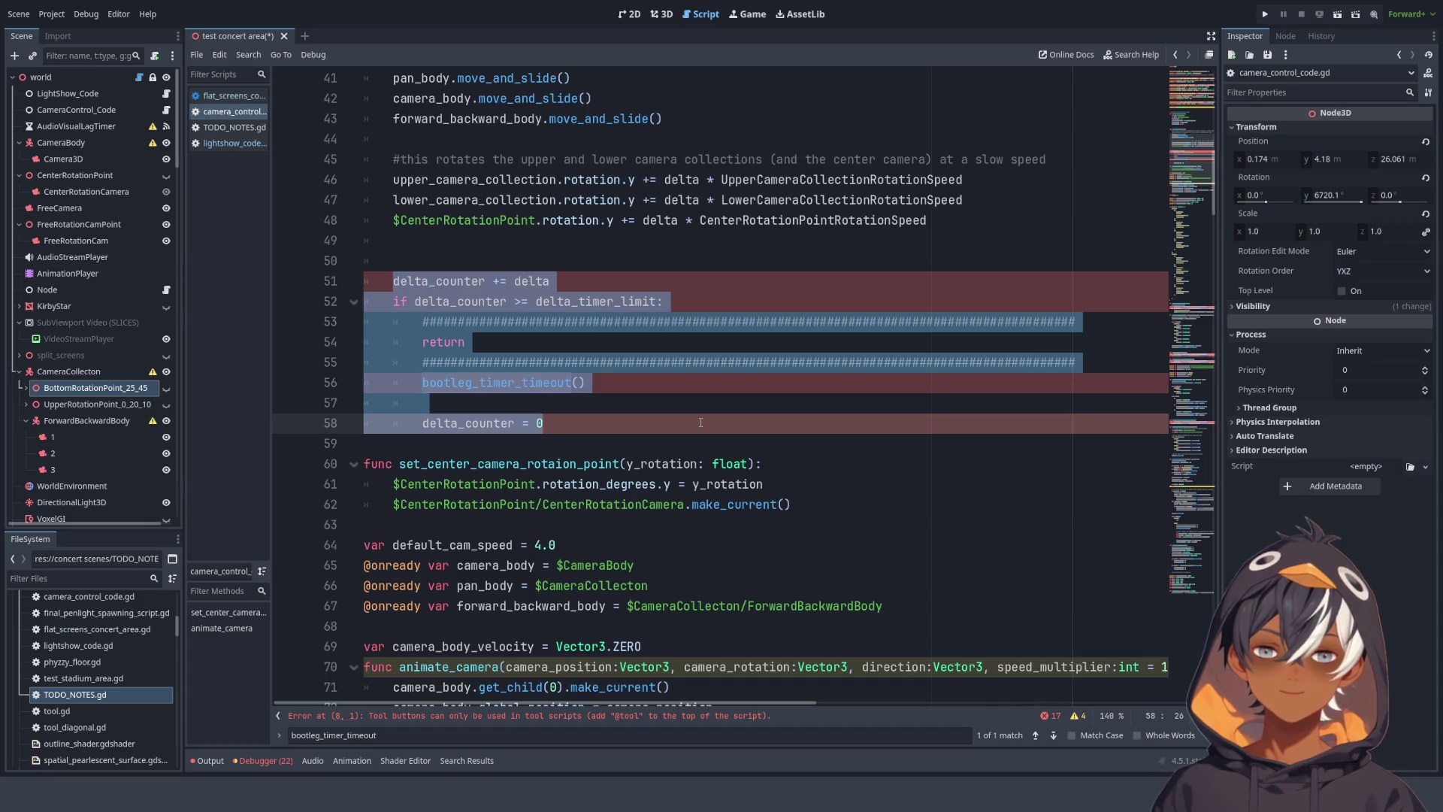
key(BackSpace)
key(BackSpace)
key(BackSpace)
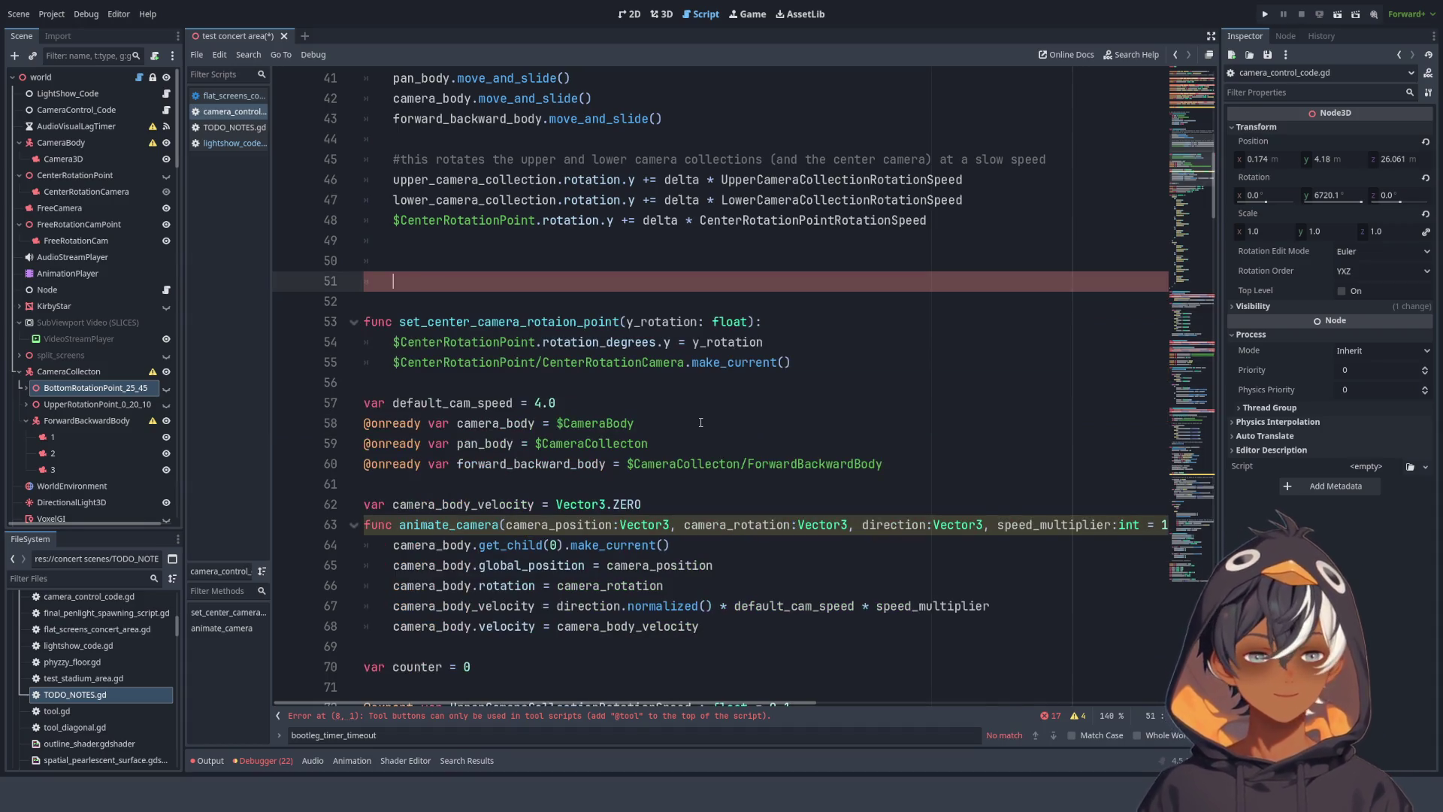
key(BackSpace)
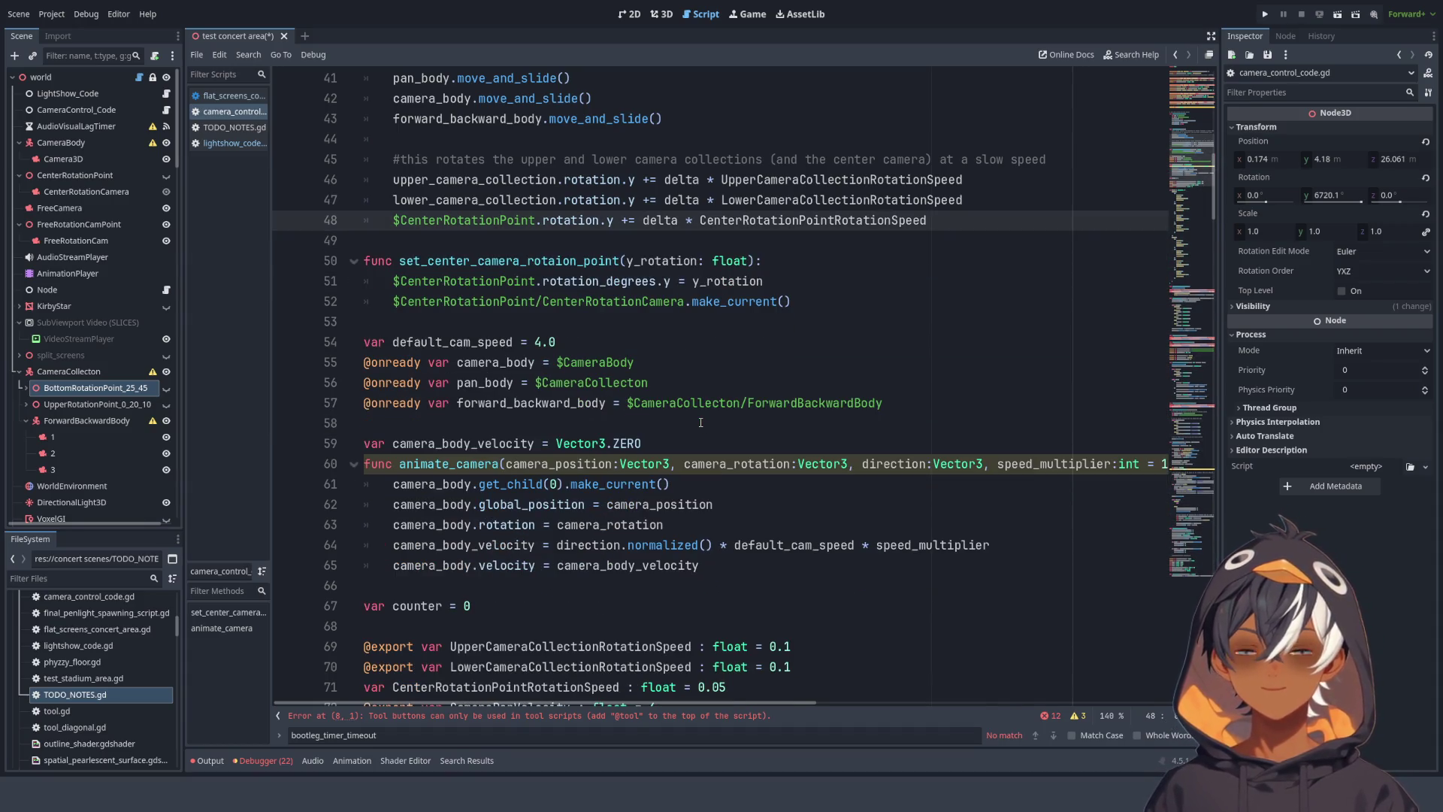
scroll(627, 215, up, 2)
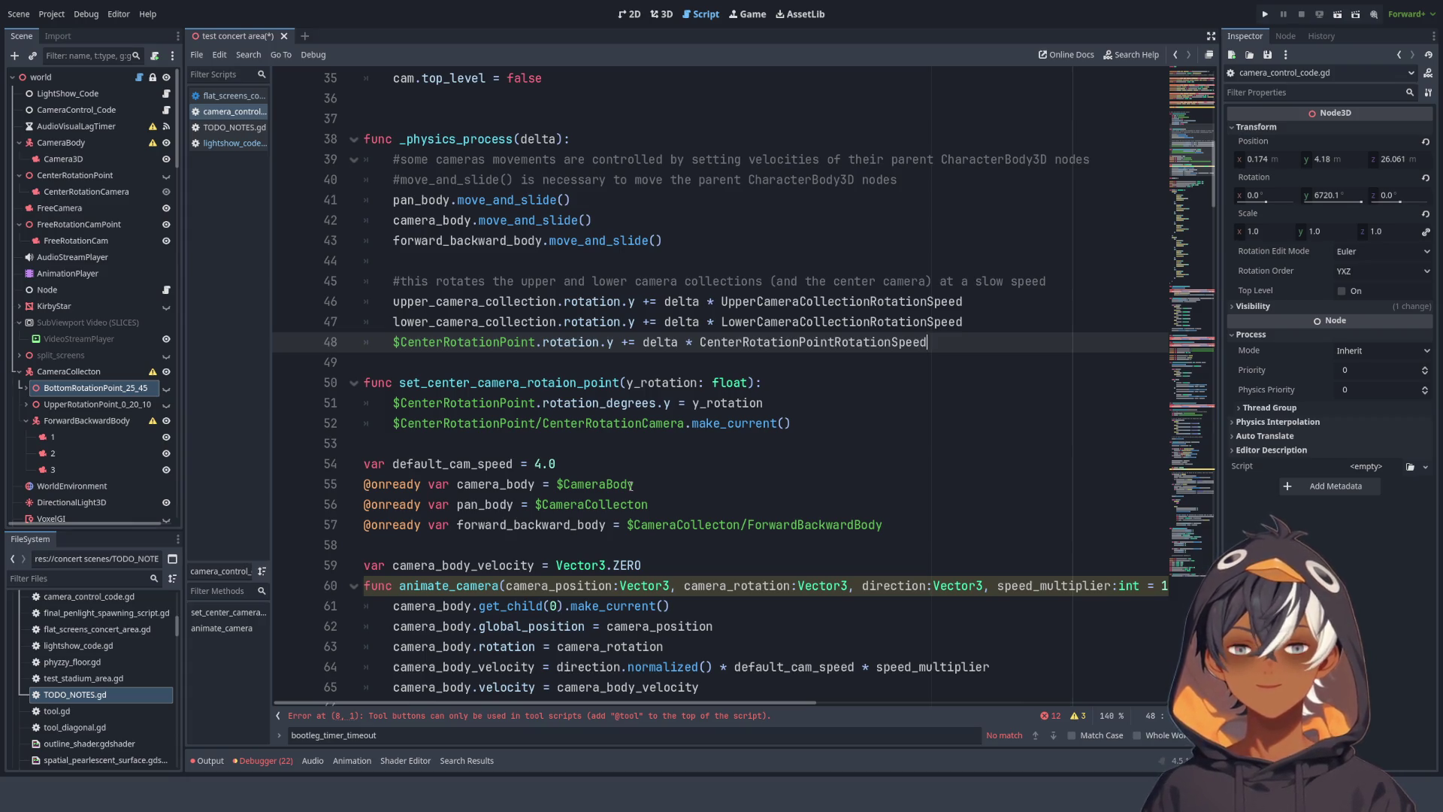
scroll(602, 189, down, 3)
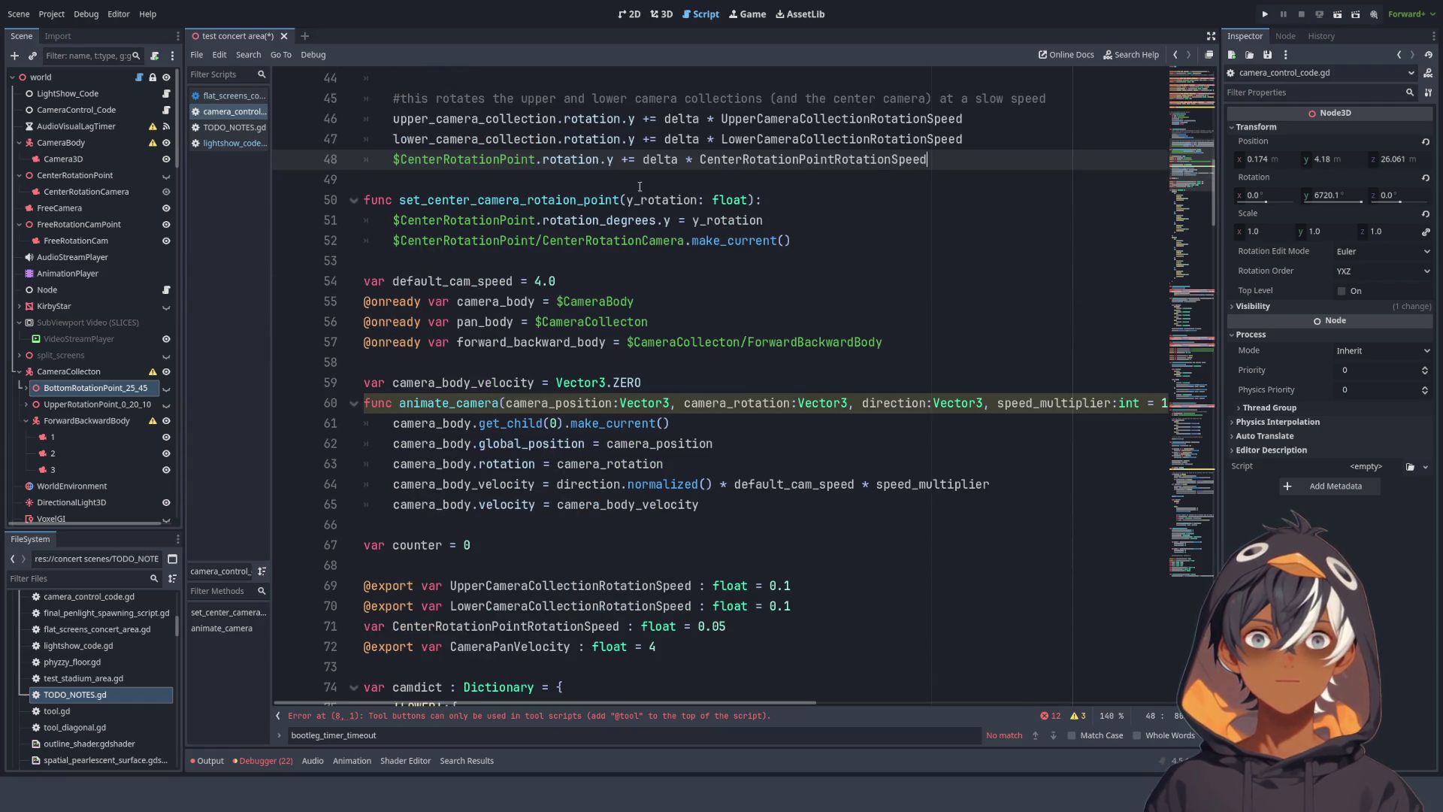
scroll(640, 187, down, 3)
scroll(494, 139, up, 2)
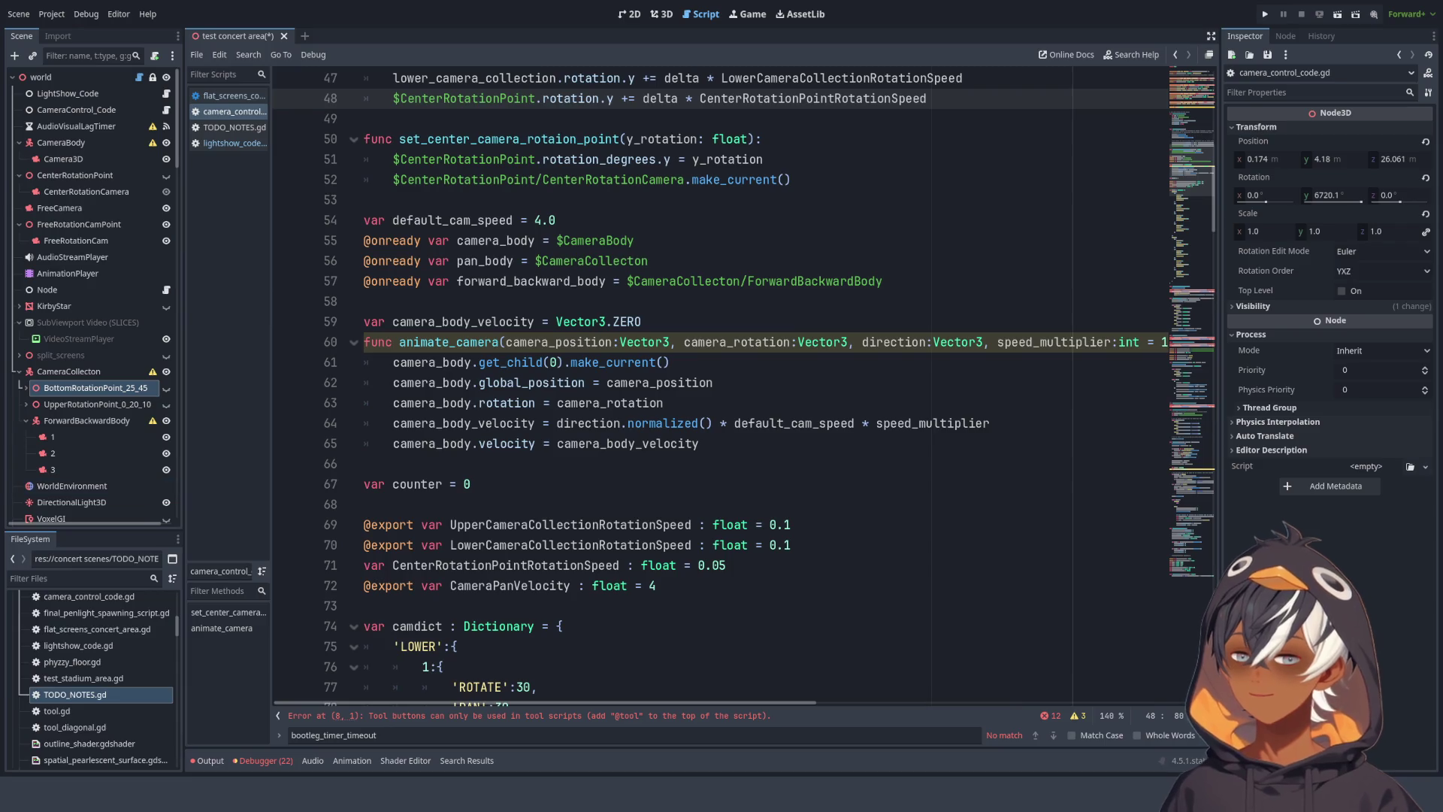
click(651, 423)
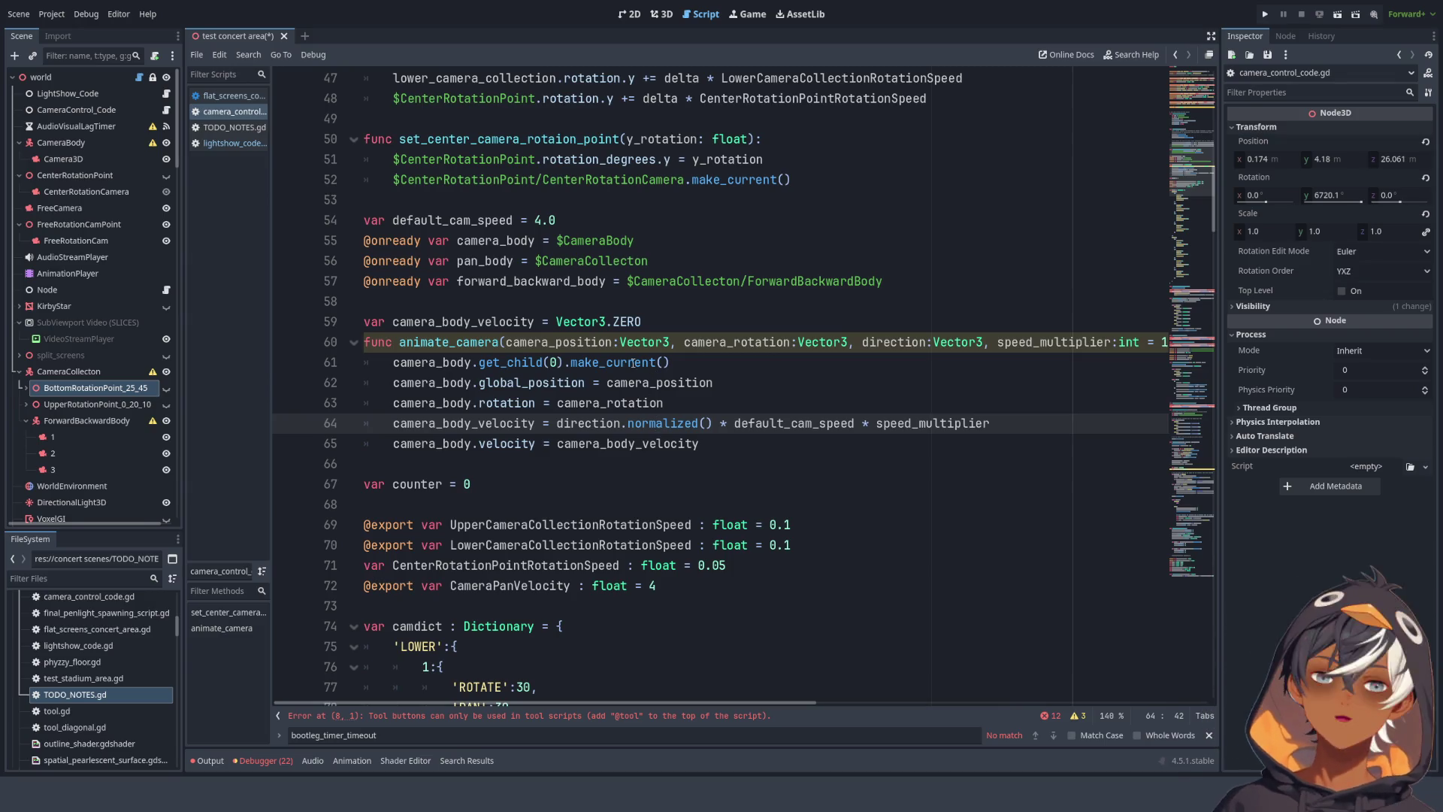
scroll(448, 321, up, 3)
key(alt+Left)
scroll(493, 286, up, 3)
key(alt+Left)
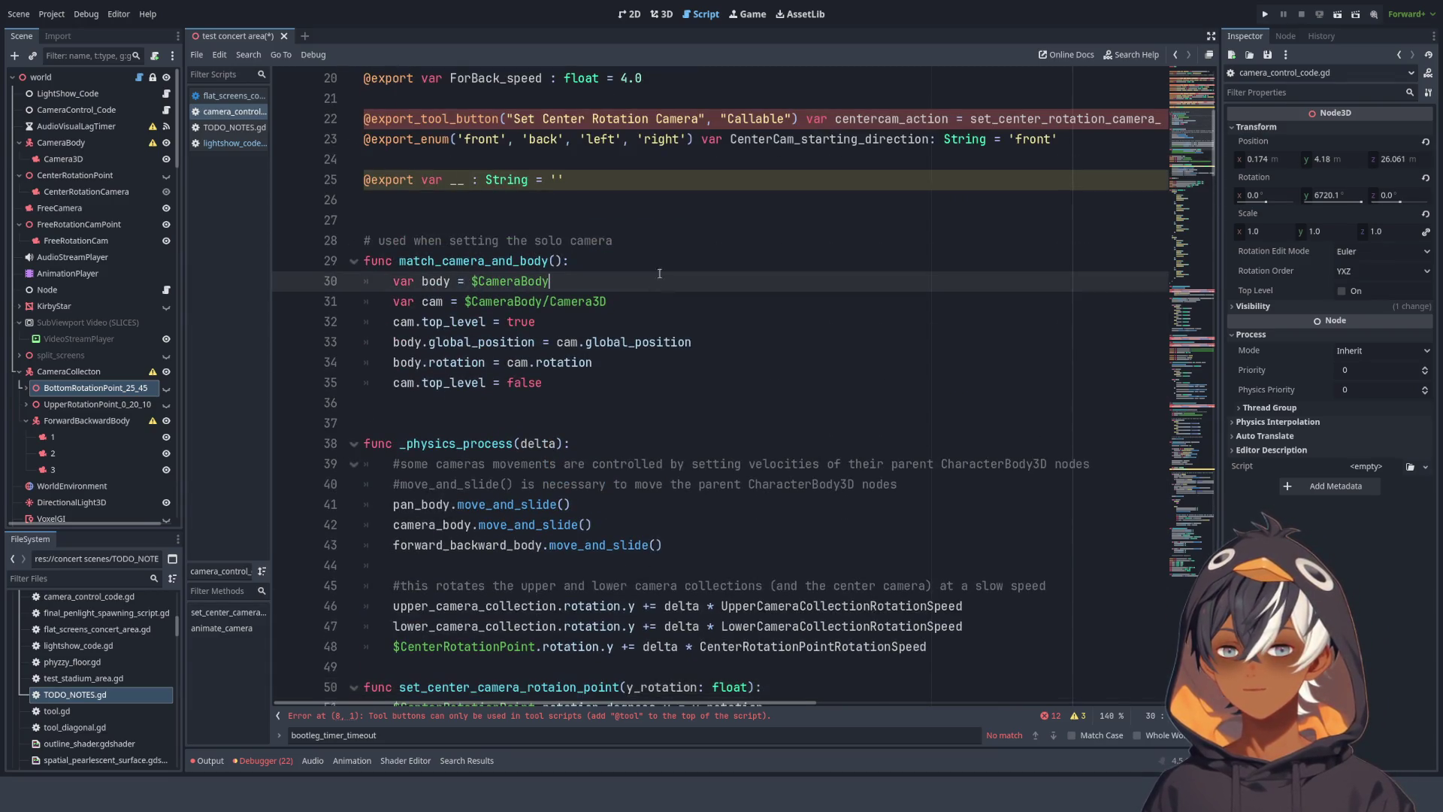
scroll(375, 226, up, 4)
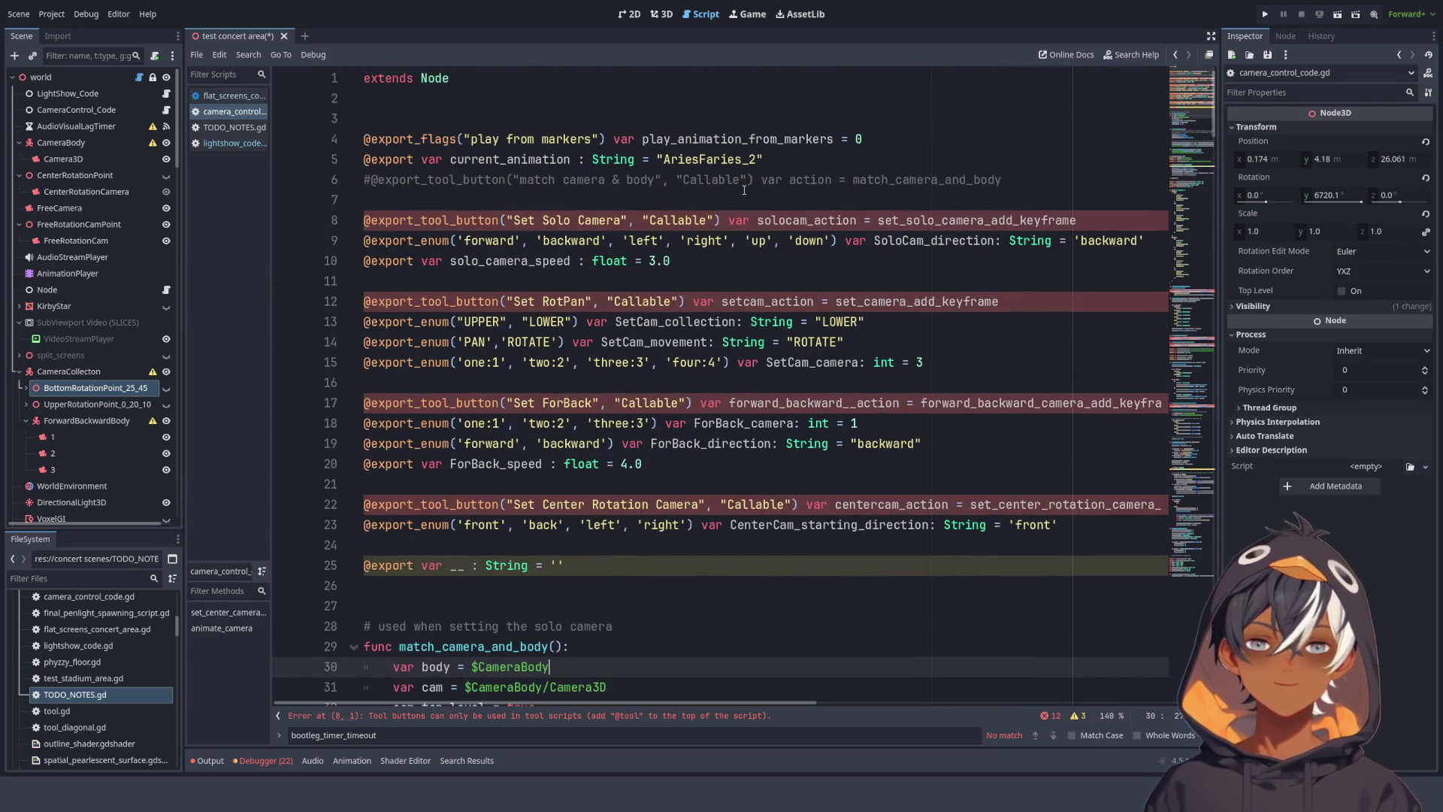
scroll(457, 229, down, 7)
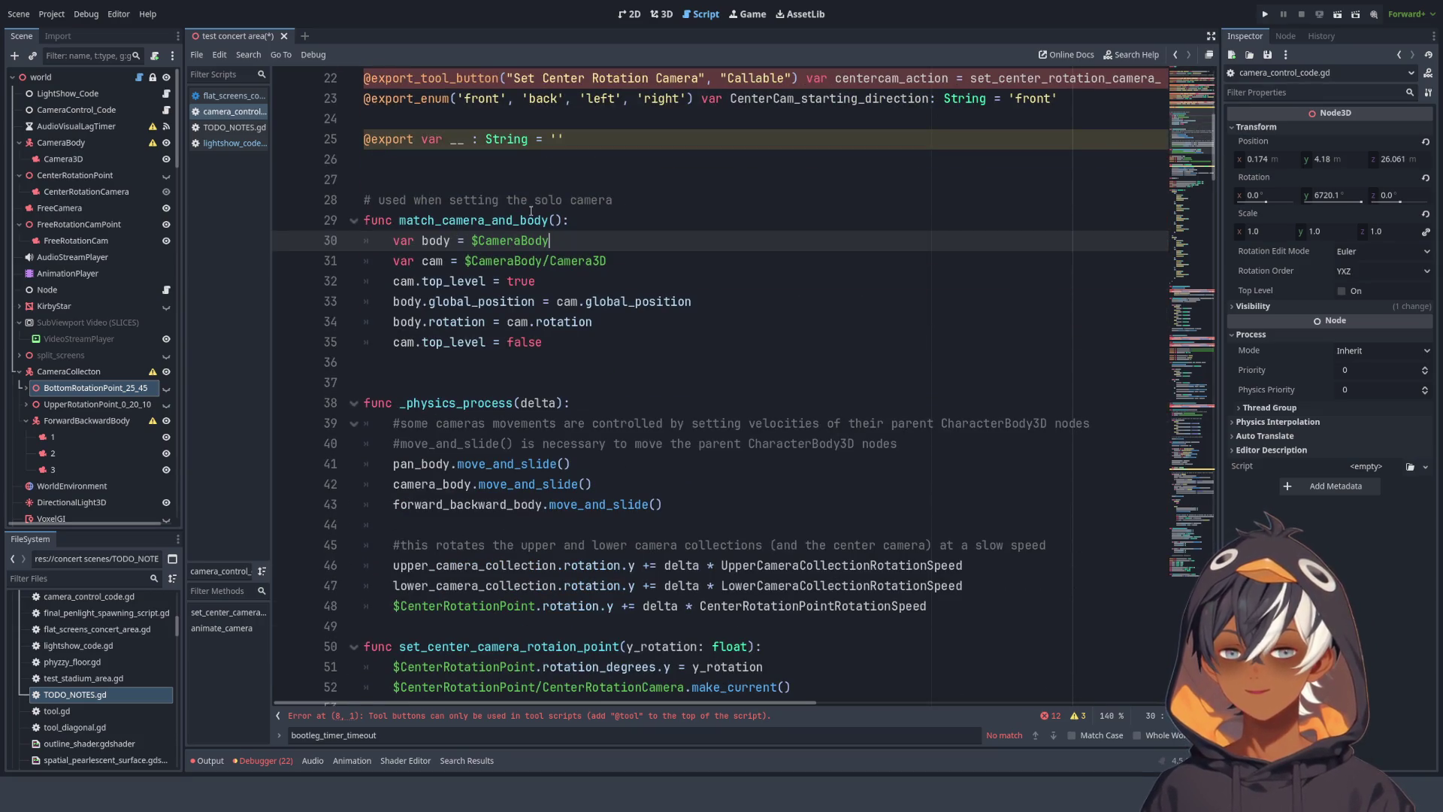
scroll(501, 283, down, 2)
scroll(451, 301, up, 2)
scroll(389, 316, down, 3)
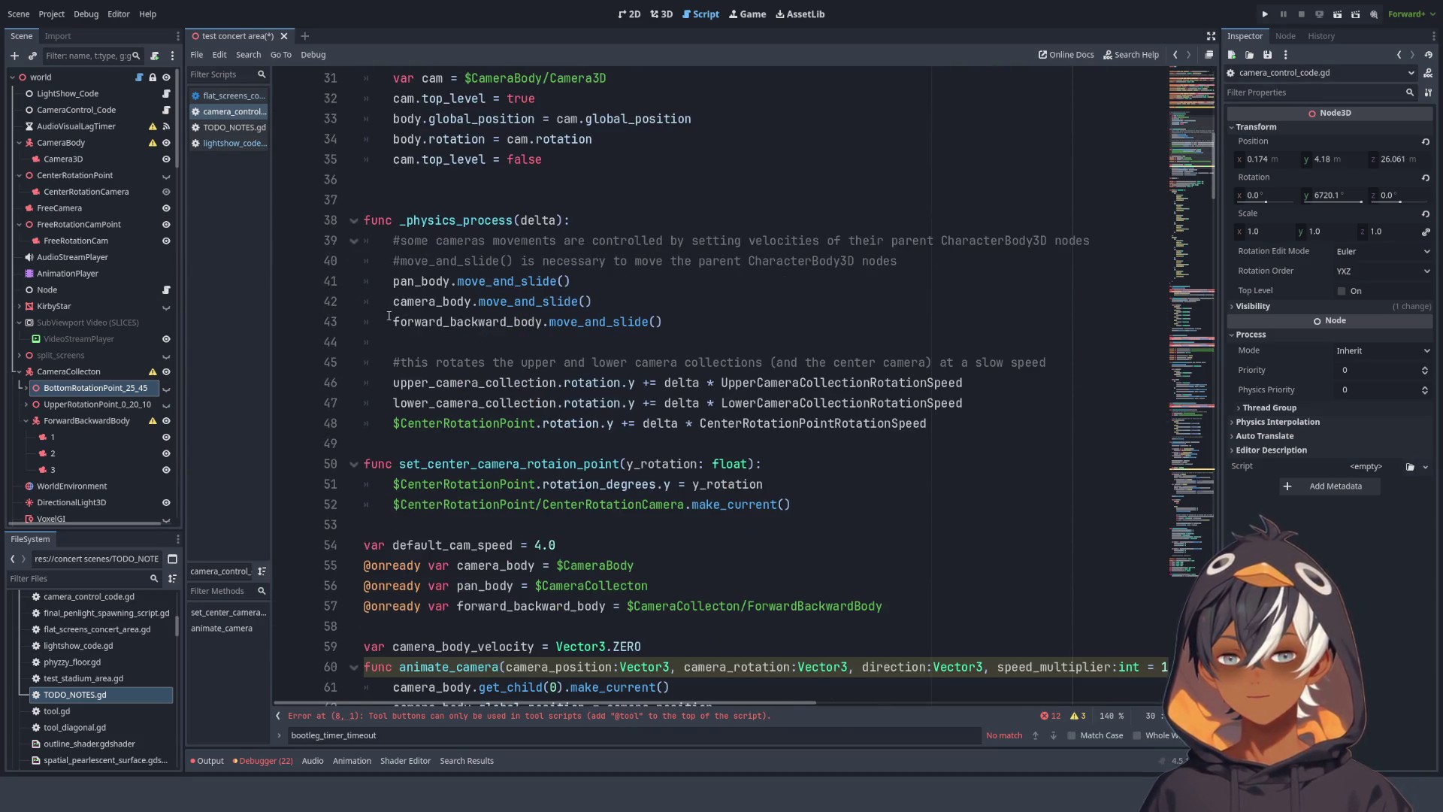
scroll(422, 215, up, 4)
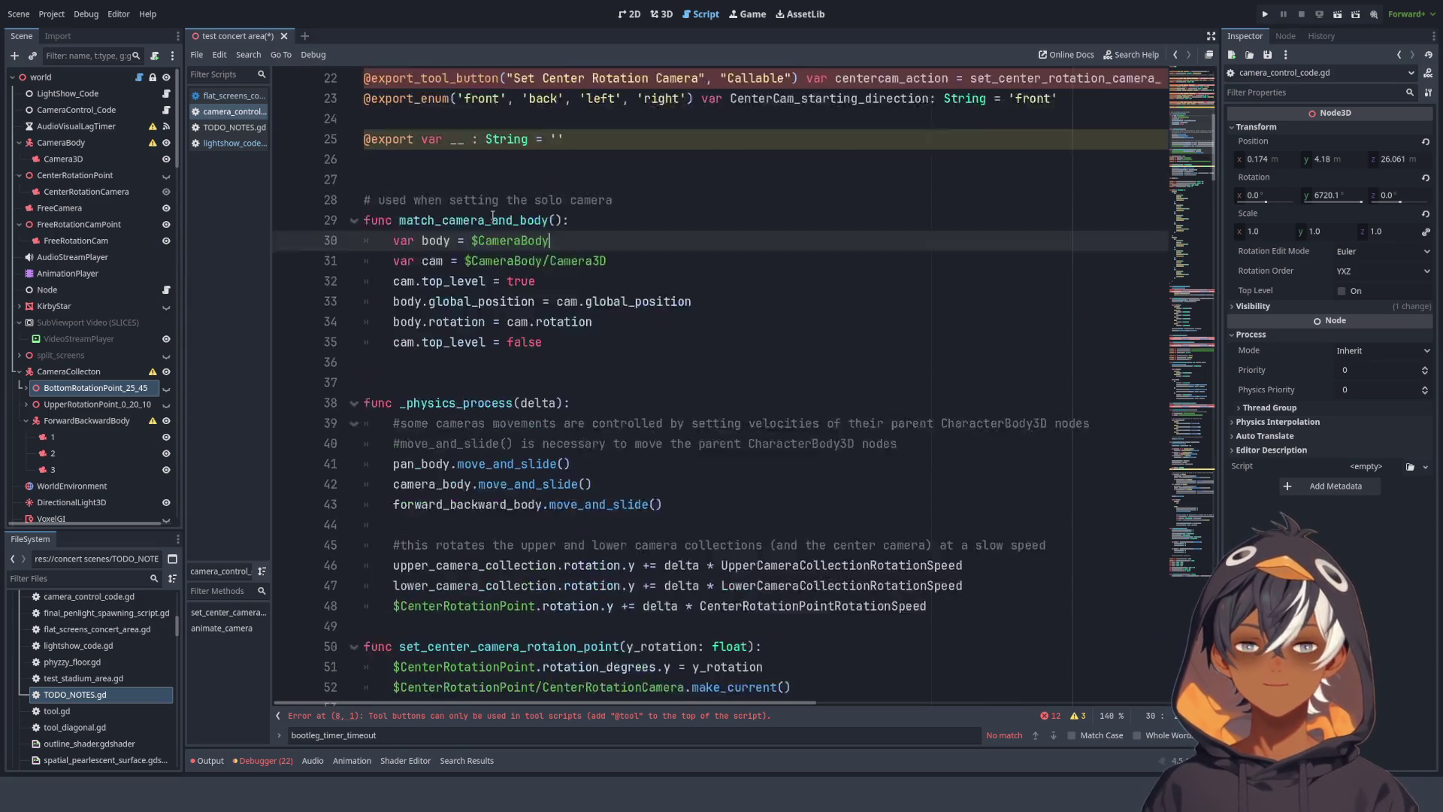
mouse_move(582, 407)
mouse_down()
mouse_move(489, 263)
mouse_move(556, 424)
mouse_up()
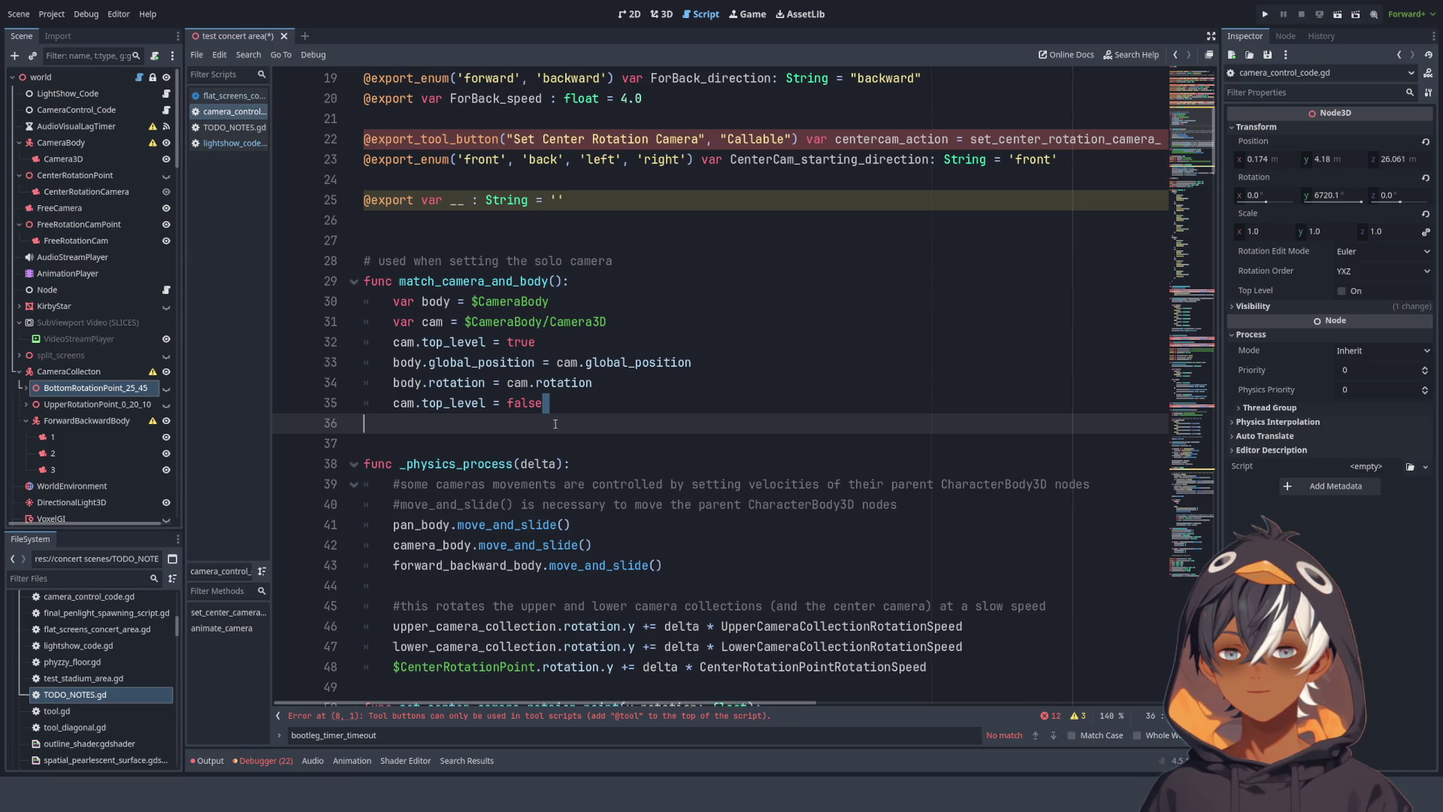
click(378, 261)
drag(379, 261, 696, 266)
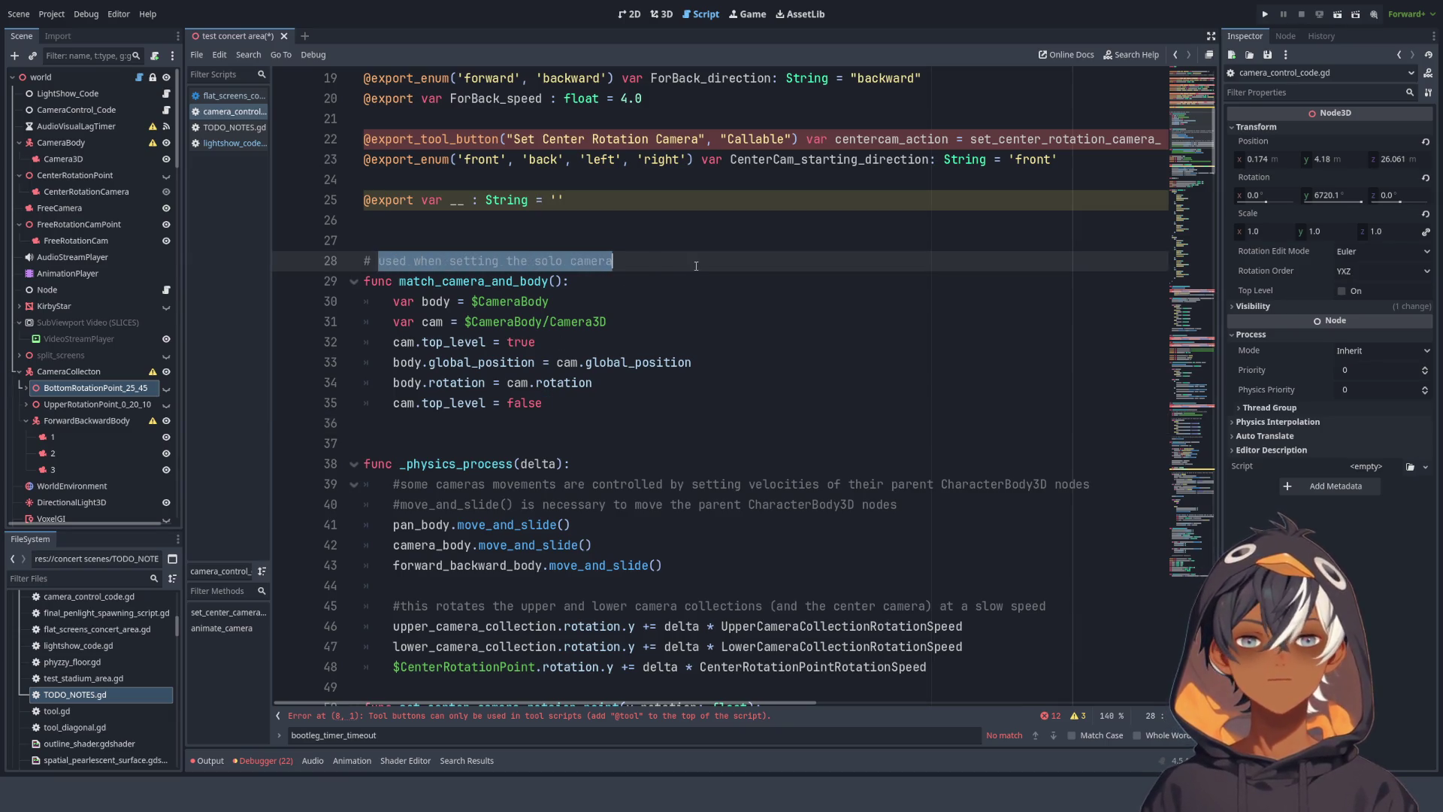
click(448, 246)
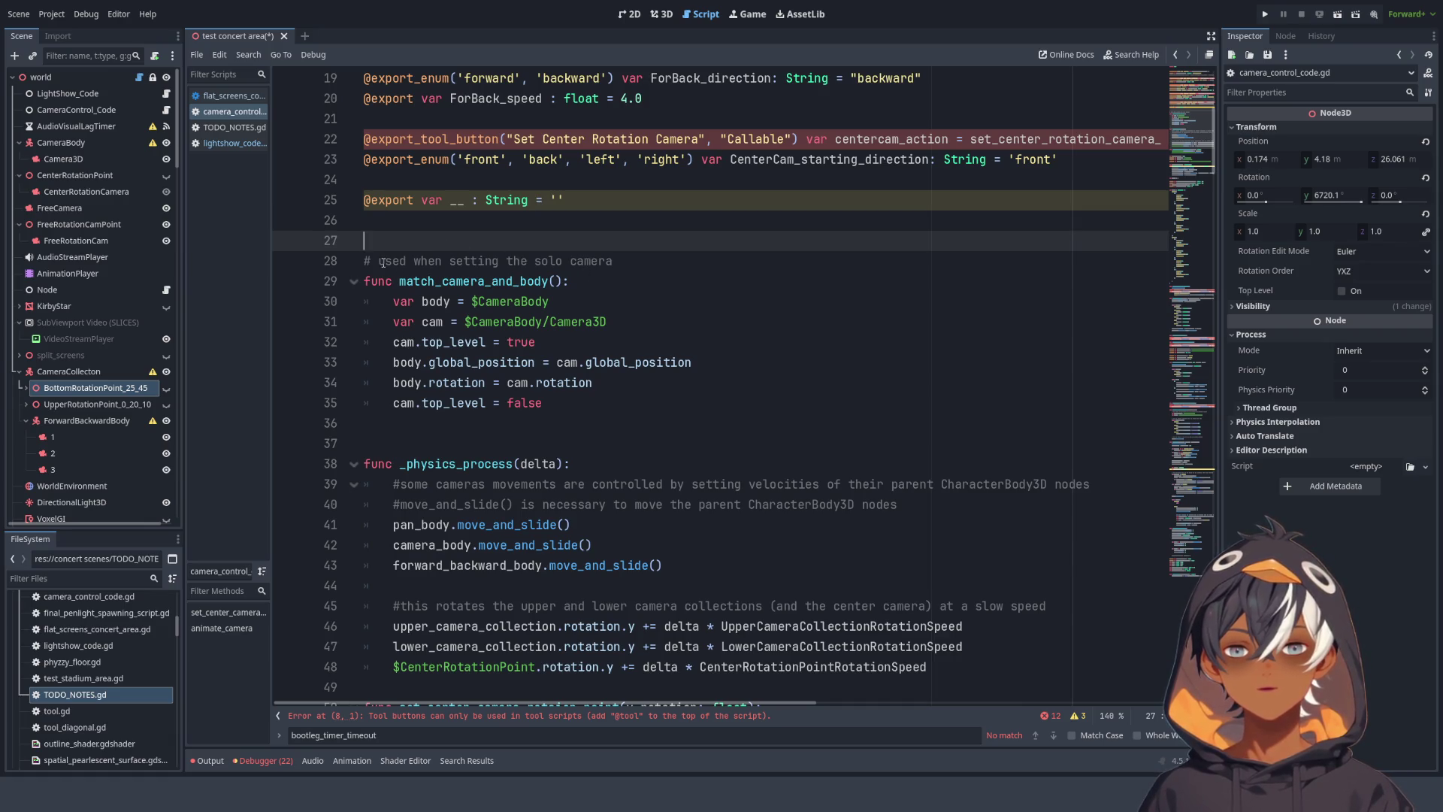
mouse_move(556, 404)
mouse_down()
mouse_move(519, 354)
mouse_move(353, 263)
mouse_move(307, 256)
mouse_up()
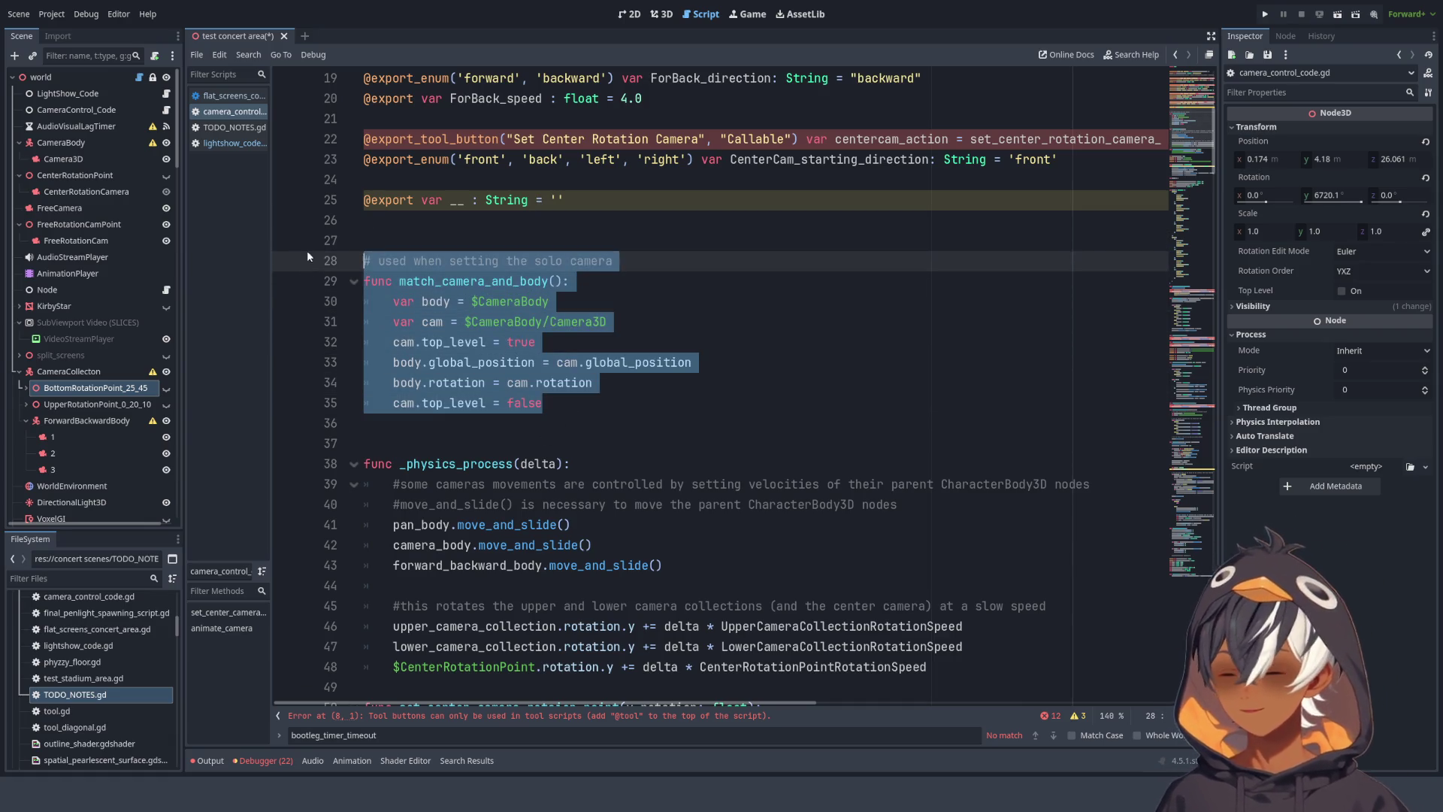
click(693, 283)
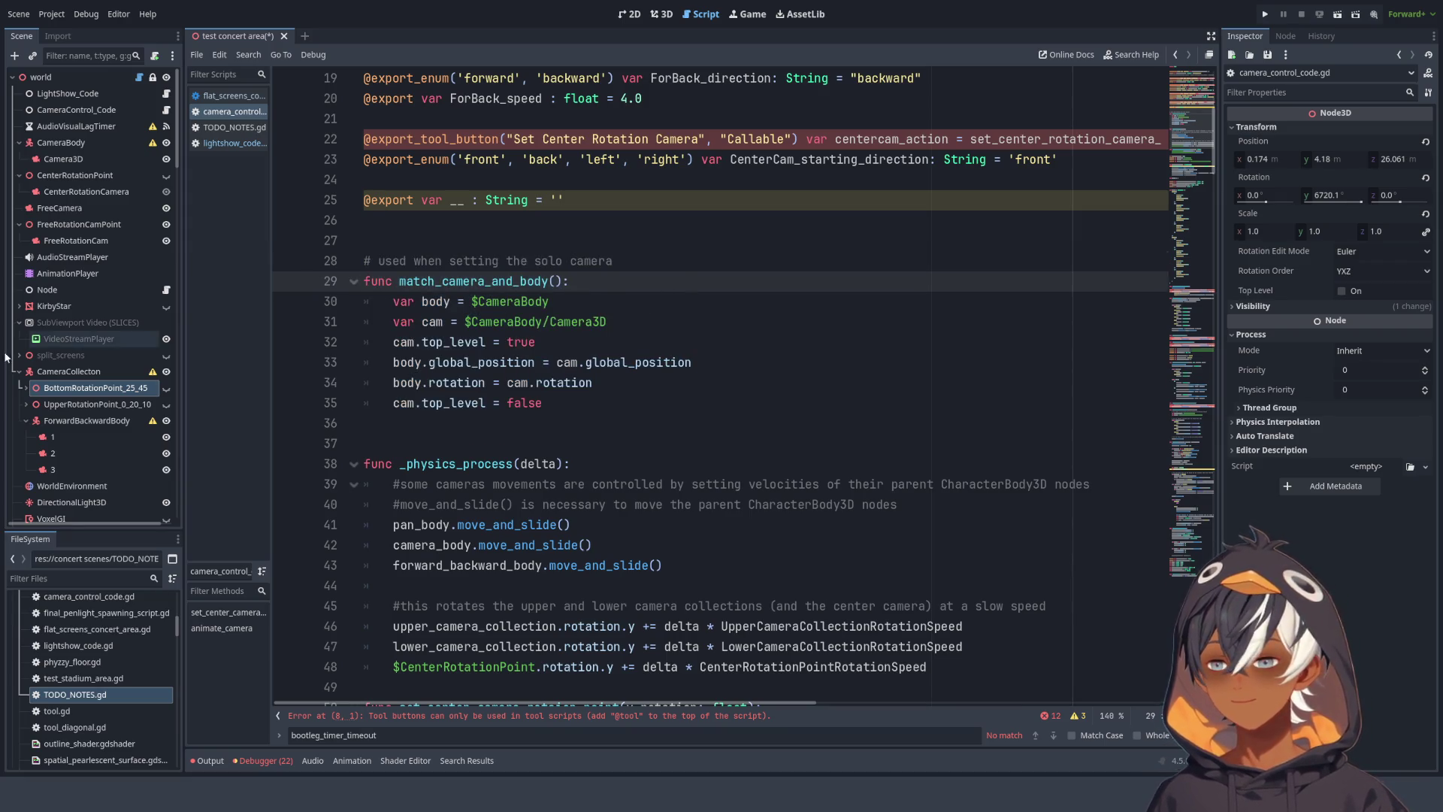